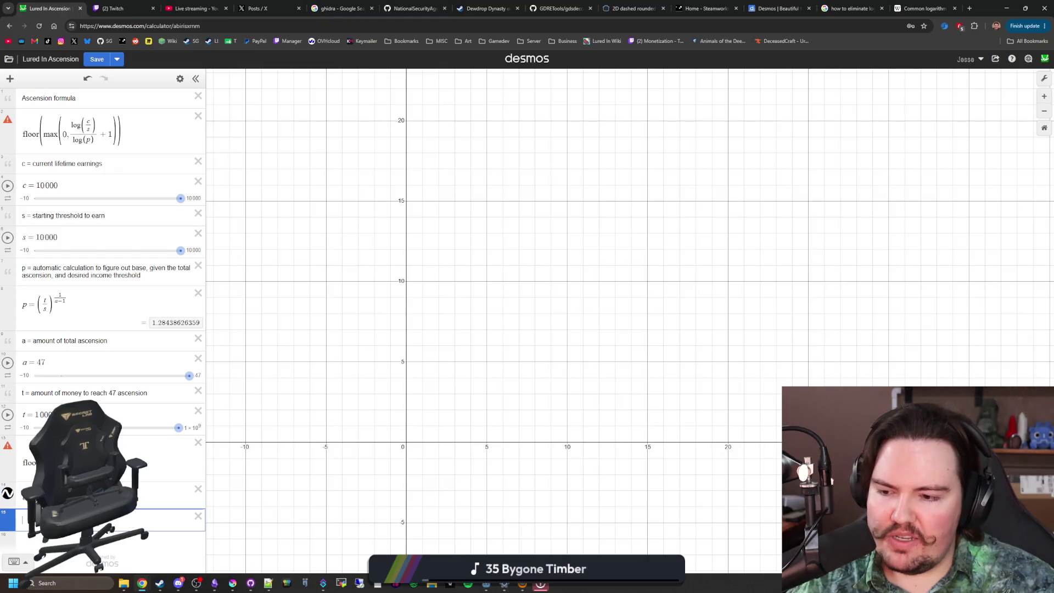
- Add m=1 and set lifetime earnings c to 12843 in Desmos
type("m=1")
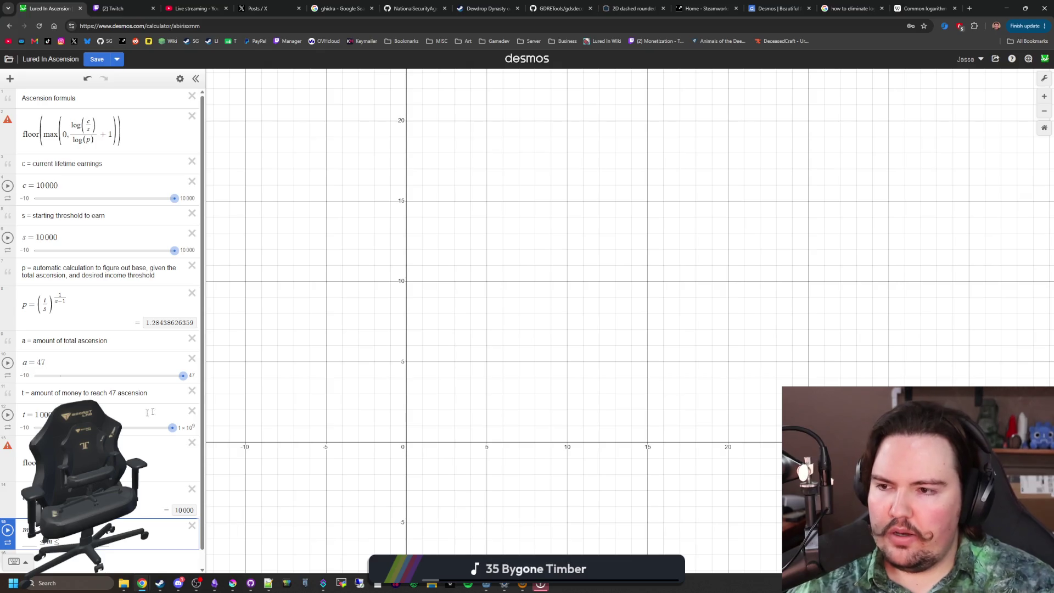
scroll(137, 522, "down", 1)
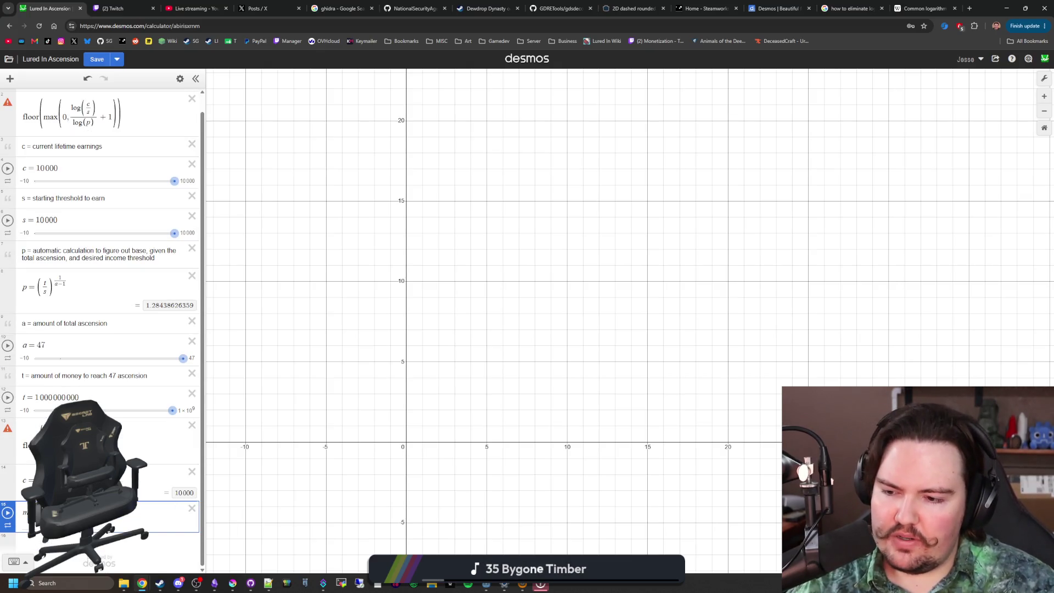
scroll(104, 329, "up", 1)
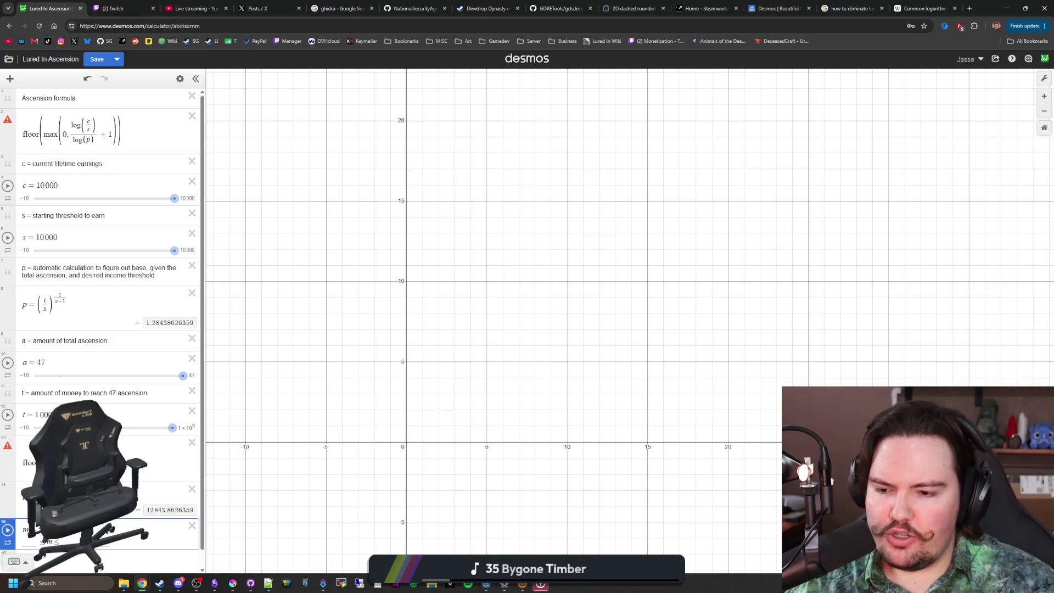
scroll(154, 496, "down", 1)
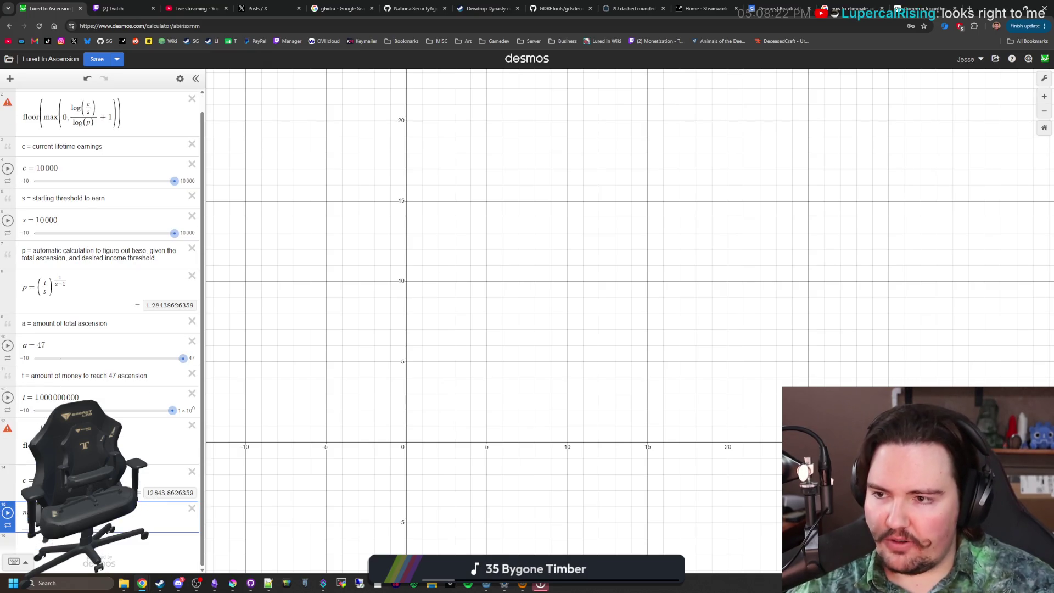
left_click(57, 168)
key("BackSpace")
key("BackSpace")
key("BackSpace")
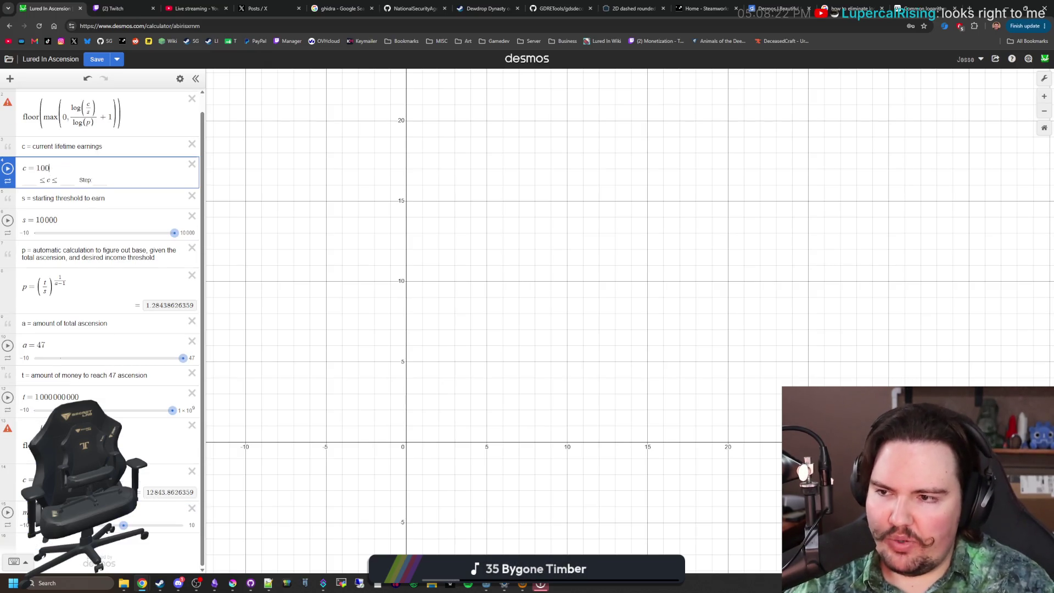
type("12843")
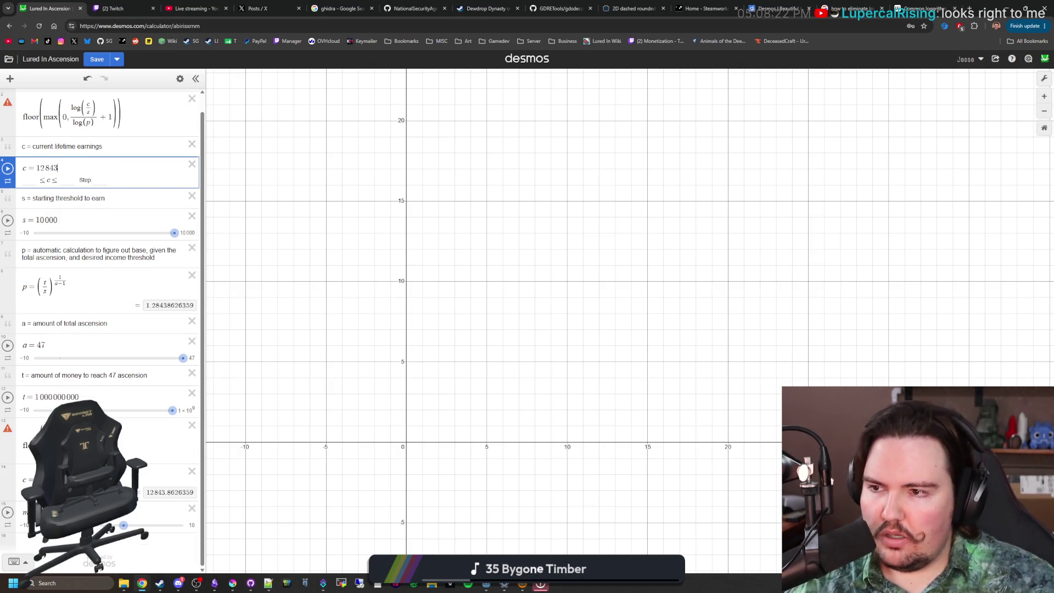
scroll(105, 329, "up", 1)
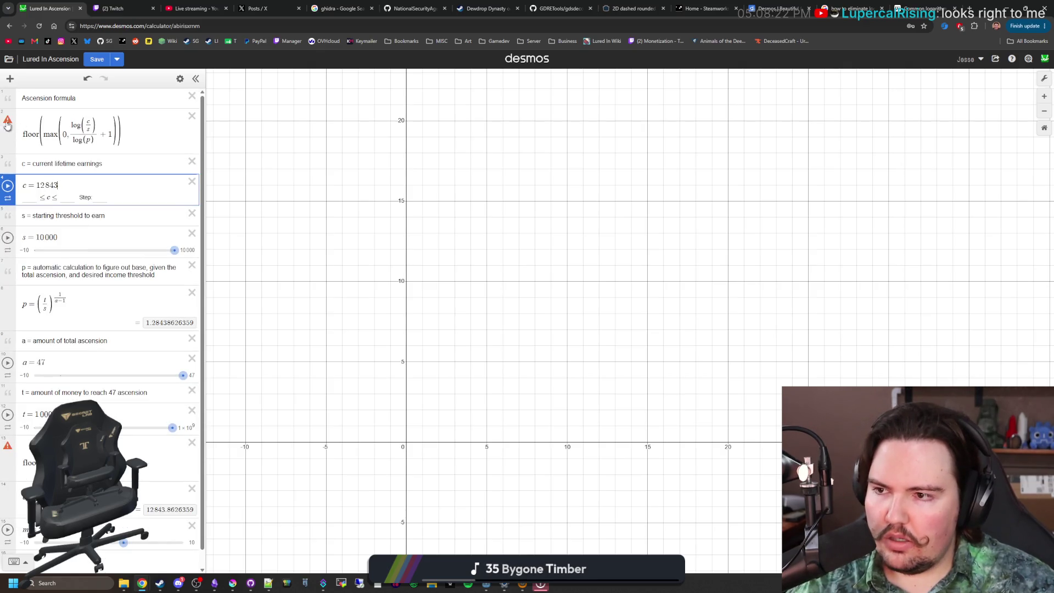
mouse_move(7, 125)
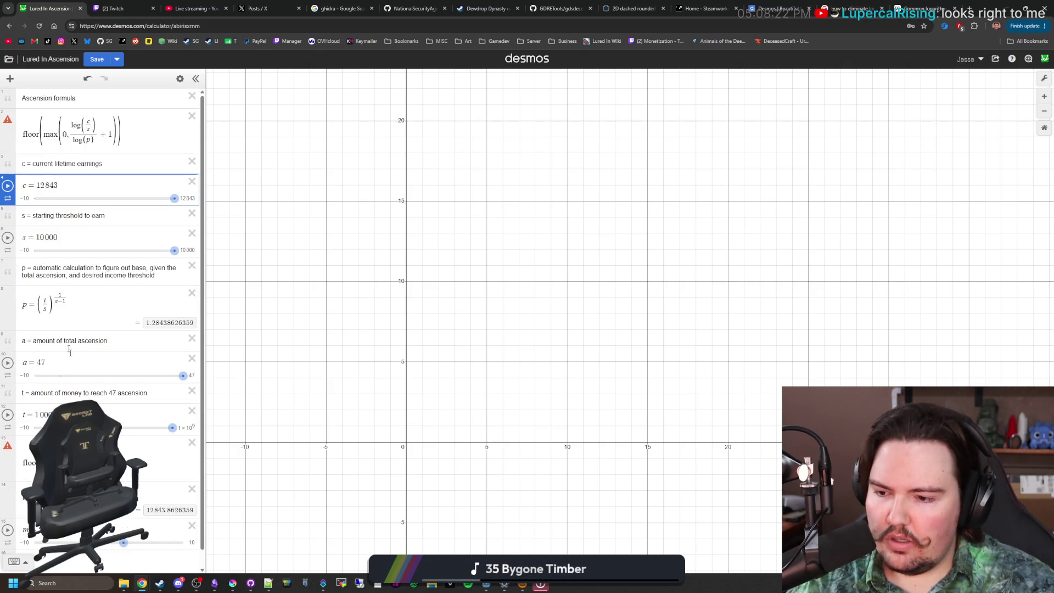
scroll(26, 483, "down", 1)
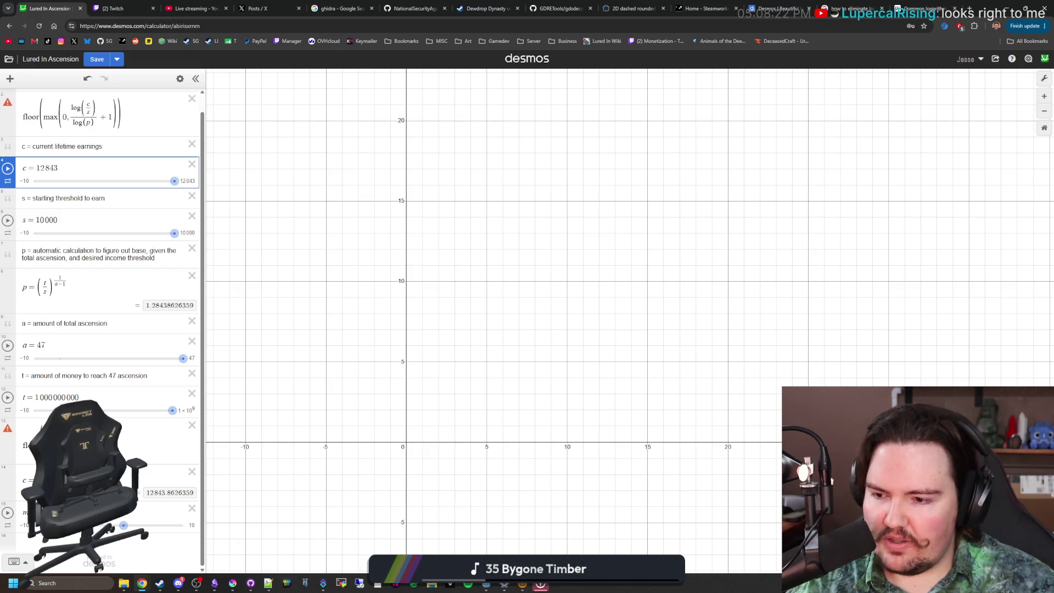
- Delete the duplicate 'c =' definition in expression 14 and change c to 12844
left_click(24, 481)
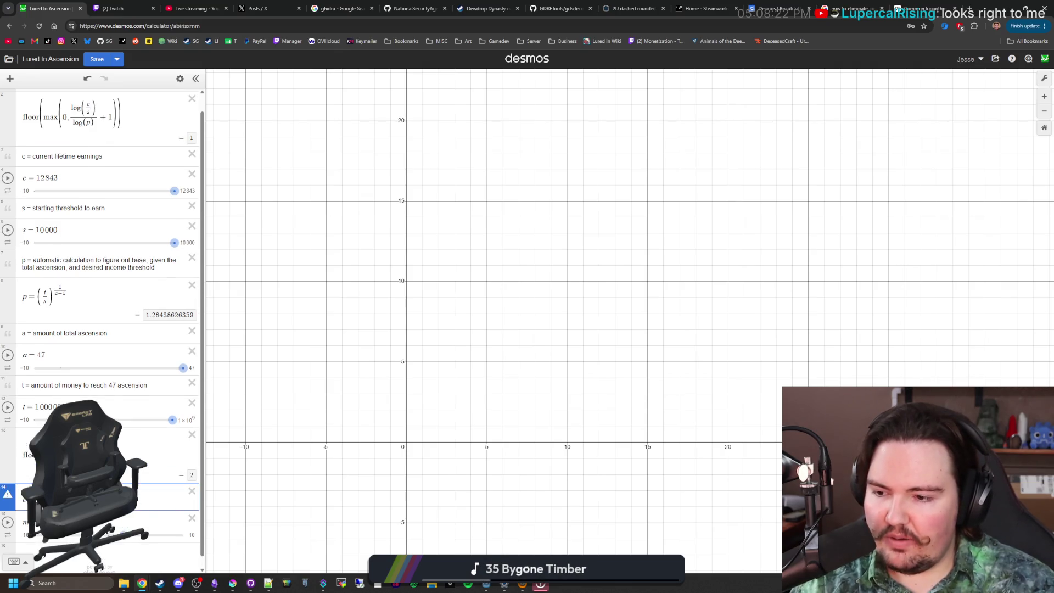
key("BackSpace")
key("BackSpace")
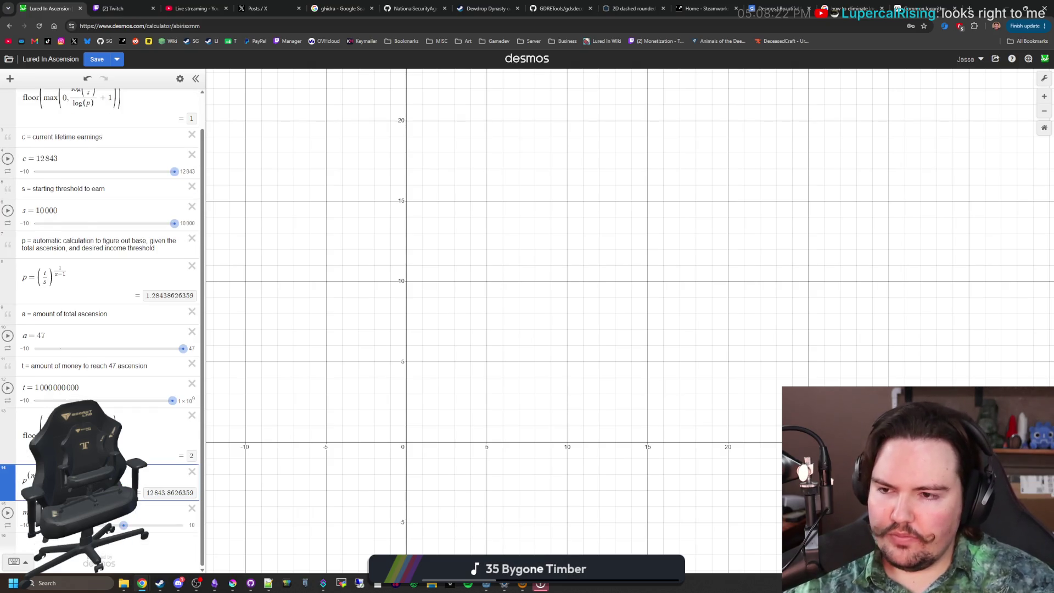
left_click(25, 172)
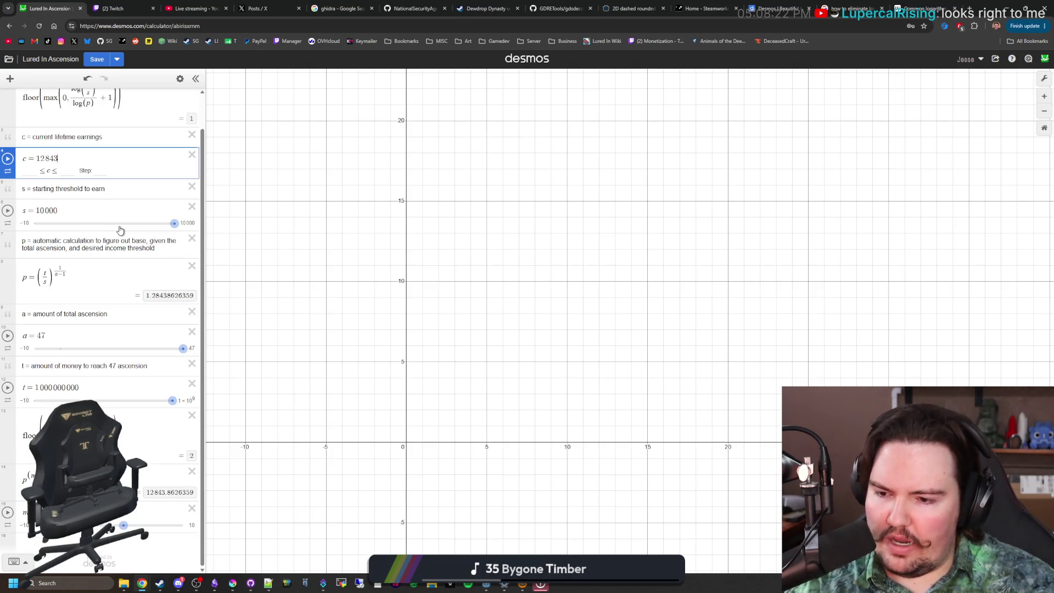
scroll(121, 229, "up", 1)
key("BackSpace")
type("4")
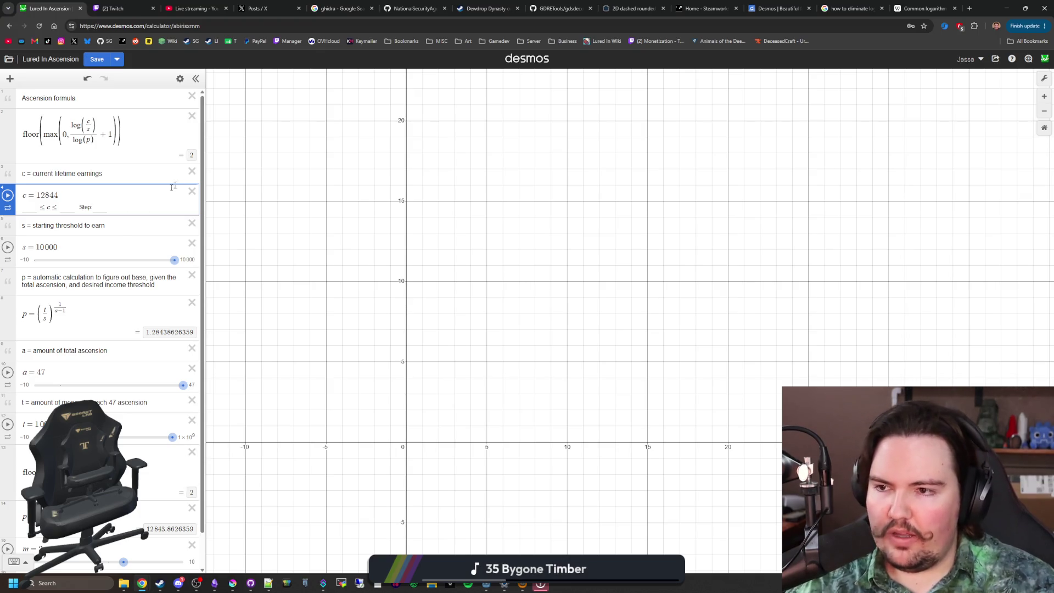
scroll(195, 296, "down", 1)
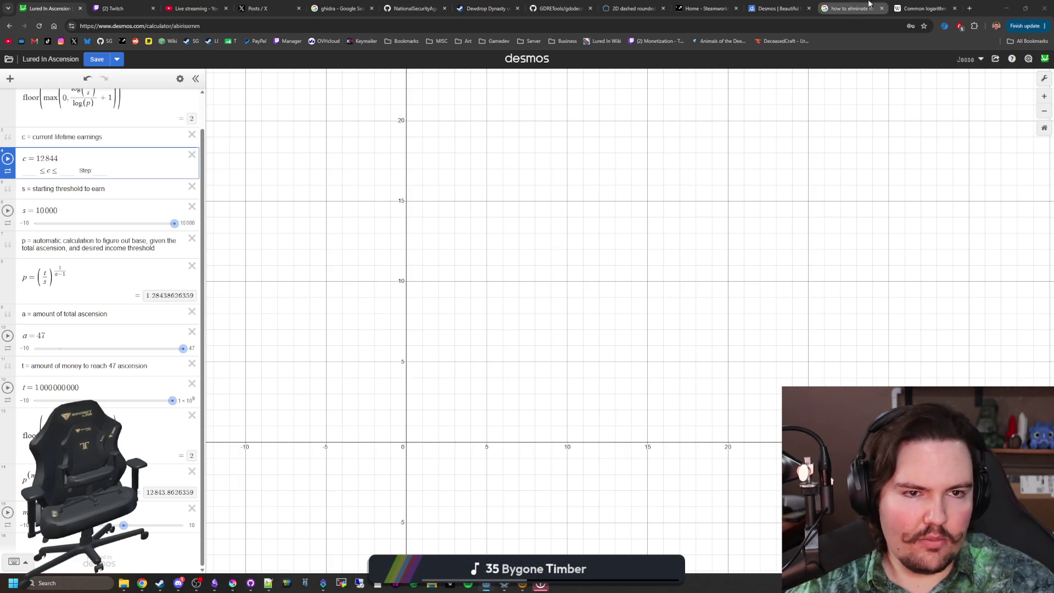
mouse_move(983, 8)
left_mouse_down()
mouse_move(494, 433)
mouse_move(1046, 180)
left_mouse_up()
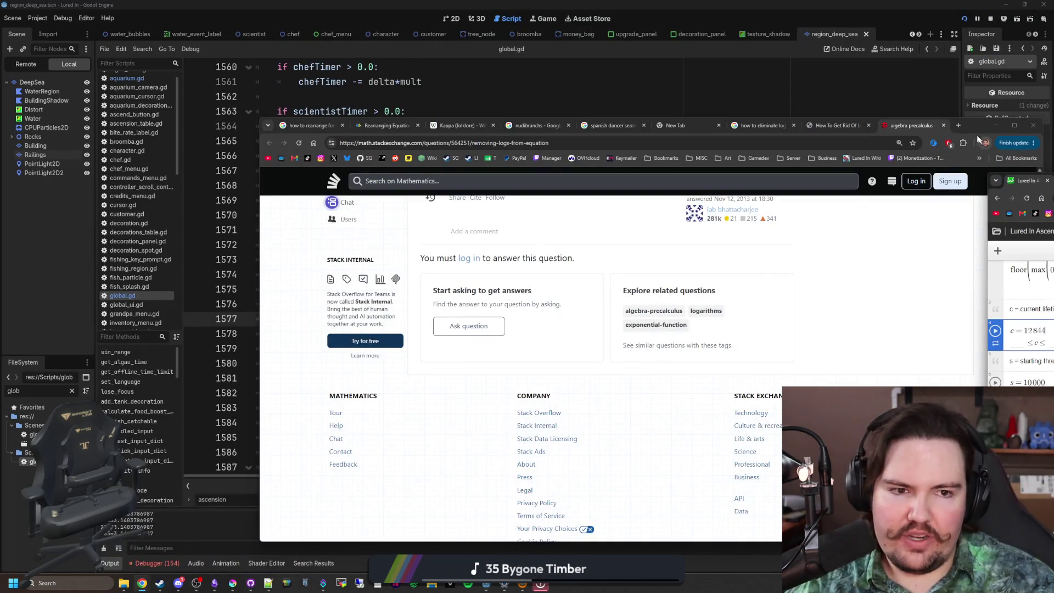
- Comment out the old nextRequired line in global.gd, with blank lines added above it
left_click(996, 126)
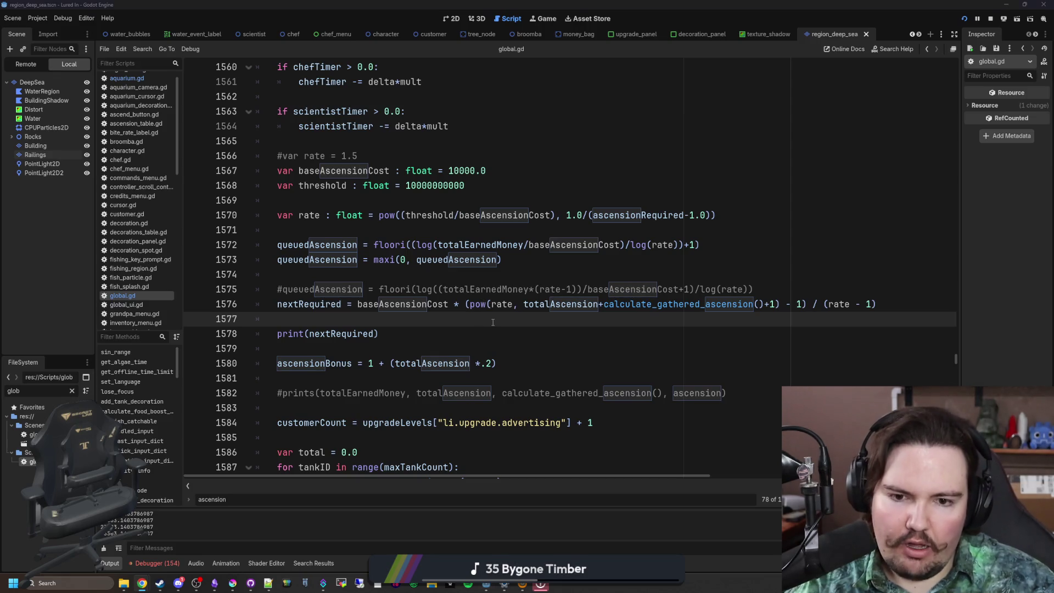
left_click(540, 278)
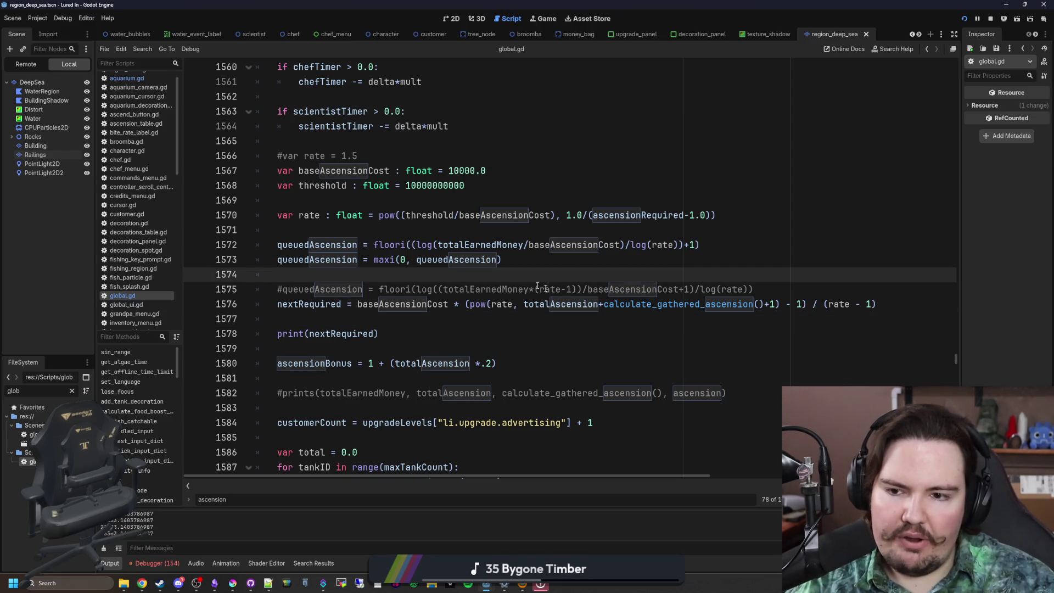
left_click(778, 301)
left_click(796, 291)
key("Return")
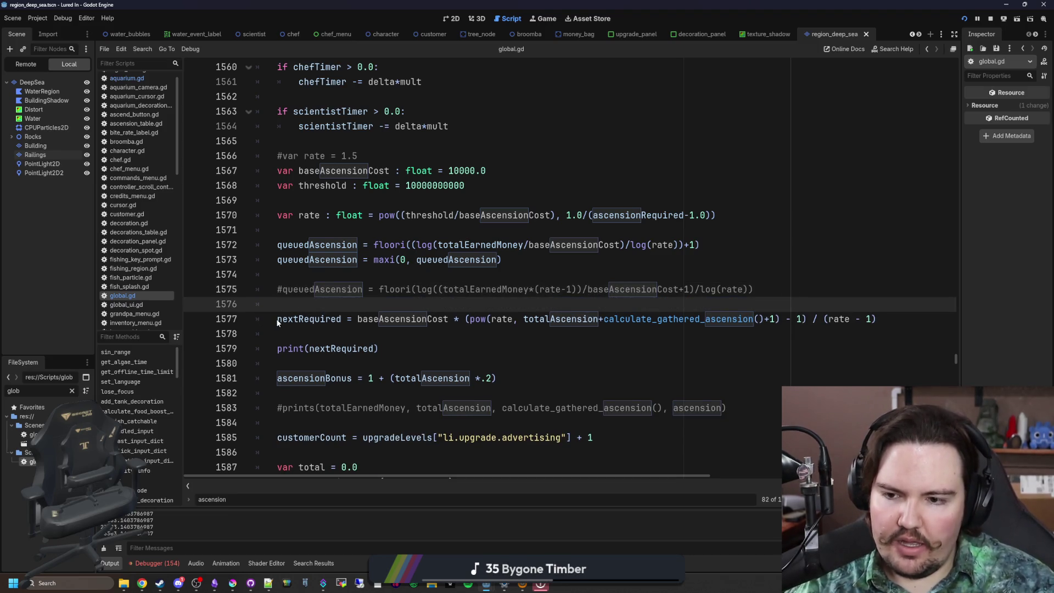
key("Down")
key("ctrl+k")
left_click(313, 302)
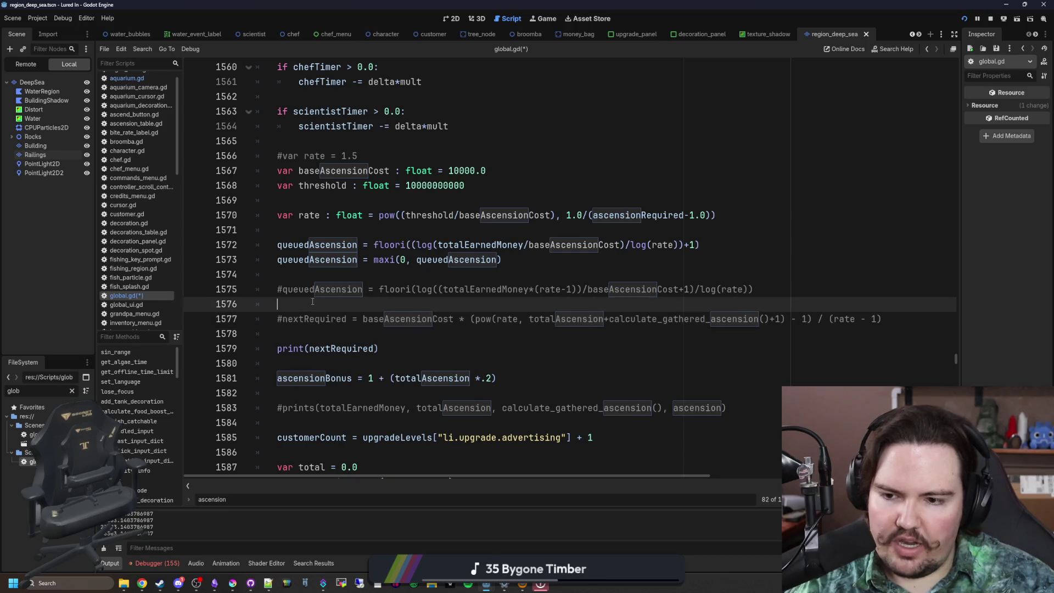
key("Return")
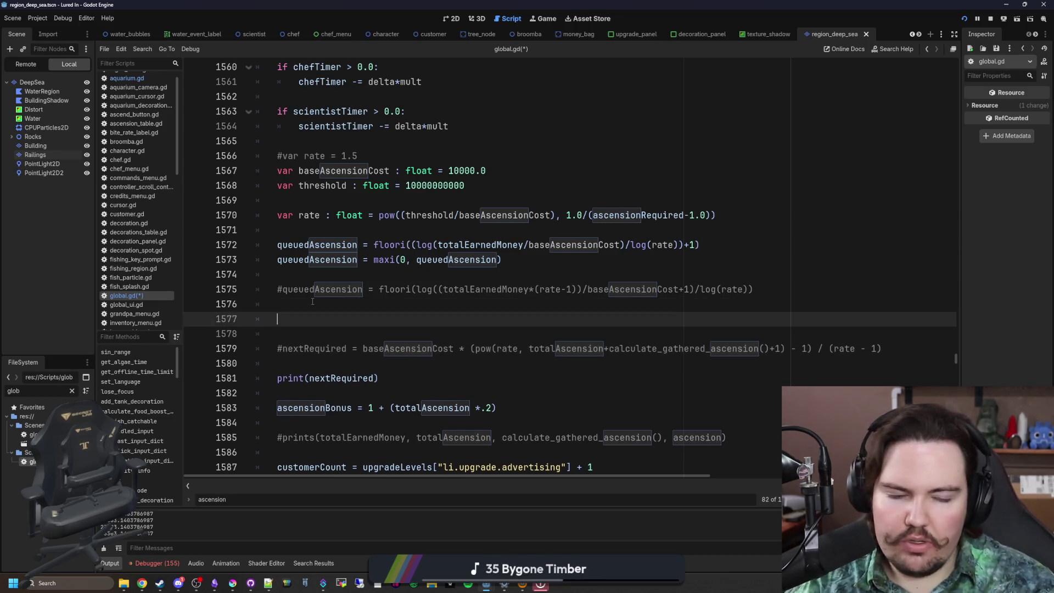
- Start the replacement formula on line 1577 as 'nextRequired = p'
key("alt+Tab")
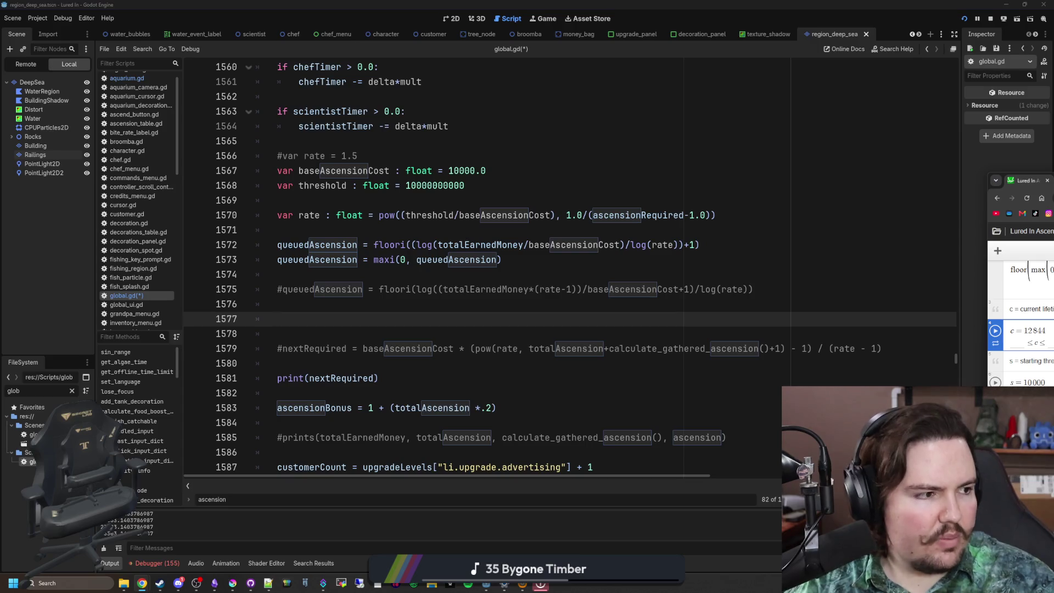
key("alt+Tab")
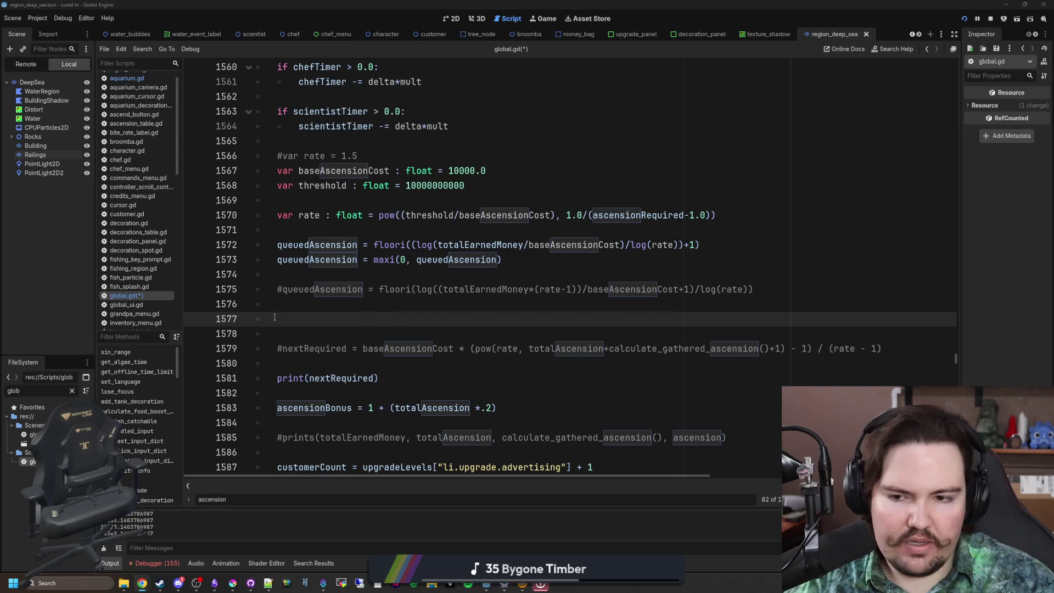
left_click(321, 320)
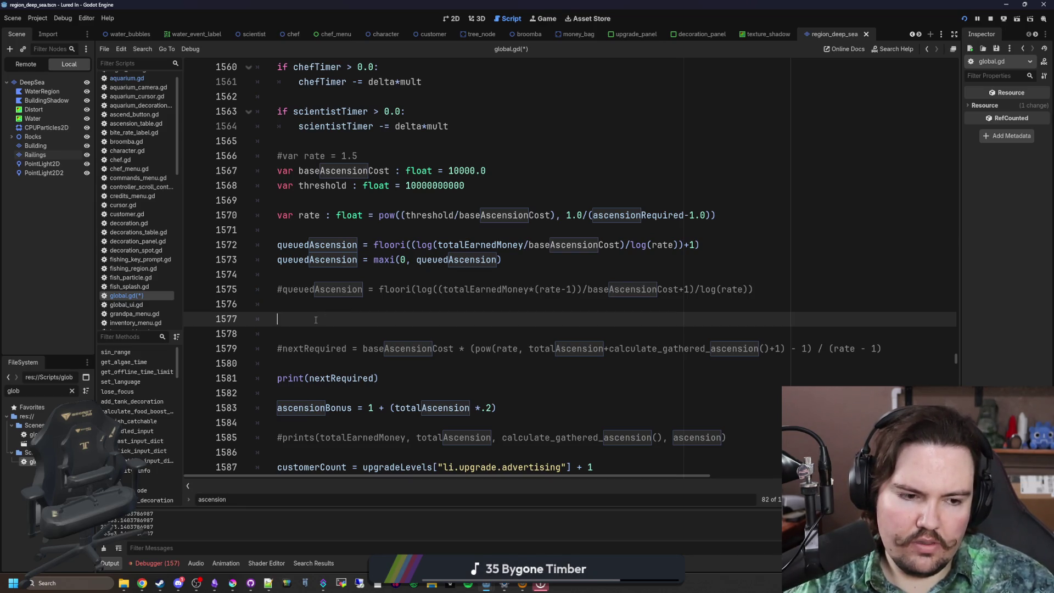
type("nextRequired = ")
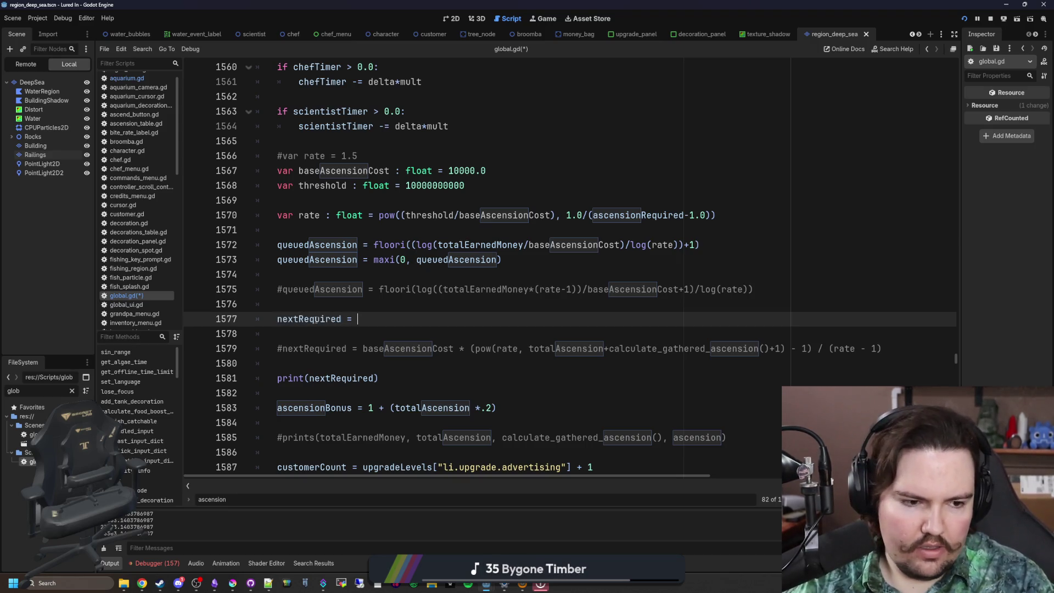
type("p")
- Write nextRequired = pow(rate, followed by the old formula's copied exponent on line 1577
key("BackSpace")
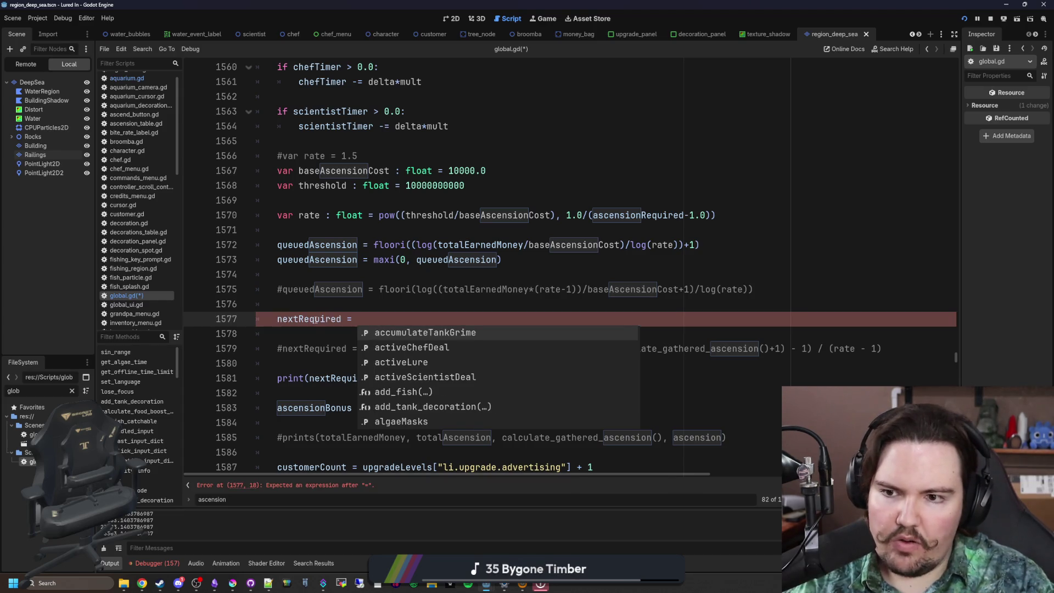
type("rate")
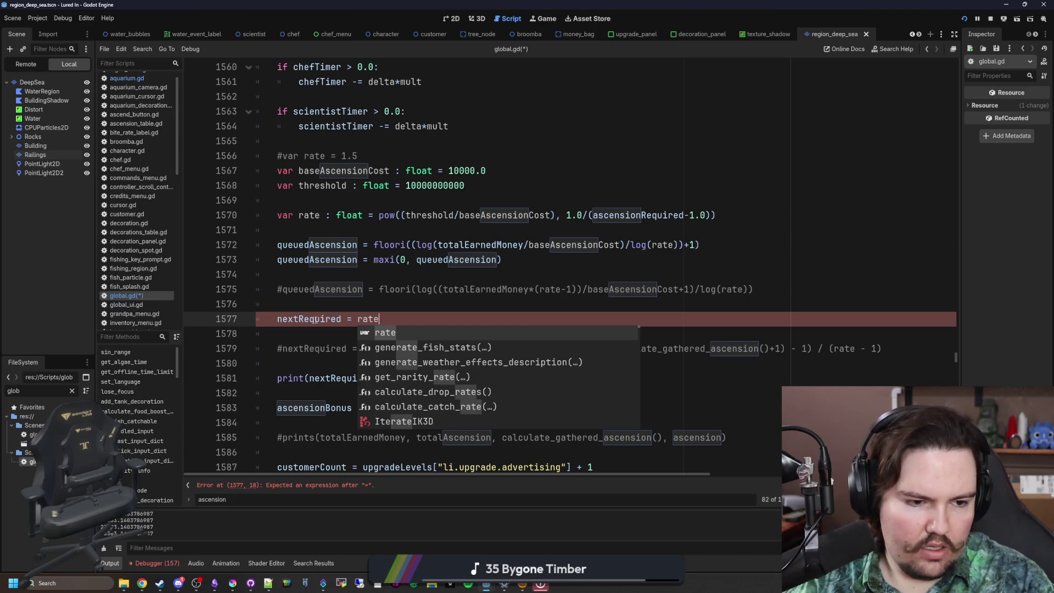
key("BackSpace")
key("BackSpace")
key("BackSpace")
type("pow(rate,")
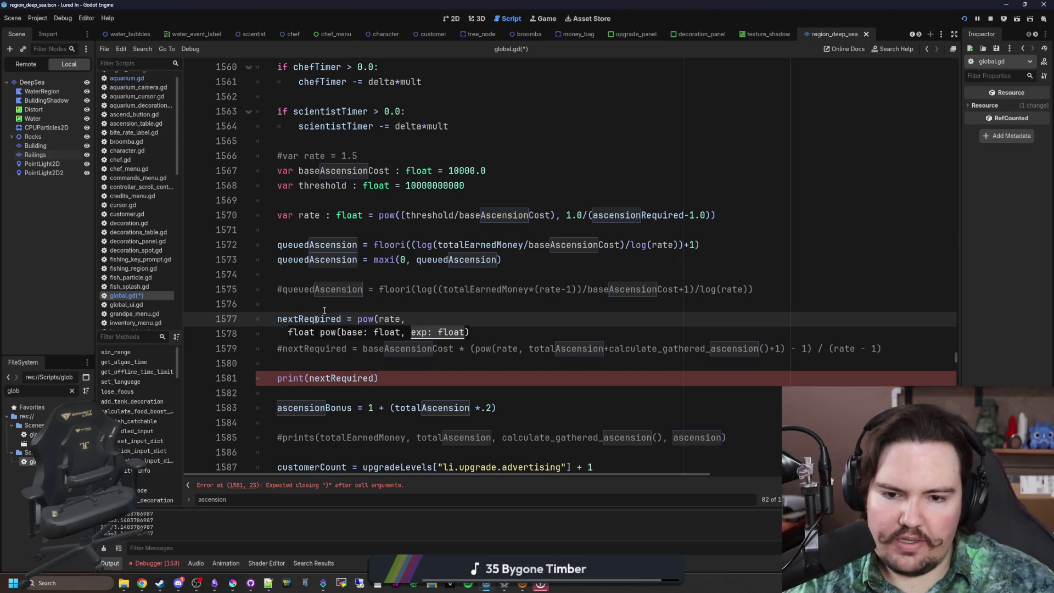
left_click(782, 348)
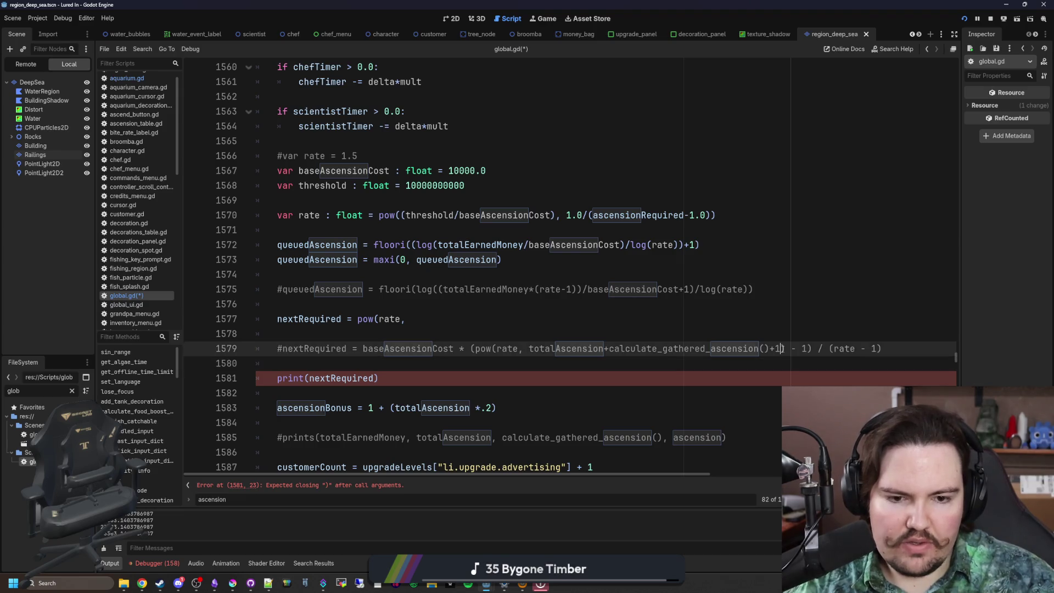
left_click_drag(782, 348, 529, 348)
left_click(429, 314)
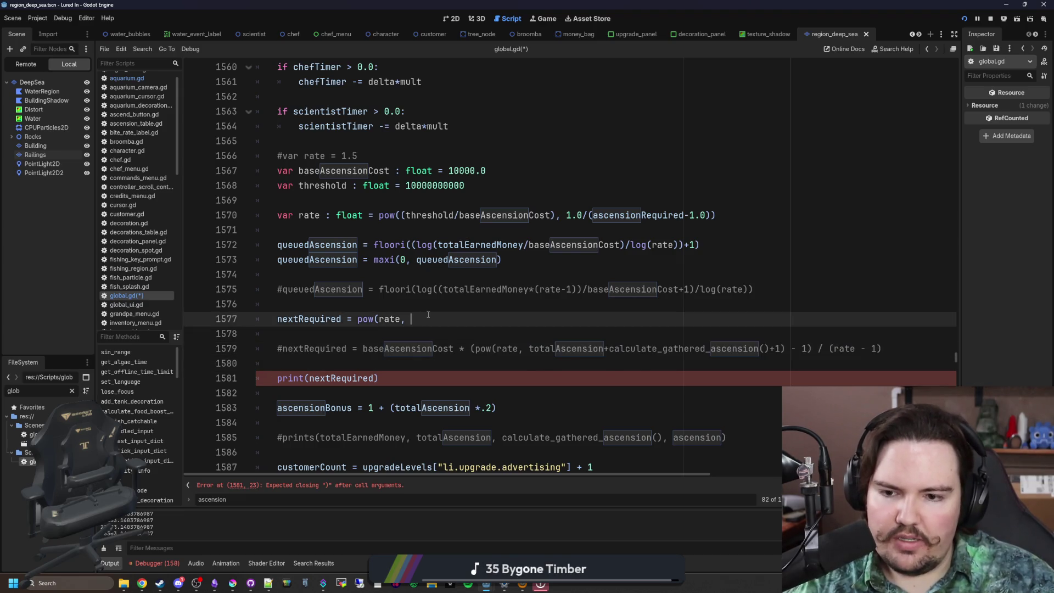
key("ctrl+v")
key("ctrl+z")
left_click(558, 378)
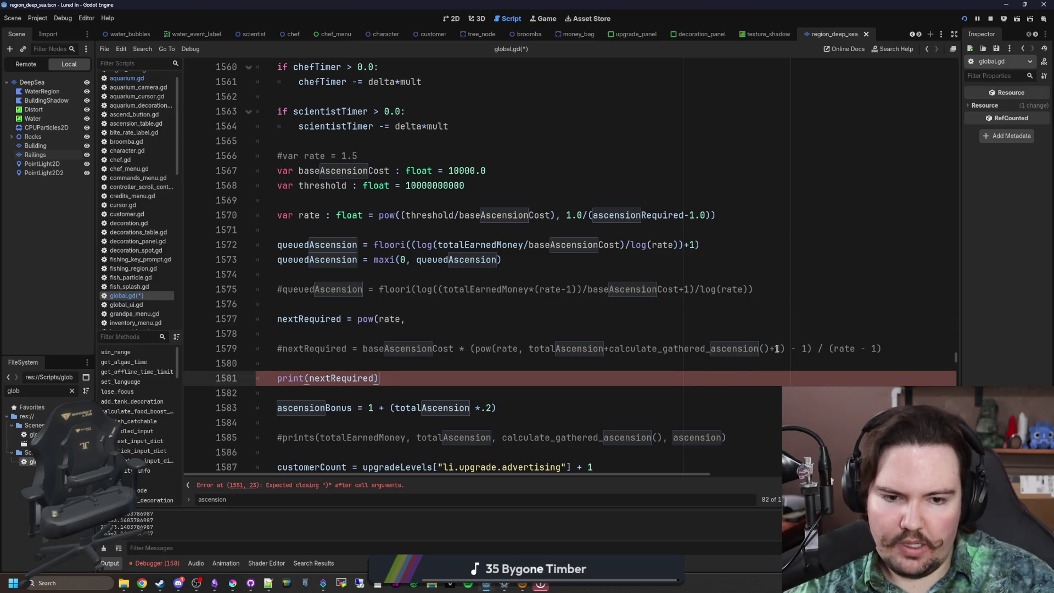
left_click_drag(780, 348, 529, 349)
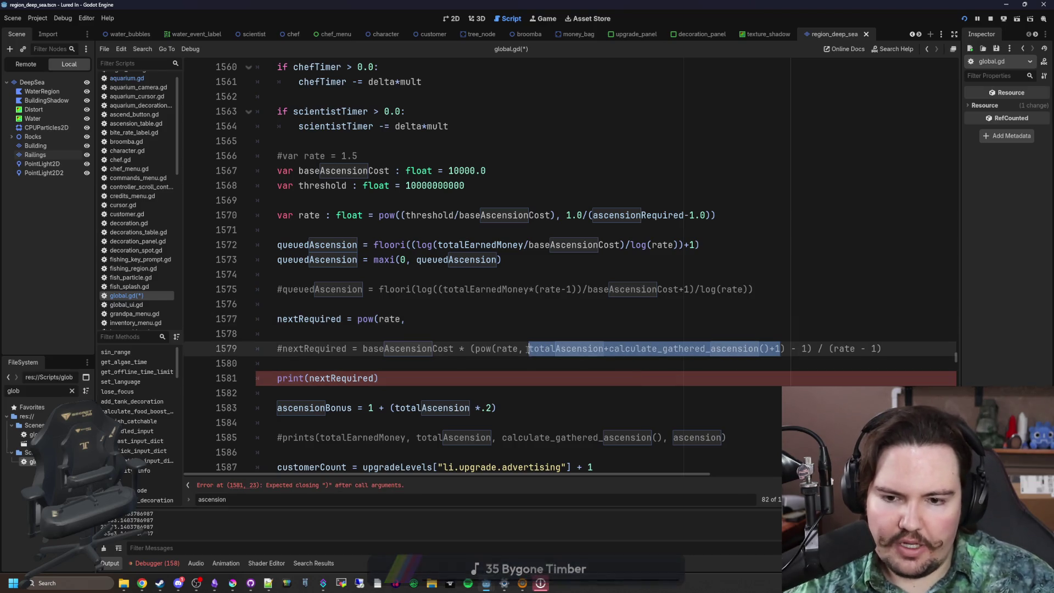
key("ctrl+c")
left_click(437, 319)
key("ctrl+v")
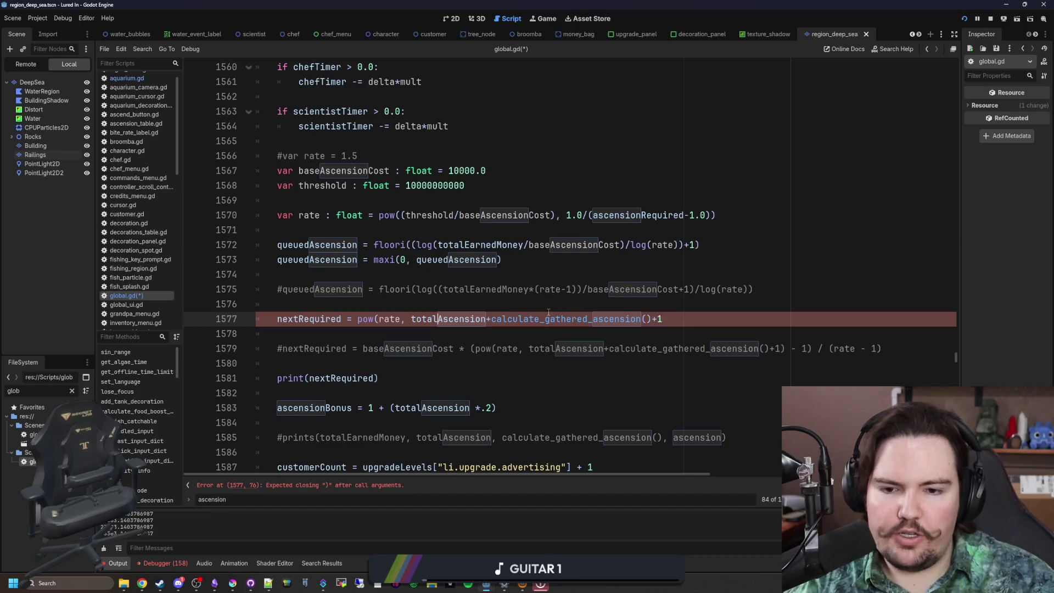
- Close the pow call, multiply it by baseAscensionCost, and save global.gd
double_click(548, 319)
left_click(645, 329)
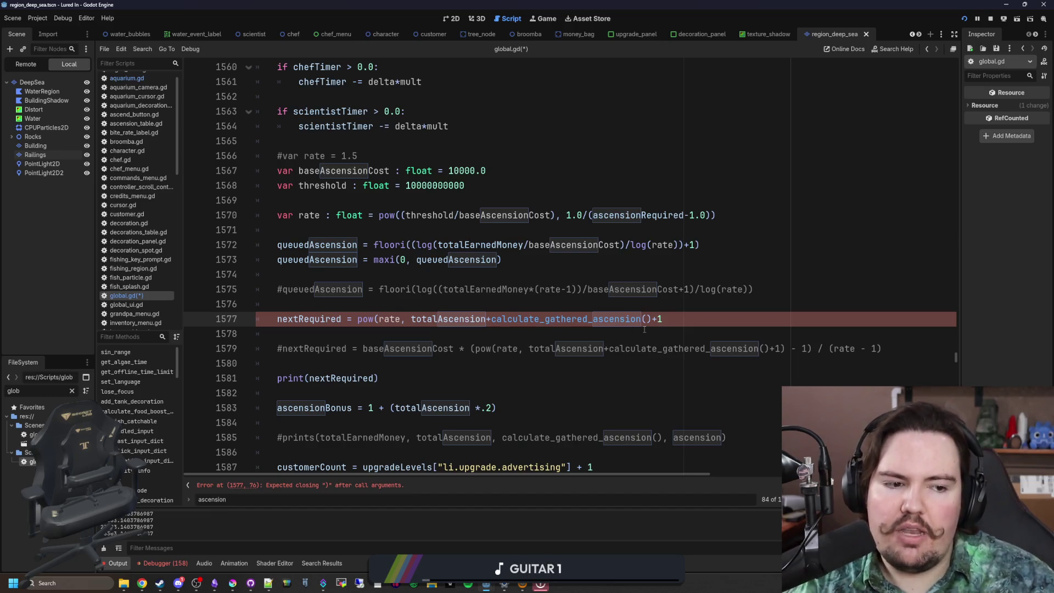
left_click(716, 321)
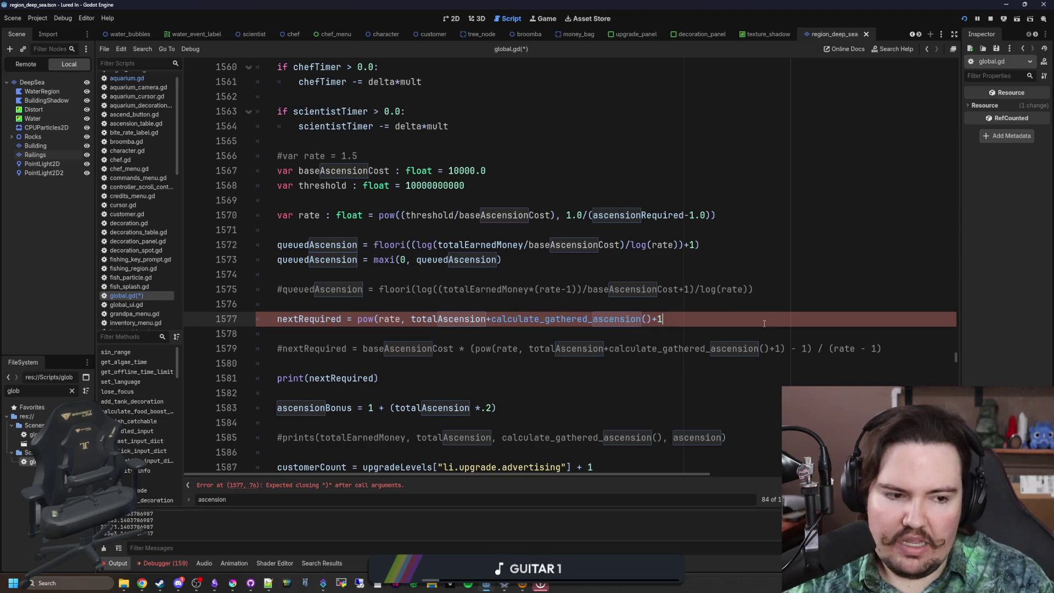
type(")")
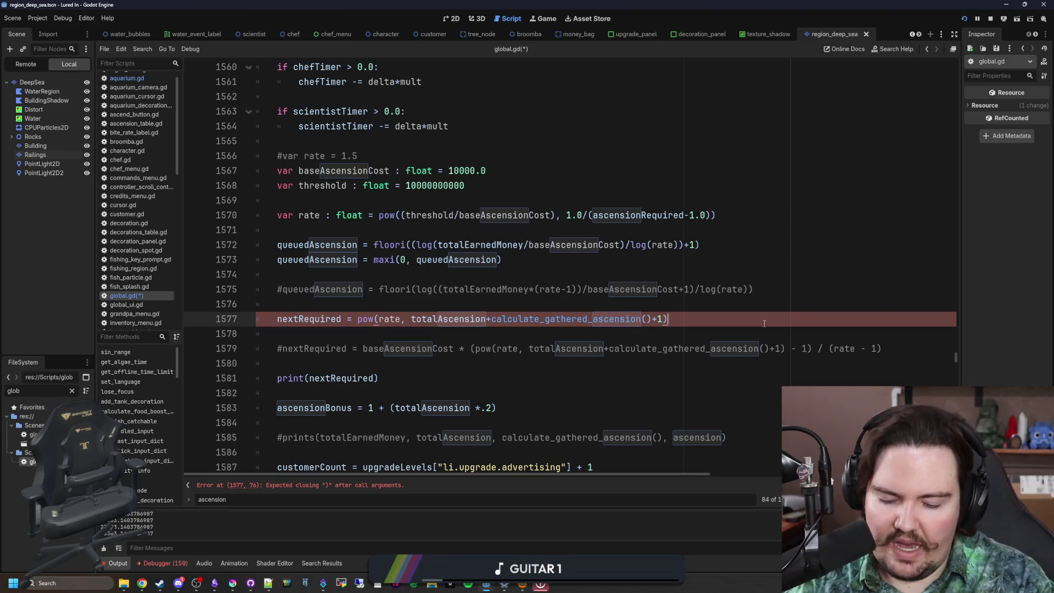
type("*")
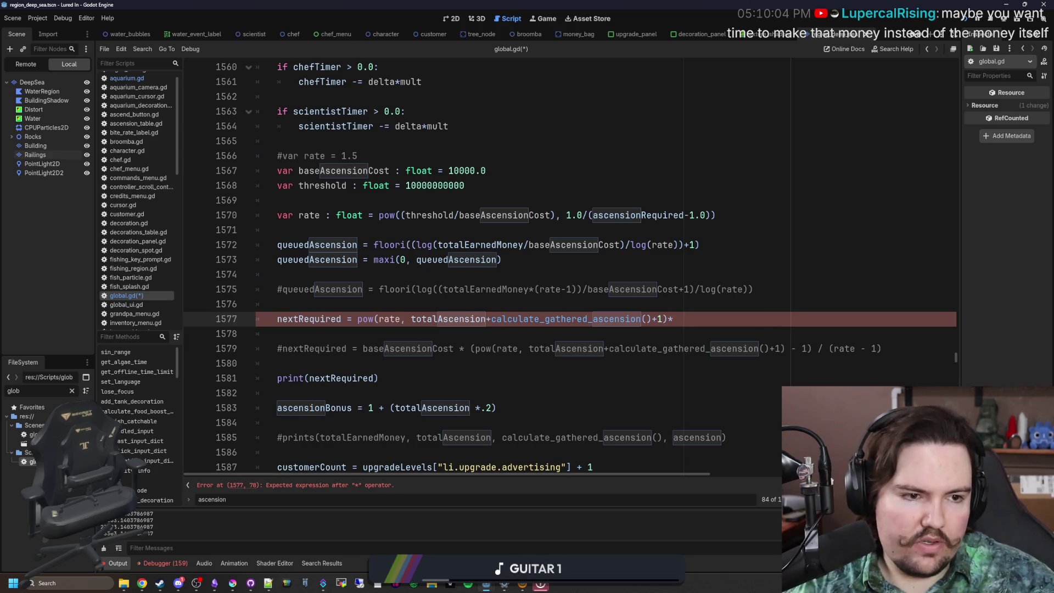
double_click(328, 171)
left_click(681, 319)
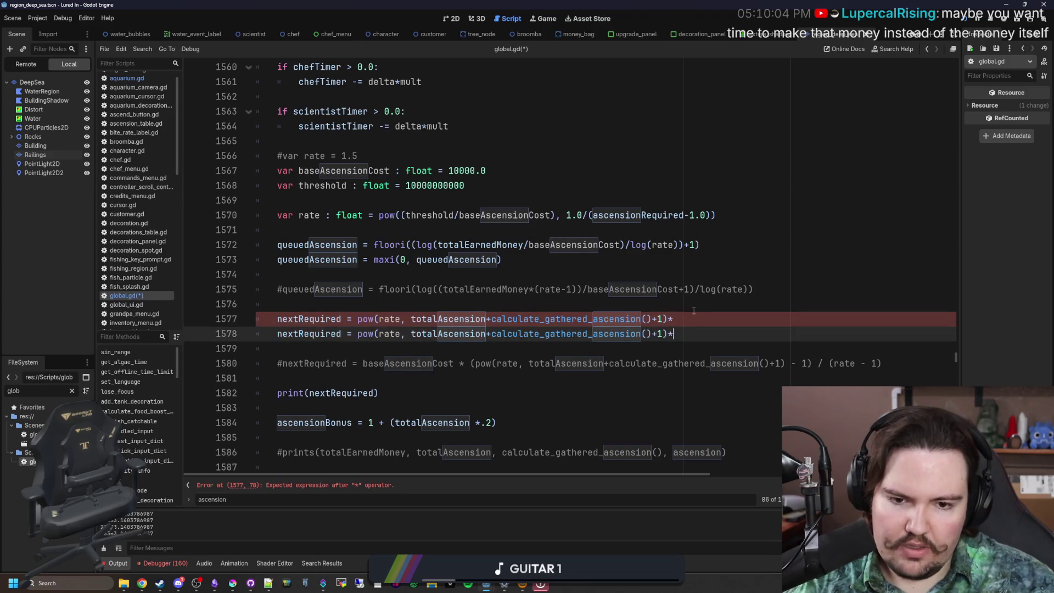
type("base")
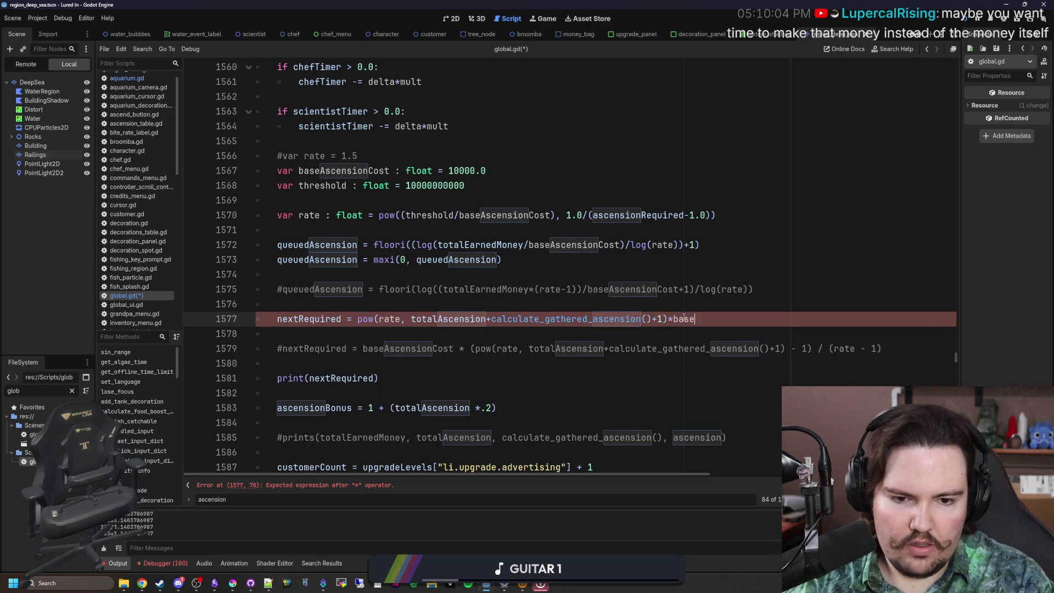
type("Ascensio")
key("Return")
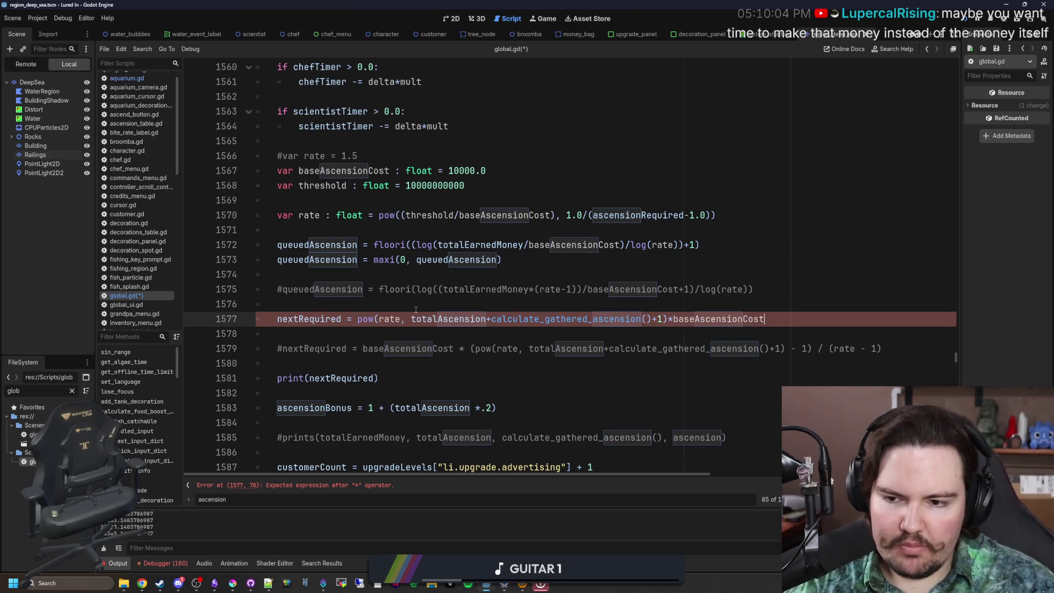
left_click(416, 310)
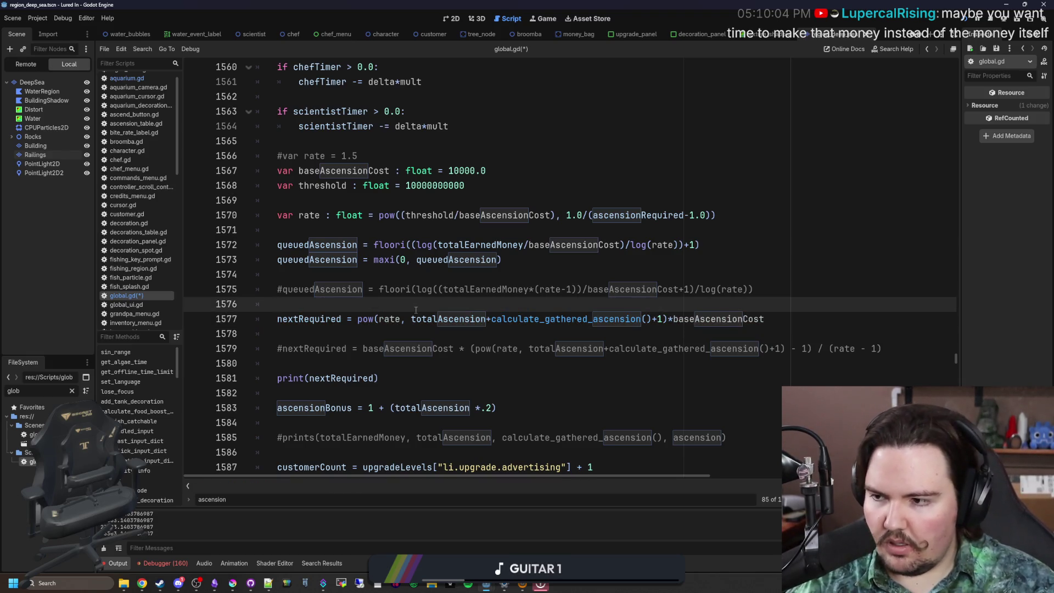
key("ctrl+s")
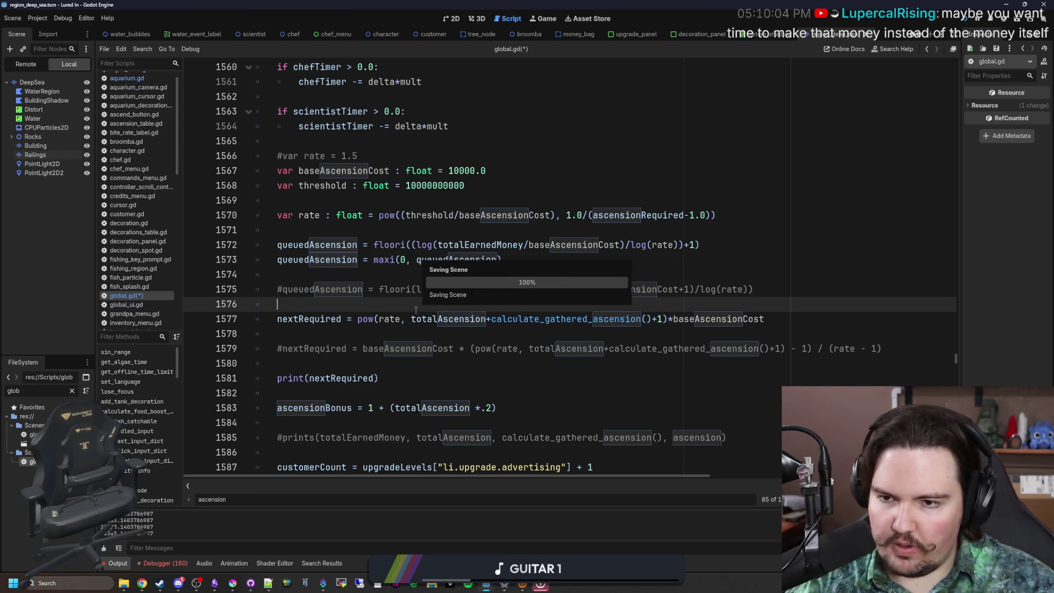
- Run 'money 0' in the game, check the Ascension panel's next-point cost, then return to global.gd
left_click(545, 20)
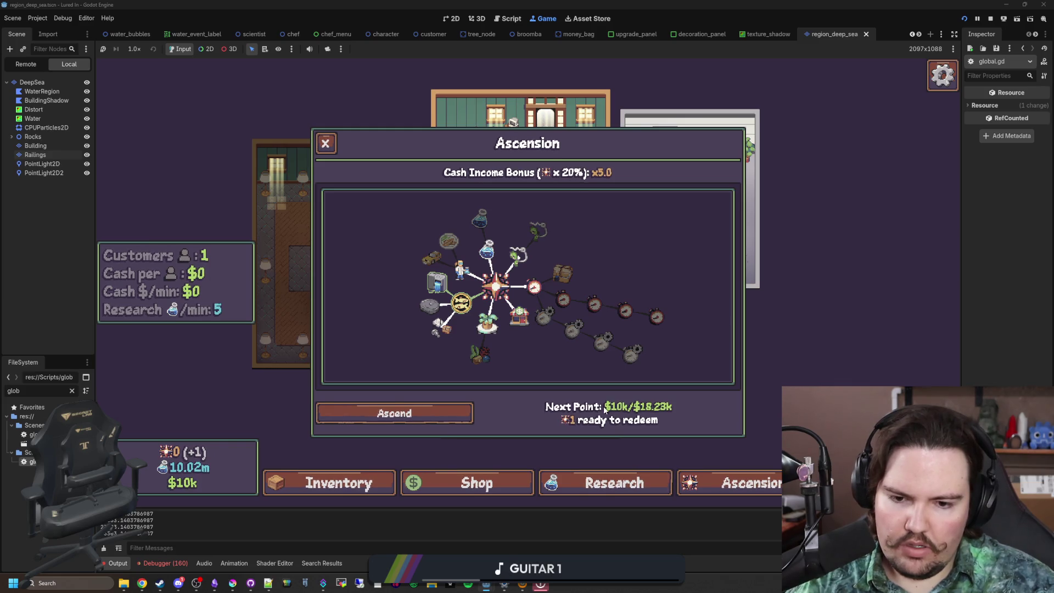
key("quoteleft")
type("money 0")
key("Return")
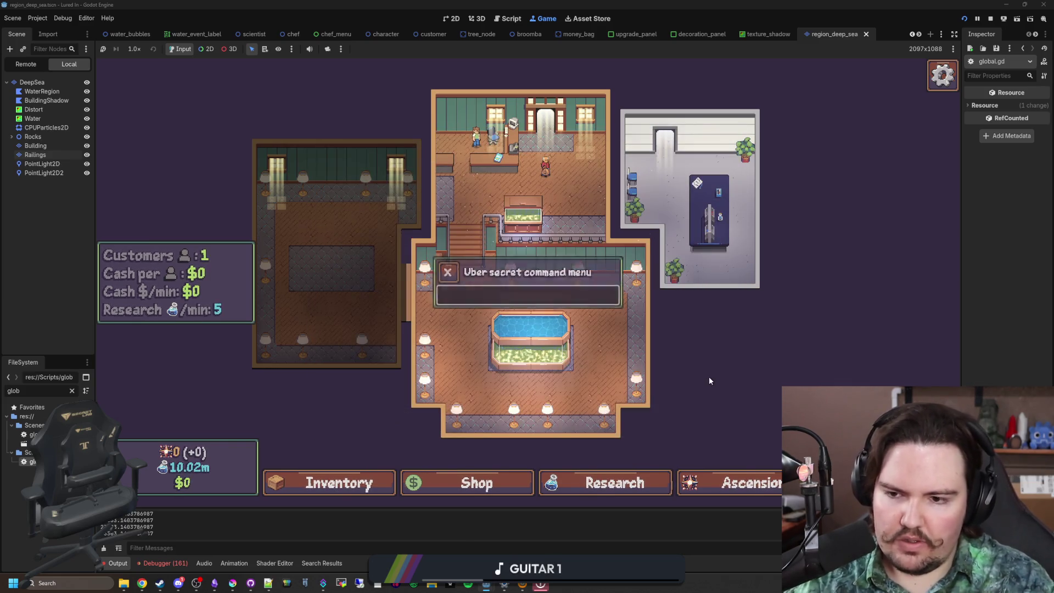
key("quoteleft")
left_click(730, 483)
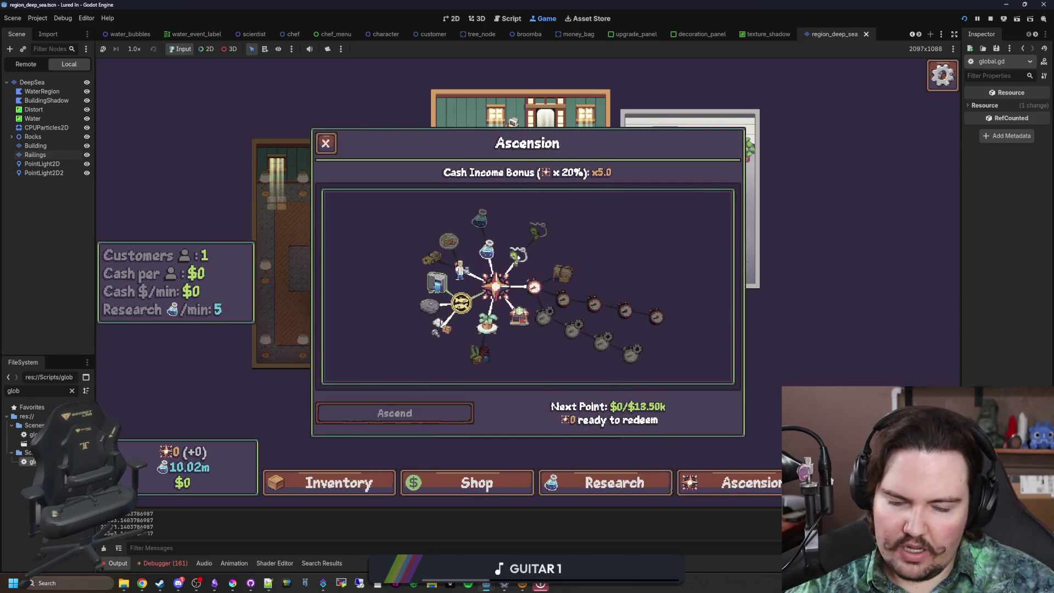
key("ctrl+F3")
left_click(664, 319)
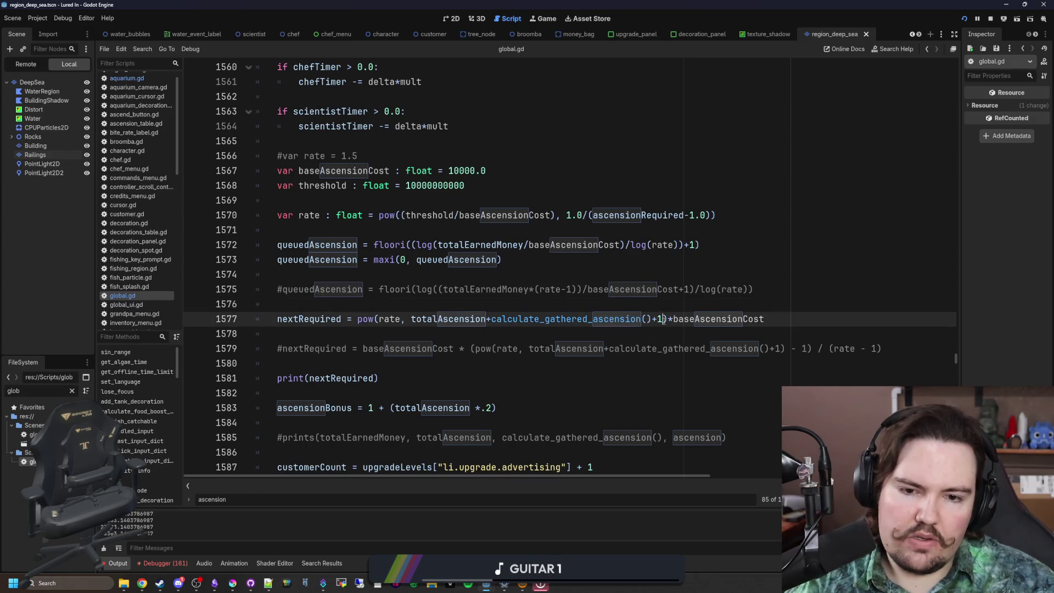
- Delete the +1 from the nextRequired exponent on line 1577 and save global.gd
key("BackSpace")
key("BackSpace")
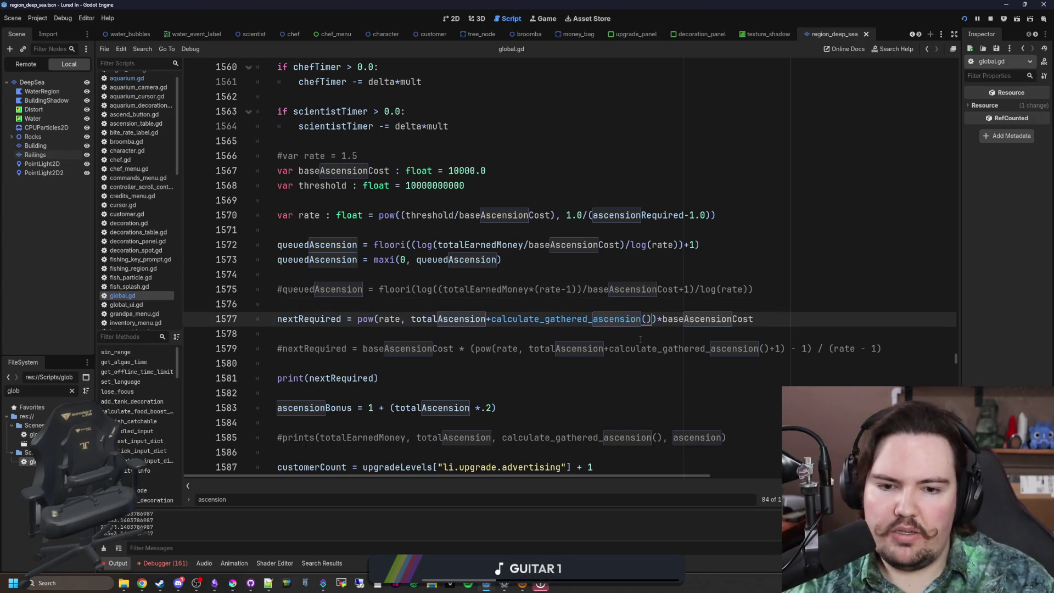
left_click(656, 335)
key("ctrl+s")
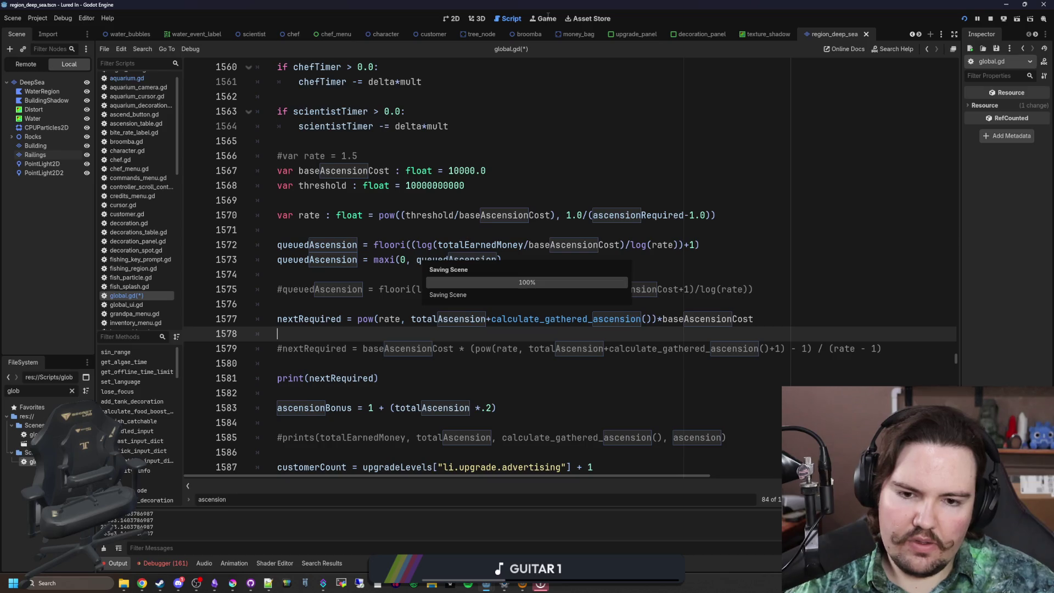
left_click(548, 18)
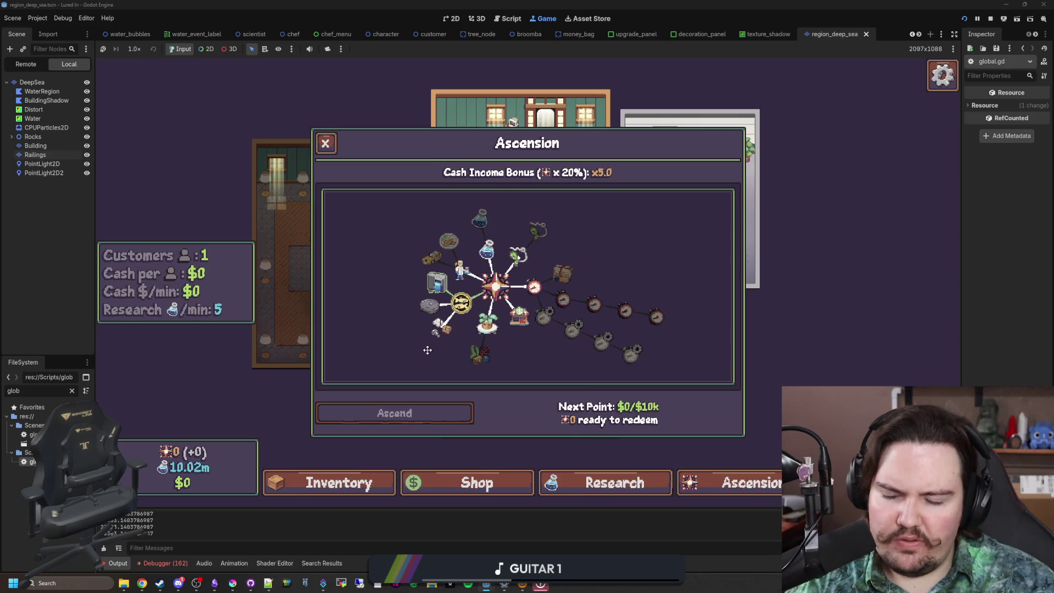
- Run 'money 10000' in the game and confirm Ascension shows the next point at $10k/$13.50k
key("ctrl+F3")
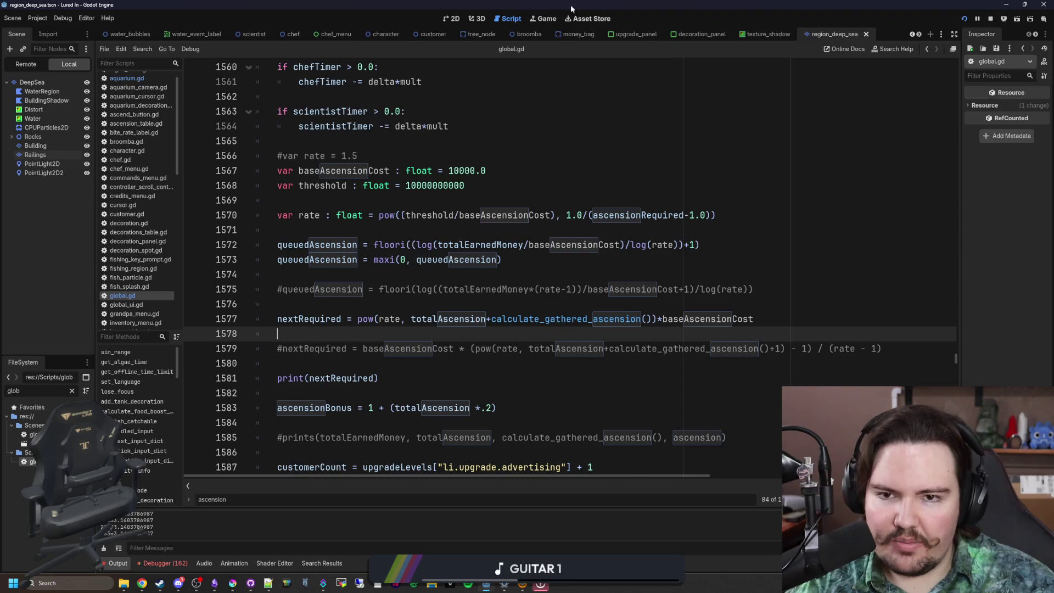
left_click(543, 18)
key("grave")
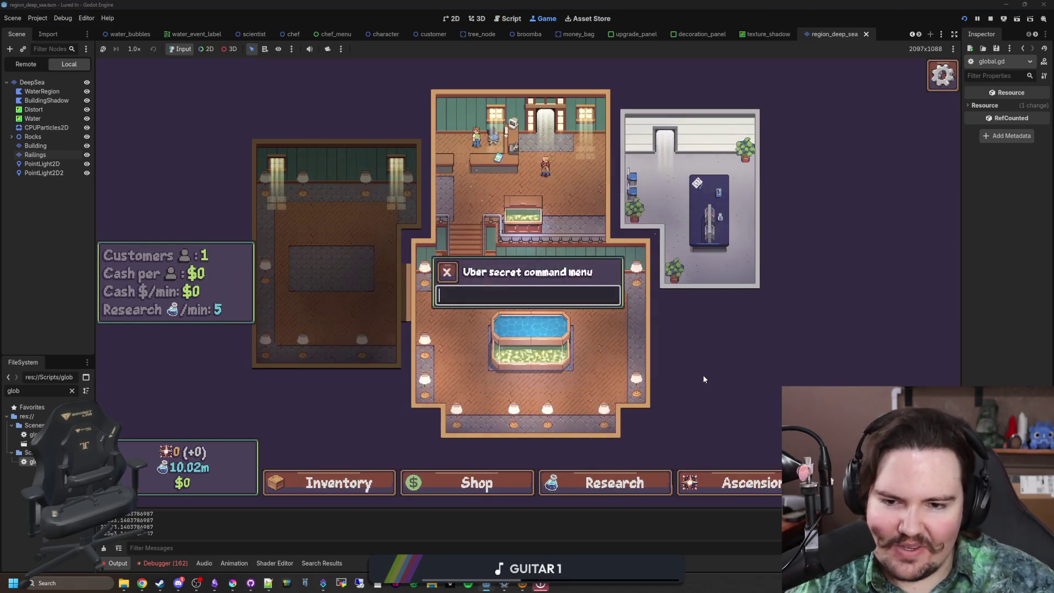
type("money 10000")
key("Return")
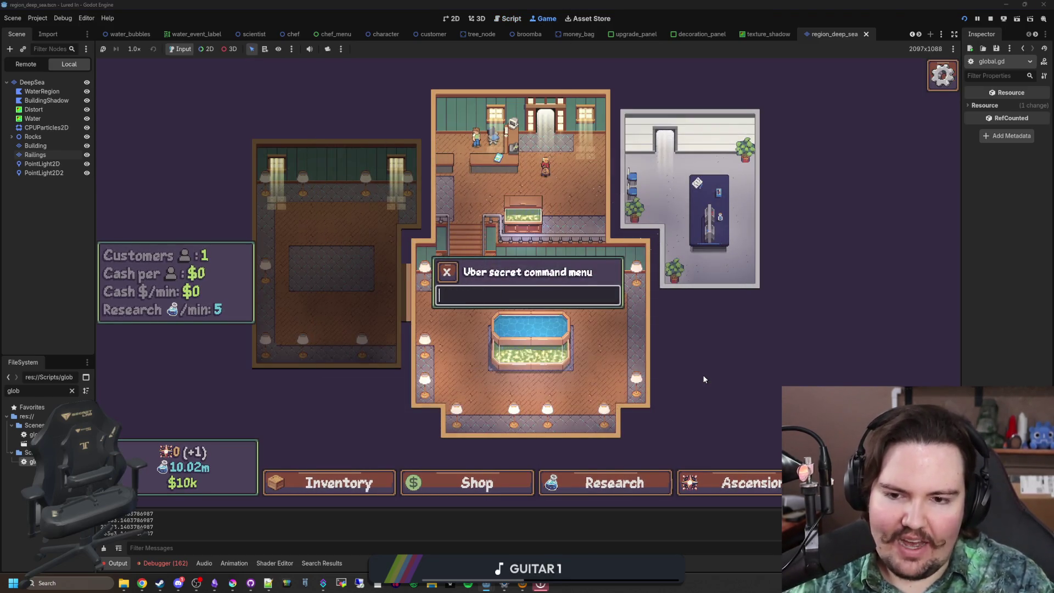
key("grave")
left_click(729, 489)
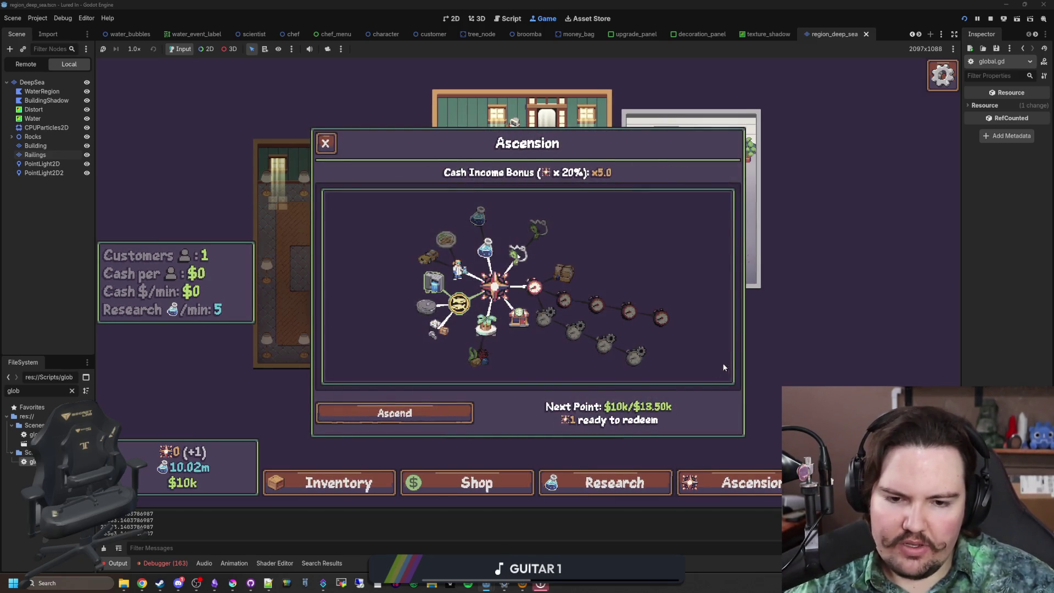
key("grave")
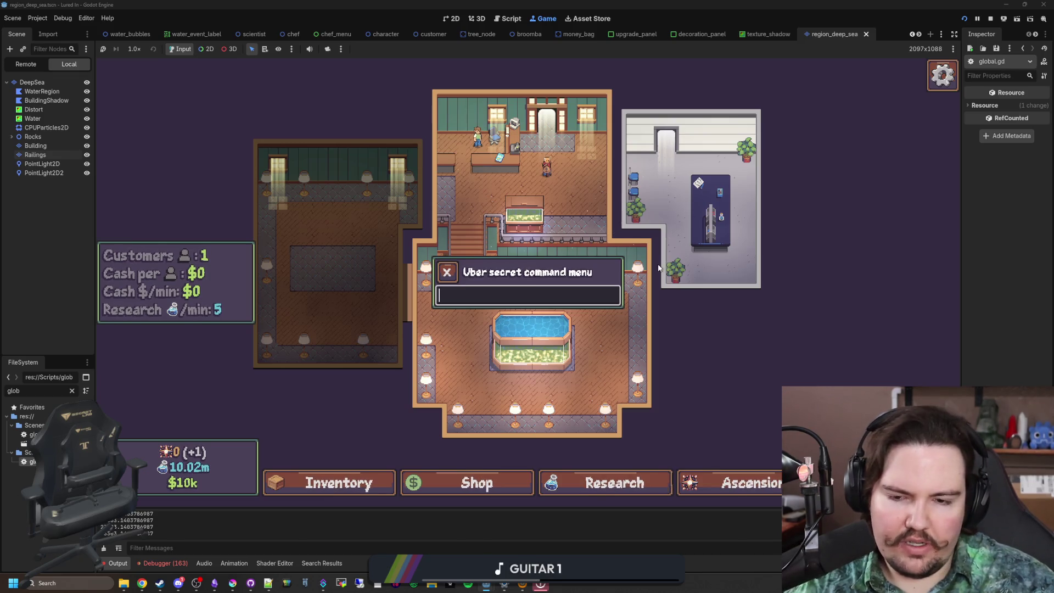
key("grave")
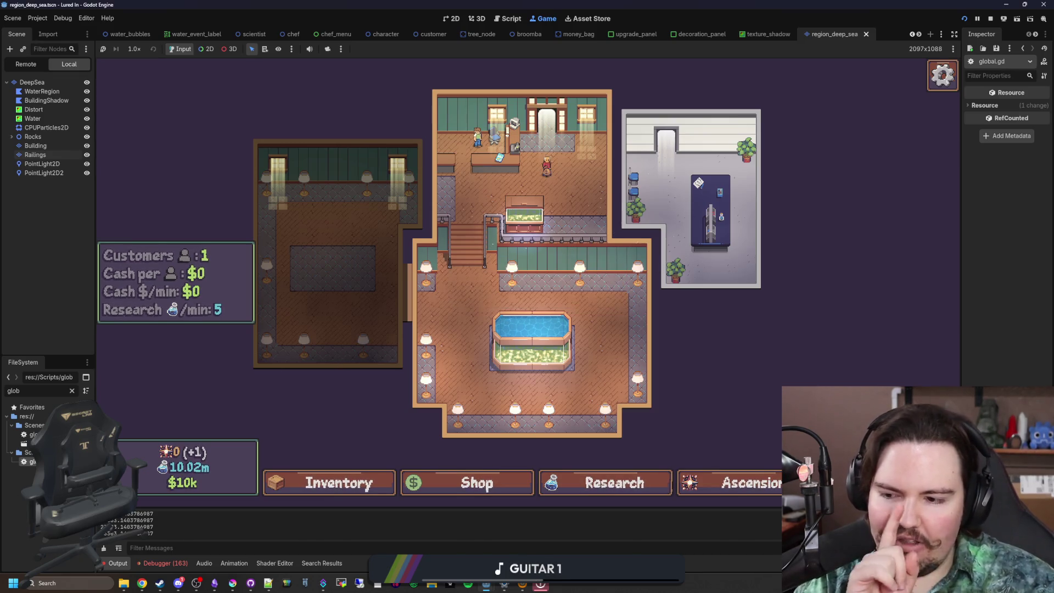
key("ctrl+F3")
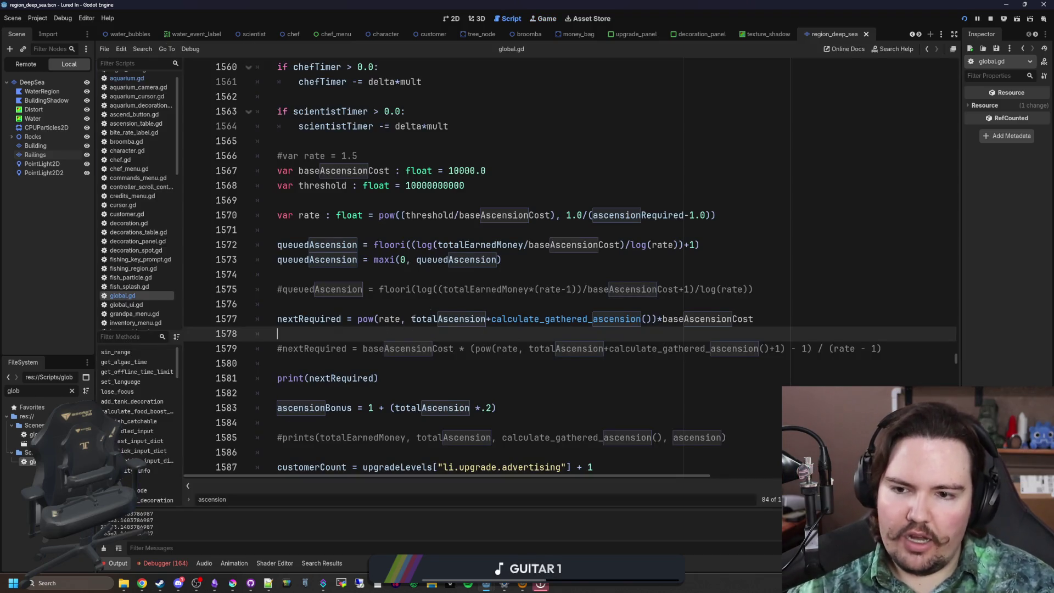
- Look up the help page for the log function and compare with the Desmos formula
key("Up")
key("Up")
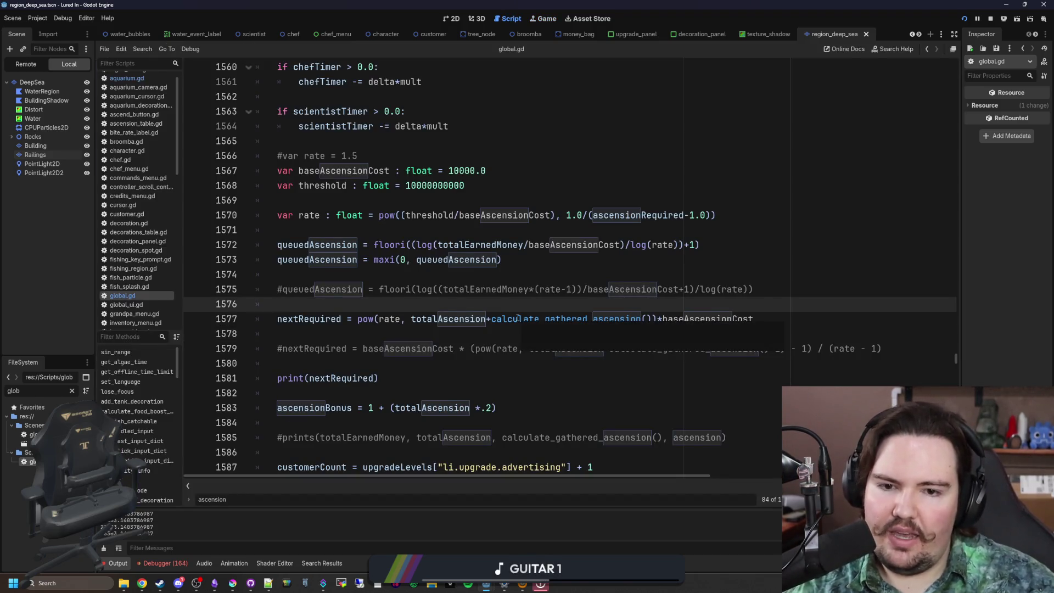
left_click(425, 244, "ctrl")
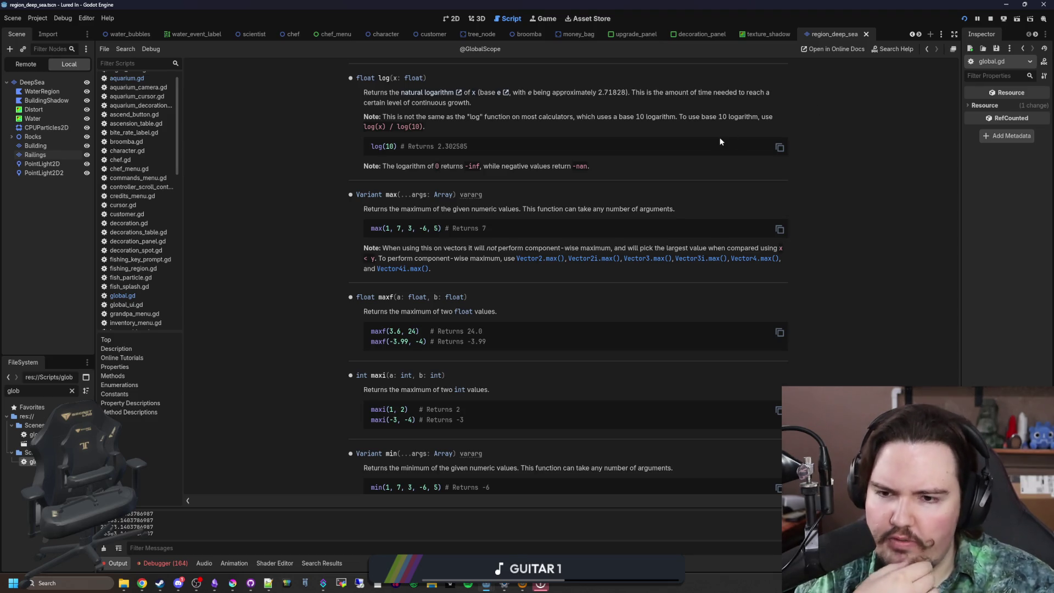
key("alt+Left")
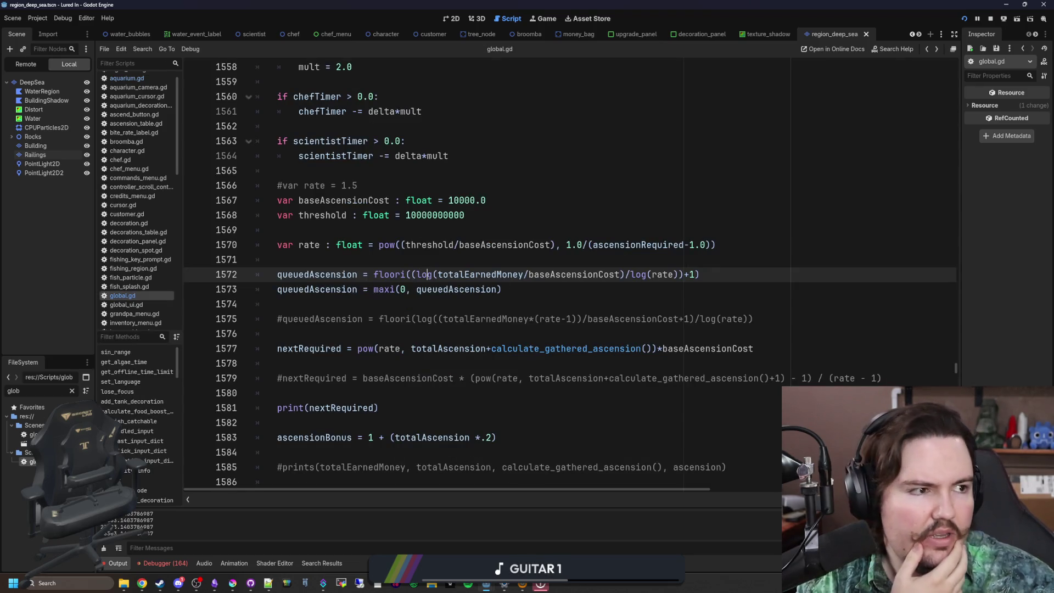
key("alt+Tab")
key("alt+Tab")
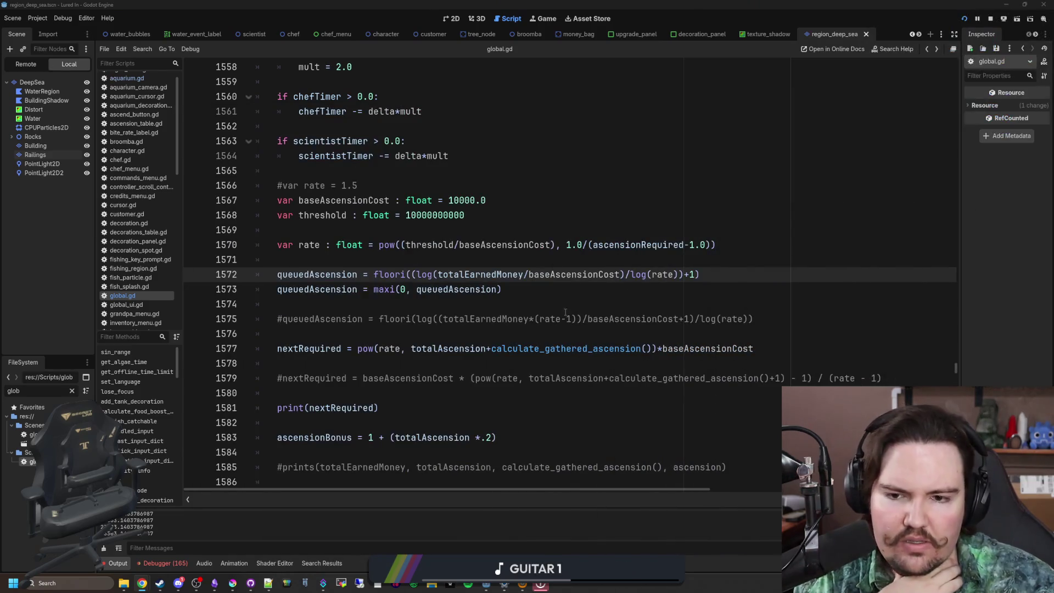
- Review the rate, queuedAscension and nextRequired formulas on lines 1570–1577 without editing them
left_click(507, 265)
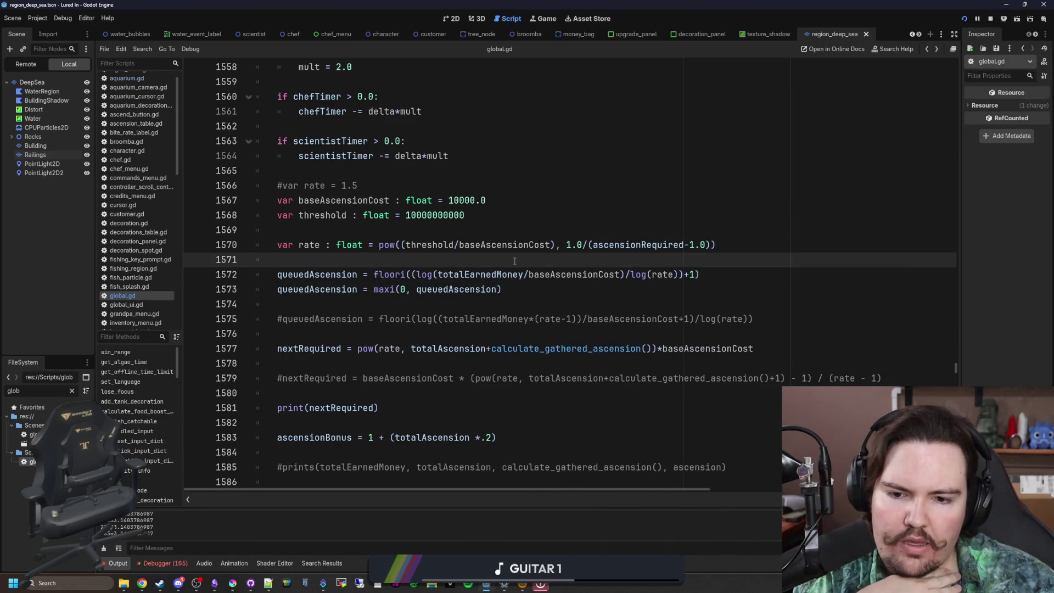
left_click(367, 349)
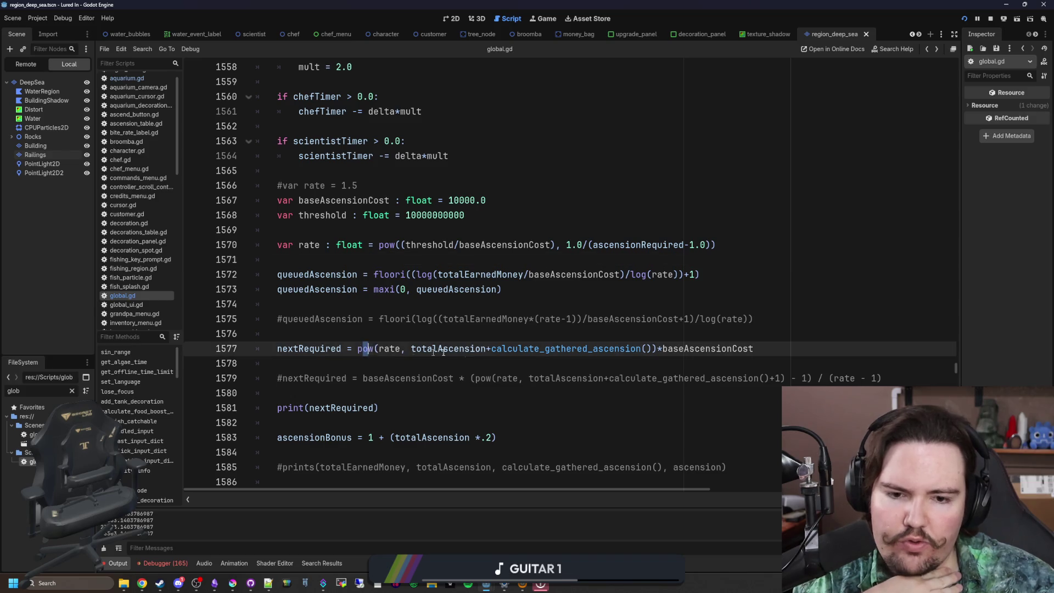
left_click_drag(367, 349, 754, 349)
left_click(652, 348)
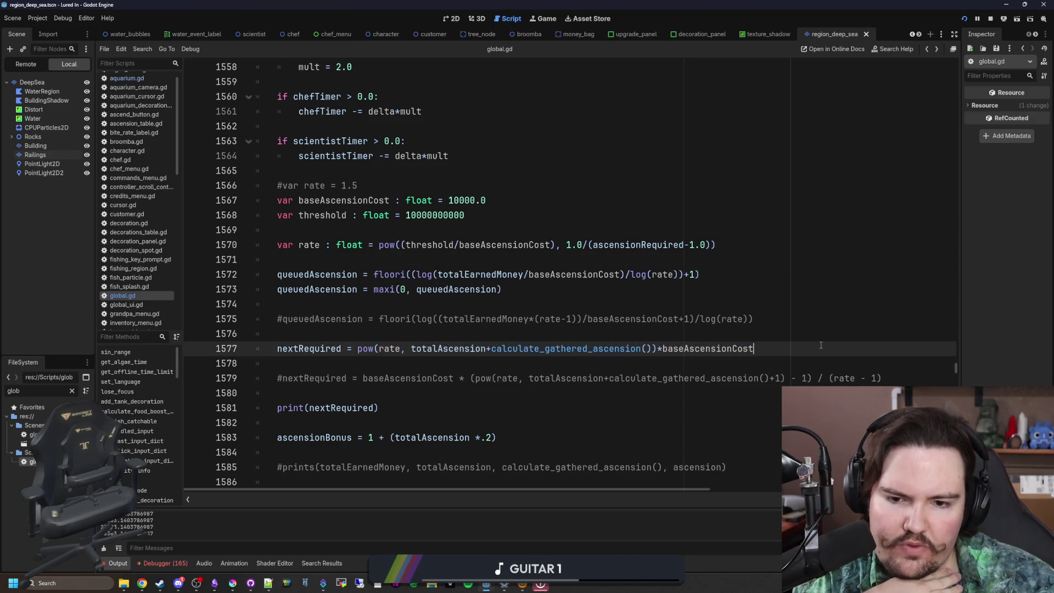
left_click(670, 338)
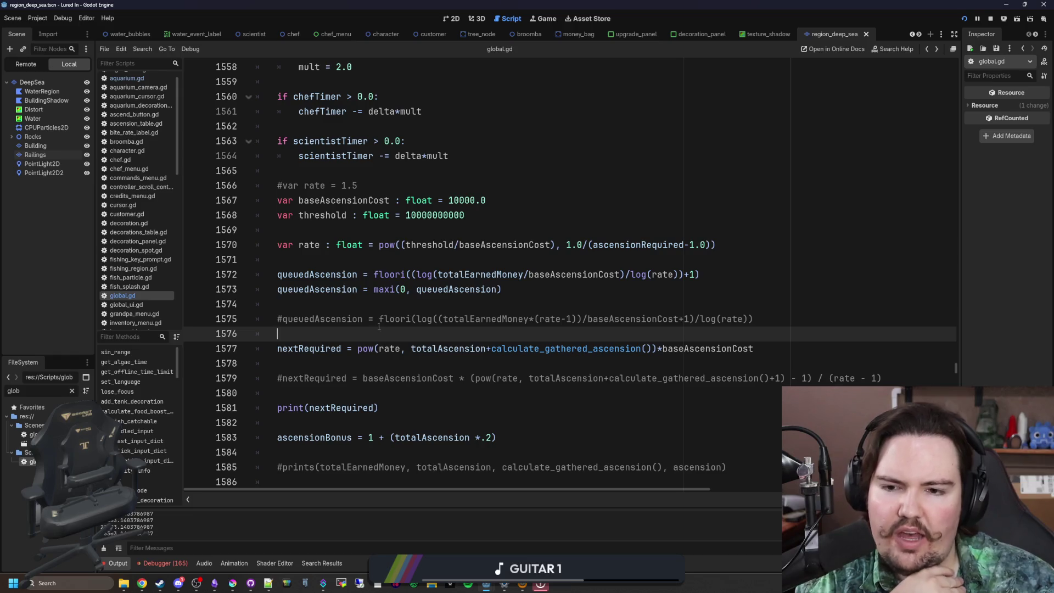
left_click(430, 274)
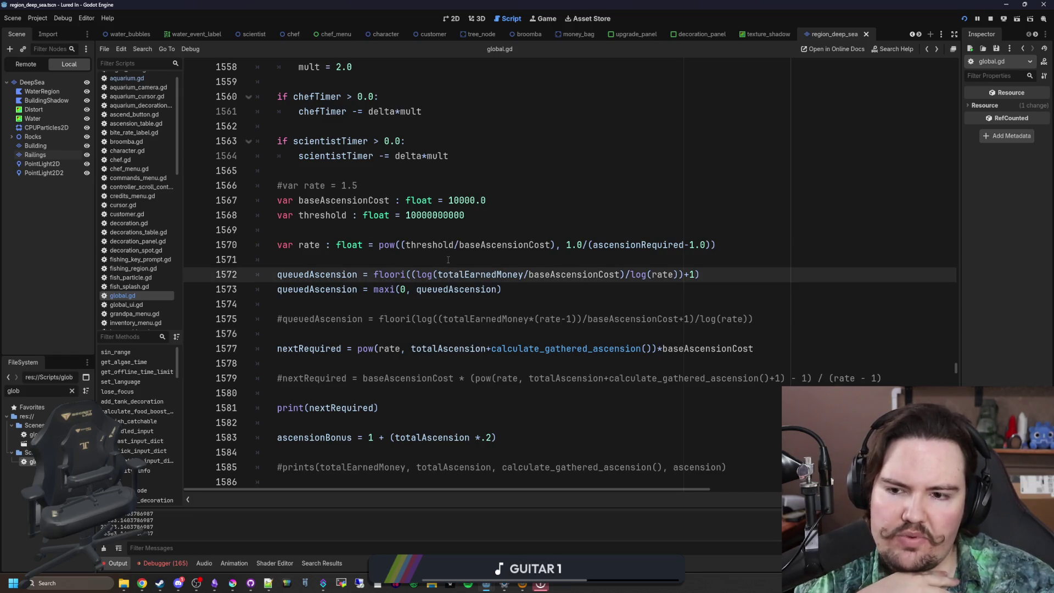
left_click(355, 308)
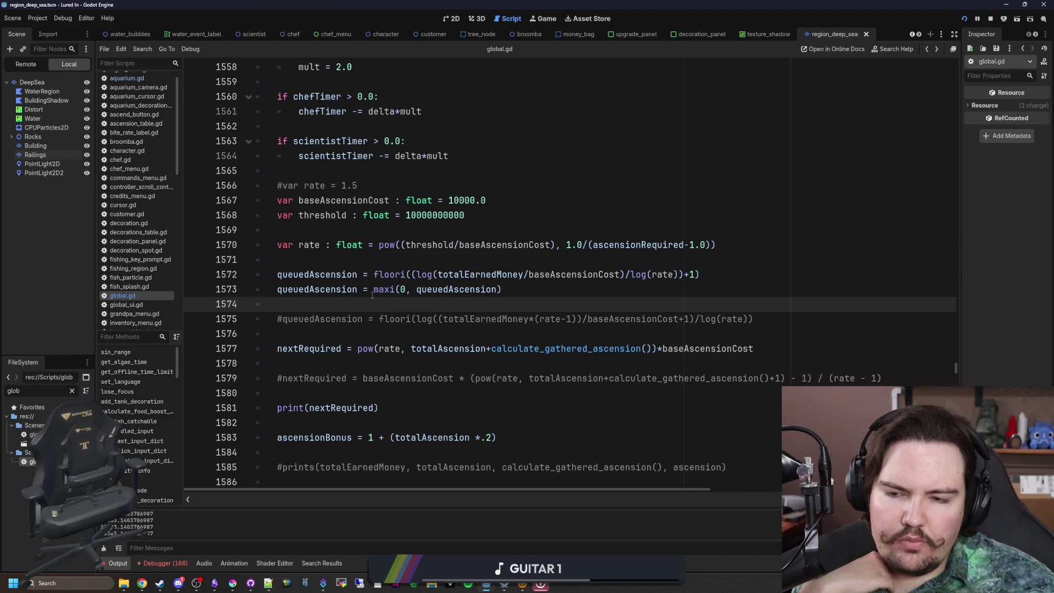
left_click(388, 260)
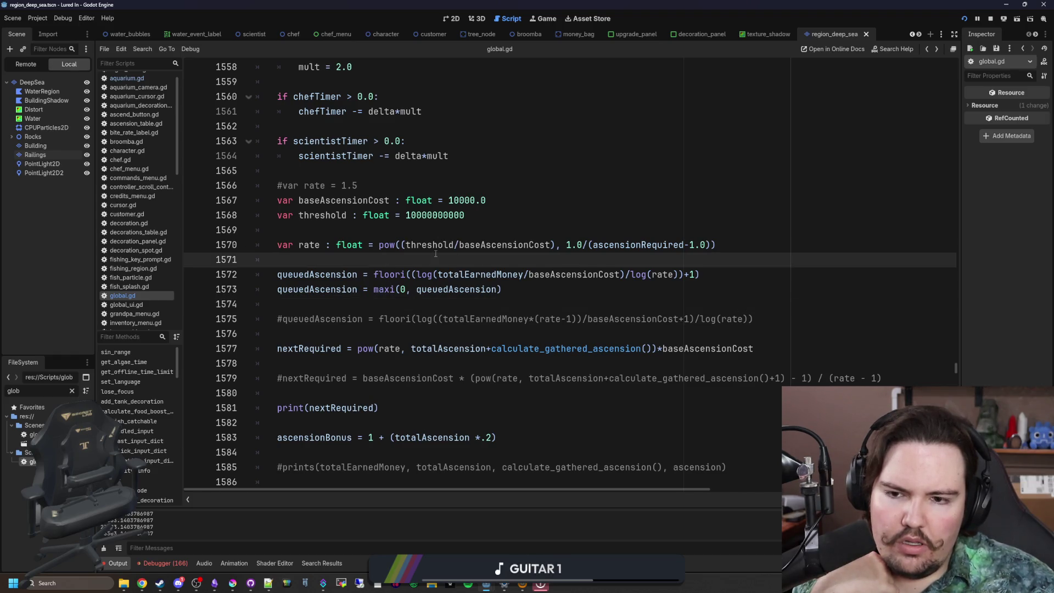
left_click_drag(405, 245, 716, 245)
left_click(716, 245)
left_click(486, 236)
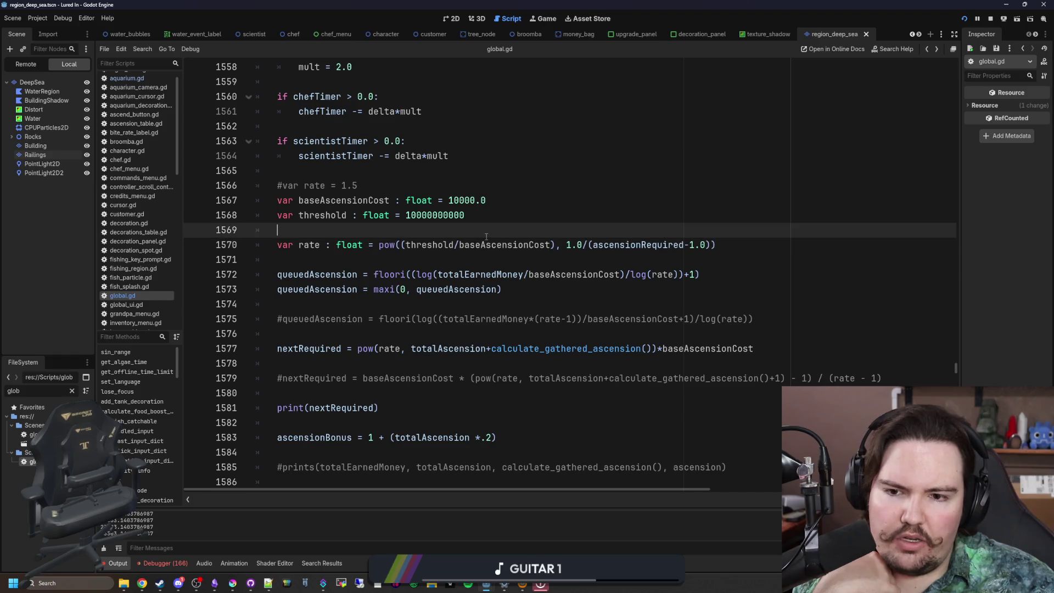
left_click(424, 256)
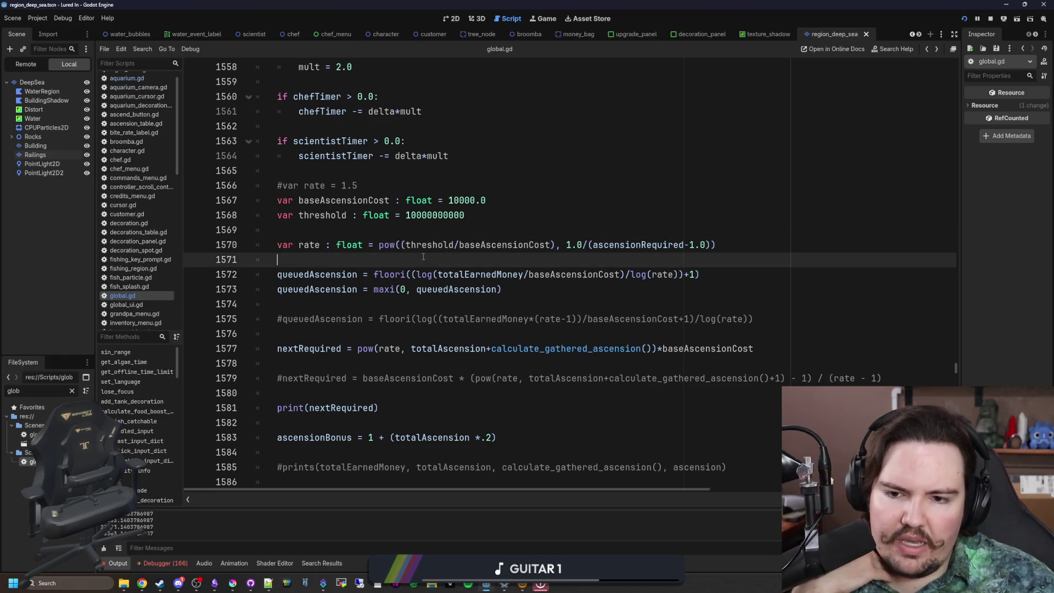
left_click(545, 19)
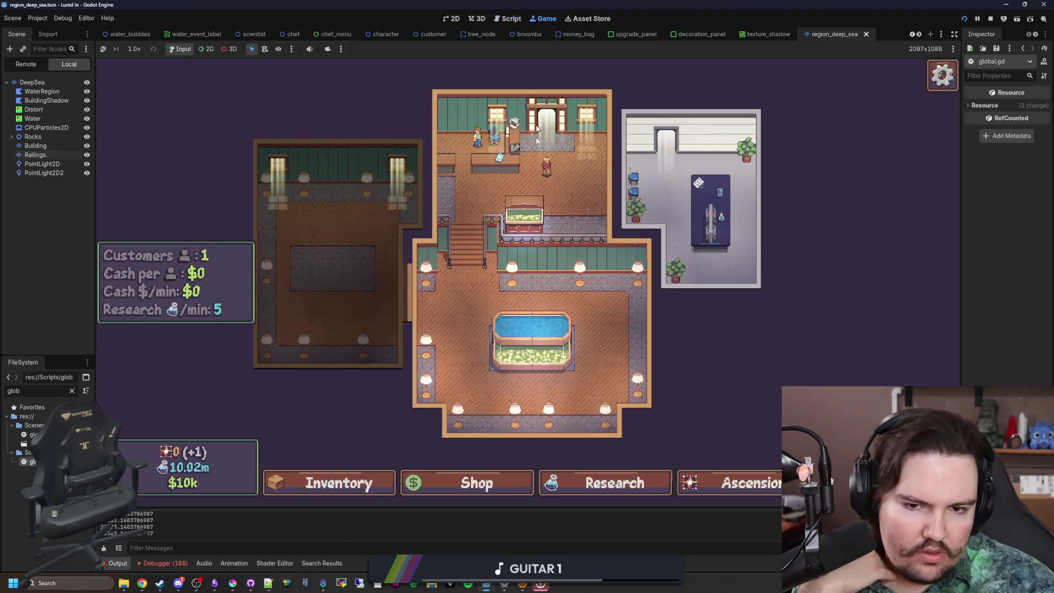
- Add 3000 then 1000 cash via money commands until Ascension shows $14k/$18.23k, then stop the game
key("grave")
key("grave")
left_click(730, 483)
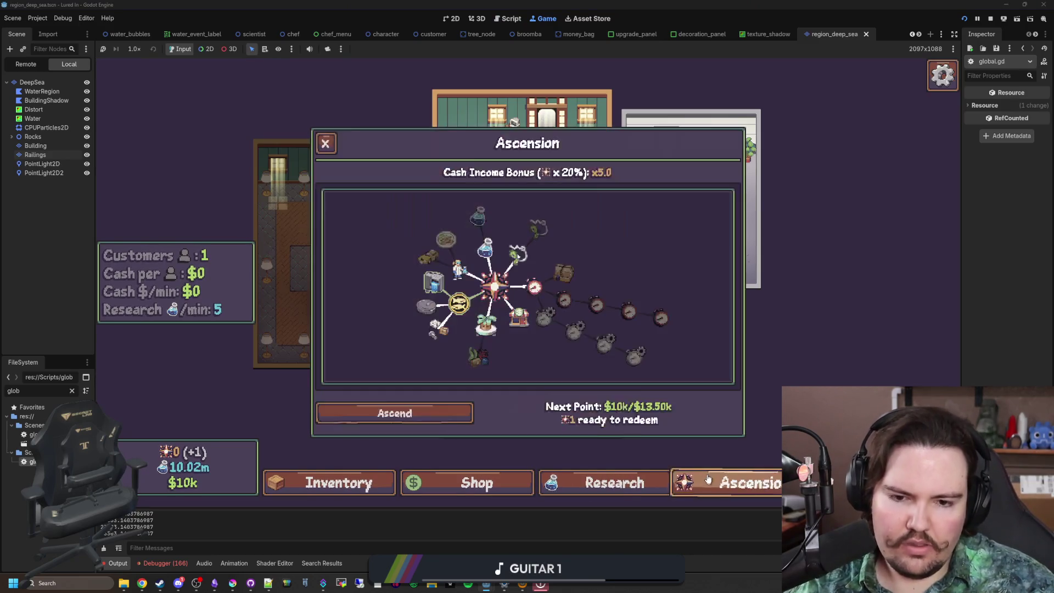
key("grave")
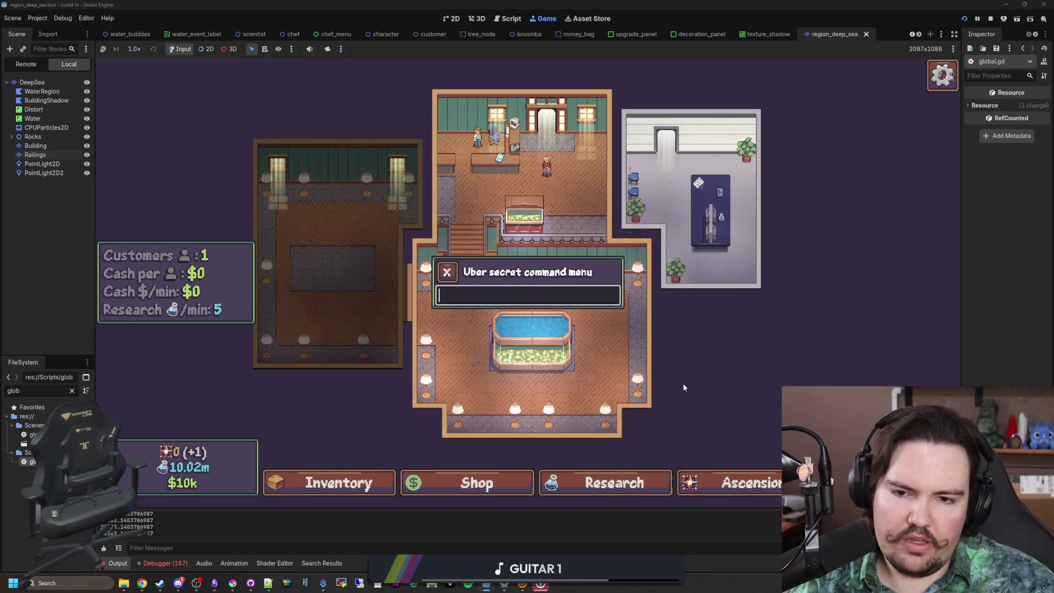
type("money 3000")
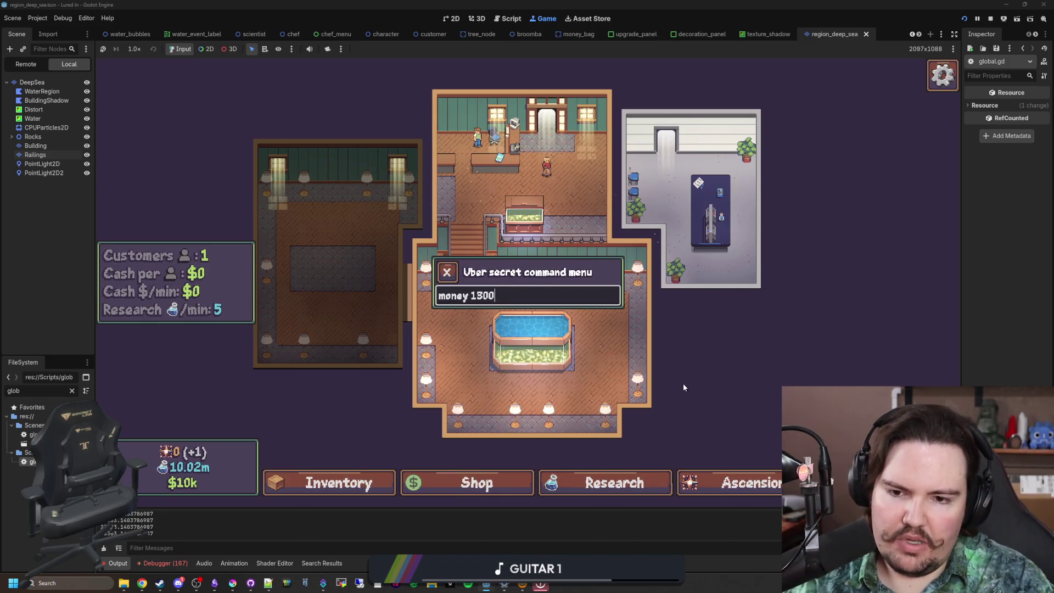
key("Return")
left_click(714, 483)
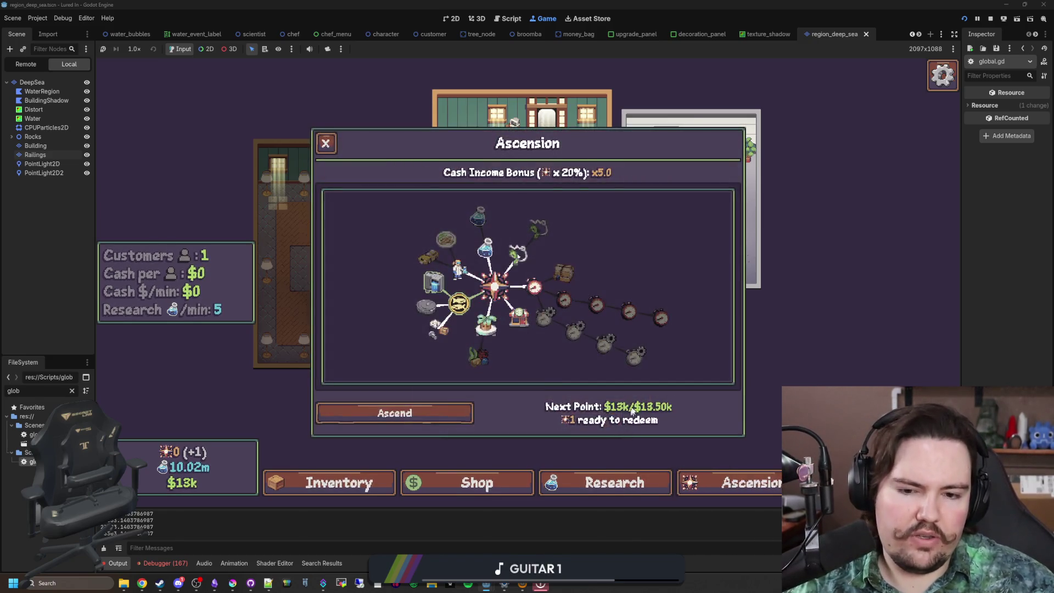
key("grave")
type("money ")
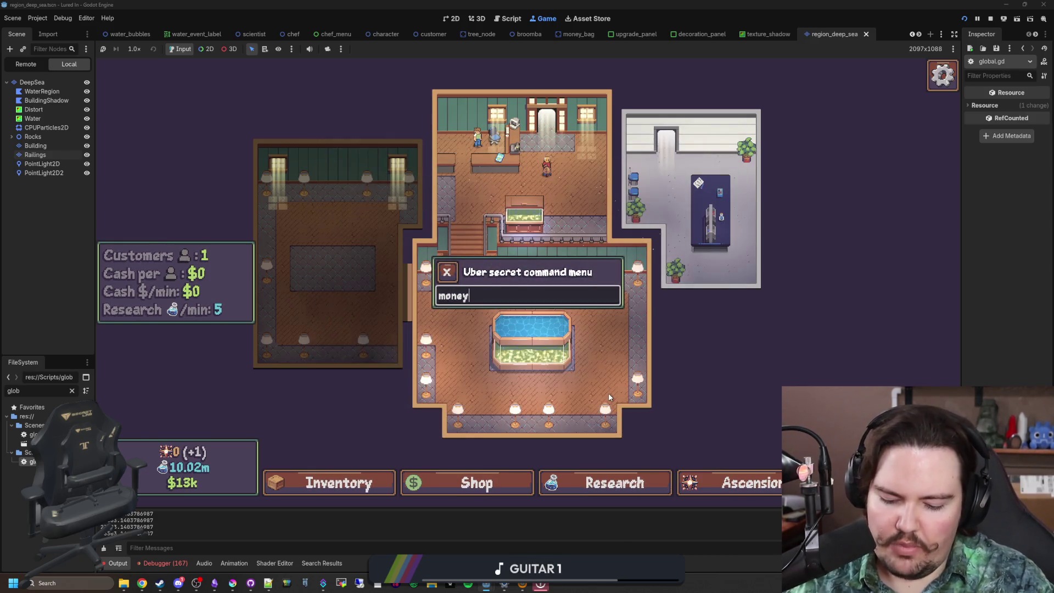
type("1000")
key("Return")
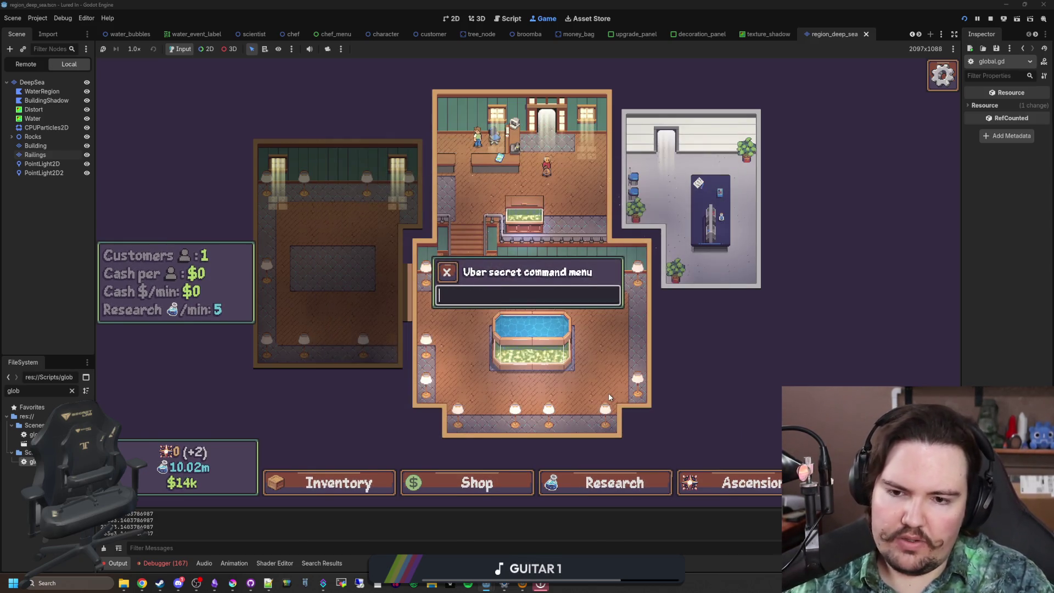
left_click(762, 493)
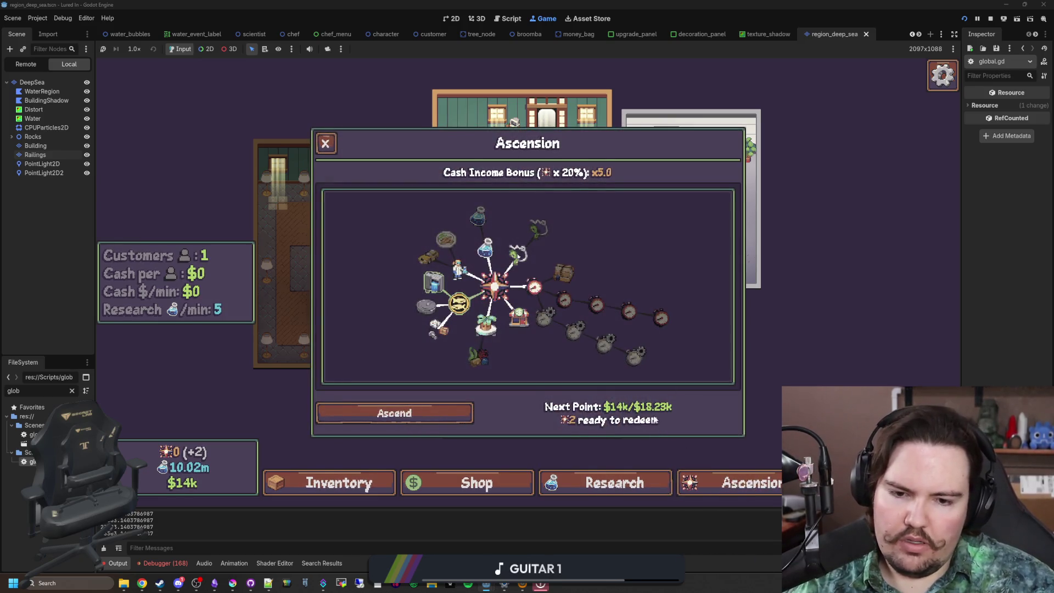
key("F8")
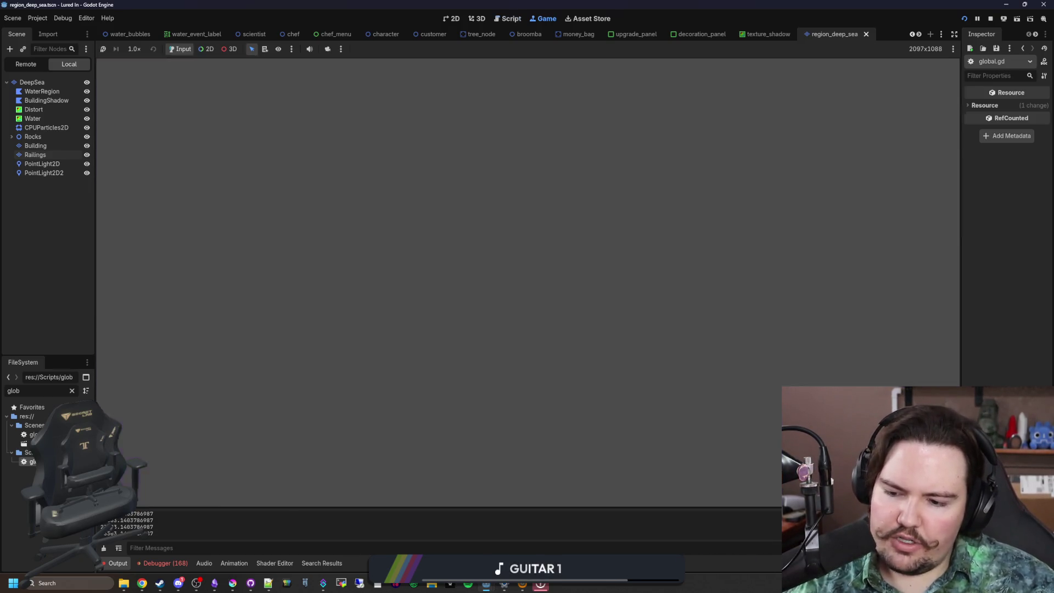
- Inspect the pow-based nextRequired formula on line 1577, then switch to the Desmos calculator in Chrome
double_click(524, 351)
key("shift+End")
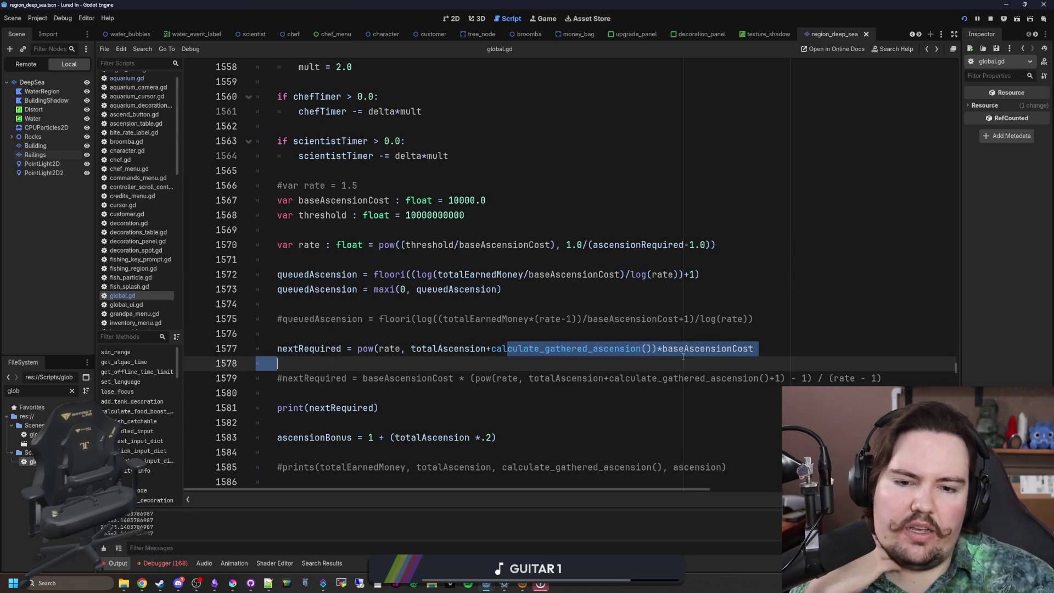
left_click(631, 370)
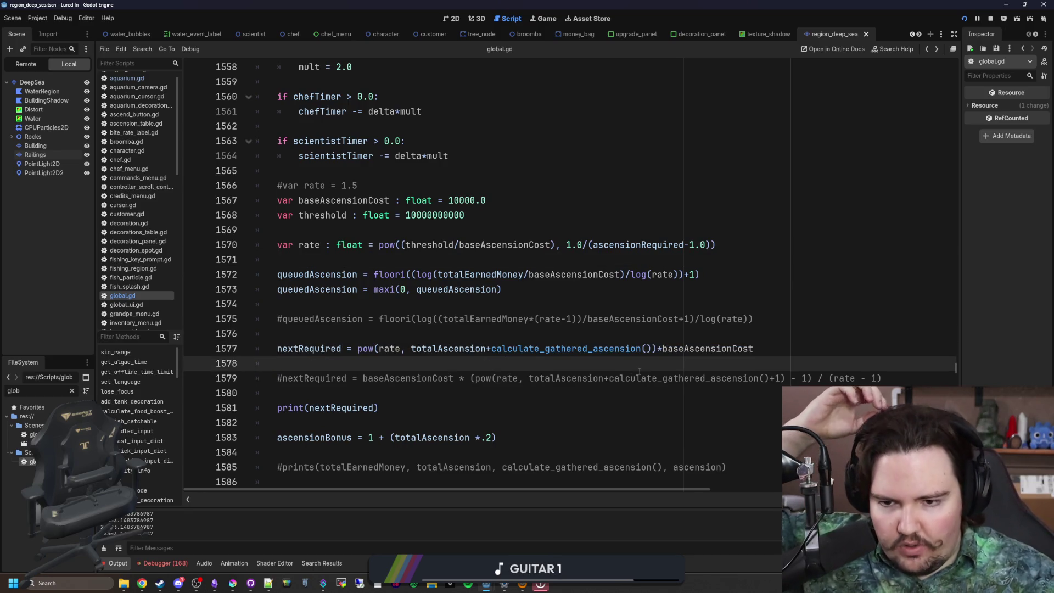
left_click(379, 336)
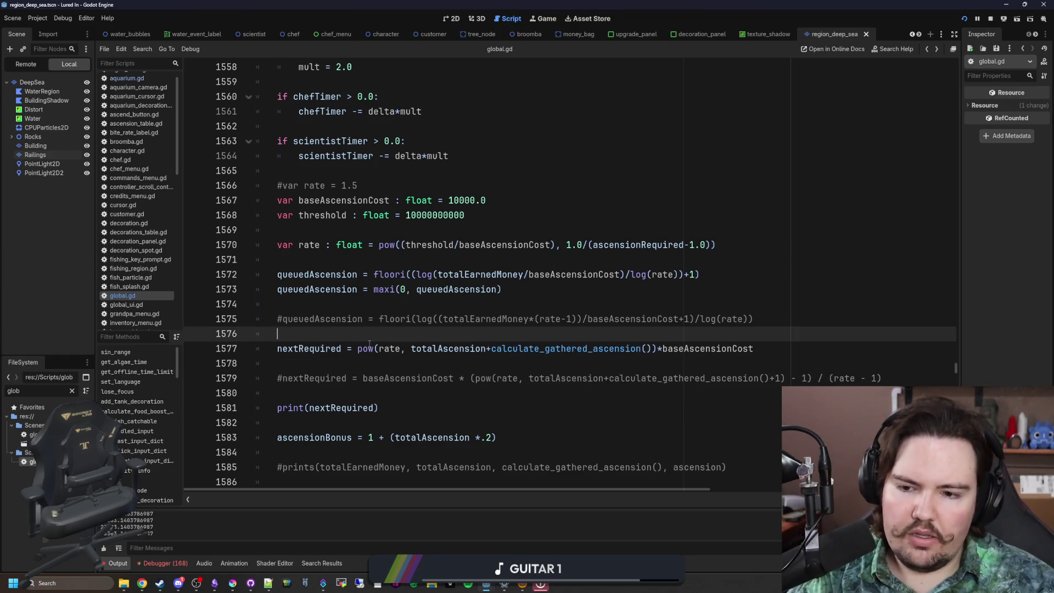
mouse_move(367, 348)
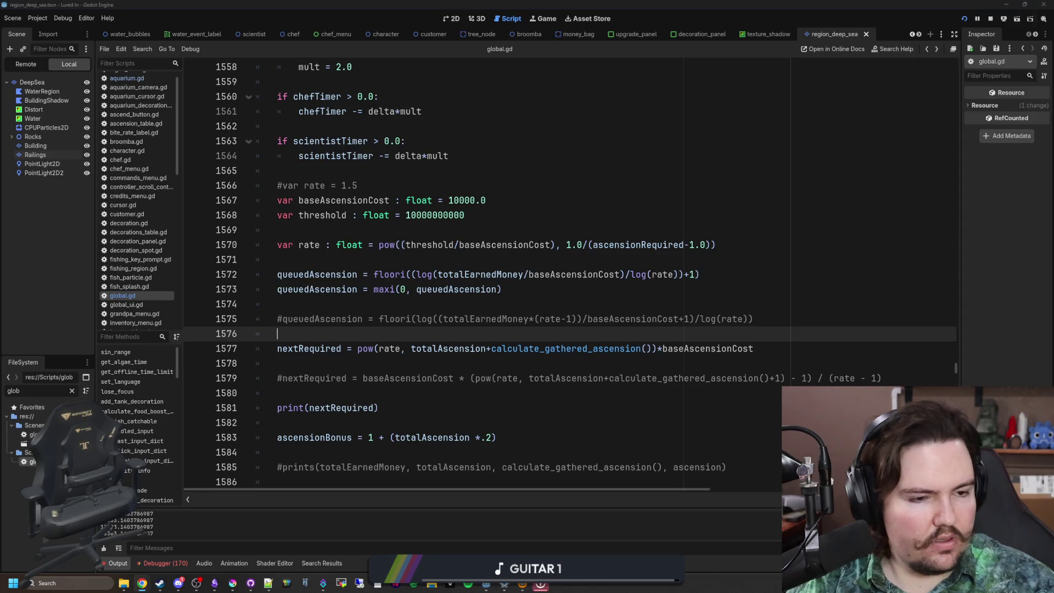
left_click(141, 583)
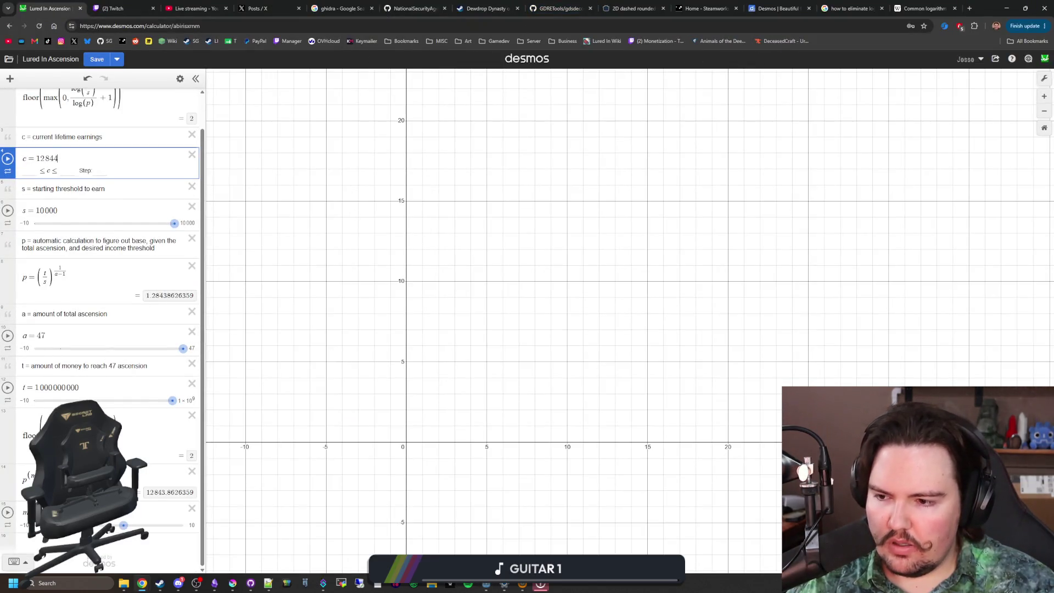
- Change the Ascension formula's logarithms to base b
scroll(102, 324, "up", 1)
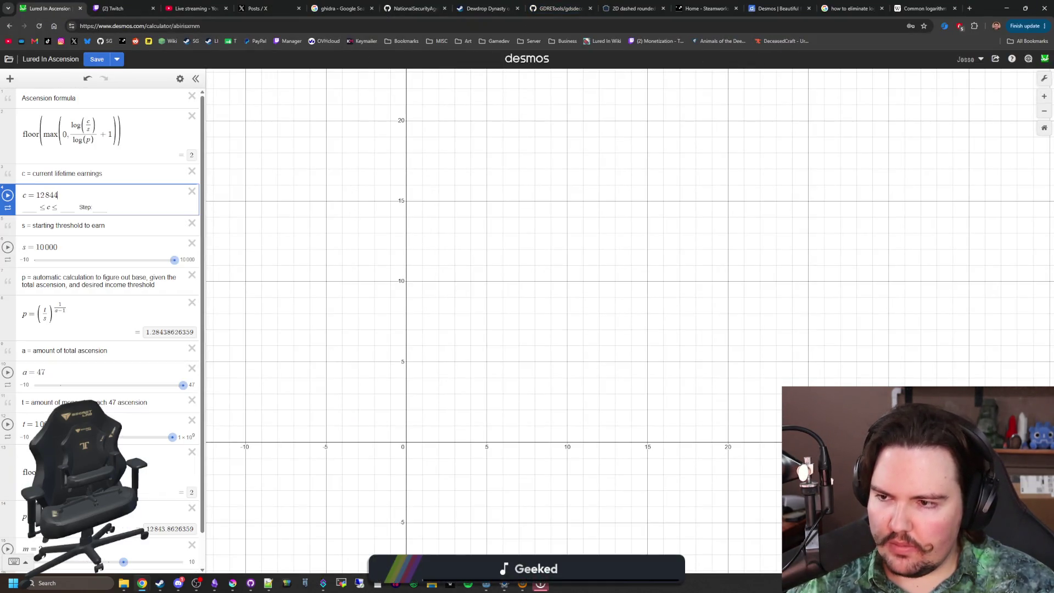
left_click(37, 133)
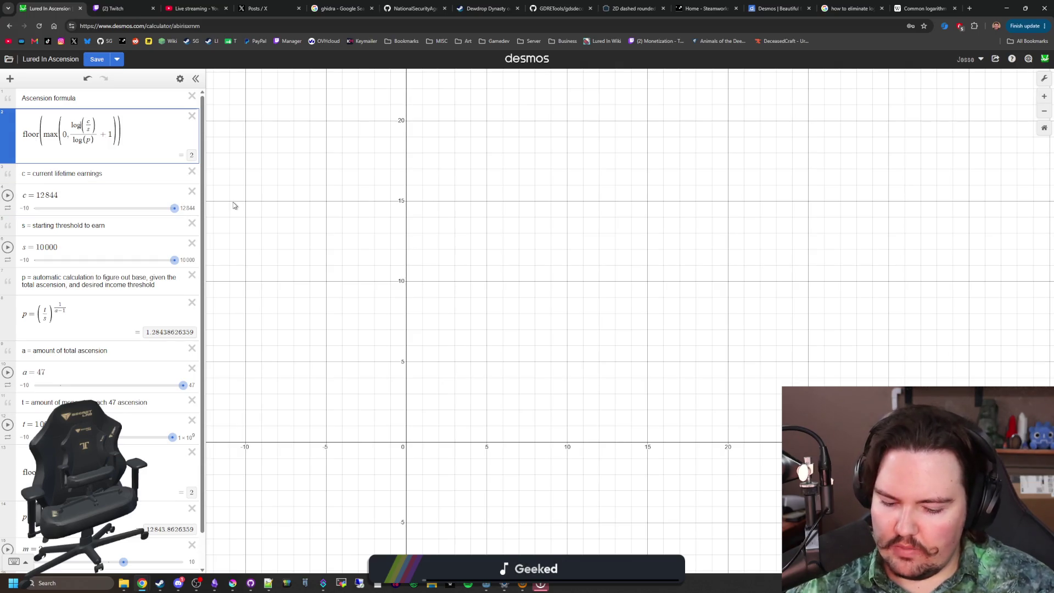
type("_b")
type("_b")
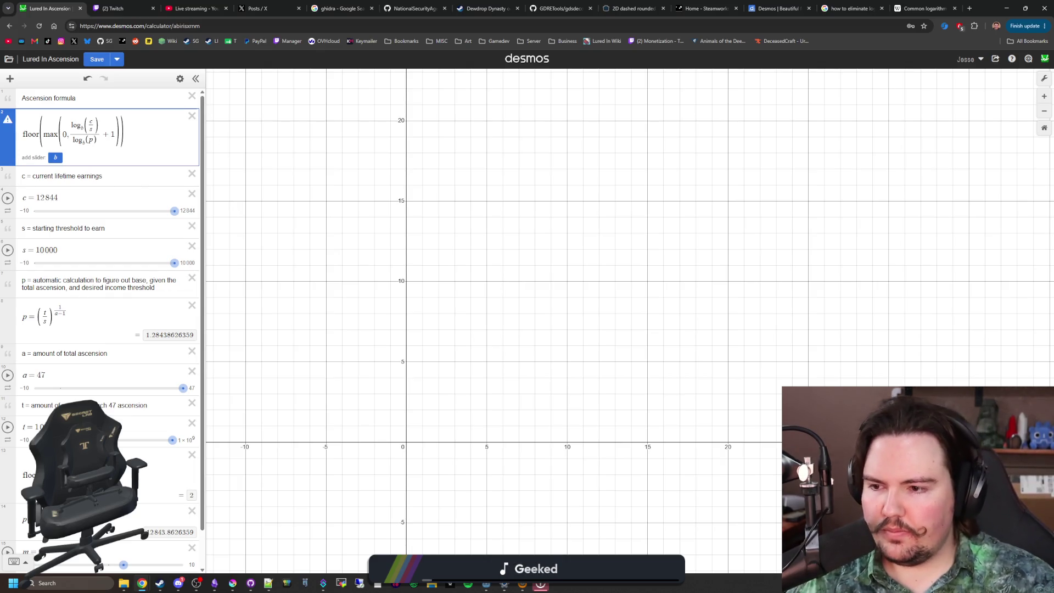
scroll(102, 329, "down", 1)
- Add a new variable b and try the values 1, 4, 5 and 10
left_click(104, 540)
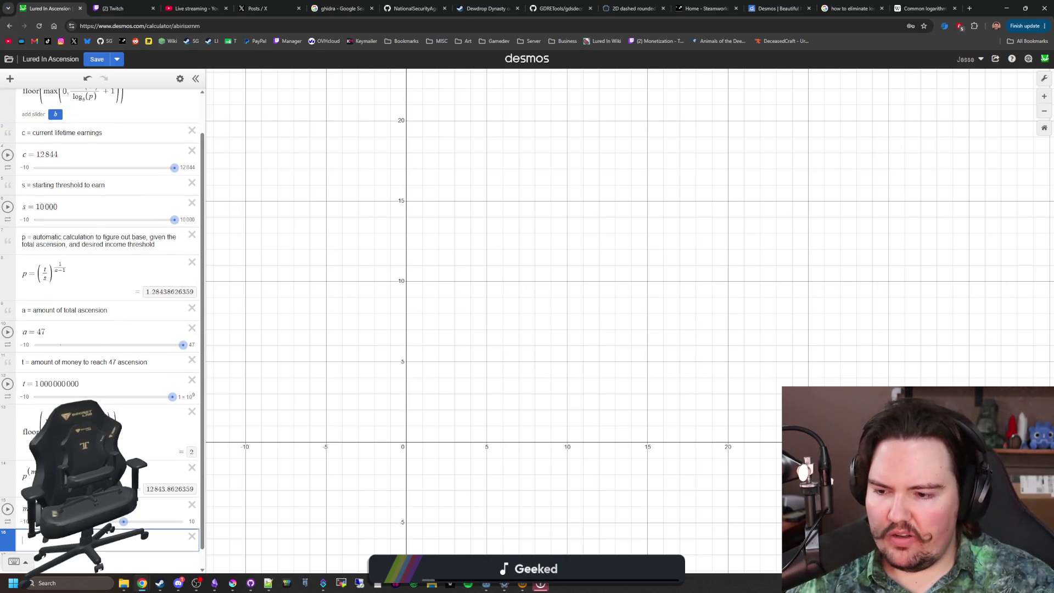
type("b=1")
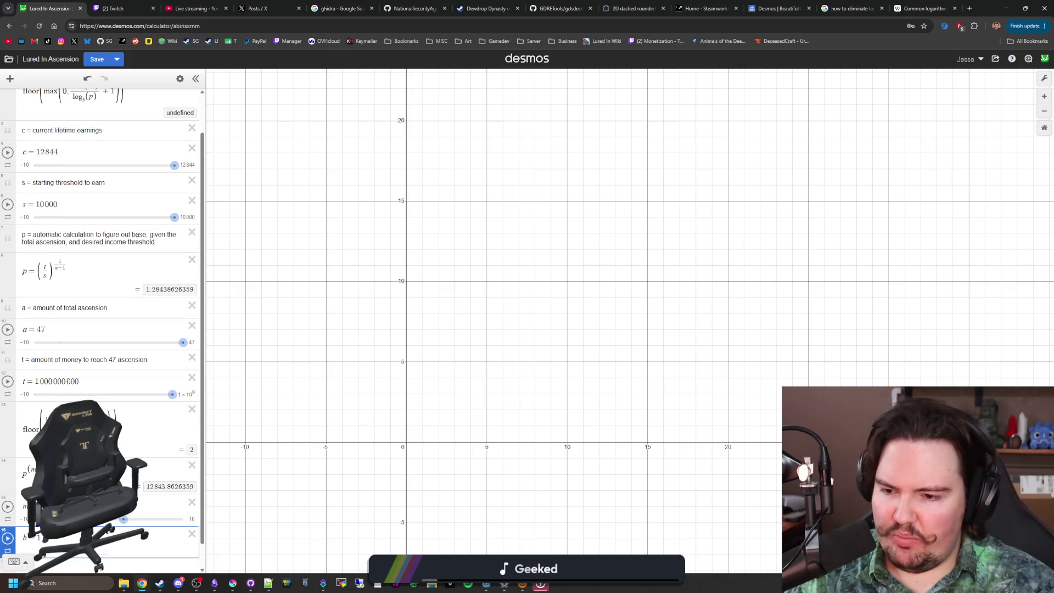
key("BackSpace")
type("4")
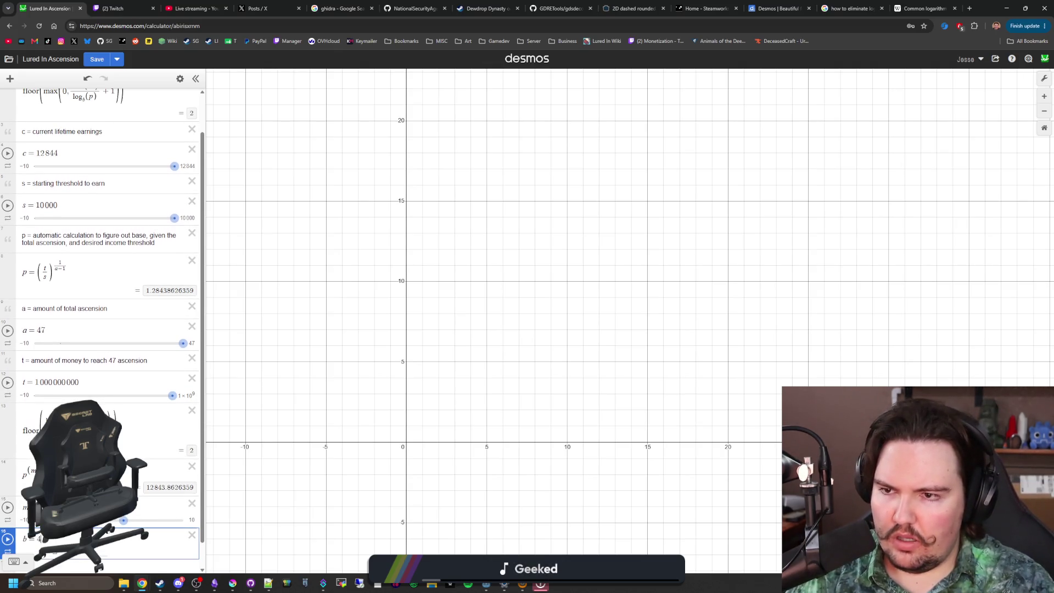
key("BackSpace")
type("5")
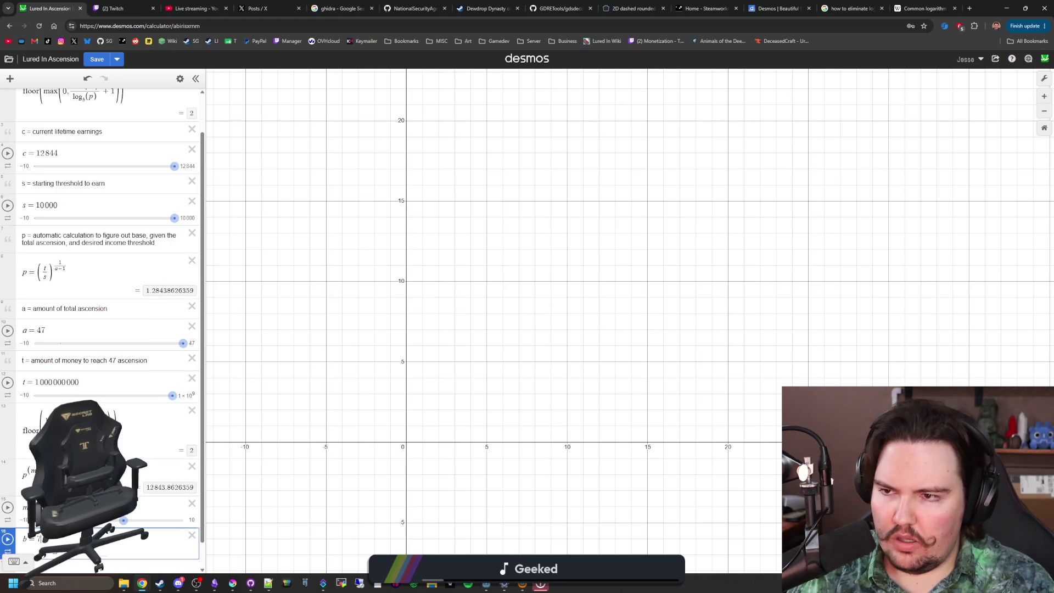
key("BackSpace")
type("10")
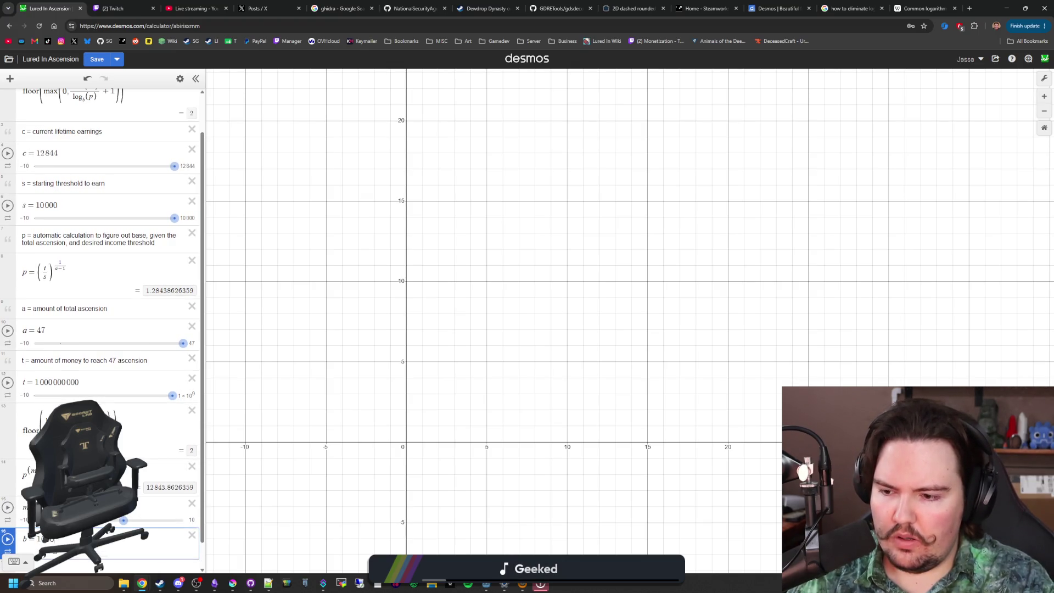
- Change the earnings value c from 12844 to x
scroll(105, 318, "up", 1)
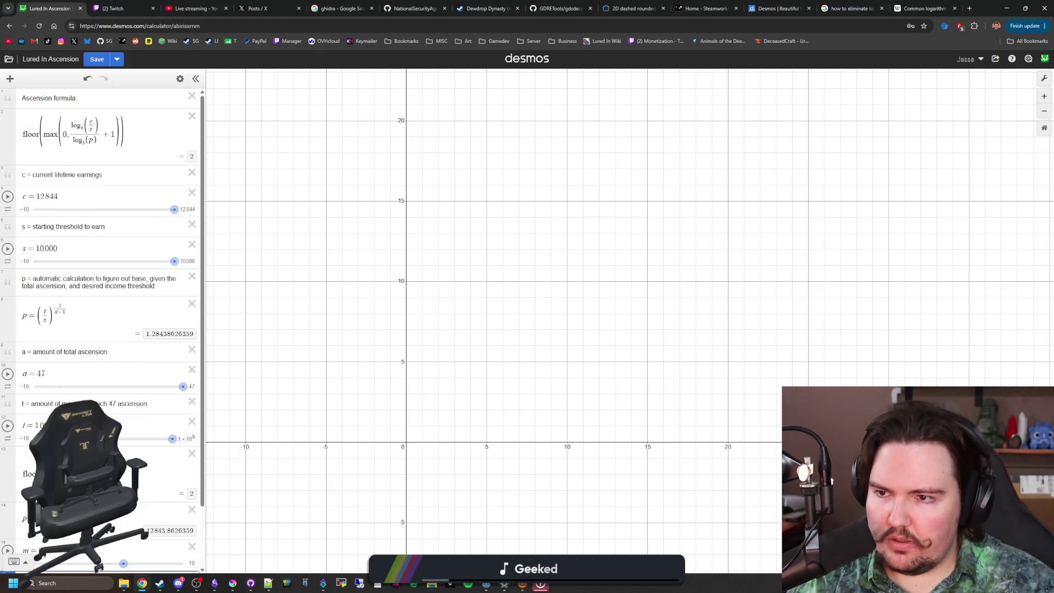
left_click(71, 196)
key("BackSpace")
key("BackSpace")
key("BackSpace")
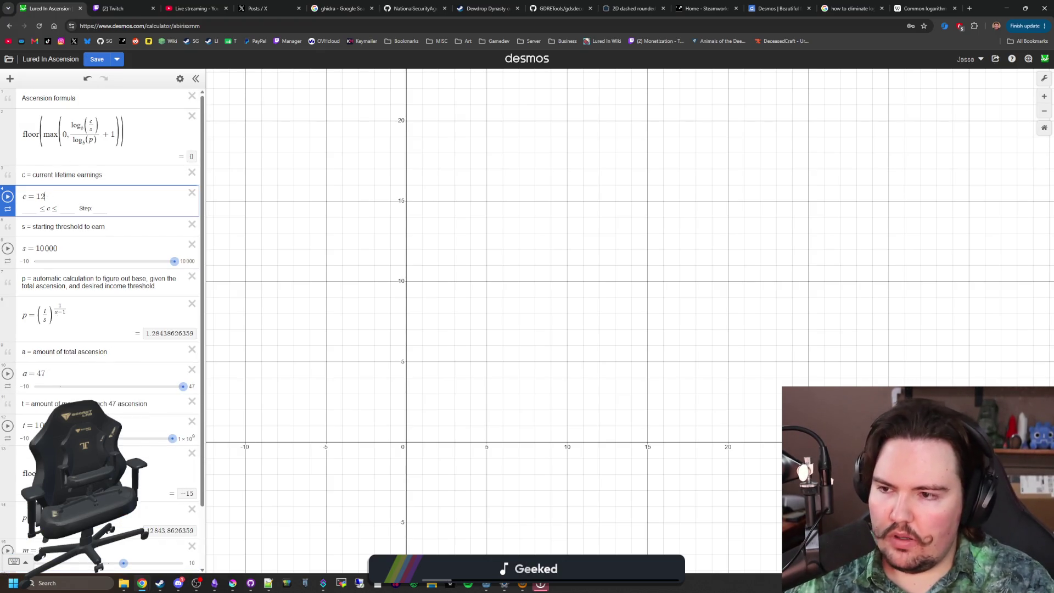
type("x")
- Set both the X and Y axes to Logarithmic, then zoom in on the stepped curve
scroll(432, 430, "down", 15)
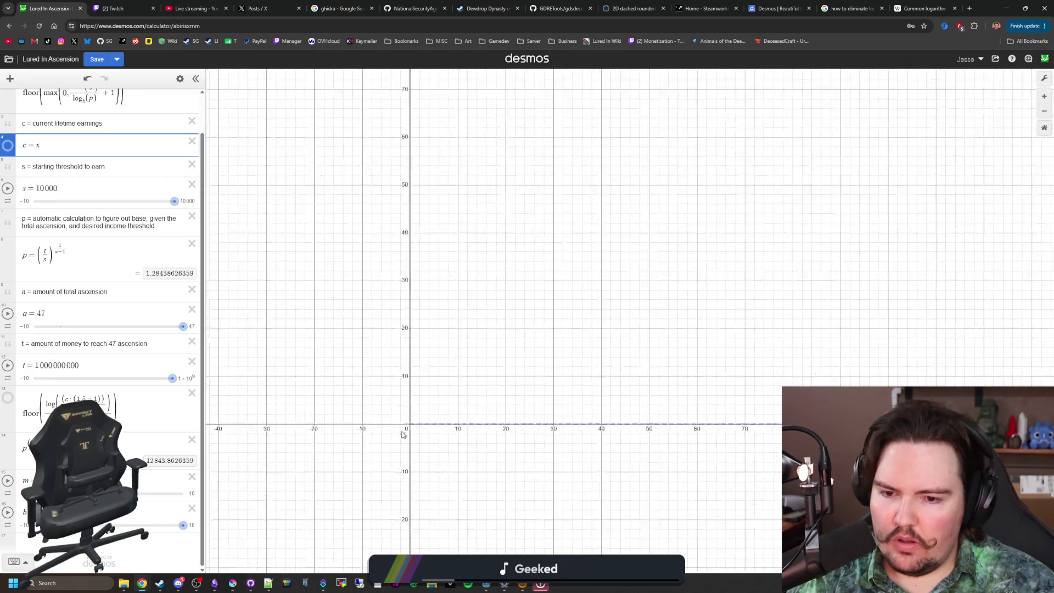
left_click(1044, 79)
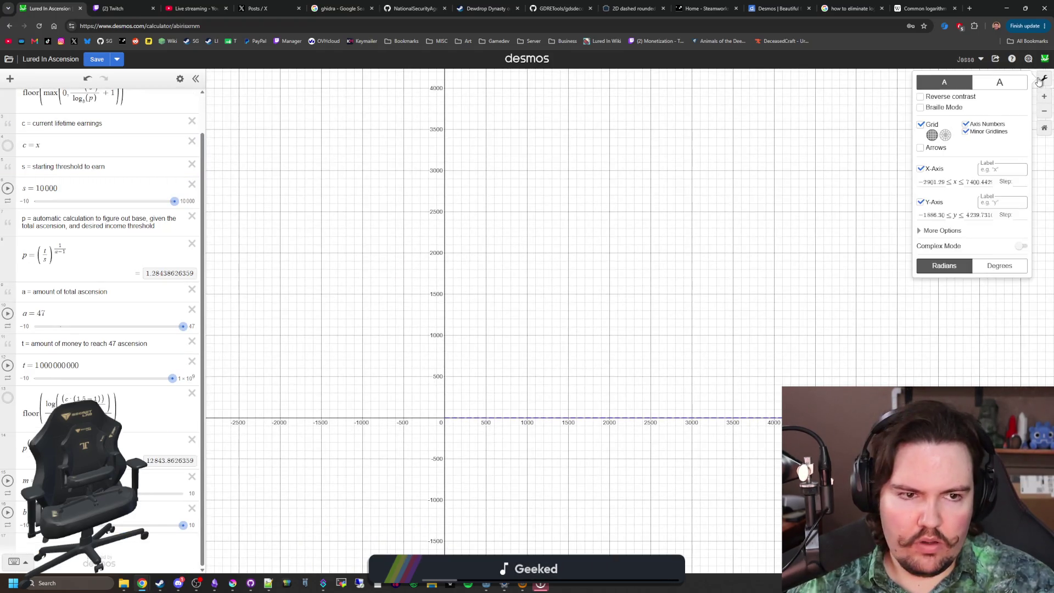
left_click(940, 231)
left_click(984, 242)
left_click(984, 256)
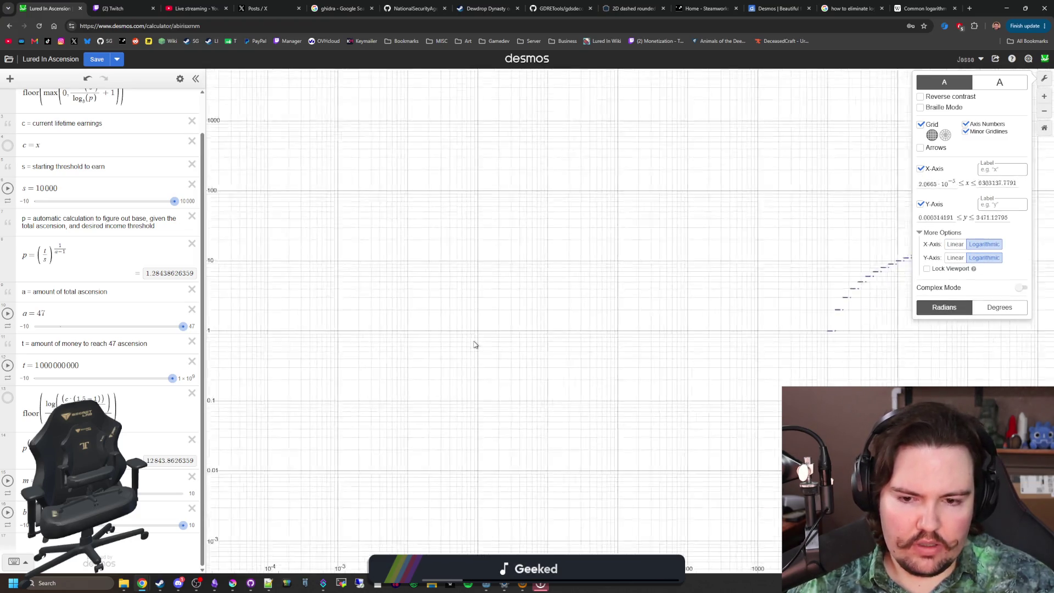
scroll(512, 314, "up", 10)
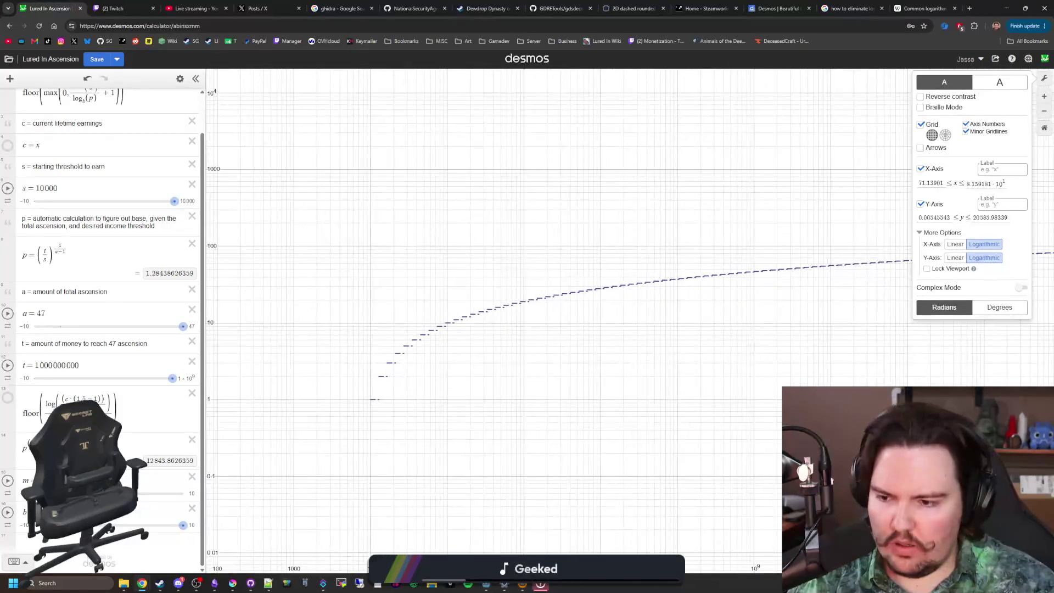
left_click(444, 341)
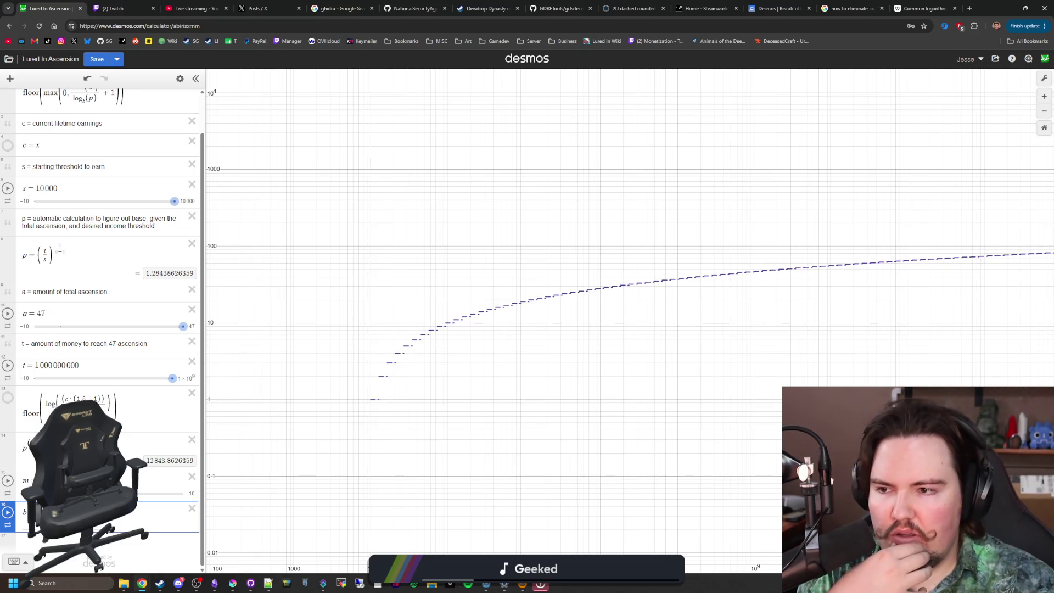
scroll(75, 286, "up", 2)
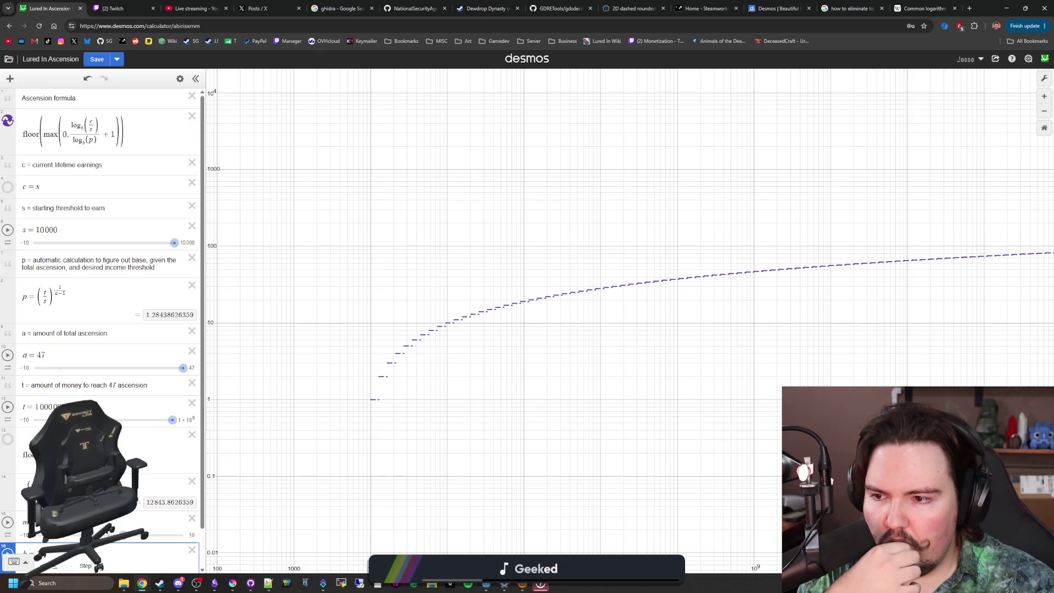
scroll(50, 358, "down", 2)
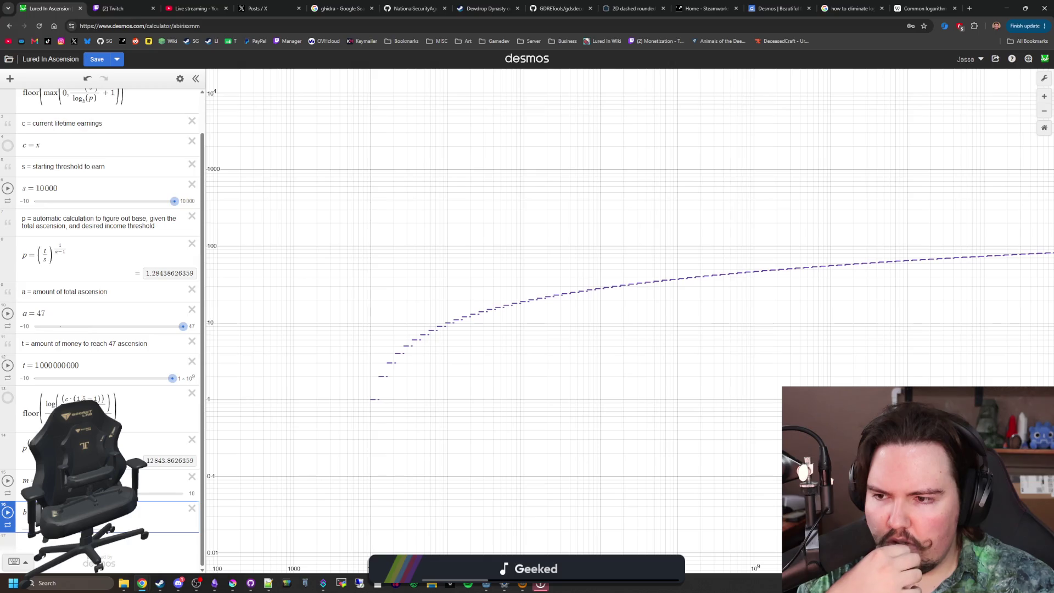
scroll(117, 277, "up", 2)
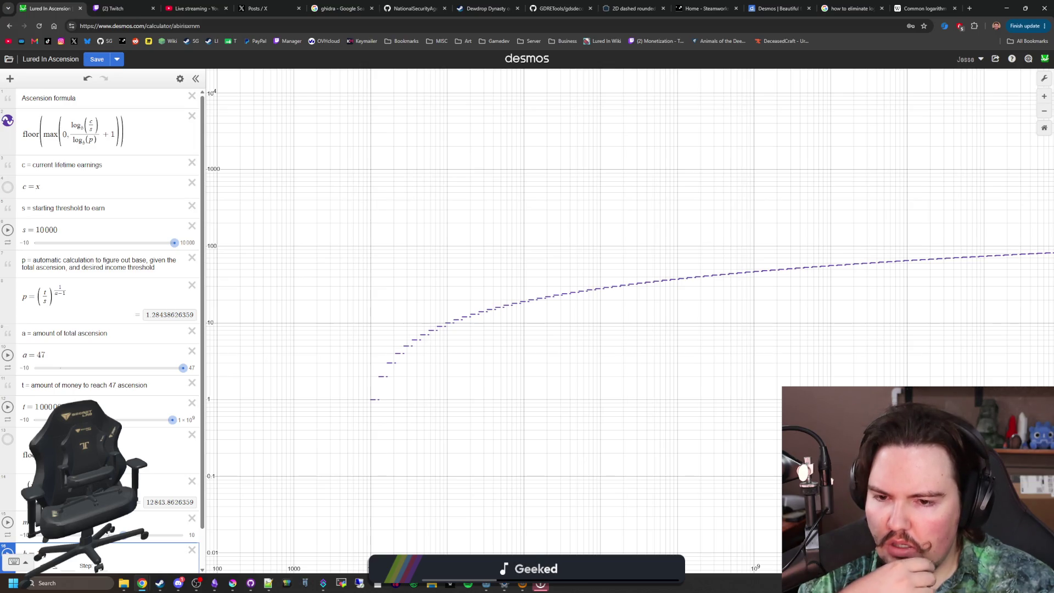
scroll(105, 330, "down", 2)
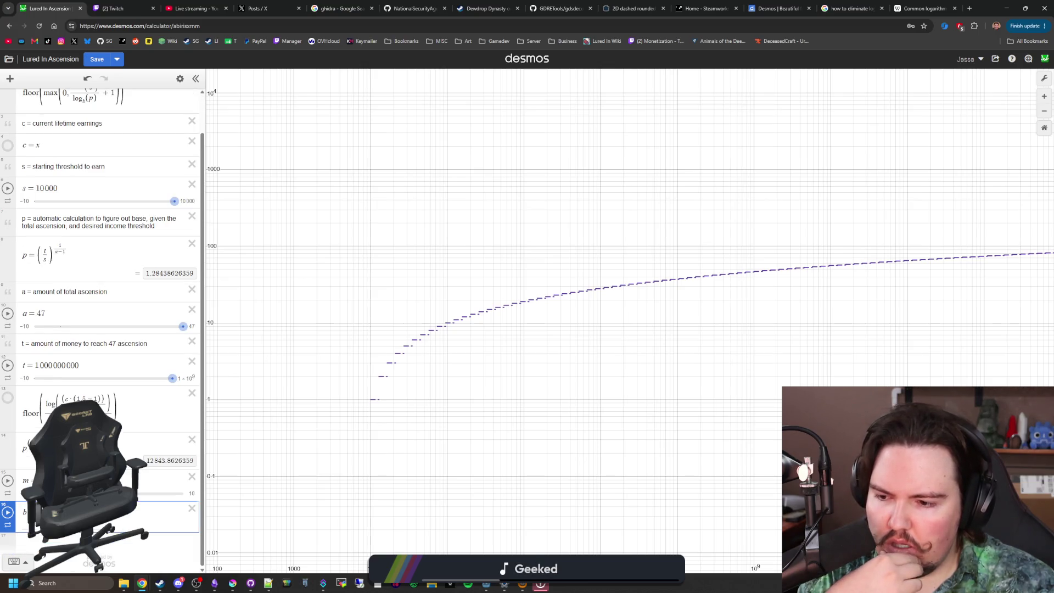
scroll(104, 329, "up", 2)
scroll(104, 330, "down", 2)
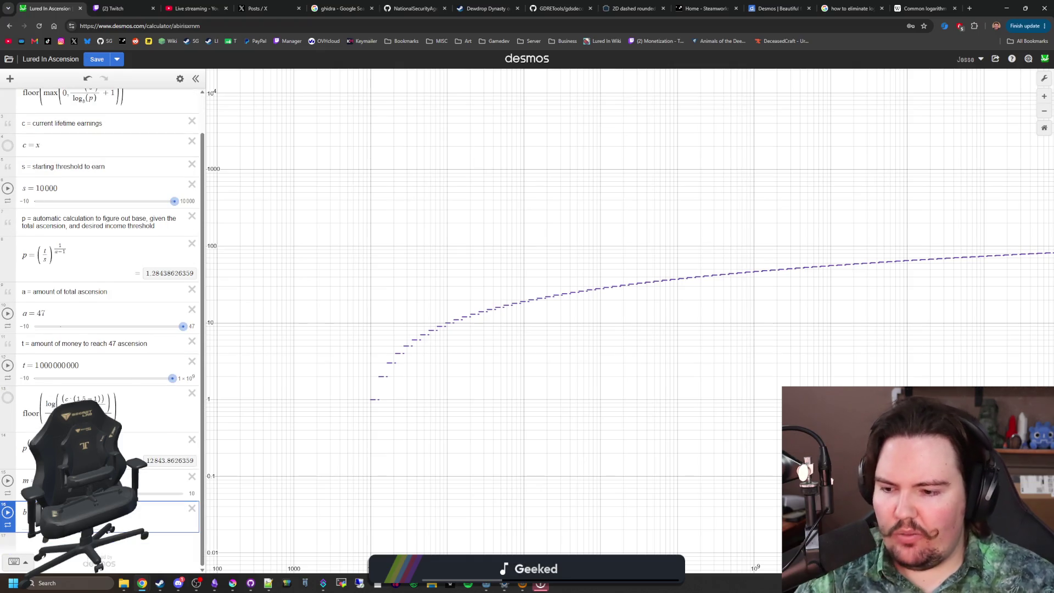
key("Return")
type("log_1")
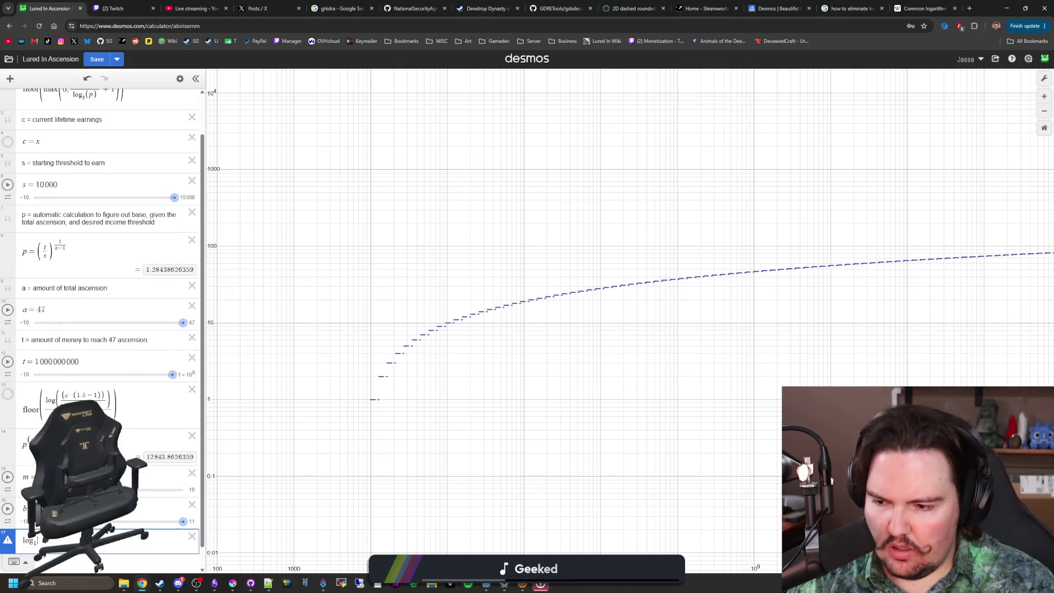
type("(c")
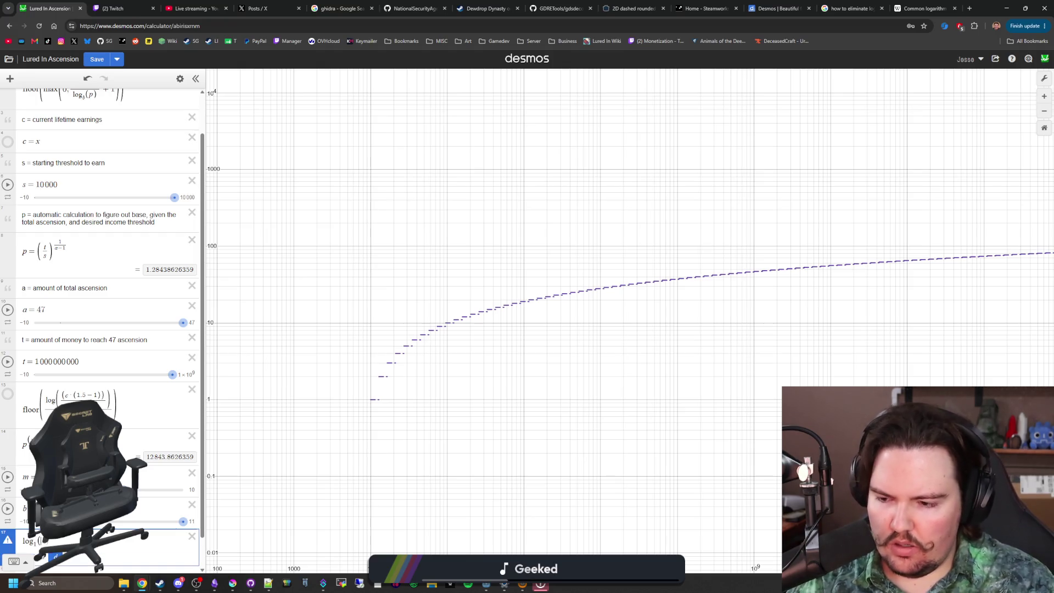
type("c")
scroll(104, 330, "down", 1)
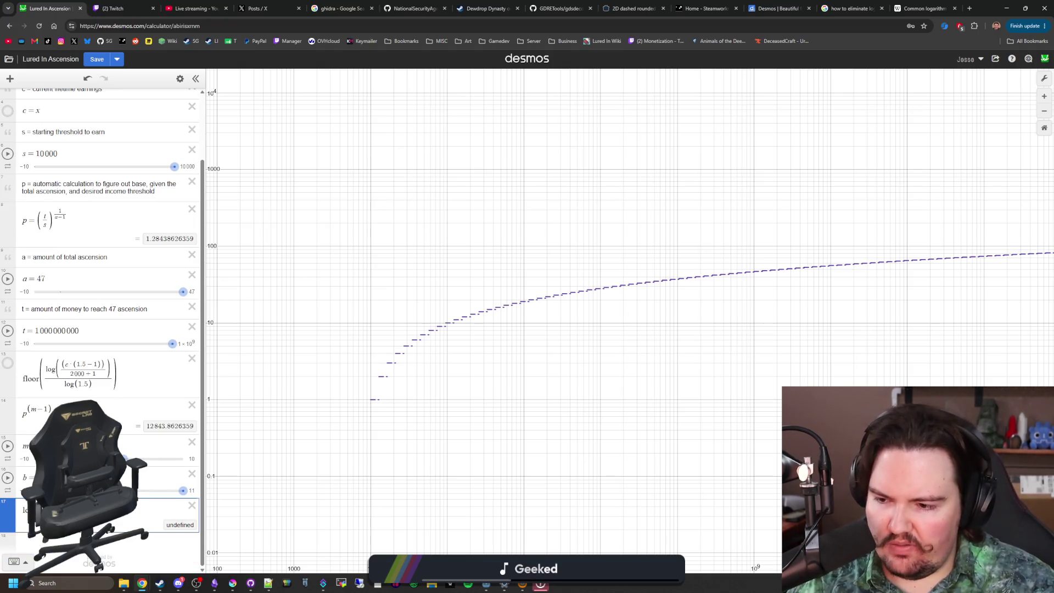
type("0")
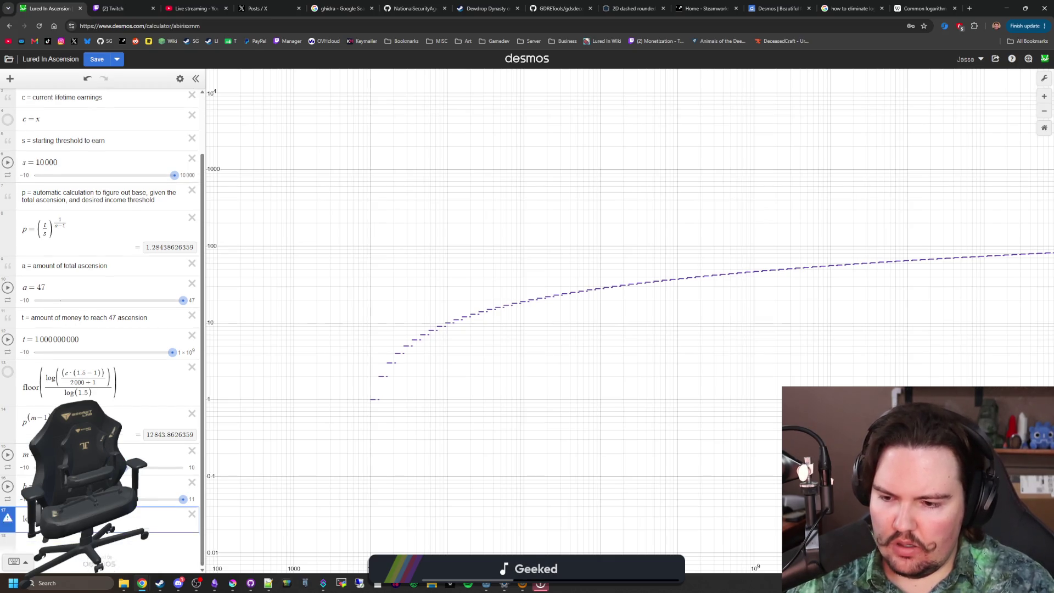
type("000")
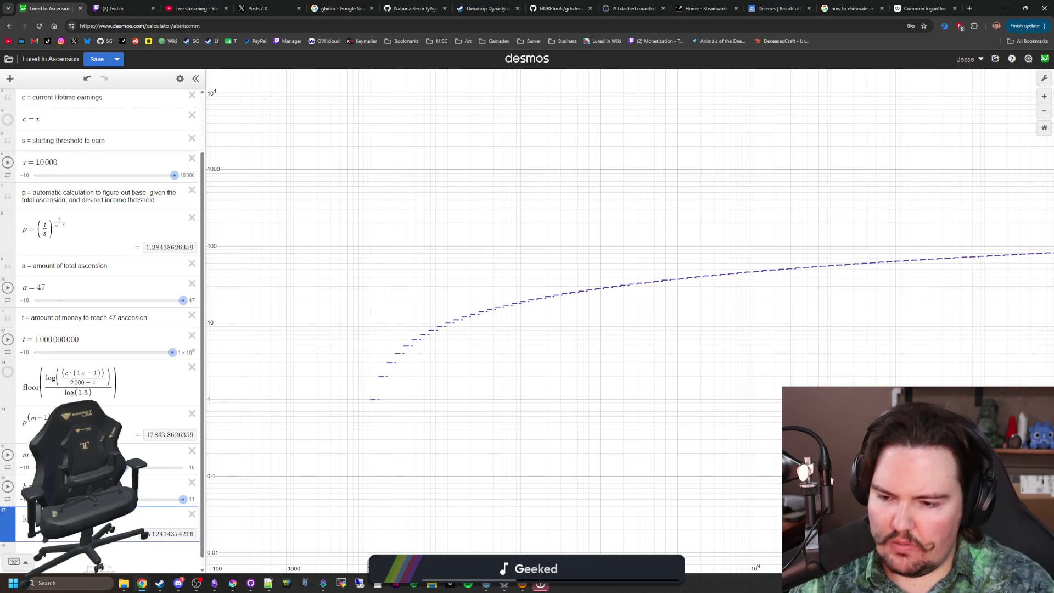
type(")")
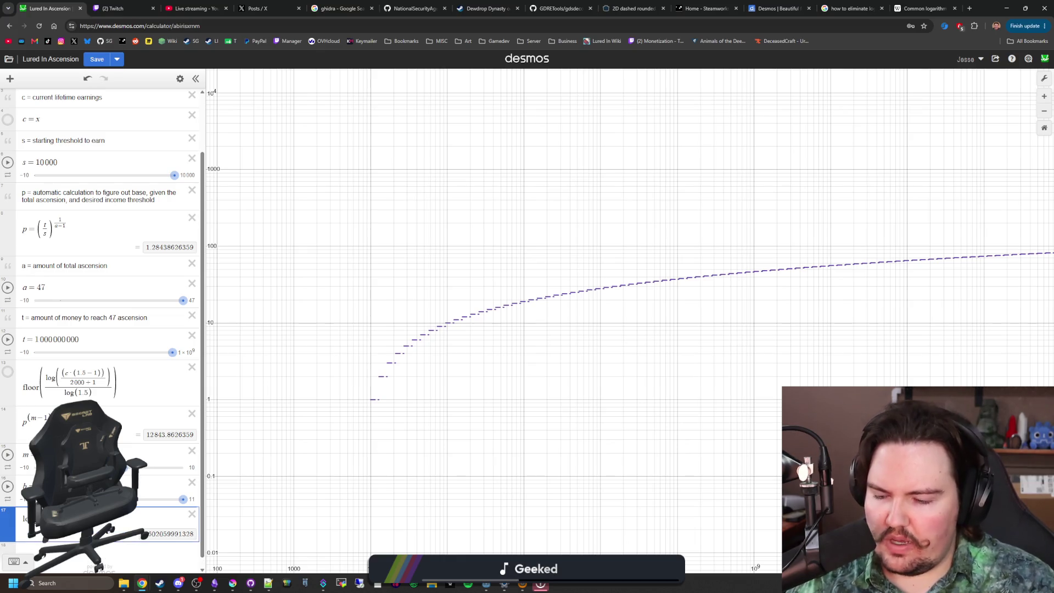
scroll(104, 329, "up", 2)
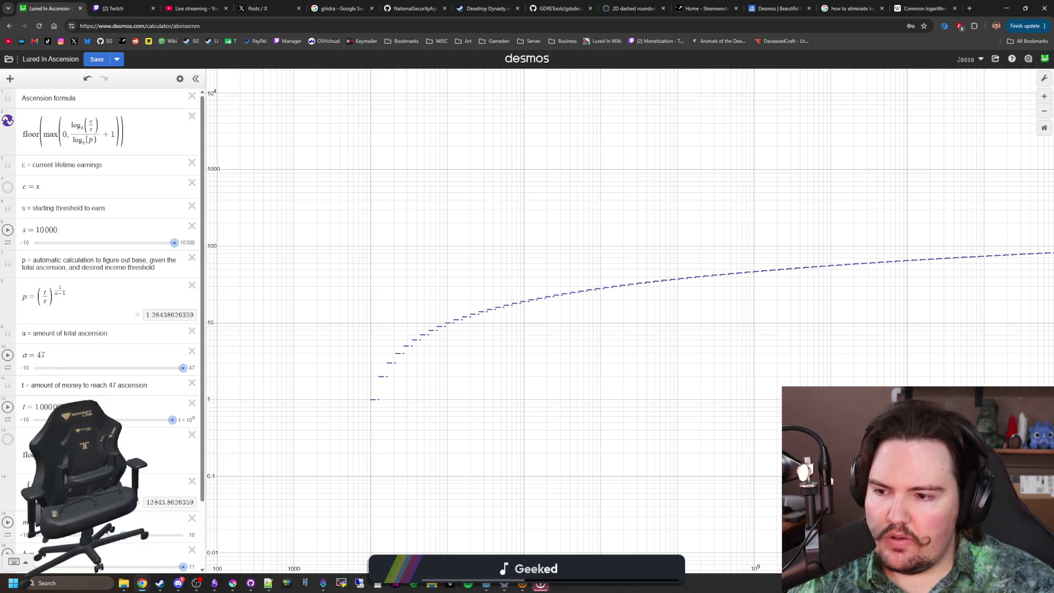
scroll(104, 329, "down", 2)
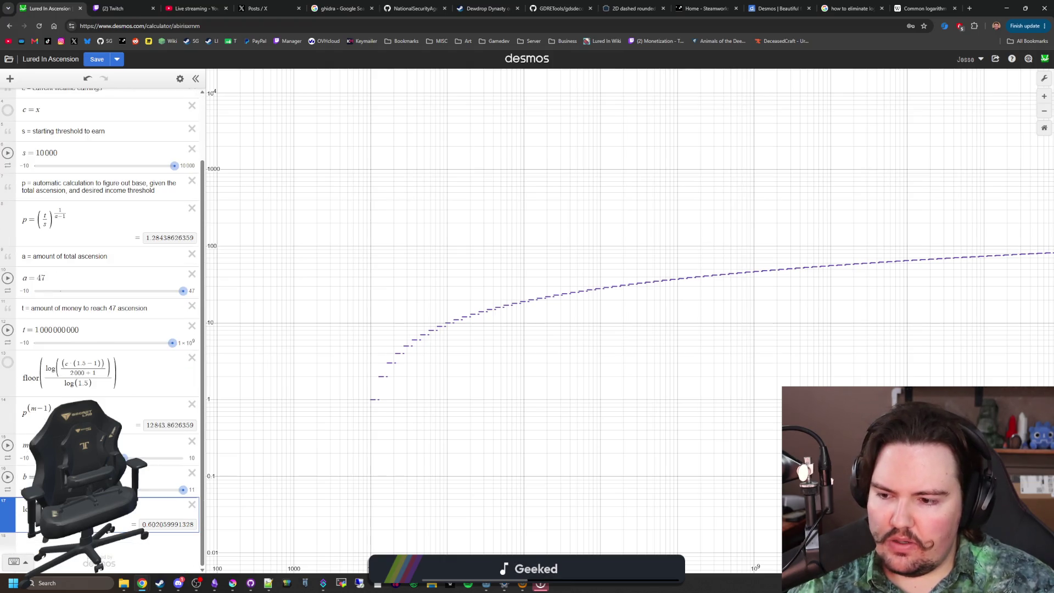
scroll(105, 330, "up", 2)
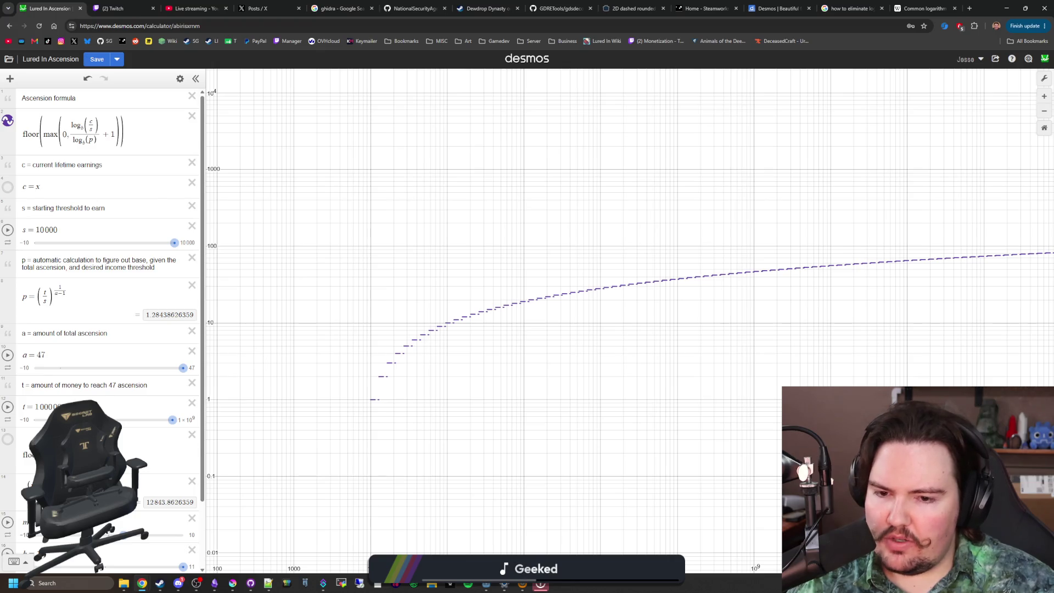
scroll(104, 329, "down", 2)
left_click(191, 504)
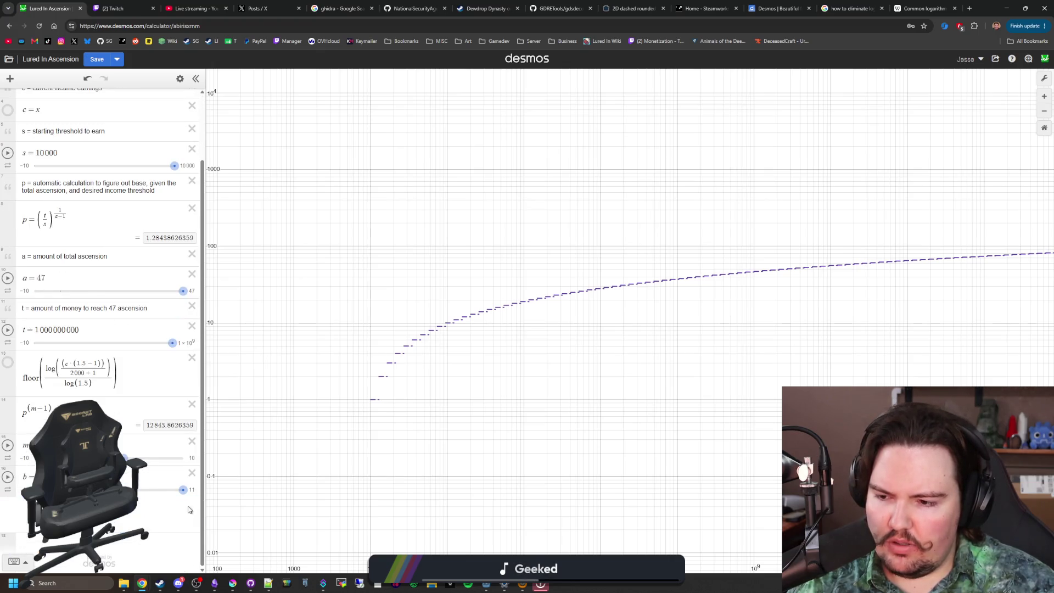
scroll(105, 330, "up", 1)
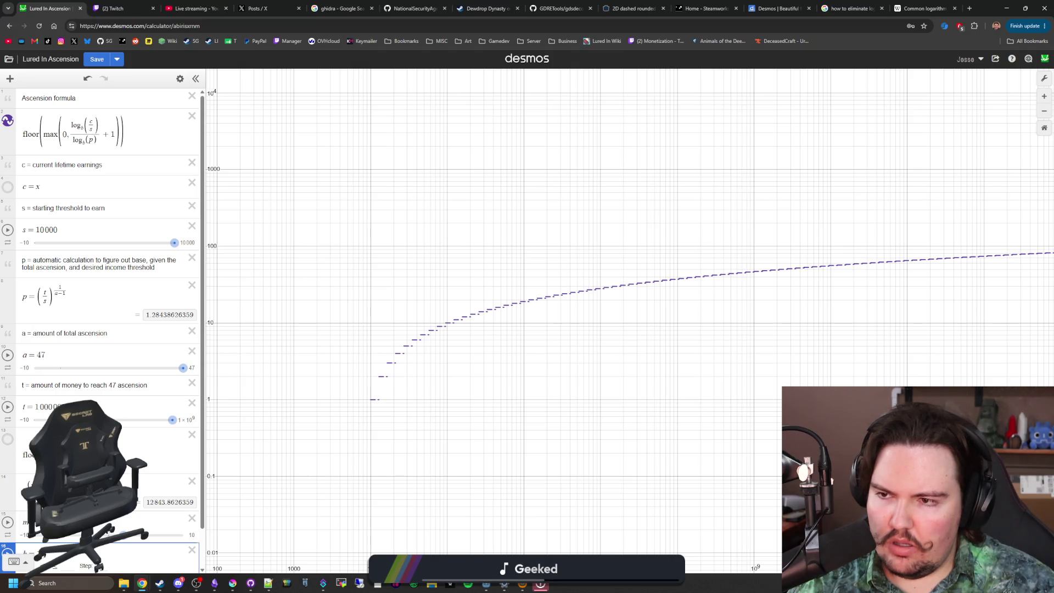
scroll(105, 329, "down", 1)
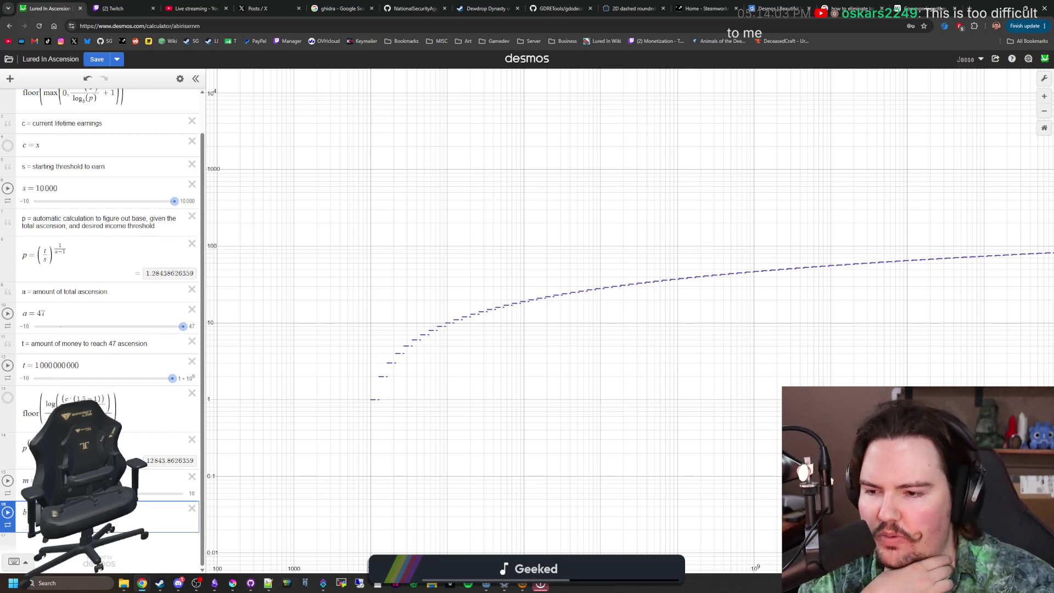
scroll(96, 285, "up", 2)
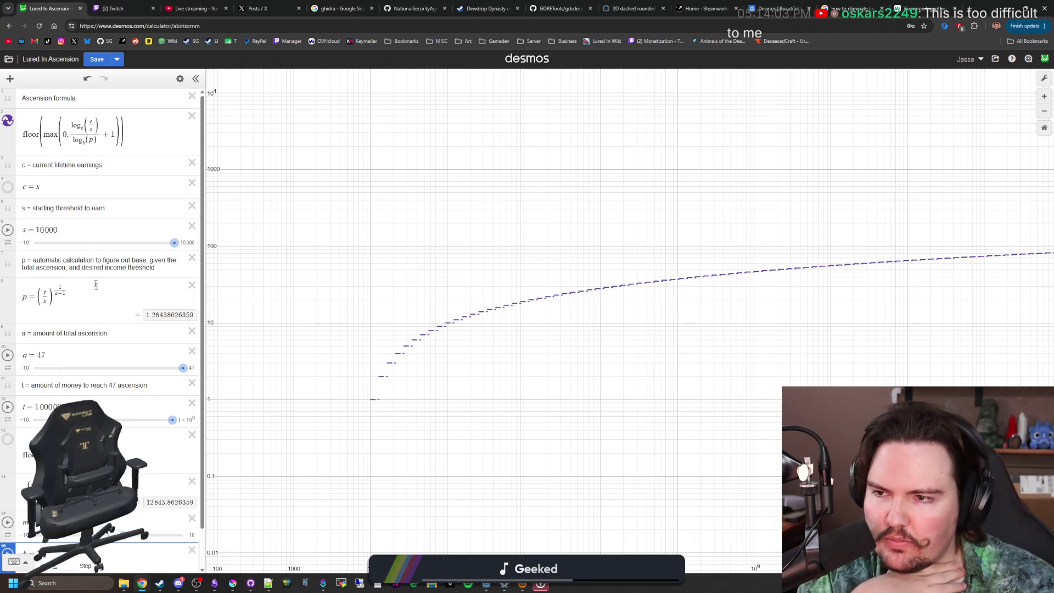
scroll(52, 89, "down", 2)
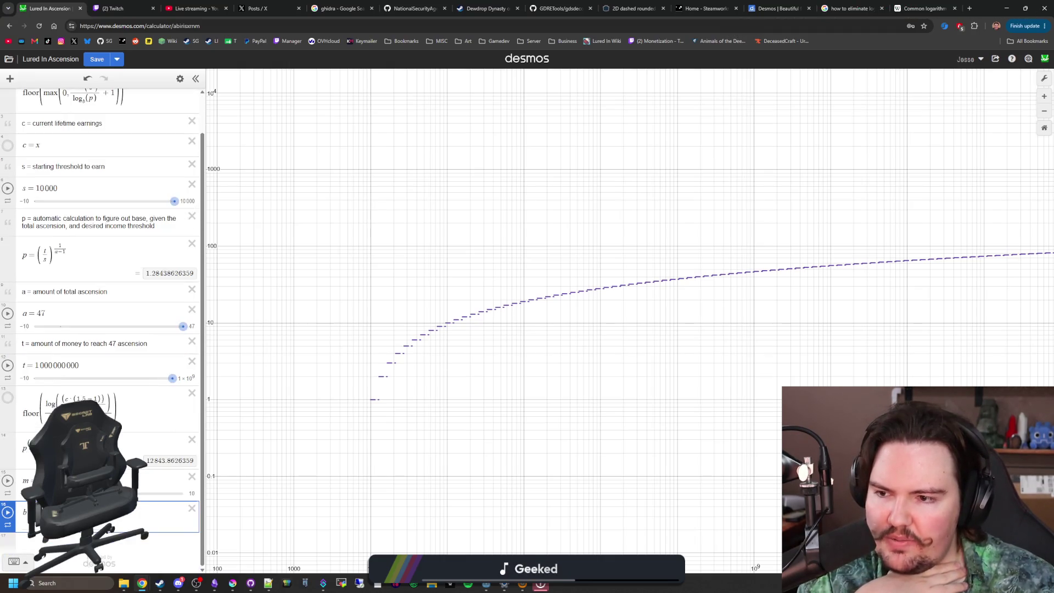
left_click(1001, 5)
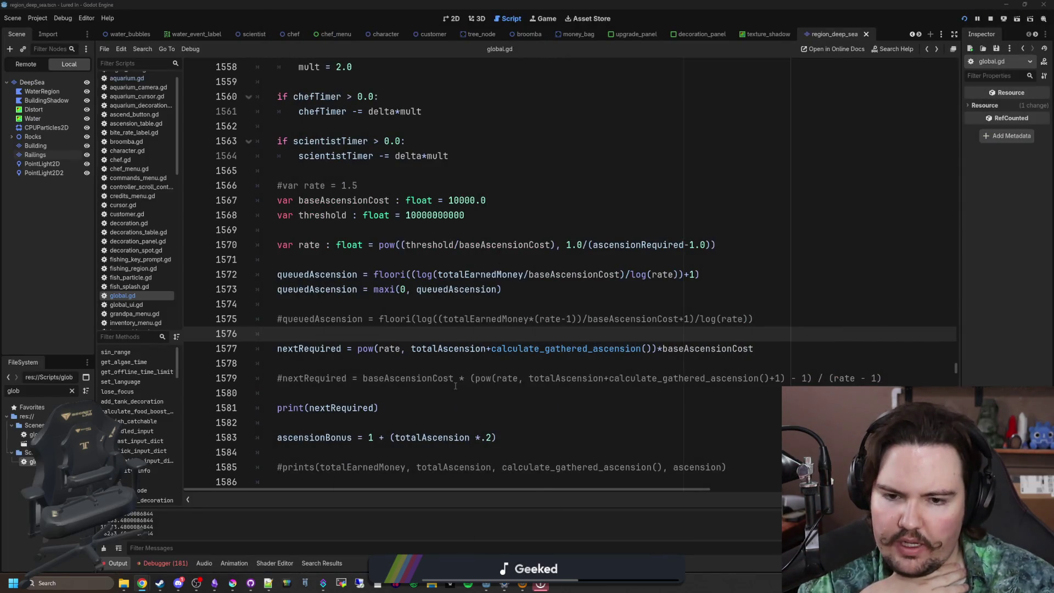
- Start typing 'log' on line 1574 of global.gd, then erase it so the line is blank
left_click(461, 290)
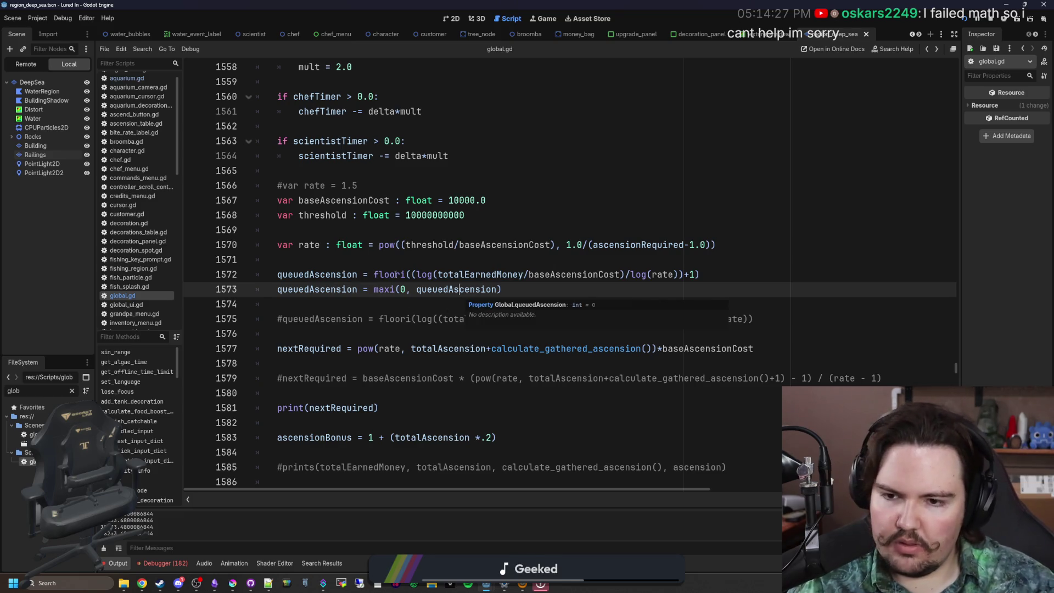
left_click(386, 310)
type("log")
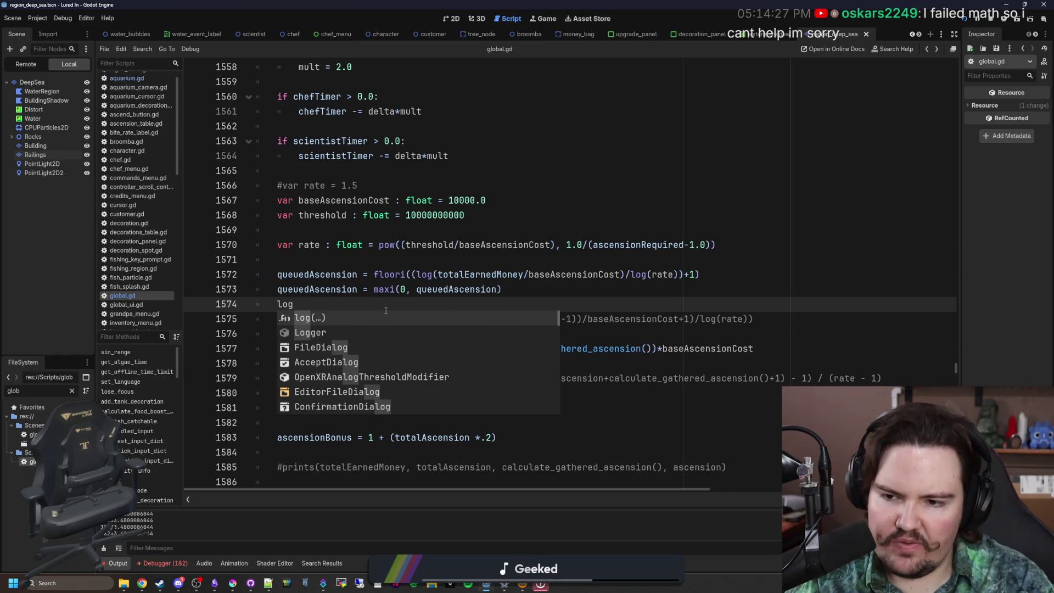
key("BackSpace")
key("BackSpace")
key("BackSpace")
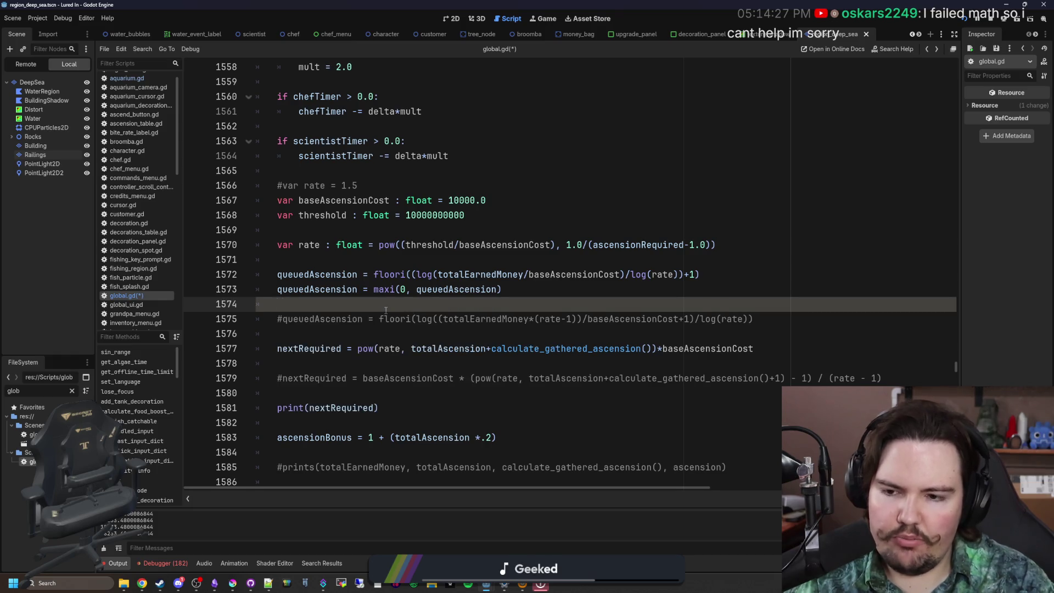
left_click(426, 275, "ctrl")
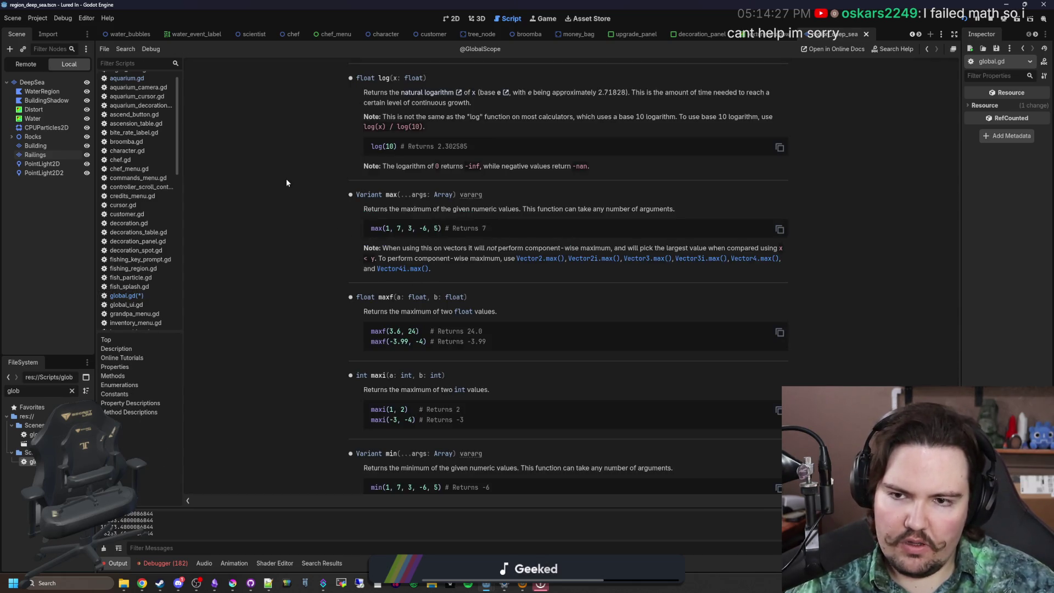
scroll(577, 304, "up", 3)
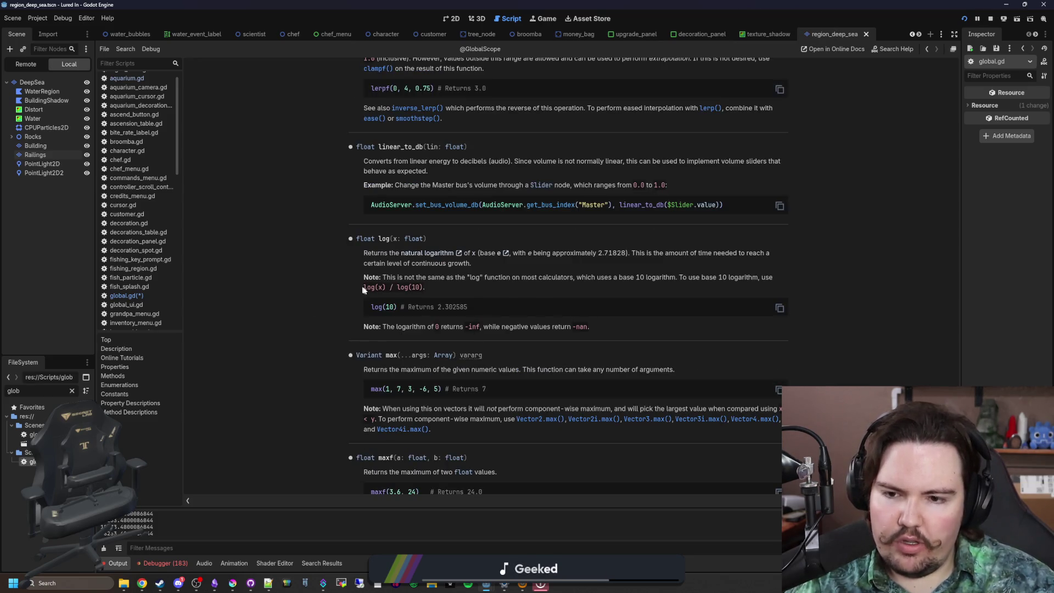
double_click(417, 288)
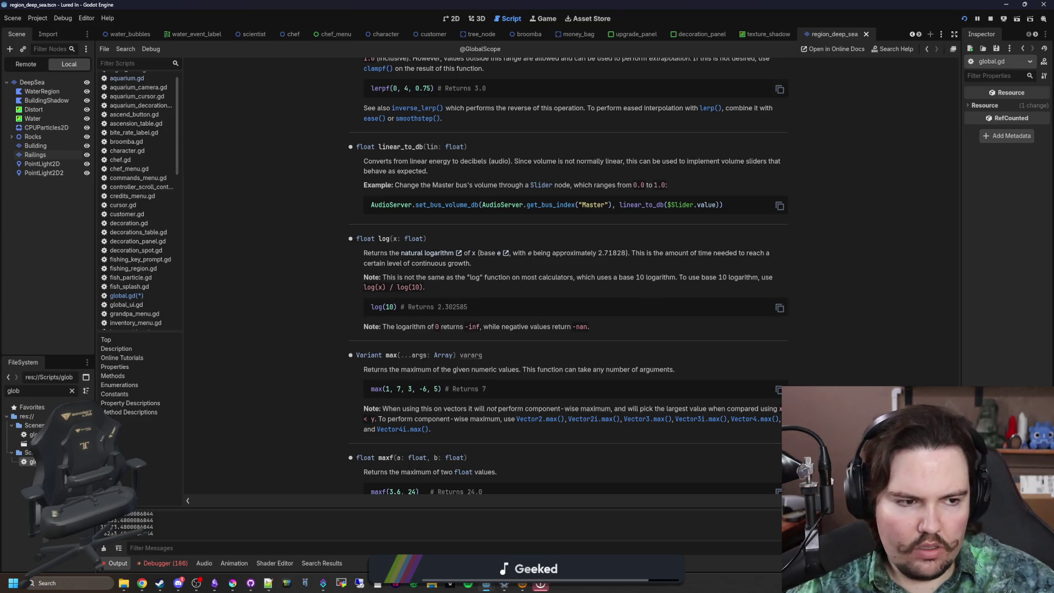
key("alt+Tab")
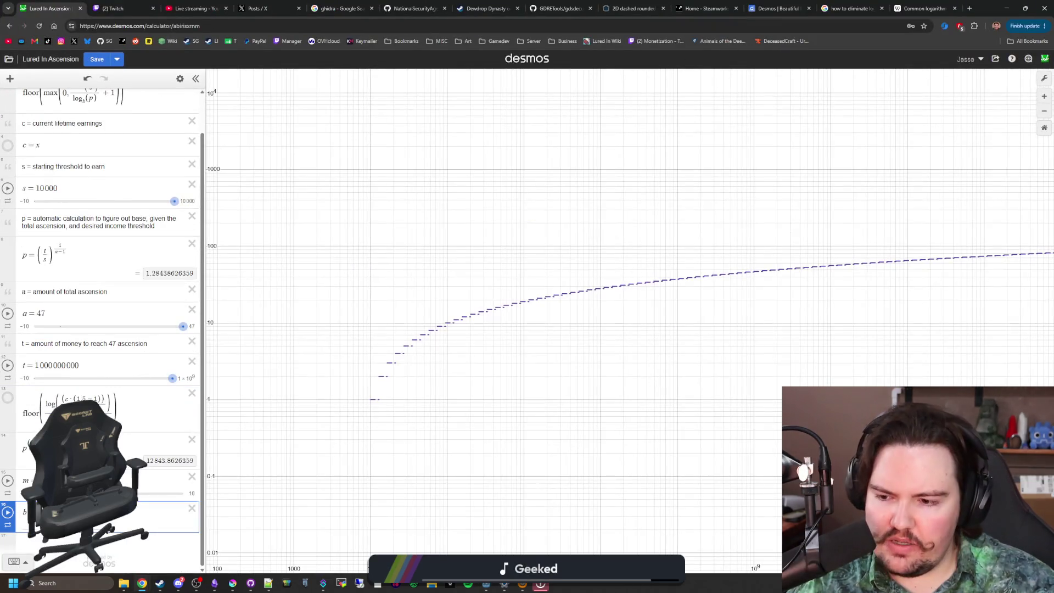
- Scroll through the Desmos expression list to review the ascension formula
scroll(129, 320, "up", 1)
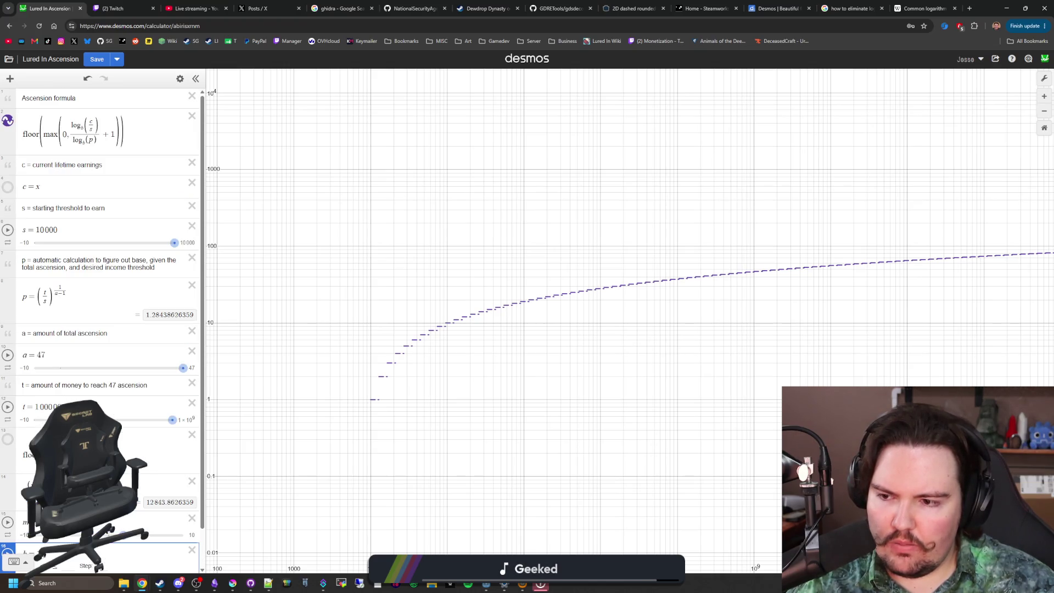
scroll(108, 330, "down", 1)
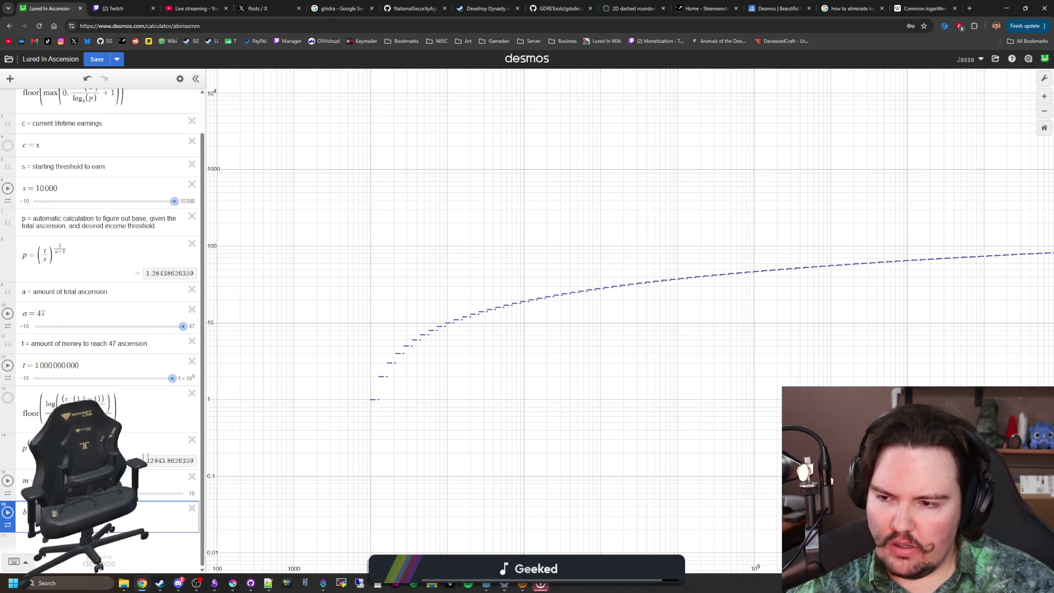
scroll(146, 457, "up", 1)
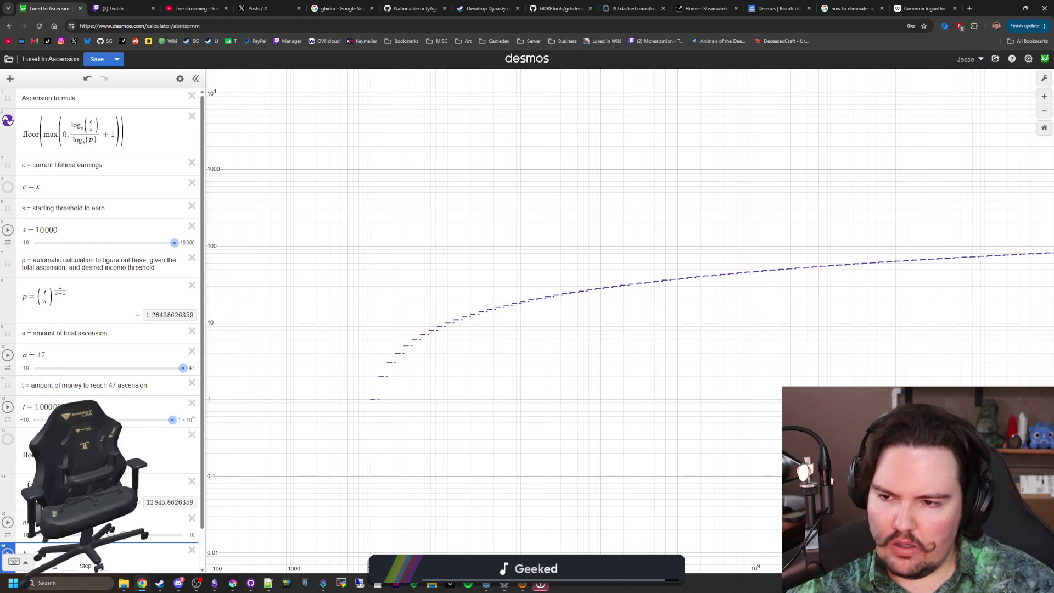
scroll(108, 330, "down", 1)
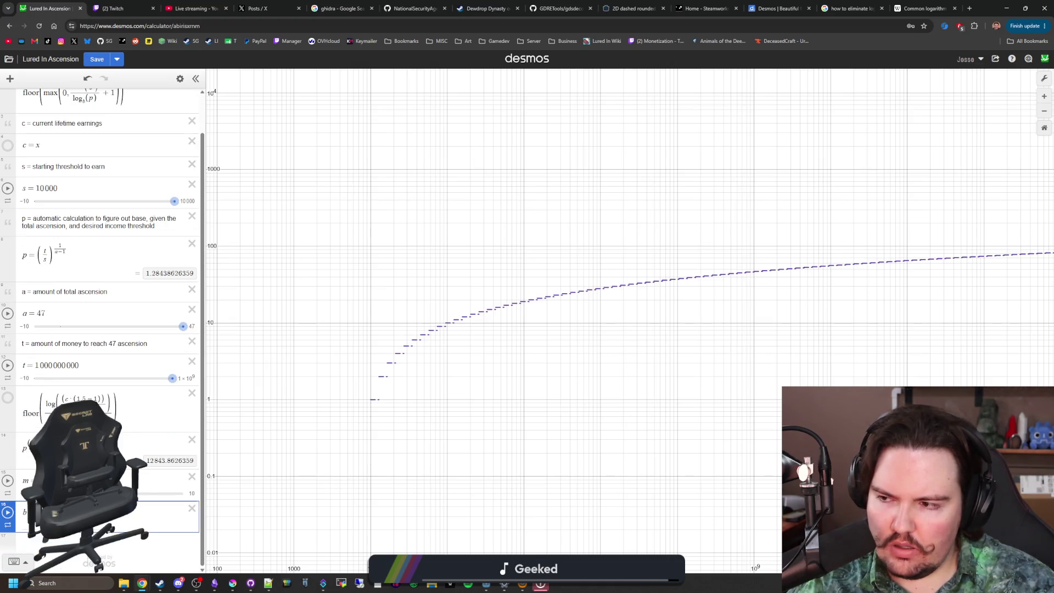
scroll(108, 329, "up", 1)
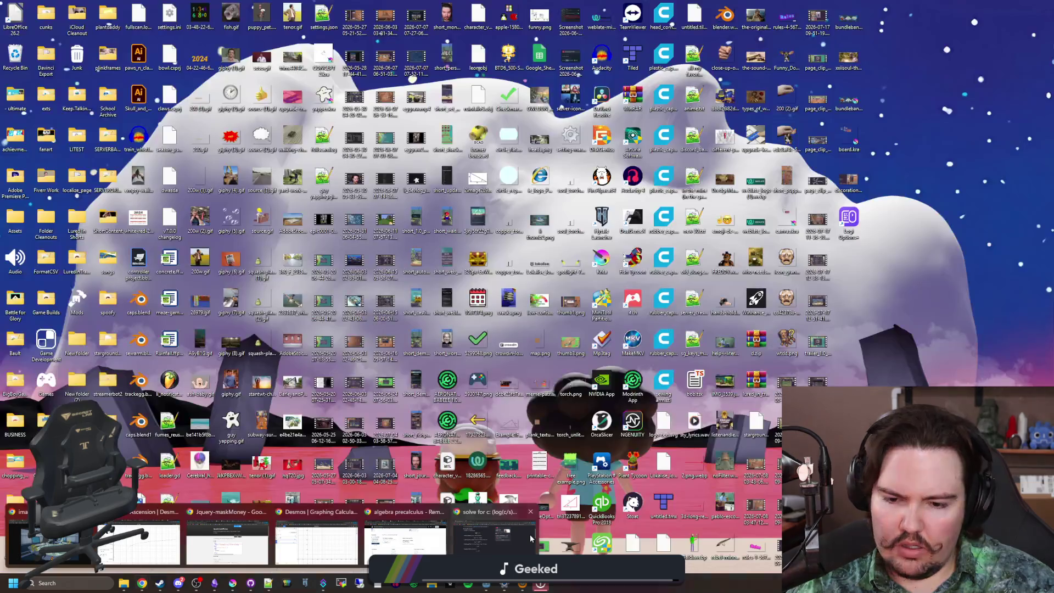
left_click(529, 534)
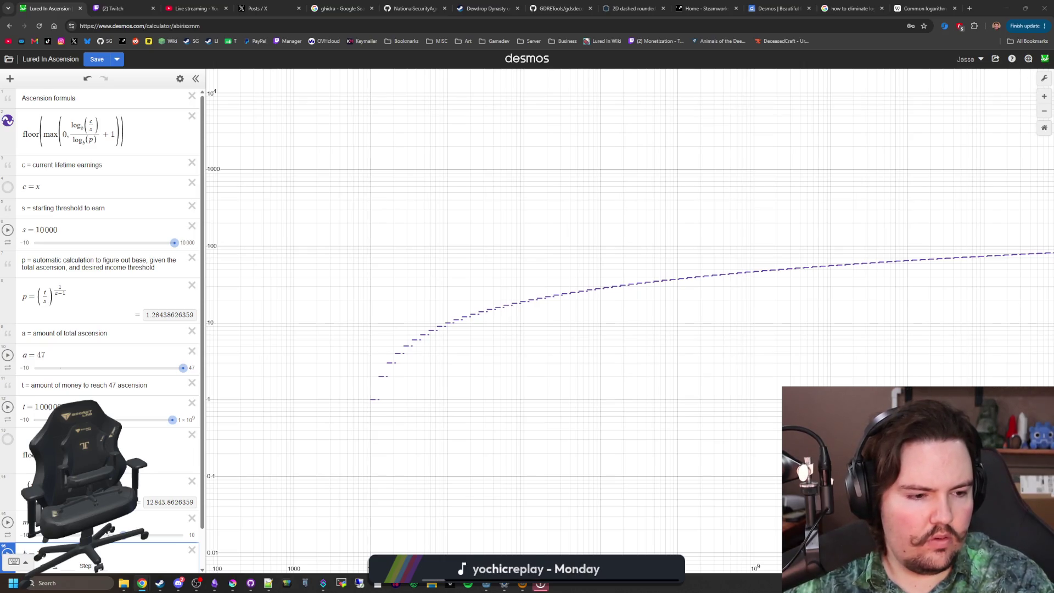
scroll(102, 330, "down", 1)
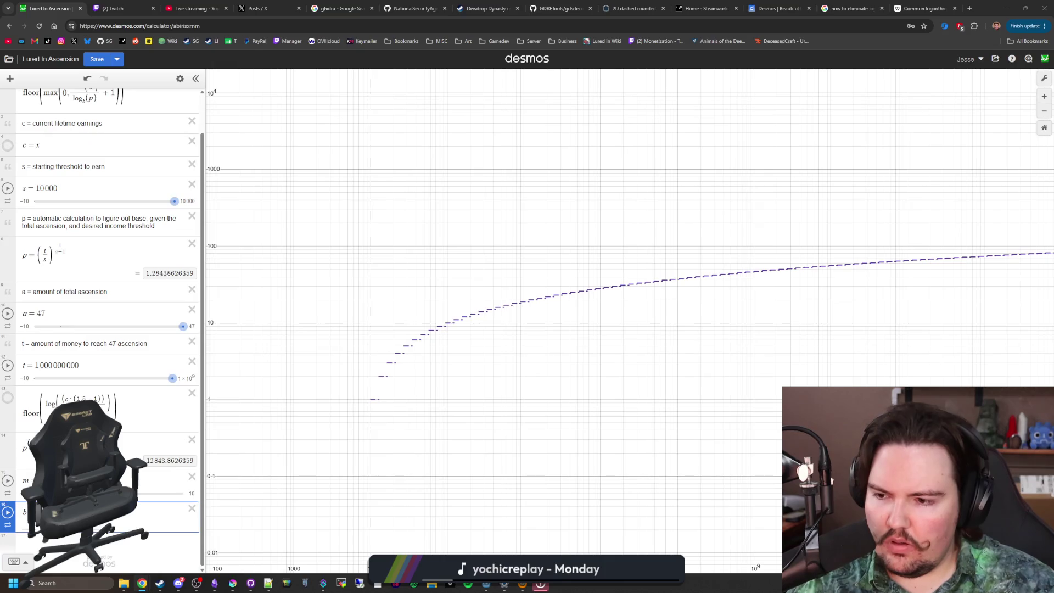
scroll(102, 329, "up", 1)
scroll(101, 329, "down", 1)
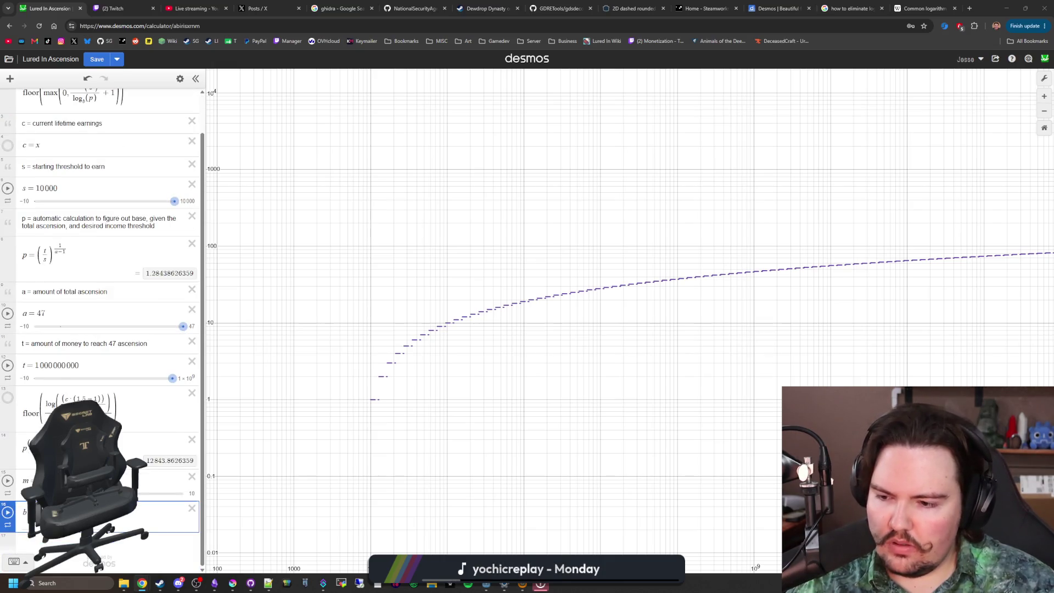
scroll(66, 376, "up", 1)
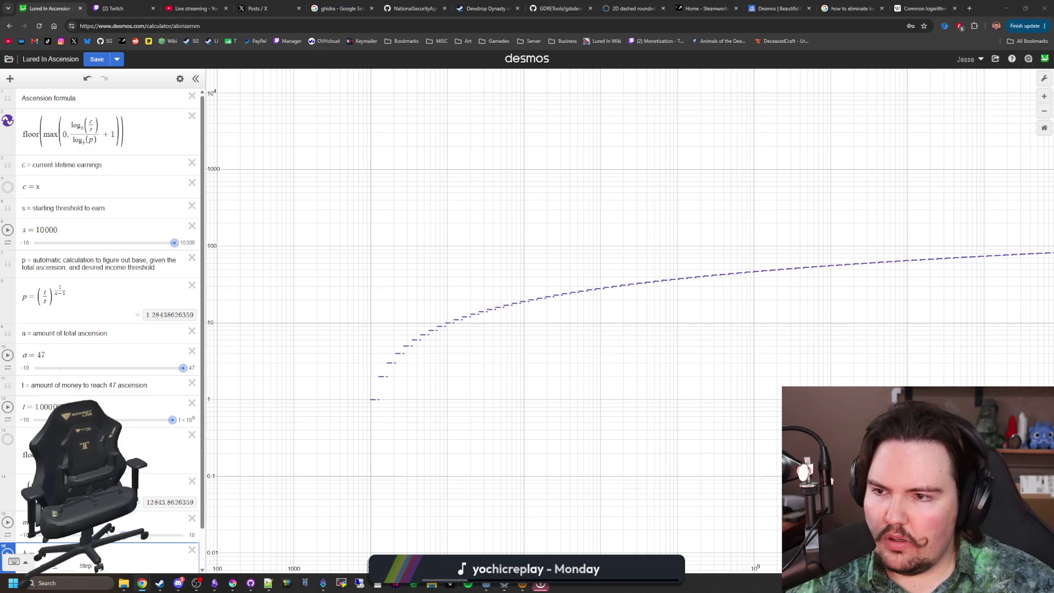
- Edit the log base b and drag its slider to a lower value
left_click(84, 142)
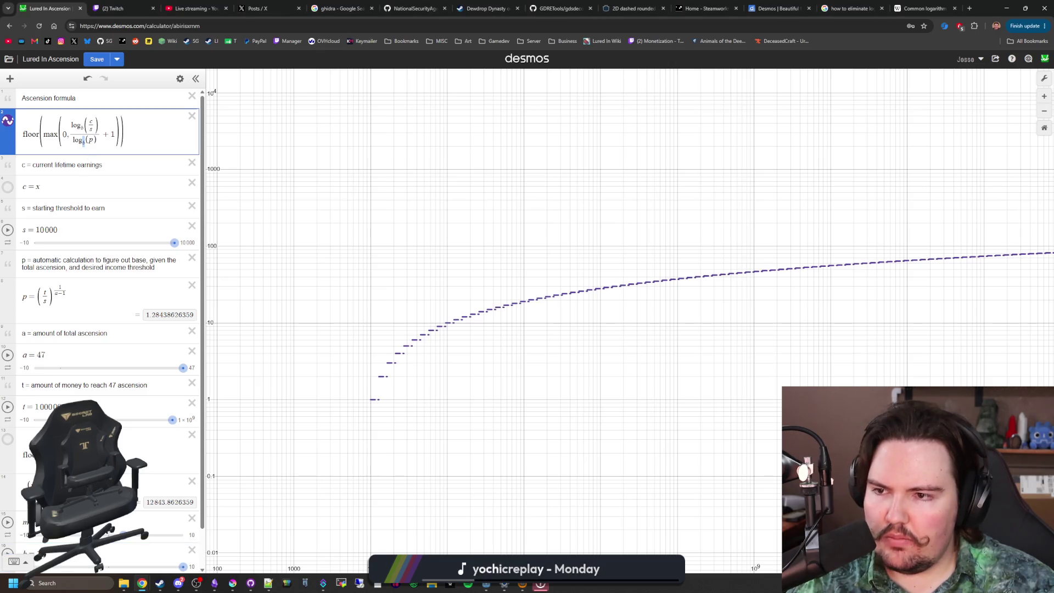
scroll(132, 355, "down", 1)
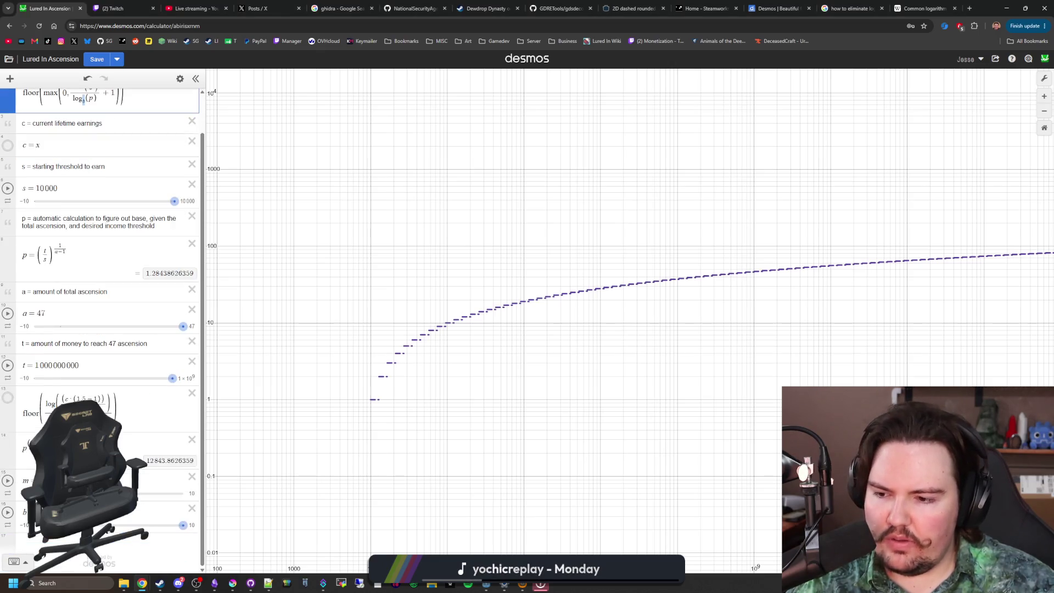
mouse_move(183, 526)
left_mouse_down()
mouse_move(77, 525)
mouse_move(183, 526)
left_mouse_up()
scroll(110, 384, "up", 1)
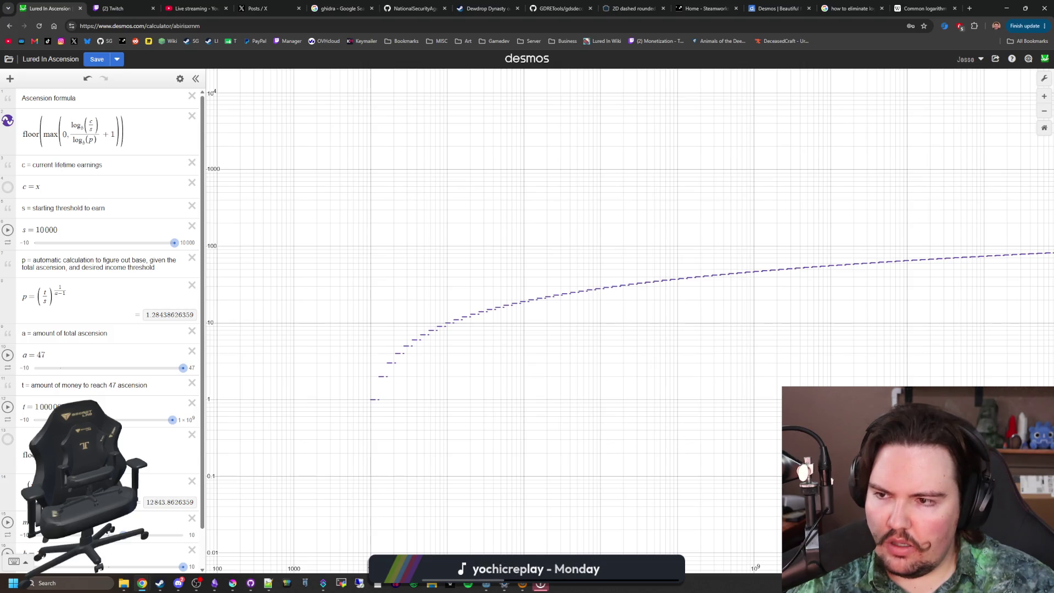
- Replace c = x with a fixed earnings value of 10000, turning c into a slider
left_click(39, 186)
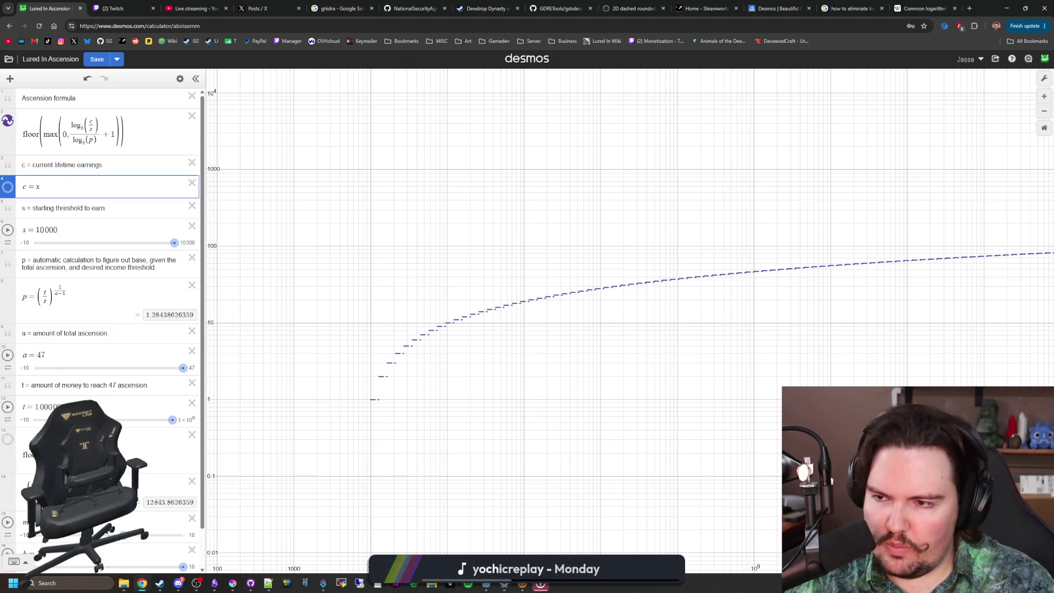
key("BackSpace")
type("10")
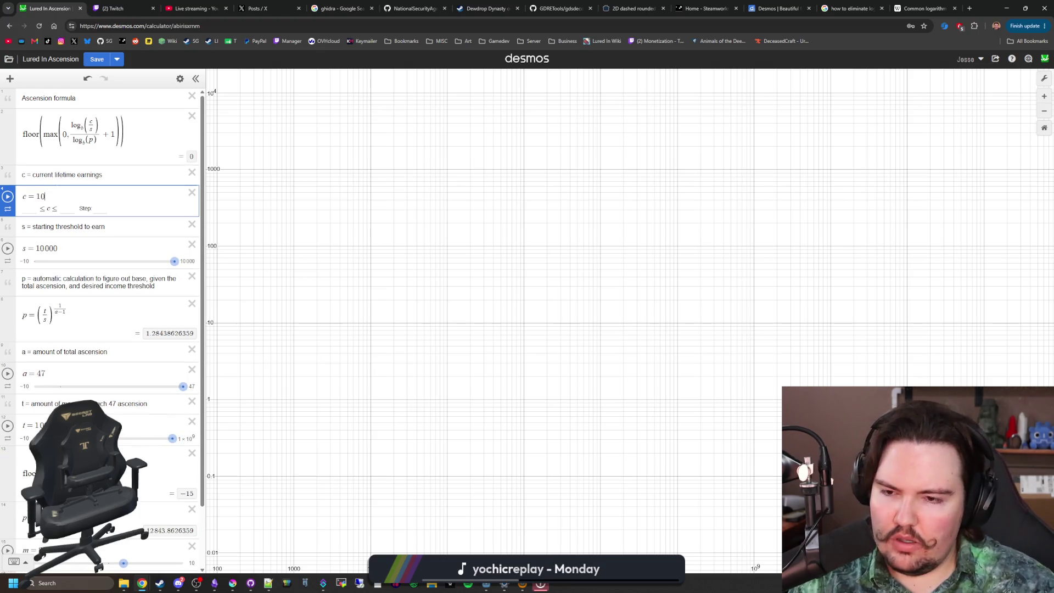
type("000")
scroll(101, 329, "down", 1)
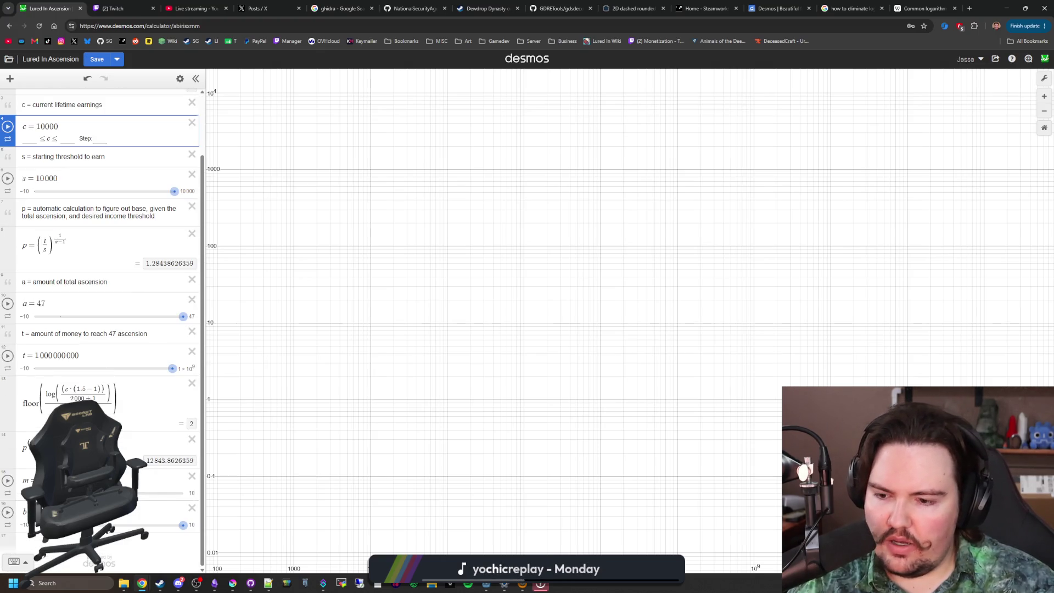
left_click(182, 525)
scroll(115, 527, "up", 1)
scroll(136, 519, "down", 1)
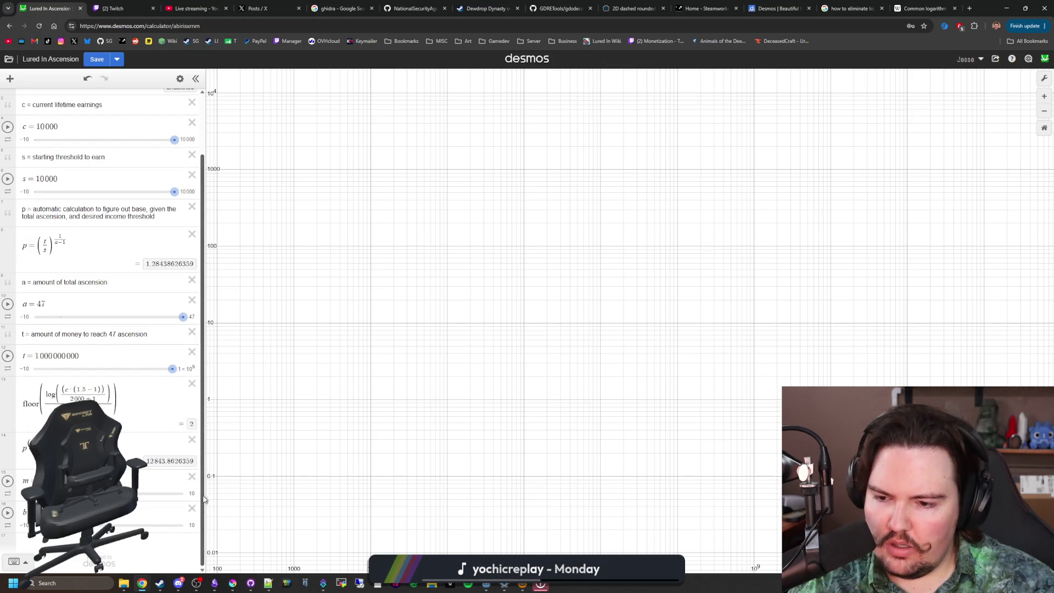
- Widen the expression list and drag a slider back and forth to adjust its value
left_click_drag(204, 503, 327, 503)
scroll(12, 521, "down", 1)
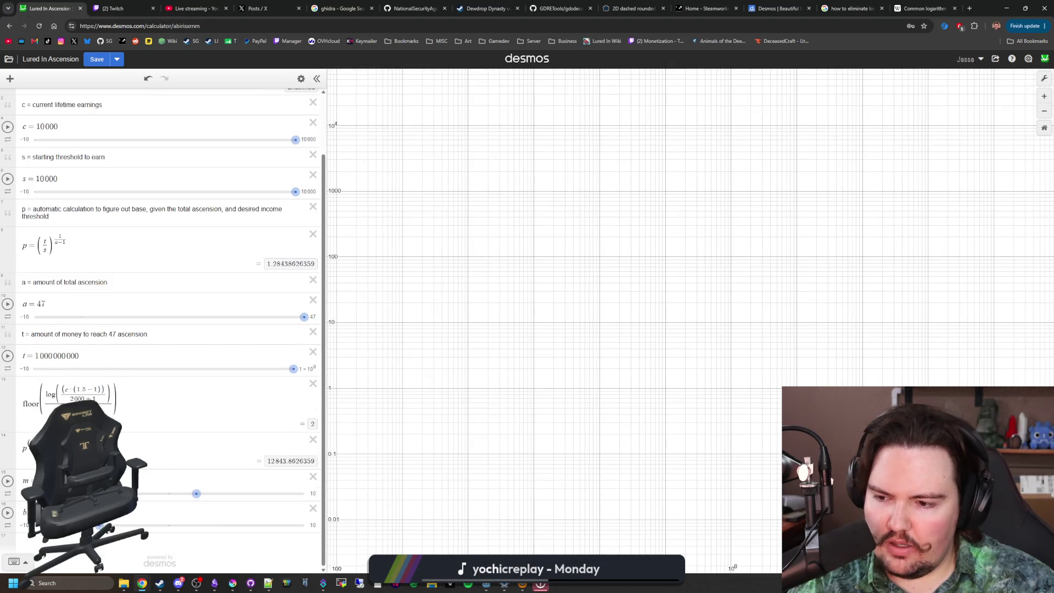
left_click_drag(141, 527, 172, 526)
scroll(172, 526, "up", 2)
scroll(170, 546, "down", 2)
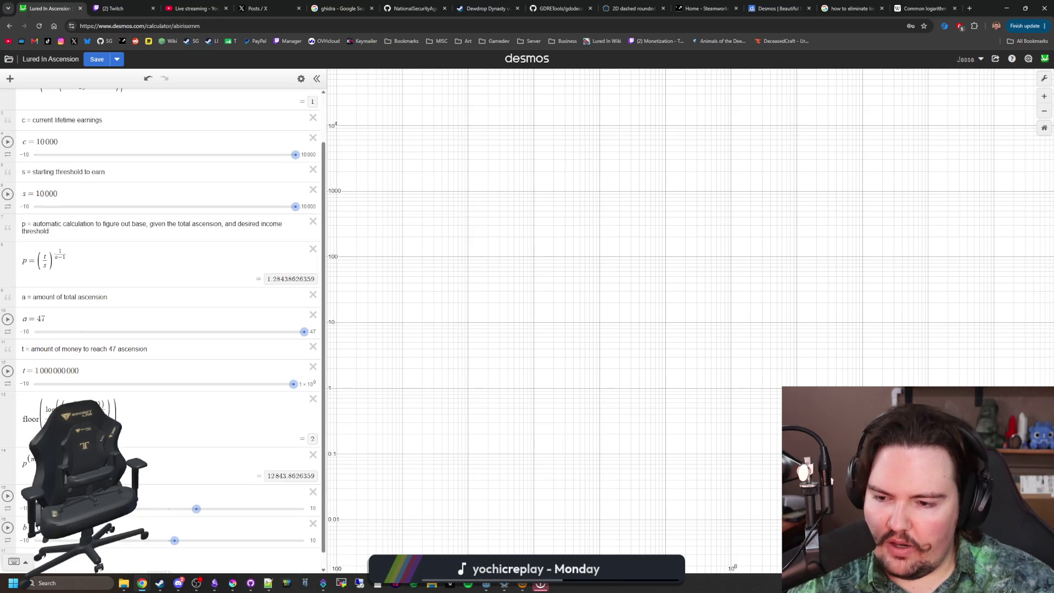
left_click_drag(165, 528, 150, 527)
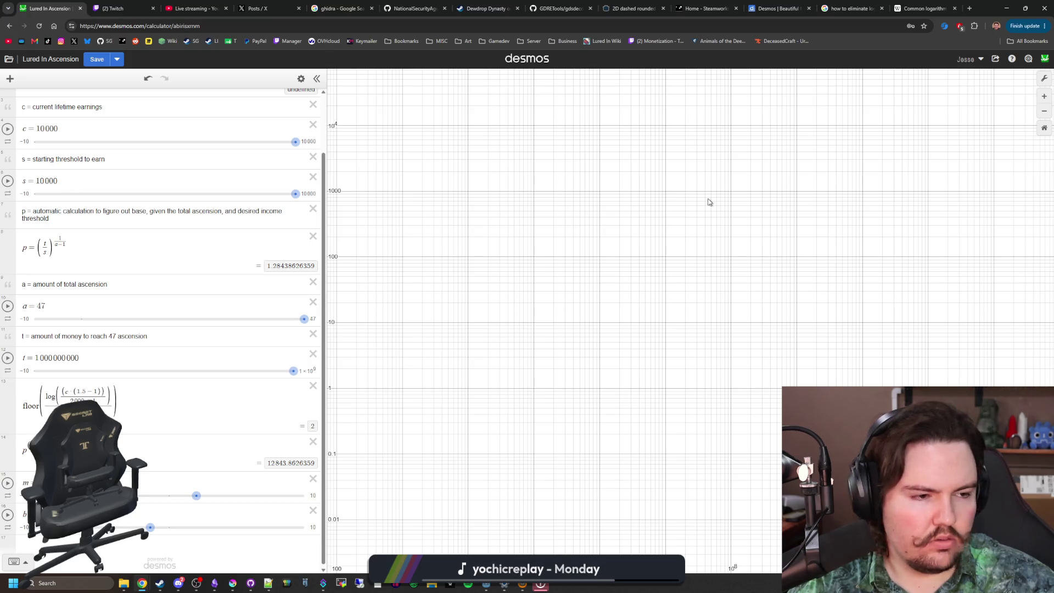
scroll(133, 276, "up", 1)
scroll(192, 289, "down", 1)
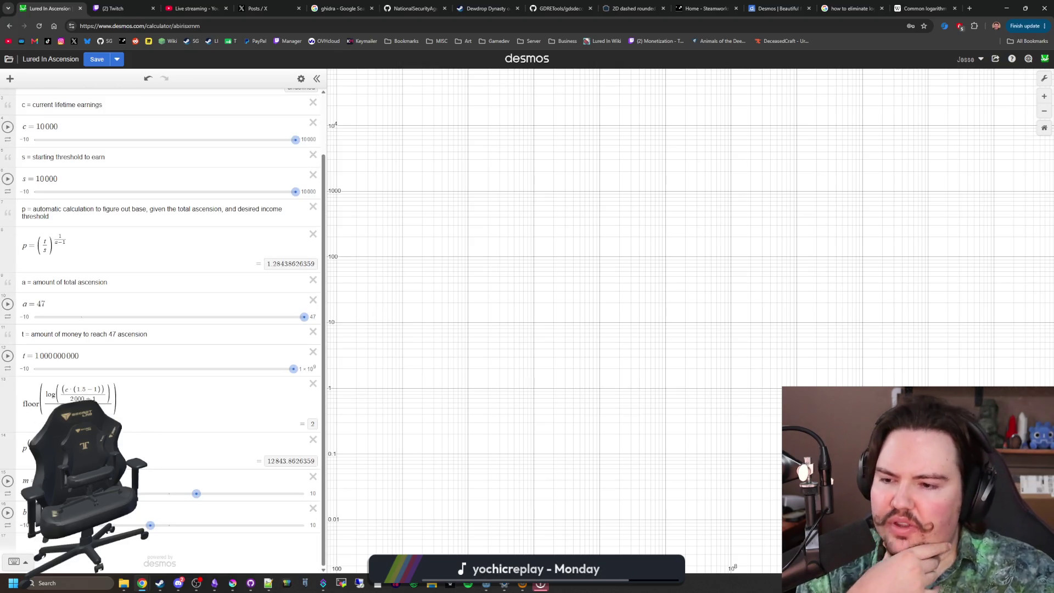
scroll(192, 310, "up", 1)
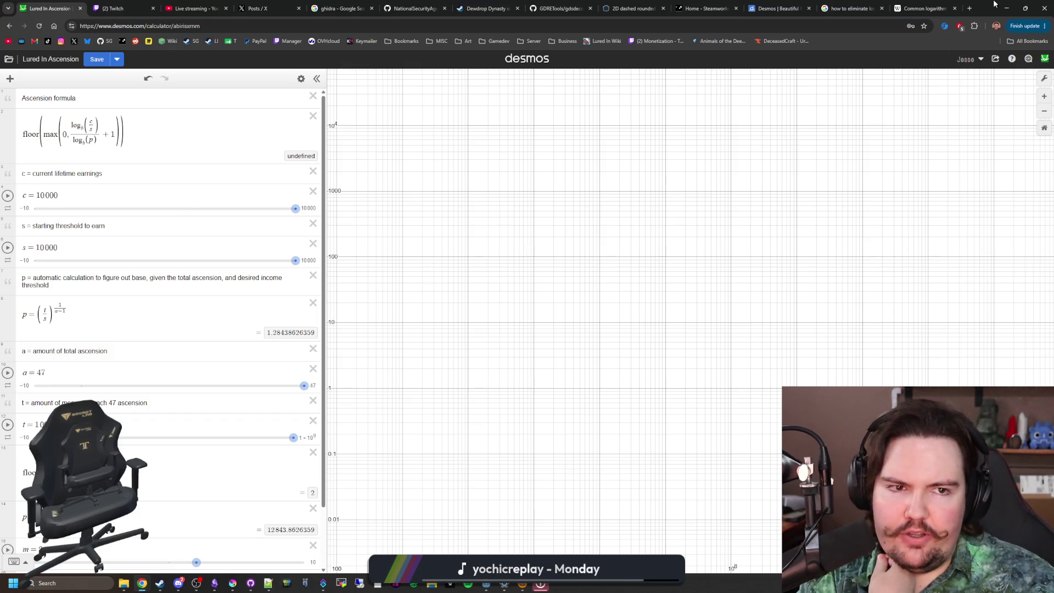
- Clear b's value, inspect the m row's 12843.8626359 result, and minimize the browser
left_click(1026, 8)
key("super+Up")
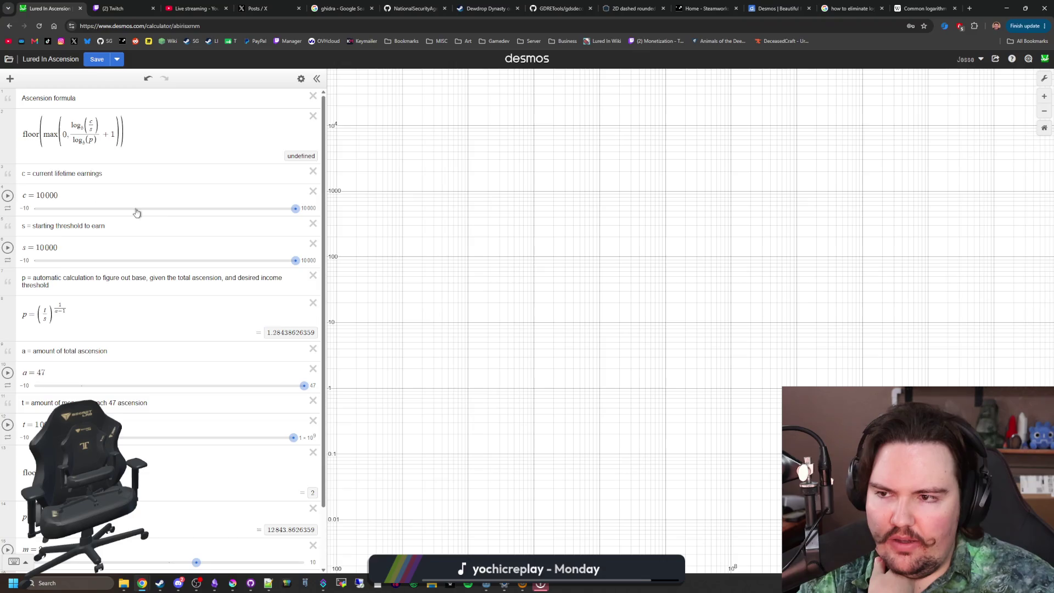
scroll(164, 431, "down", 1)
left_click(164, 513)
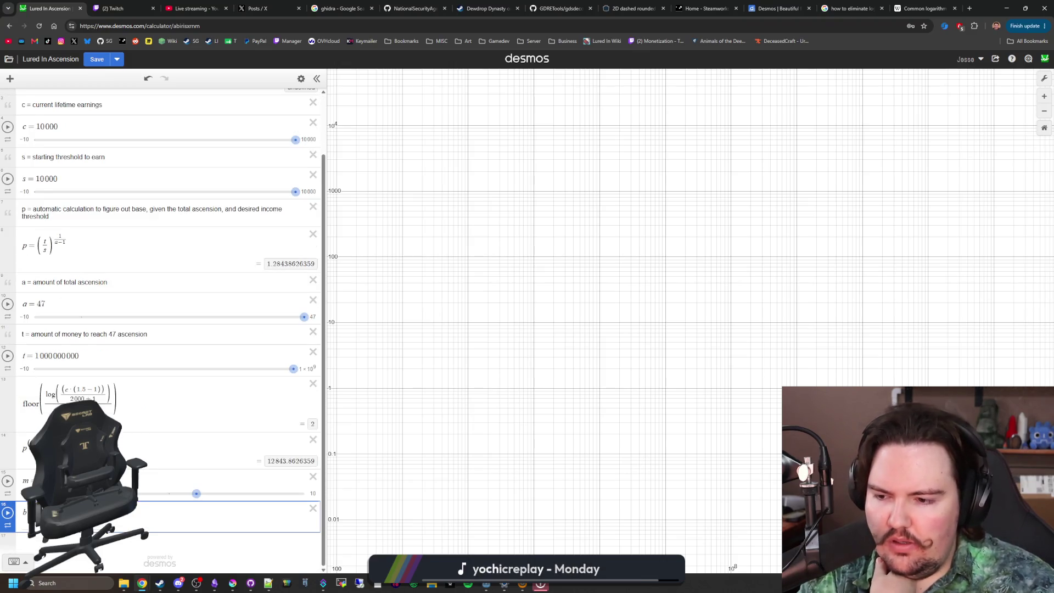
key("BackSpace")
scroll(165, 330, "up", 1)
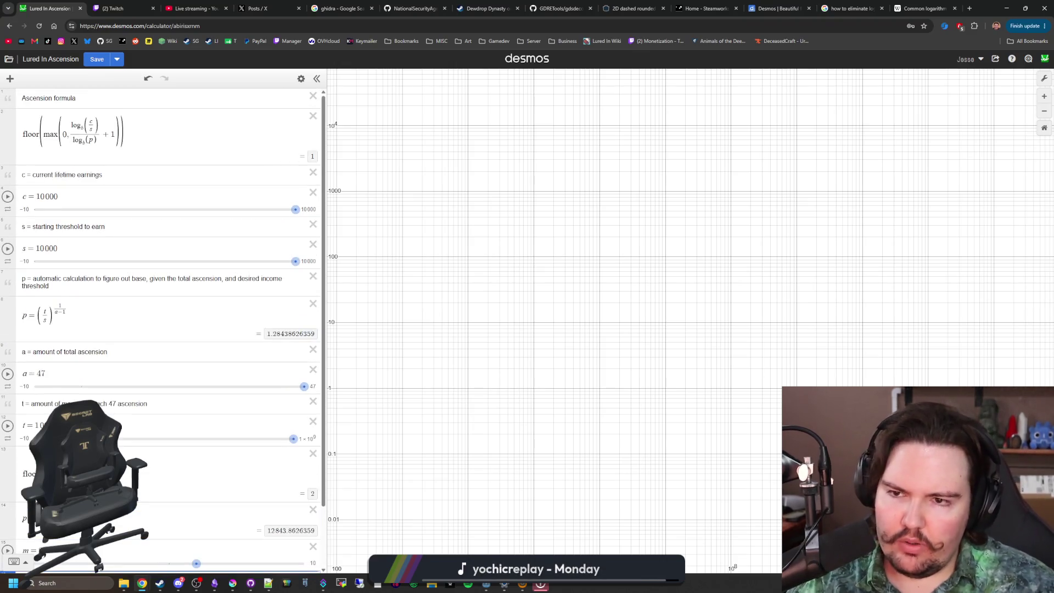
scroll(165, 330, "down", 1)
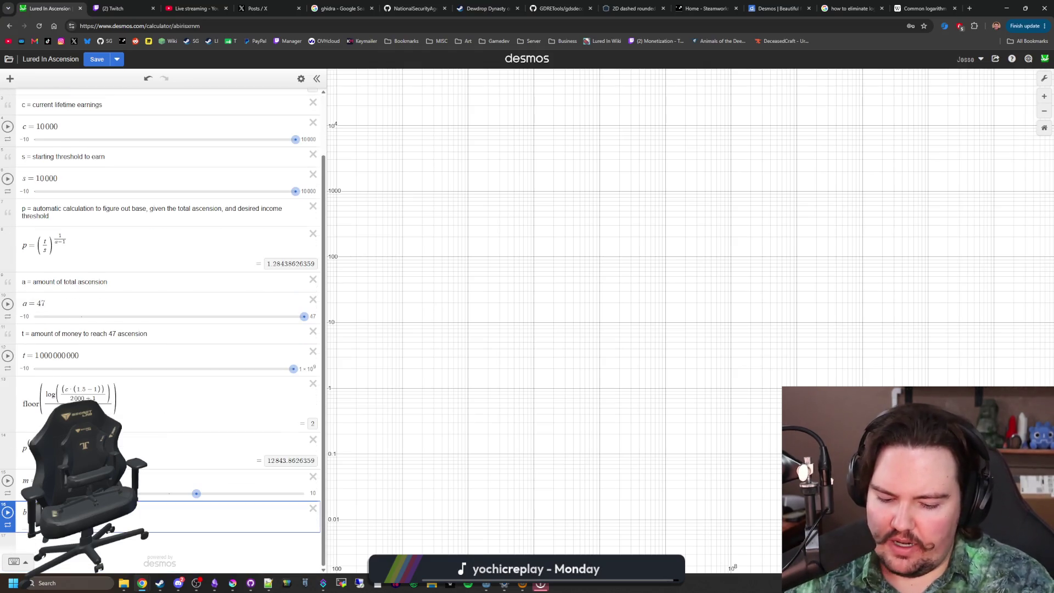
scroll(241, 217, "up", 1)
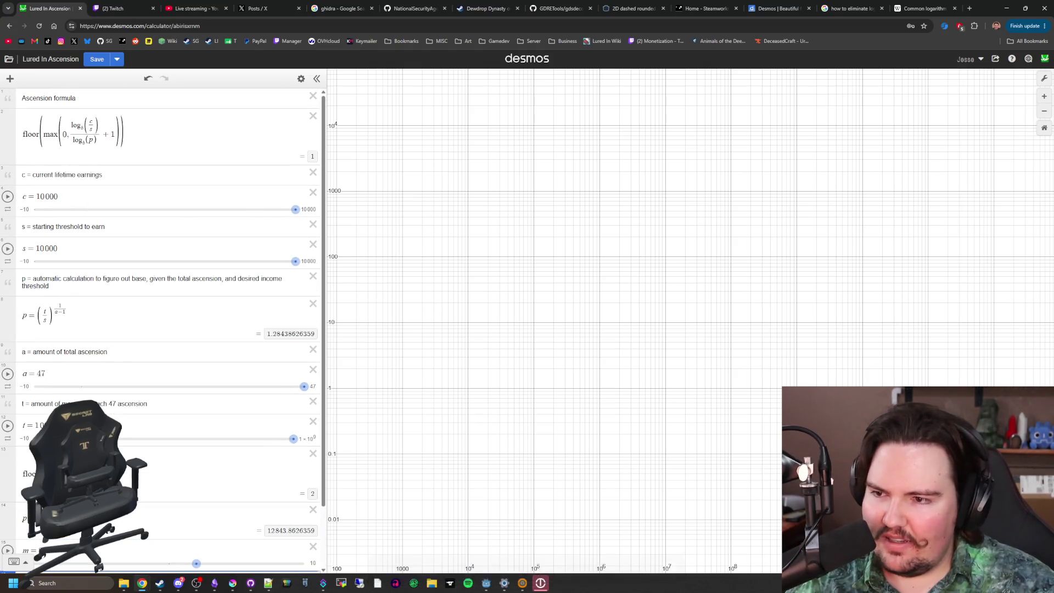
scroll(164, 329, "down", 1)
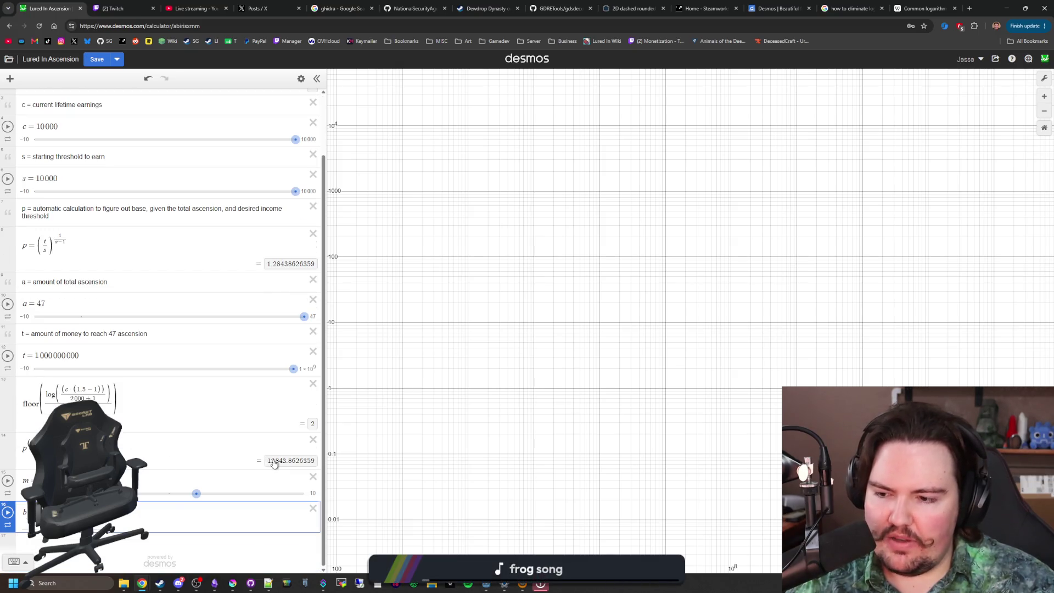
left_click(219, 483)
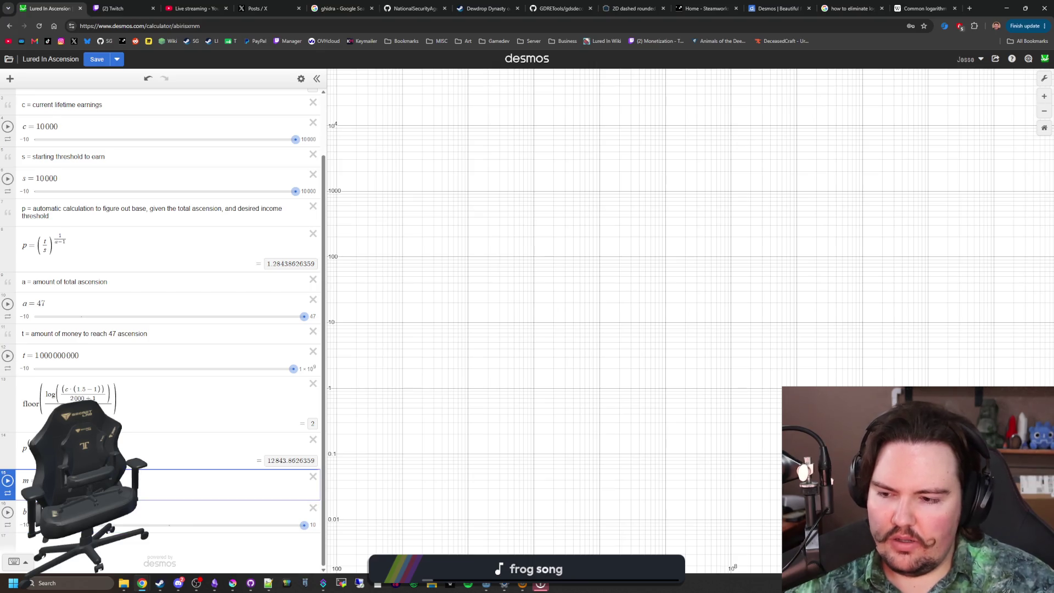
left_click(1005, 8)
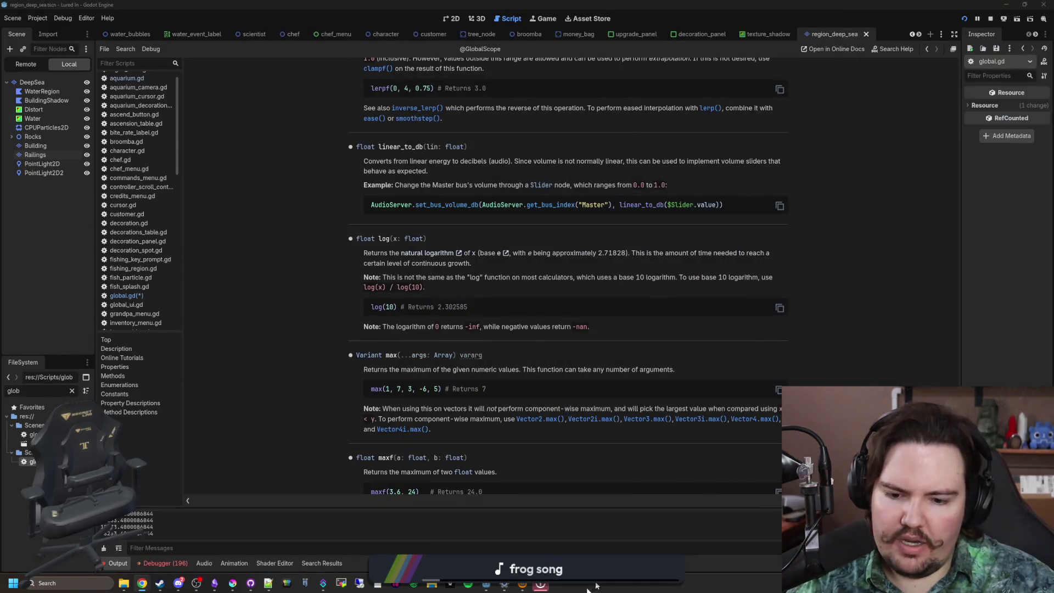
- In the running game, run 'ascend' and 'money 10k', then view the Ascension panel's next-point cost
left_click(543, 18)
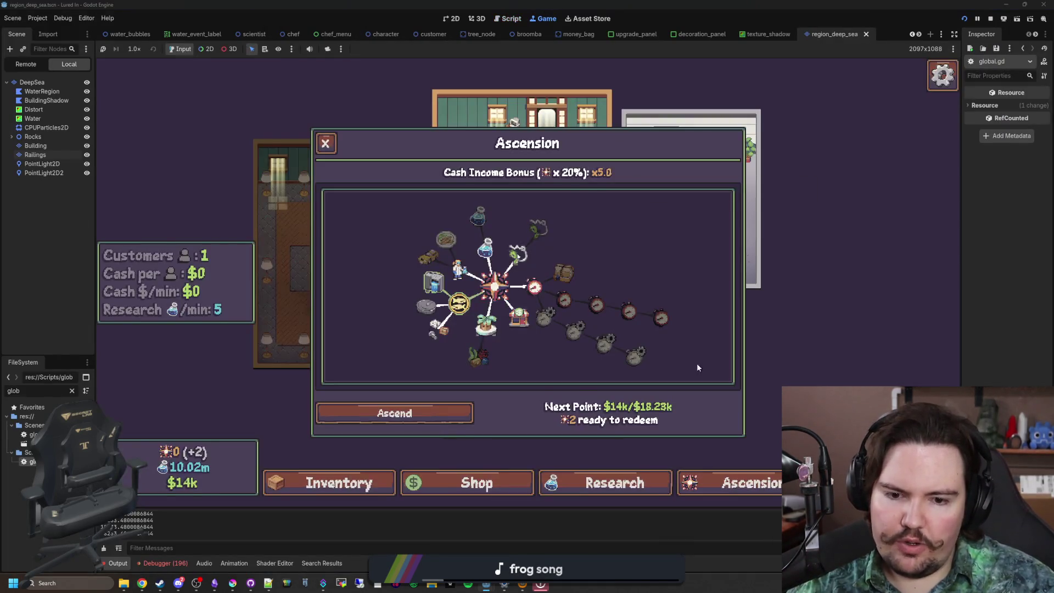
key("Escape")
key("quoteleft")
type("ascend")
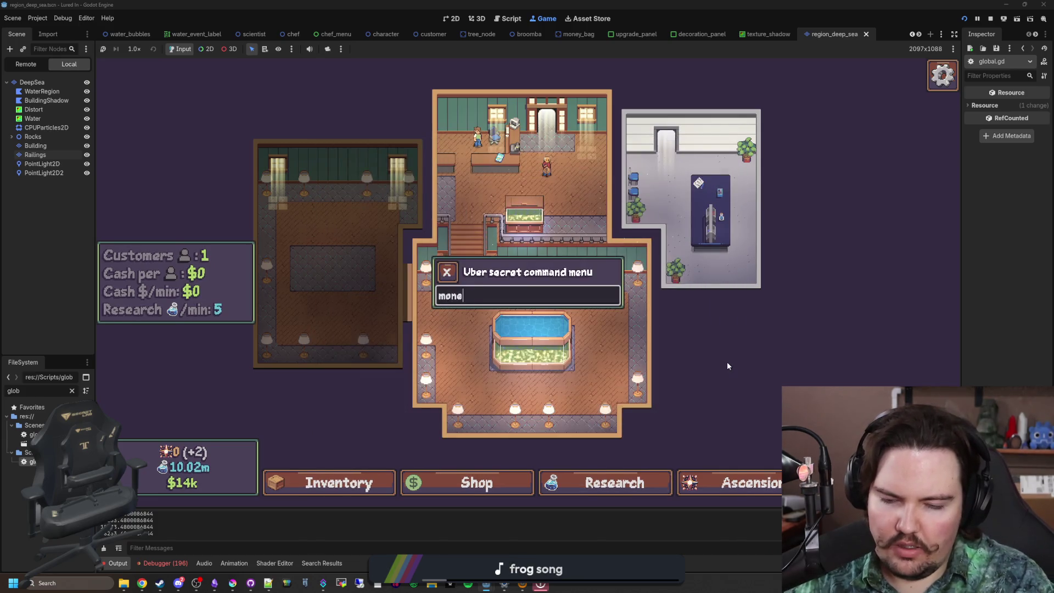
key("Return")
key("quoteleft")
type("money 10k")
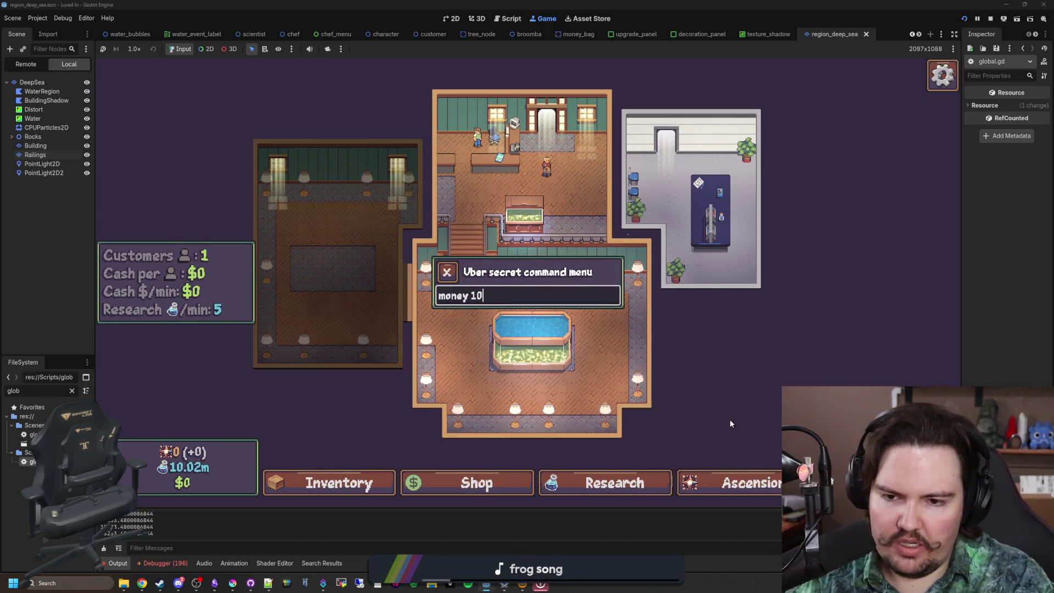
key("Return")
left_click(730, 482)
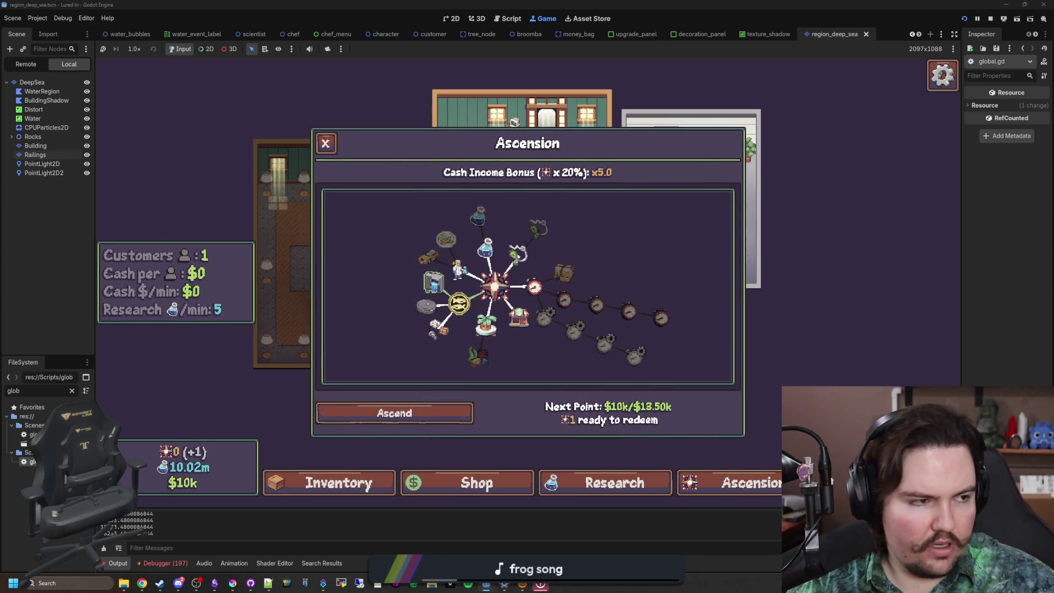
- Glance at Desmos, then return to Godot's global.gd script
key("alt+Tab")
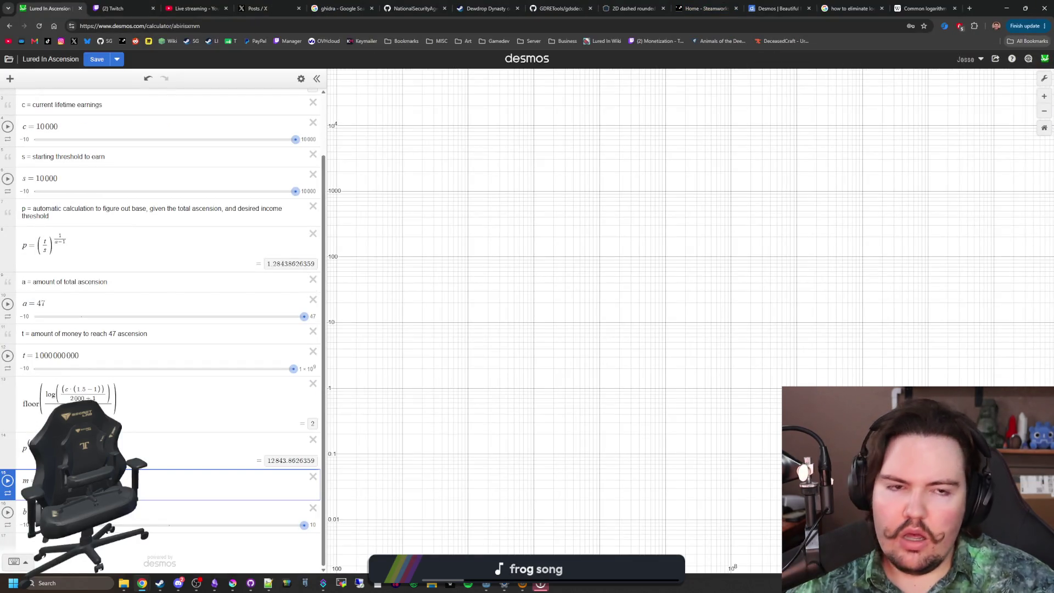
left_click(1026, 8)
key("alt+Tab")
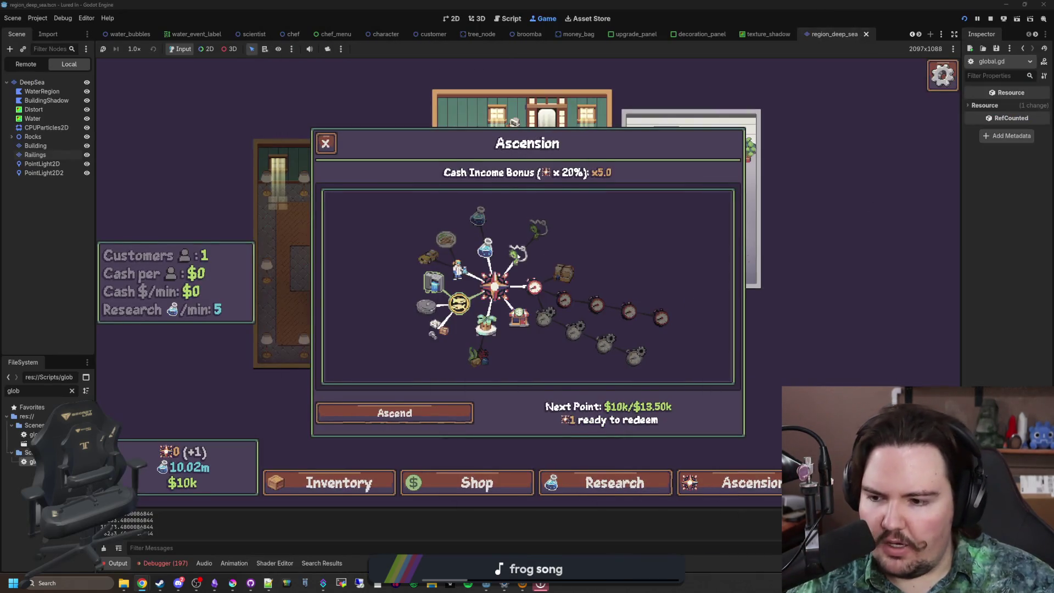
key("ctrl+F3")
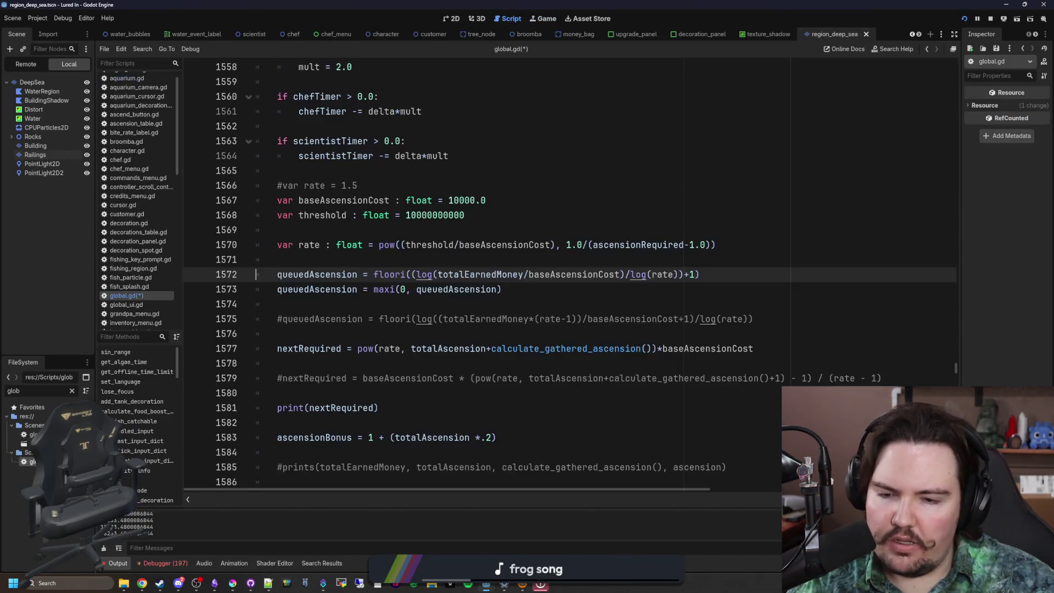
scroll(449, 247, "up", 1)
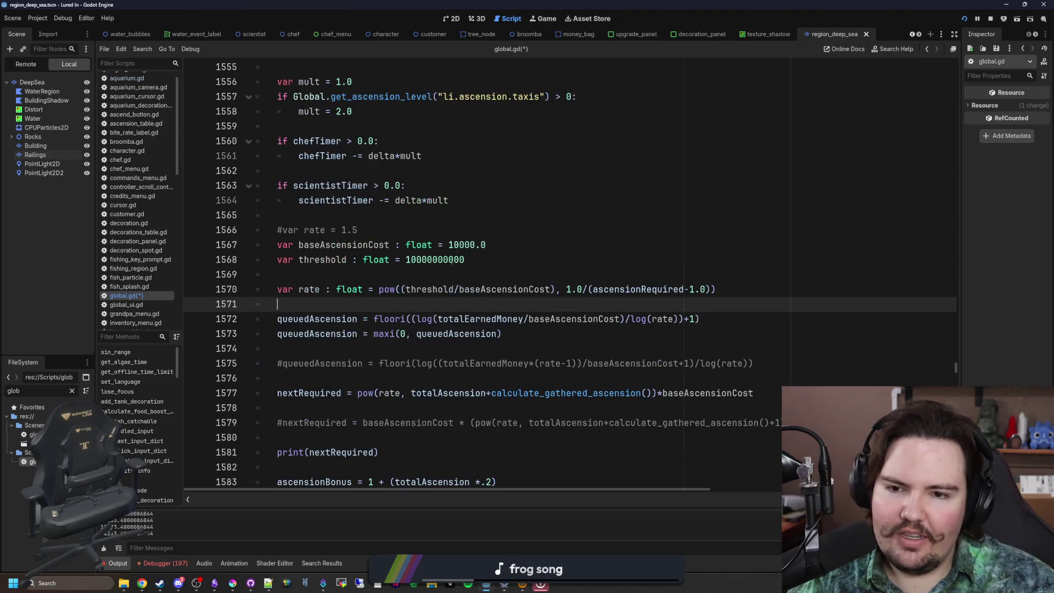
left_click(474, 265)
type("00")
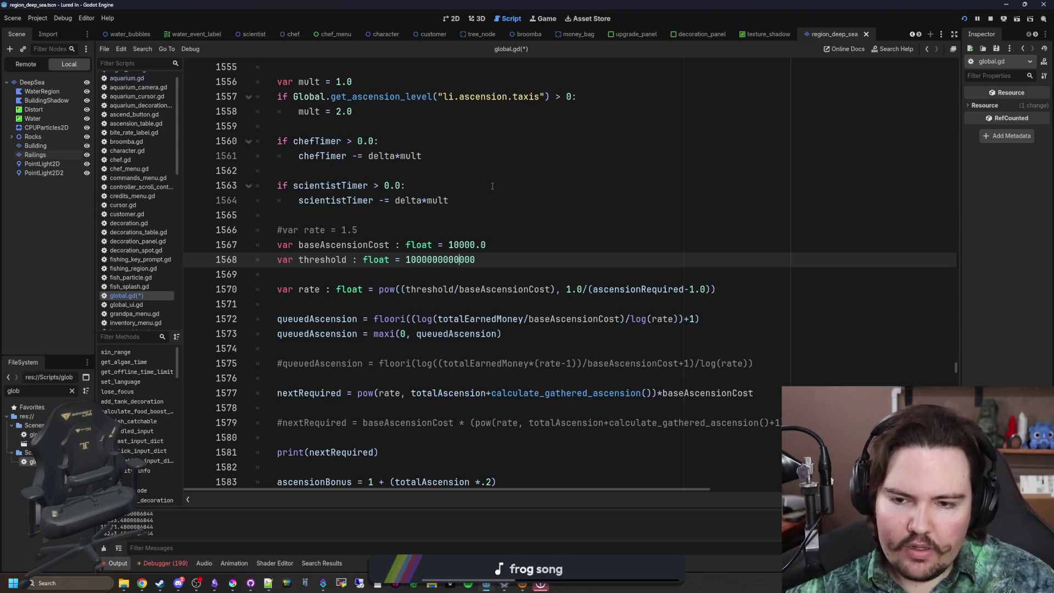
type(",")
key("Left")
type(",000")
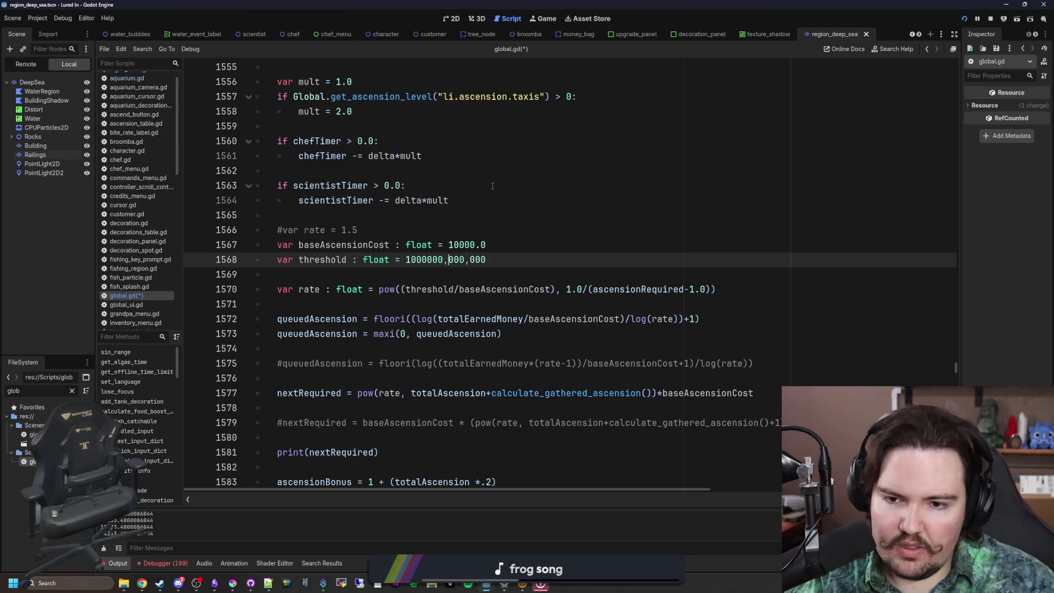
type(",")
key("Left")
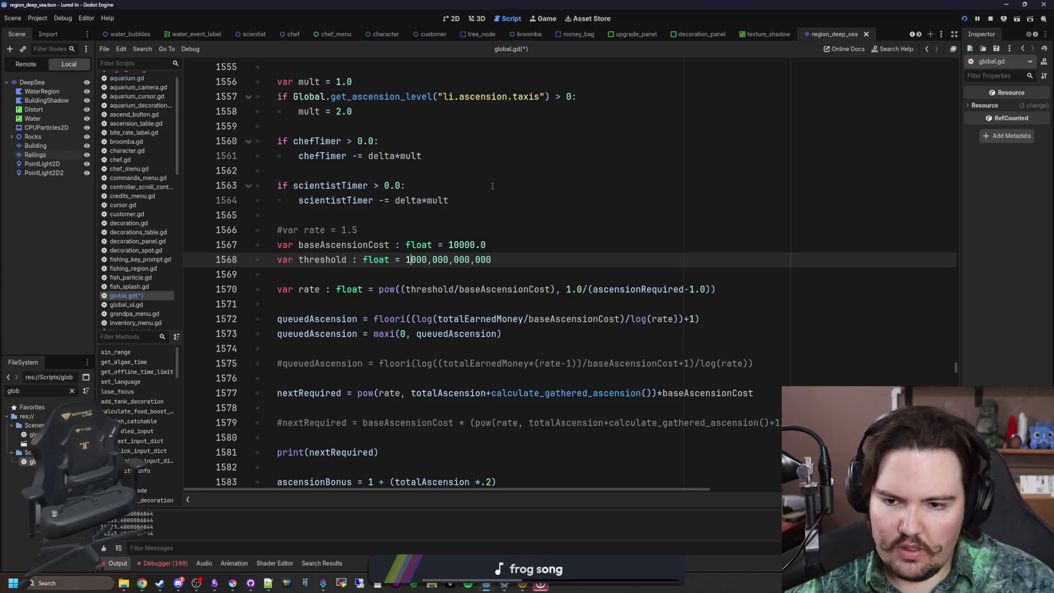
type(",")
key("BackSpace")
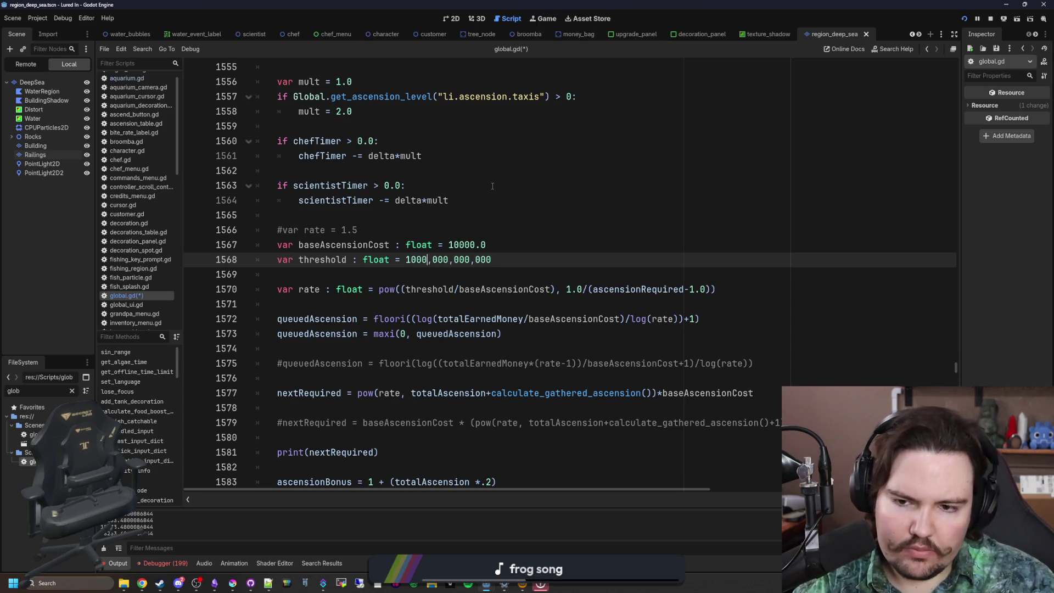
key("Delete")
key("Delete")
key("Delete")
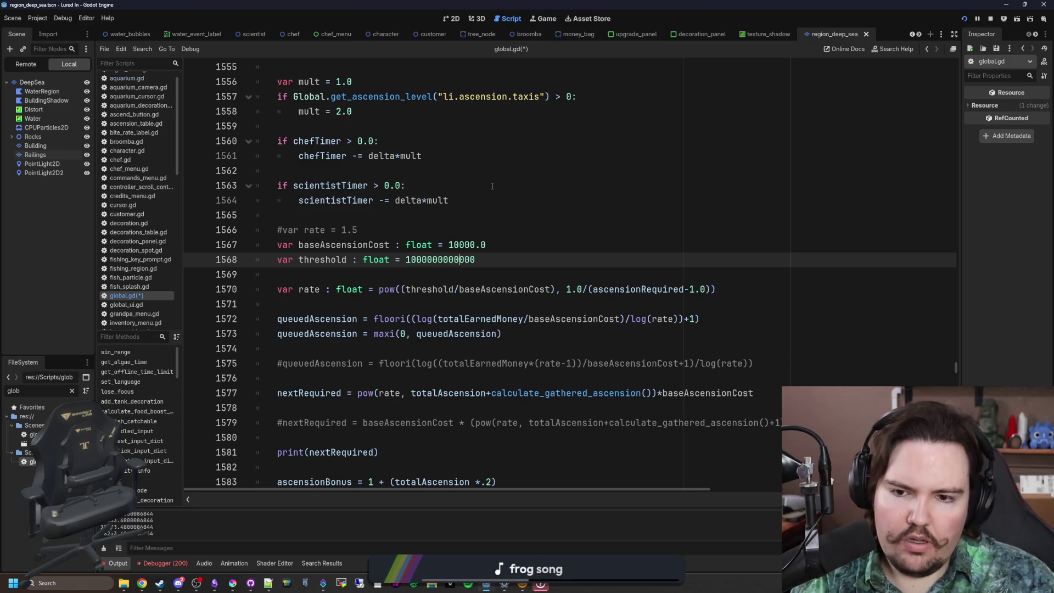
scroll(492, 186, "right", 3)
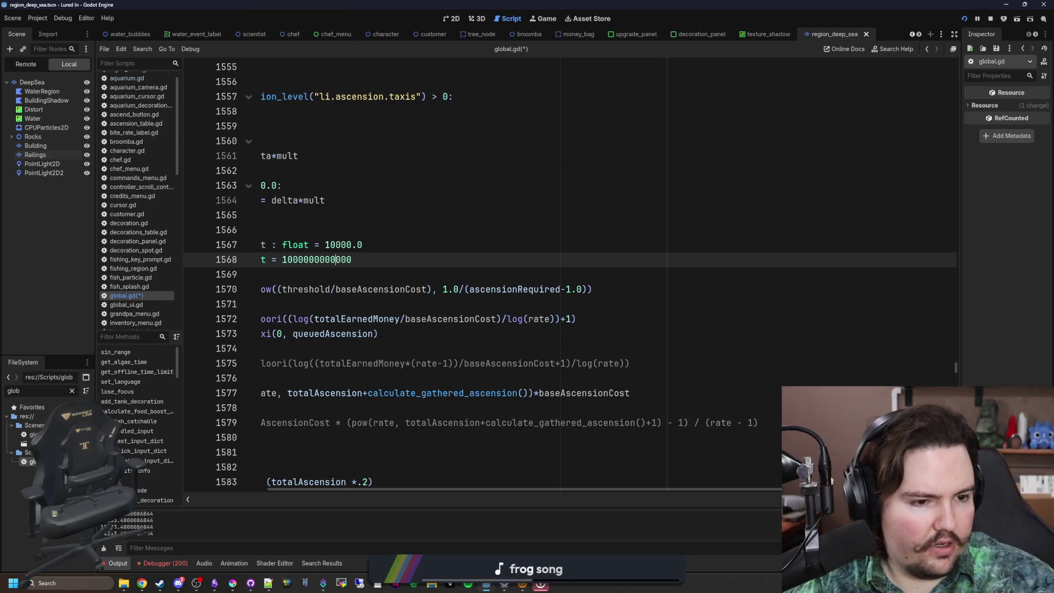
- After checking Desmos, save global.gd
key("alt+Tab")
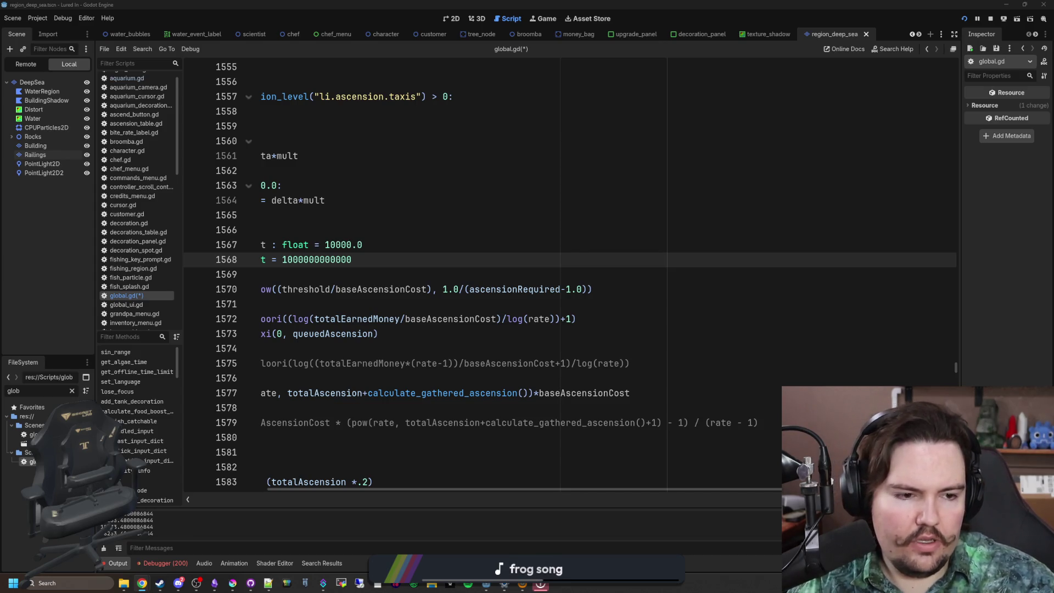
left_click(650, 292)
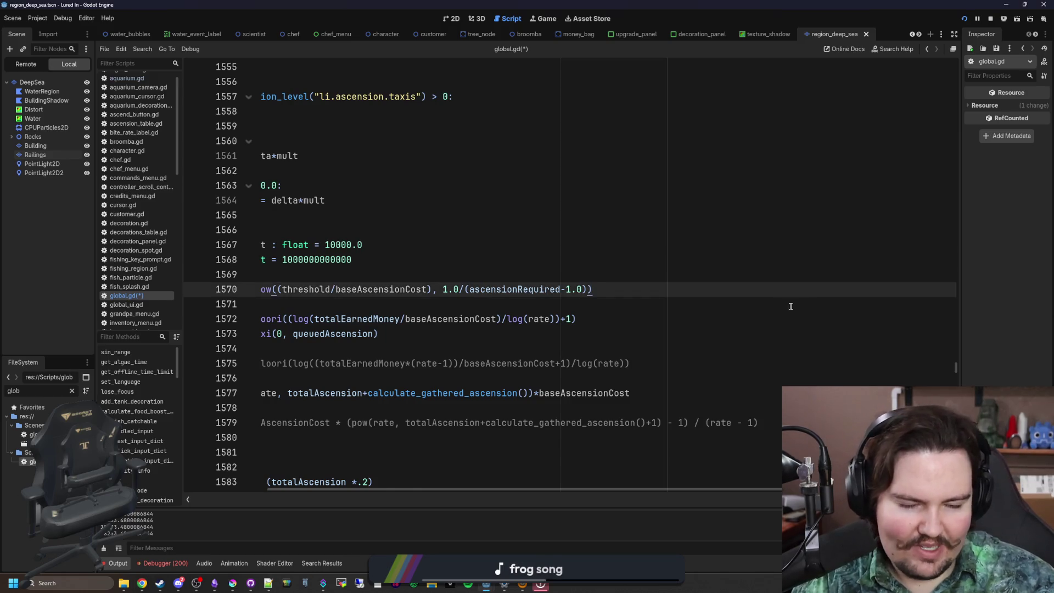
scroll(429, 279, "left", 3)
left_click(414, 308)
key("ctrl+s")
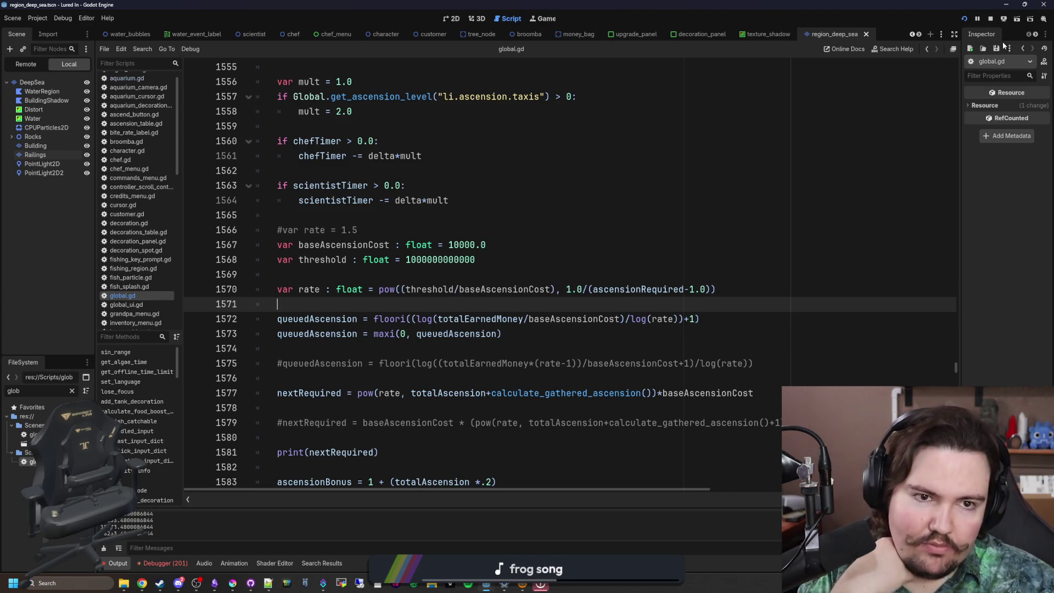
- Give $10000 cash via the command menu and check the Ascension panel shows $10k/$14.92k
left_click(553, 20)
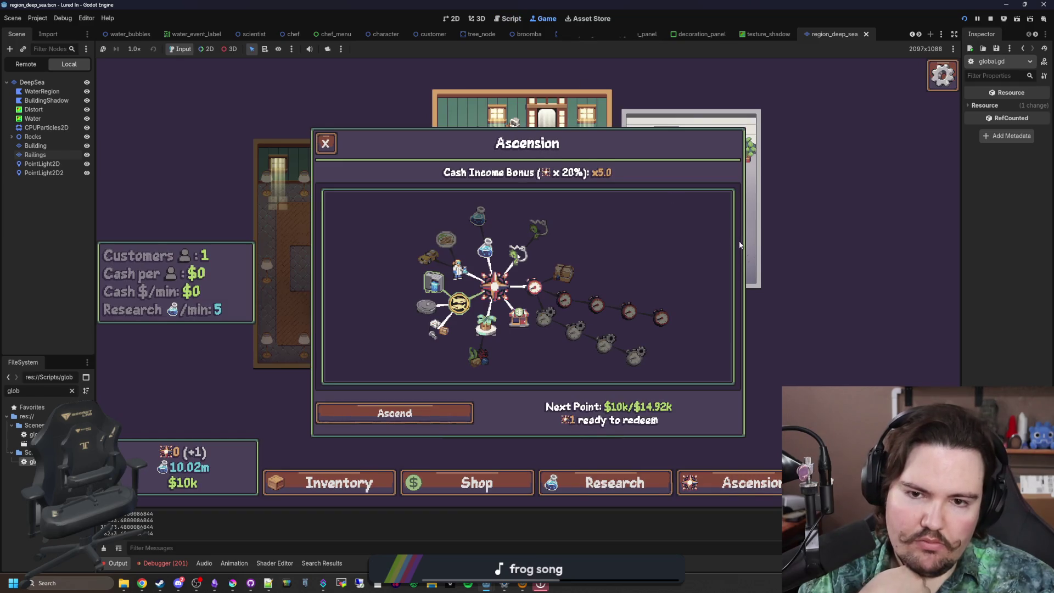
key("grave")
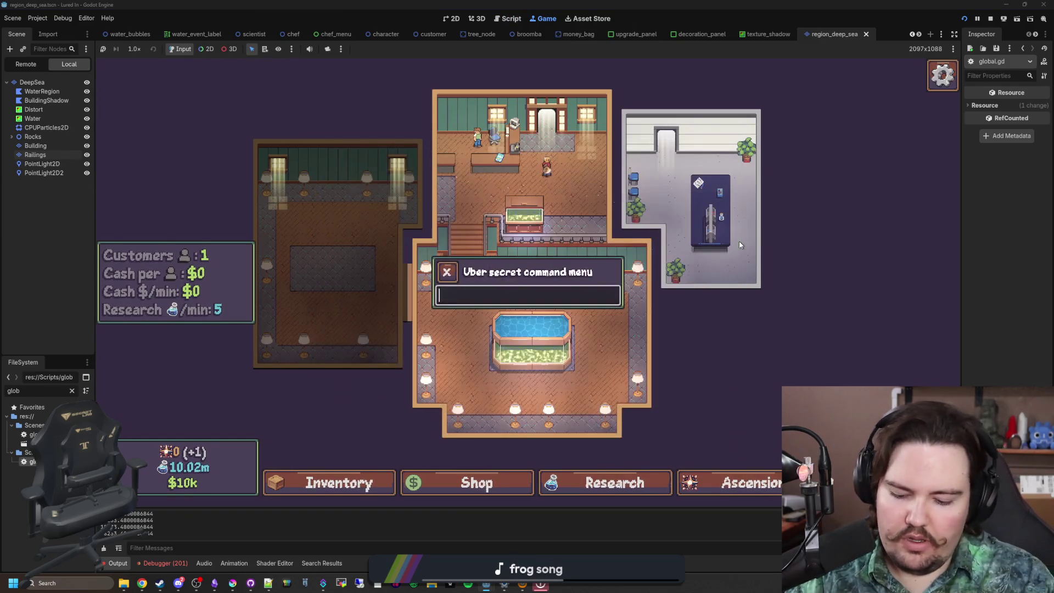
key("grave")
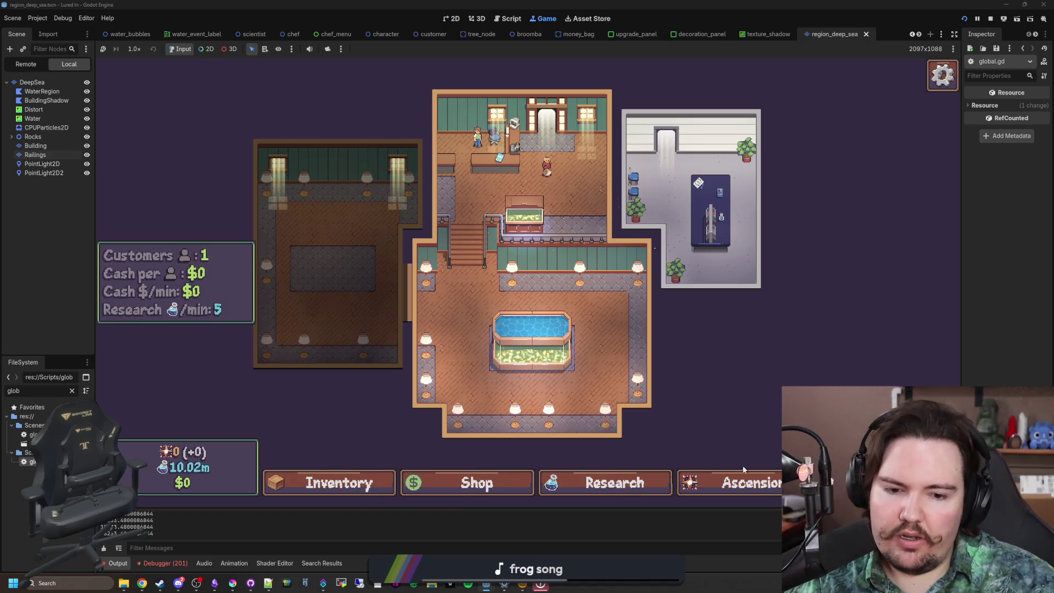
key("grave")
type("oney 10000")
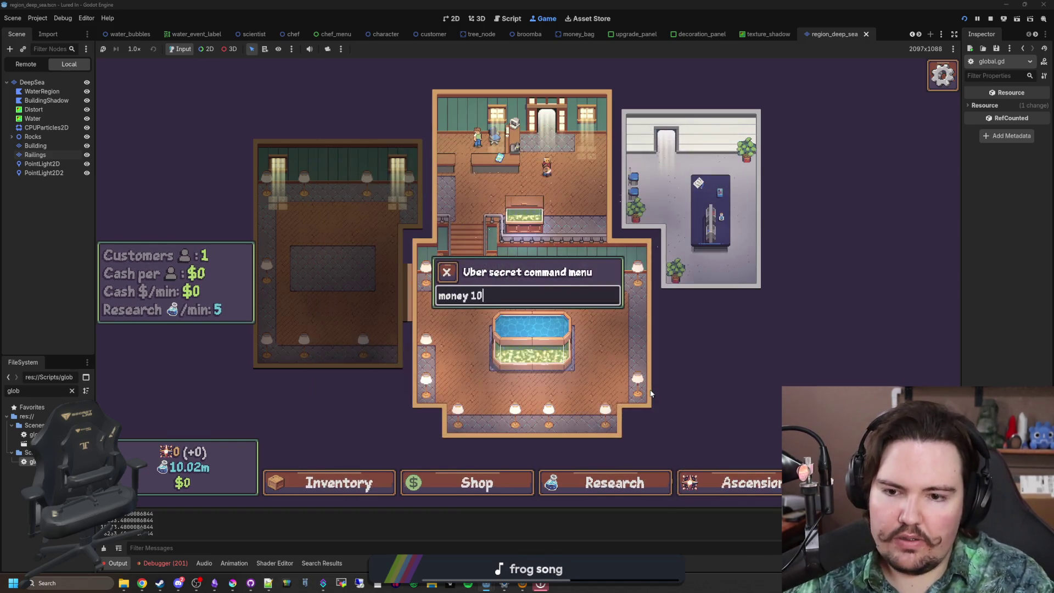
key("Return")
left_click(730, 483)
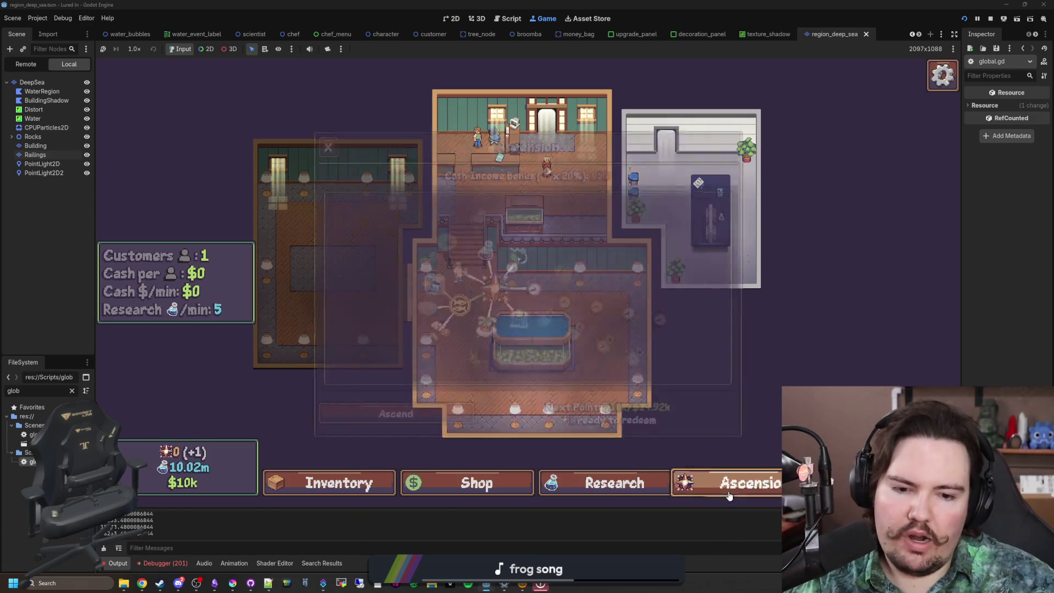
key("alt+Tab")
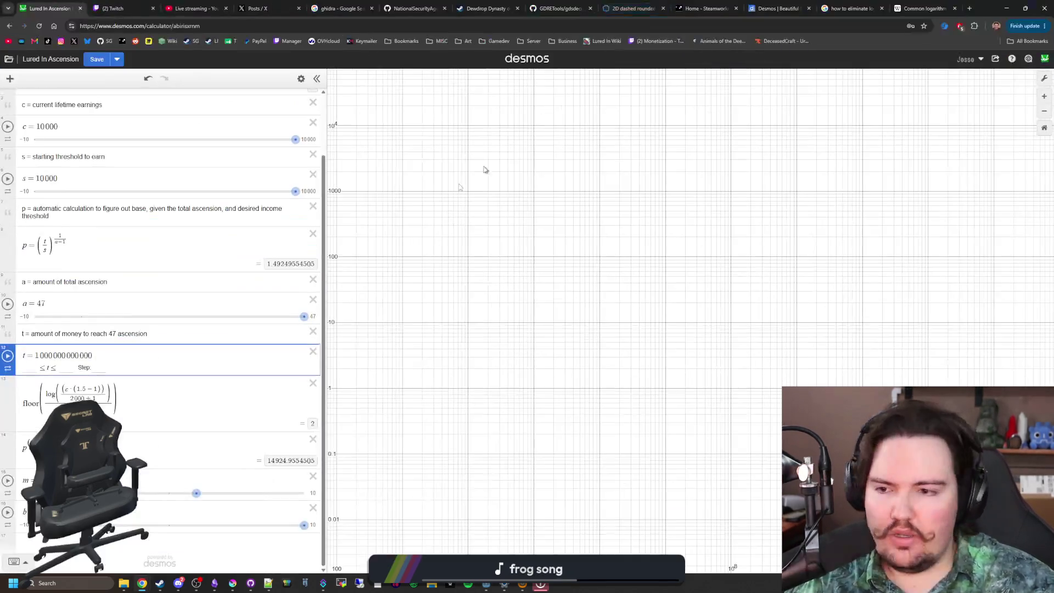
- Compare Desmos's 14924.9554505 result with the game's cost, then return to the Ascension panel
scroll(165, 330, "up", 2)
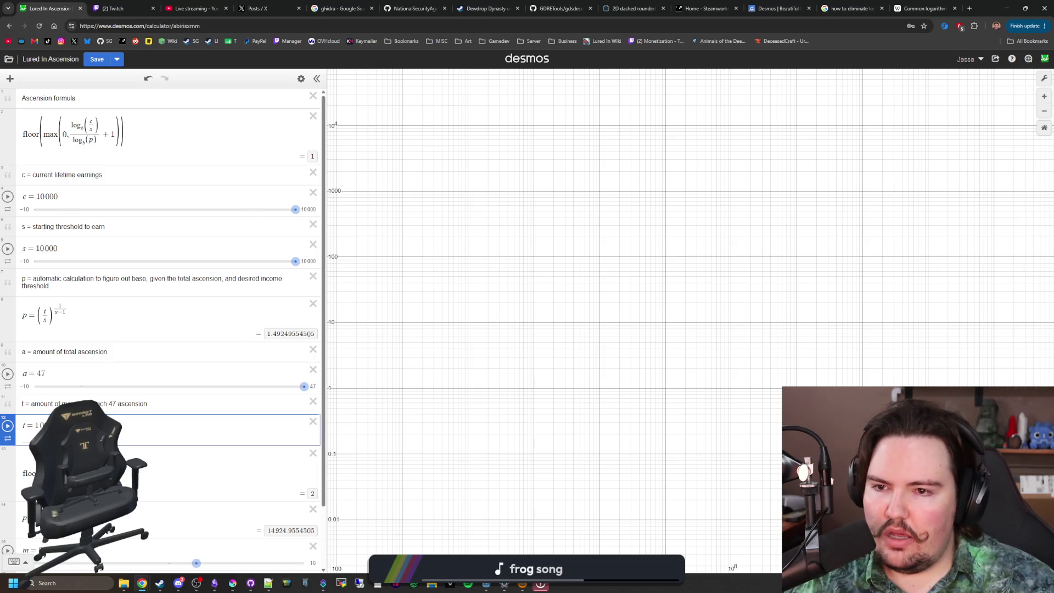
scroll(287, 472, "down", 2)
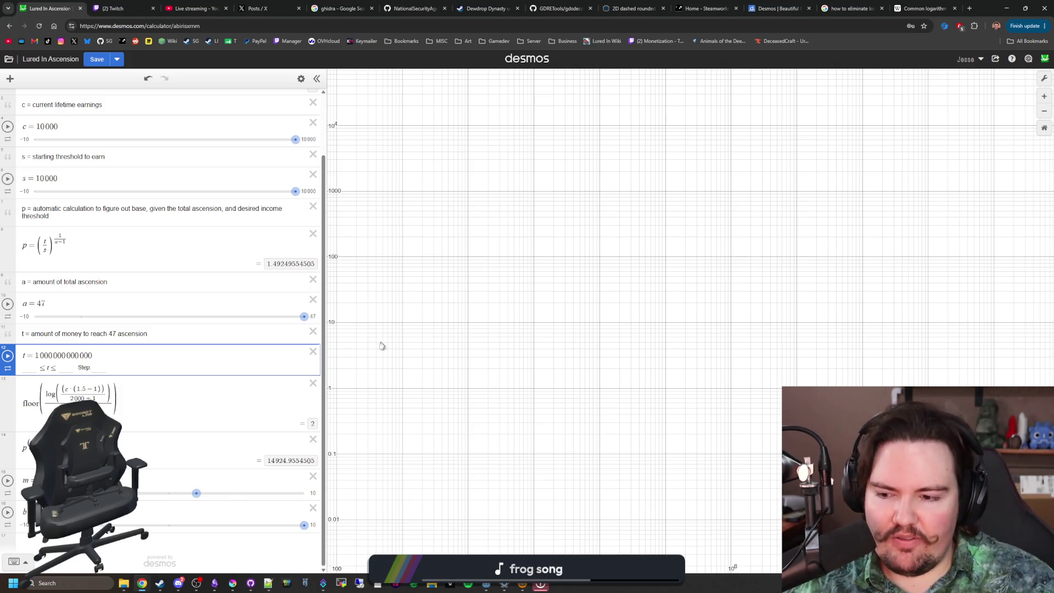
scroll(165, 330, "up", 2)
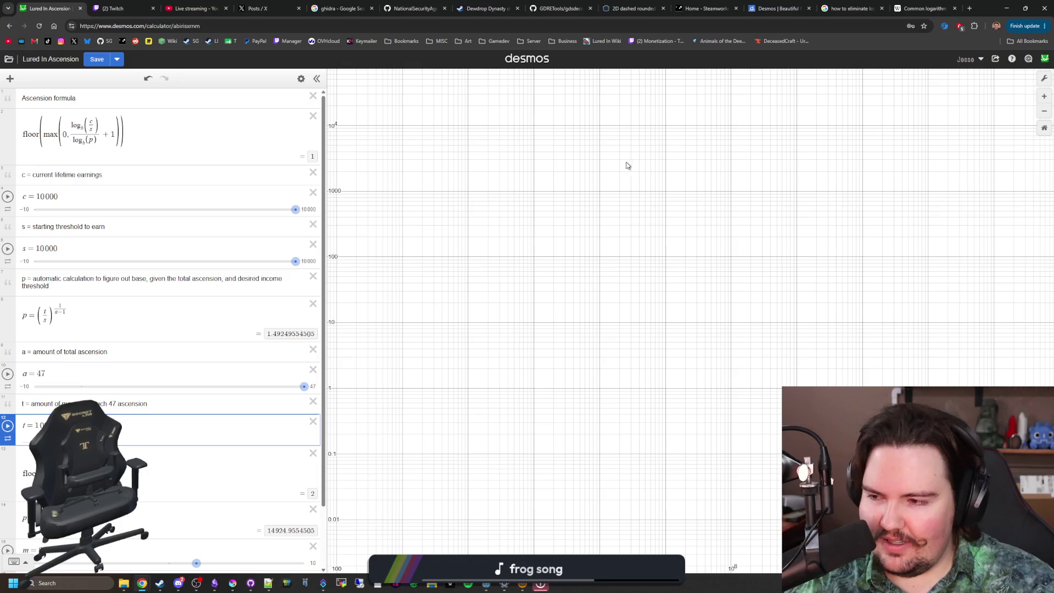
key("alt+Tab")
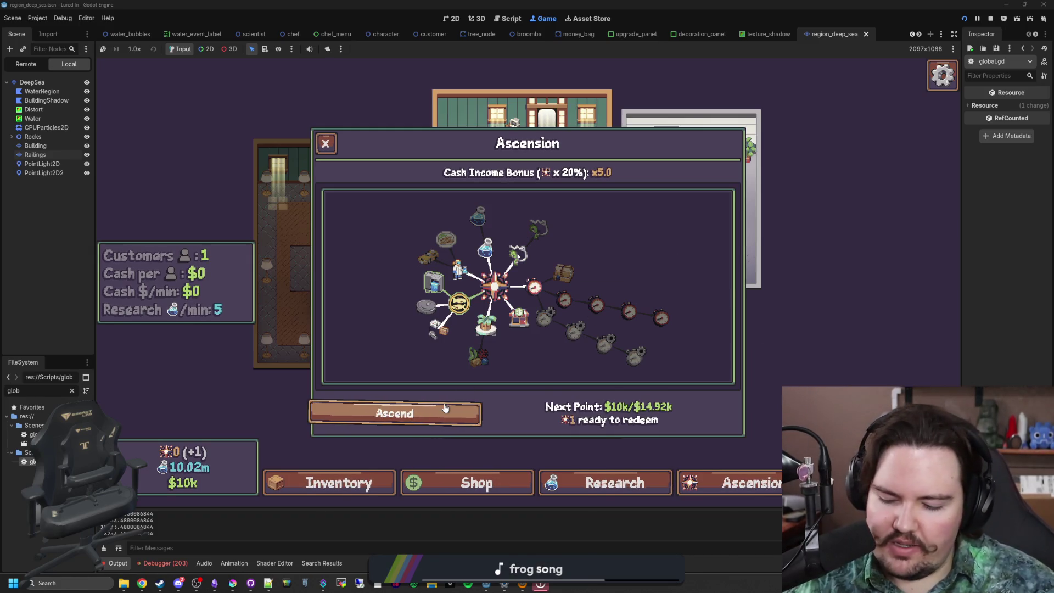
- Run the ascension command and set cash to $0, checking the Ascension panel after each
key("grave")
key("Return")
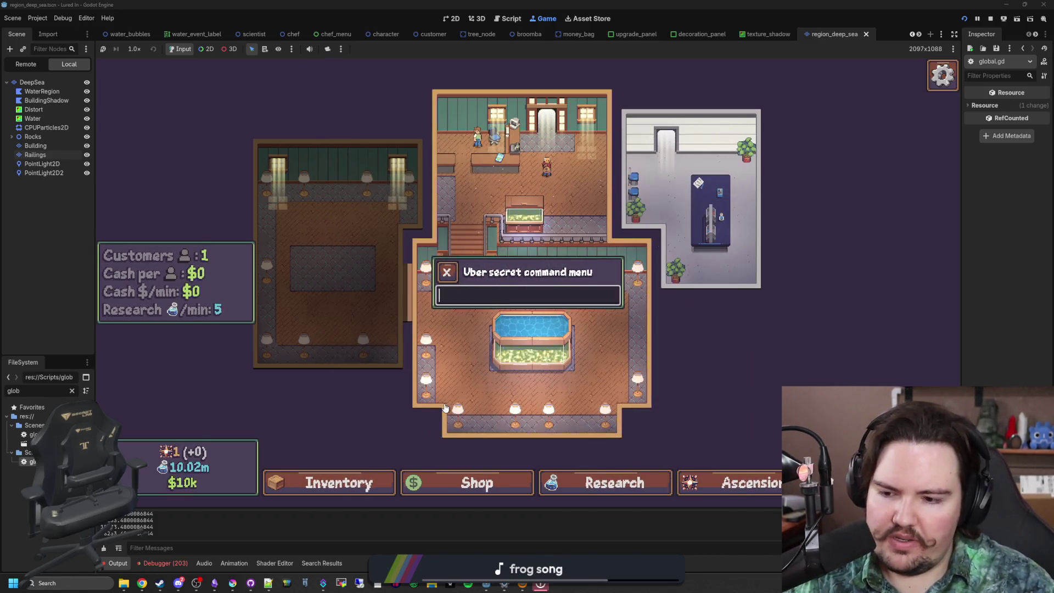
left_click(681, 479)
key("grave")
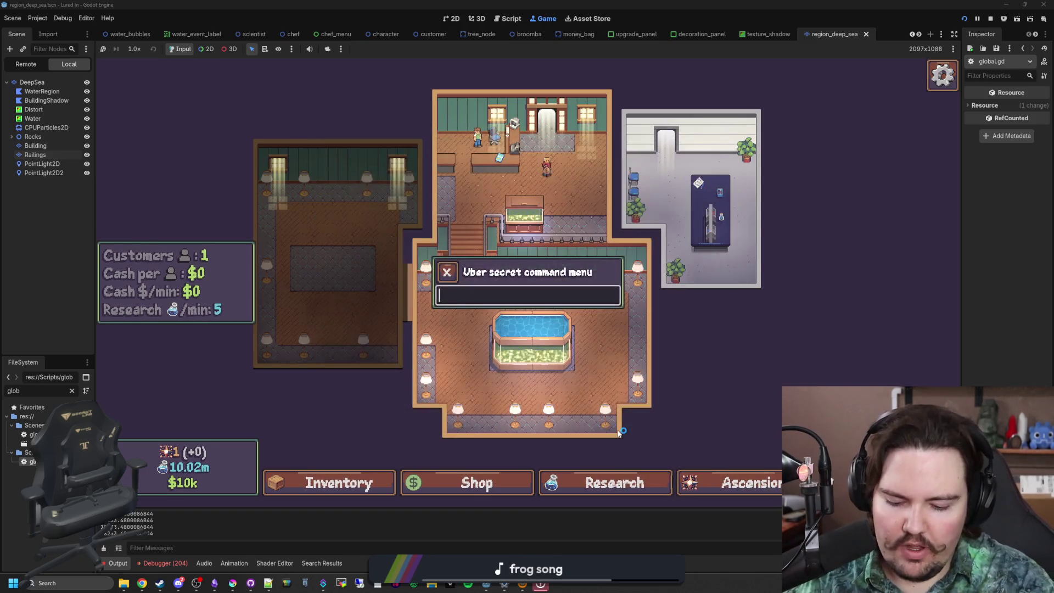
type("money 0")
key("Return")
left_click(686, 482)
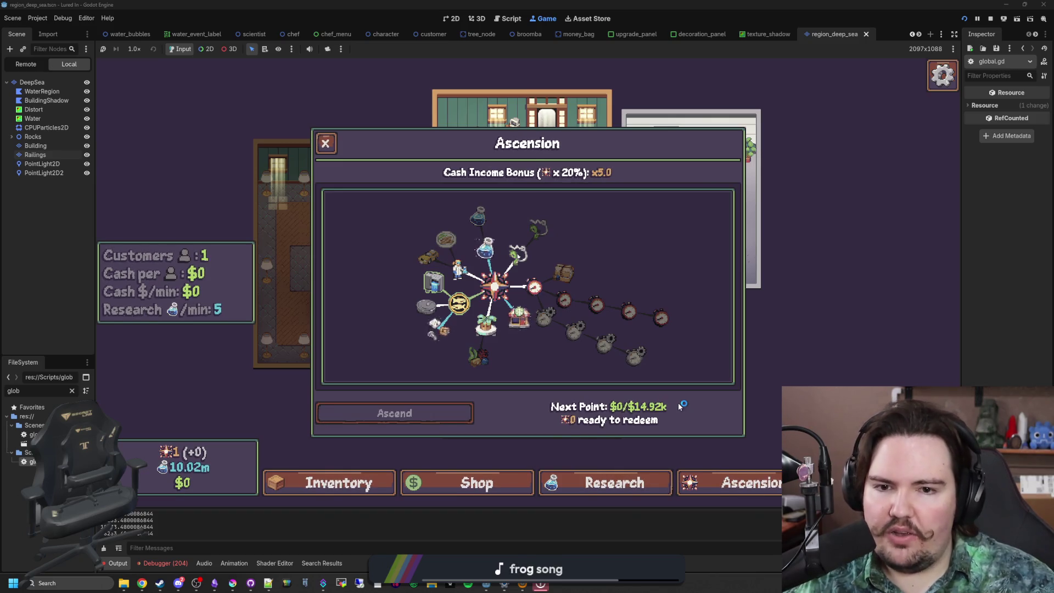
- Run 'money 13000' and check the Ascension panel's next-point cost
key("grave")
type("money 13000")
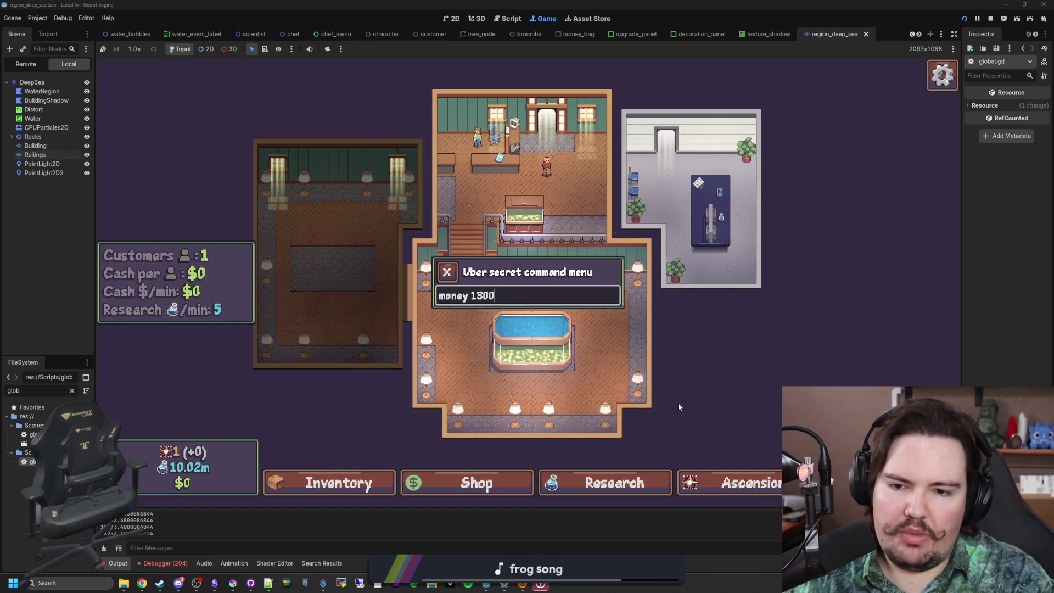
key("Return")
key("grave")
left_click(738, 482)
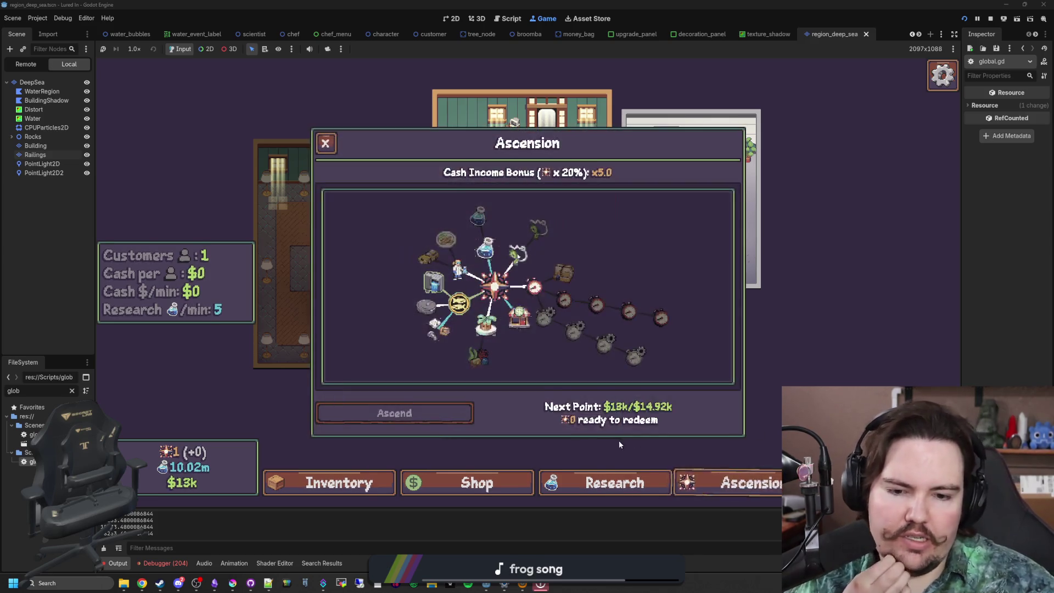
- Run 'ascension 15000' and recheck the Ascension panel
key("grave")
type("ascens")
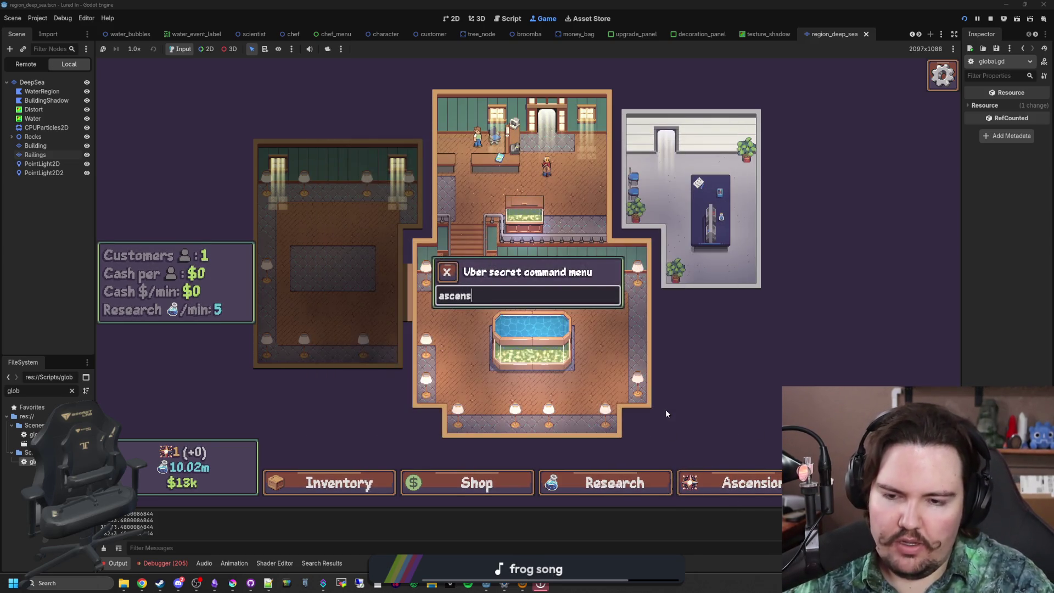
type("ion 15000")
key("Return")
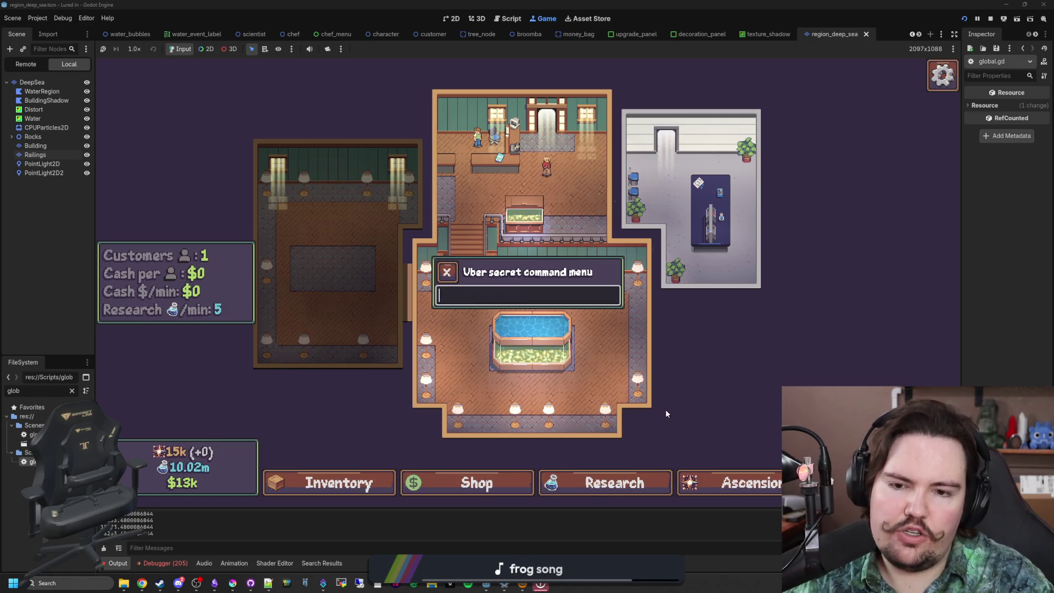
key("grave")
left_click(730, 483)
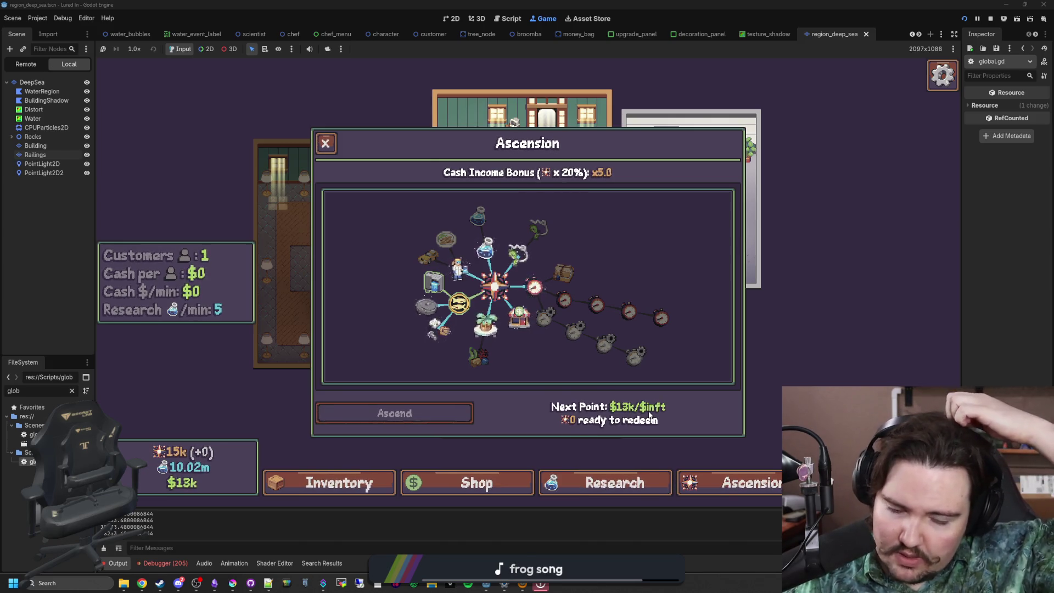
key("grave")
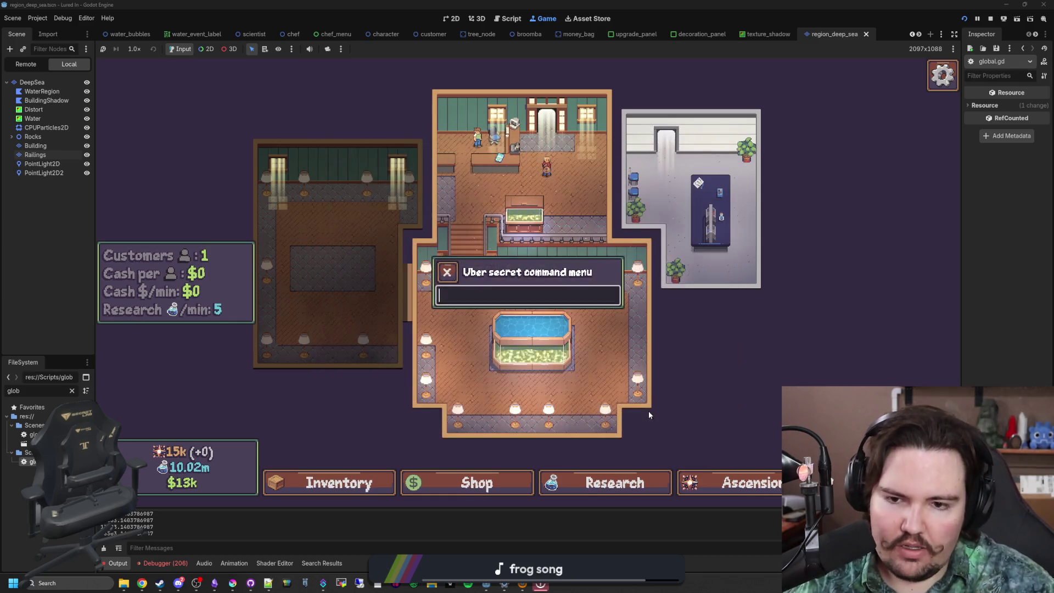
key("Escape")
left_click(725, 486)
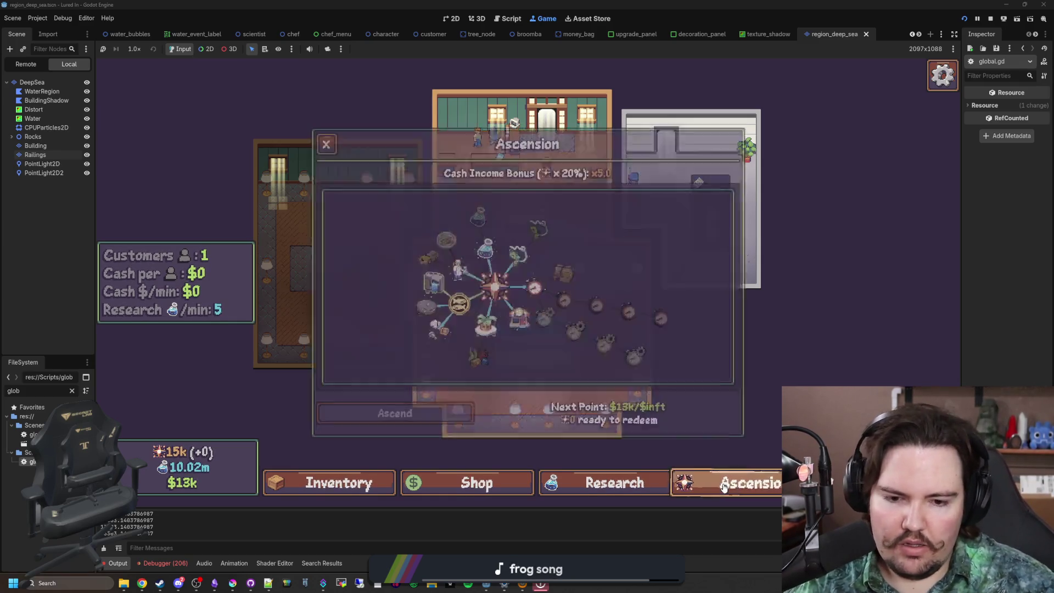
- Run 'ascension 0', 'ascension 1' and a money command, then check the panel shows $15k/$22.28k
key("grave")
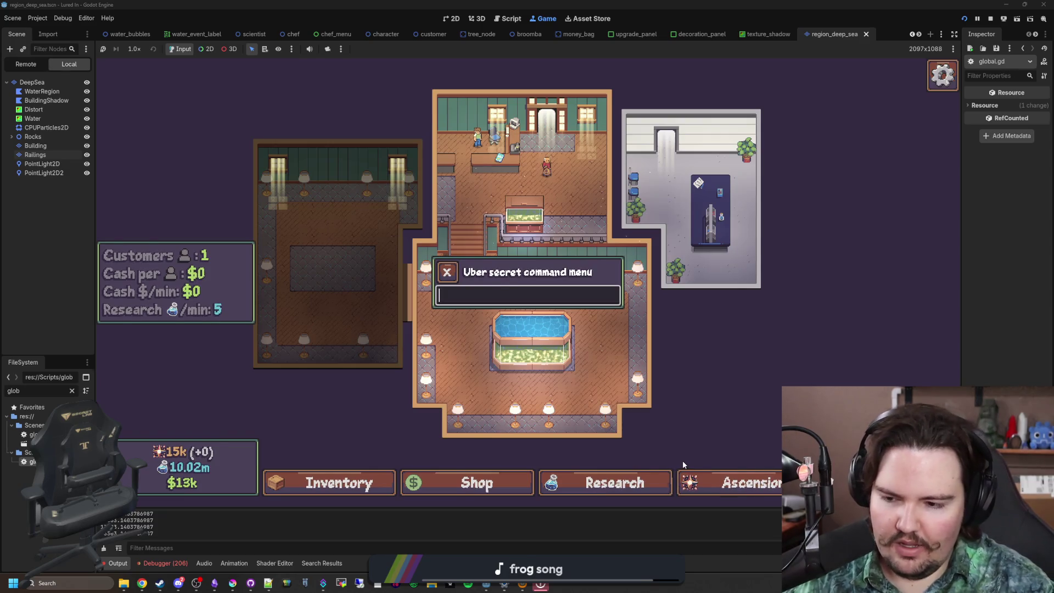
type("ascension 0")
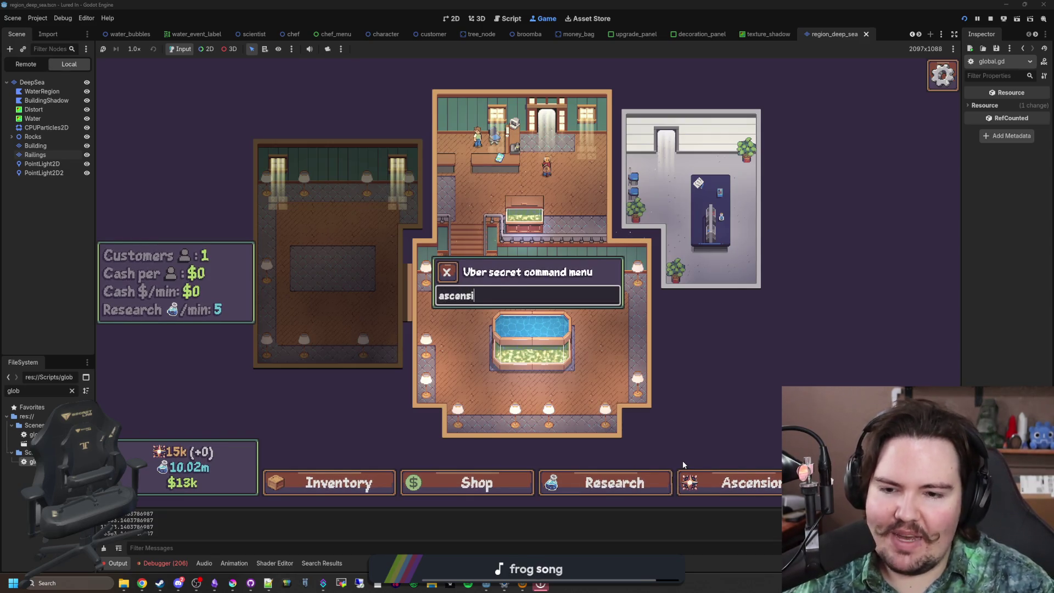
key("Return")
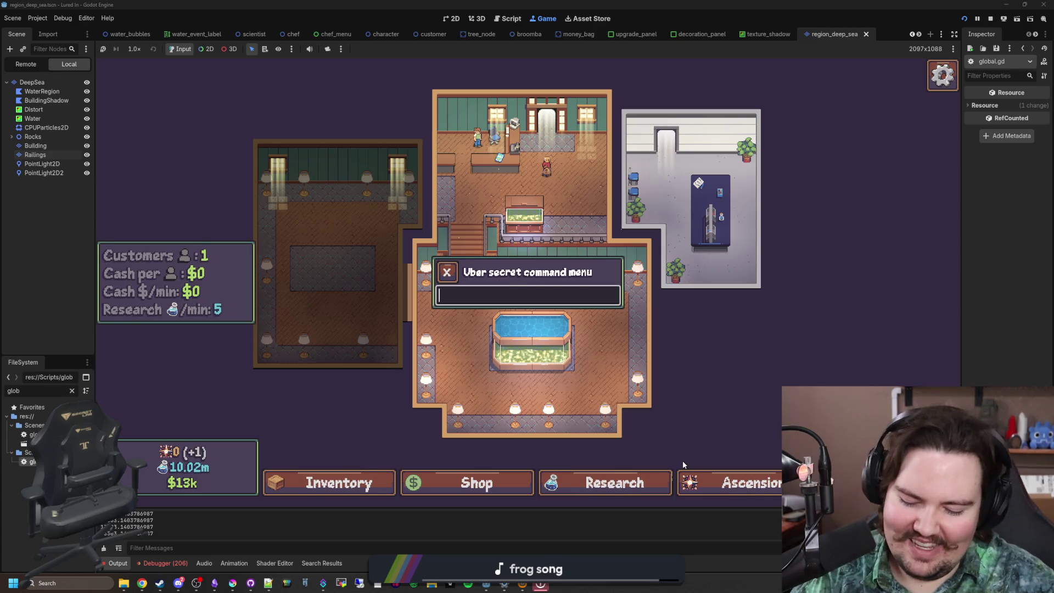
type("ascension 1")
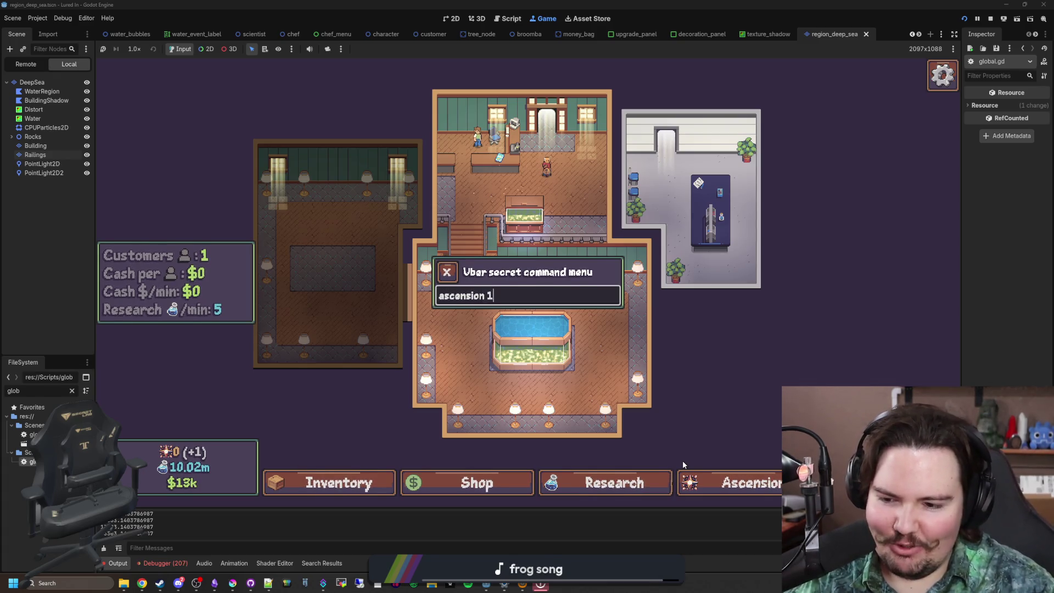
key("Return")
type("money 1000")
key("Return")
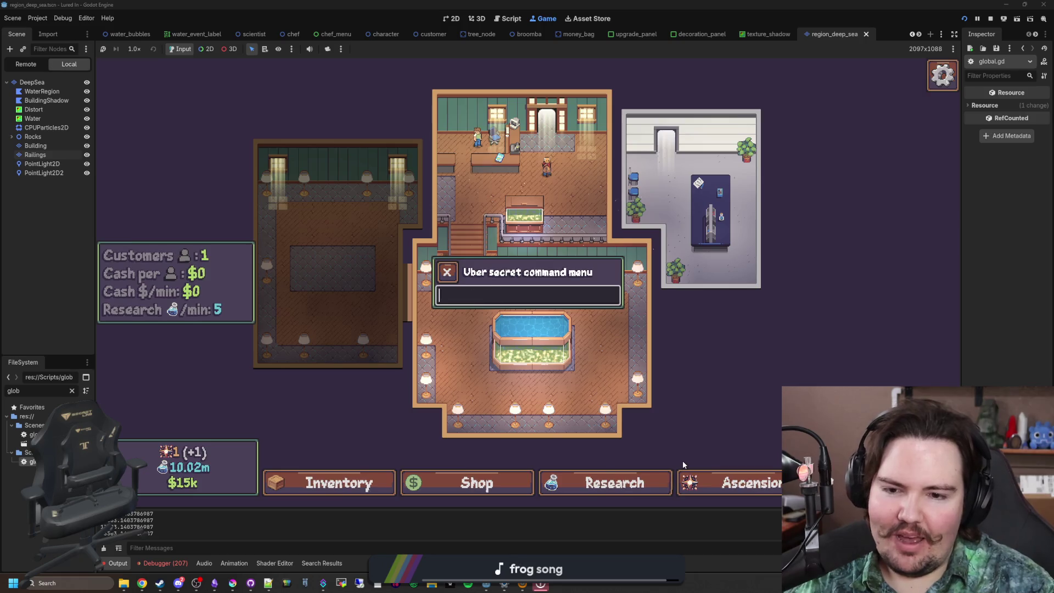
key("Escape")
left_click(714, 481)
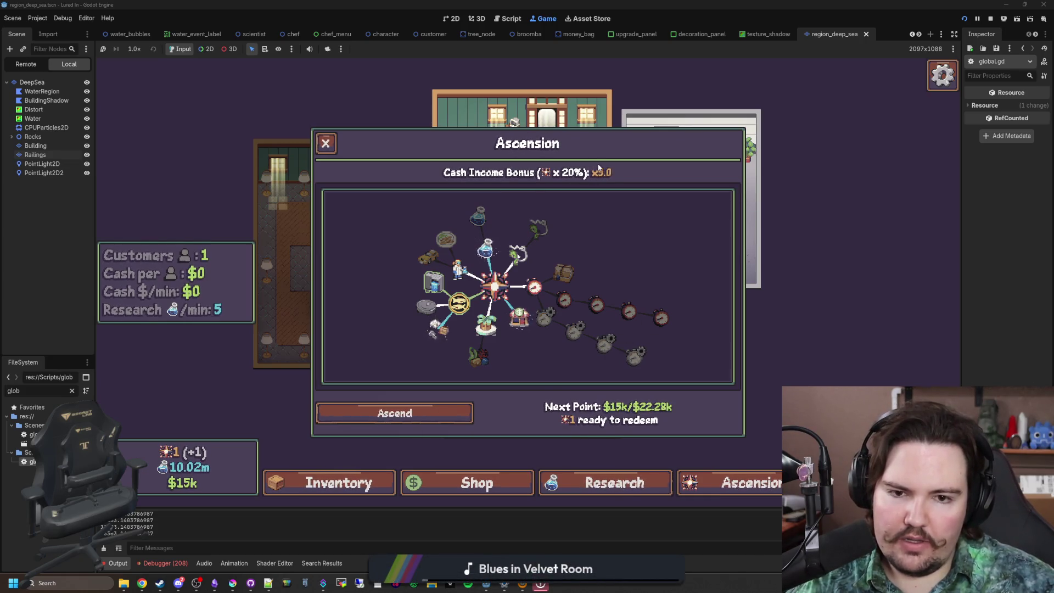
- Close the Ascension panel and reset ascension with the ascension 0 command
mouse_move(581, 171)
key("Escape")
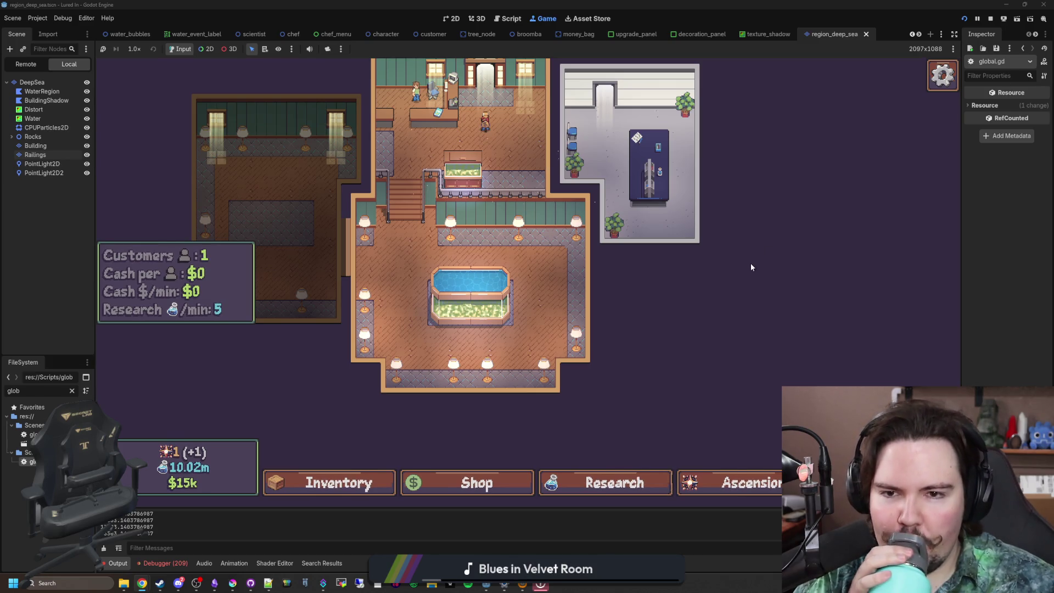
left_click_drag(489, 131, 513, 288)
key("grave")
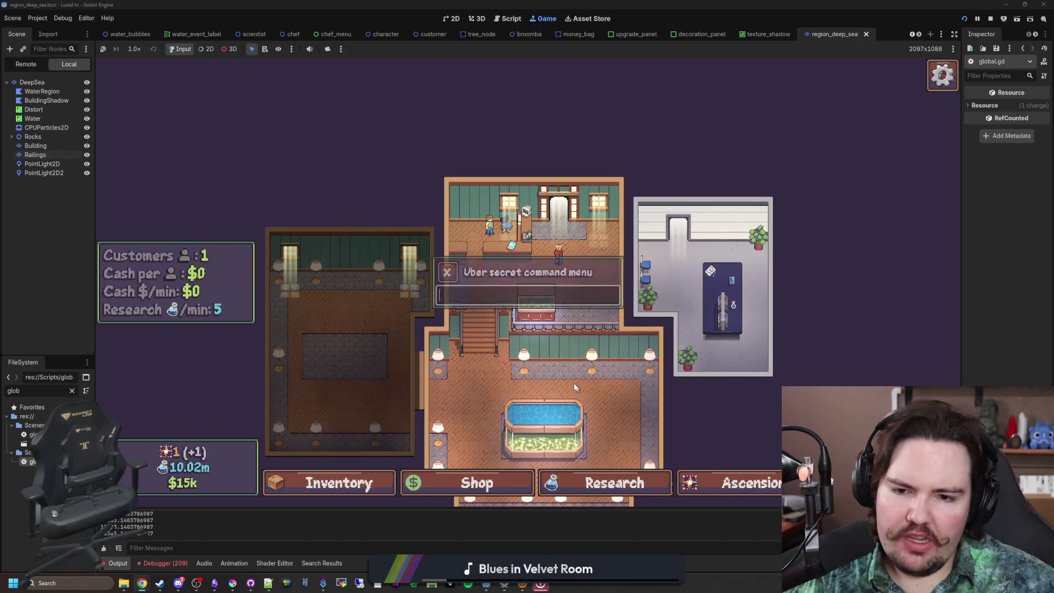
type("ascension 0")
key("Return")
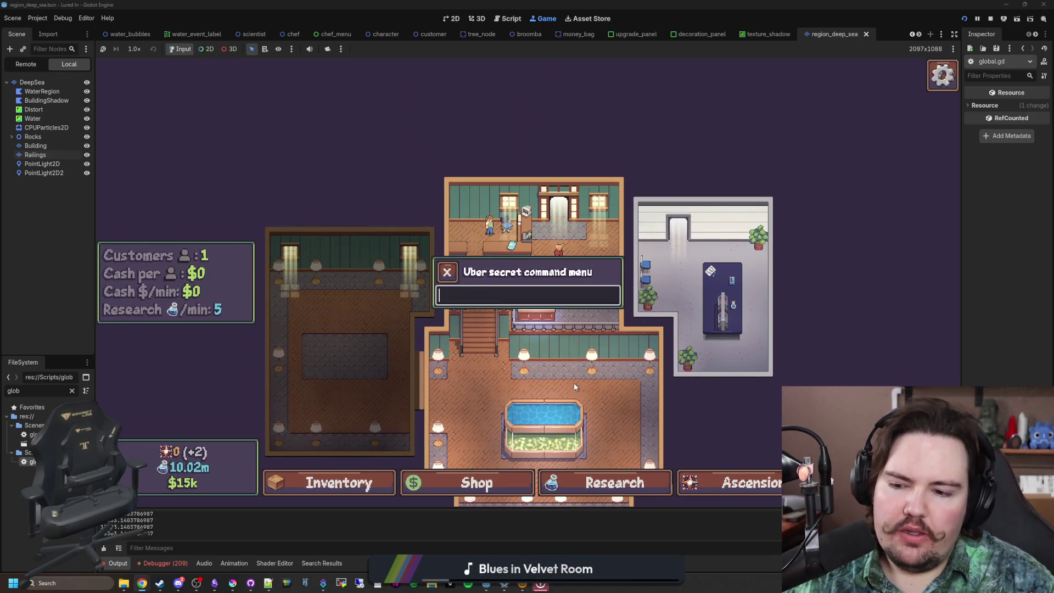
type("money 1000000000")
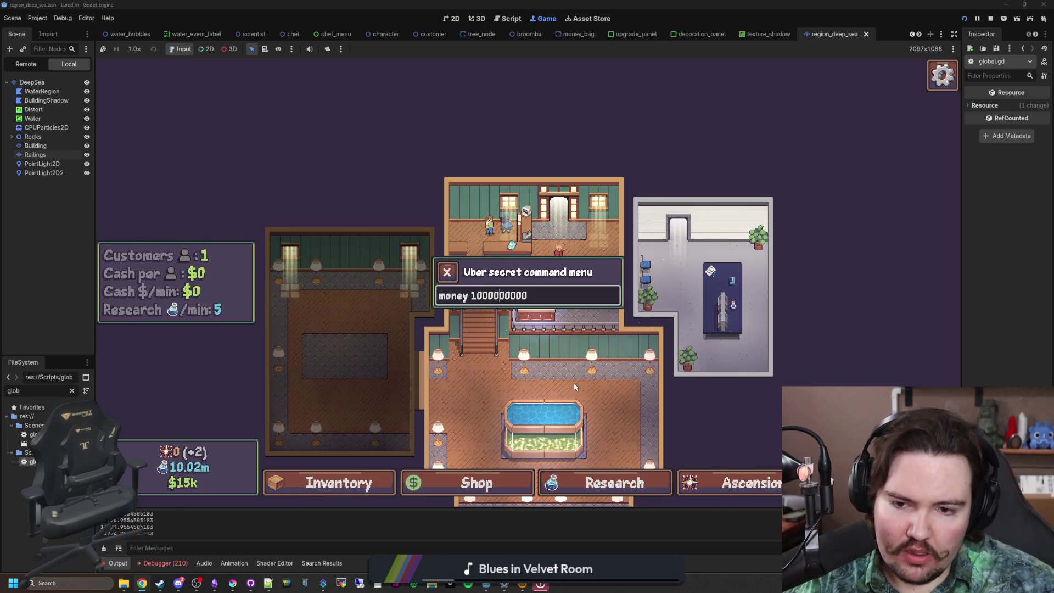
key("Left")
key("Left")
key("Left")
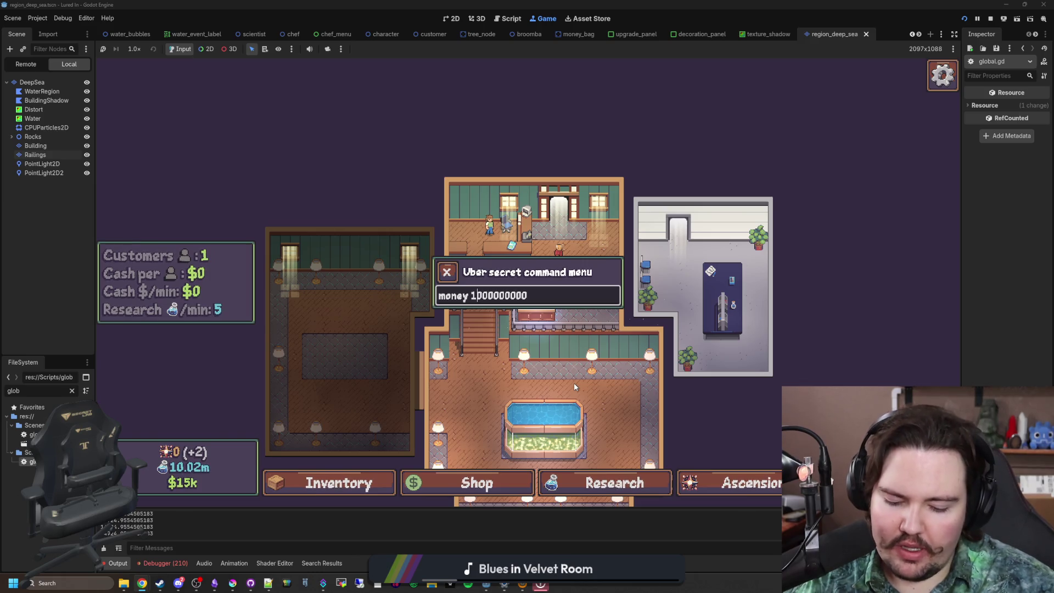
type("000")
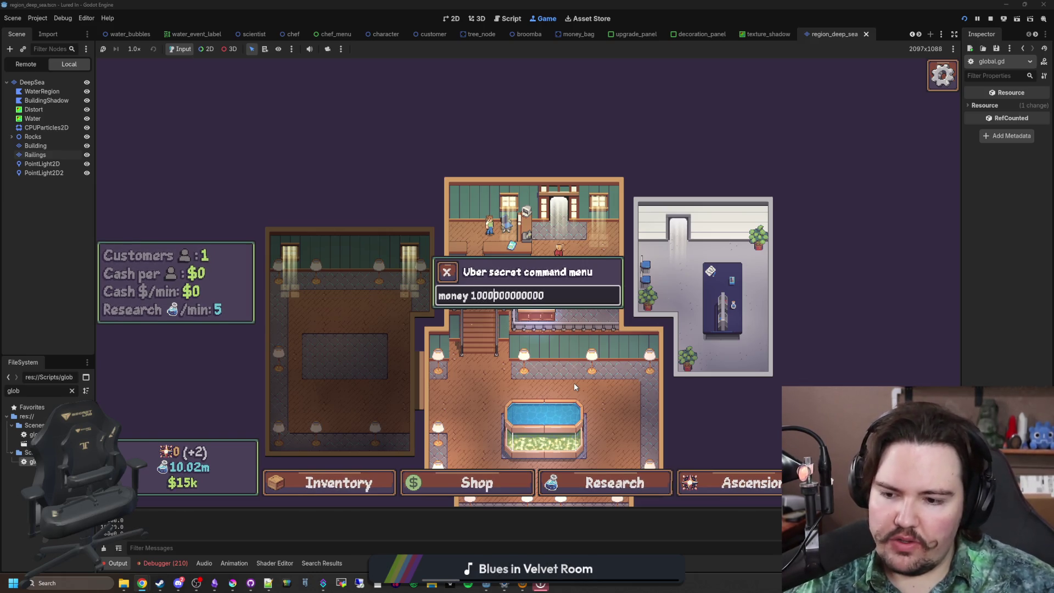
key("Return")
key("Escape")
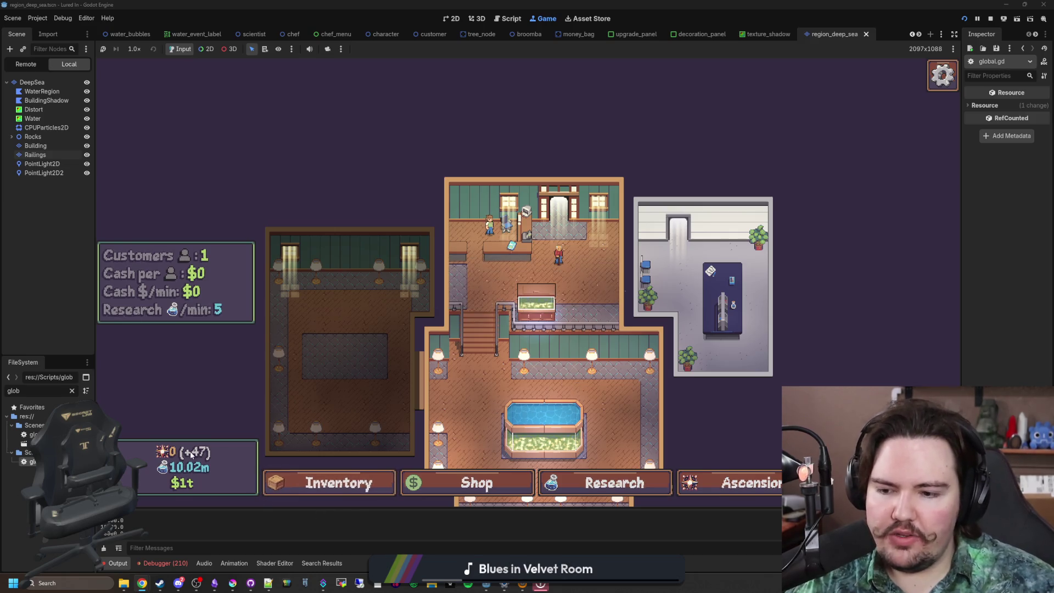
left_click(730, 483)
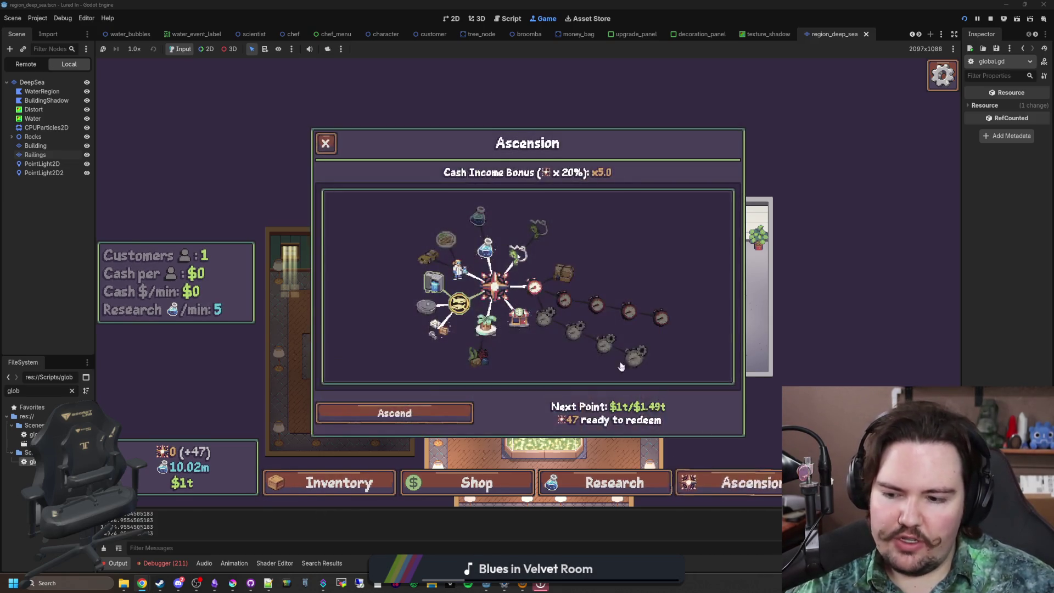
- Check the Debugger Errors list, return to Output, and bring global.gd back up
left_click(172, 562)
scroll(252, 489, "down", 5)
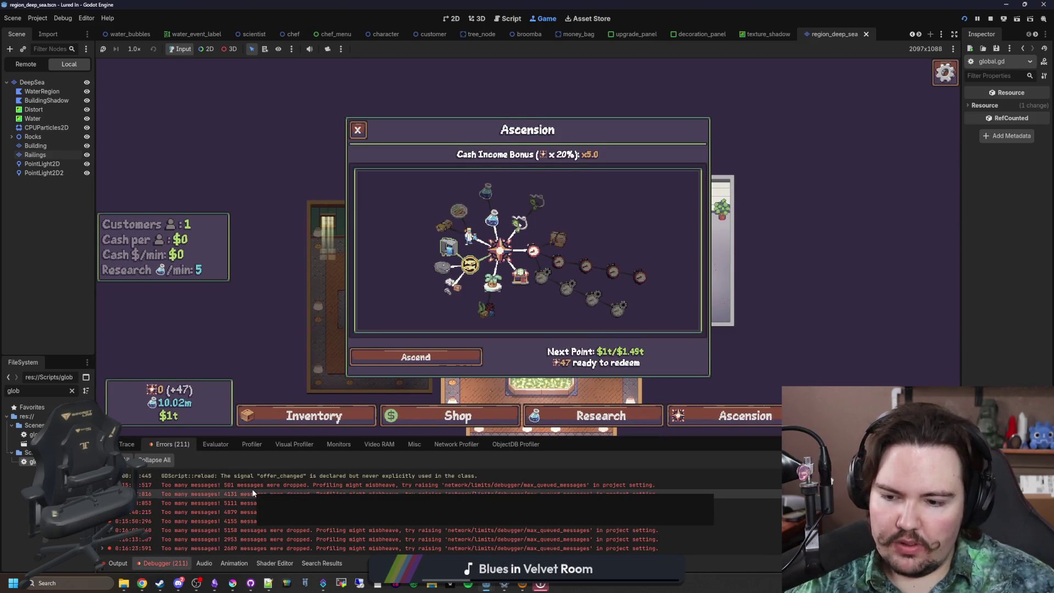
left_click(117, 563)
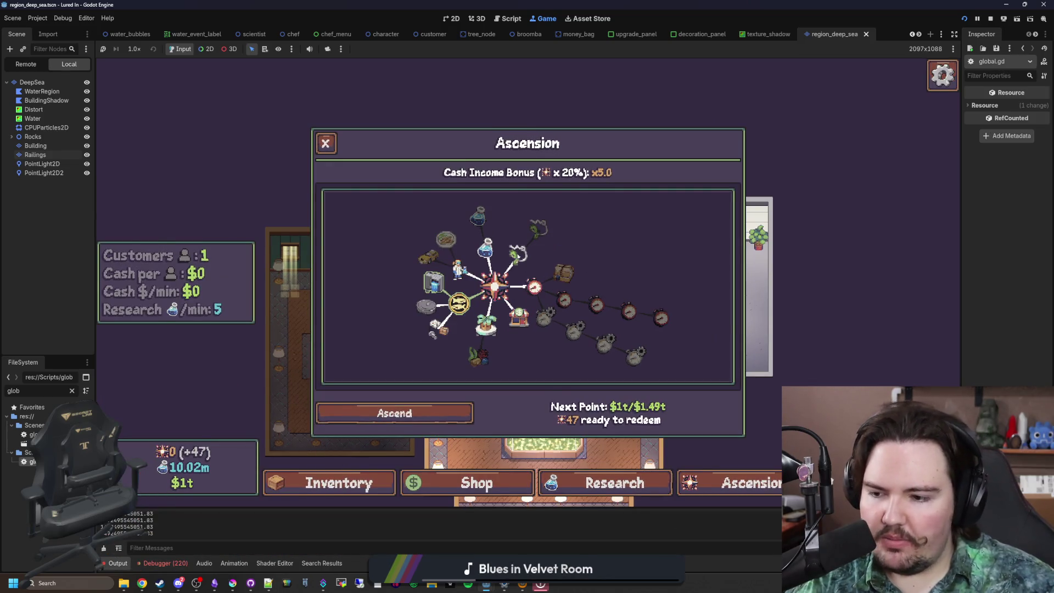
key("ctrl+F3")
- Delete the print(nextRequired) debug line from global.gd, save, and view the running game
left_click(380, 275)
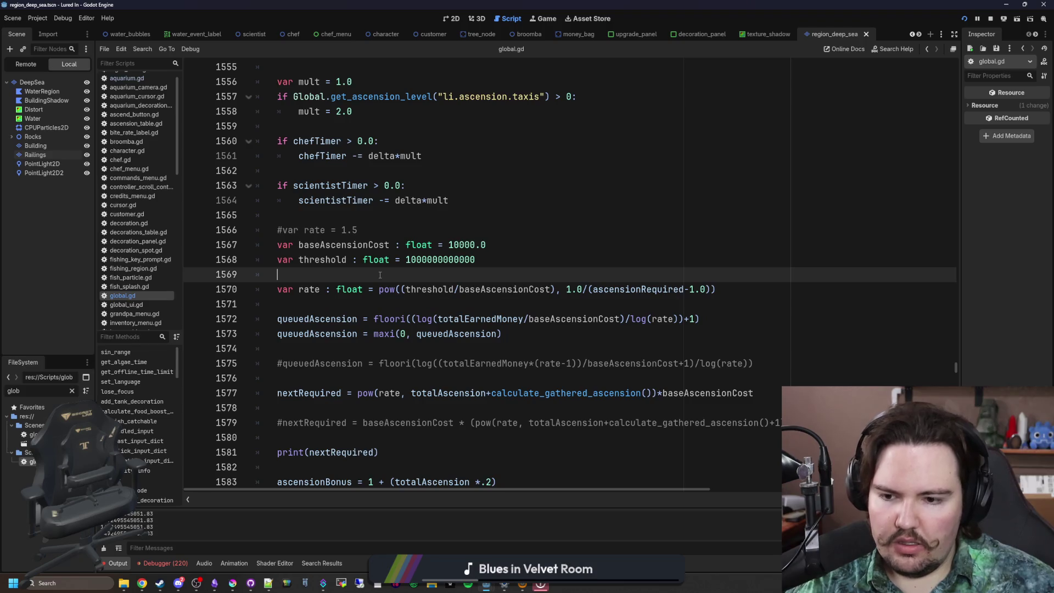
key("ctrl+f")
scroll(358, 269, "down", 3)
left_click(214, 399)
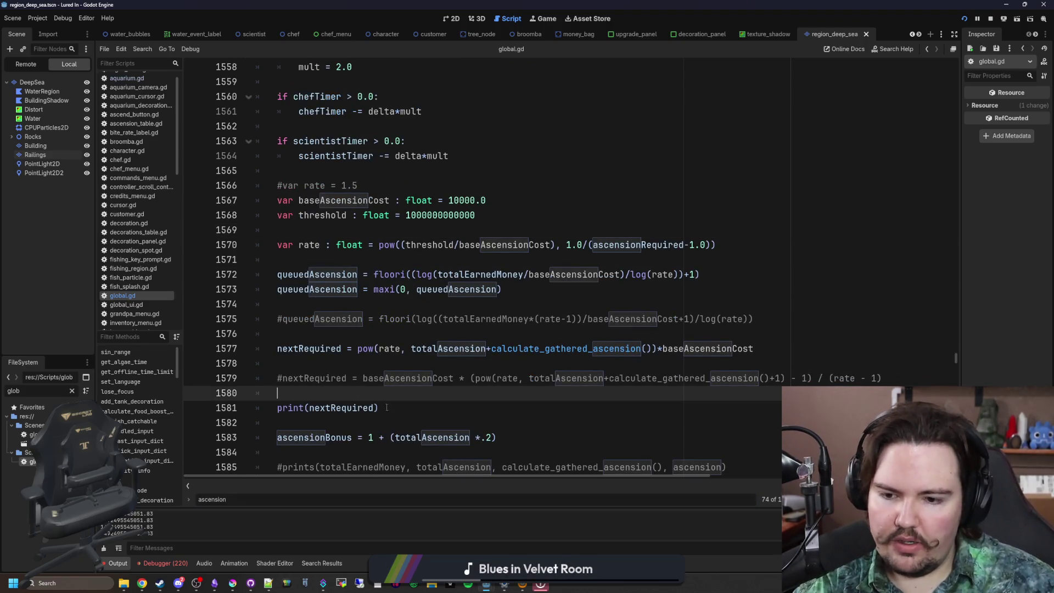
key("Down")
key("shift+End")
key("Delete")
key("BackSpace")
key("BackSpace")
left_click(322, 366)
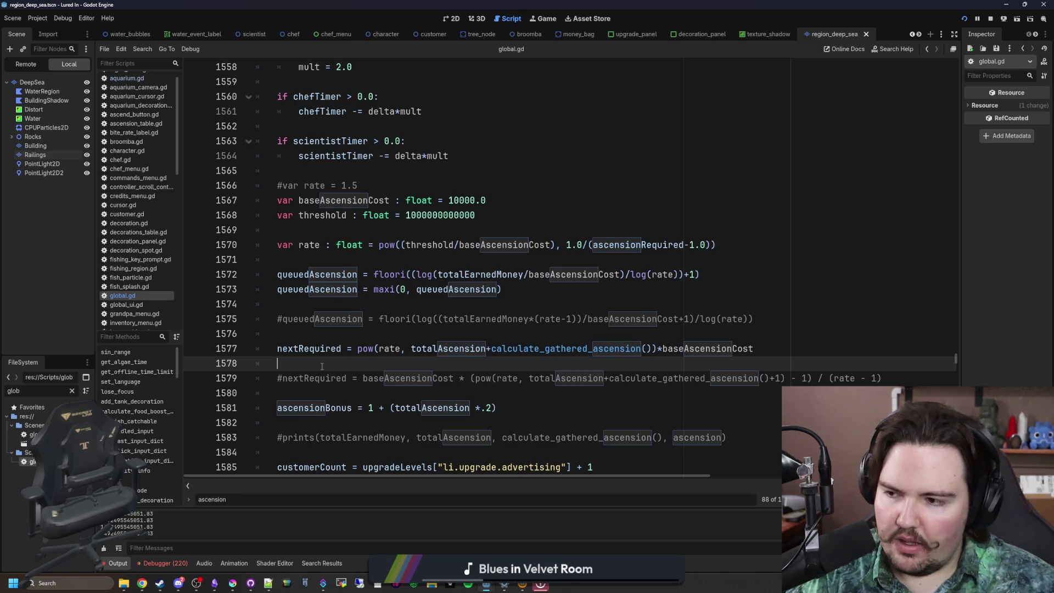
key("ctrl+s")
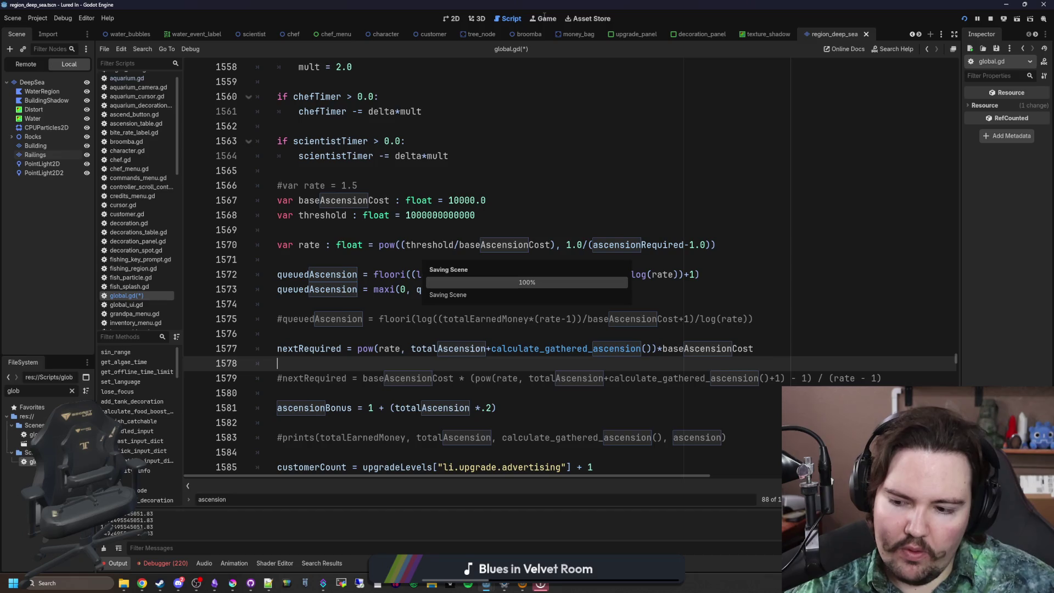
left_click(544, 17)
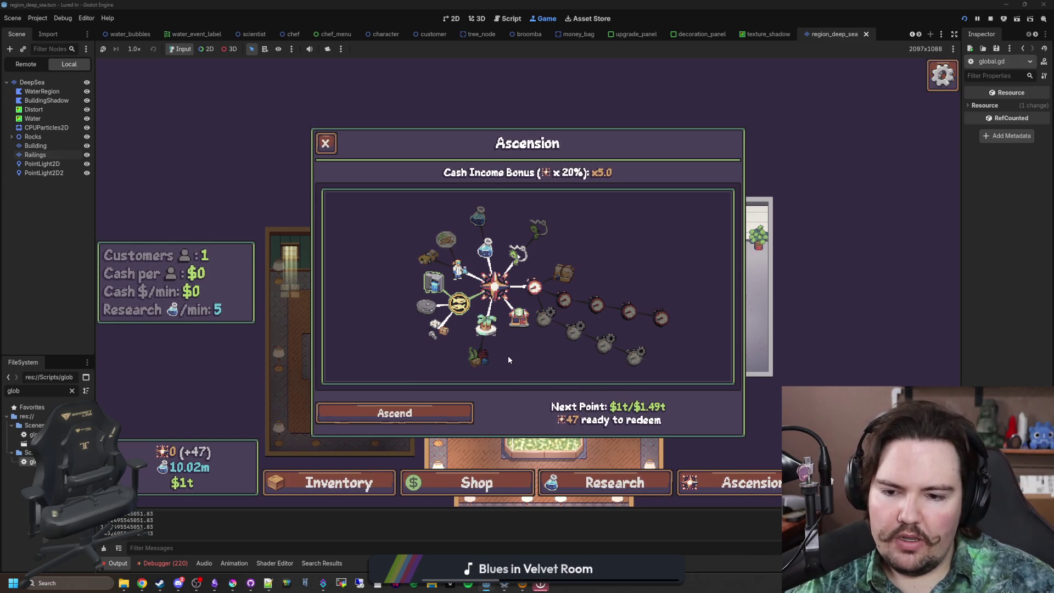
mouse_move(509, 354)
left_mouse_down()
mouse_move(502, 341)
mouse_move(497, 352)
mouse_move(506, 346)
left_mouse_up()
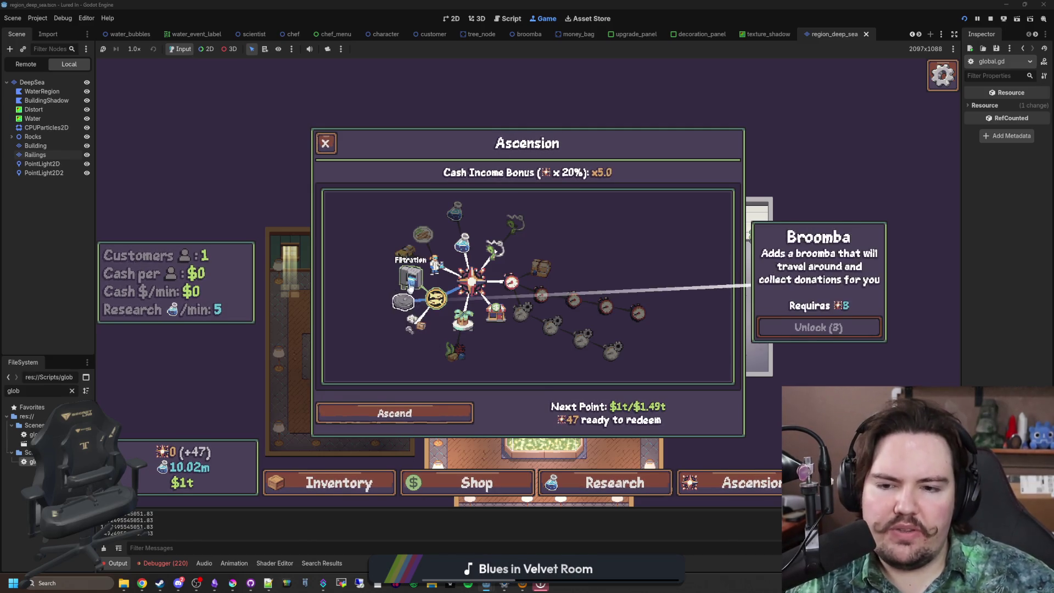
mouse_move(410, 284)
scroll(411, 283, "up", 1)
left_click_drag(480, 274, 524, 301)
mouse_move(457, 252)
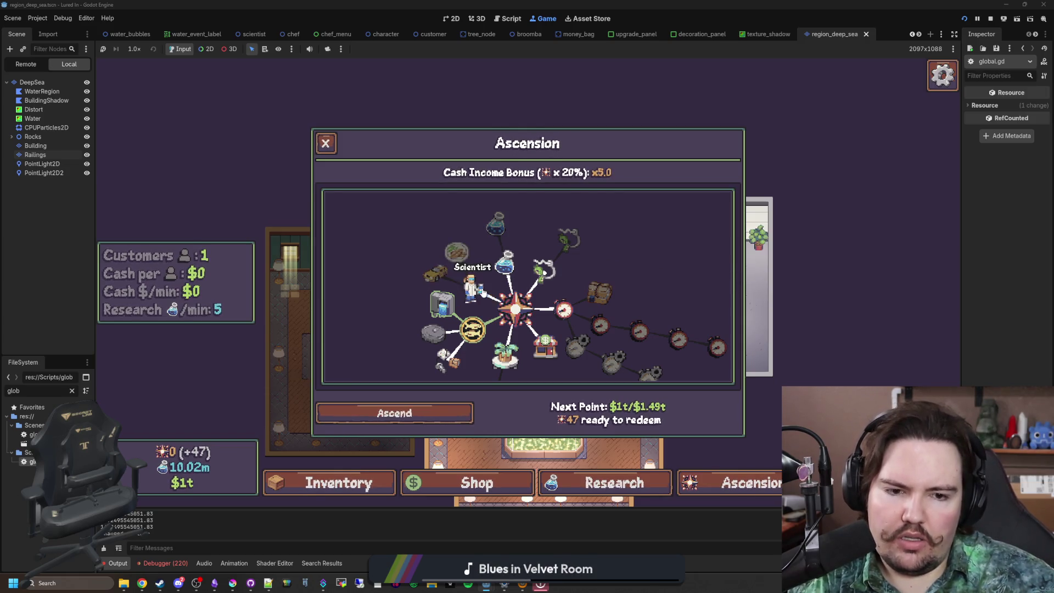
left_click_drag(406, 228, 383, 216)
mouse_move(483, 222)
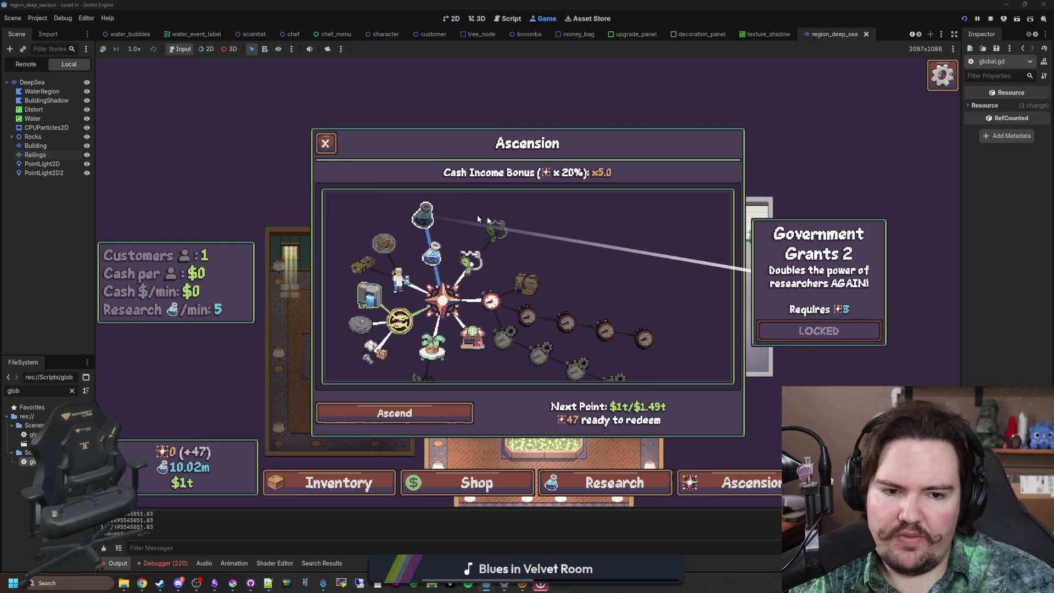
left_click_drag(452, 224, 502, 222)
left_click_drag(637, 263, 636, 215)
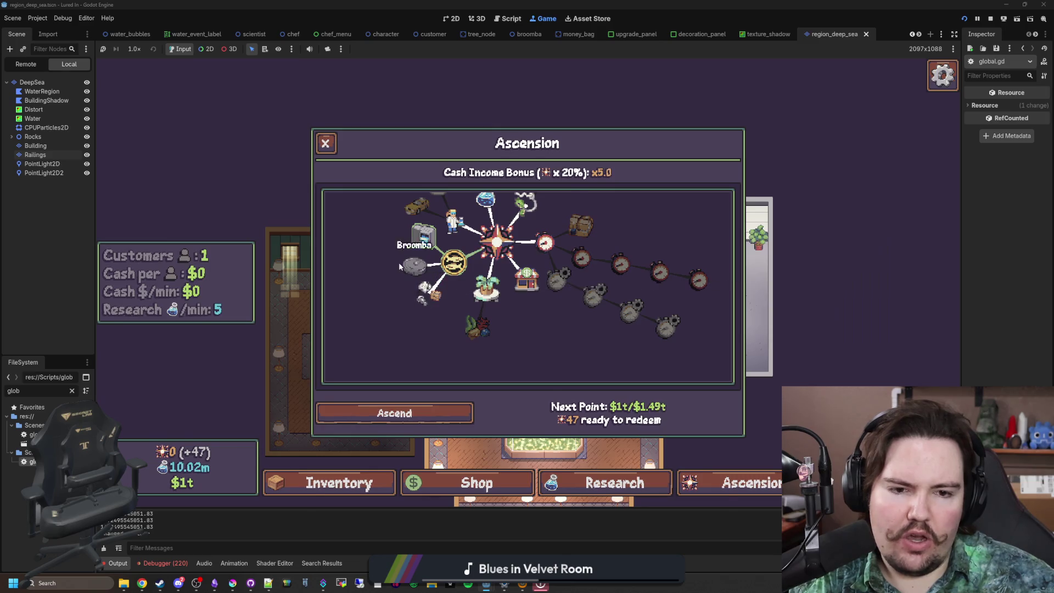
left_click(328, 144)
left_click(466, 482)
scroll(482, 385, "down", 3)
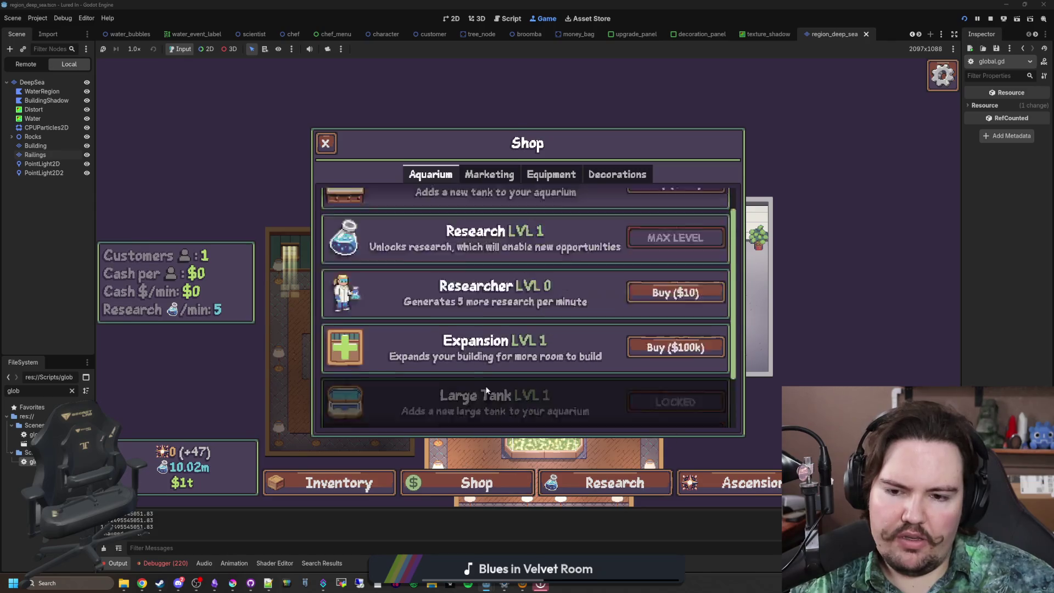
left_click(466, 482)
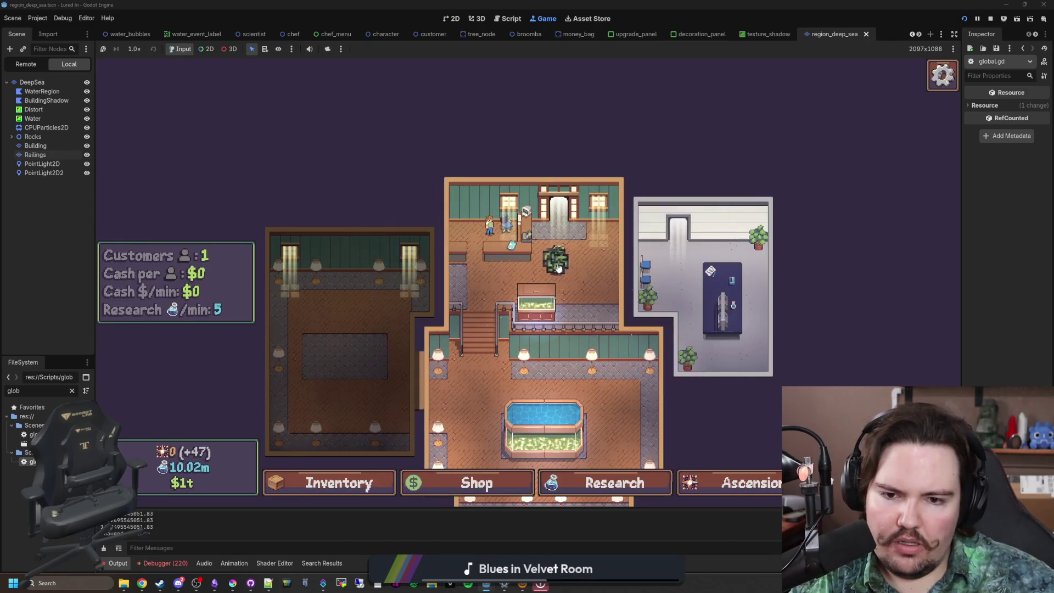
scroll(574, 329, "up", 2)
left_click(572, 329)
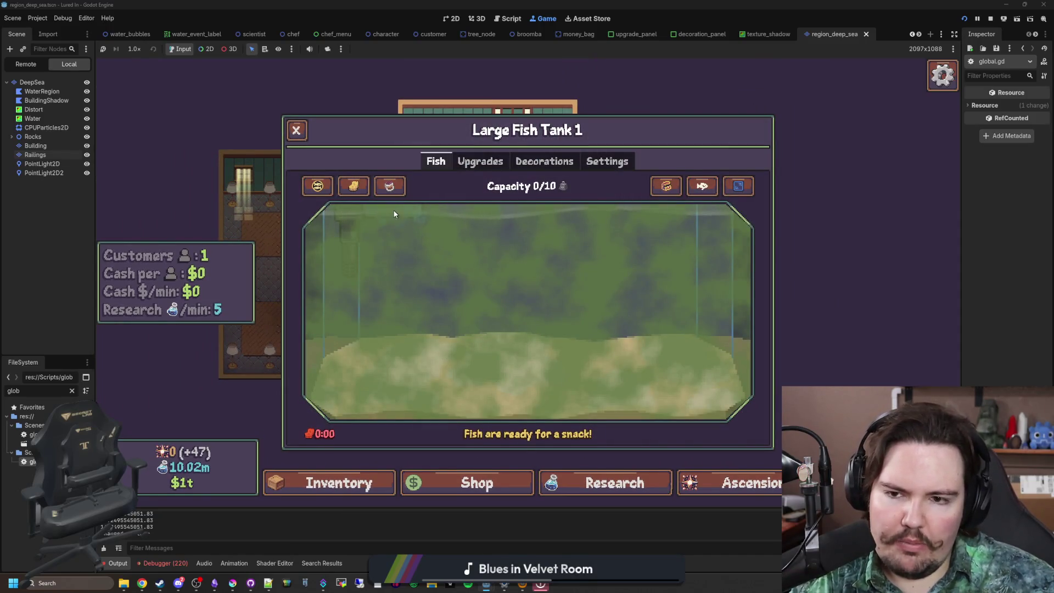
left_click(296, 133)
left_click(737, 483)
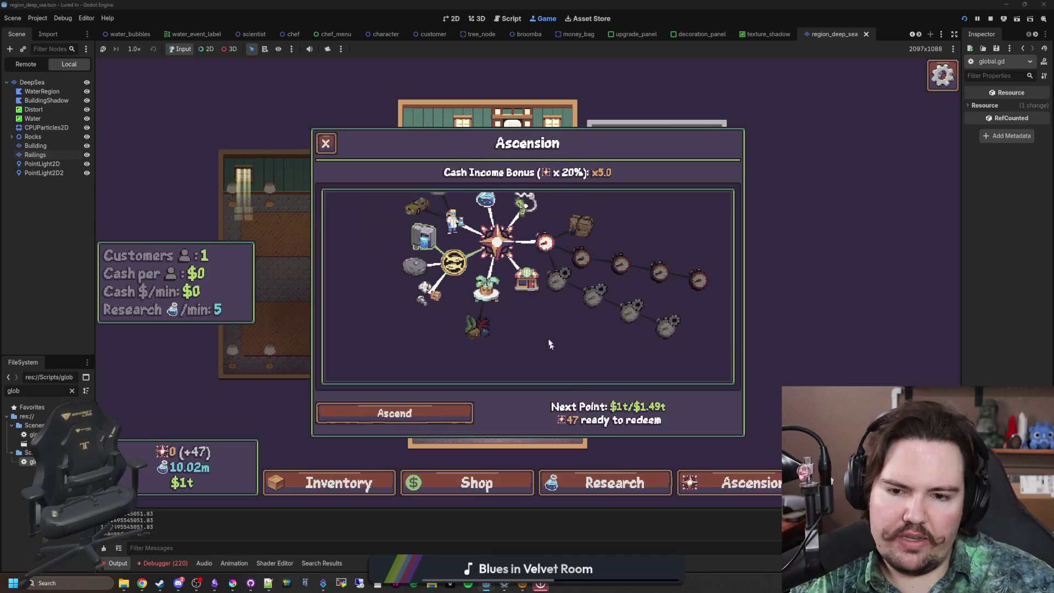
mouse_move(530, 354)
left_mouse_down()
mouse_move(575, 327)
mouse_move(585, 280)
left_mouse_up()
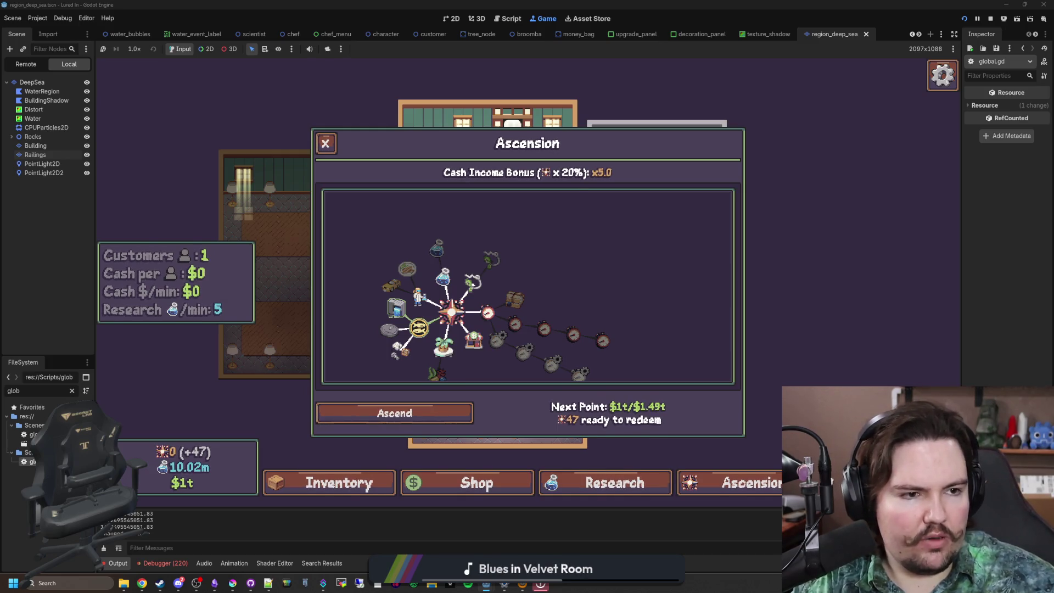
key("alt+Tab")
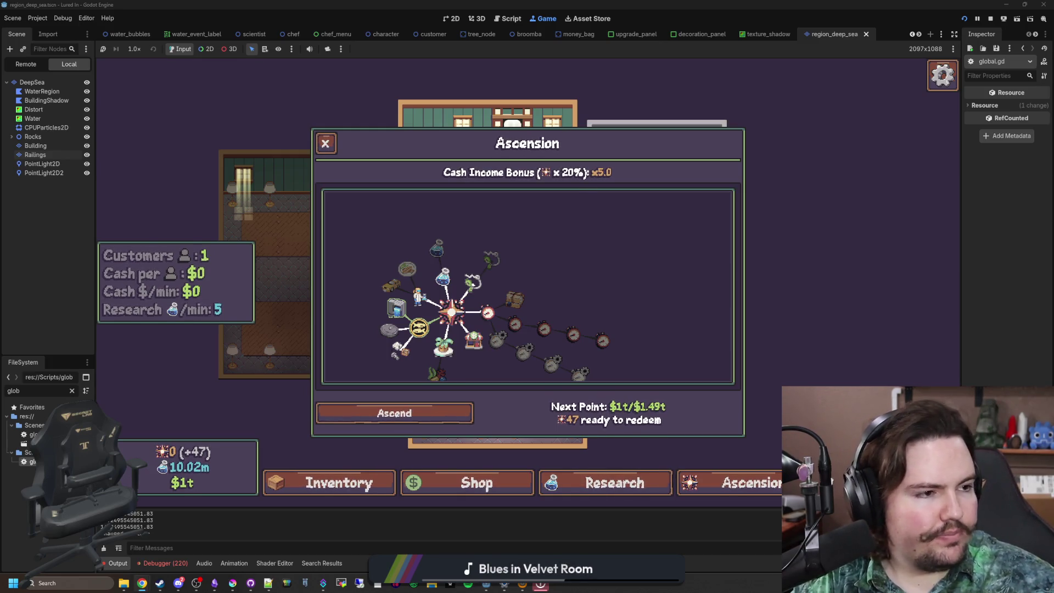
double_click(726, 150)
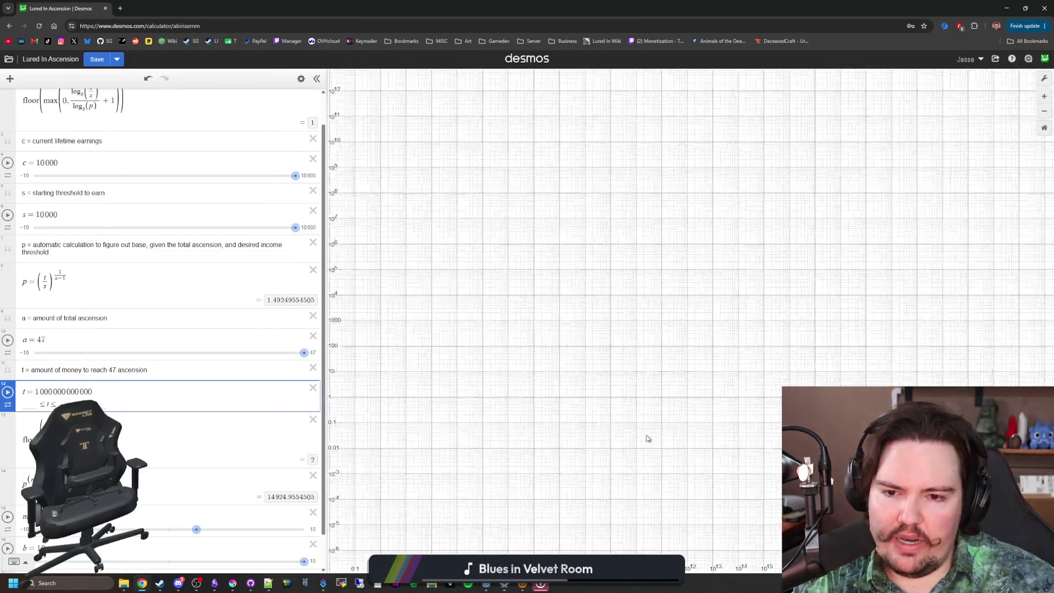
- Change the earnings value c = 10000 to c = x in Desmos
left_click(1042, 79)
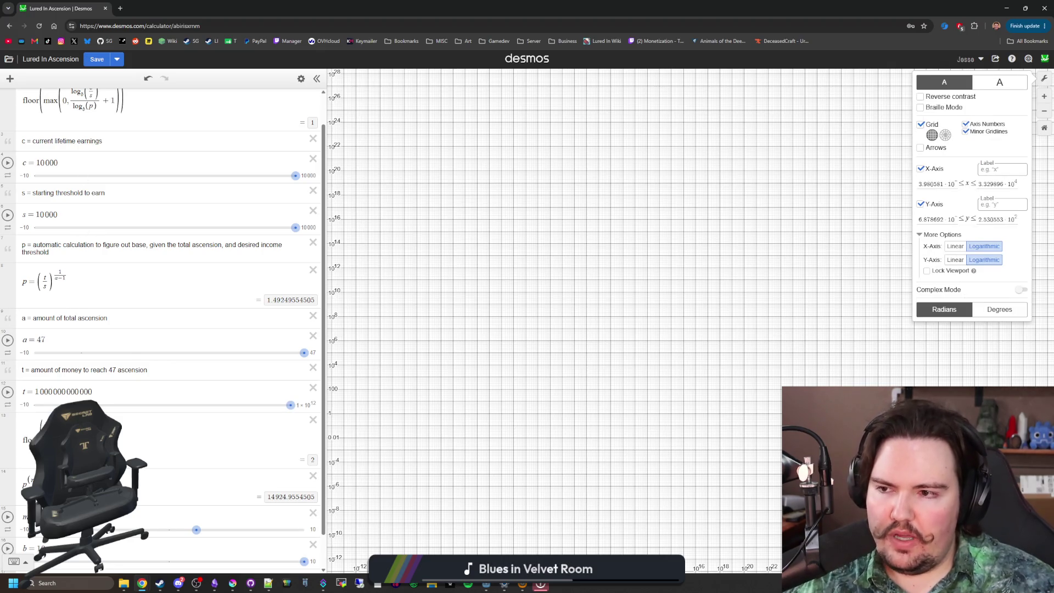
double_click(47, 162)
type("x")
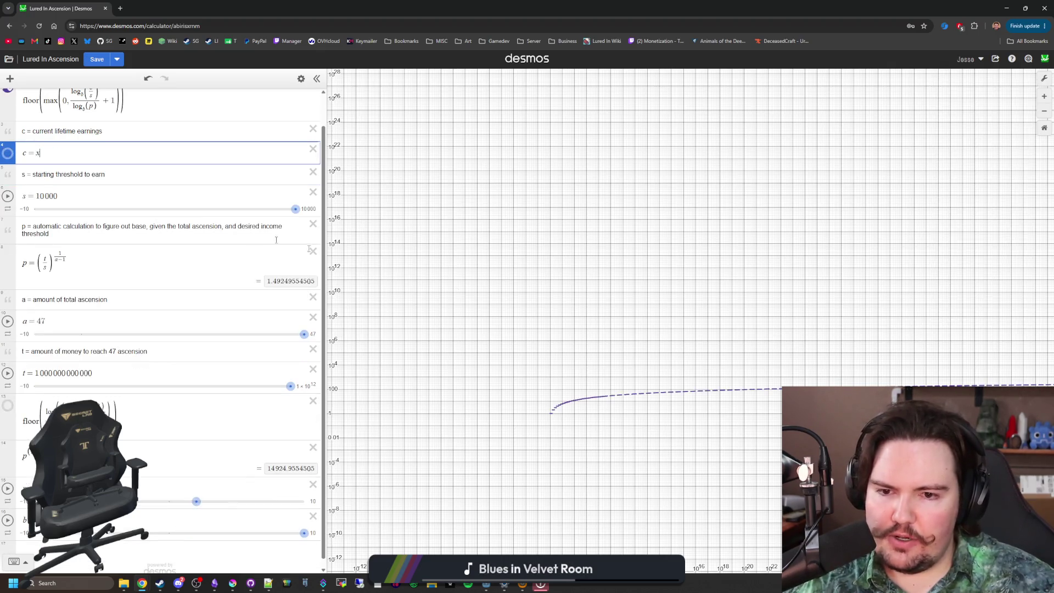
scroll(603, 415, "up", 10)
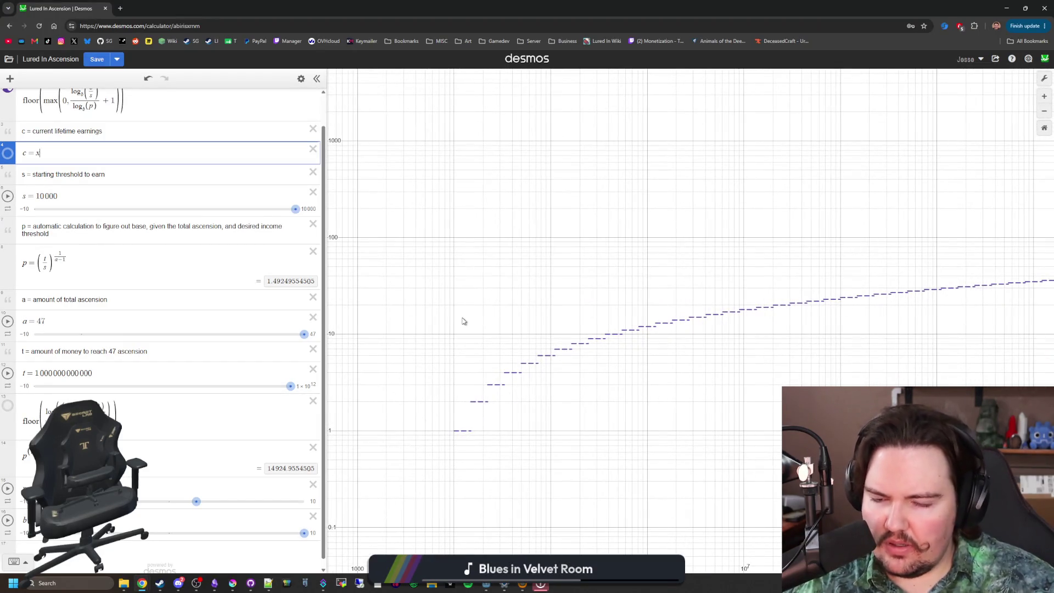
scroll(627, 364, "up", 2)
- Trace the stepped ascension curve, reading about 46–47 points near 10^12 earnings
left_click(611, 331)
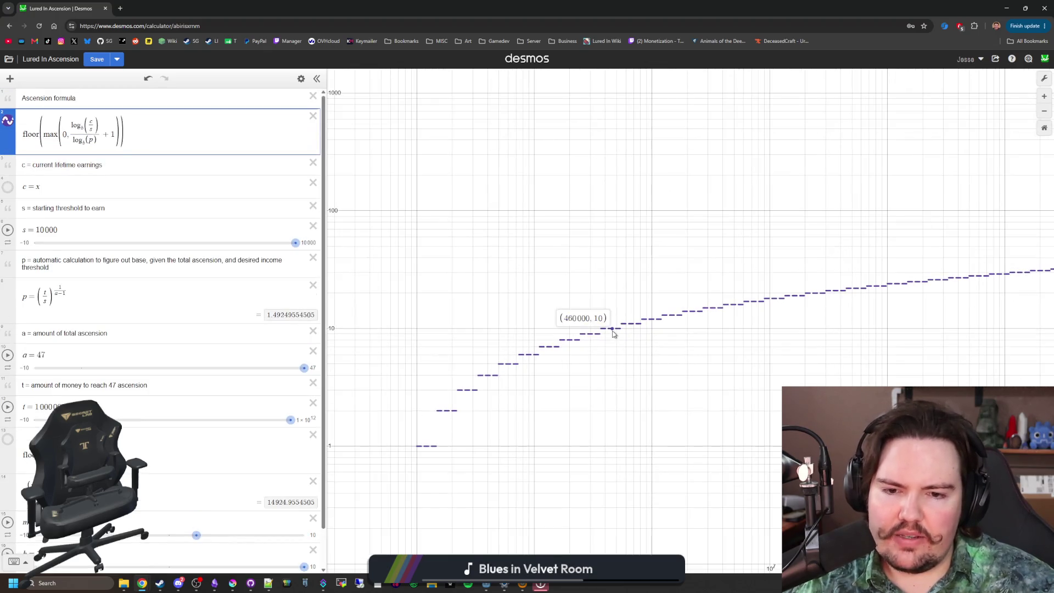
scroll(453, 395, "down", 10)
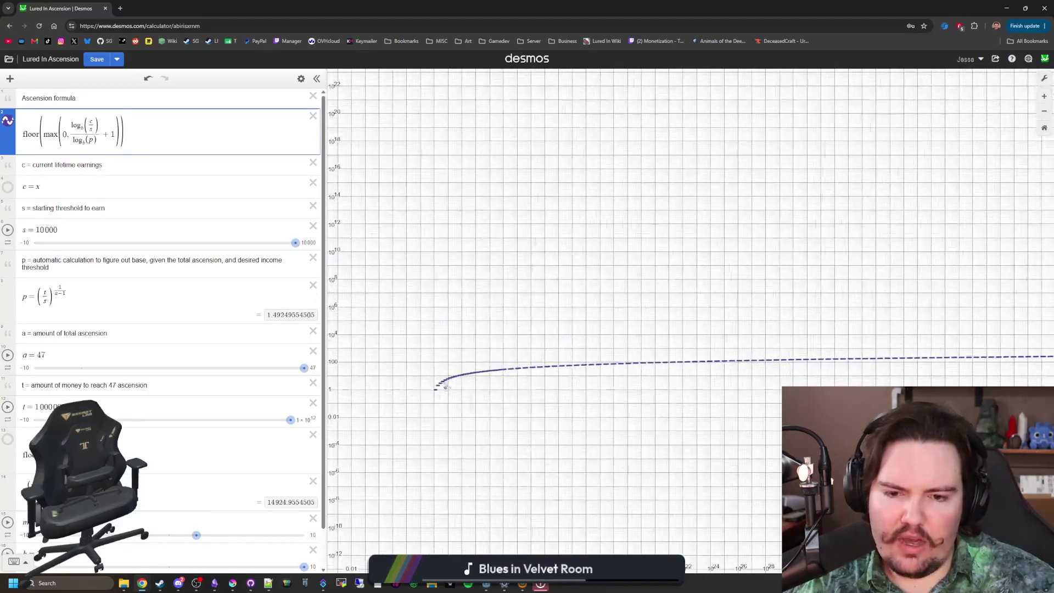
left_click_drag(652, 367, 547, 376)
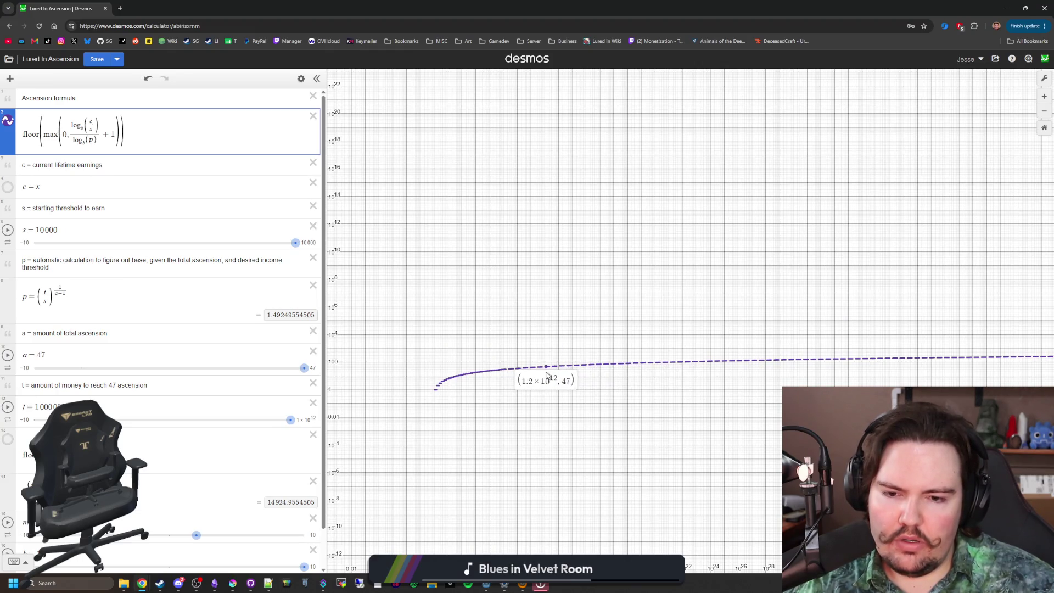
scroll(383, 410, "up", 8)
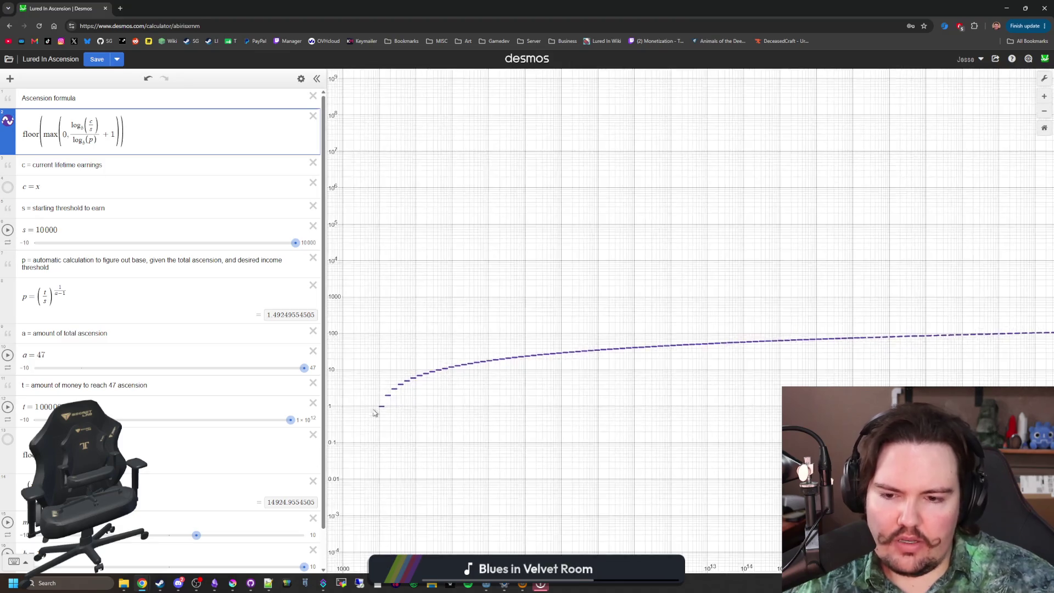
mouse_move(439, 370)
left_mouse_down()
mouse_move(467, 352)
mouse_move(712, 329)
left_mouse_up()
mouse_move(739, 328)
left_mouse_down()
mouse_move(771, 327)
mouse_move(546, 341)
mouse_move(446, 362)
mouse_move(680, 314)
mouse_move(937, 286)
left_mouse_up()
scroll(463, 360, "up", 5)
scroll(475, 326, "down", 5)
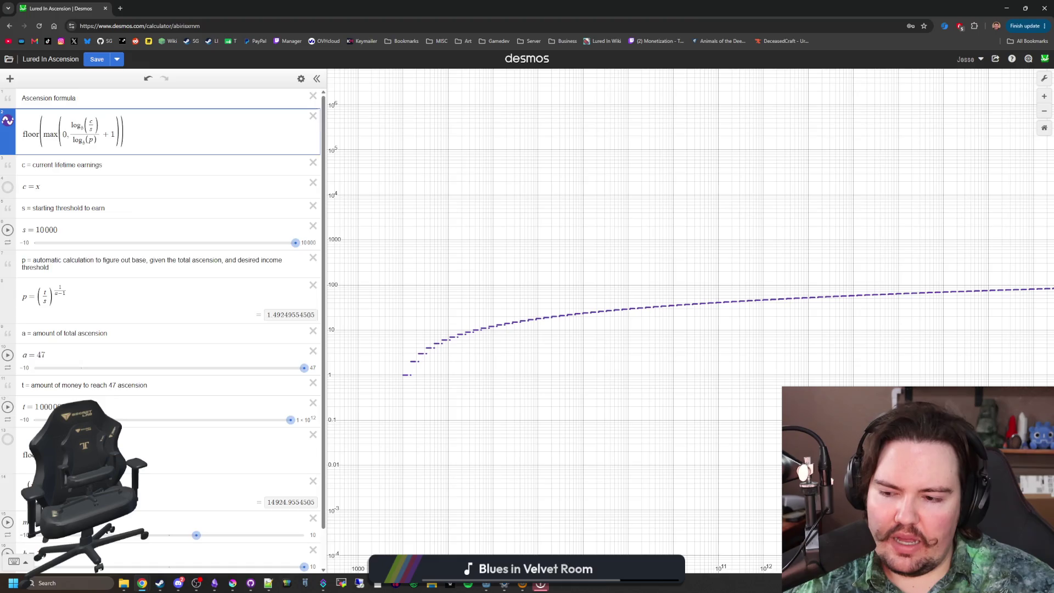
scroll(163, 329, "down", 1)
left_click(165, 543)
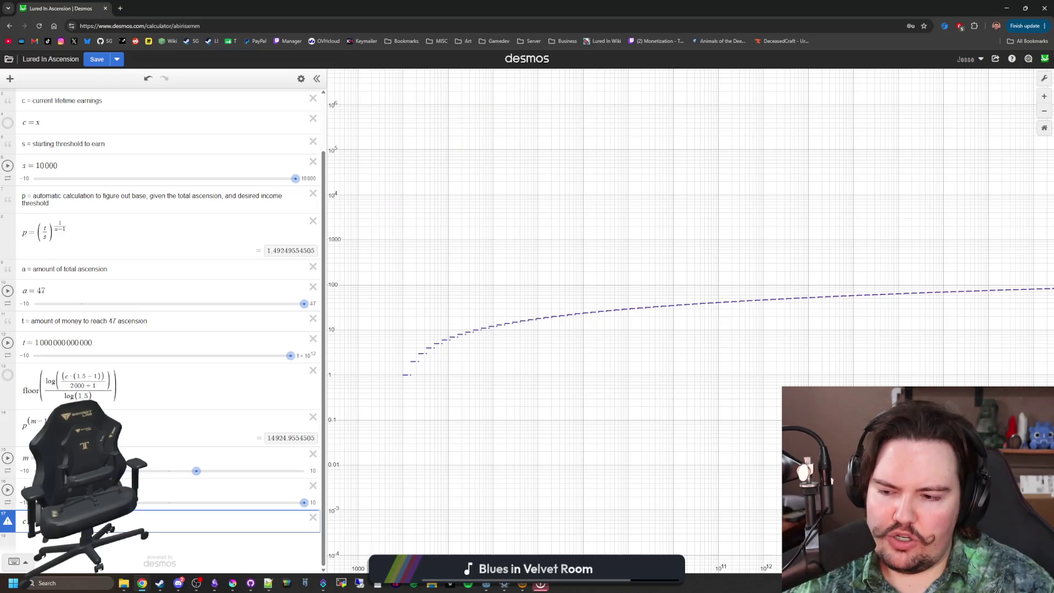
- Add the inequality c>1000000, zoom around the shaded boundary, then delete it
type("c>10000")
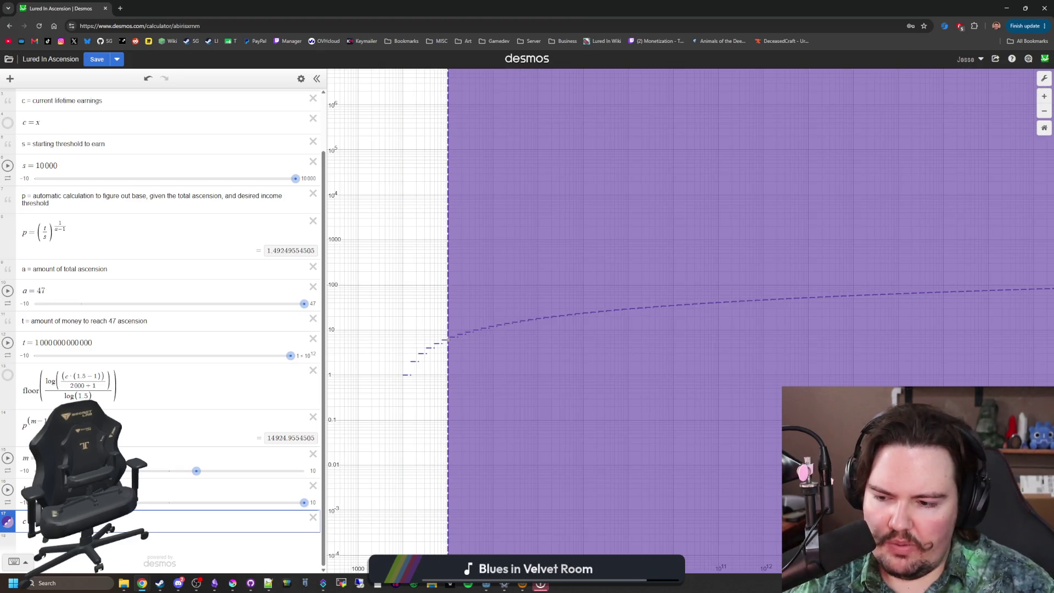
type("00")
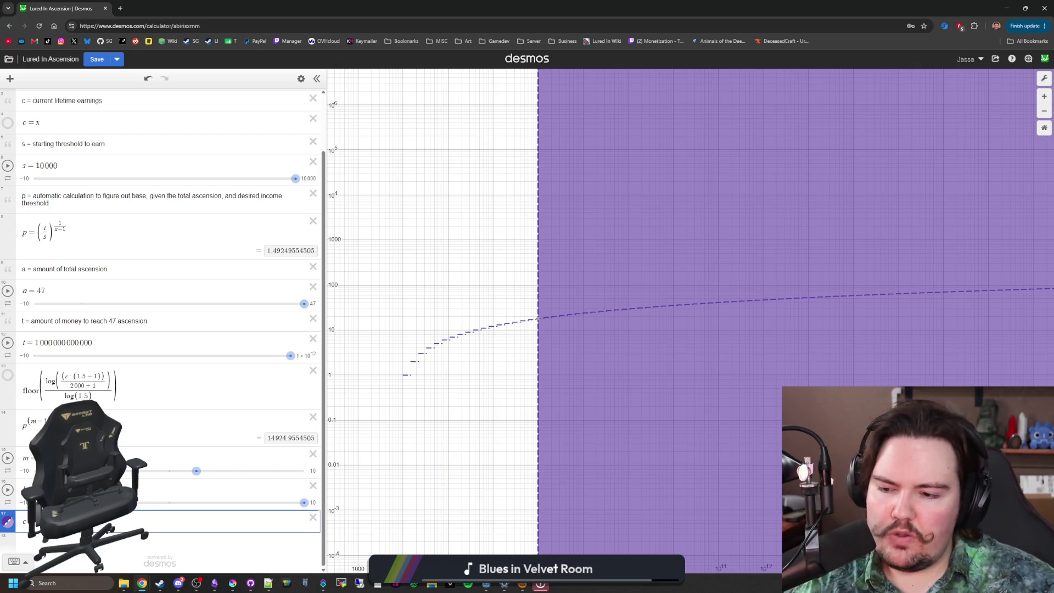
key("Return")
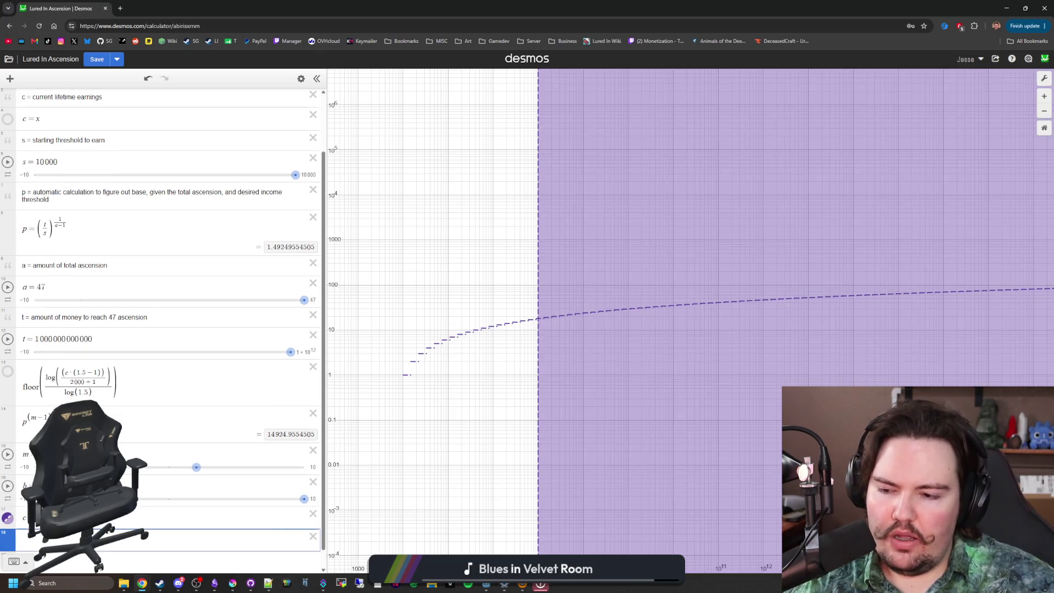
scroll(549, 334, "up", 5)
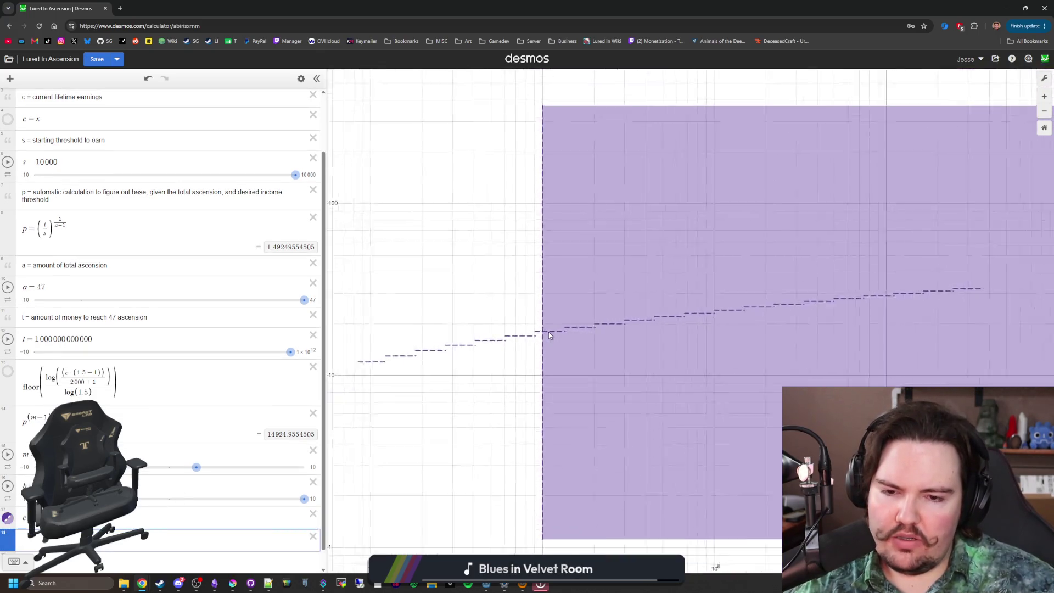
scroll(165, 329, "up", 3)
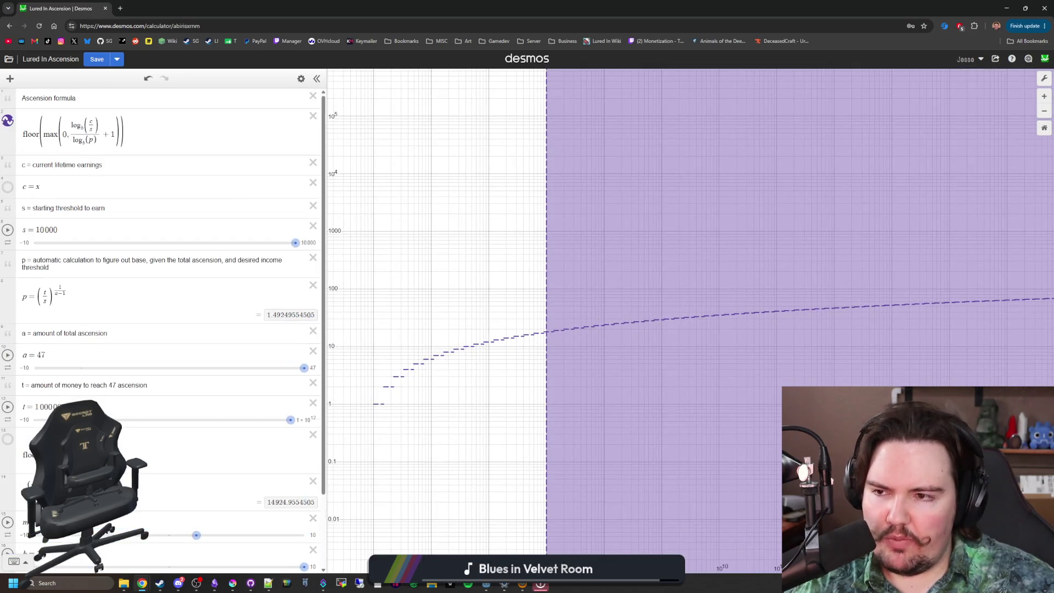
scroll(61, 136, "down", 2)
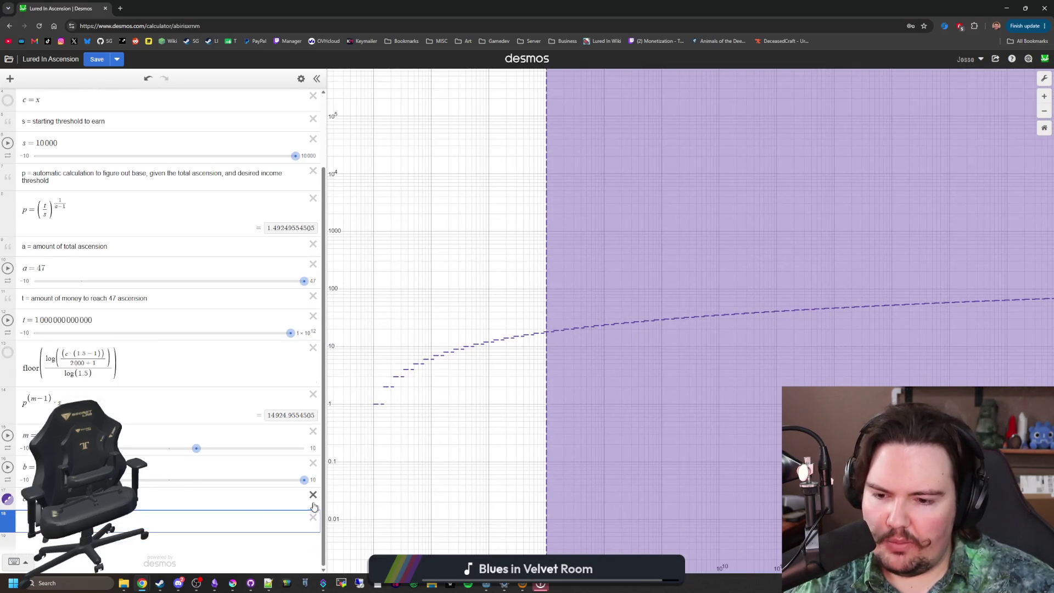
left_click(314, 502)
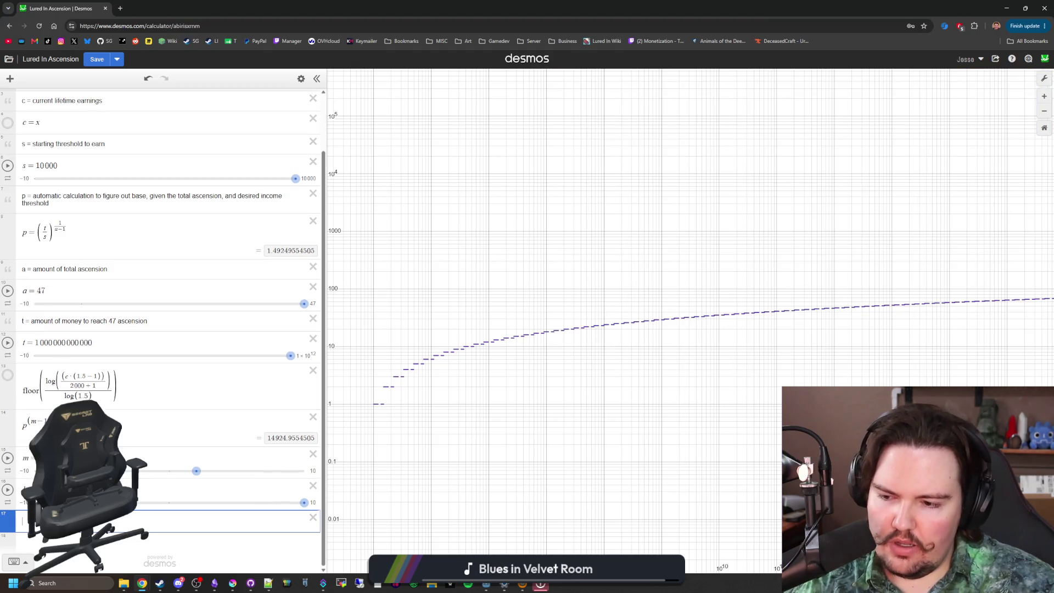
- Try x/1, 0.5 and 1 as expression 17's denominator
type("x")
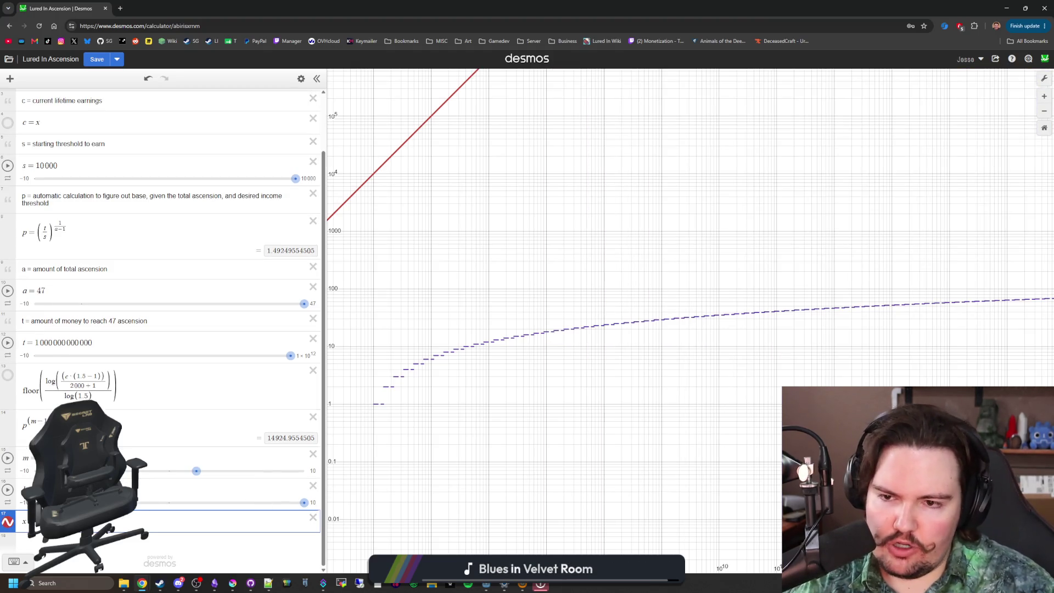
key("BackSpace")
type("x")
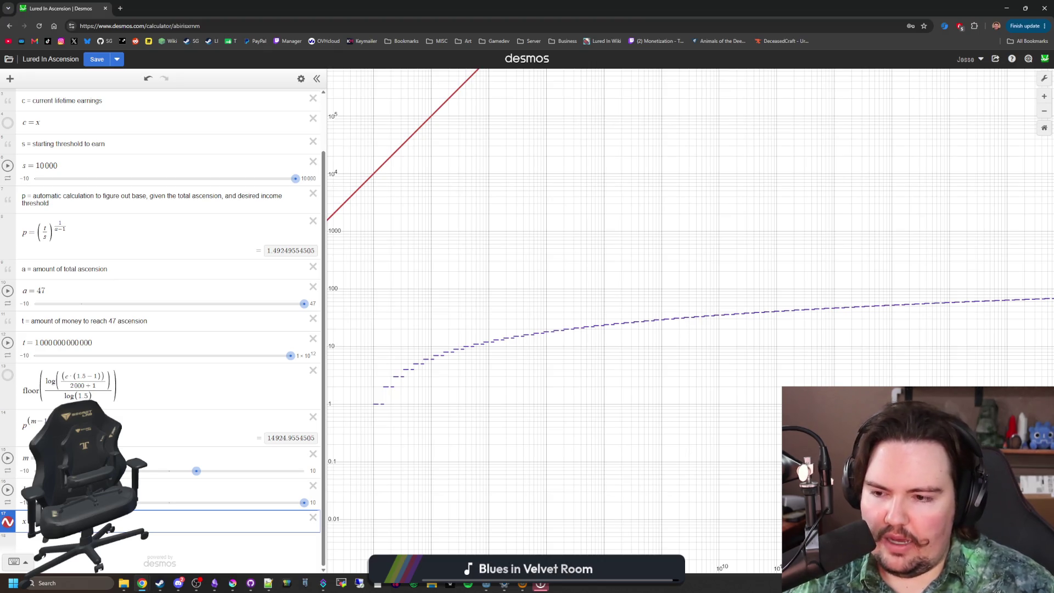
type("/1")
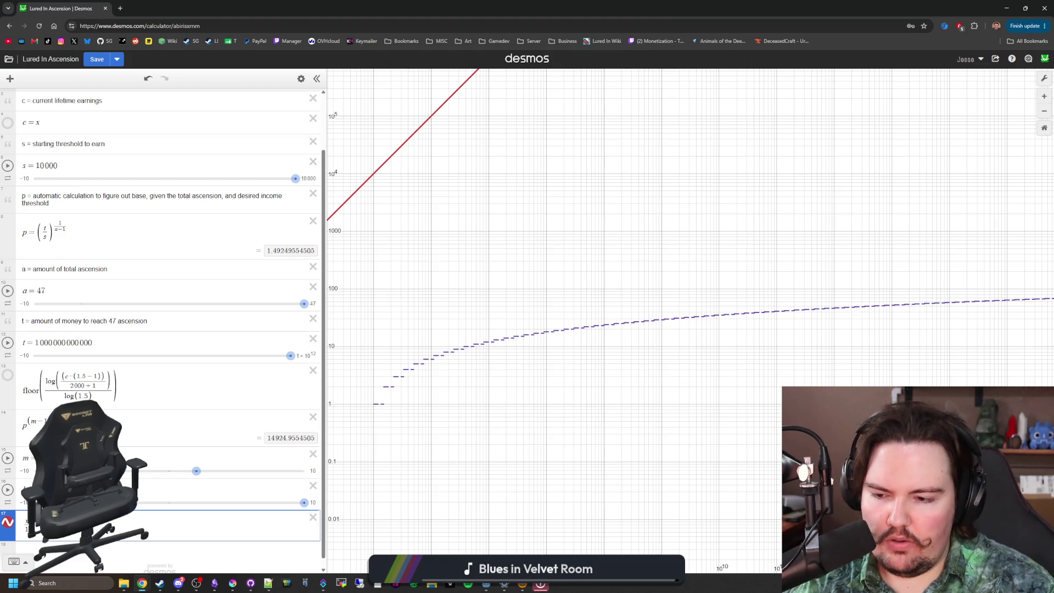
key("BackSpace")
type("0.5")
key("BackSpace")
key("BackSpace")
key("BackSpace")
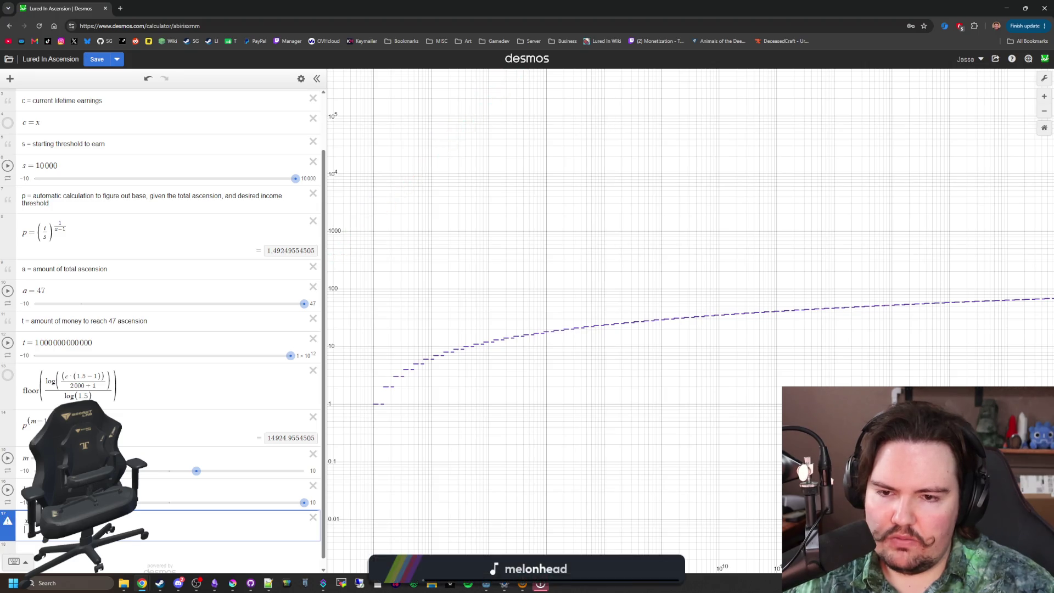
type("1")
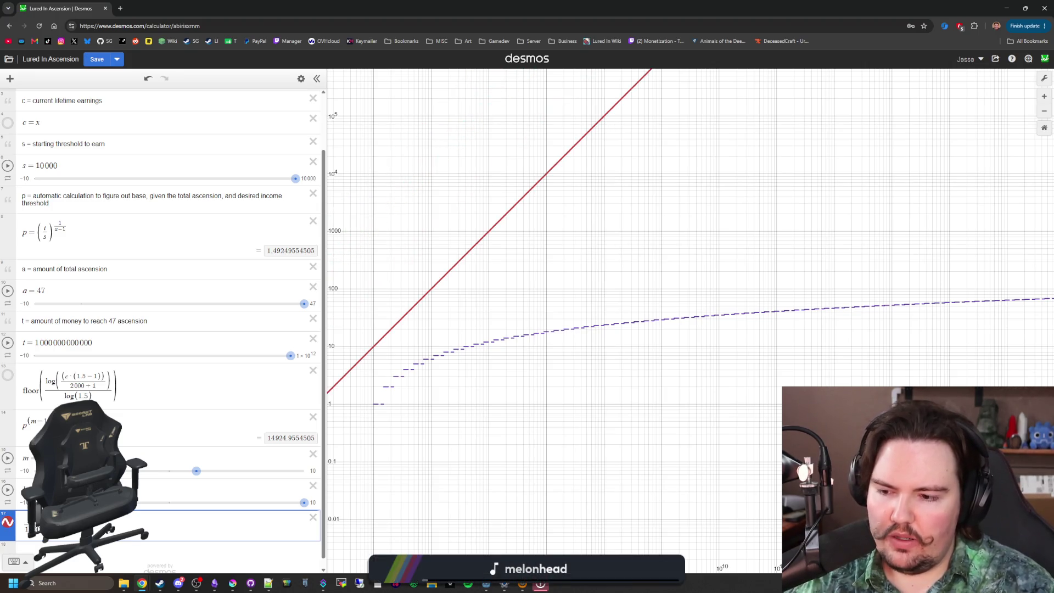
- Rewrite expression 17 as x/1, delete its denominator, and open the graph settings
key("BackSpace")
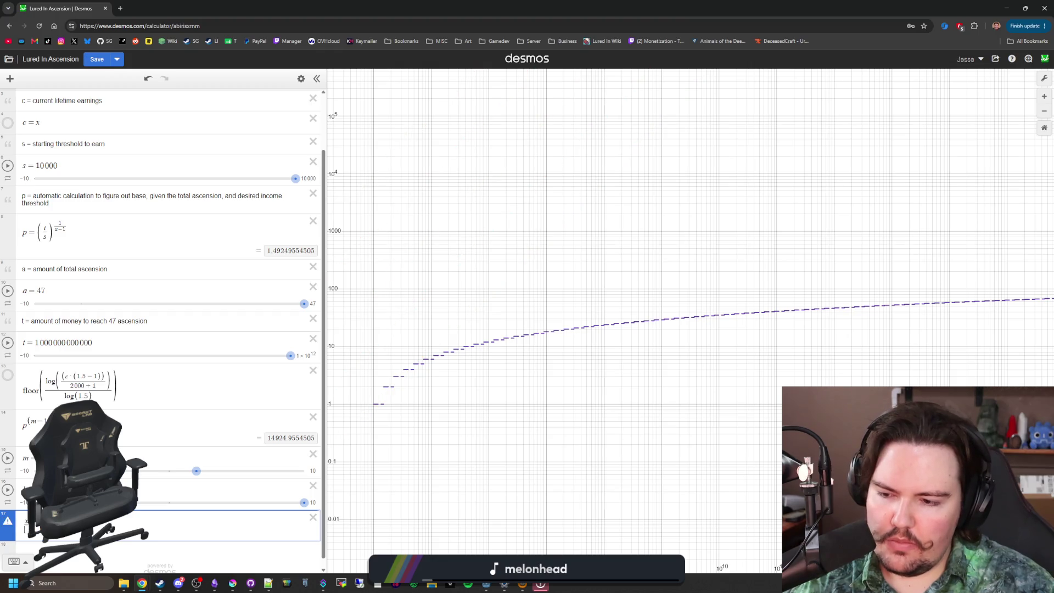
type("x/1")
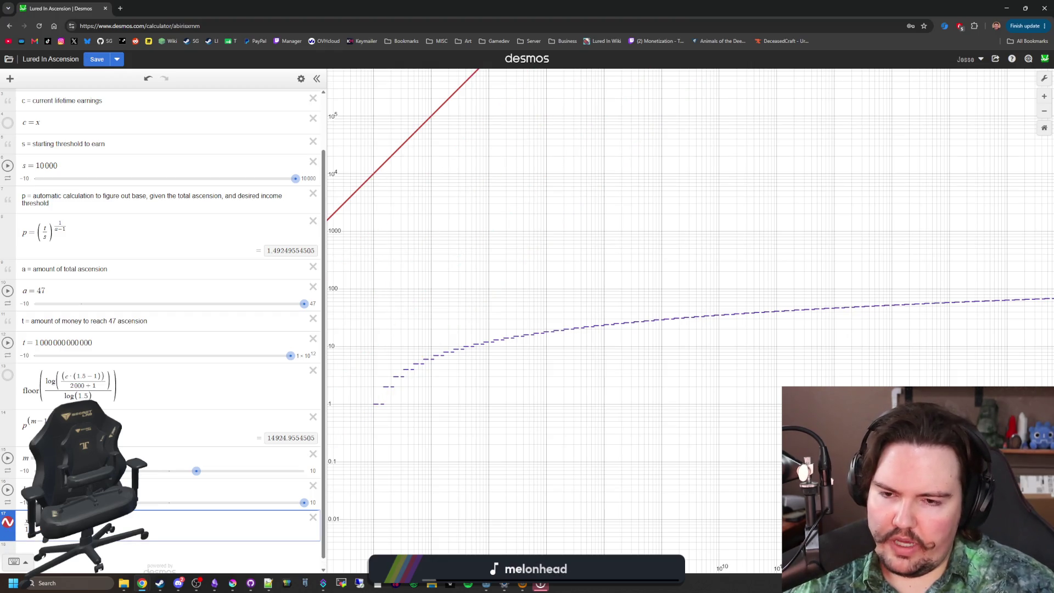
key("BackSpace")
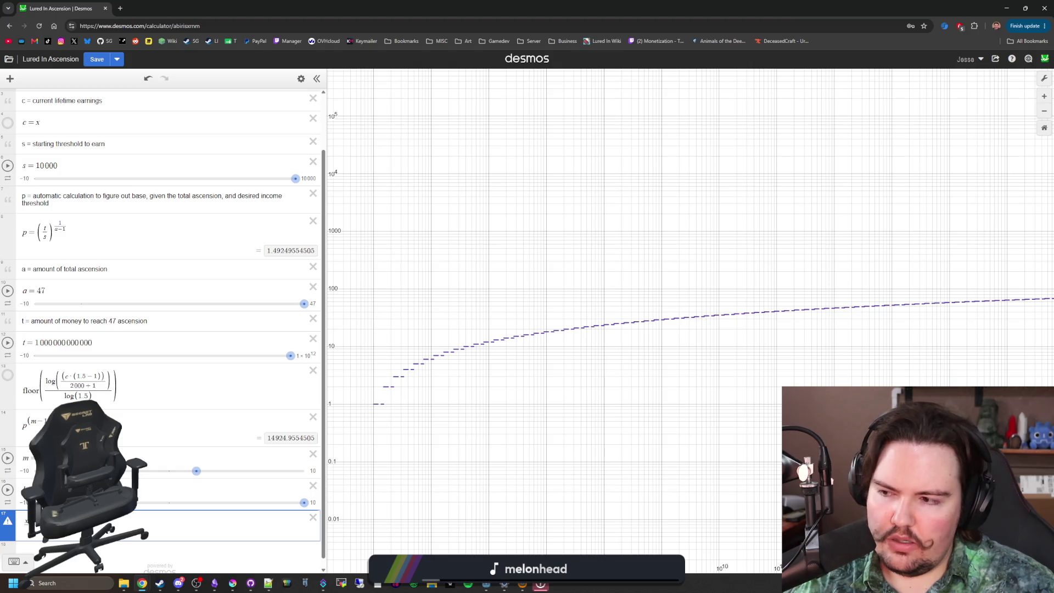
scroll(720, 379, "down", 5)
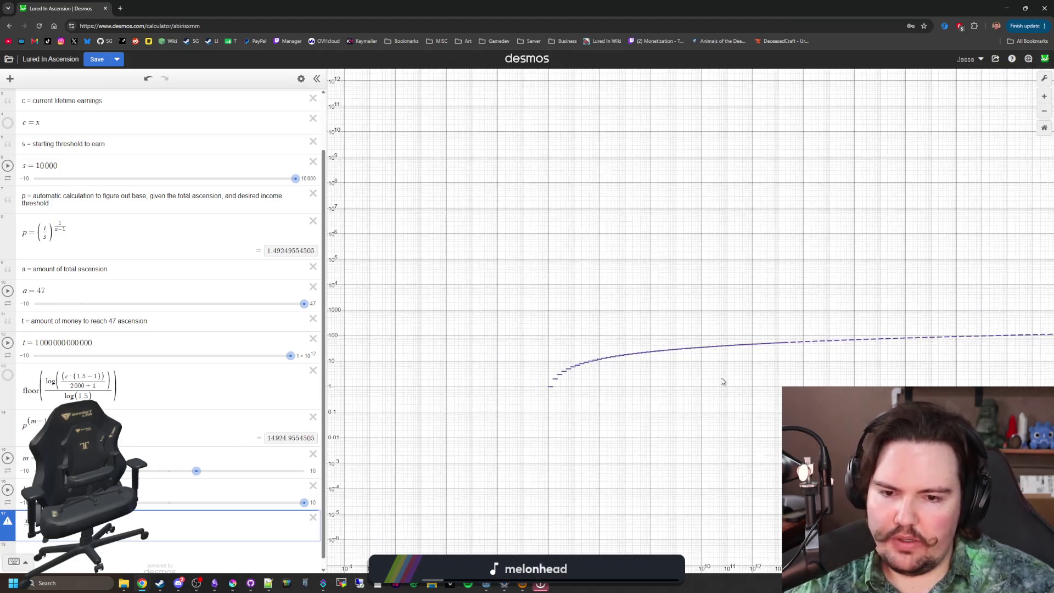
scroll(722, 381, "up", 1)
left_click(1044, 79)
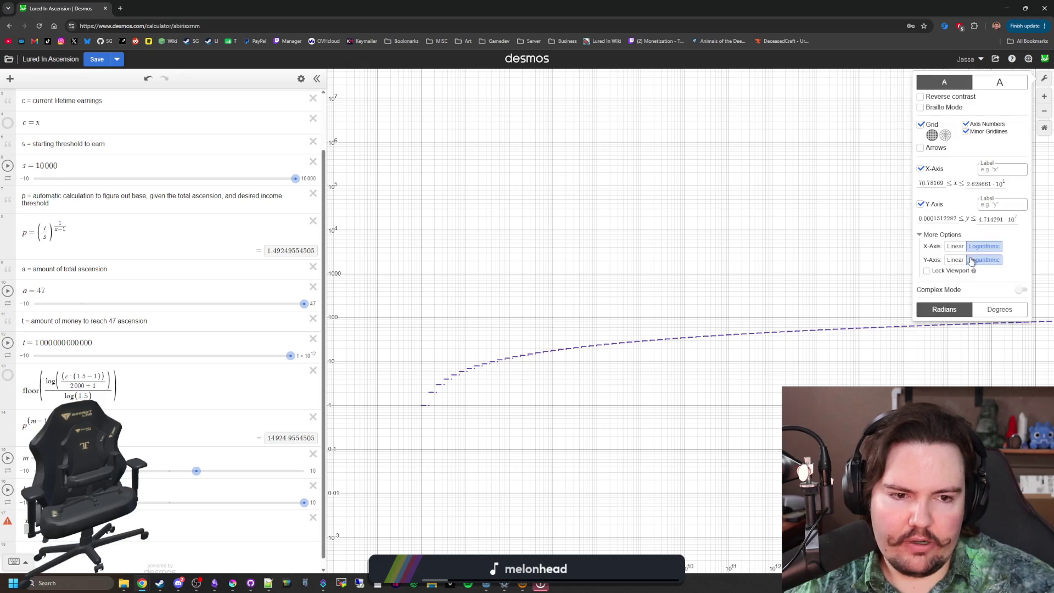
- Set the Desmos y-axis to linear and trim expression 17 to begin with x
left_click(963, 261)
left_click(219, 525)
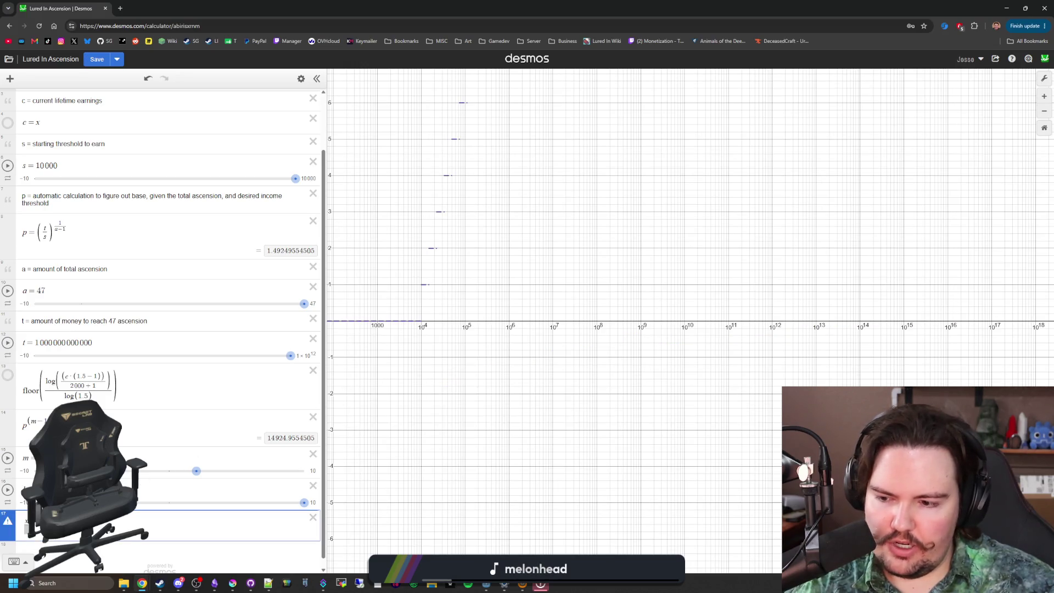
type("y")
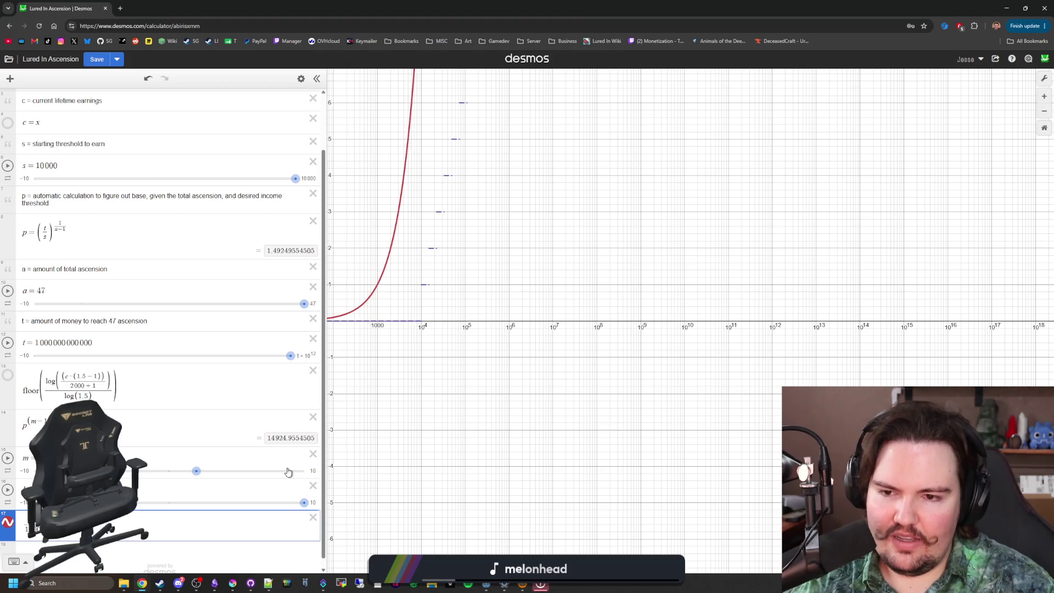
scroll(541, 414, "down", 5)
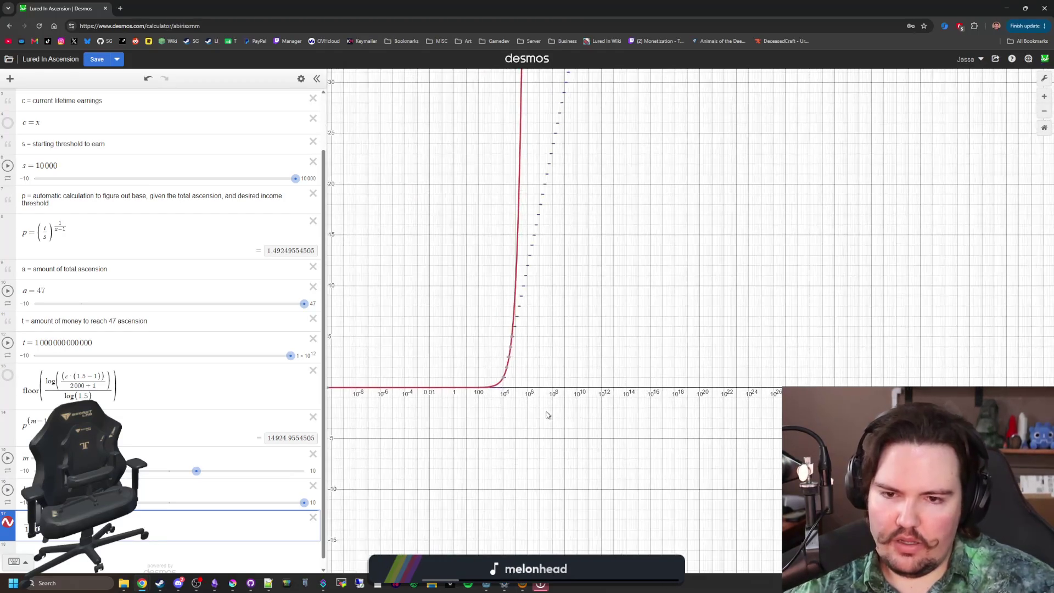
scroll(464, 309, "up", 2)
key("BackSpace")
key("BackSpace")
key("BackSpace")
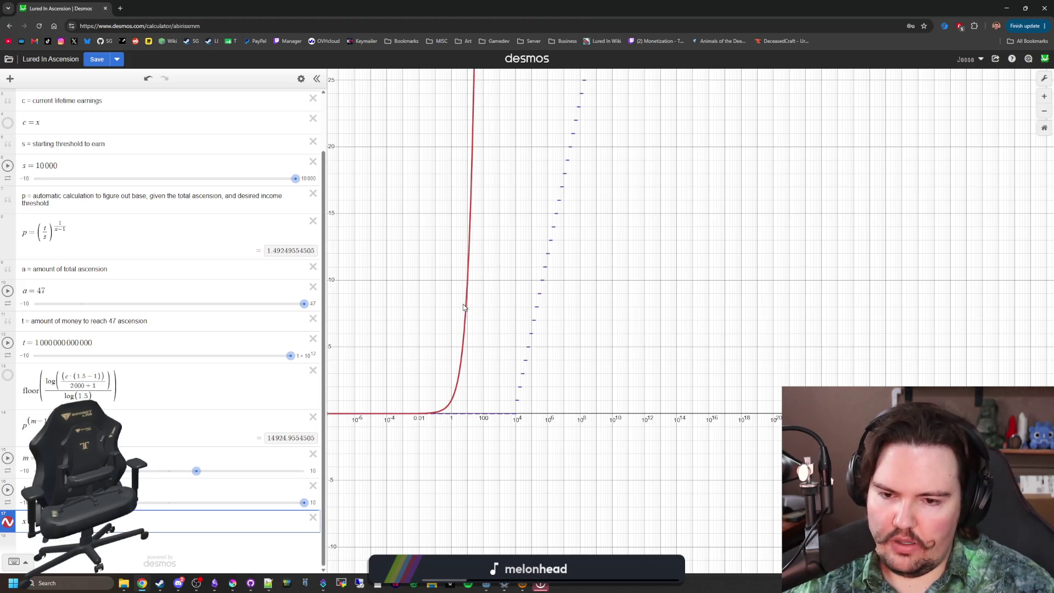
- Switch the Desmos x-axis to linear scale as well
left_click(1043, 79)
left_click(955, 244)
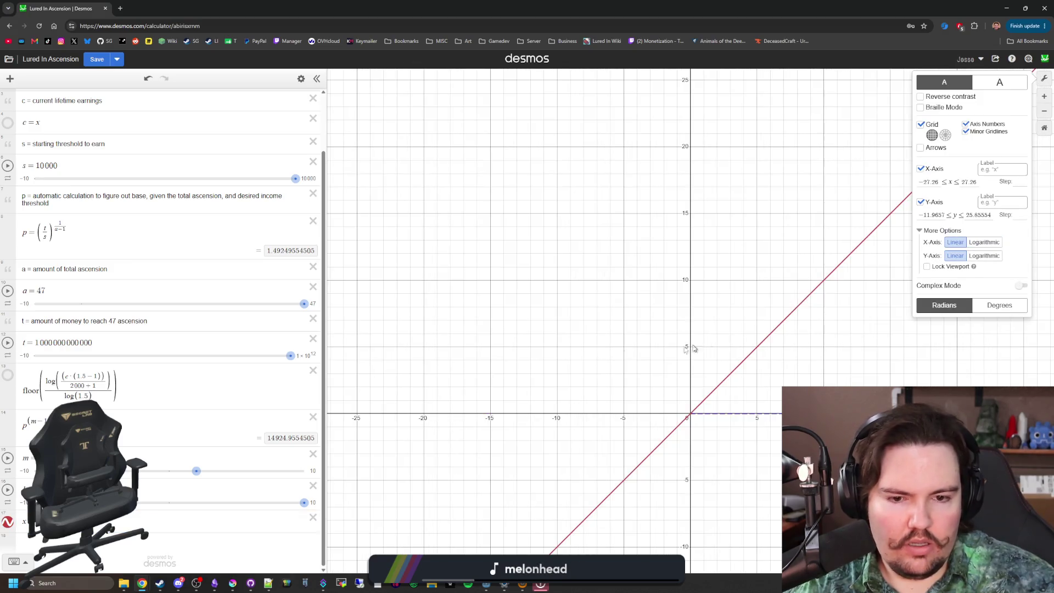
scroll(164, 510, "up", 1)
left_click(164, 511)
scroll(164, 510, "down", 1)
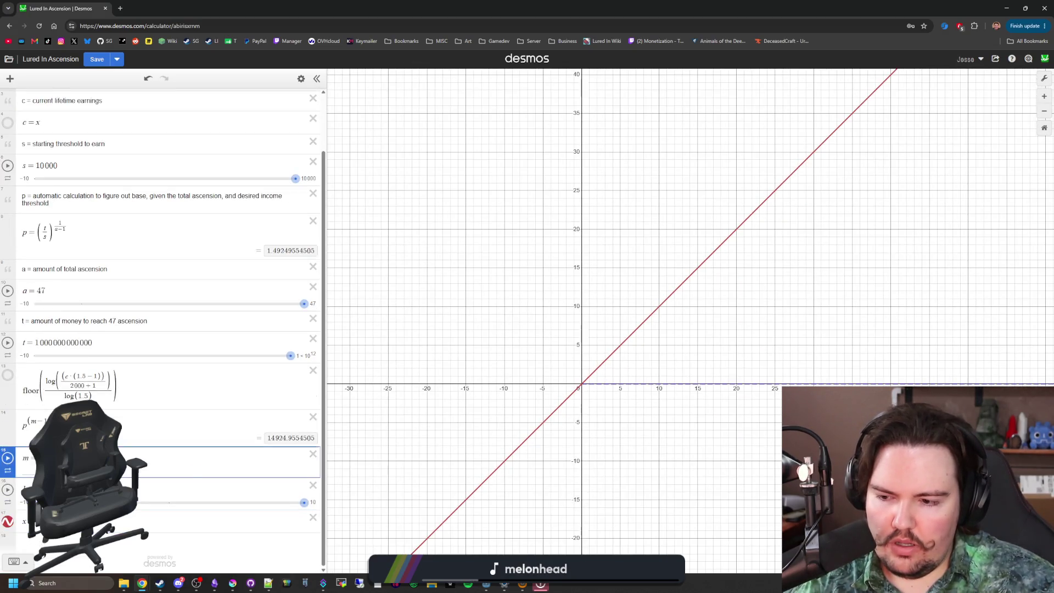
- Reduce expression 17 to the constant 1 and return to the Godot game
left_click(165, 526)
key("BackSpace")
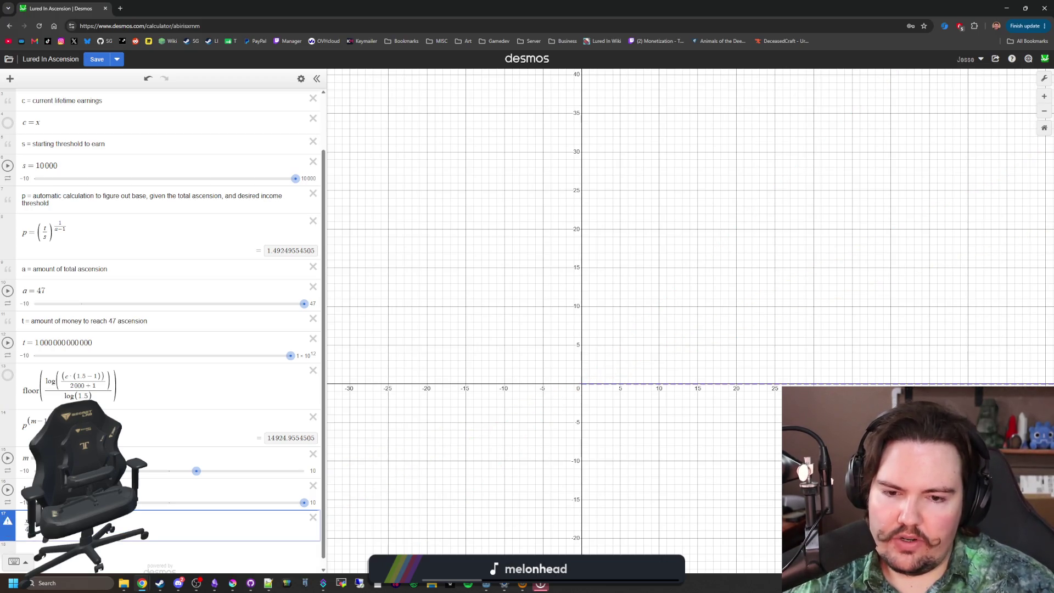
type("1")
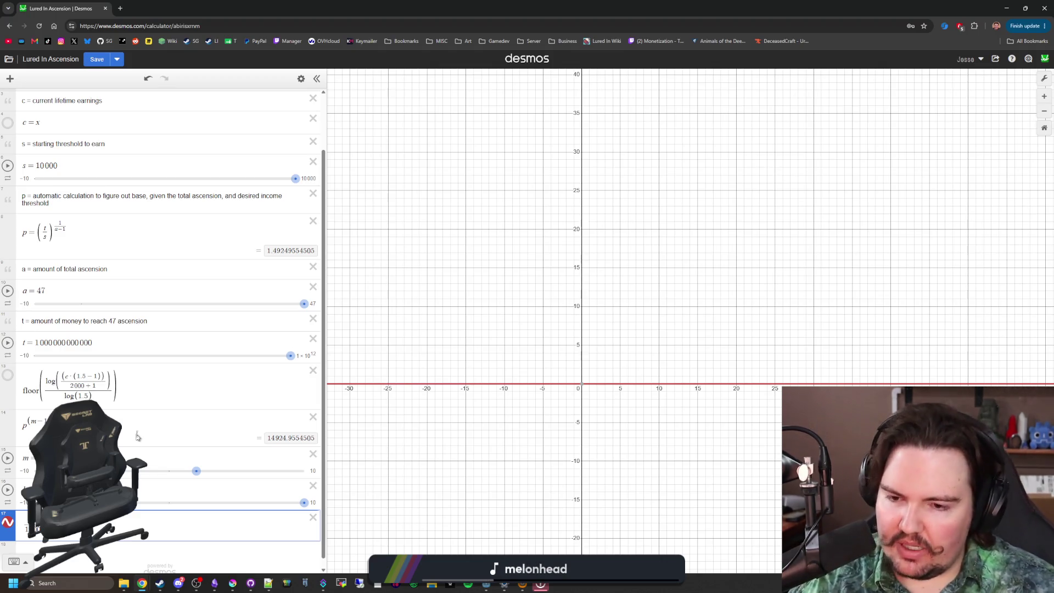
key("alt+Tab")
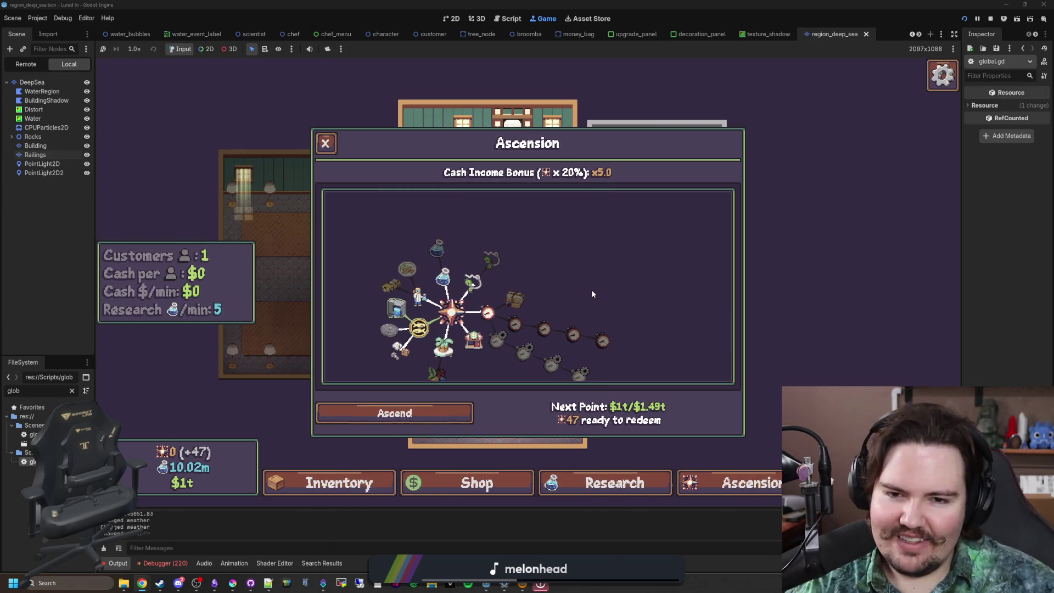
mouse_move(592, 293)
left_mouse_down()
mouse_move(631, 247)
mouse_move(551, 302)
mouse_move(577, 329)
mouse_move(623, 305)
mouse_move(593, 252)
left_mouse_up()
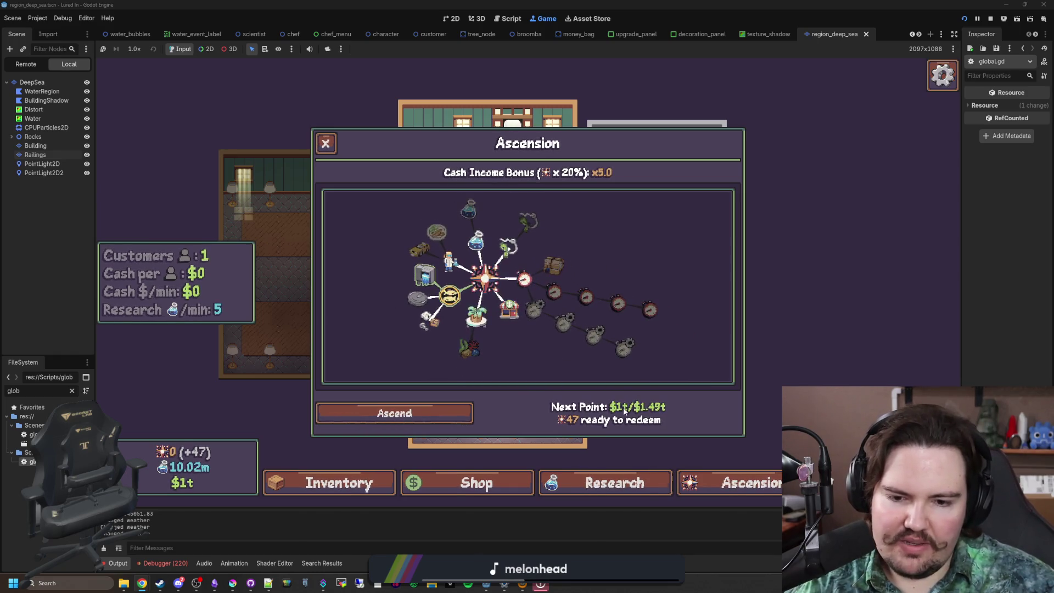
scroll(493, 343, "up", 2)
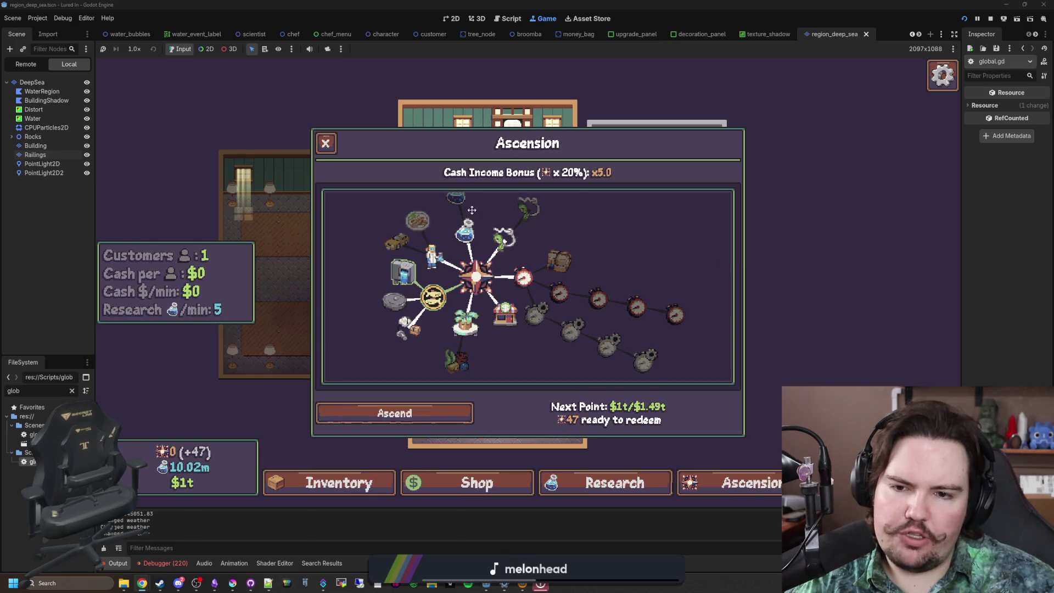
left_click_drag(455, 193, 458, 221)
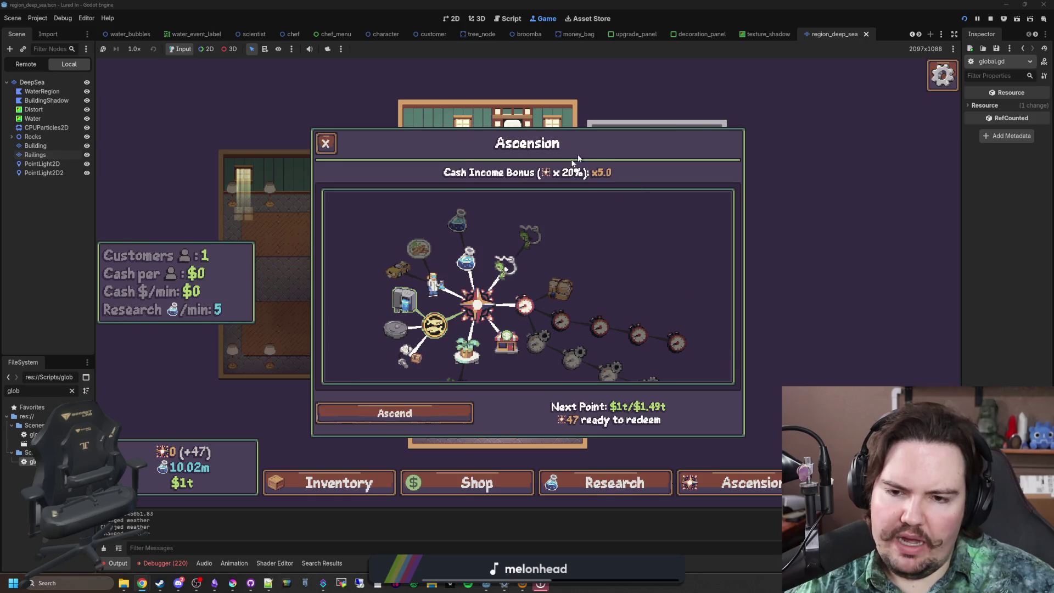
left_click_drag(610, 281, 608, 227)
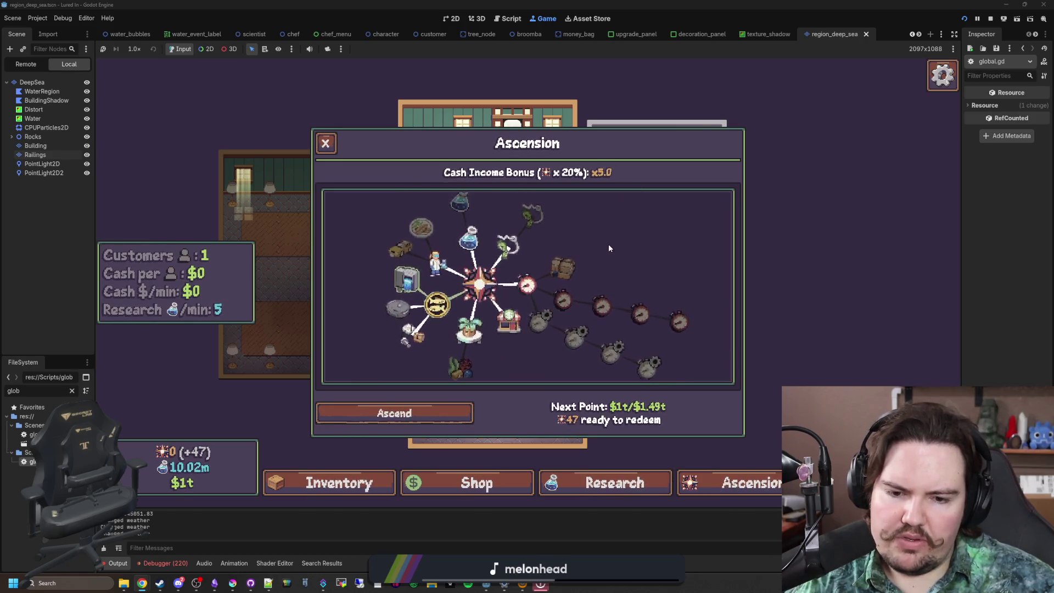
- Set cash to $100k with money 100000 and reopen the Ascension panel
key("grave")
type("money 100000")
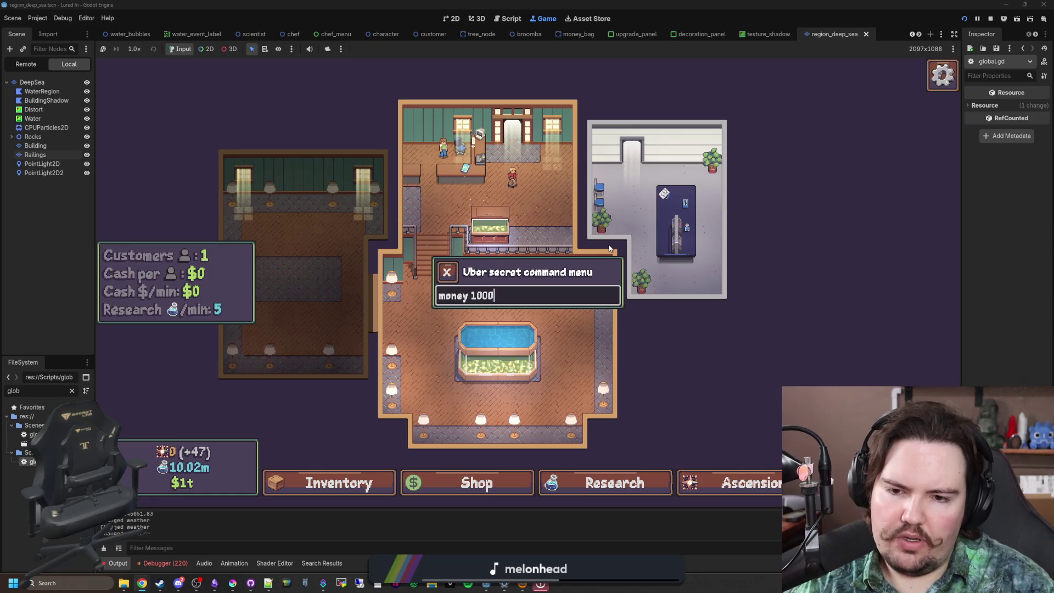
key("Return")
left_click(705, 482)
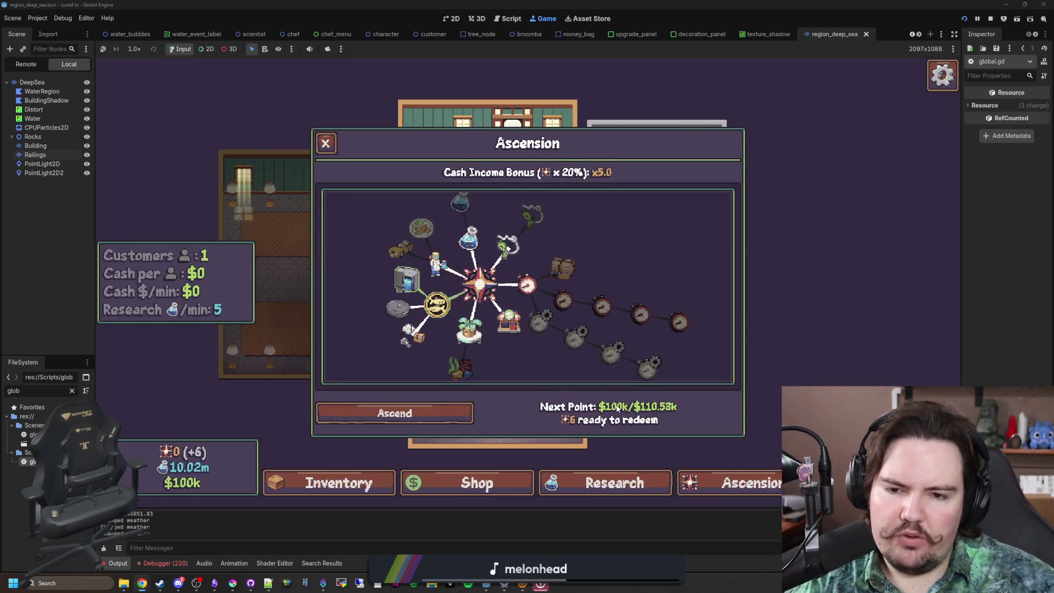
scroll(541, 375, "down", 1)
mouse_move(554, 361)
left_mouse_down()
mouse_move(562, 357)
mouse_move(550, 350)
left_mouse_up()
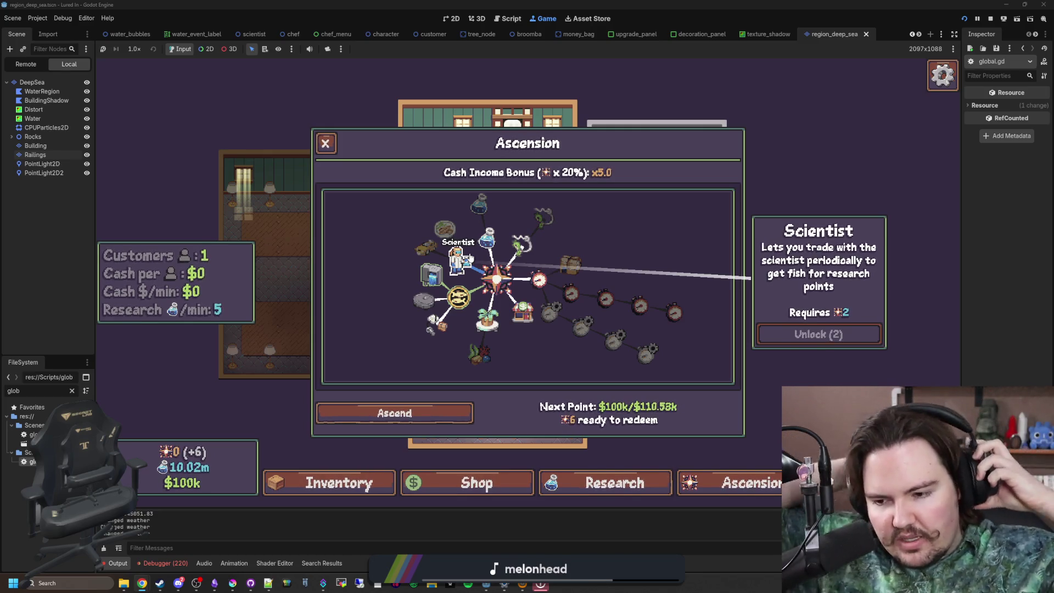
- Bring up the Discord window and drag it aside to reveal the game
mouse_move(185, 581)
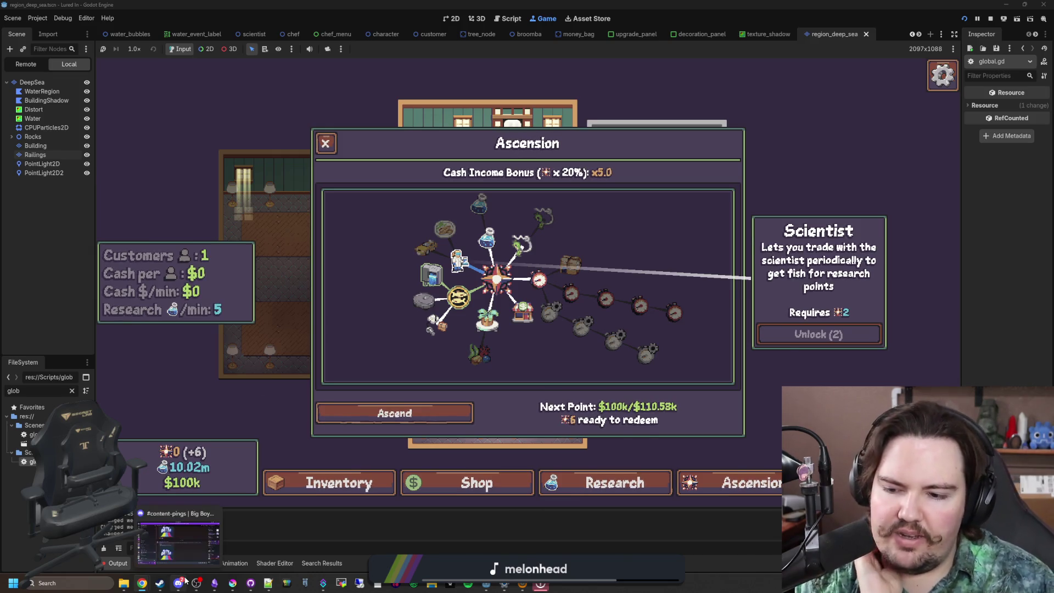
left_click(182, 549)
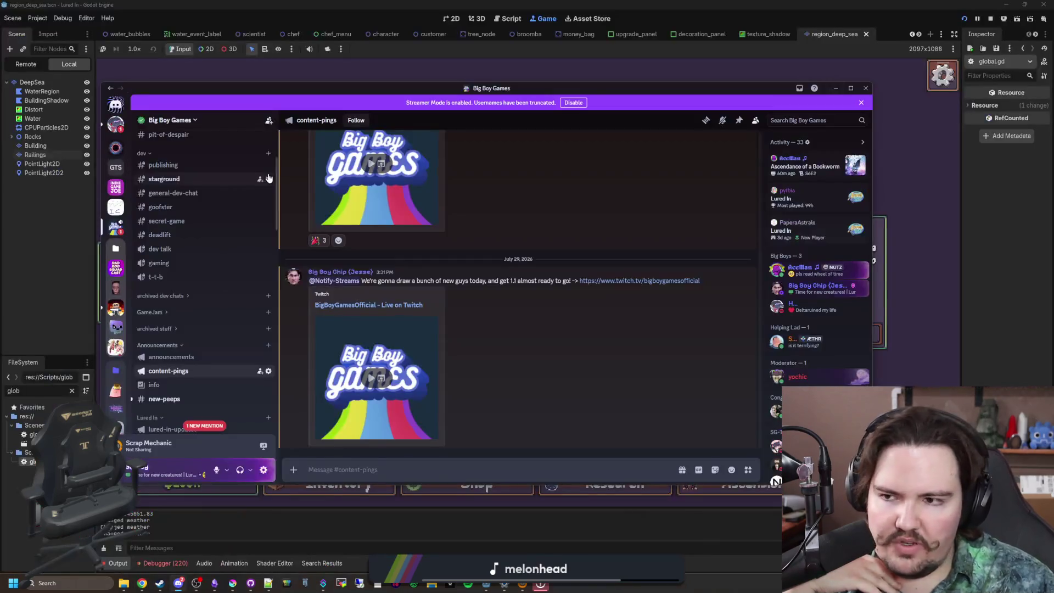
mouse_move(325, 101)
left_mouse_down()
mouse_move(741, 150)
mouse_move(1053, 165)
left_mouse_up()
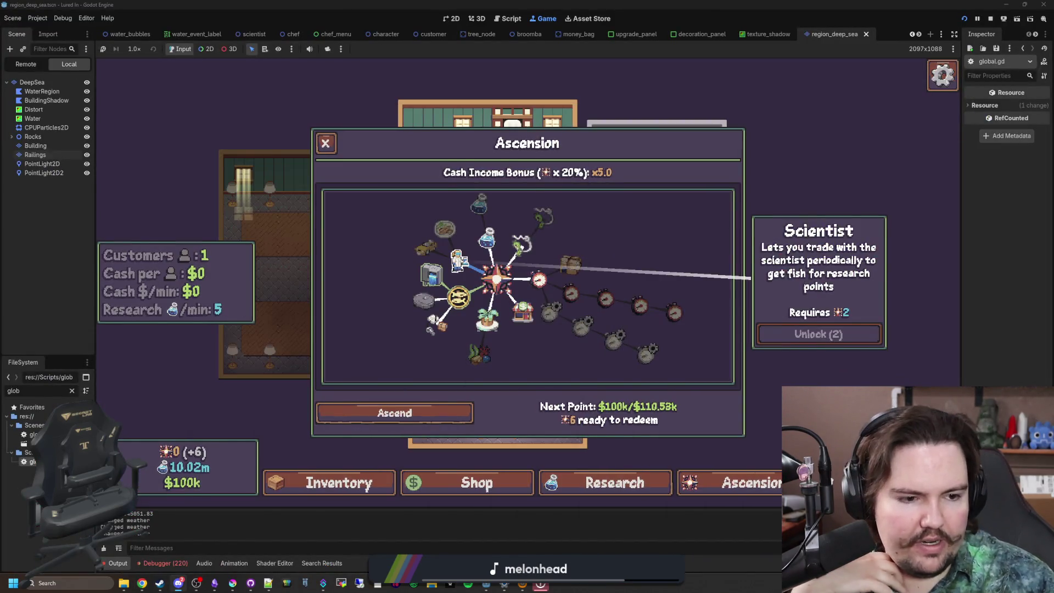
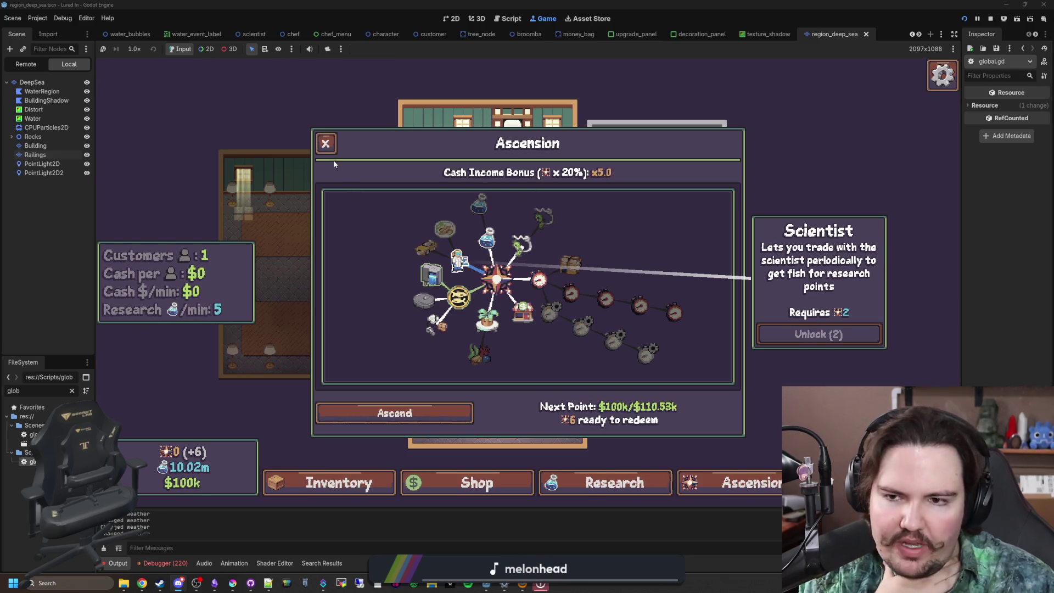
- Ascend and confirm the warning, resetting money to $0 for six ascension points
left_click(326, 143)
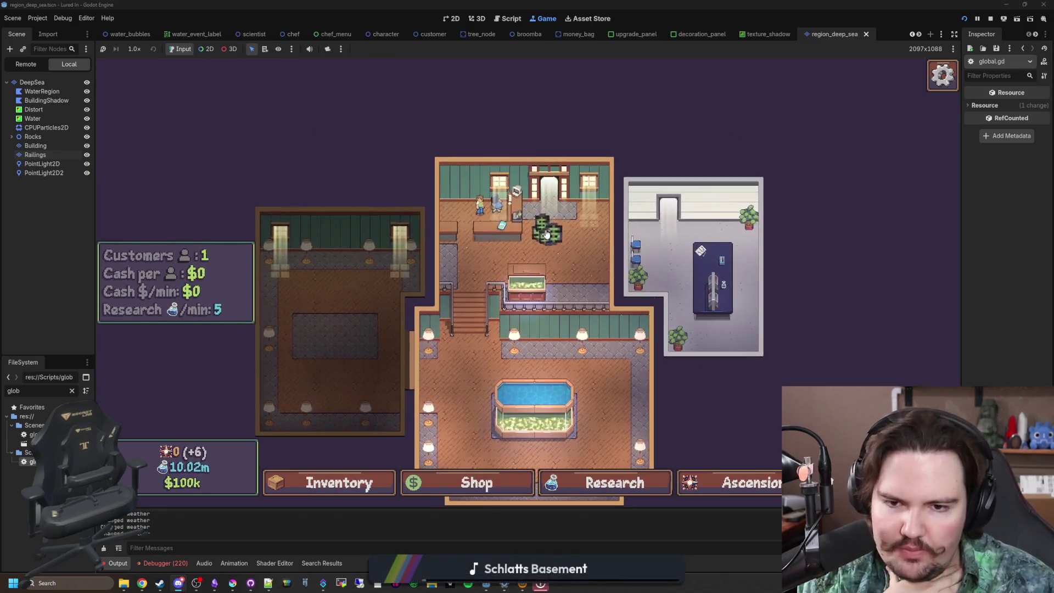
left_click(730, 483)
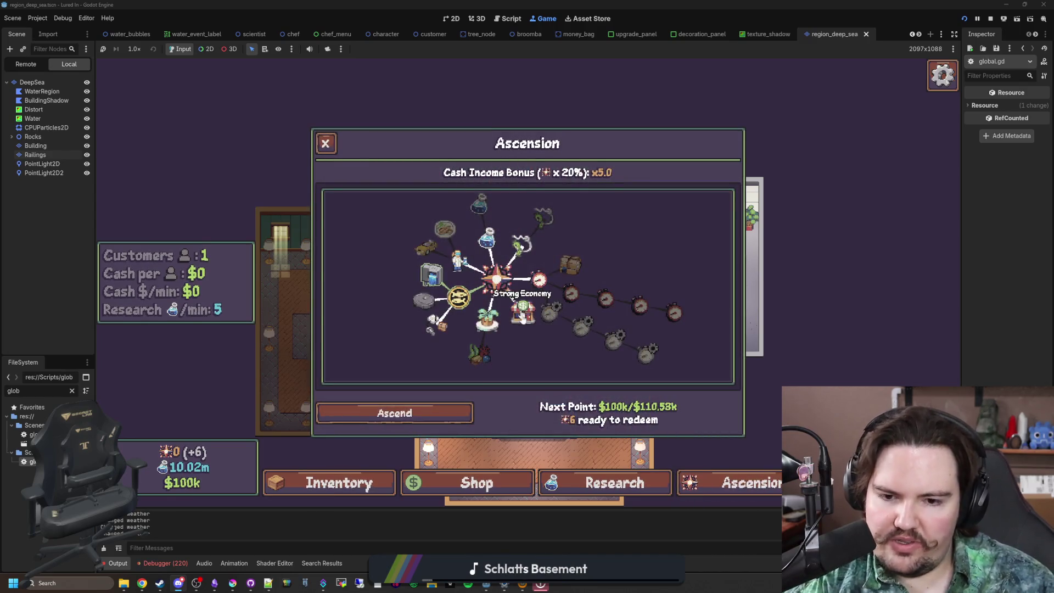
left_click(395, 413)
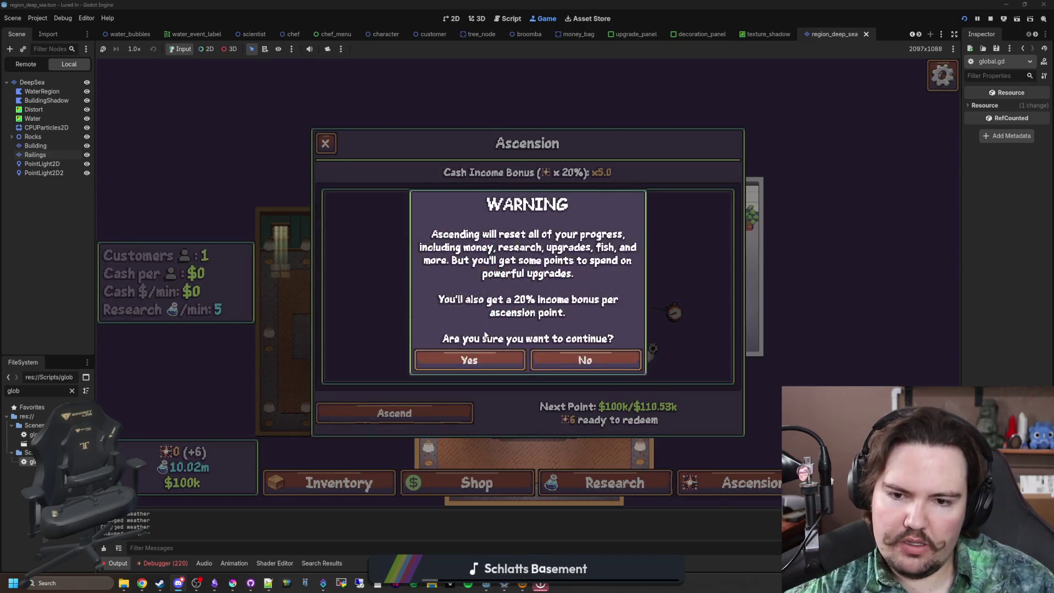
left_click(469, 359)
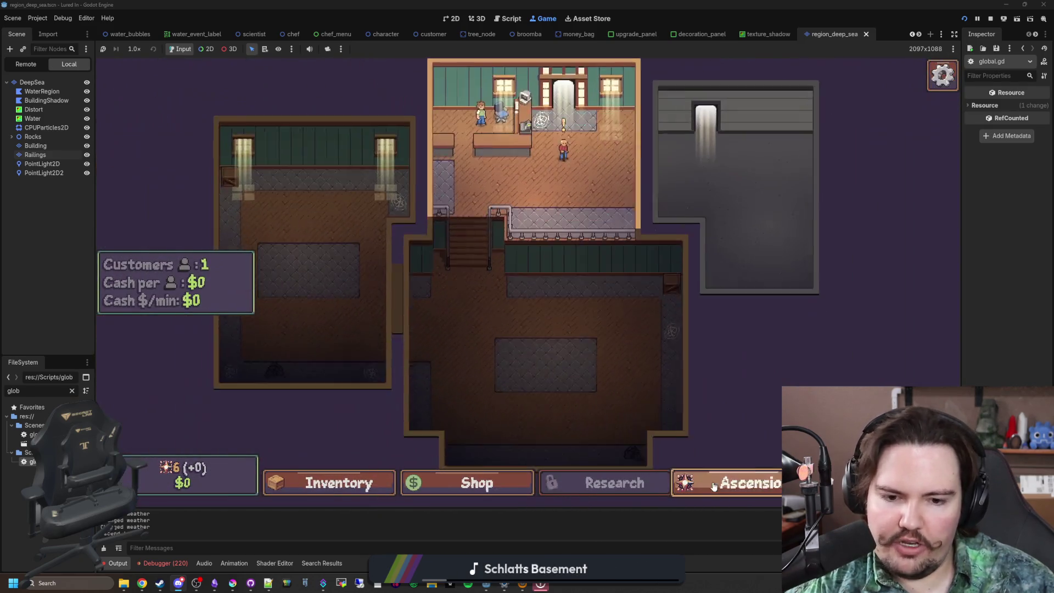
left_click(698, 477)
scroll(546, 362, "down", 3)
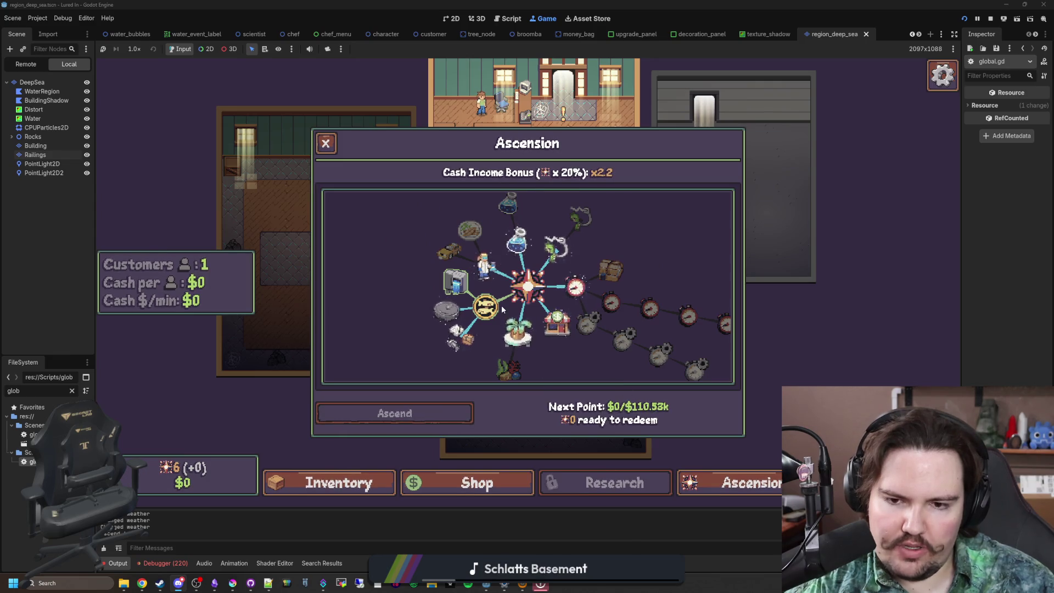
- Compare the Synergies and Filtration details, then unlock Strong Economy
mouse_move(496, 309)
left_click(486, 306)
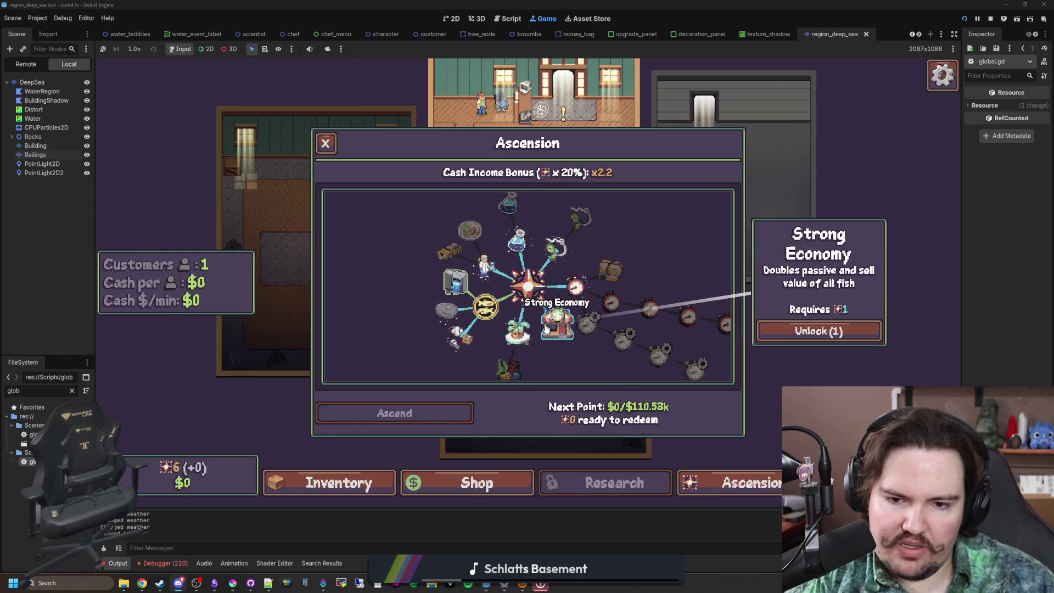
left_click(485, 306)
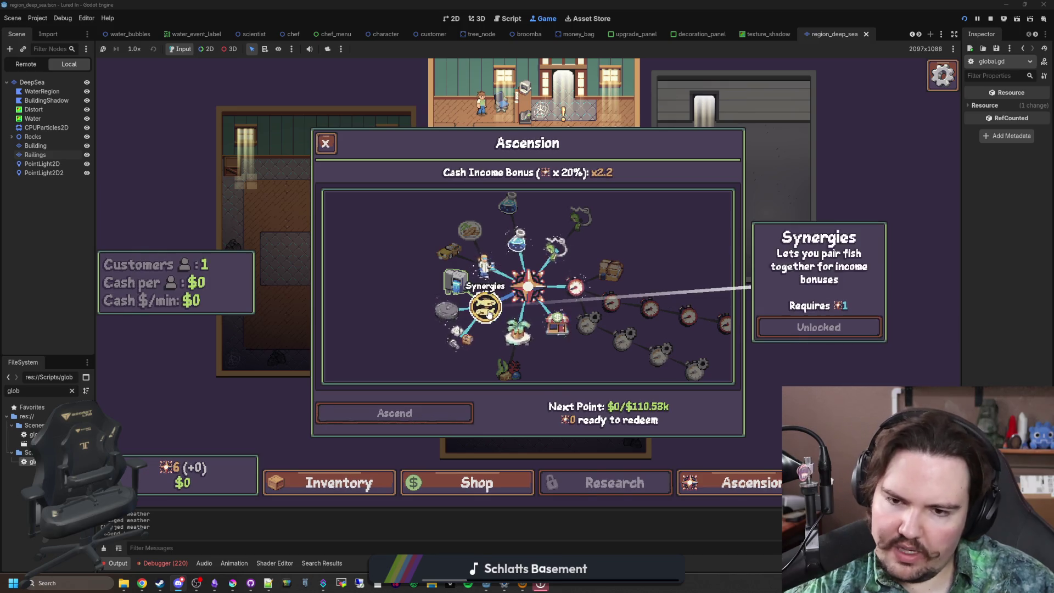
left_click(446, 277)
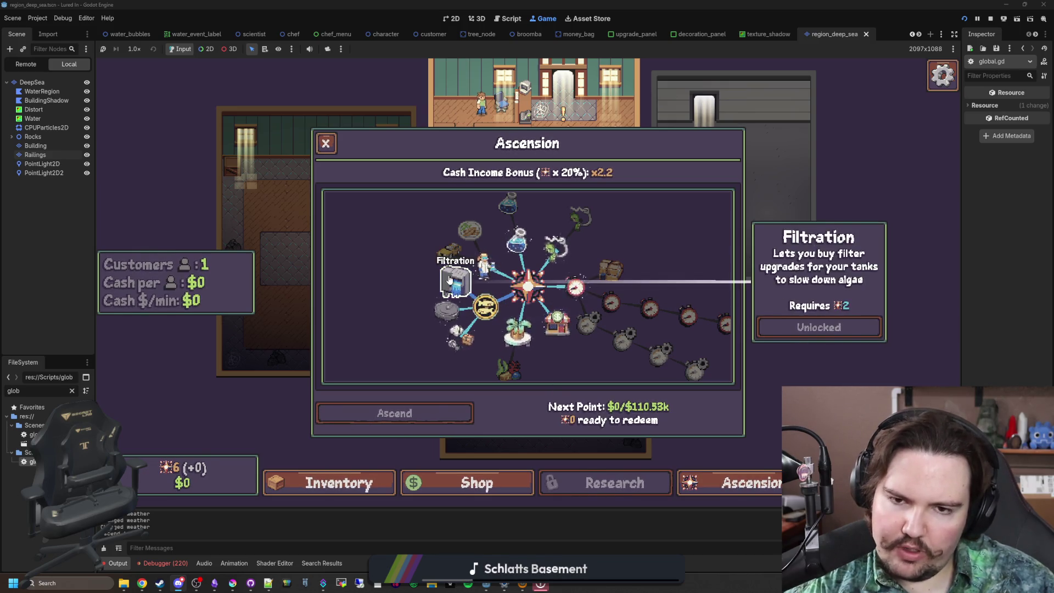
left_click(558, 324)
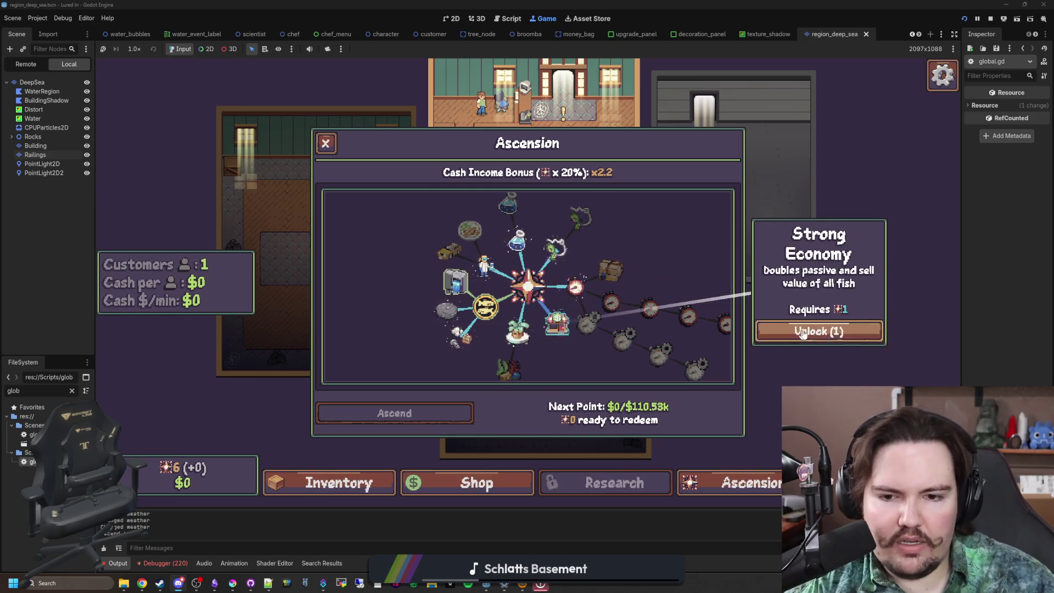
left_click(807, 328)
- Unlock the Scientist, Gourmet Meals and Government Grants 1 upgrades
left_click(484, 265)
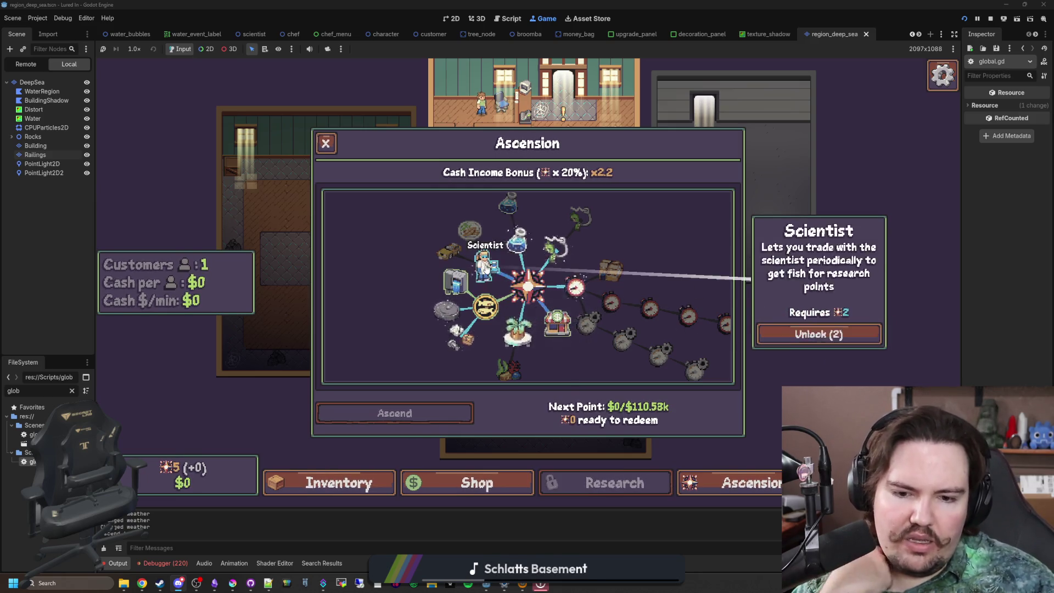
left_click(790, 334)
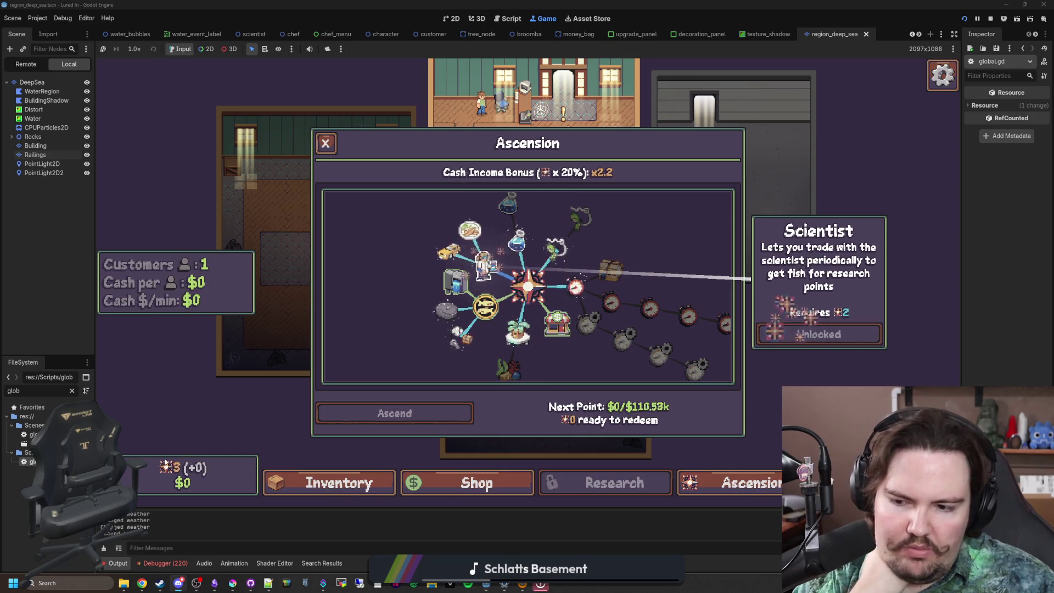
left_click(470, 230)
left_click(814, 323)
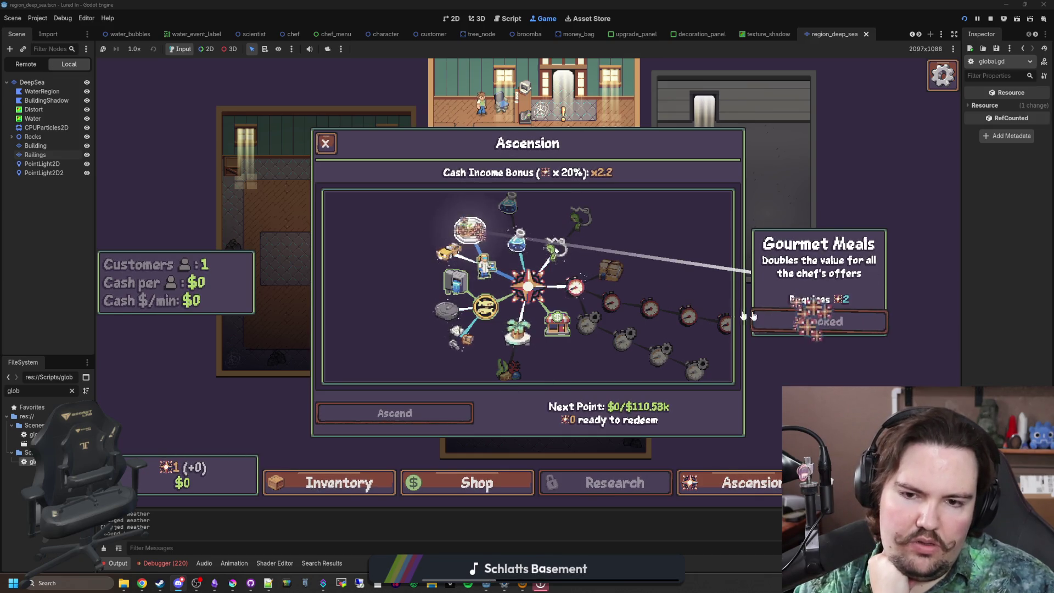
left_click(554, 248)
left_click(839, 330)
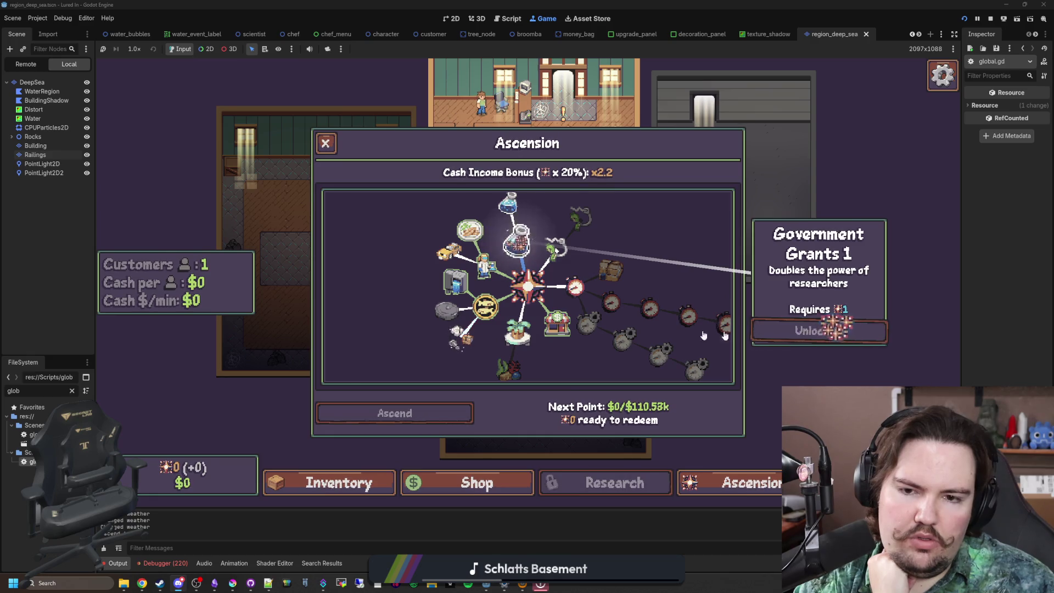
- Check the Pot Sensors details and browse the rest of the upgrade tree
left_click(457, 335)
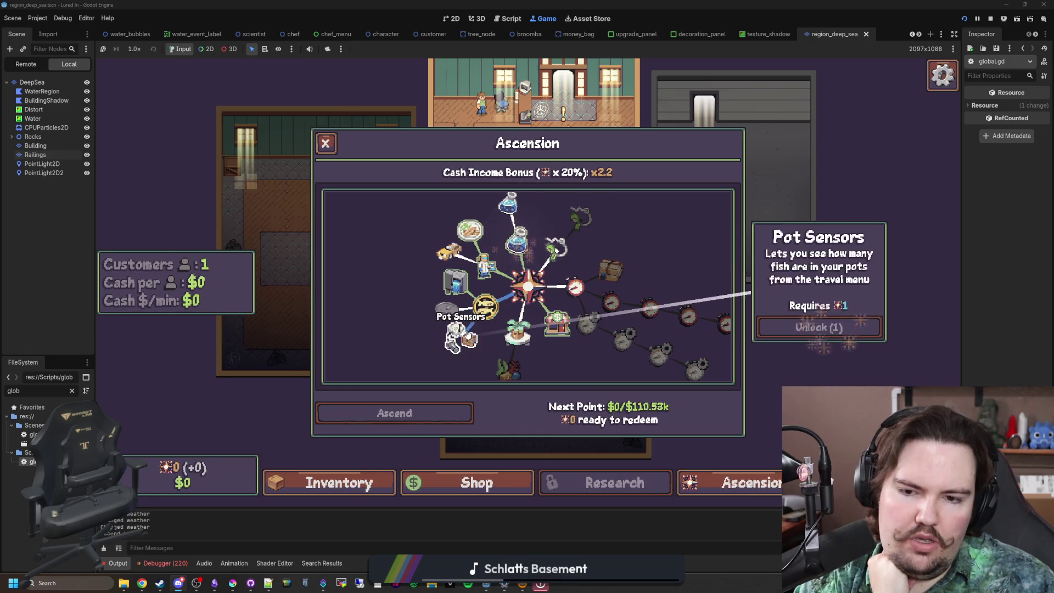
left_click(432, 266)
scroll(379, 293, "down", 2)
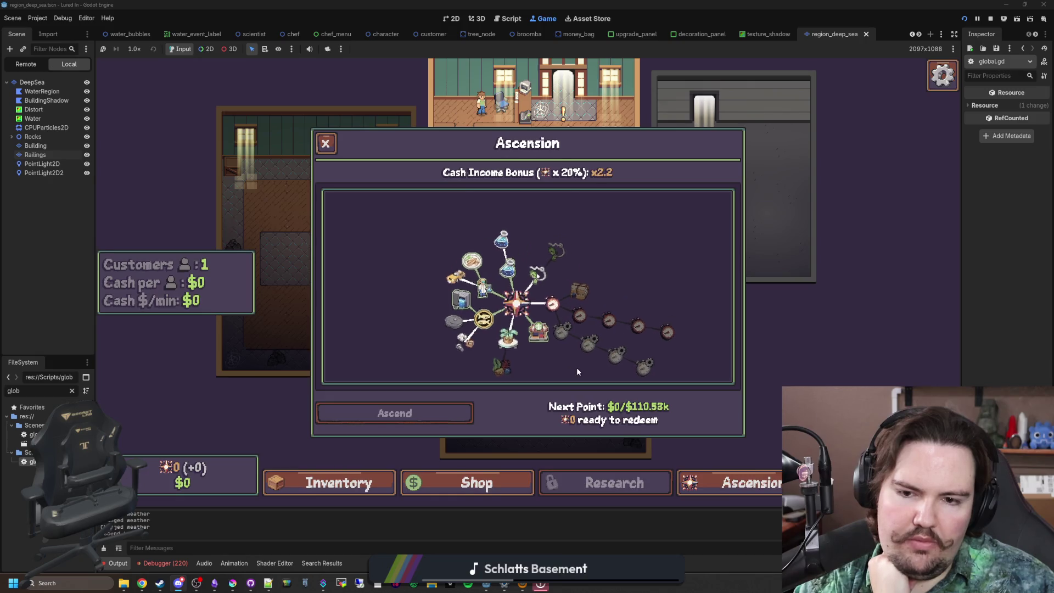
scroll(604, 286, "up", 2)
scroll(622, 268, "down", 2)
scroll(622, 268, "up", 1)
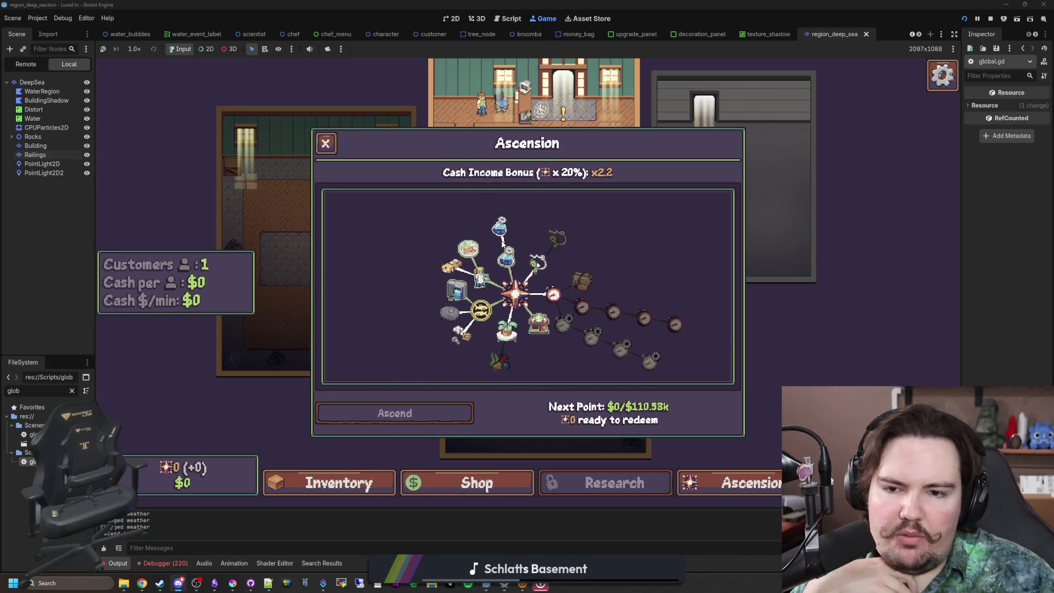
mouse_move(461, 334)
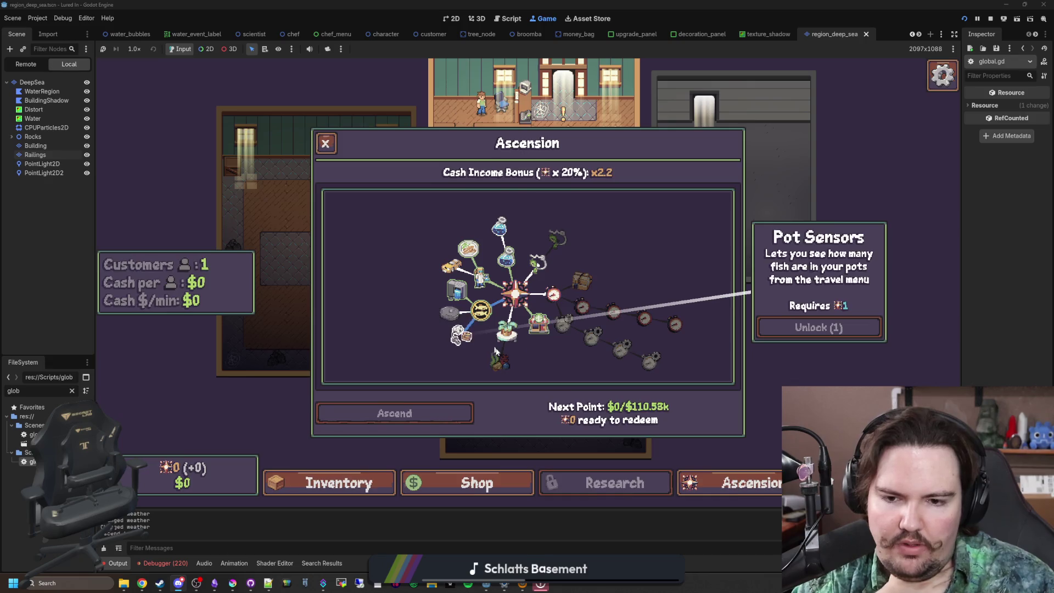
scroll(482, 285, "up", 1)
mouse_move(540, 261)
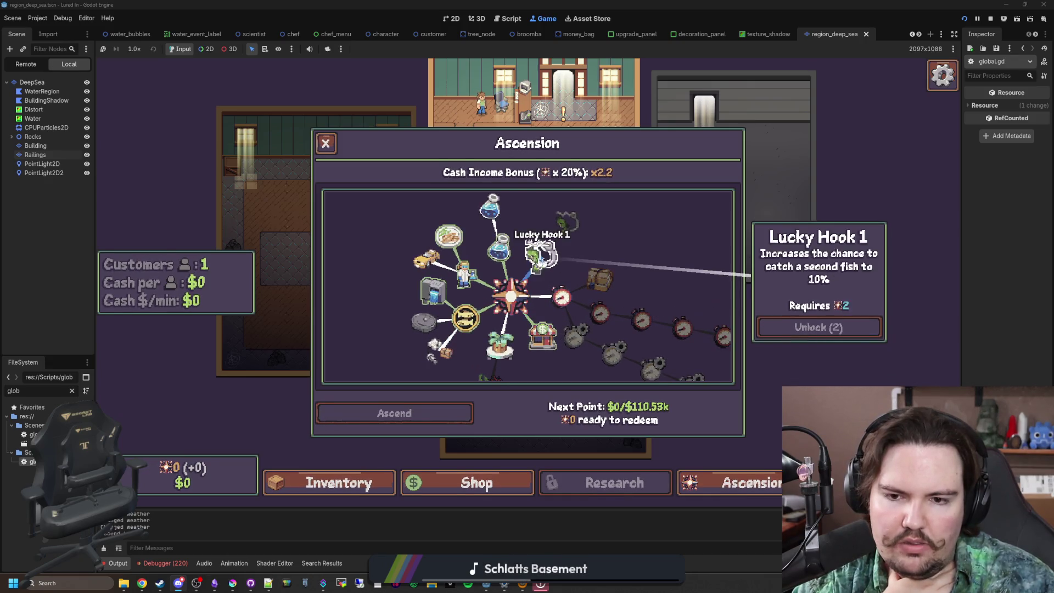
mouse_move(568, 219)
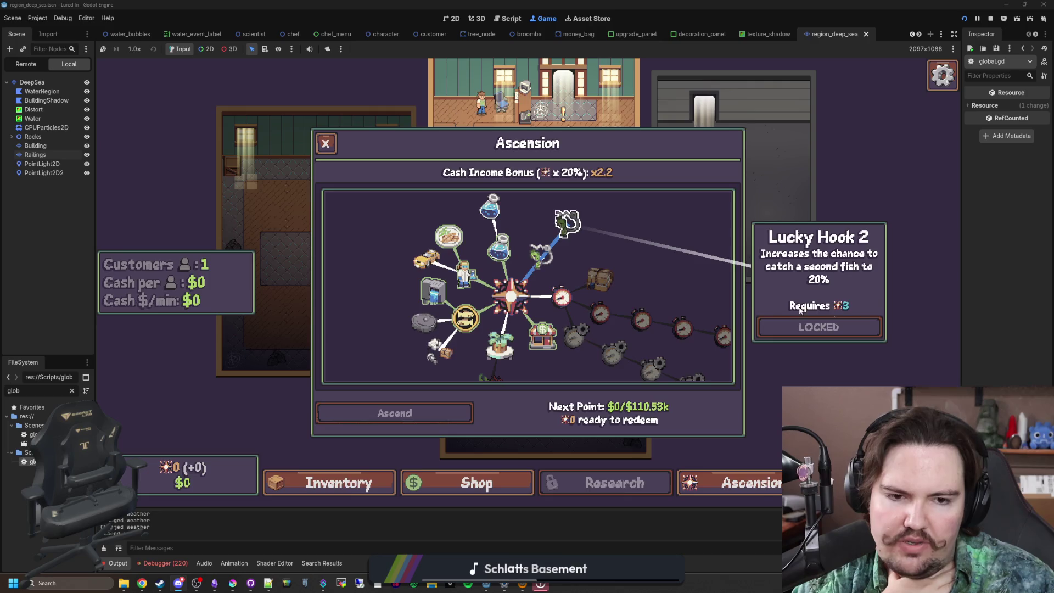
scroll(645, 338, "down", 2)
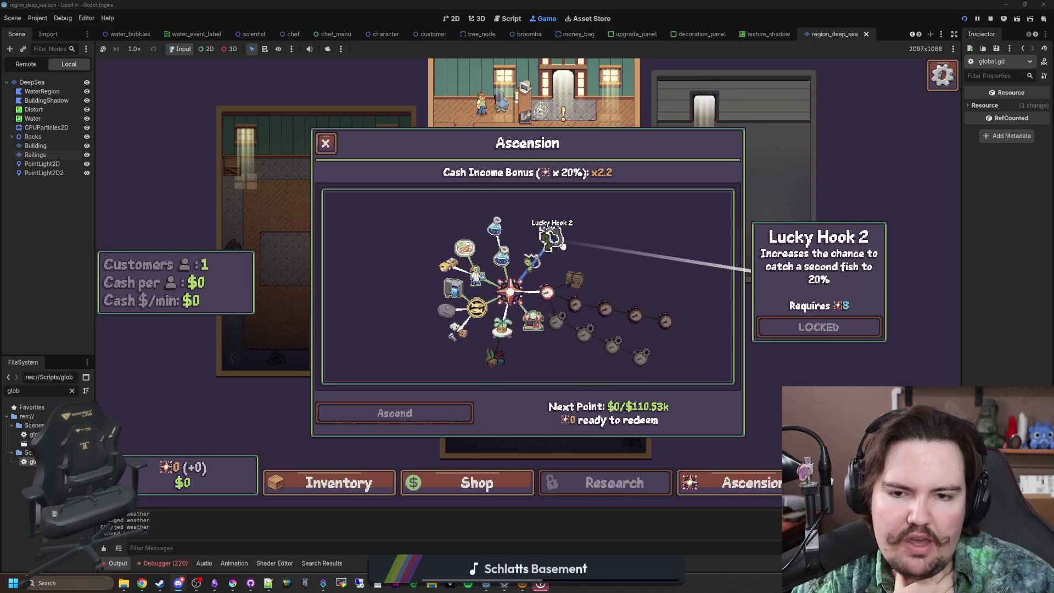
left_click_drag(602, 240, 582, 235)
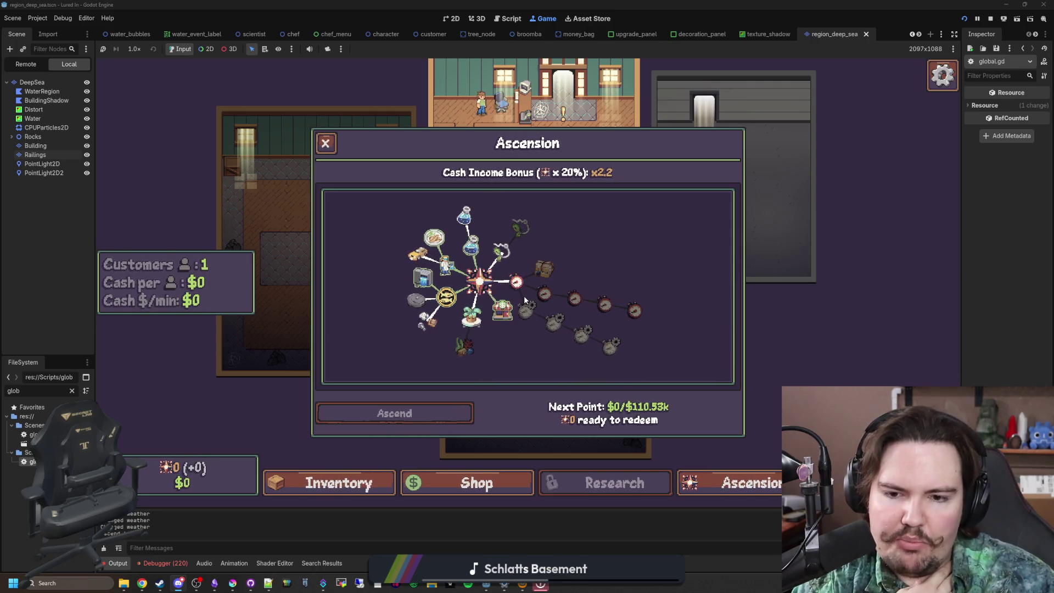
- Look over the tree and the Cash Income Bonus, then close the Ascension window
mouse_move(637, 326)
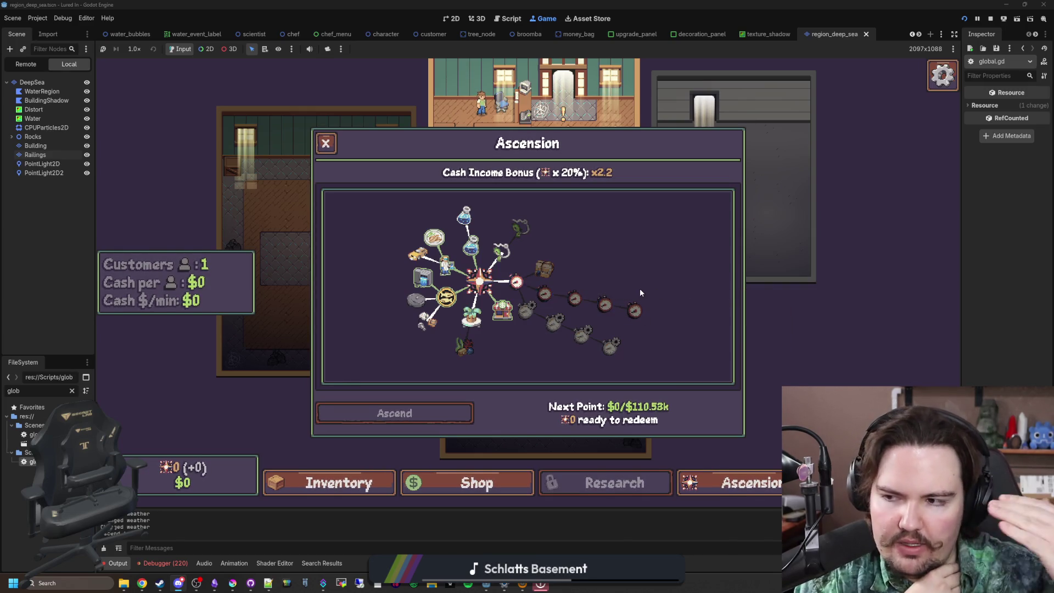
mouse_move(560, 279)
left_mouse_down()
mouse_move(585, 298)
mouse_move(604, 279)
left_mouse_up()
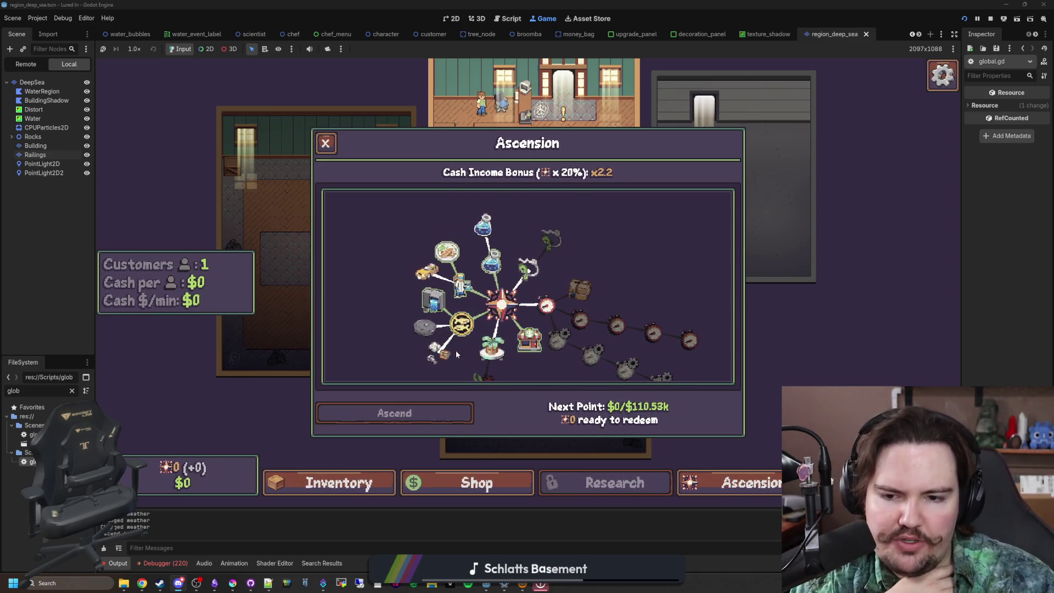
mouse_move(529, 336)
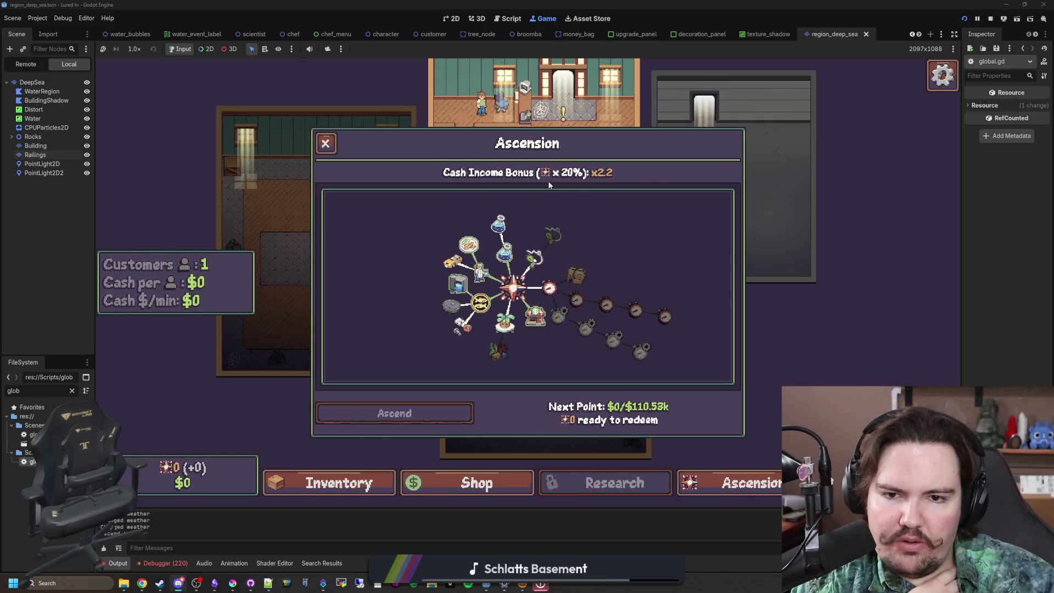
mouse_move(552, 176)
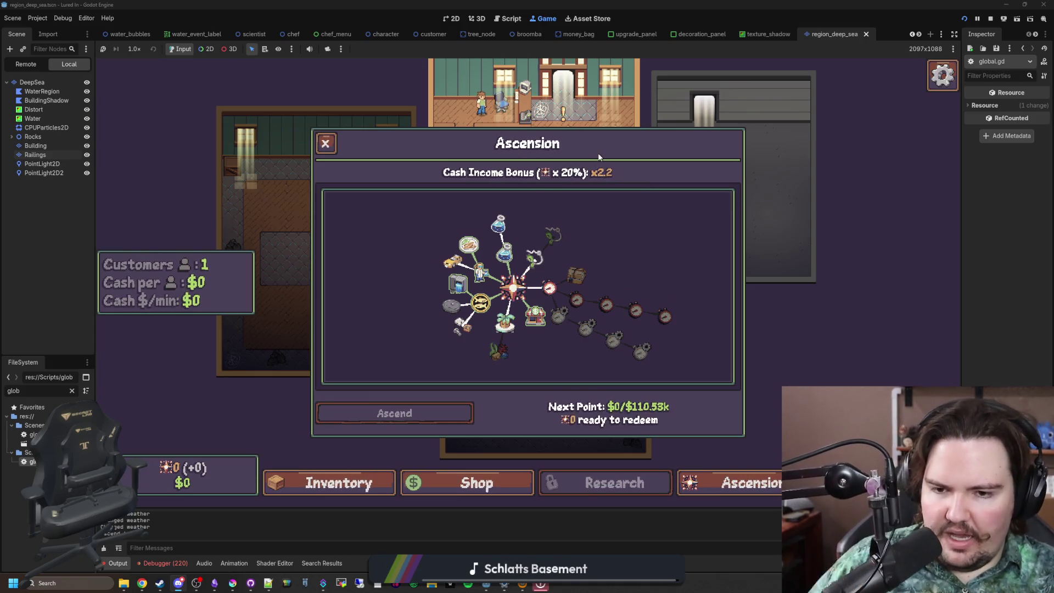
left_click(325, 144)
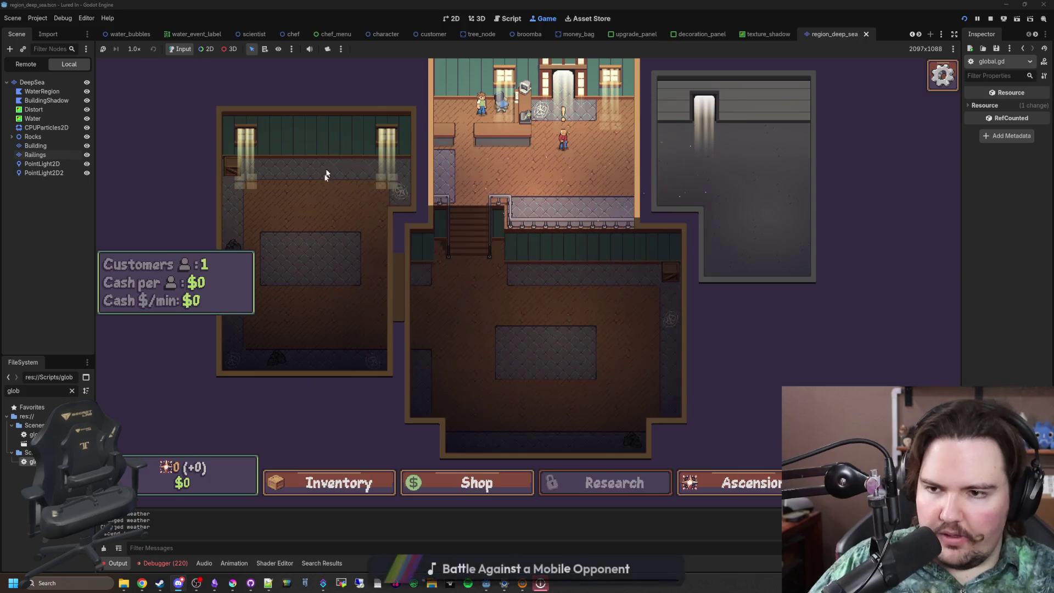
- Zoom the game view in and out and reopen the Ascension window
scroll(571, 219, "up", 3)
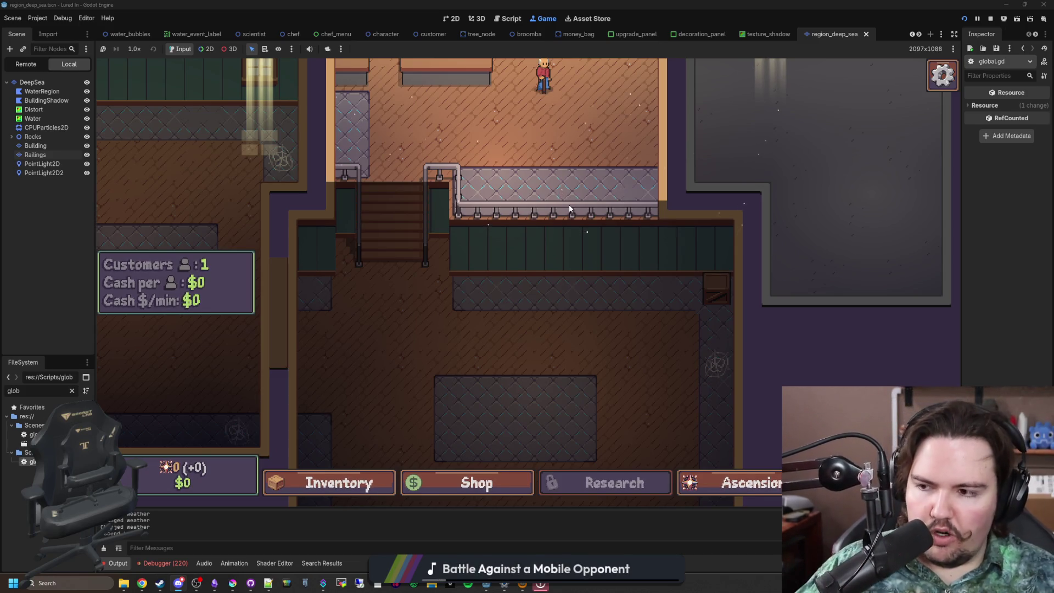
scroll(311, 219, "down", 3)
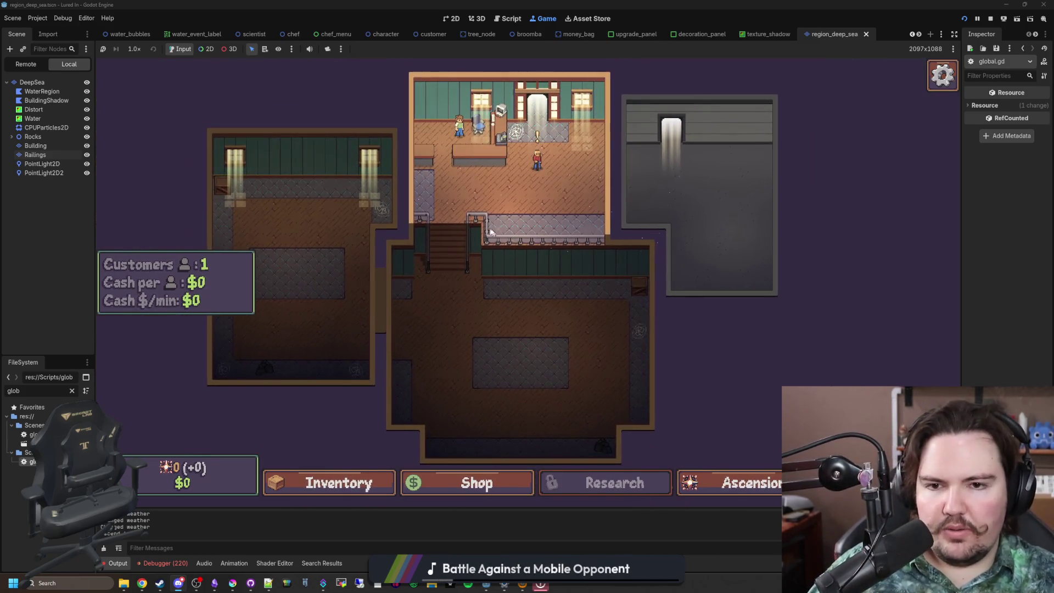
scroll(531, 263, "up", 3)
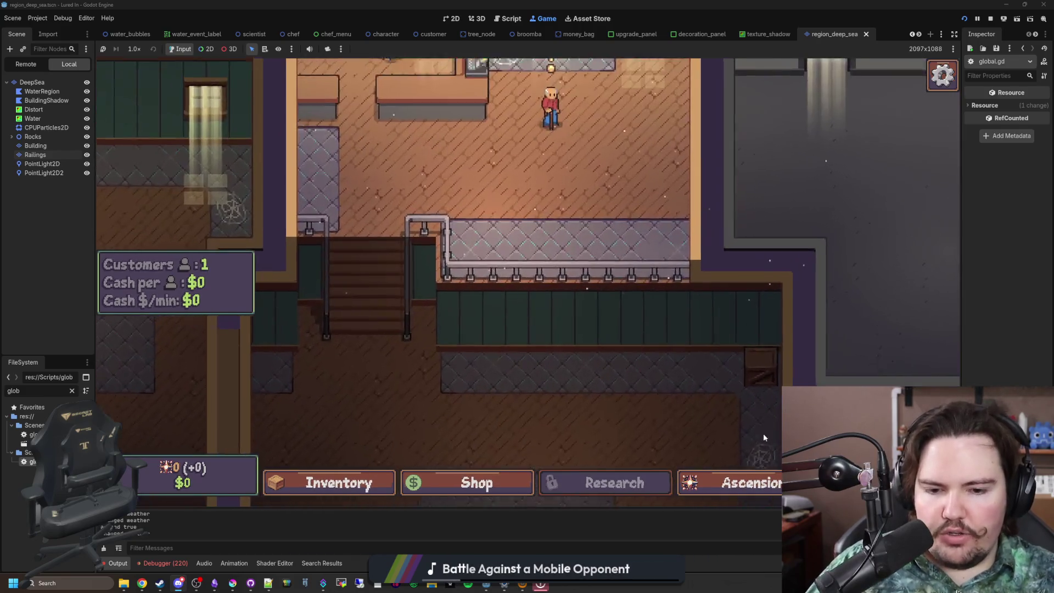
left_click(739, 487)
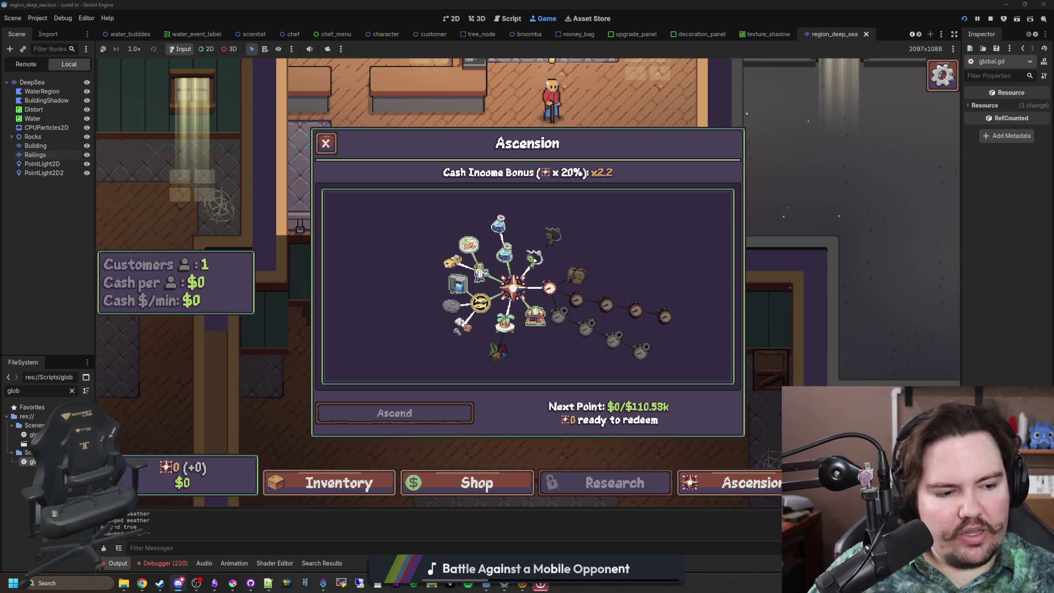
key("alt+Tab")
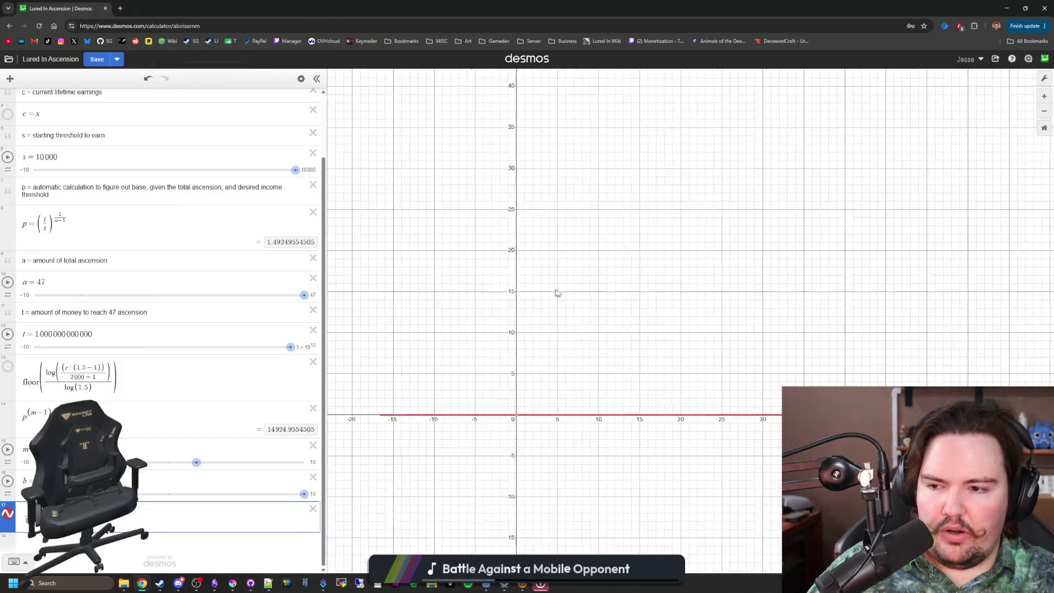
- Change the starting threshold s from 10000 to 1
scroll(567, 404, "down", 10)
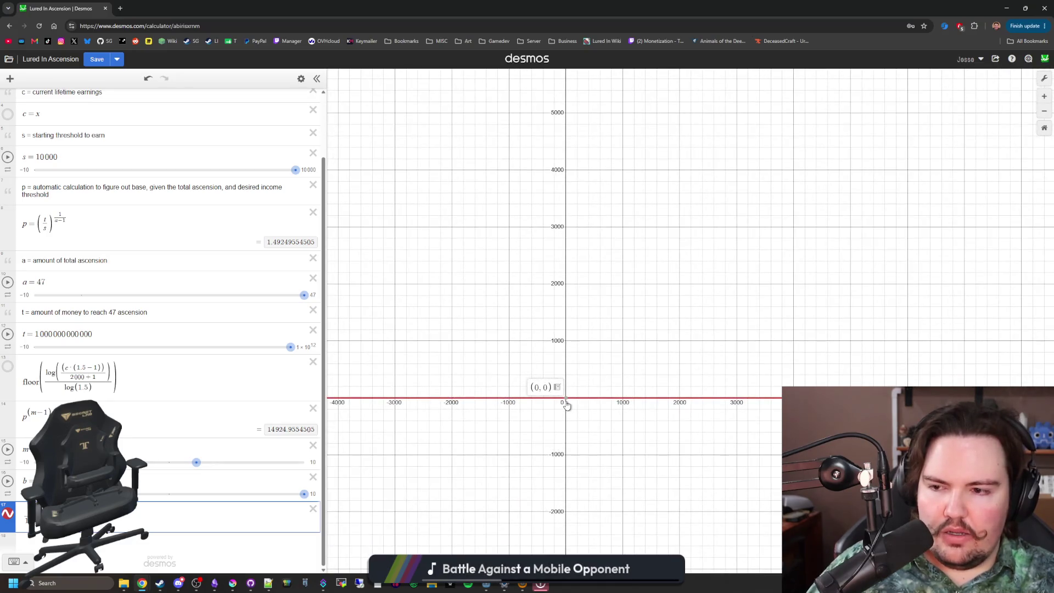
scroll(568, 405, "down", 5)
scroll(566, 409, "down", 5)
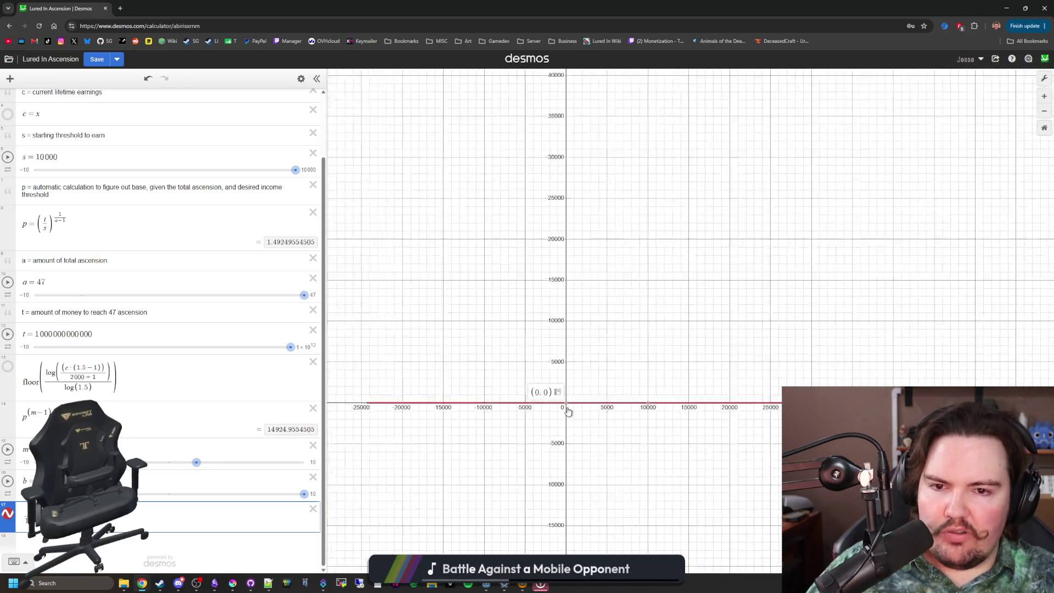
scroll(519, 404, "down", 7)
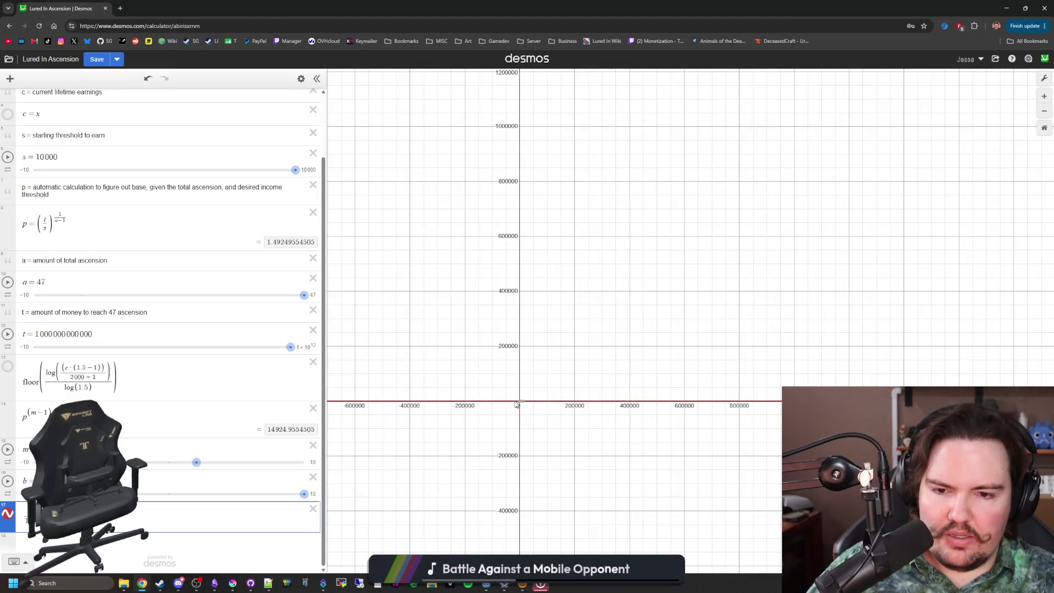
scroll(519, 405, "up", 15)
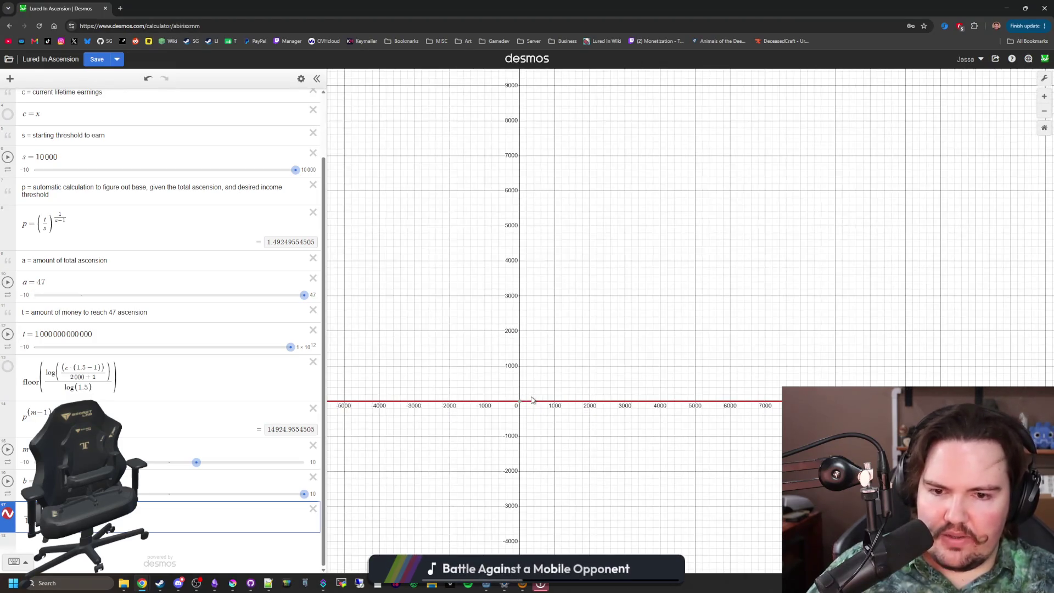
scroll(529, 403, "up", 20)
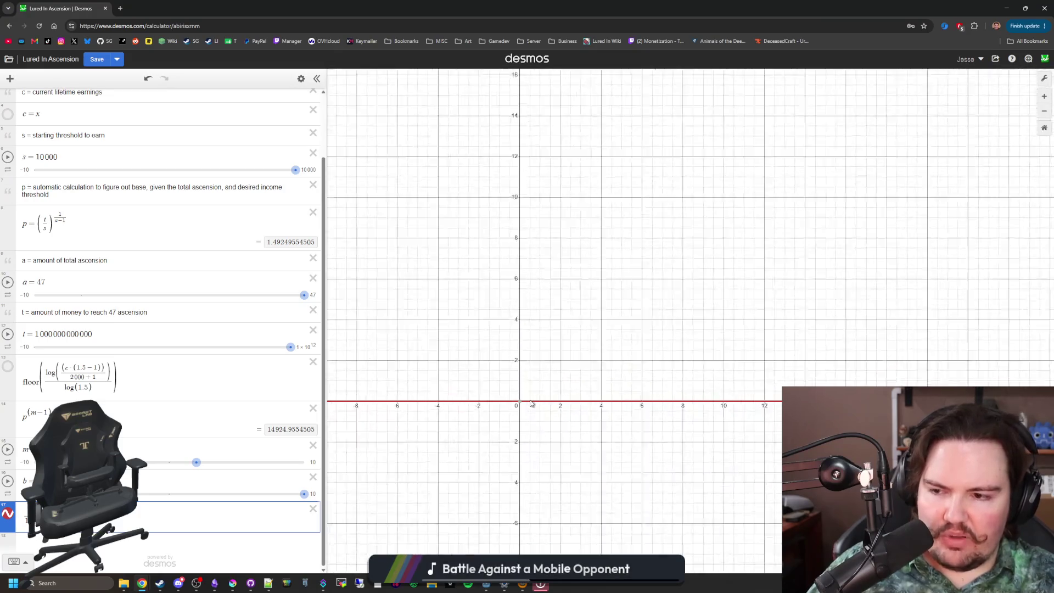
scroll(545, 396, "up", 1)
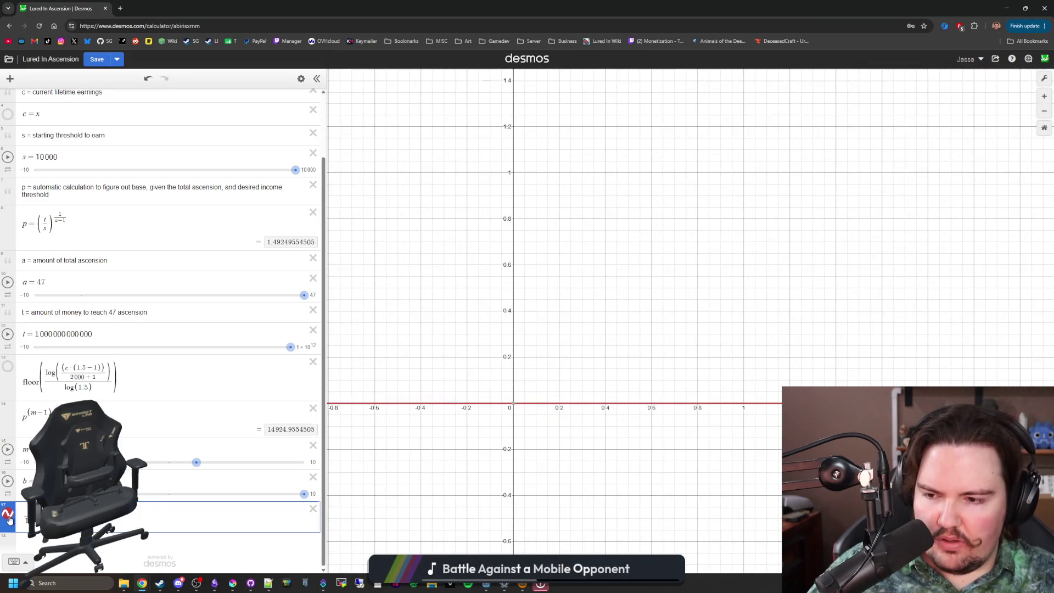
scroll(117, 318, "up", 2)
left_click(52, 228)
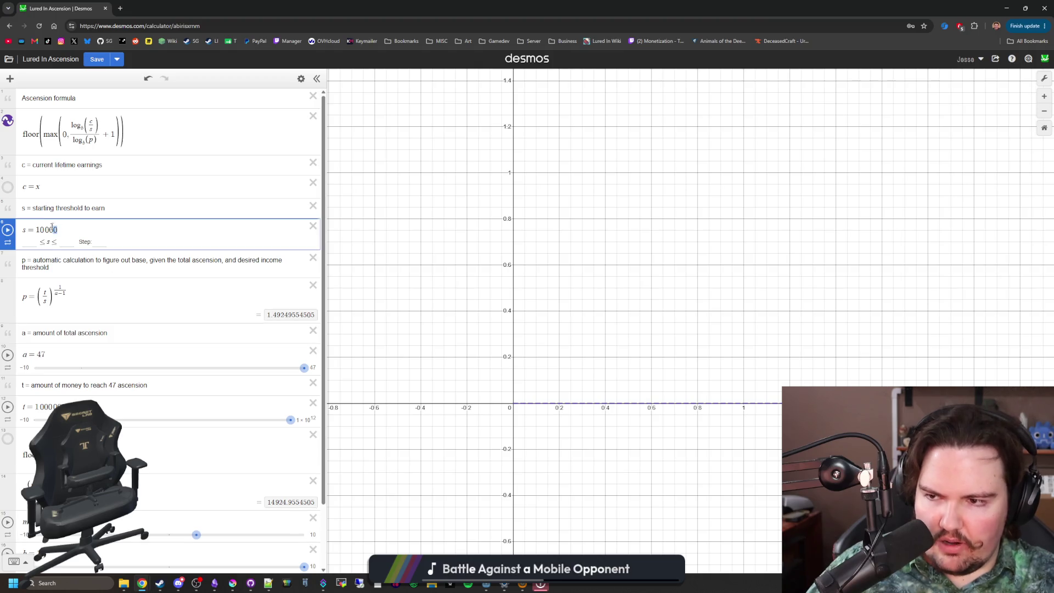
type("0")
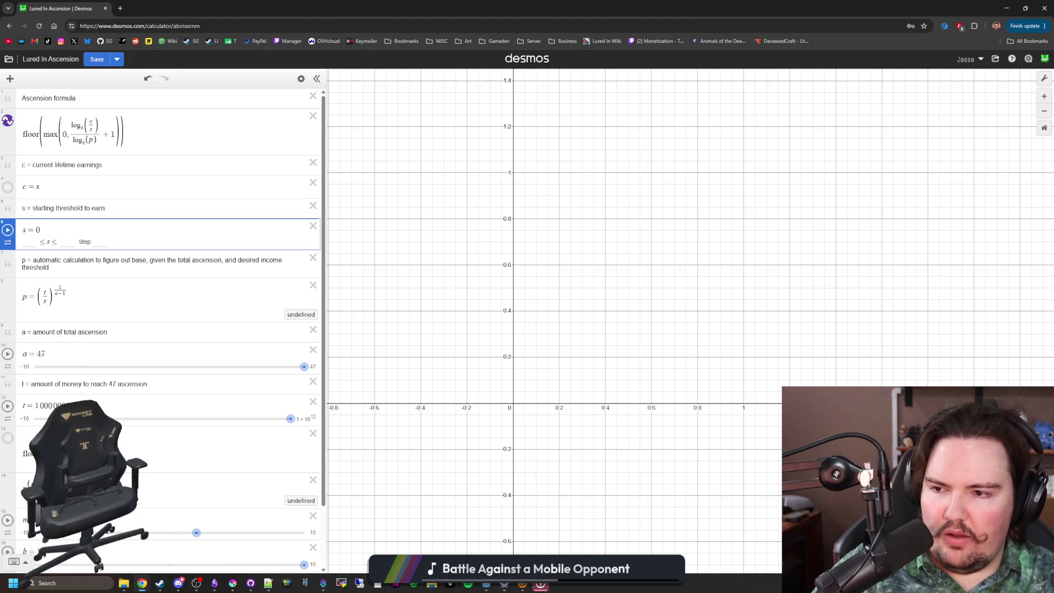
left_click(39, 187)
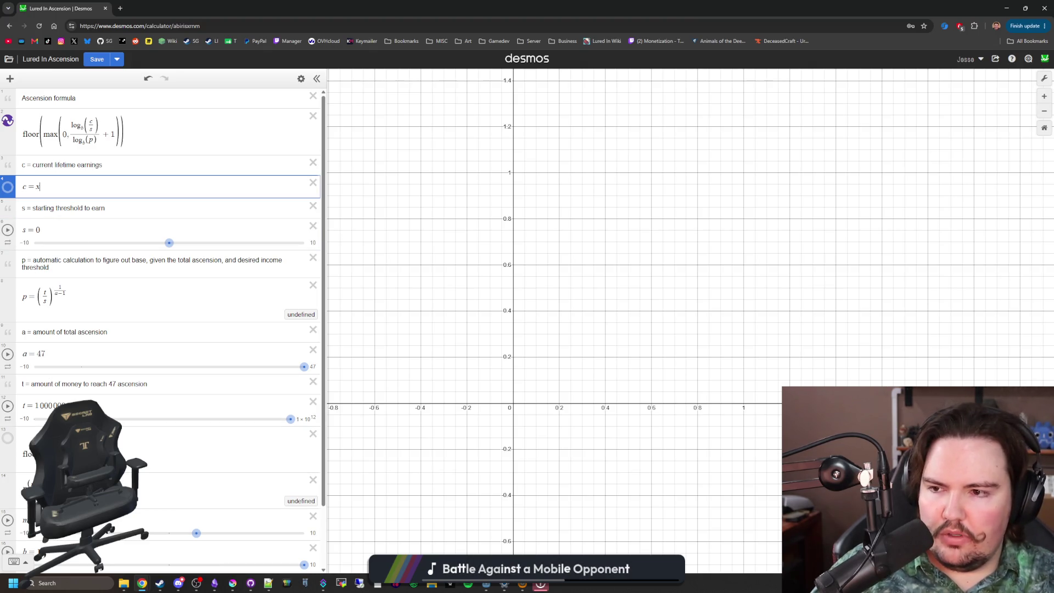
scroll(468, 393, "down", 15)
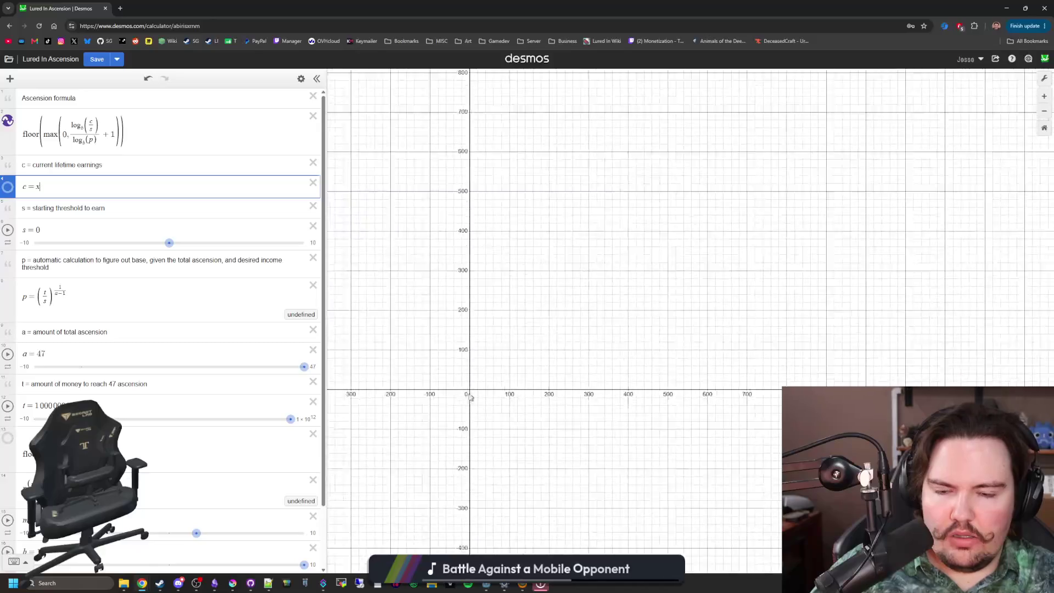
scroll(469, 394, "down", 10)
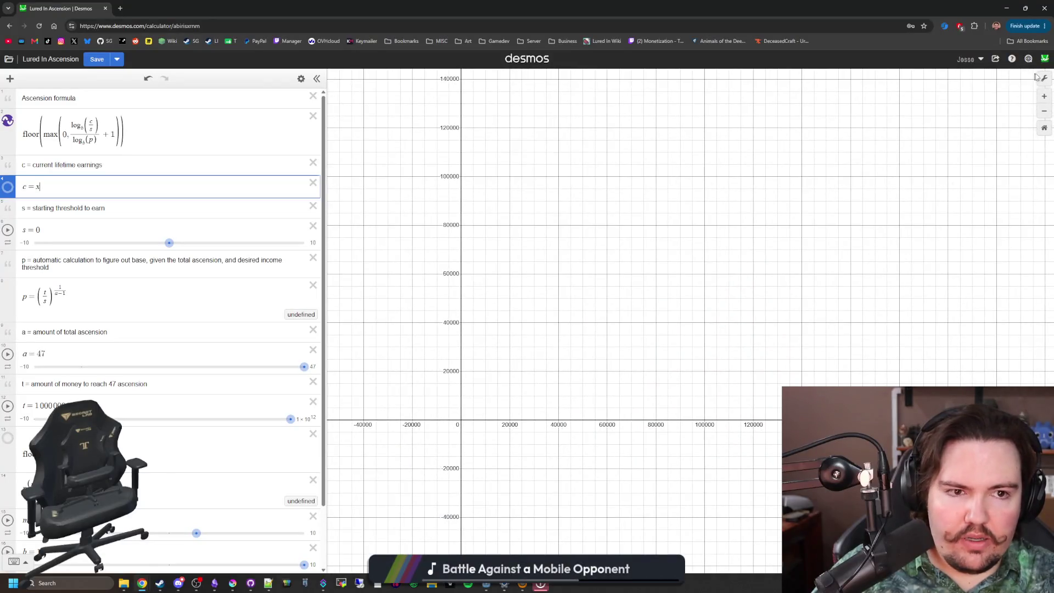
left_click(1042, 78)
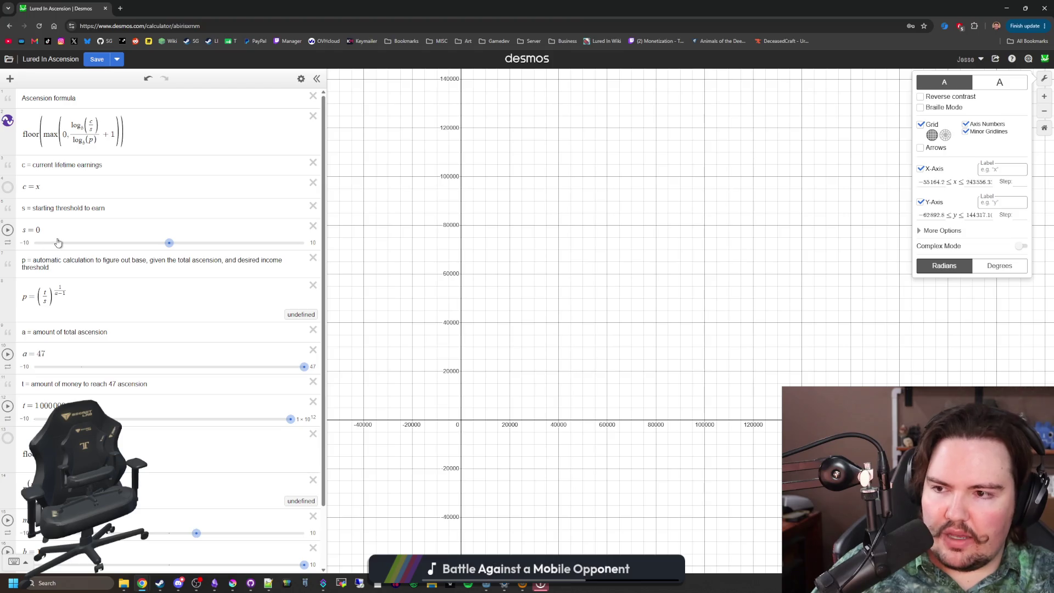
left_click(38, 229)
key("BackSpace")
type("1")
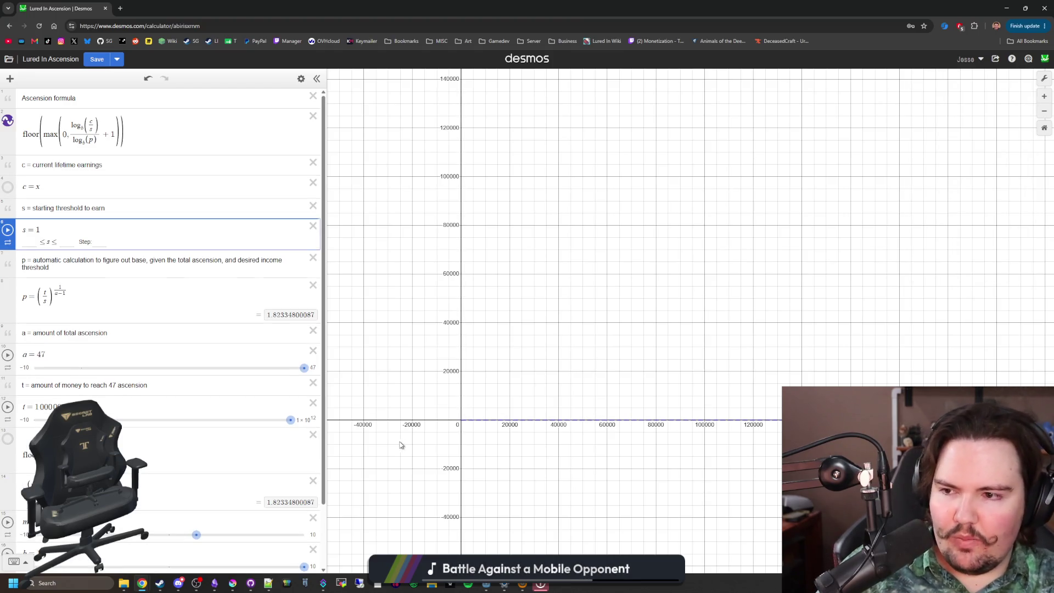
- Make both the X and Y graph axes logarithmic
left_click(1041, 79)
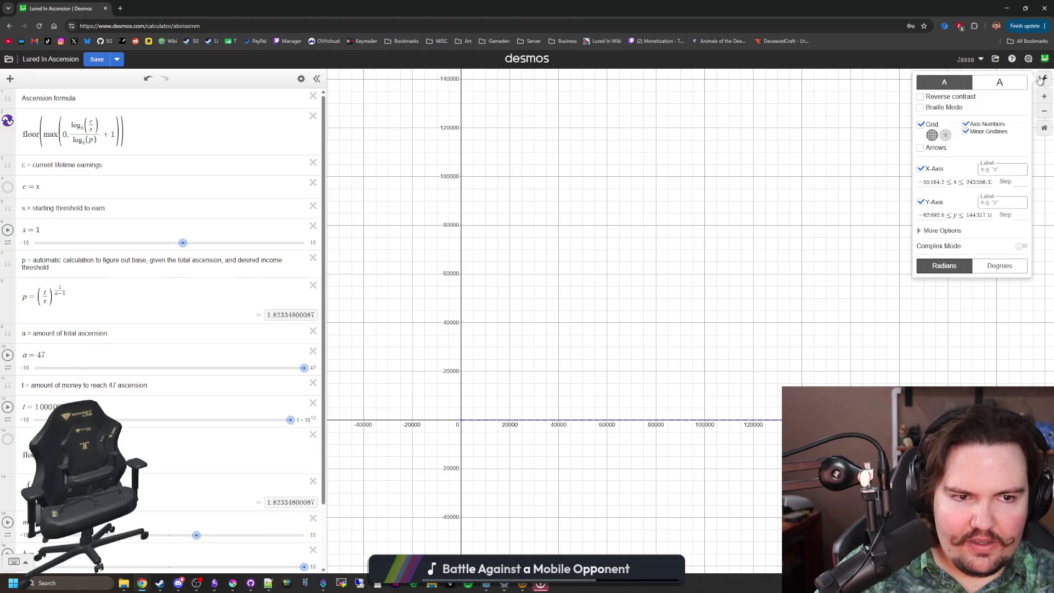
left_click(942, 231)
left_click(985, 244)
left_click(985, 260)
left_click(773, 303)
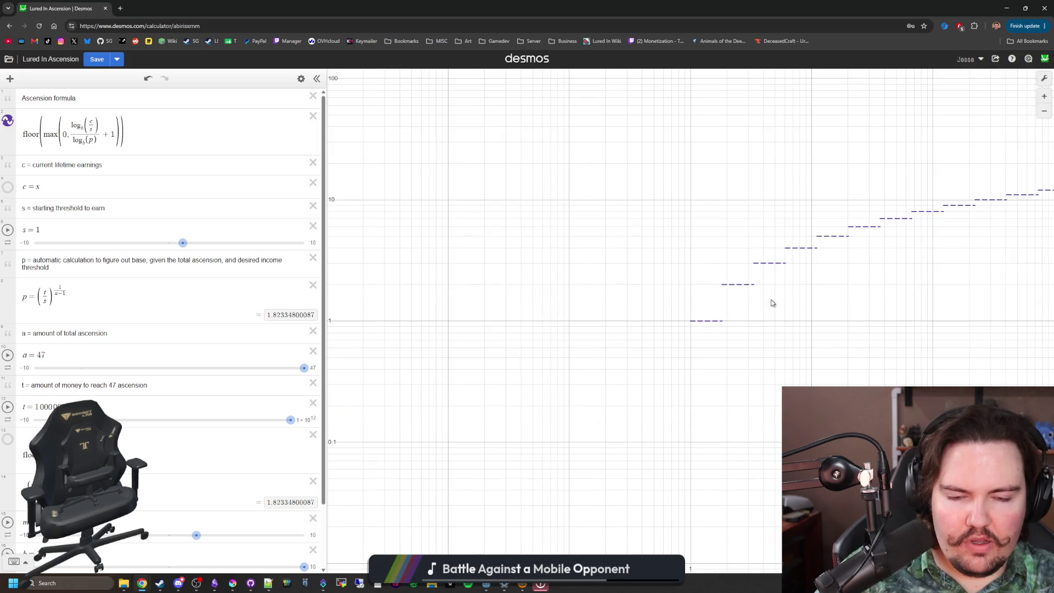
- Trace values along the step curve, then remove the base from the denominator's log
scroll(494, 346, "down", 5)
scroll(549, 337, "up", 5)
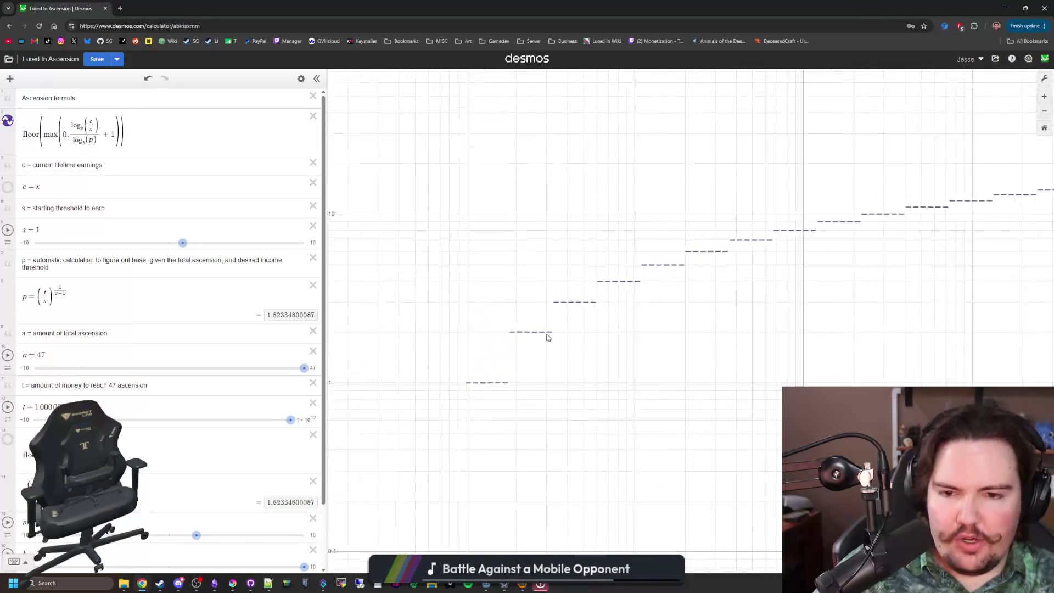
left_click(543, 332)
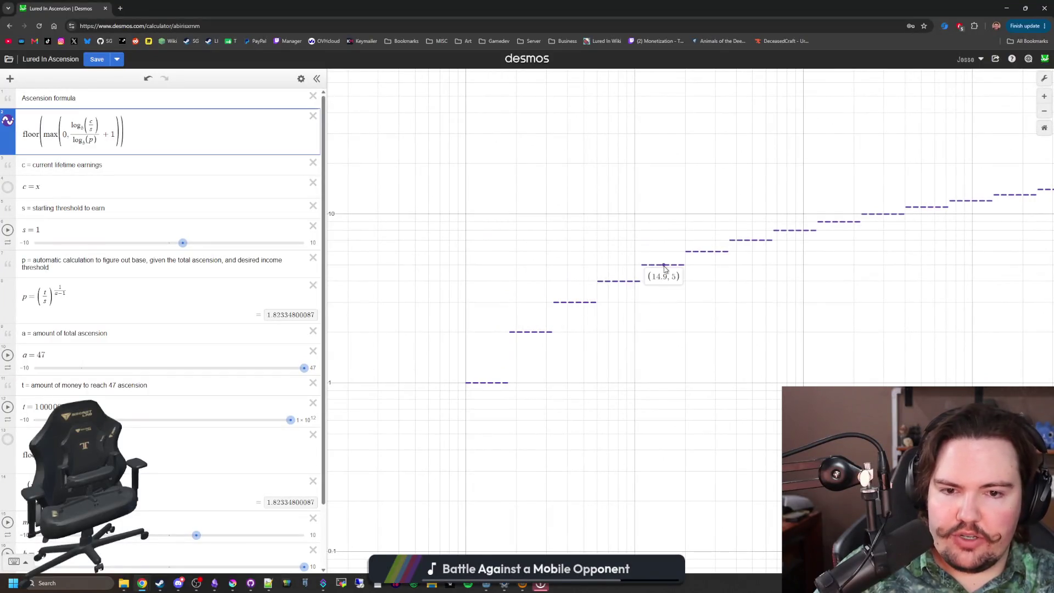
scroll(654, 330, "down", 5)
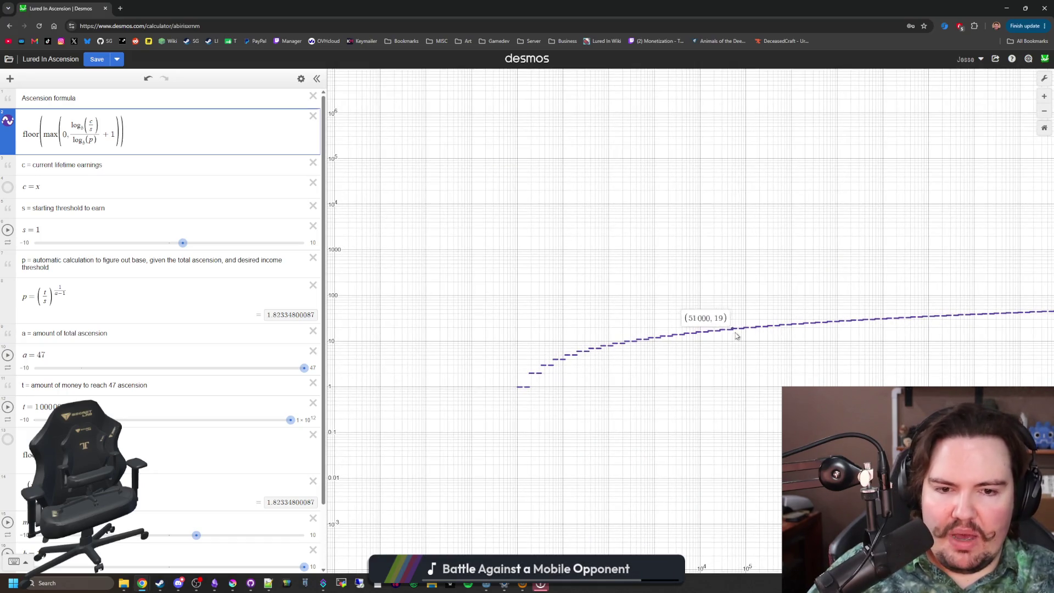
left_click_drag(773, 330, 1010, 334)
scroll(494, 336, "down", 10)
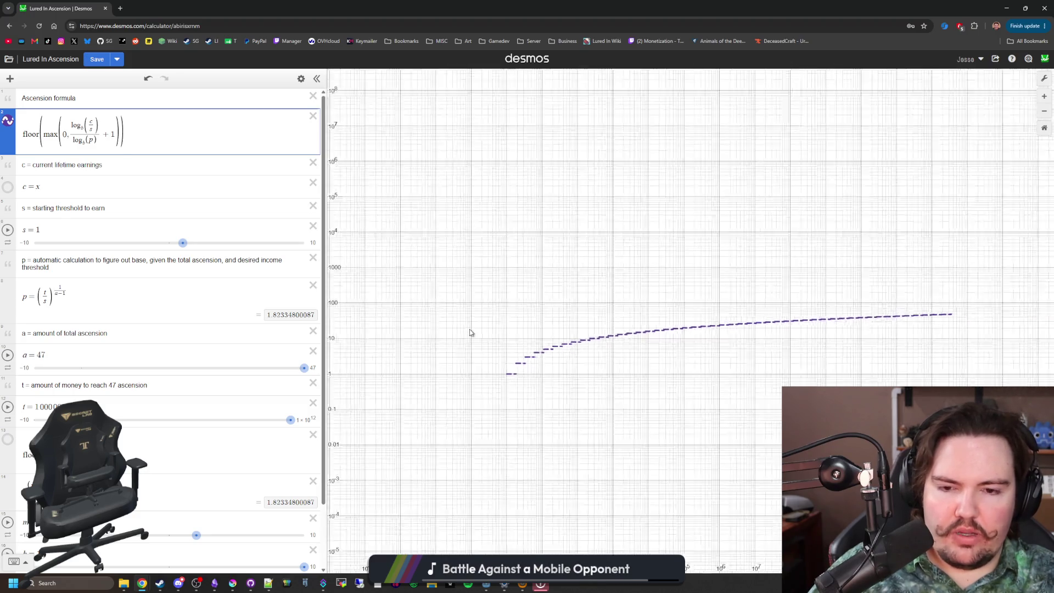
scroll(535, 336, "up", 10)
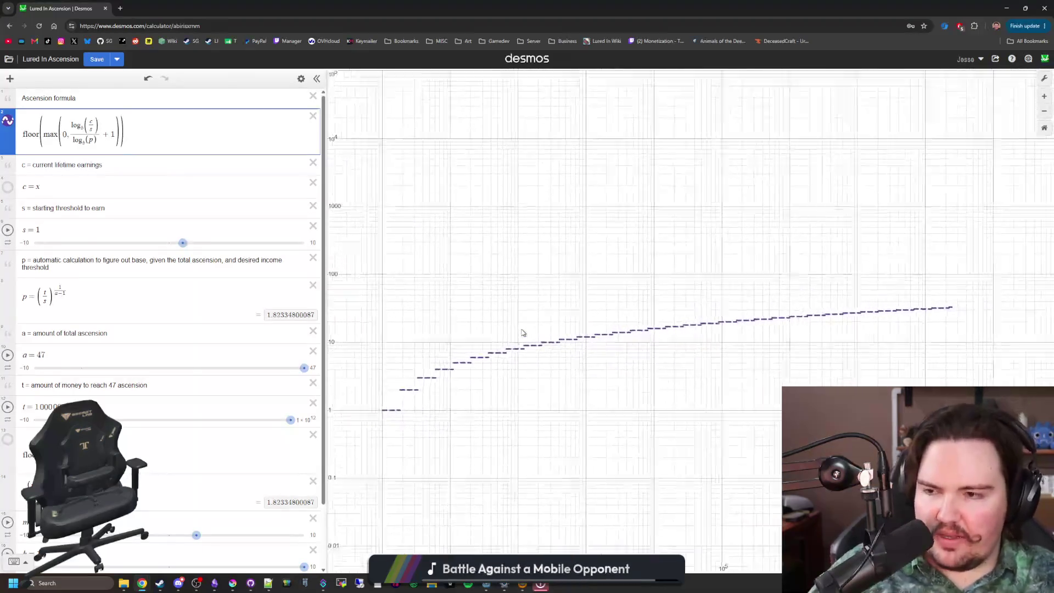
scroll(469, 342, "up", 1)
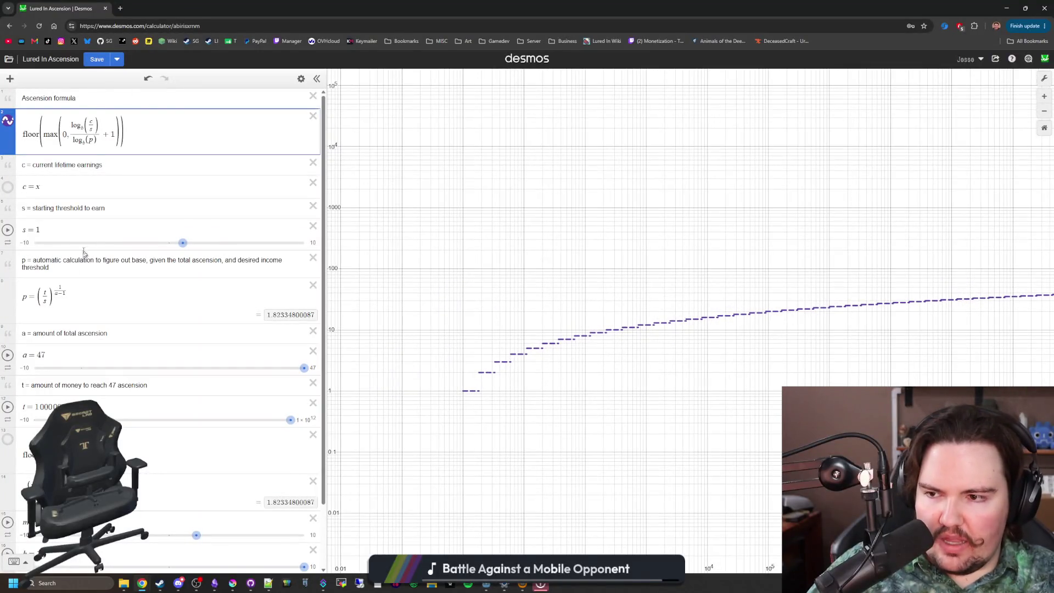
key("BackSpace")
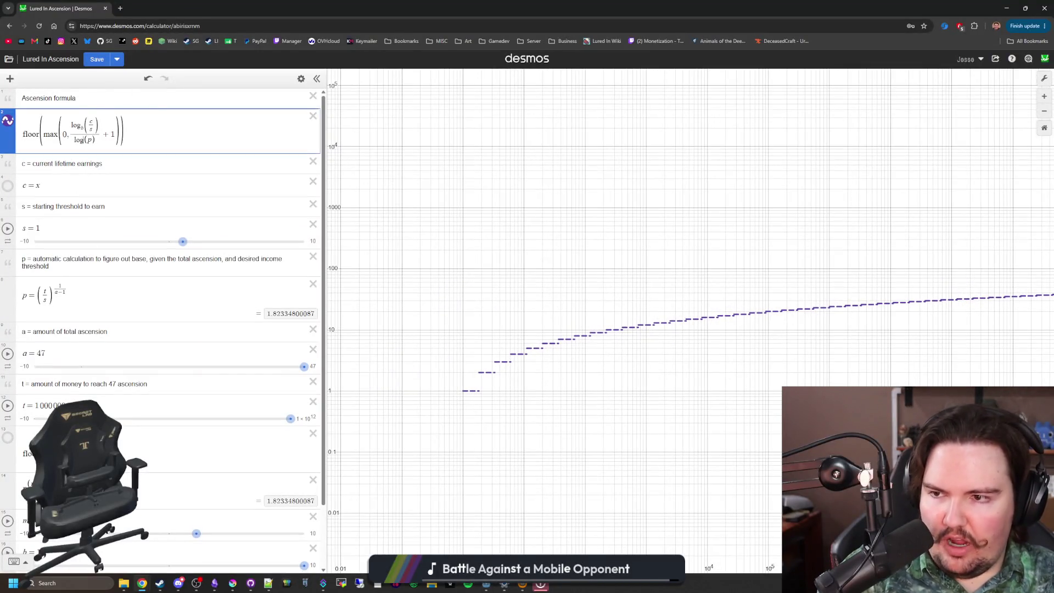
- Drag the b slider back and forth, leaving it near the middle of its range
scroll(120, 271, "down", 2)
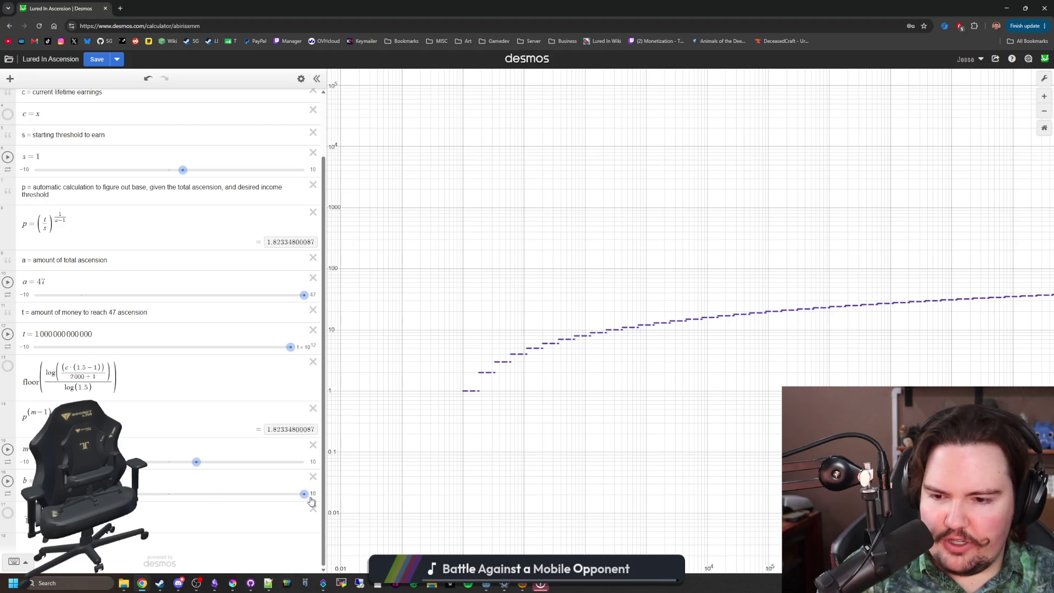
mouse_move(305, 494)
left_mouse_down()
mouse_move(176, 494)
mouse_move(305, 485)
mouse_move(282, 492)
left_mouse_up()
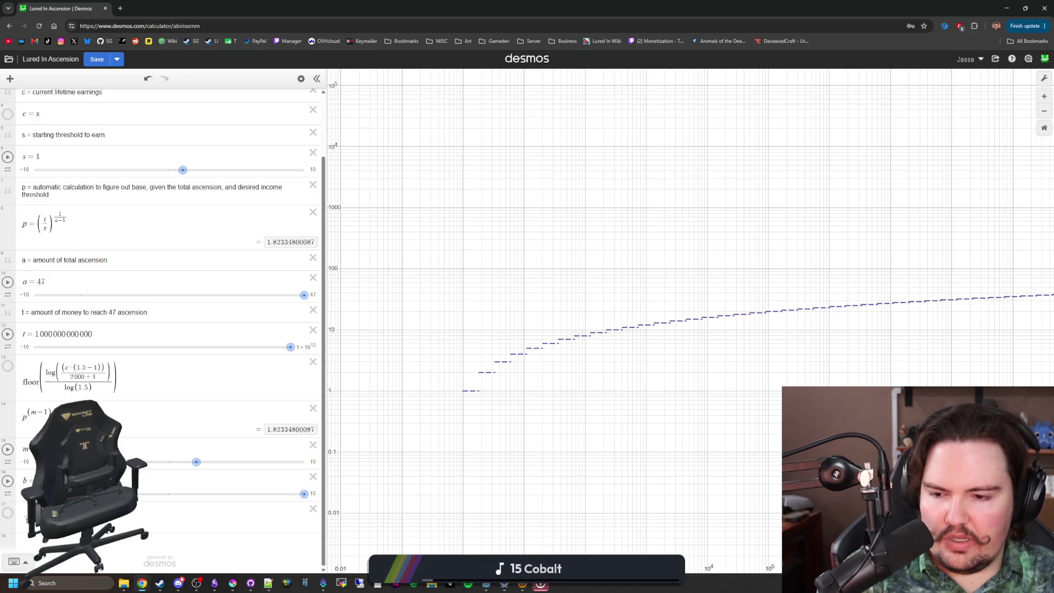
mouse_move(132, 495)
left_mouse_down()
mouse_move(110, 494)
mouse_move(129, 494)
left_mouse_up()
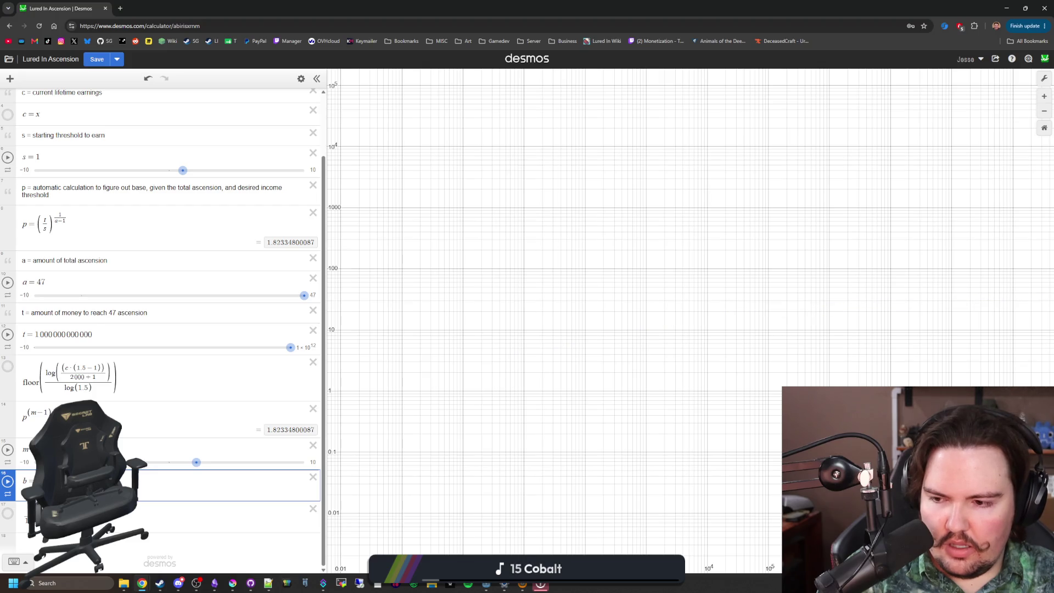
left_click(220, 449)
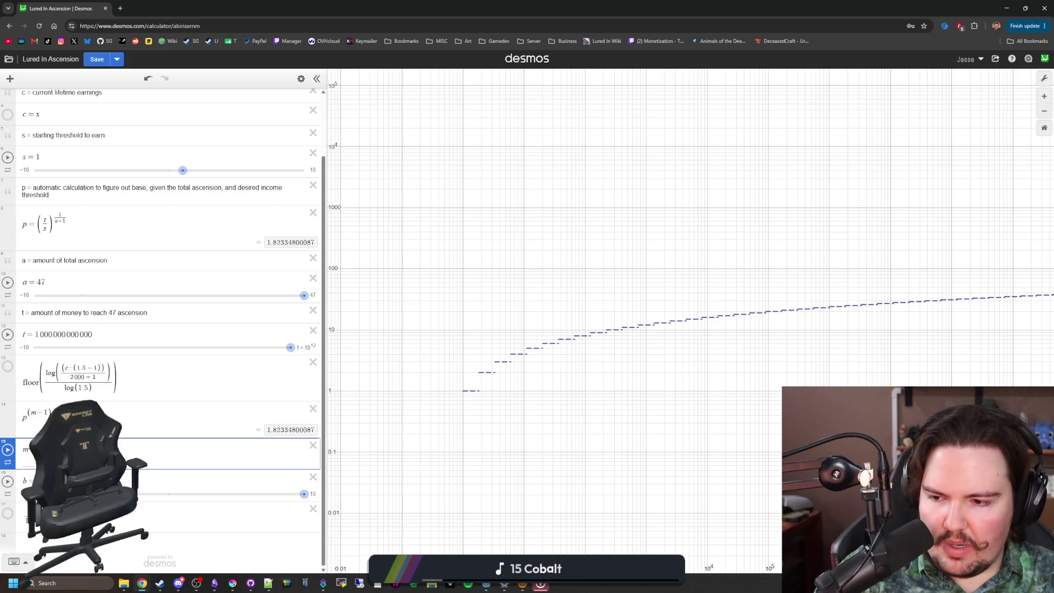
mouse_move(303, 494)
left_mouse_down()
mouse_move(172, 494)
mouse_move(224, 494)
mouse_move(200, 494)
left_mouse_up()
scroll(111, 322, "up", 2)
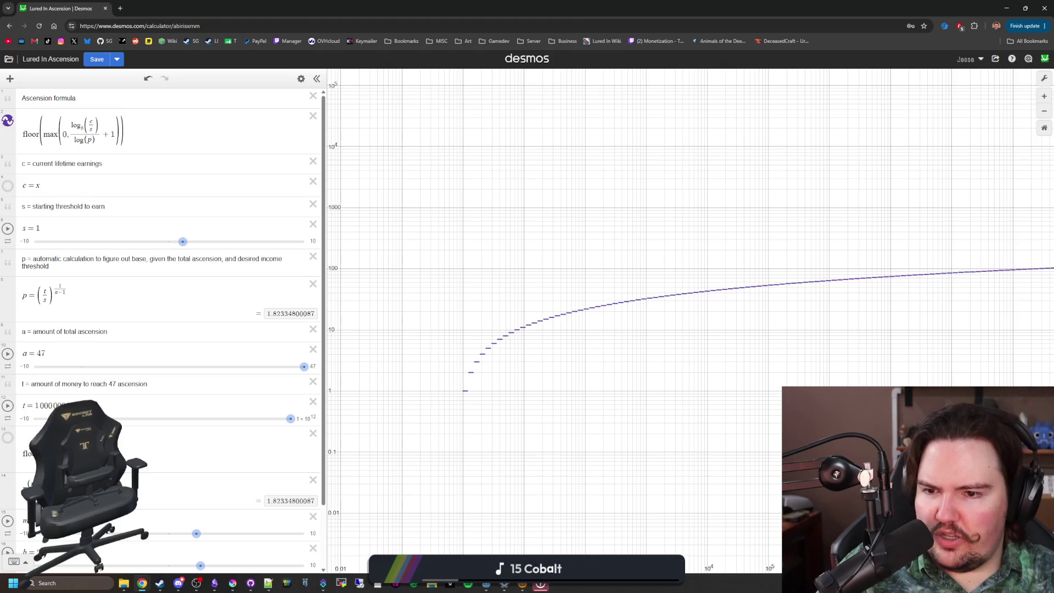
scroll(189, 384, "down", 2)
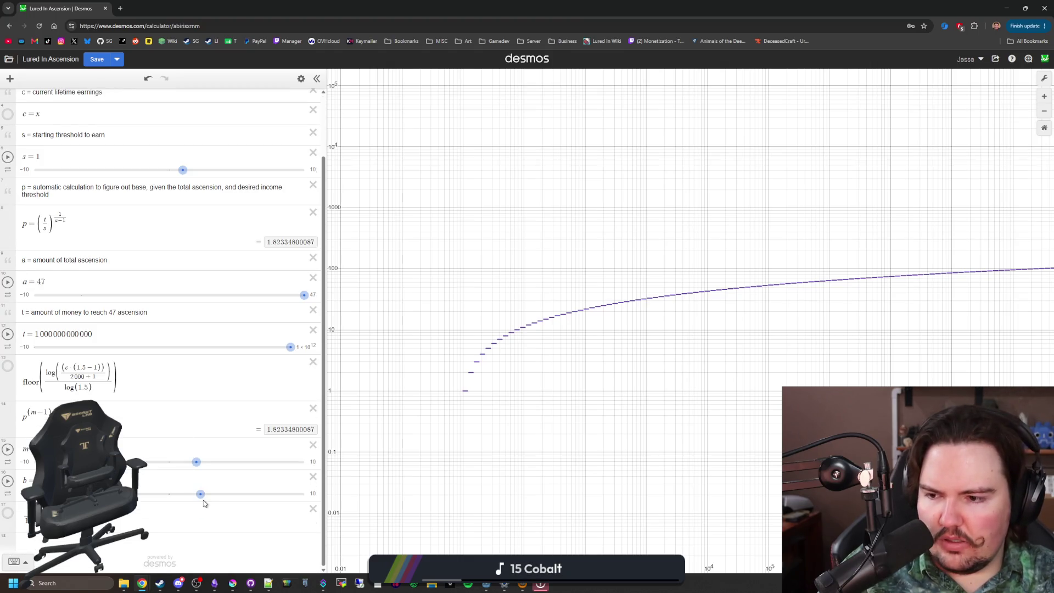
mouse_move(208, 502)
left_mouse_down()
mouse_move(281, 498)
mouse_move(196, 497)
left_mouse_up()
scroll(196, 497, "up", 2)
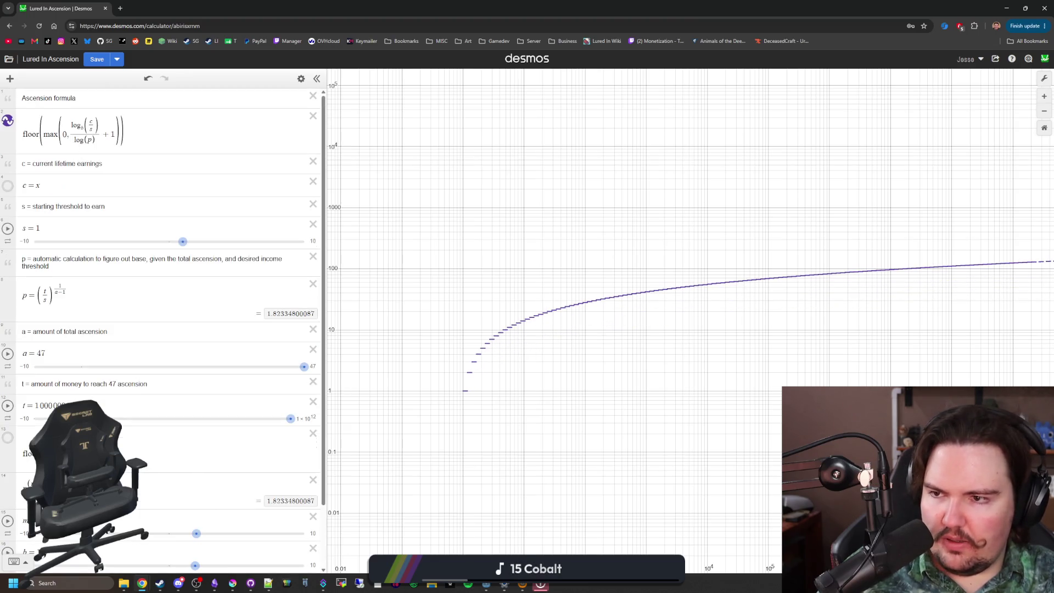
left_click(83, 127)
- Restore the base-b log in the formula and raise b for finer steps
key("BackSpace")
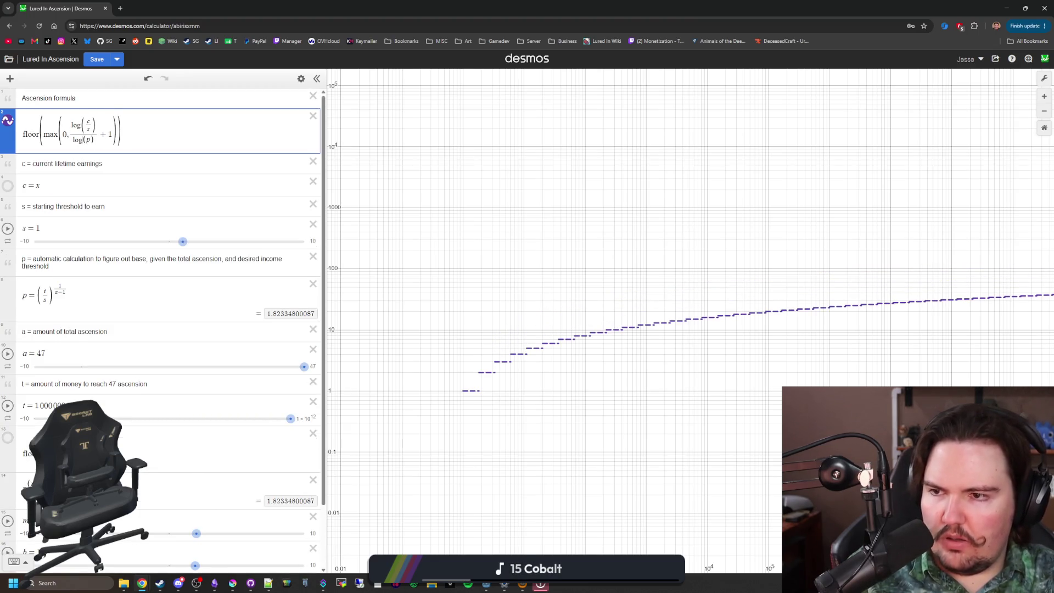
type("_b")
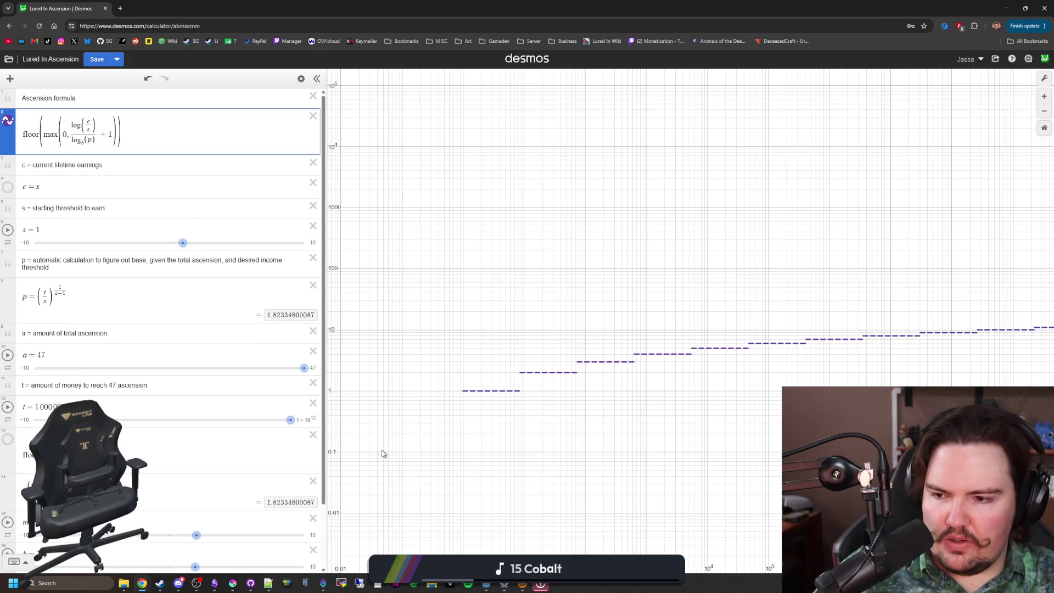
scroll(164, 329, "down", 2)
mouse_move(194, 500)
left_mouse_down()
mouse_move(177, 497)
mouse_move(294, 504)
mouse_move(197, 499)
mouse_move(290, 497)
mouse_move(233, 495)
left_mouse_up()
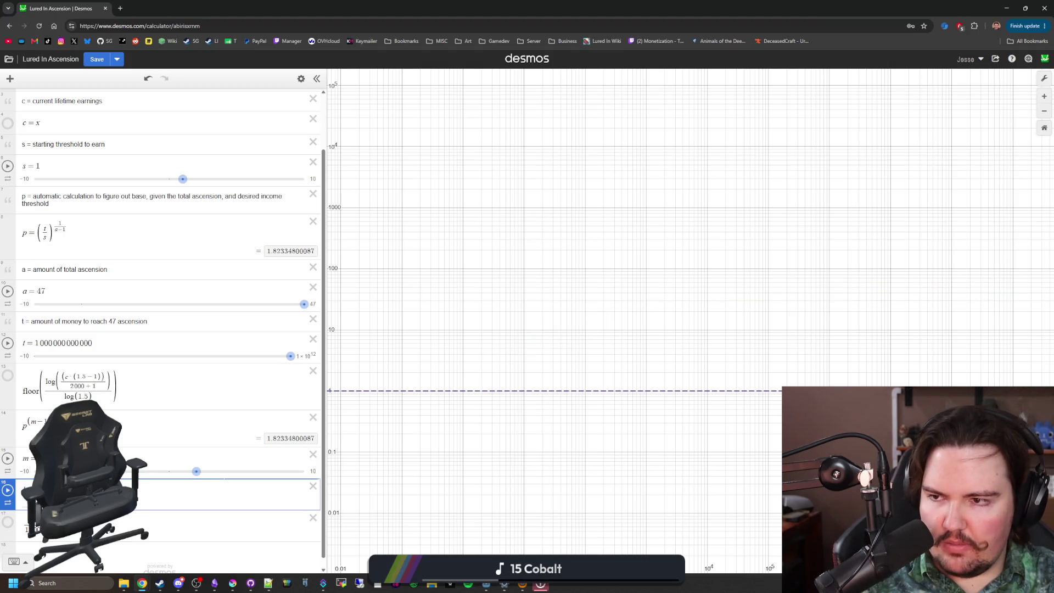
- Change the denominator to plain log(p) and shrink the Chrome window to reveal the game
scroll(165, 329, "up", 2)
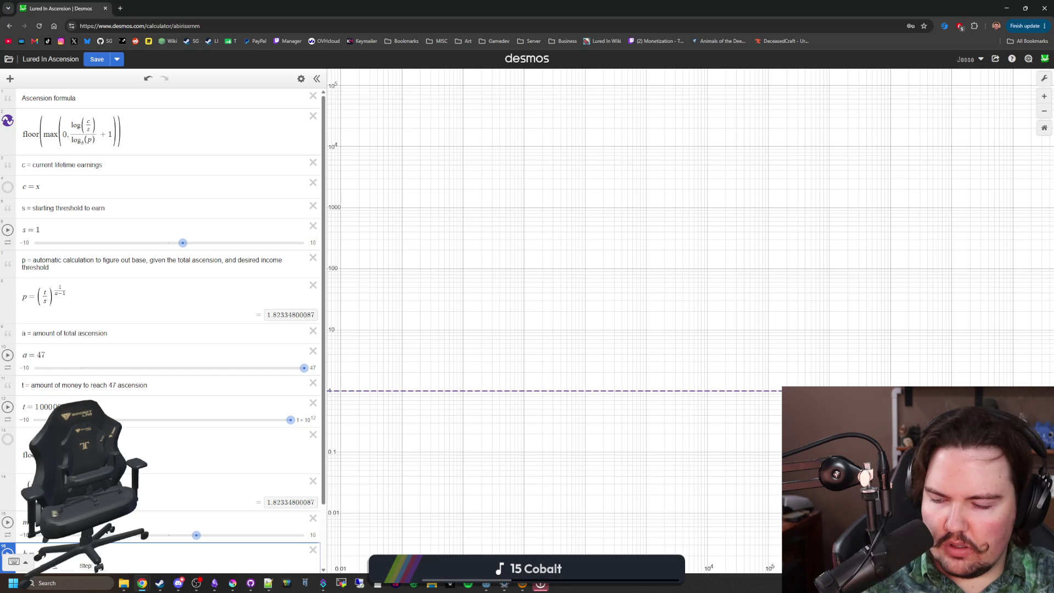
scroll(164, 329, "down", 1)
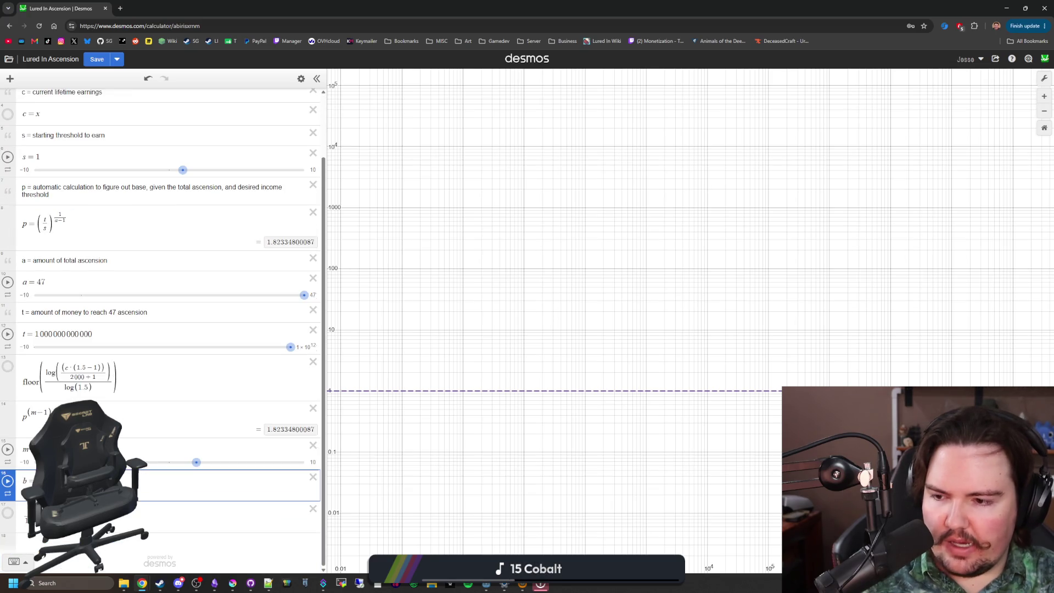
scroll(165, 329, "up", 1)
left_click(67, 293)
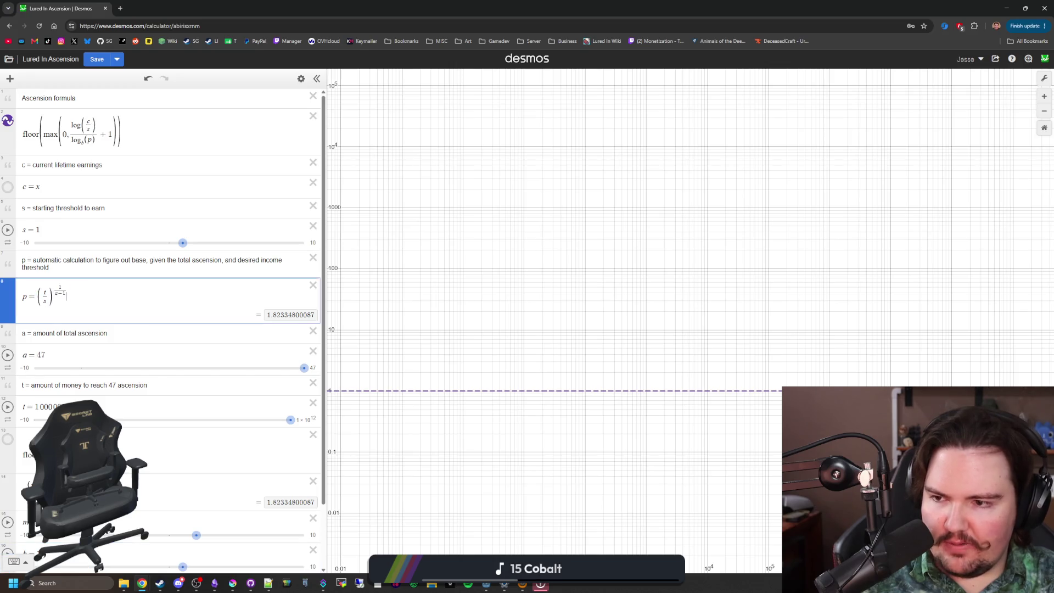
scroll(165, 329, "down", 1)
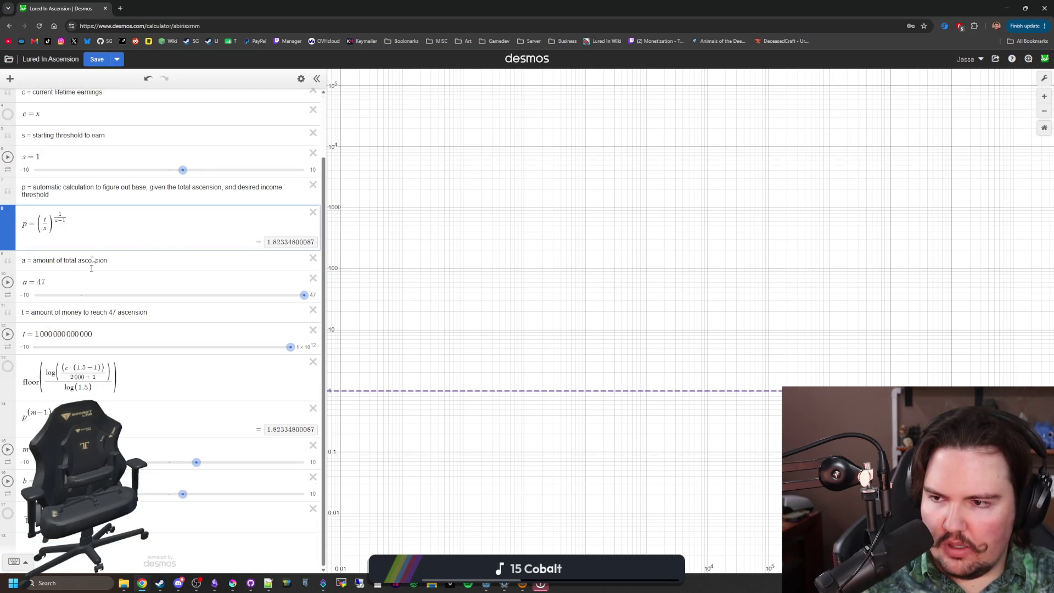
scroll(91, 264, "up", 1)
left_click(78, 140)
key("BackSpace")
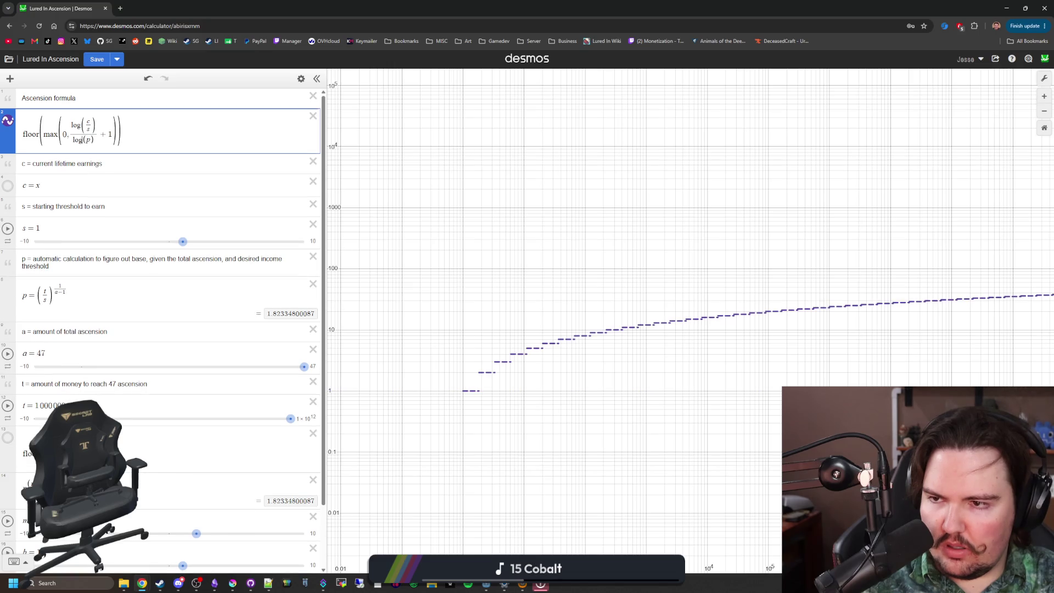
mouse_move(935, 8)
left_mouse_down()
mouse_move(663, 440)
mouse_move(598, 491)
left_mouse_up()
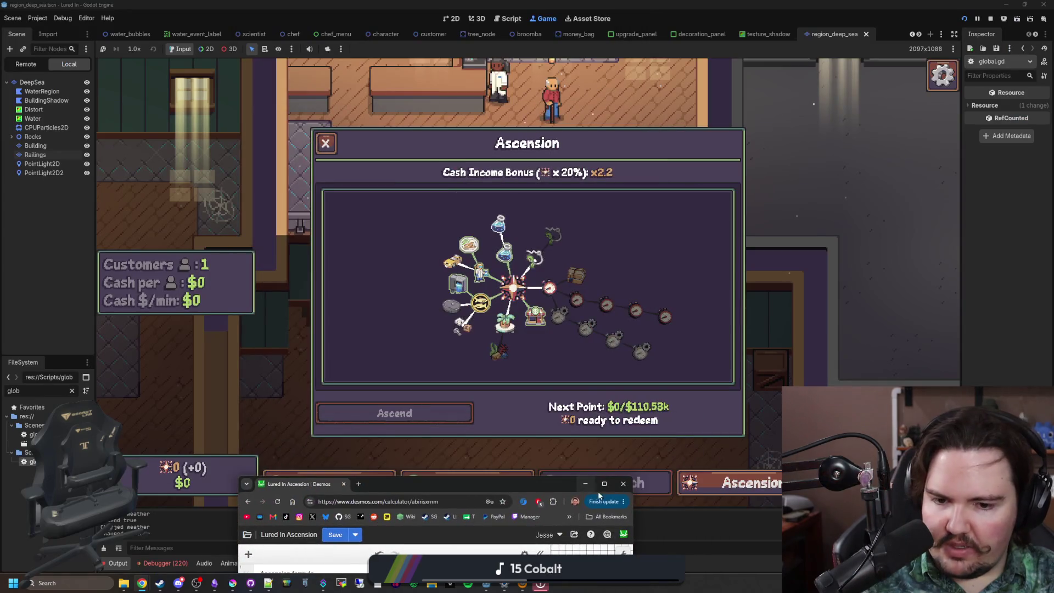
- Minimize Chrome, quit the test game to desktop, and switch to the Lured In notes
left_click(587, 483)
key("Escape")
key("Escape")
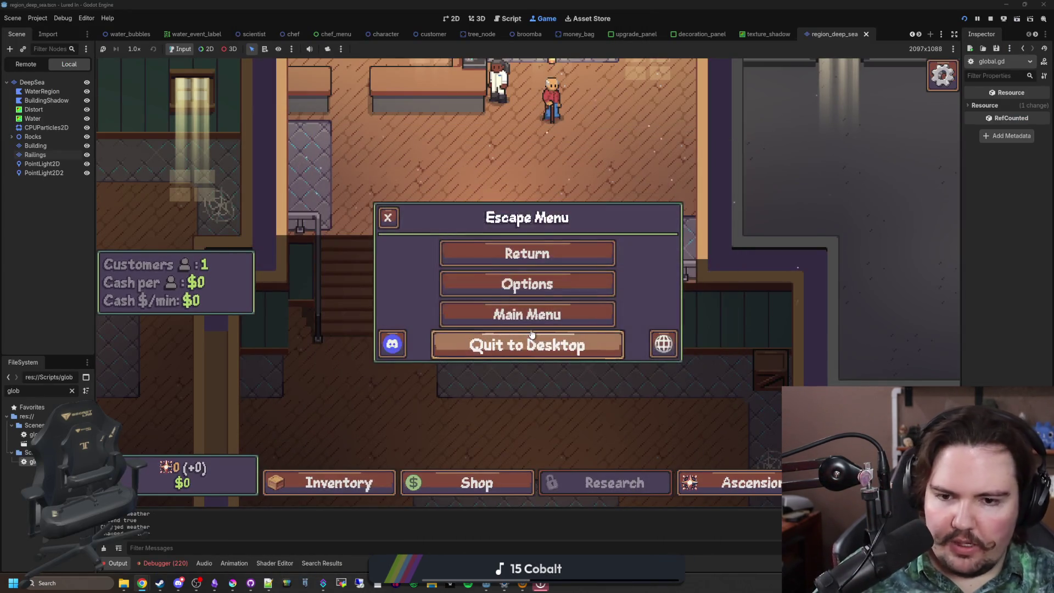
left_click(568, 346)
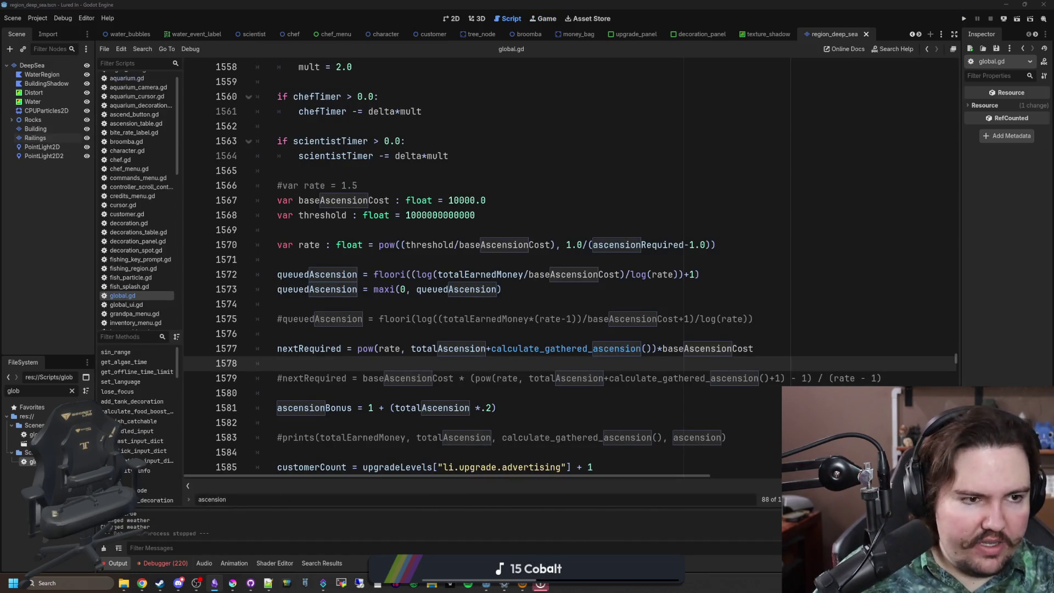
key("alt+Tab")
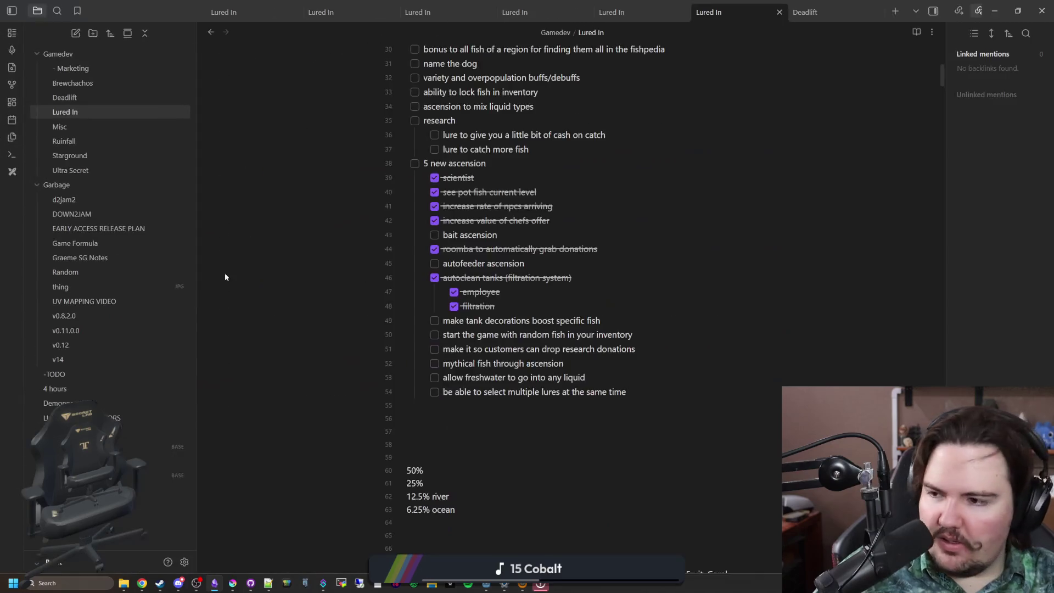
- Review the DEEP SEA fish list and the pressurized water type line in the Lured In note
scroll(498, 320, "up", 2)
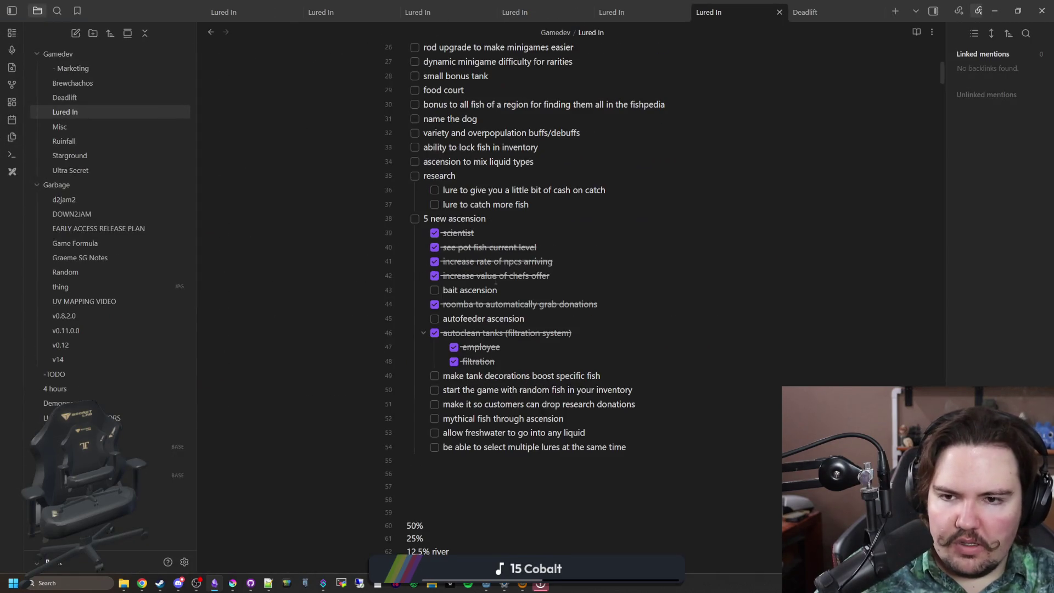
scroll(439, 289, "down", 2)
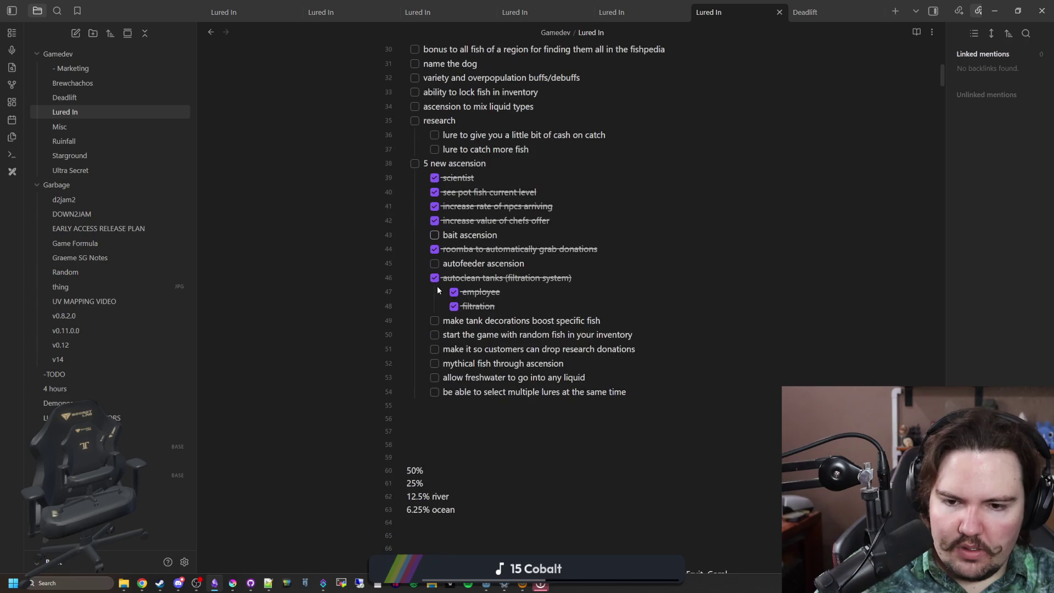
scroll(442, 344, "down", 5)
left_click(480, 296)
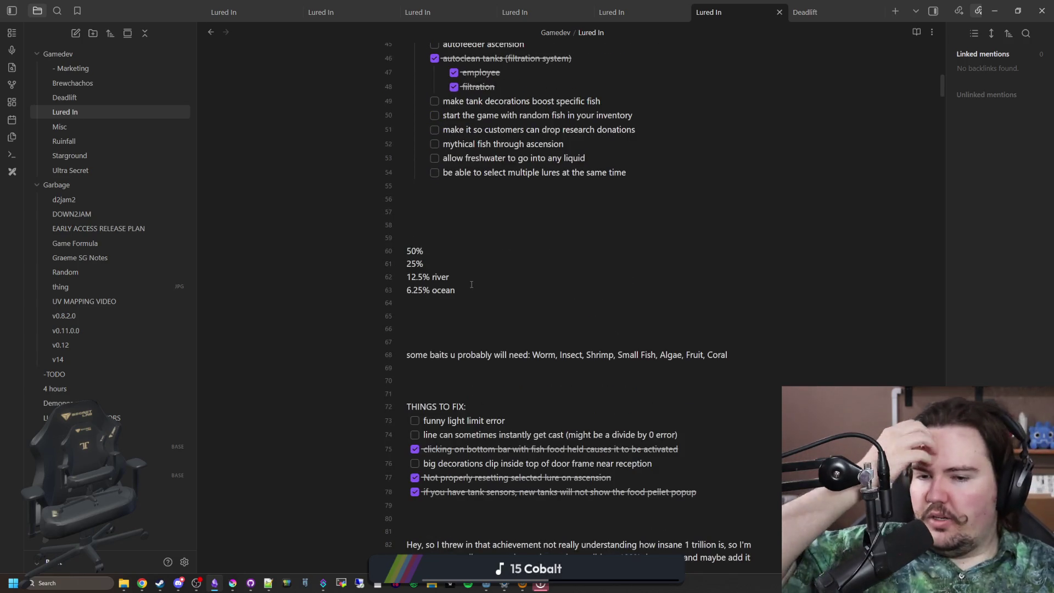
scroll(479, 296, "down", 13)
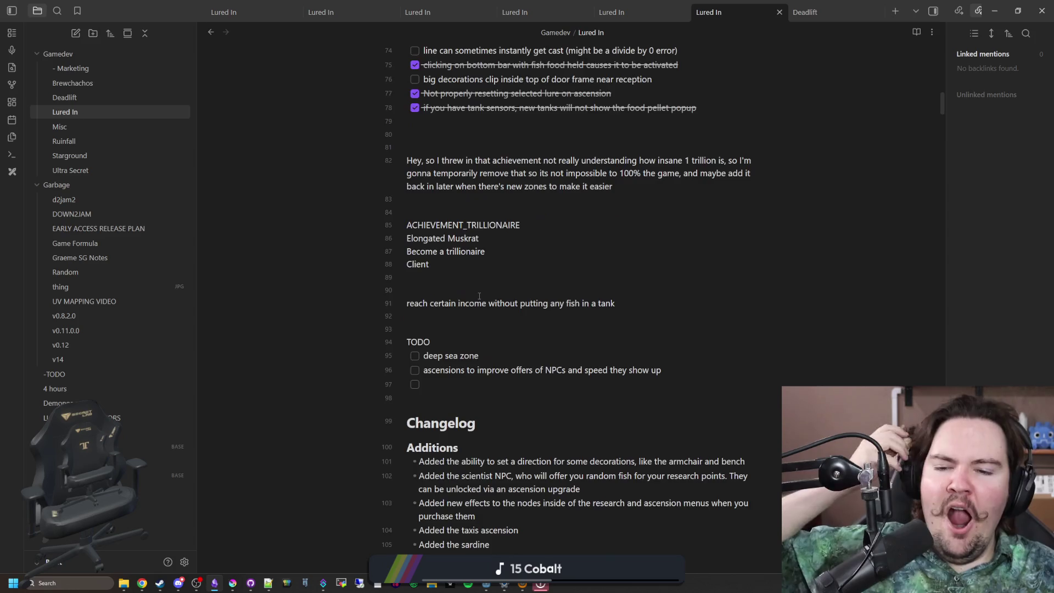
scroll(479, 296, "down", 10)
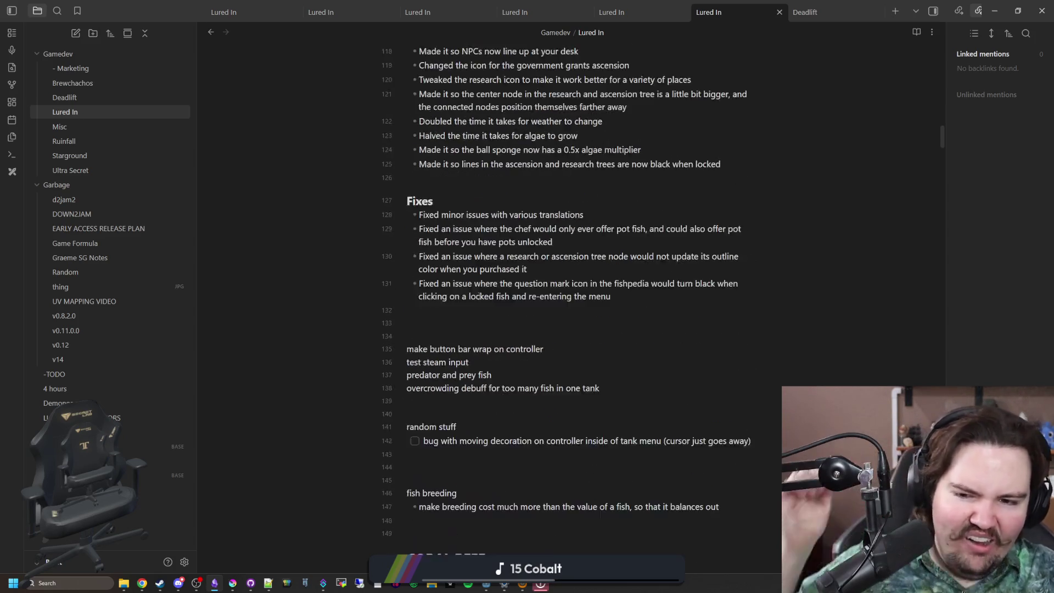
scroll(479, 296, "down", 8)
scroll(485, 329, "up", 1)
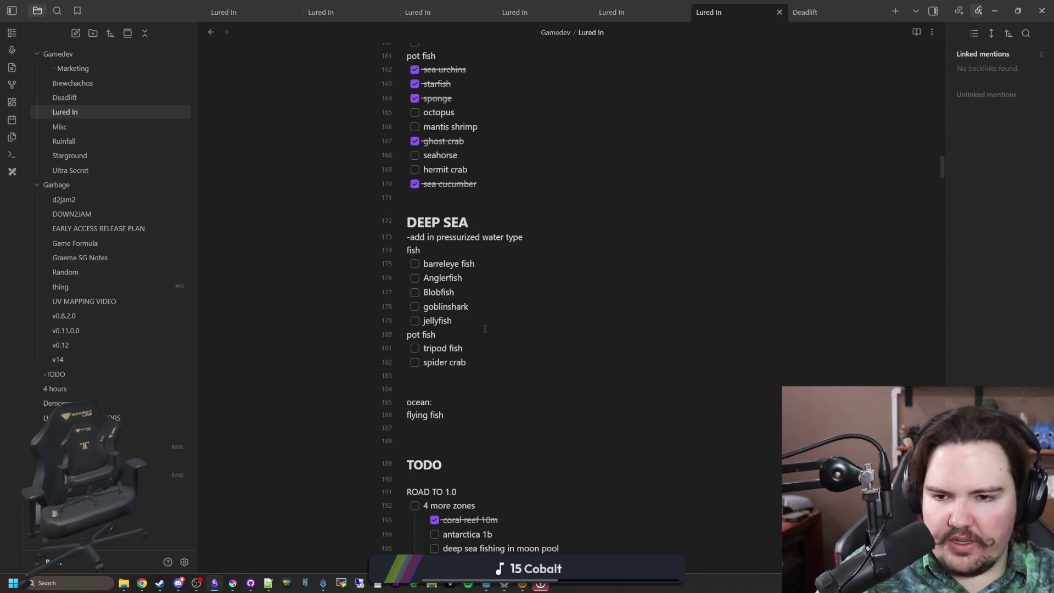
left_click_drag(513, 376, 410, 251)
left_click(423, 249)
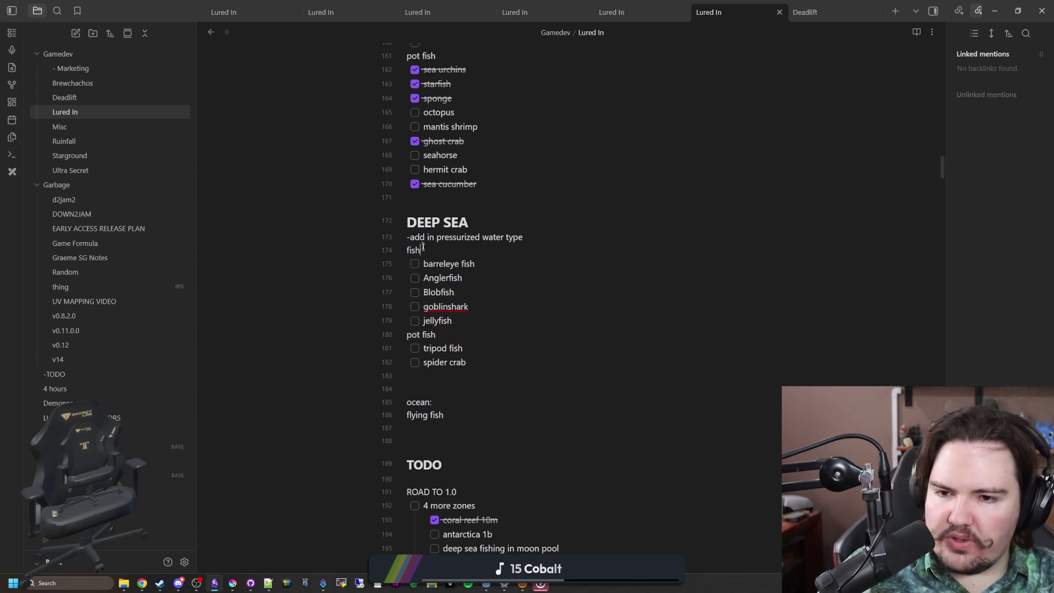
left_click(549, 242)
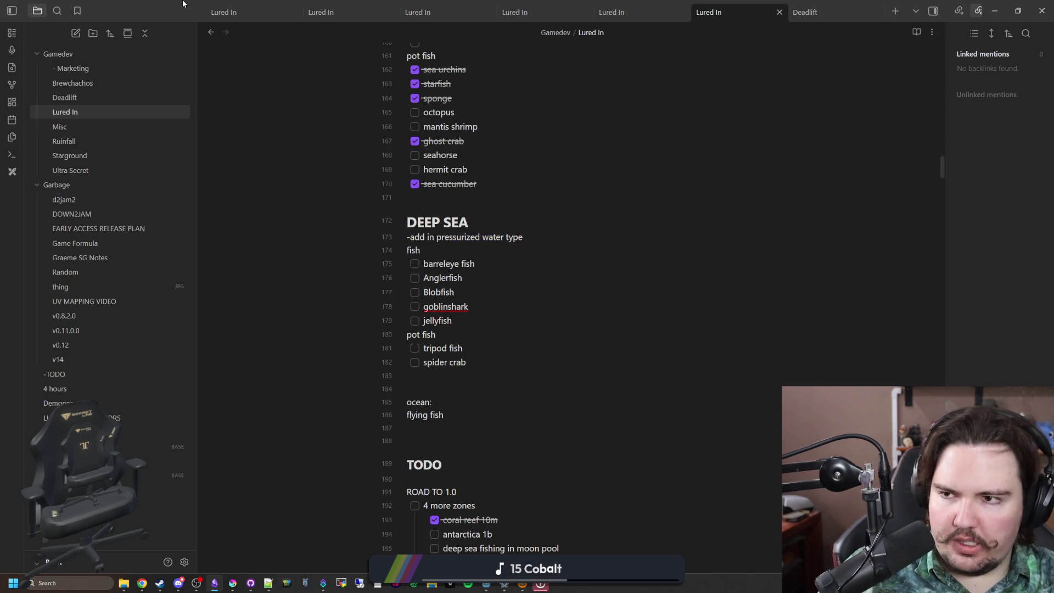
key("alt+Tab")
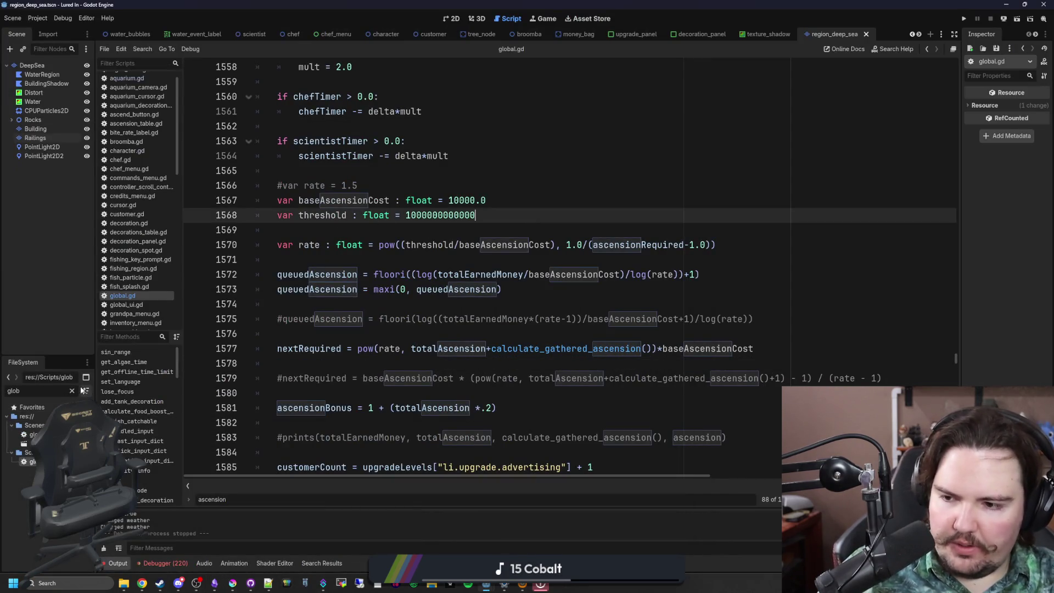
- Filter the FileSystem by 'tank_at', open tank_attributes_table.gd, and scroll to its entries
left_click(71, 390)
type("ta")
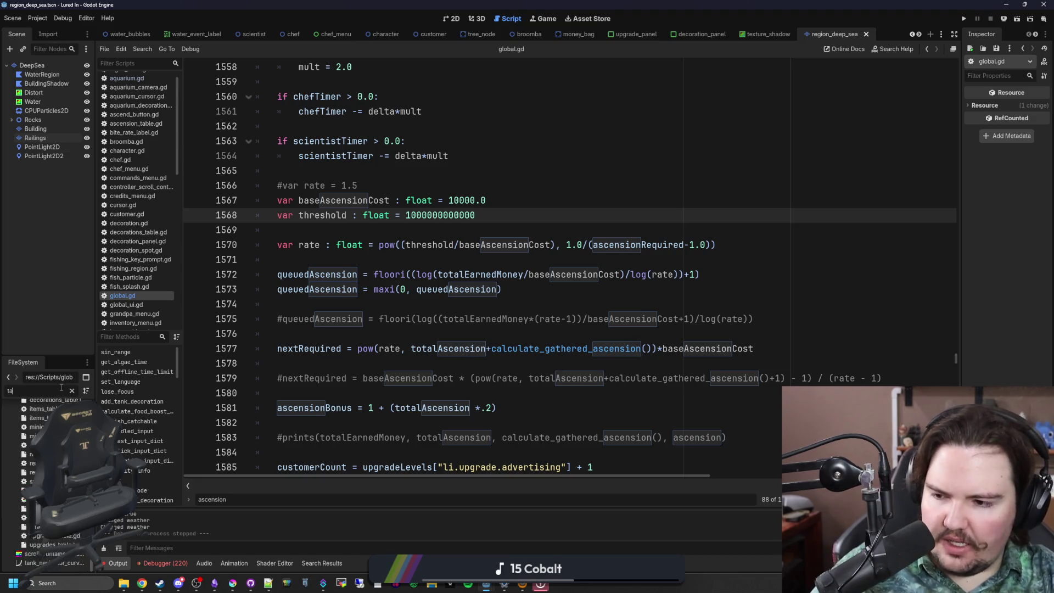
type("nk_at")
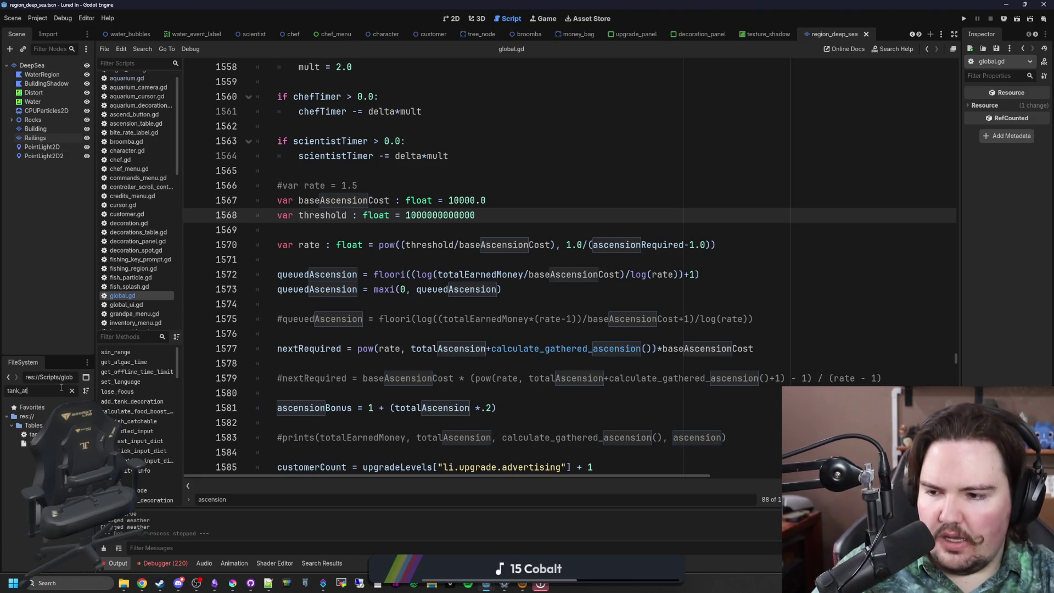
left_click_drag(94, 353, 126, 353)
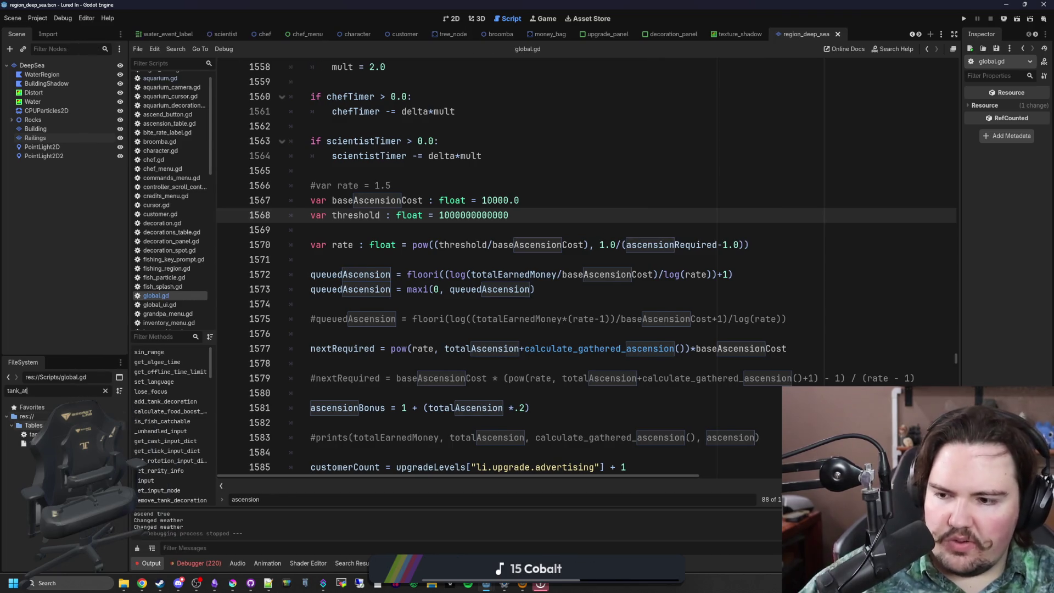
double_click(33, 434)
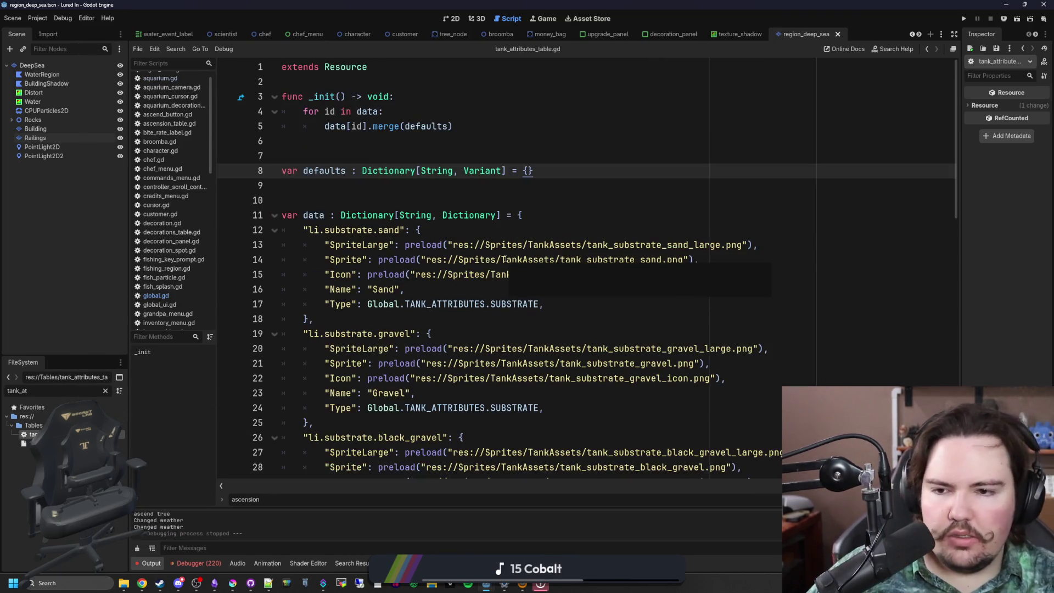
scroll(510, 207, "down", 4)
scroll(439, 237, "down", 7)
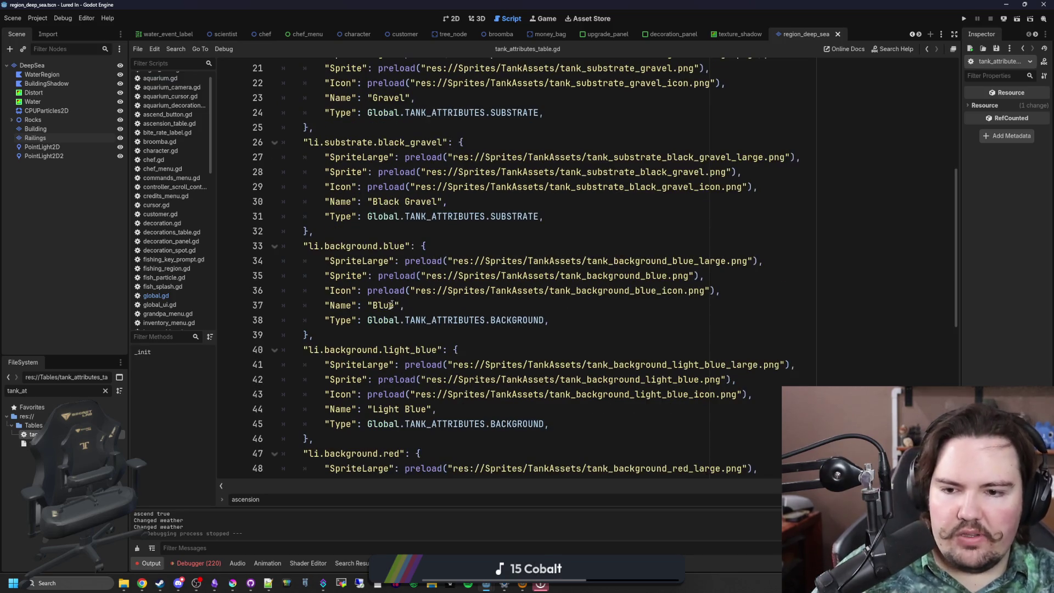
- Duplicate the li.liquid.saltwater block directly below the original
scroll(381, 311, "down", 4)
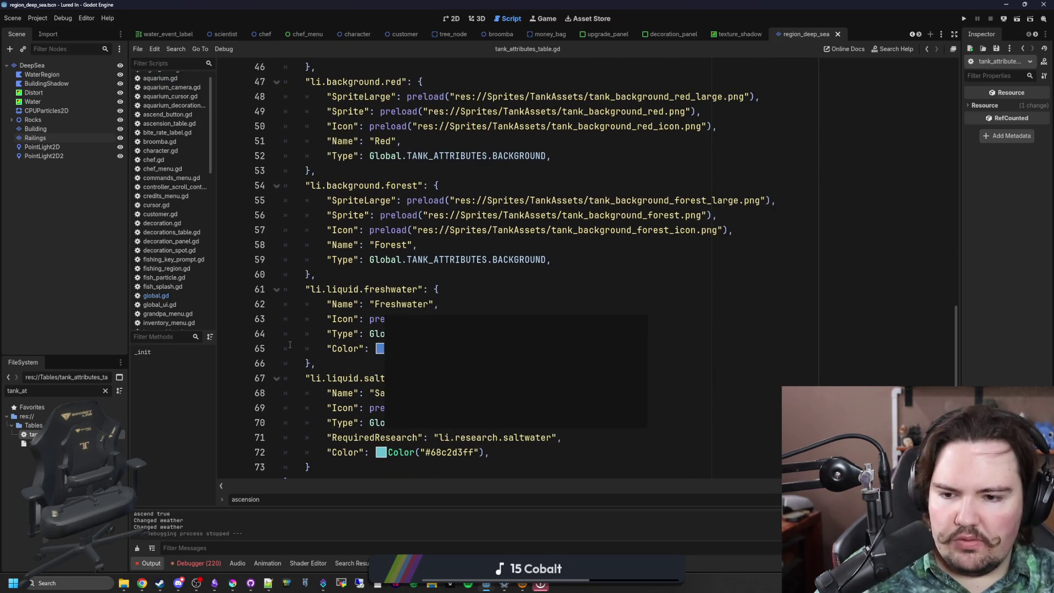
scroll(290, 344, "down", 1)
left_click(290, 350)
left_click_drag(337, 436, 274, 356)
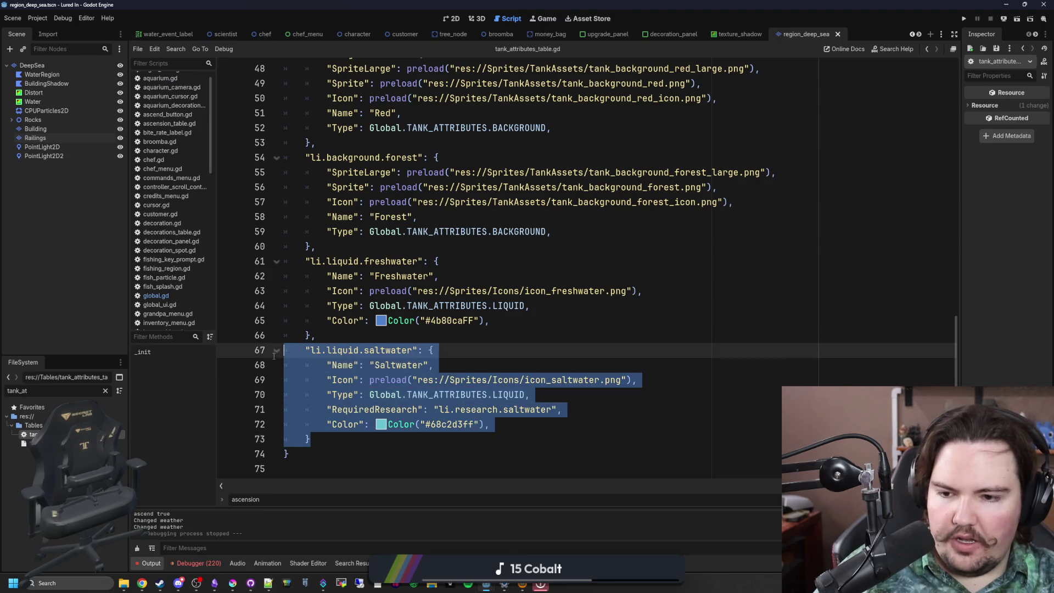
key("ctrl+c")
left_click(365, 445)
key("Return")
key("ctrl+v")
- Fix the copy's comma and indentation, then rename it to pressurized_water / "Pressurized Water"
left_click(431, 376)
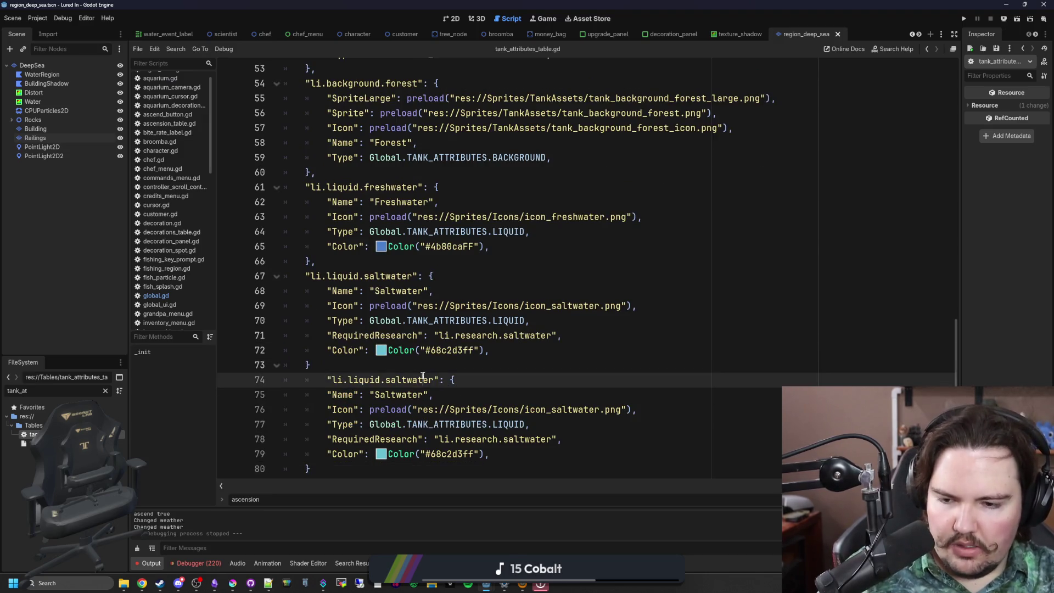
left_click(448, 370)
key("Down")
key("shift+Tab")
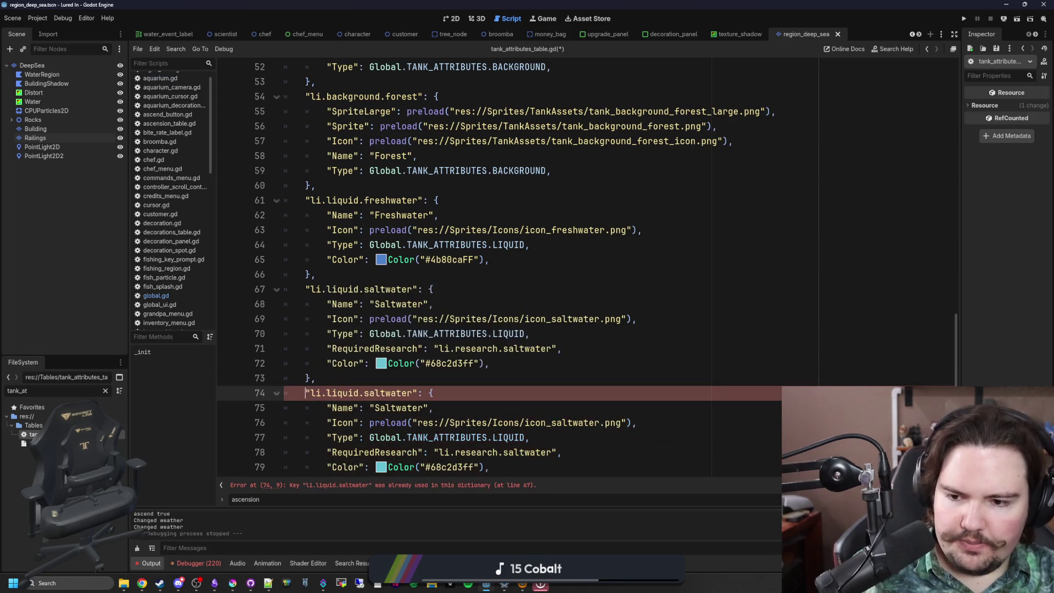
double_click(392, 392)
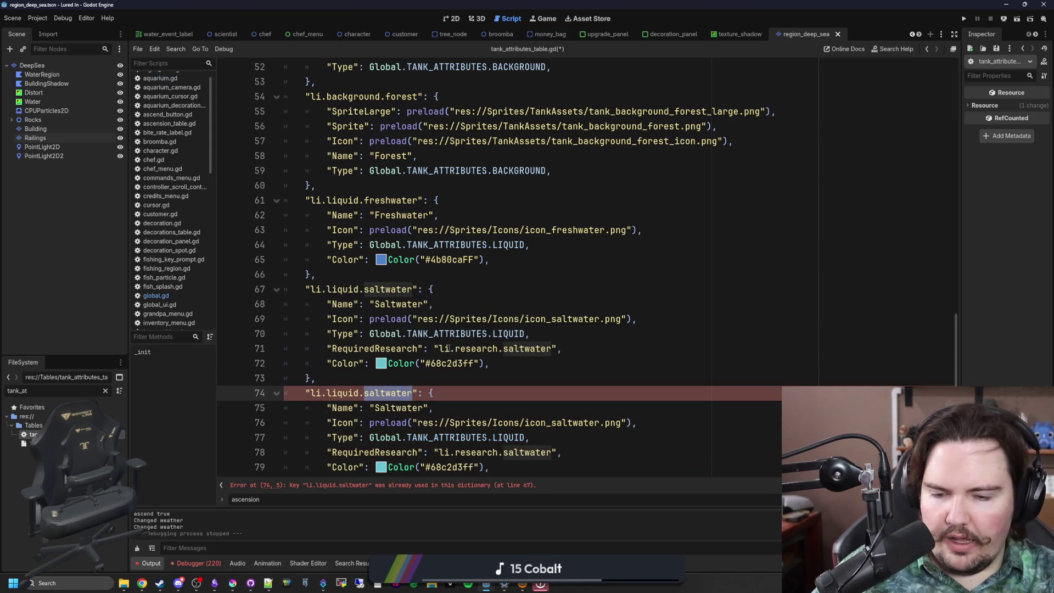
type("press")
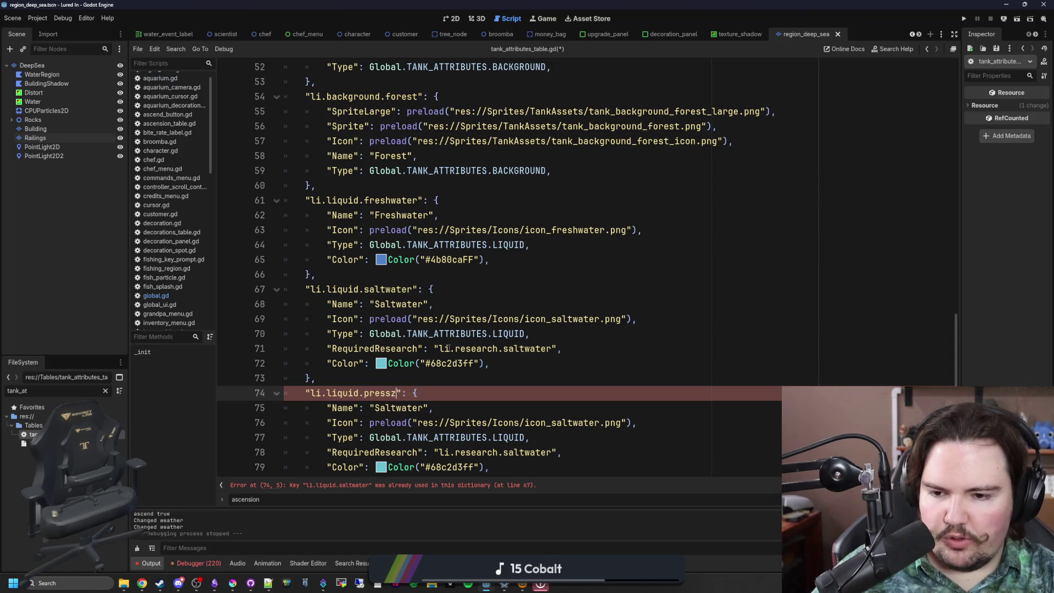
type("urized_water")
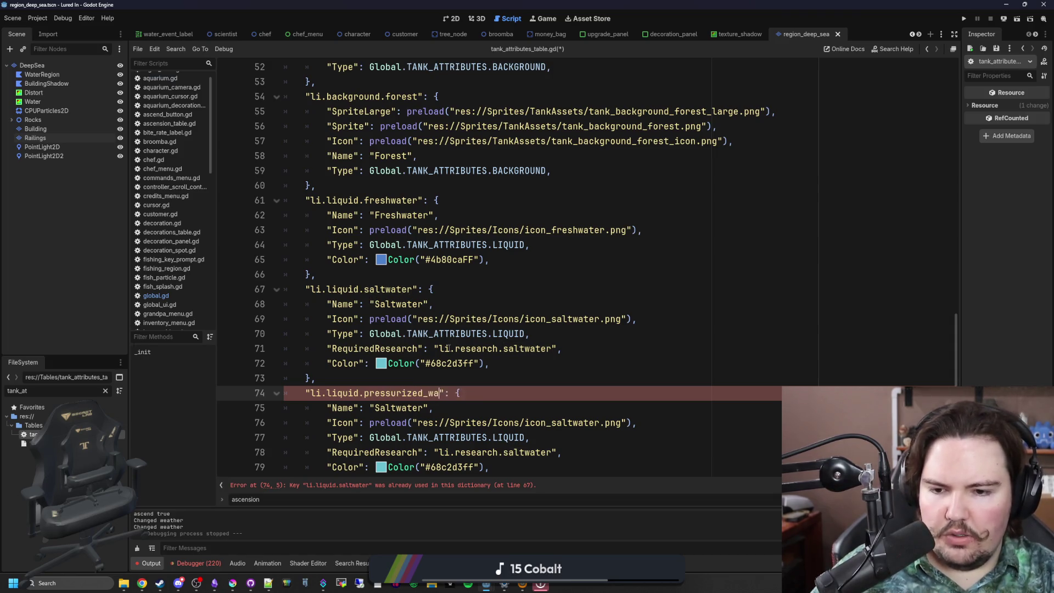
double_click(394, 409)
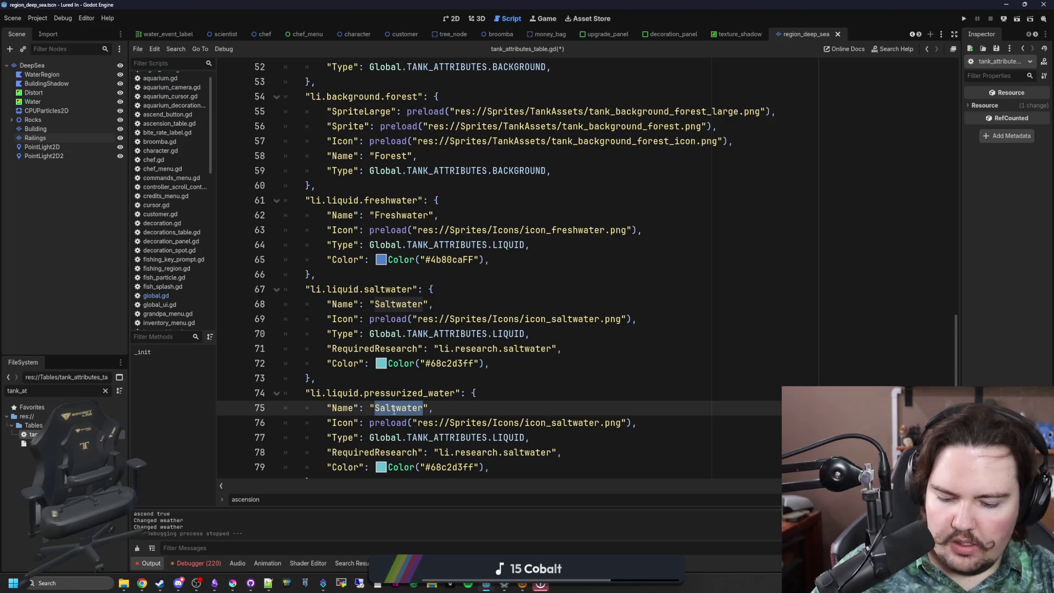
type("Pressurized Wate")
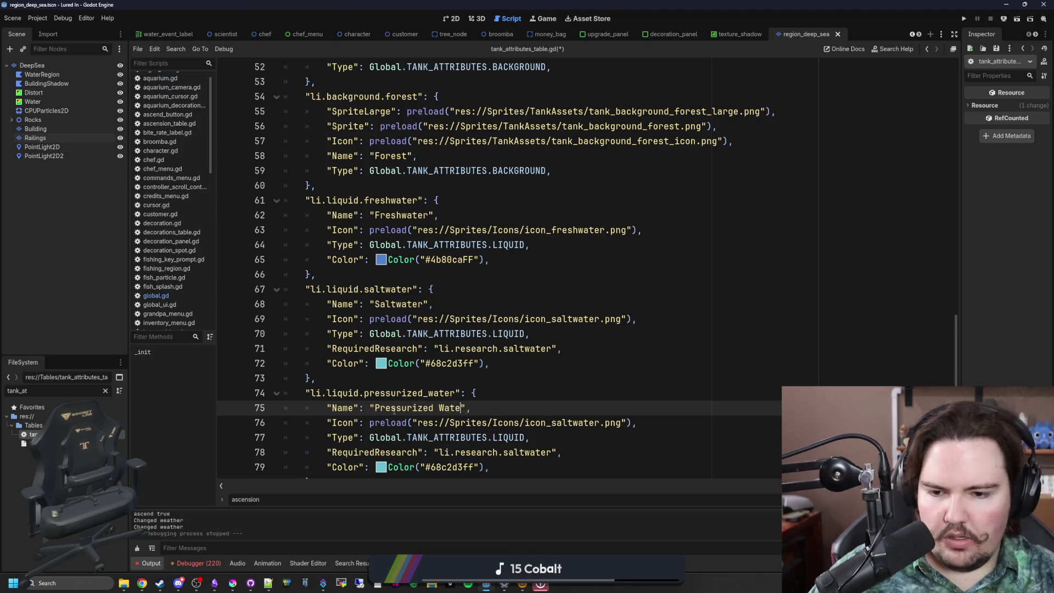
type("r")
- Change the copy's required research from saltwater to pressurized_water, then return to the Lured In notes
scroll(563, 379, "down", 1)
left_click(493, 394)
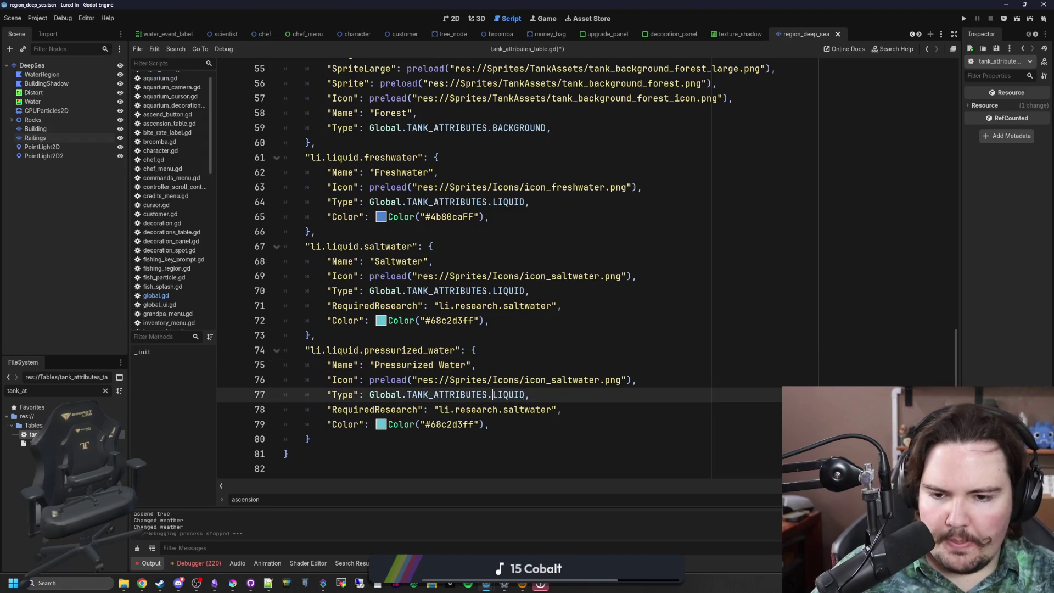
double_click(528, 409)
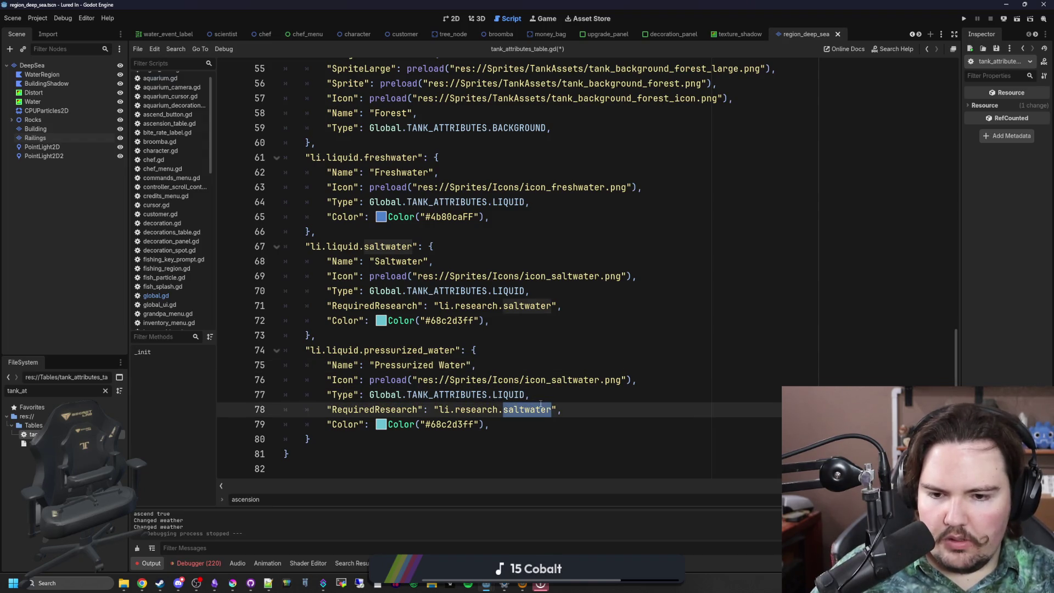
left_click(480, 364)
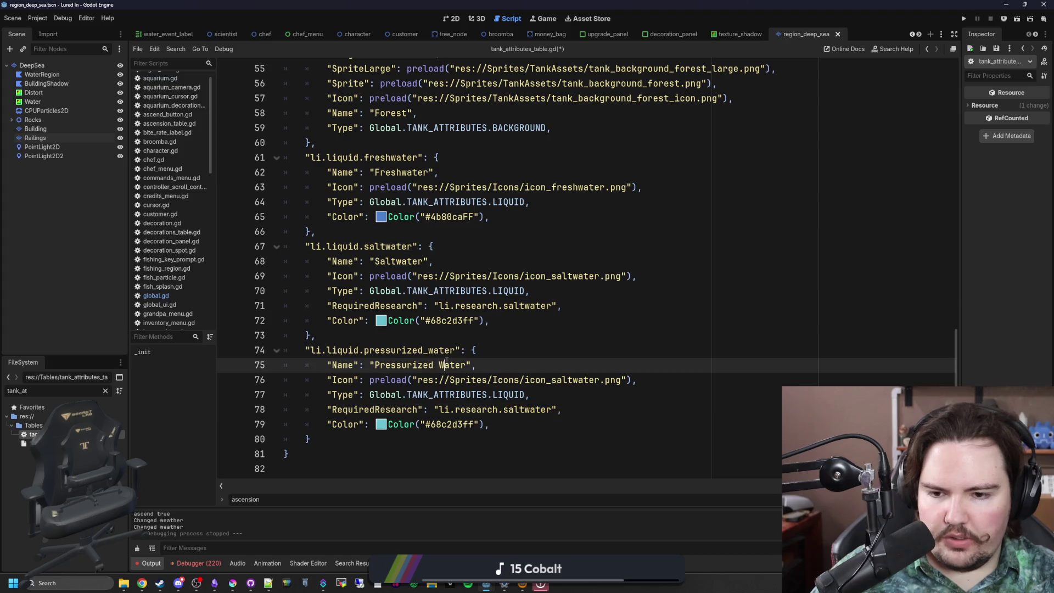
double_click(412, 351)
key("ctrl+c")
double_click(528, 409)
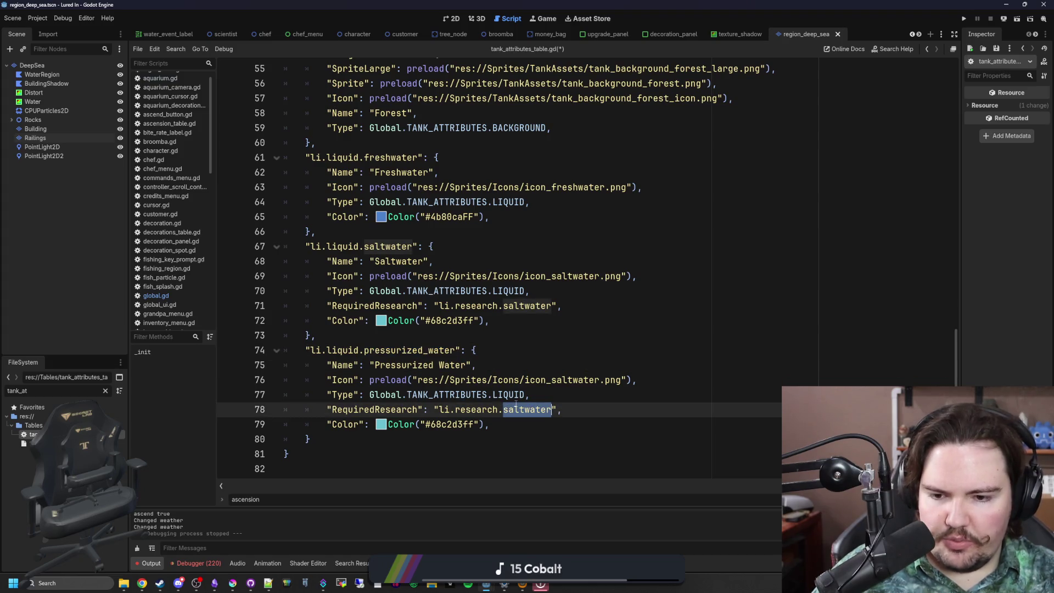
key("ctrl+v")
key("Up")
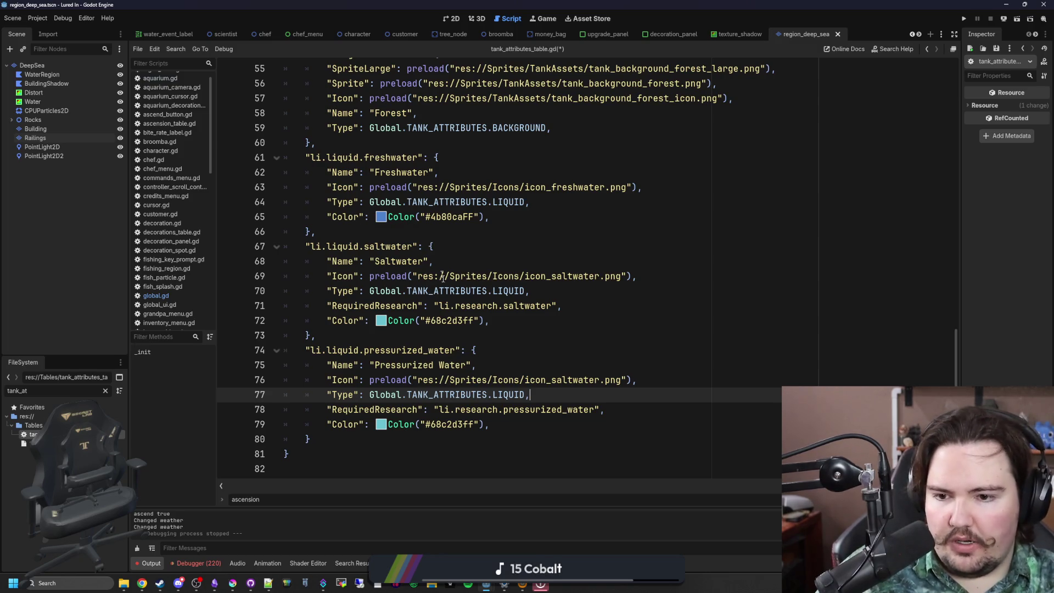
left_click(215, 583)
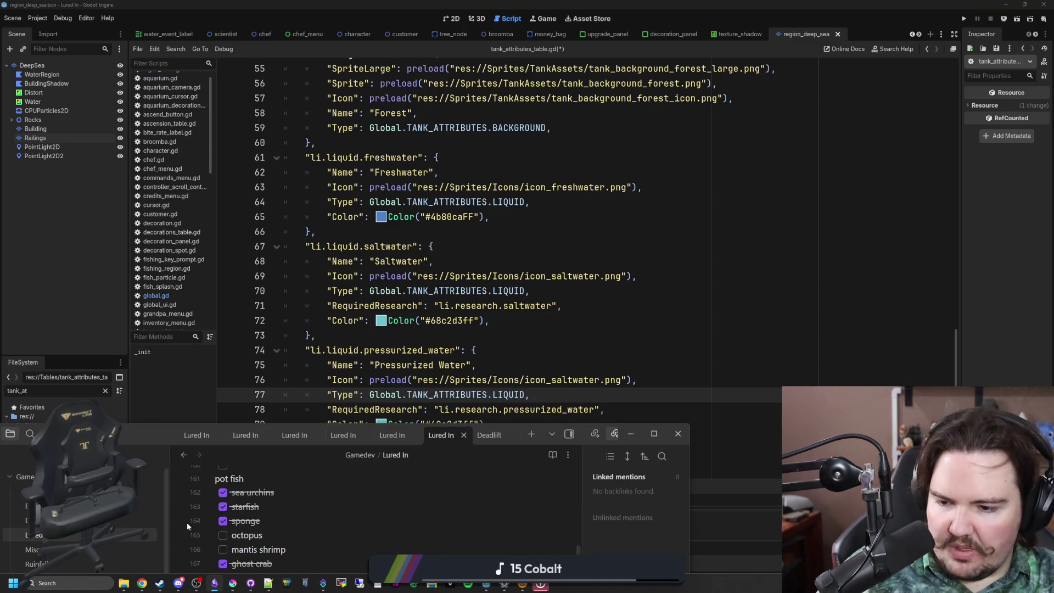
- Change the Pressurized Water entry's colour on line 79 to 43436a
key("alt+Tab")
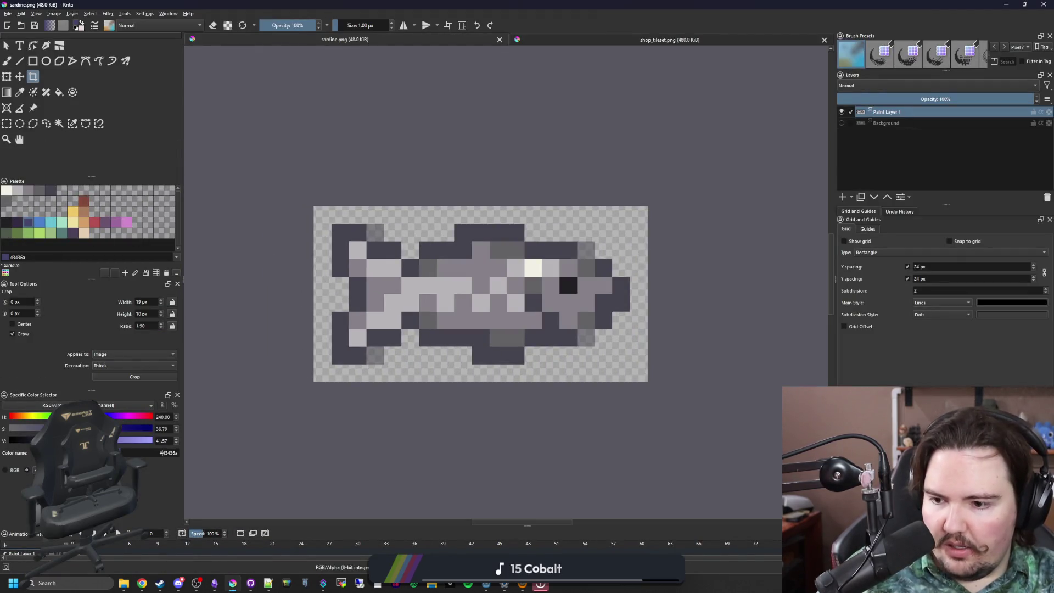
key("alt+Tab")
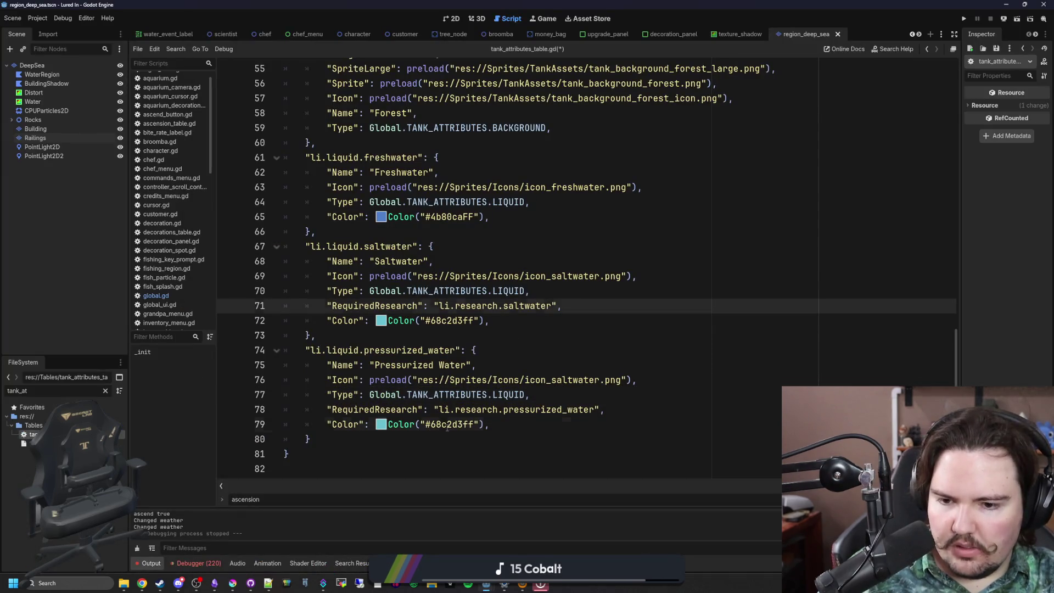
double_click(448, 428)
type("43436a")
left_click(426, 442)
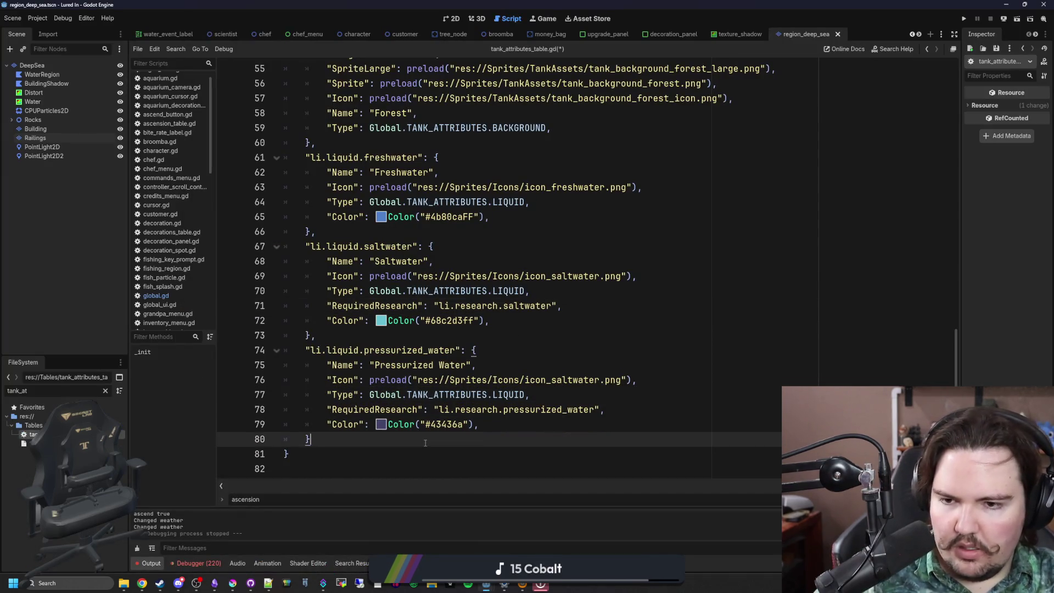
left_click(491, 334)
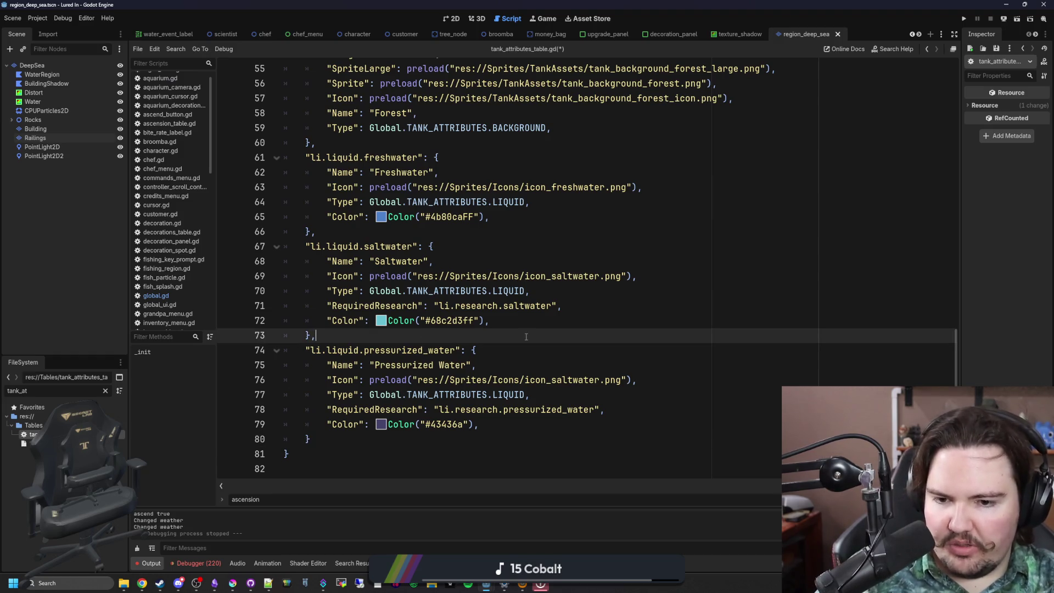
- Save tank_attributes_table.gd and return to Krita's sardine image
key("ctrl+s")
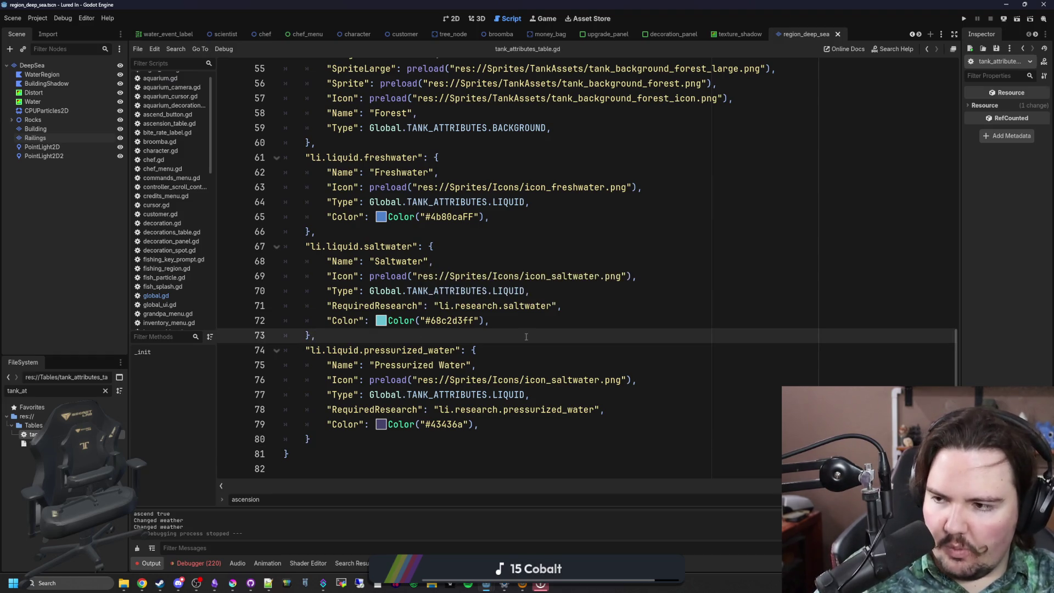
key("ctrl+s")
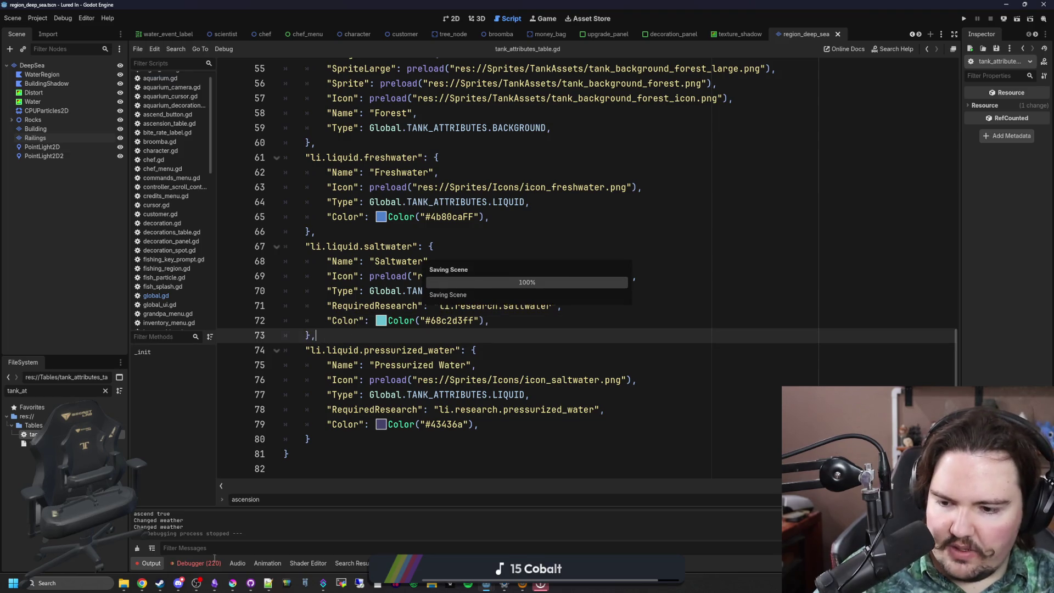
left_click(258, 499)
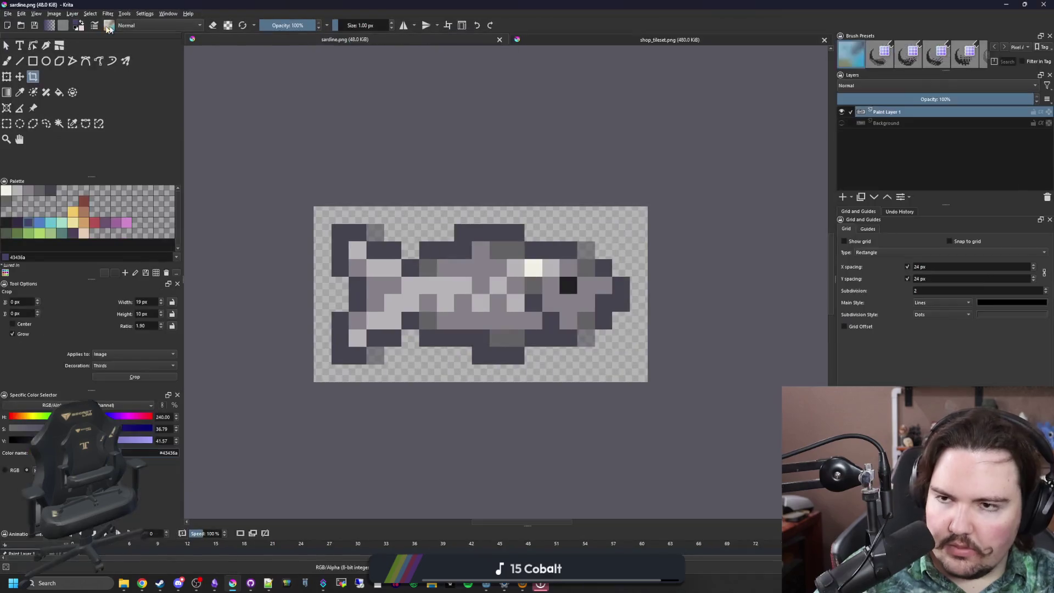
- Open Sprites/Icons/icon_freshwater.png in Krita
left_click(8, 13)
left_click(28, 31)
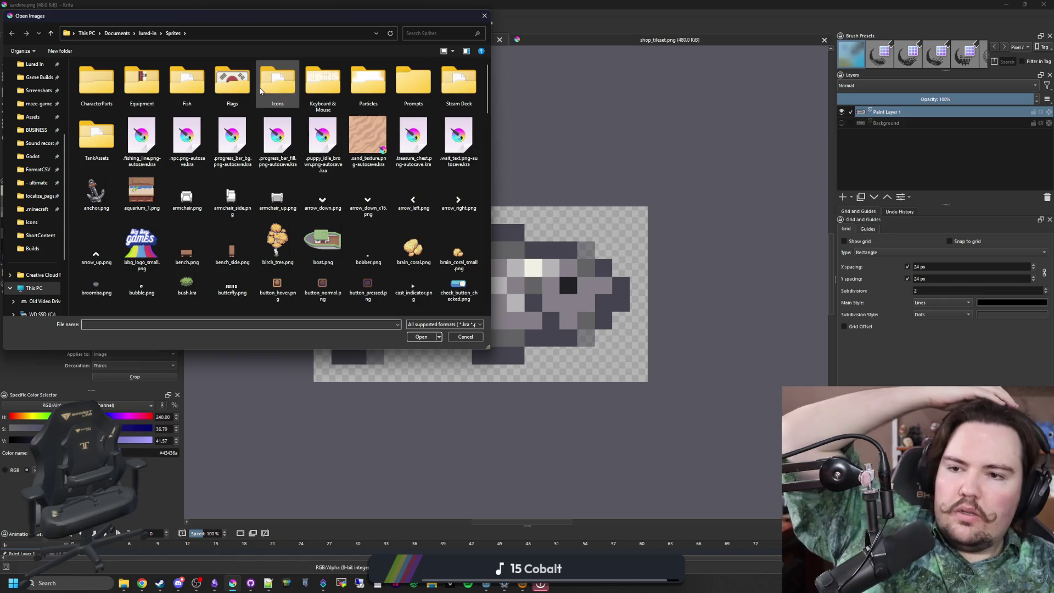
double_click(266, 85)
scroll(276, 213, "down", 3)
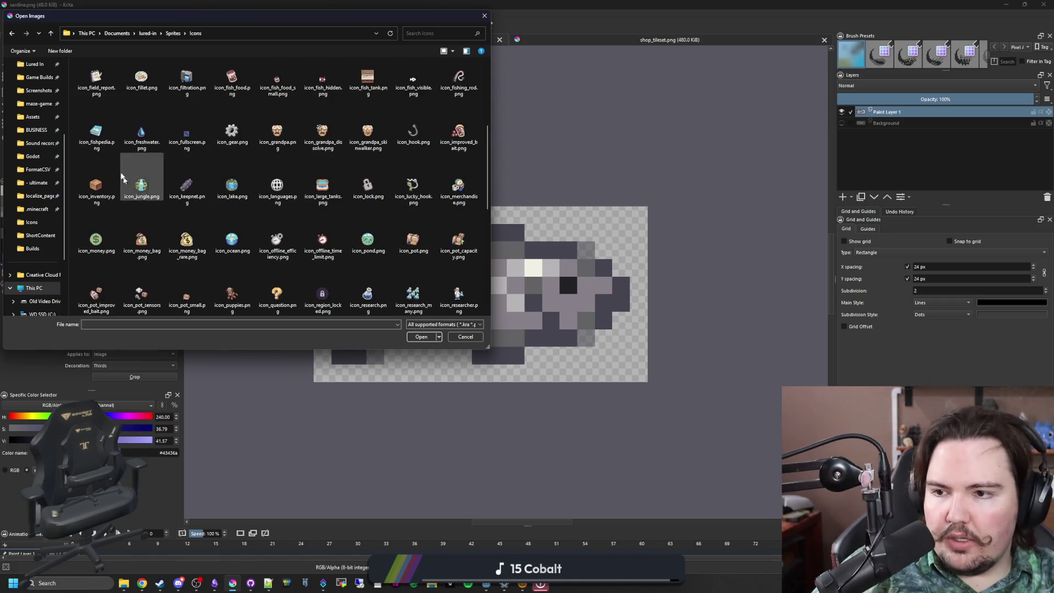
left_click(123, 142)
double_click(123, 142)
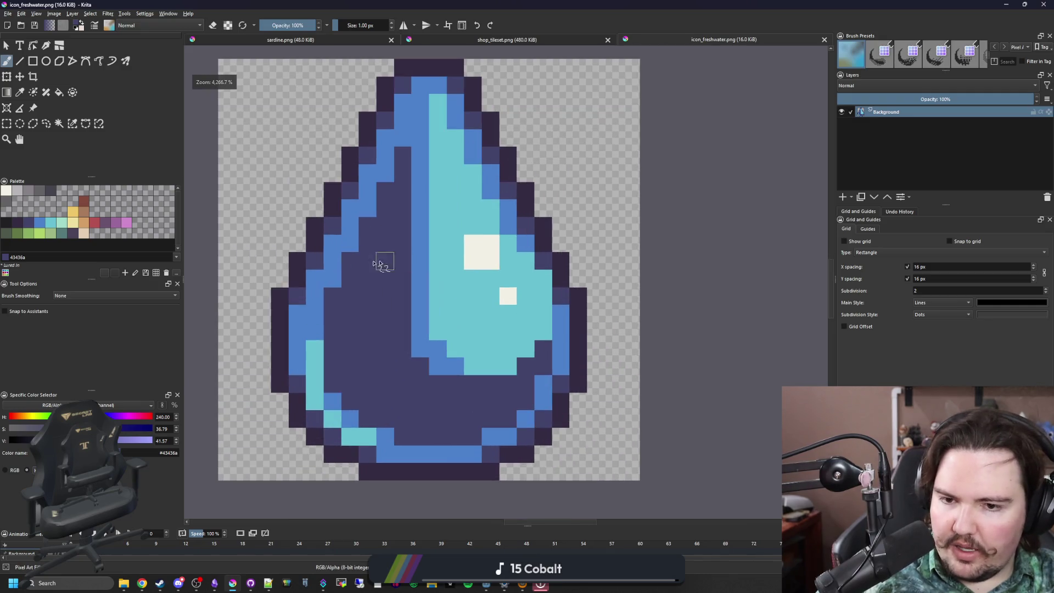
- Test-fill the drop interior with 352b42 while adjusting the fill area mode, undoing the fills
key("f")
left_click(17, 222)
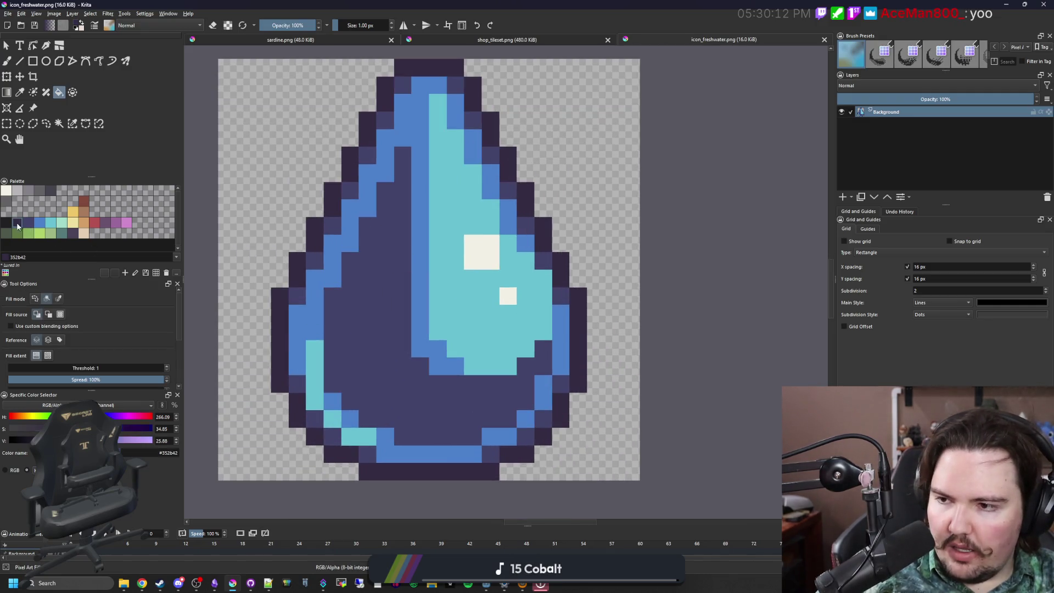
left_click(361, 360)
key("ctrl+z")
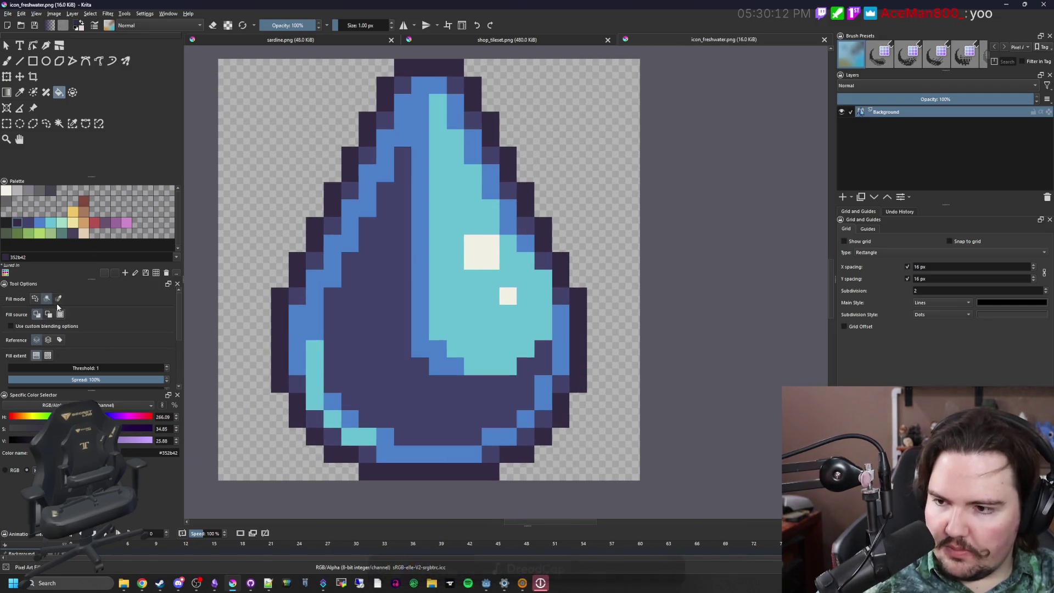
left_click(59, 298)
left_click(355, 342)
key("ctrl+z")
key("ctrl+shift+z")
key("ctrl+z")
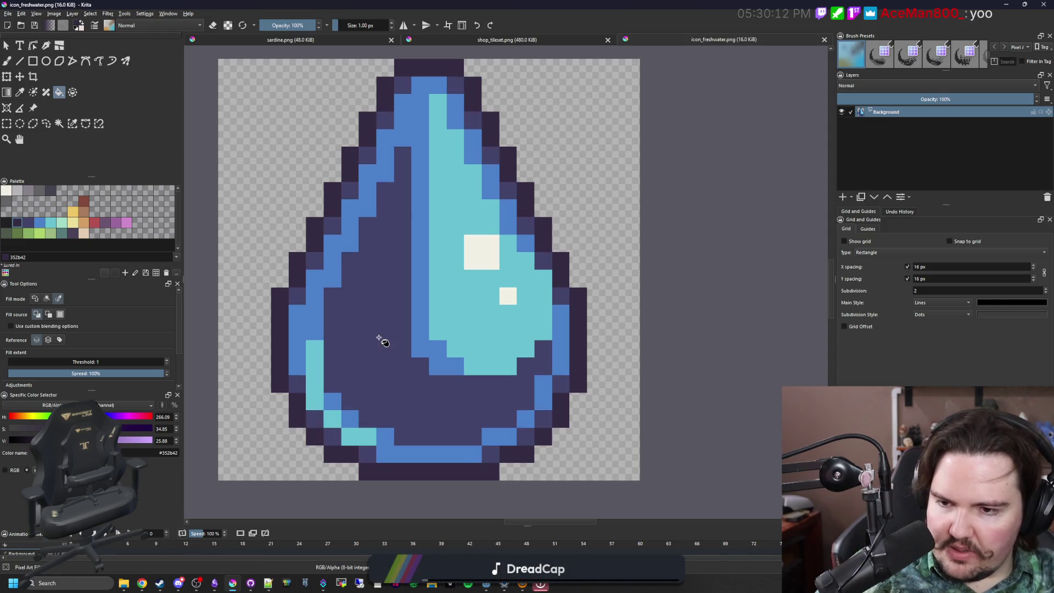
- Fill the outline 212123, interior 352b42, mid band 43436a and cyan area 4b80ca
left_click(6, 222)
left_click(300, 280)
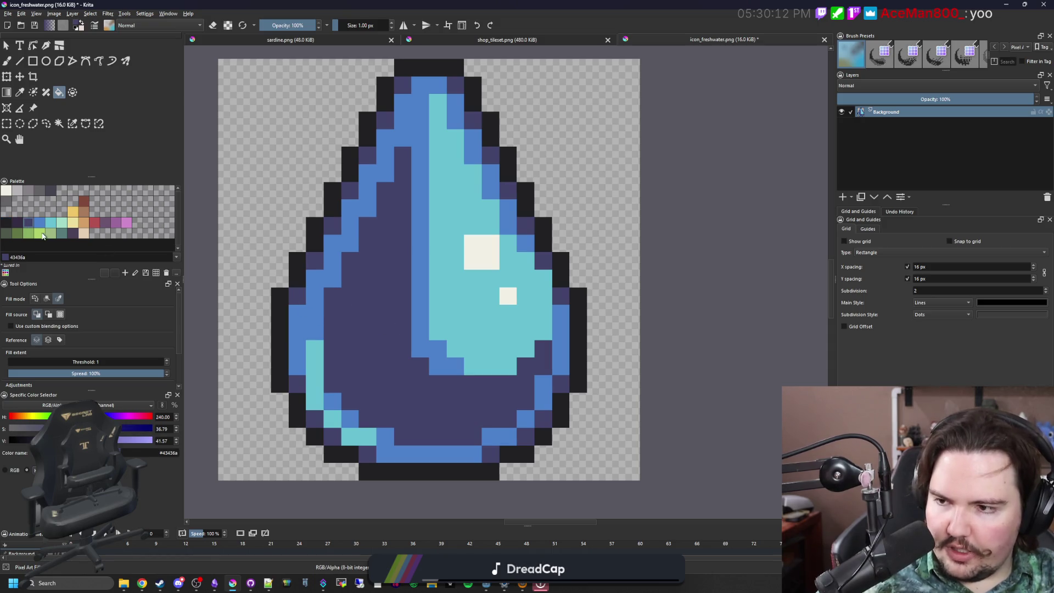
left_click(17, 223)
left_click(385, 353)
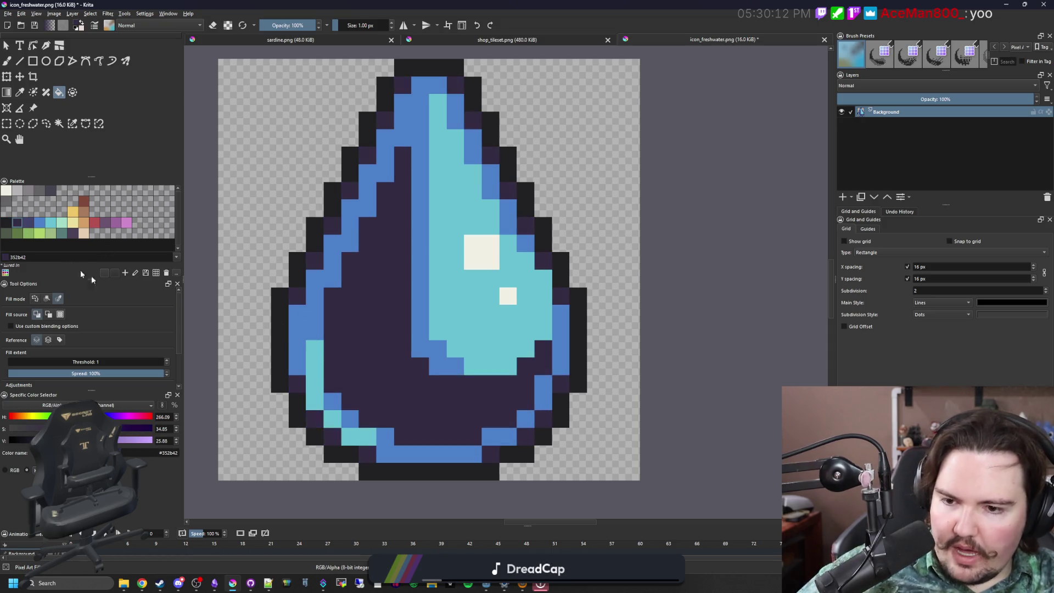
left_click(31, 222)
left_click(426, 301)
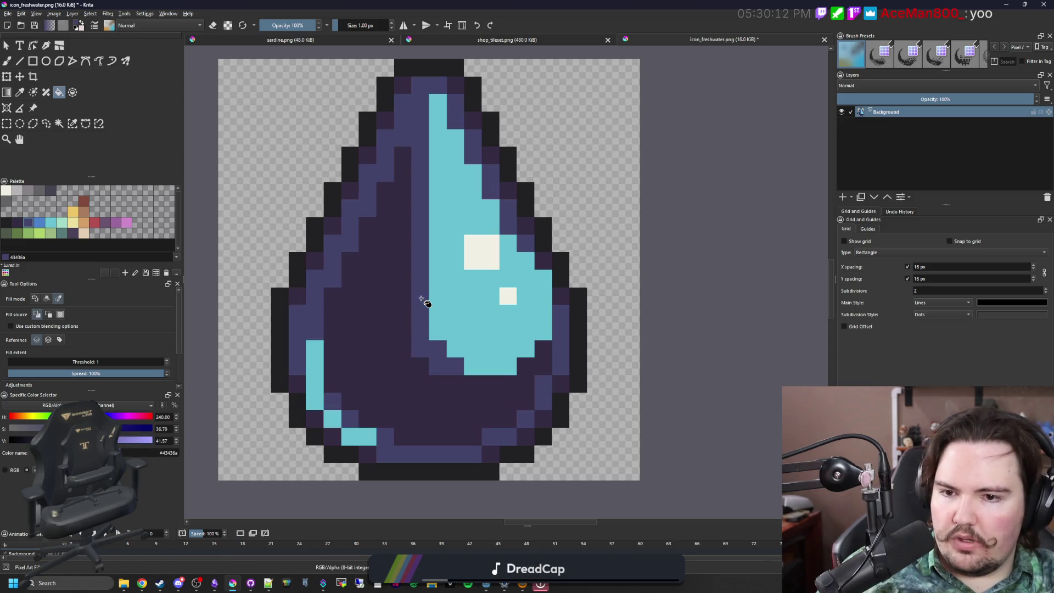
left_click(48, 223)
left_click(478, 313)
scroll(506, 361, "down", 6)
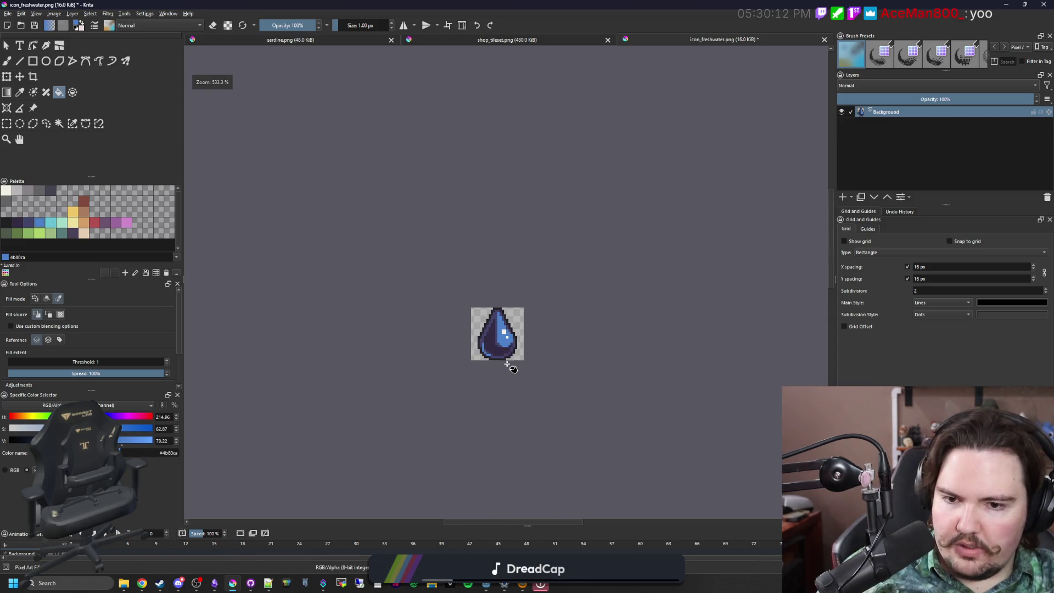
scroll(505, 360, "up", 4)
left_click(8, 13)
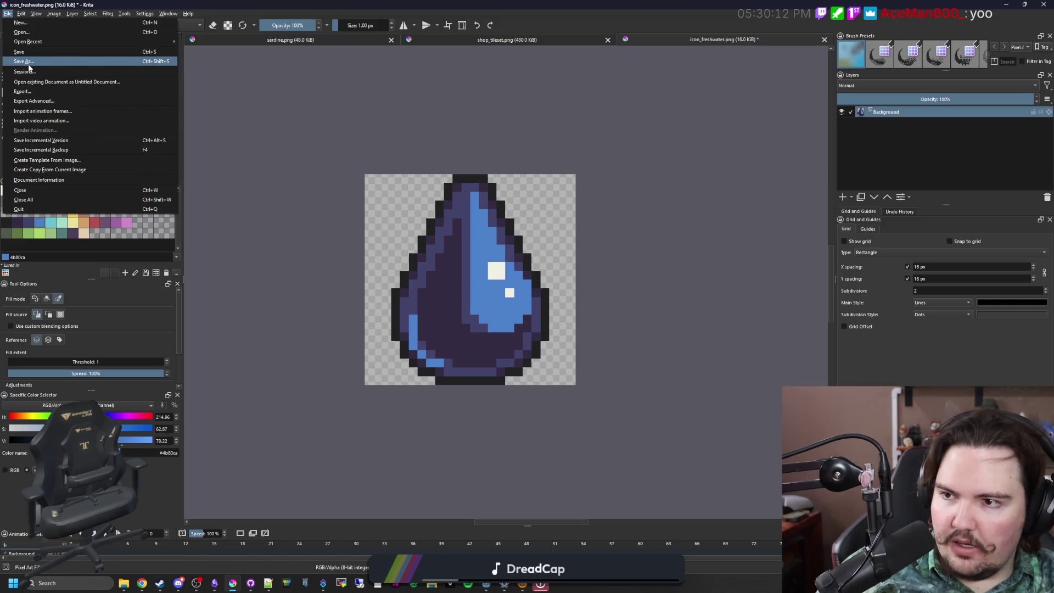
- Save the recoloured drop as icon_pressurized_water.png and confirm the PNG export settings
left_click(30, 67)
type("icon_")
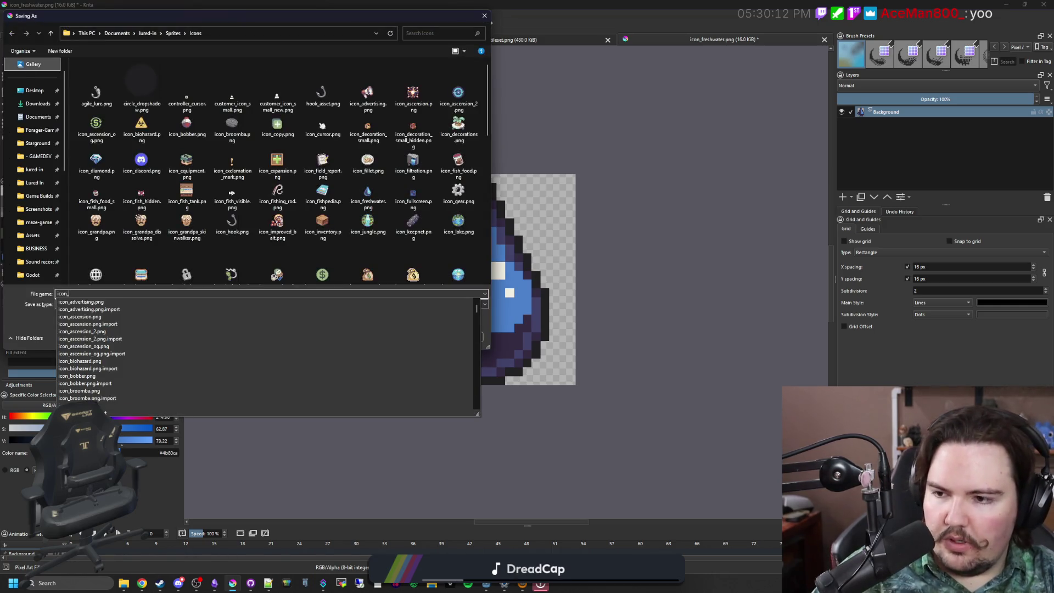
type("pressurized_water")
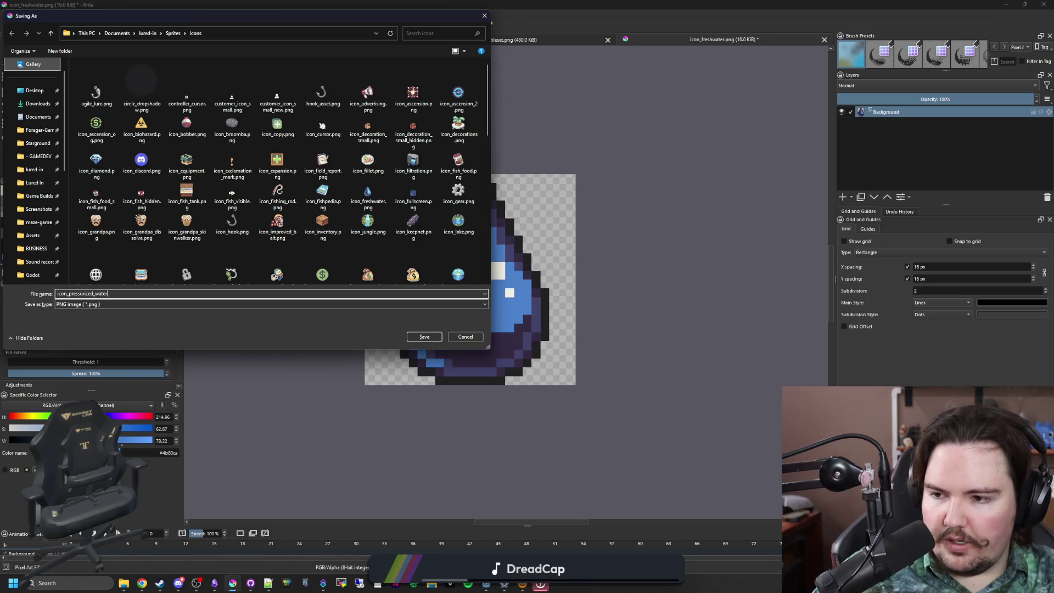
key("Return")
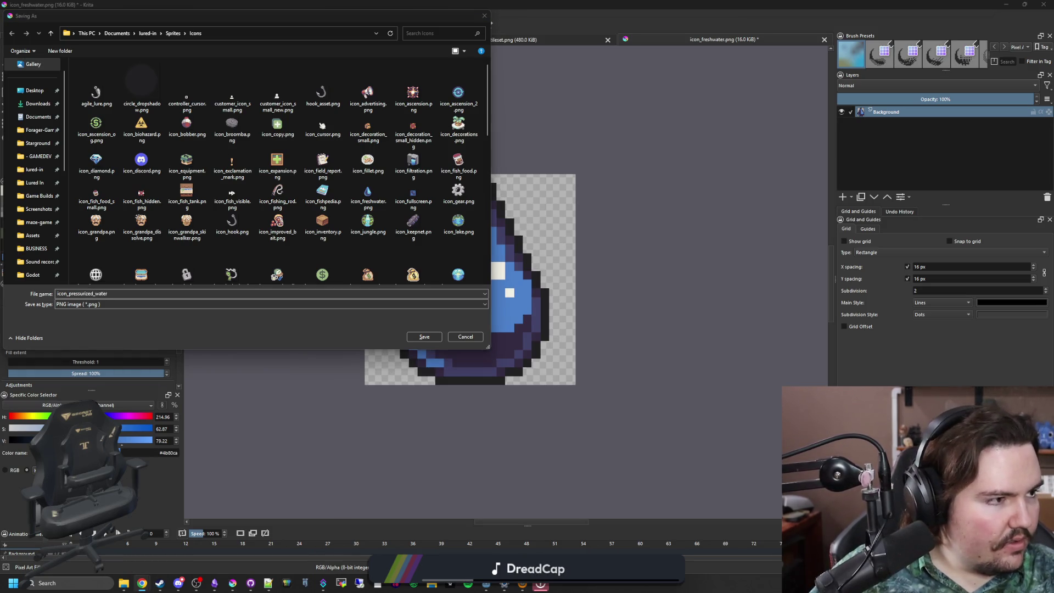
type("presus")
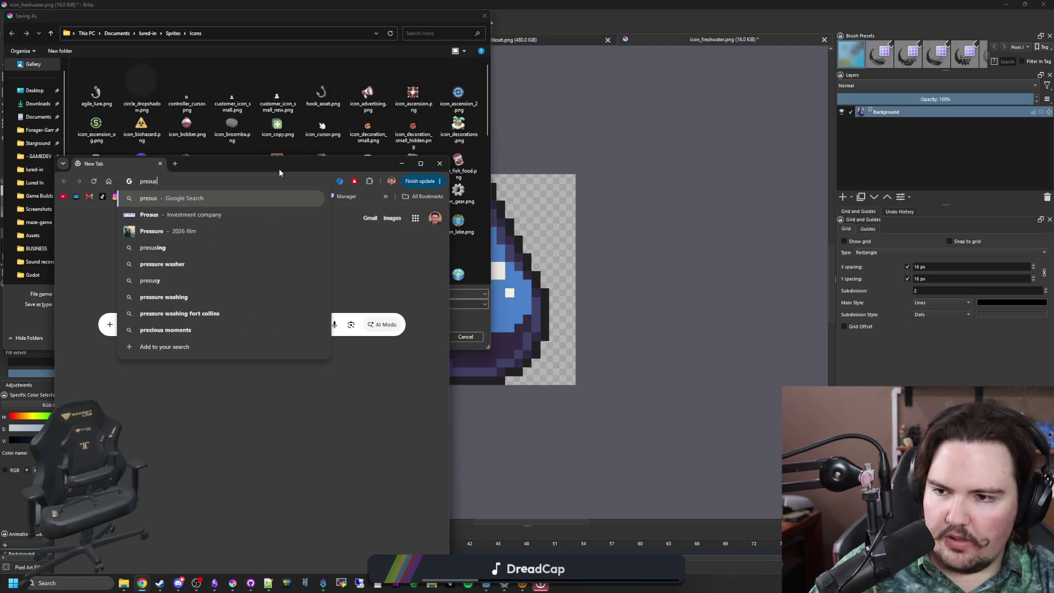
key("BackSpace")
key("BackSpace")
type("surized")
key("Return")
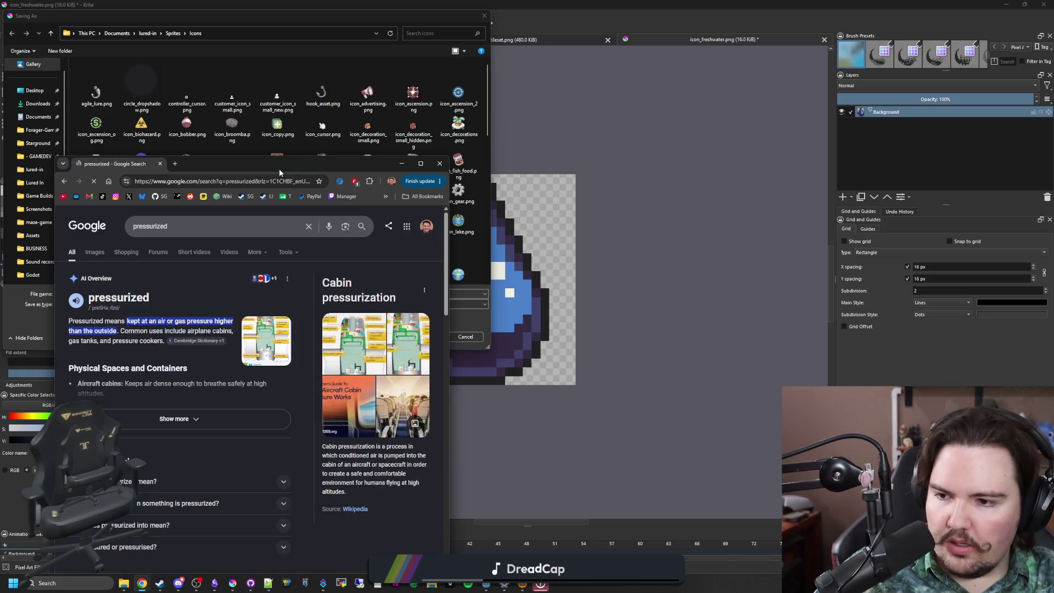
left_click(161, 164)
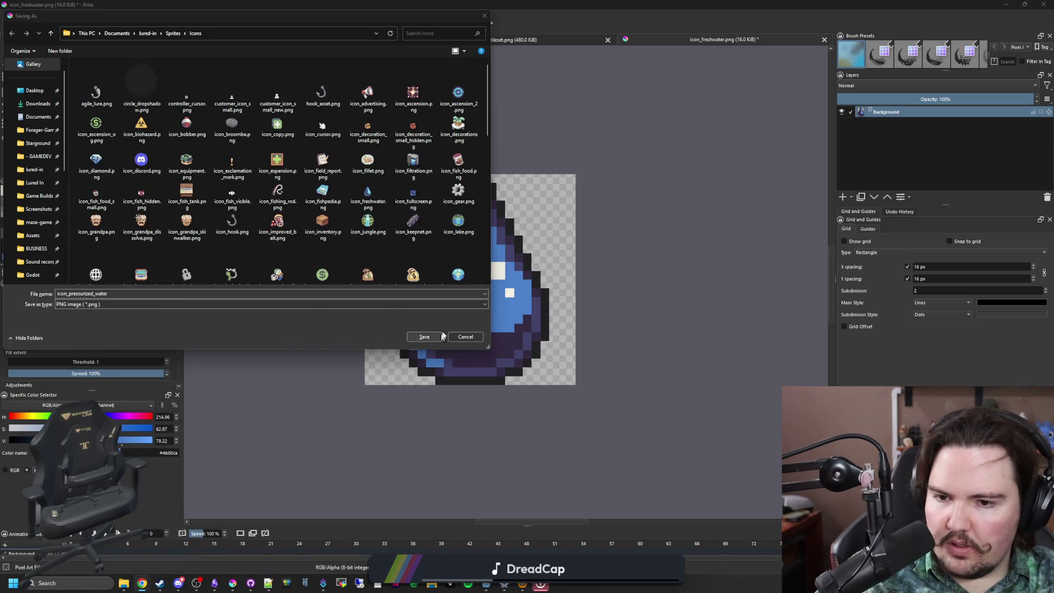
left_click(424, 335)
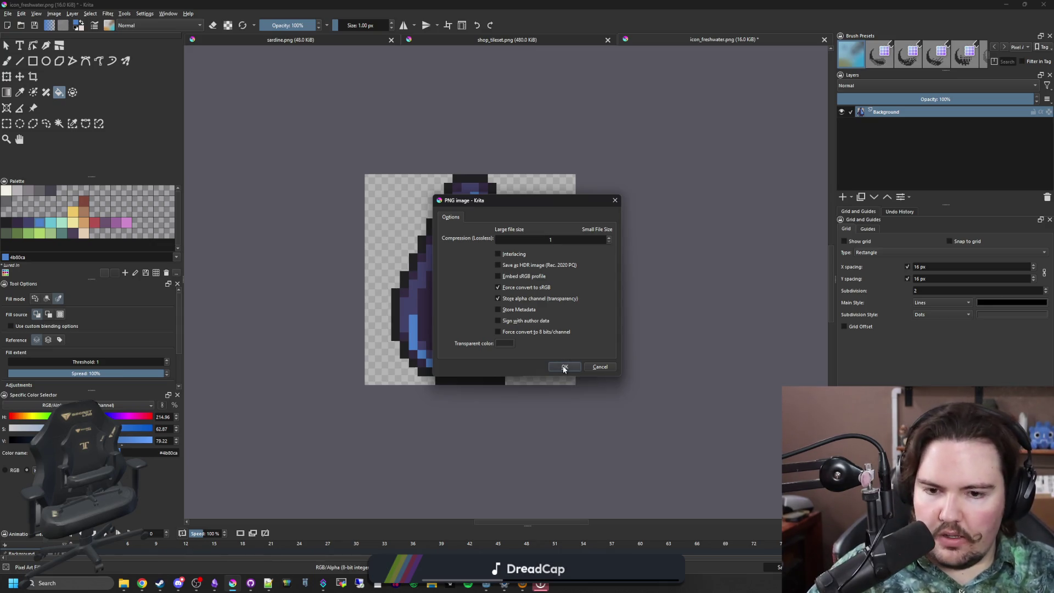
left_click(564, 367)
- Select the whole 24×24 canvas with a rectangle, then clear the selection
scroll(489, 268, "up", 2)
scroll(483, 252, "down", 2)
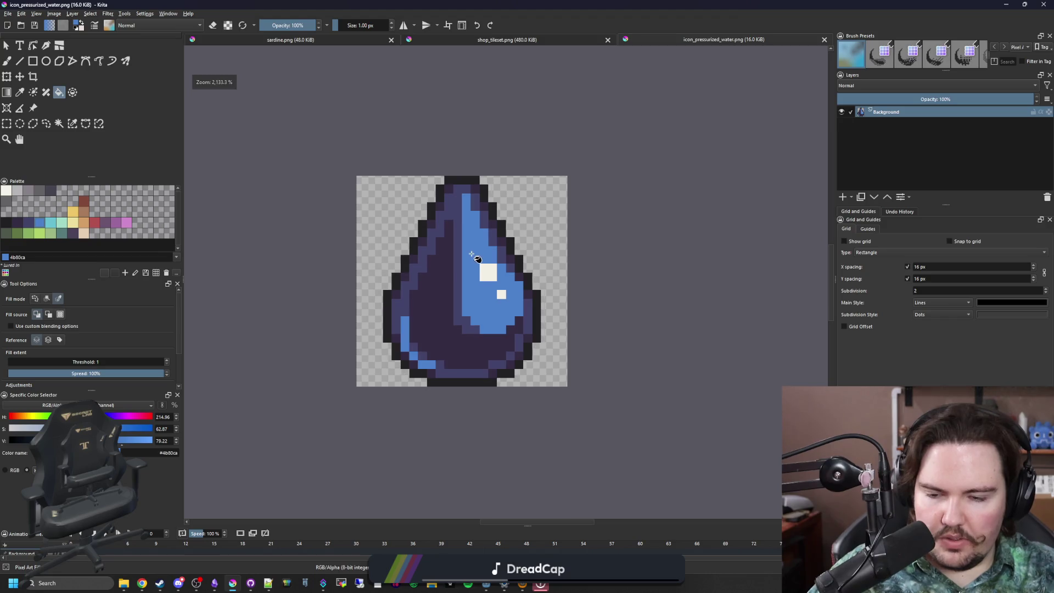
key("ctrl+r")
left_click_drag(357, 177, 568, 383)
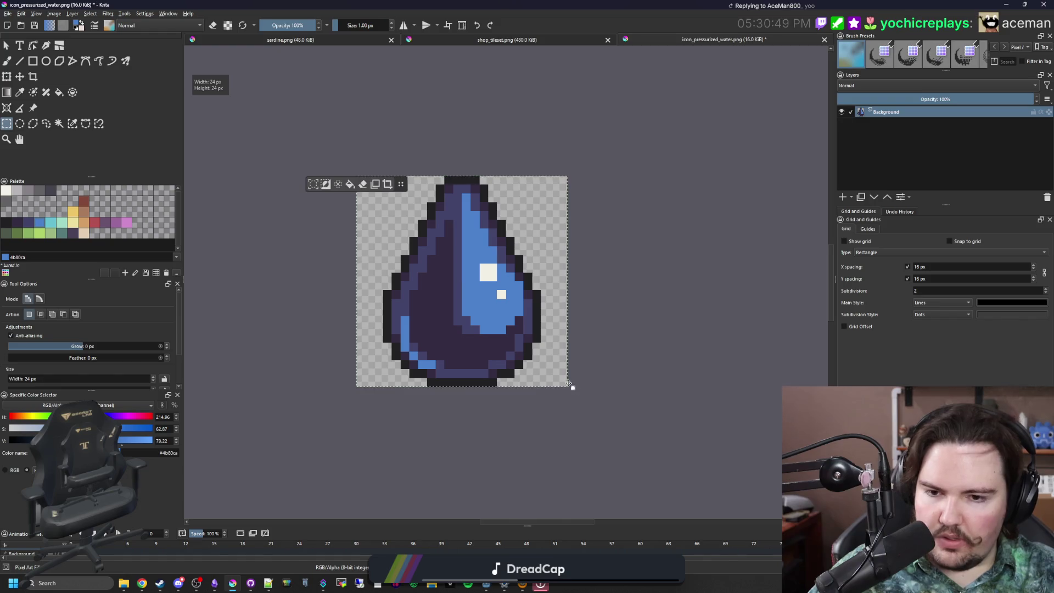
left_click(403, 249)
- Browse Sprites/Icons, pick icon_salt_water.png, cancel without opening, and leave Krita
left_click(7, 13)
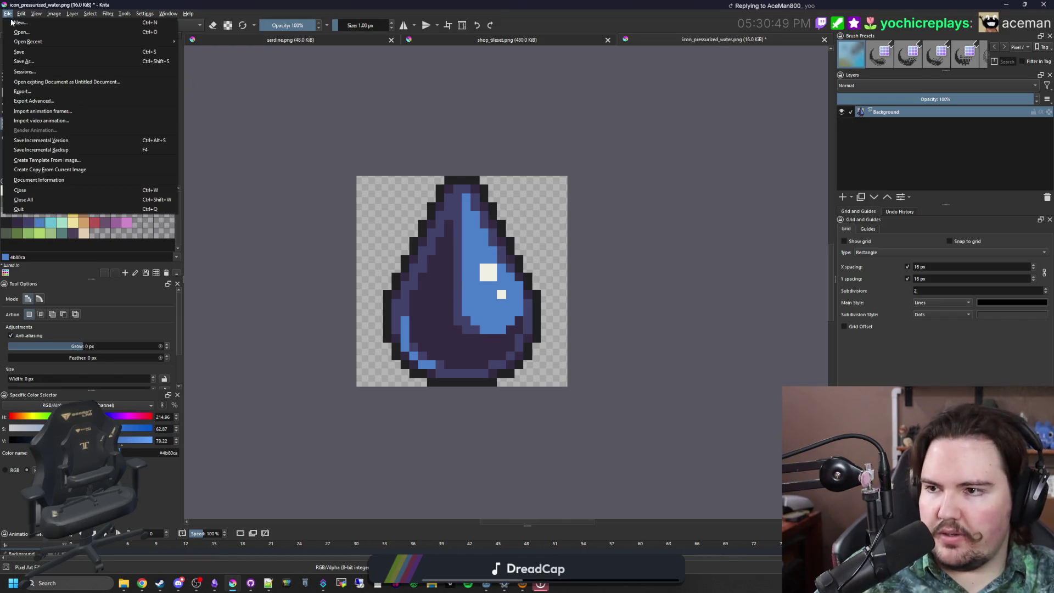
key("Escape")
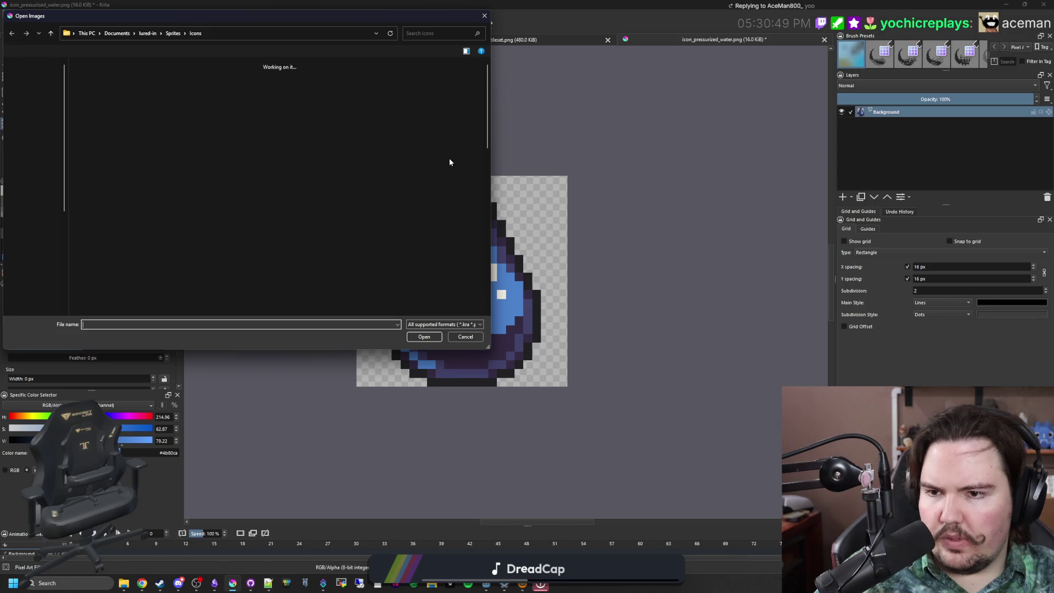
scroll(341, 193, "down", 15)
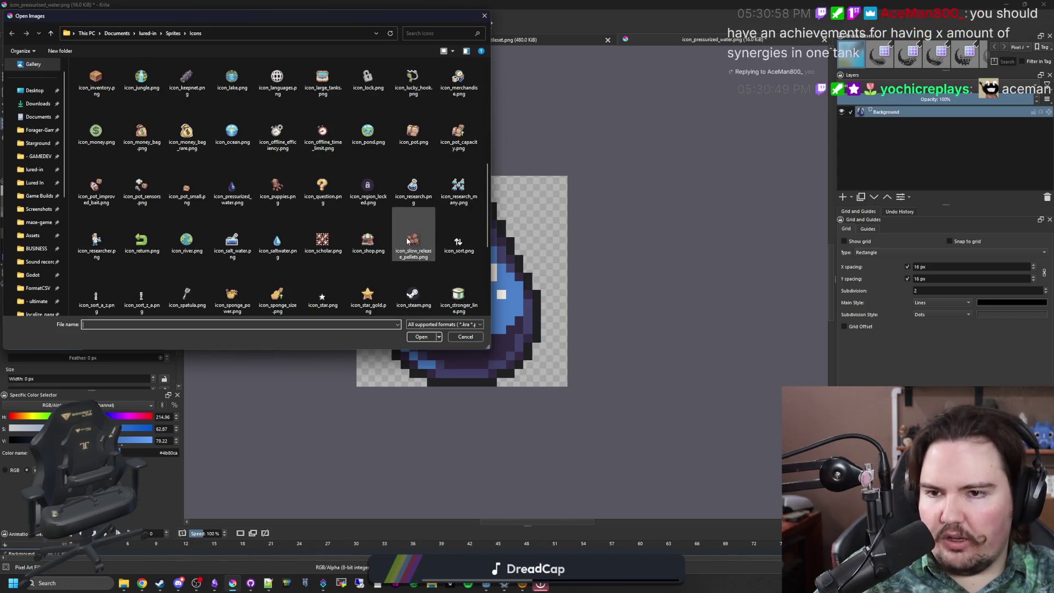
scroll(242, 203, "up", 2)
left_click(235, 191)
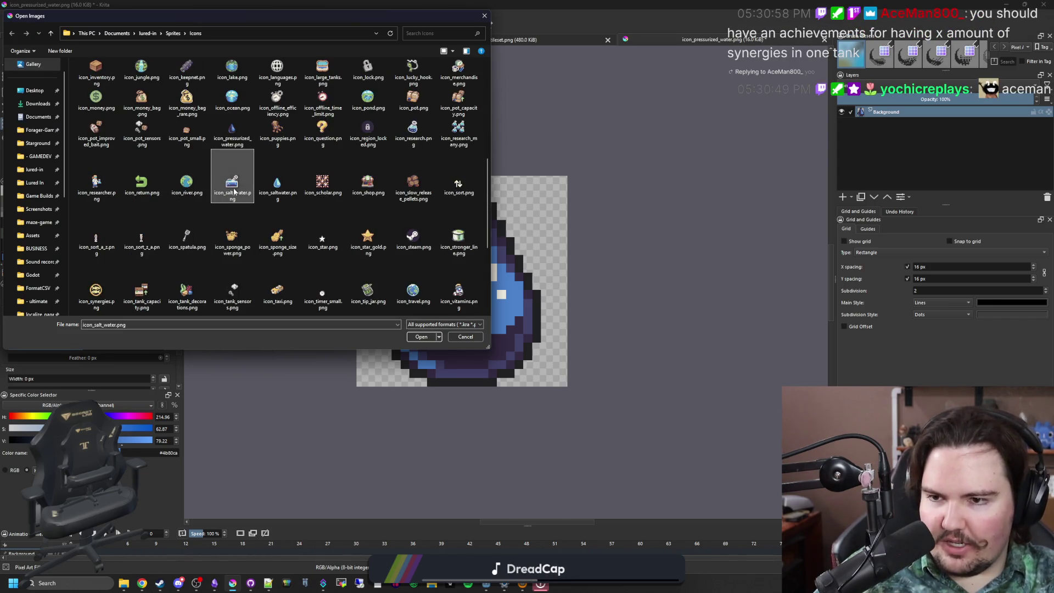
left_click(466, 337)
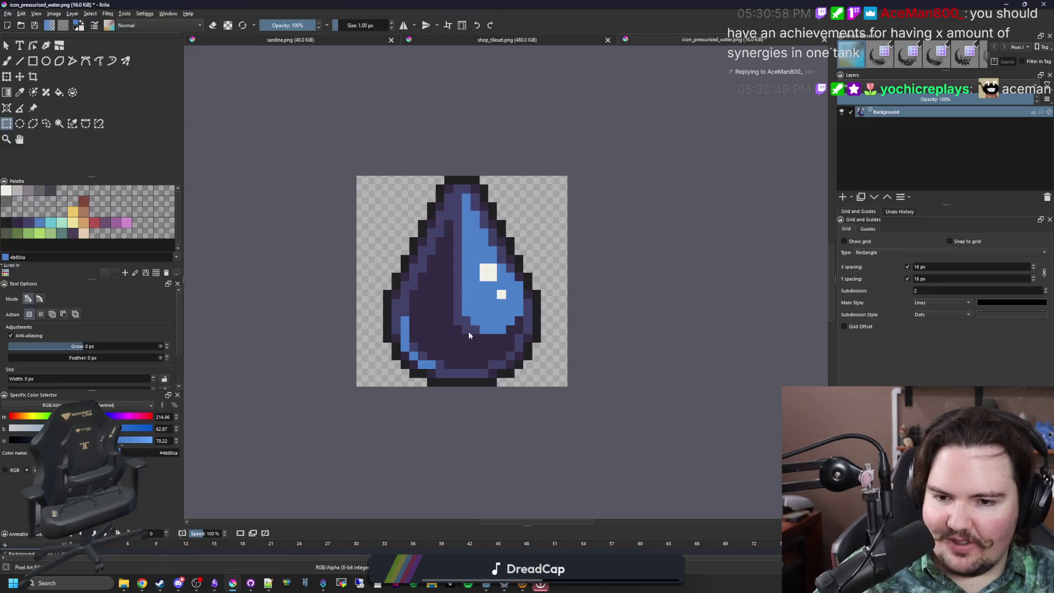
key("super+Down")
key("super+Down")
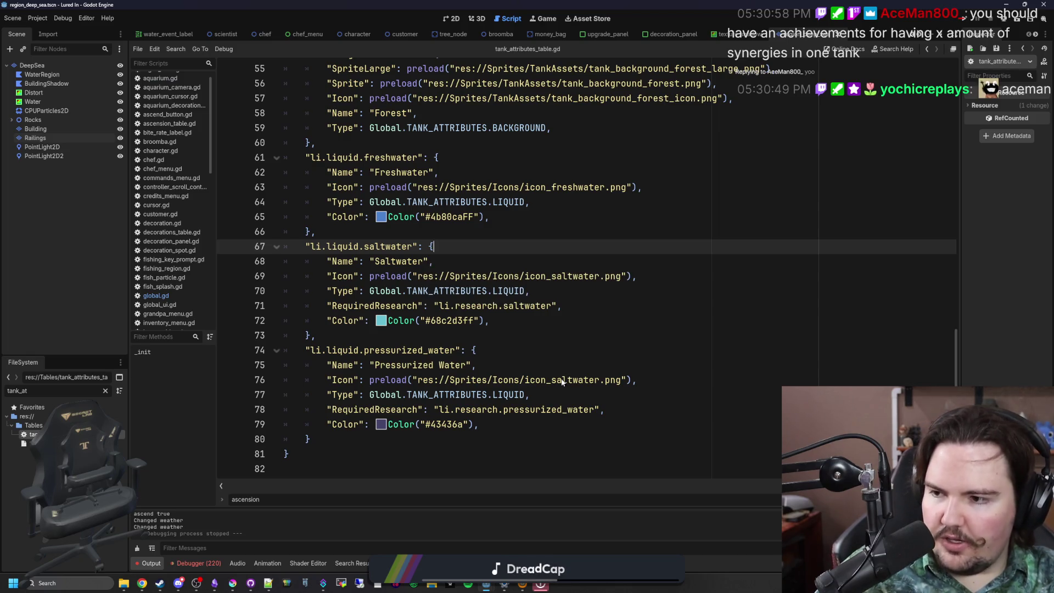
- Change the line 76 icon path from icon_saltwater to icon_pressurized_water.png
double_click(562, 380)
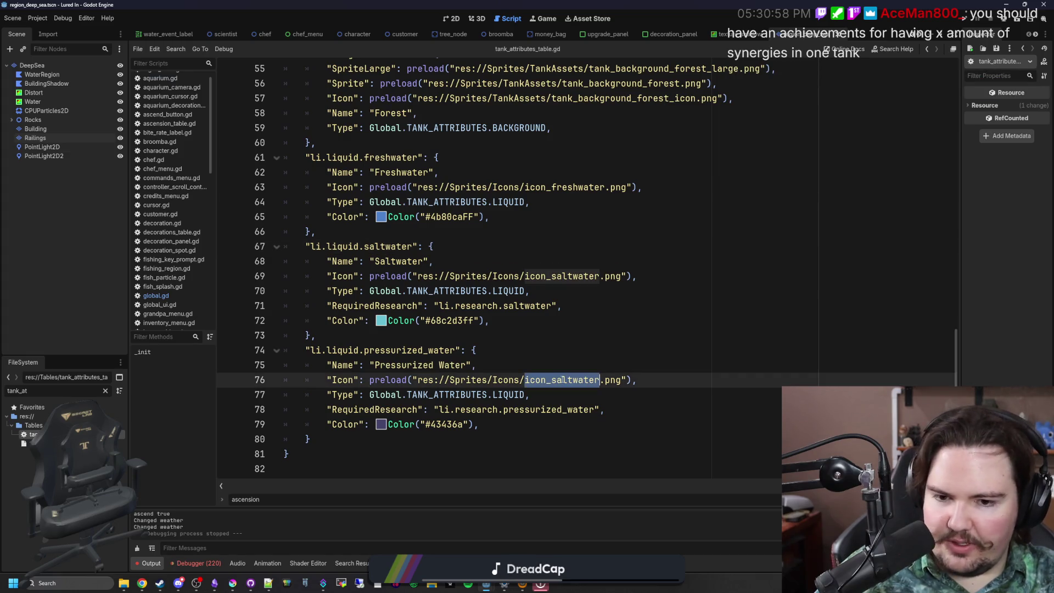
type("icon_")
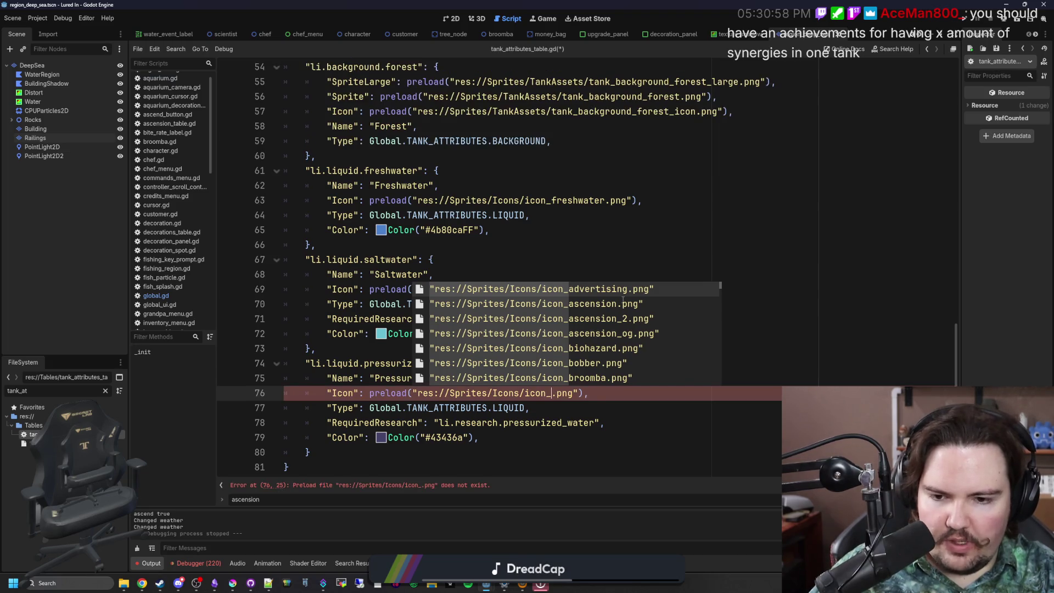
type("pressurized")
key("Return")
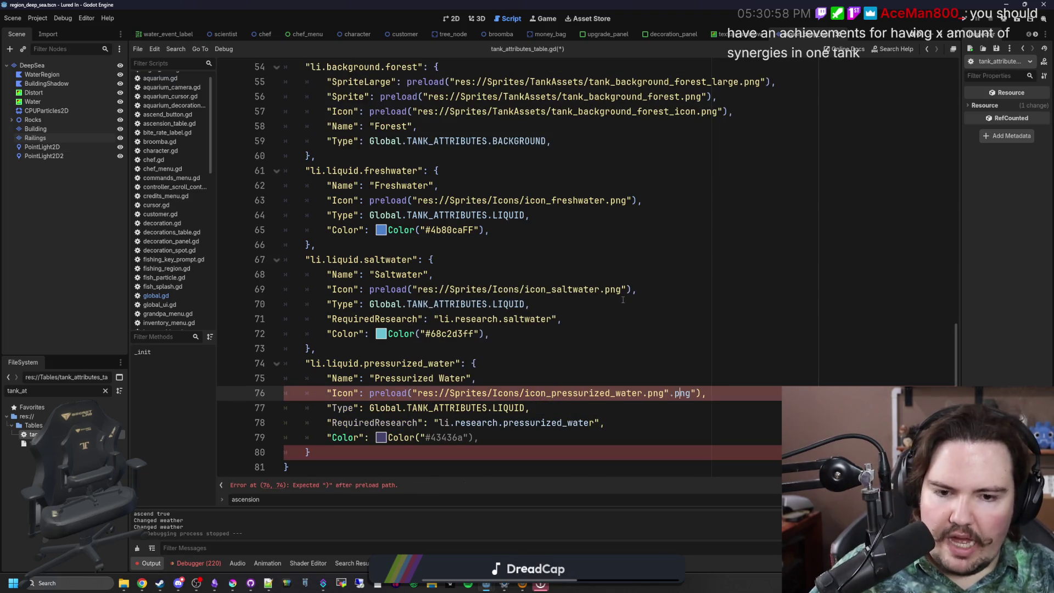
key("BackSpace")
key("BackSpace")
key("BackSpace")
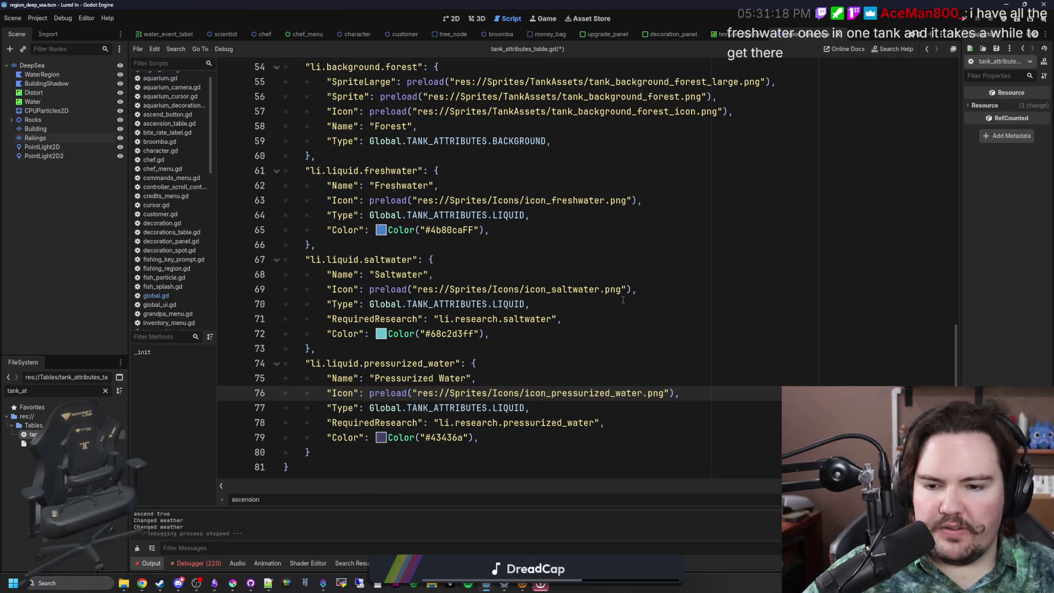
- Save tank_attributes_table.gd with Ctrl+S
left_click(495, 342)
key("ctrl+s")
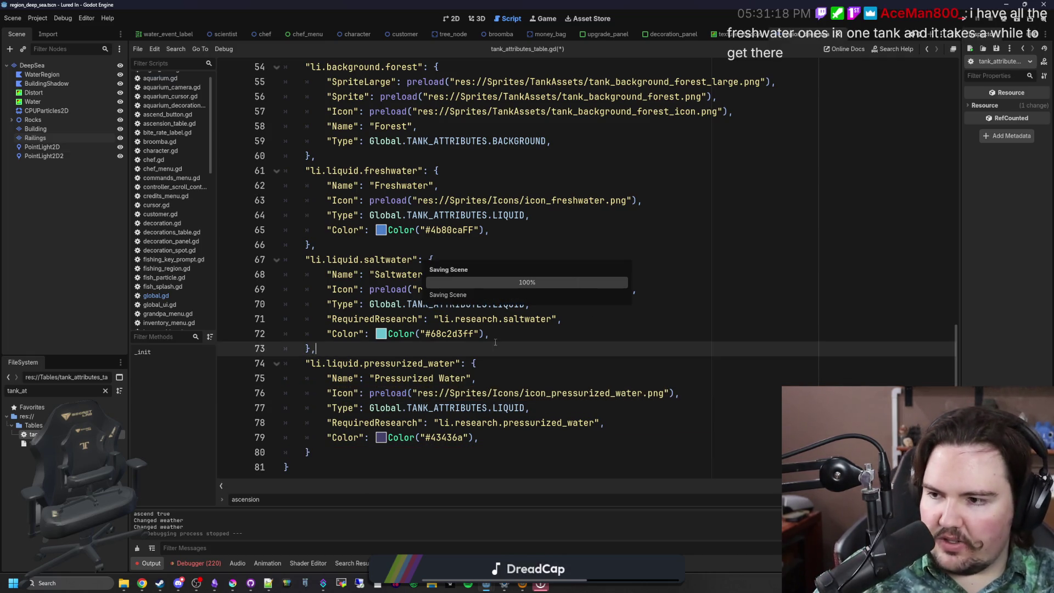
key("ctrl+s")
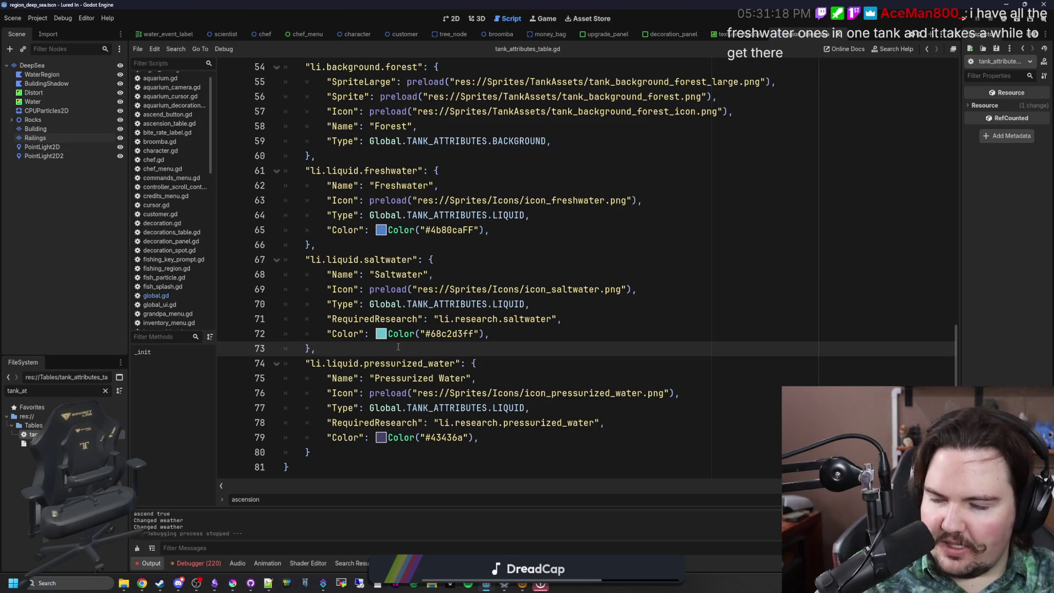
key("ctrl+s")
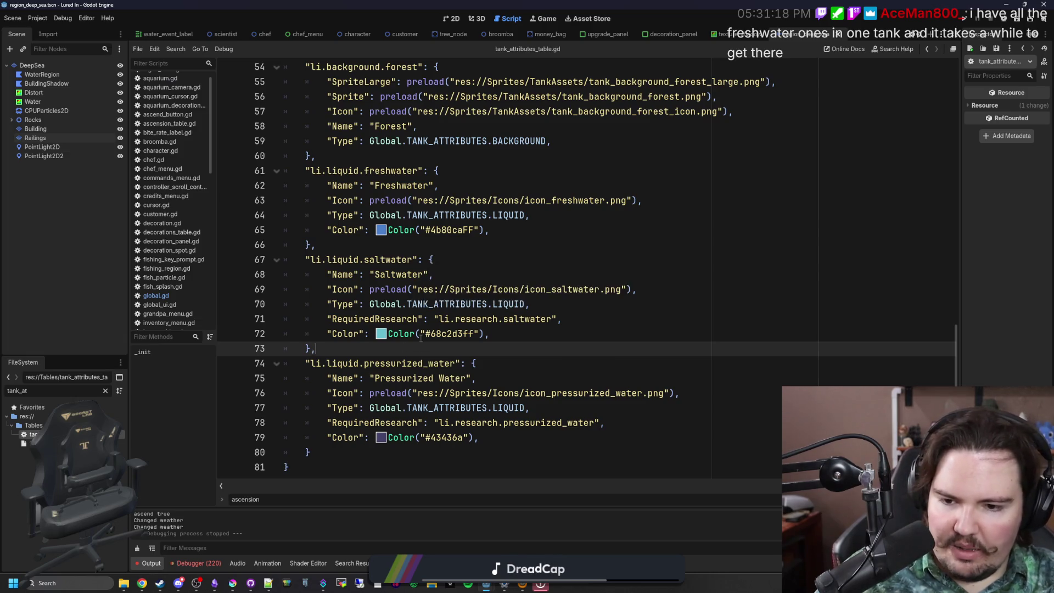
left_click(478, 436)
left_click(395, 356)
key("ctrl+s")
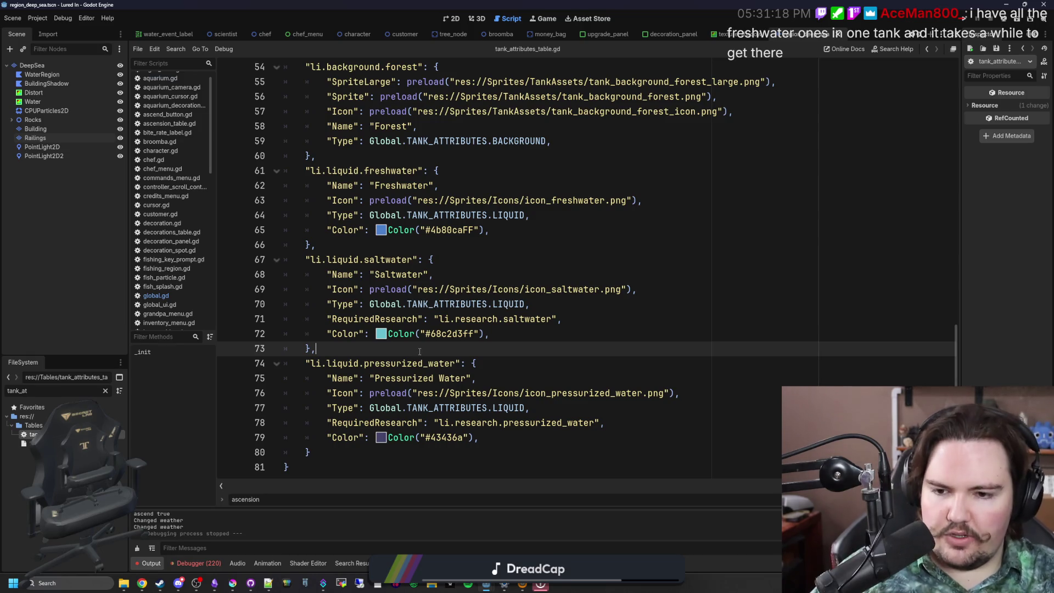
key("ctrl+s")
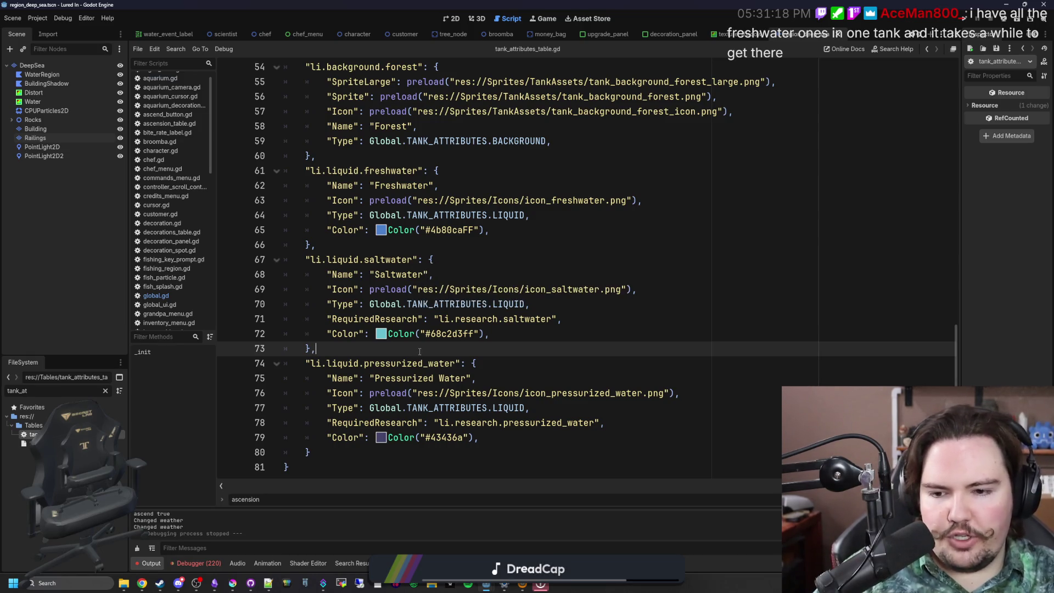
key("ctrl+s")
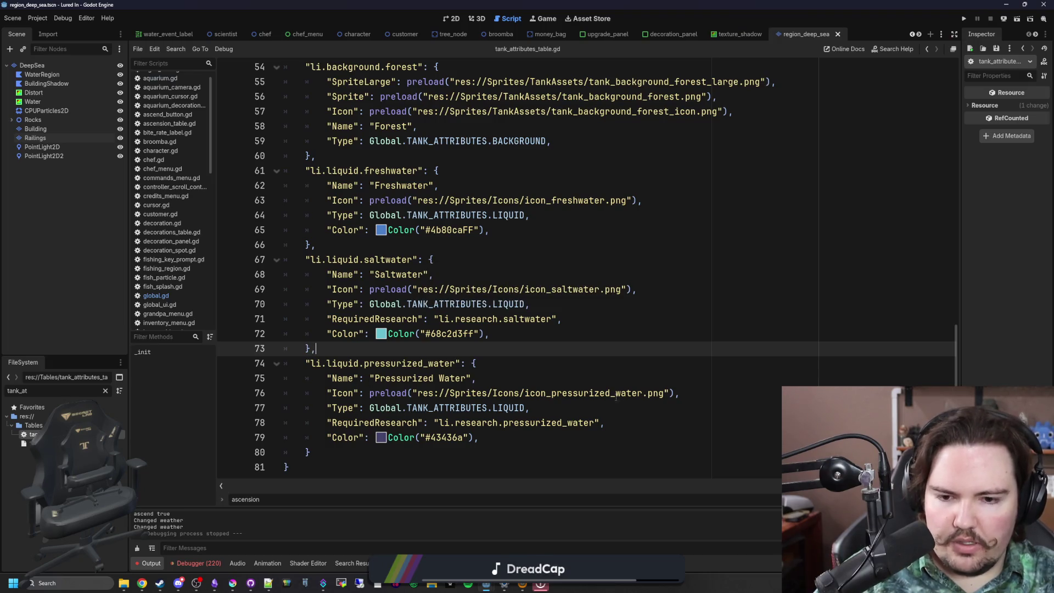
scroll(555, 384, "down", 1)
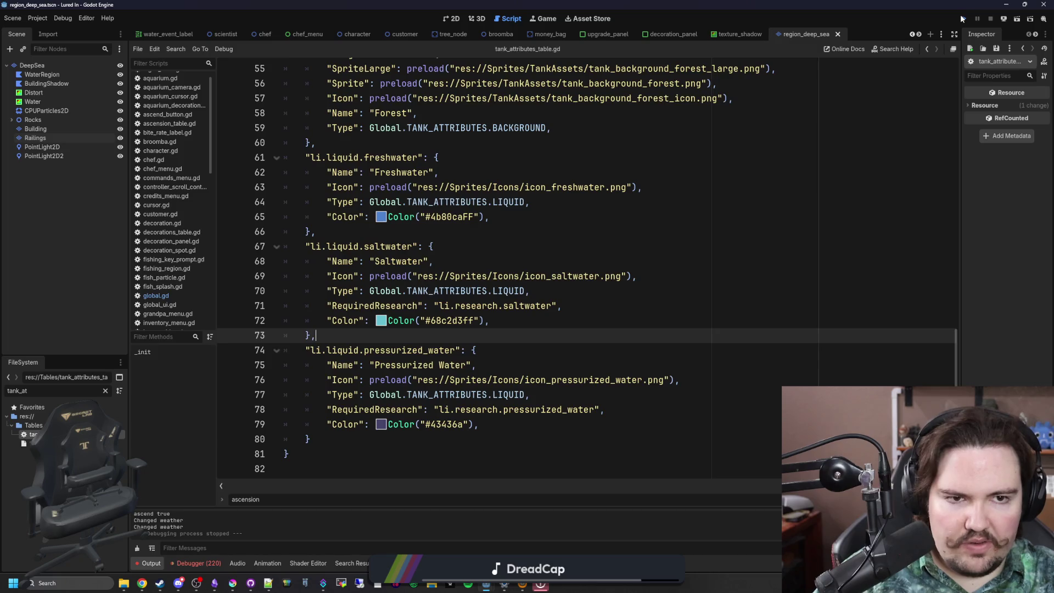
- Run the project, press Play, dismiss Welcome Back, and pan across the aquarium
left_click(962, 19)
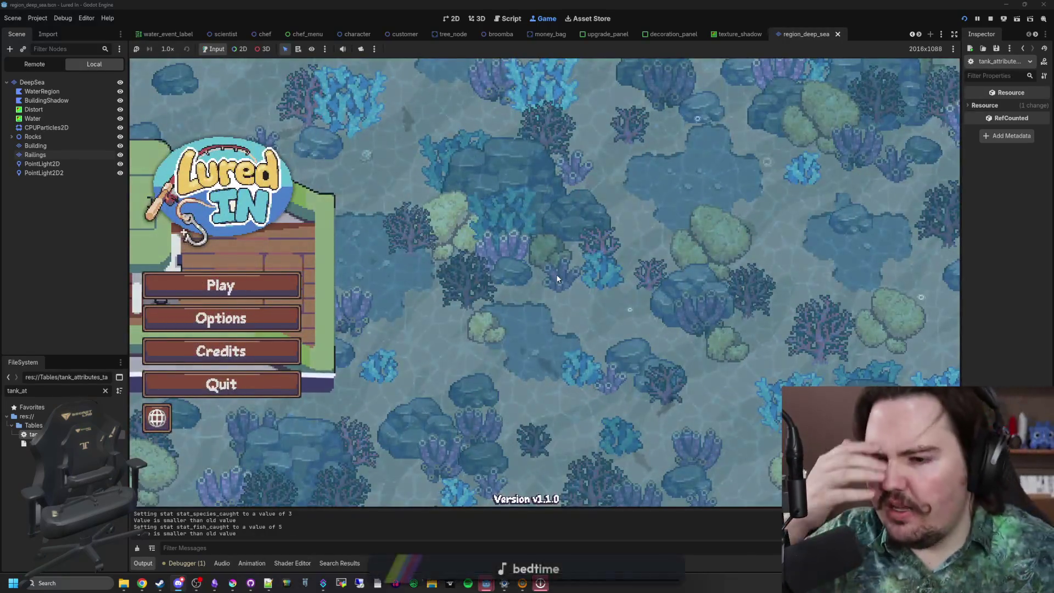
left_click(259, 276)
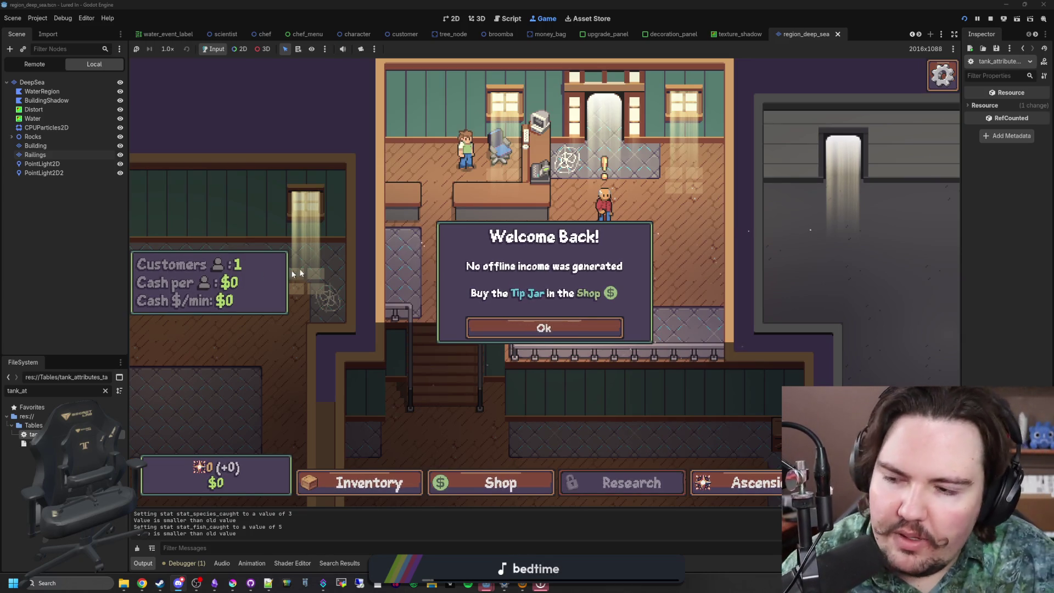
left_click(604, 334)
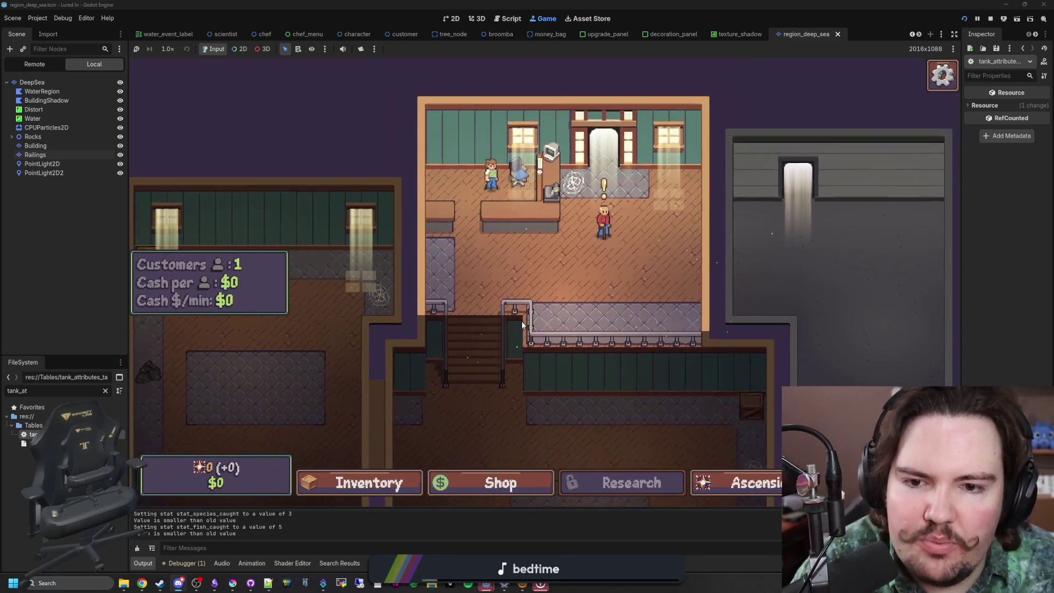
scroll(522, 321, "down", 2)
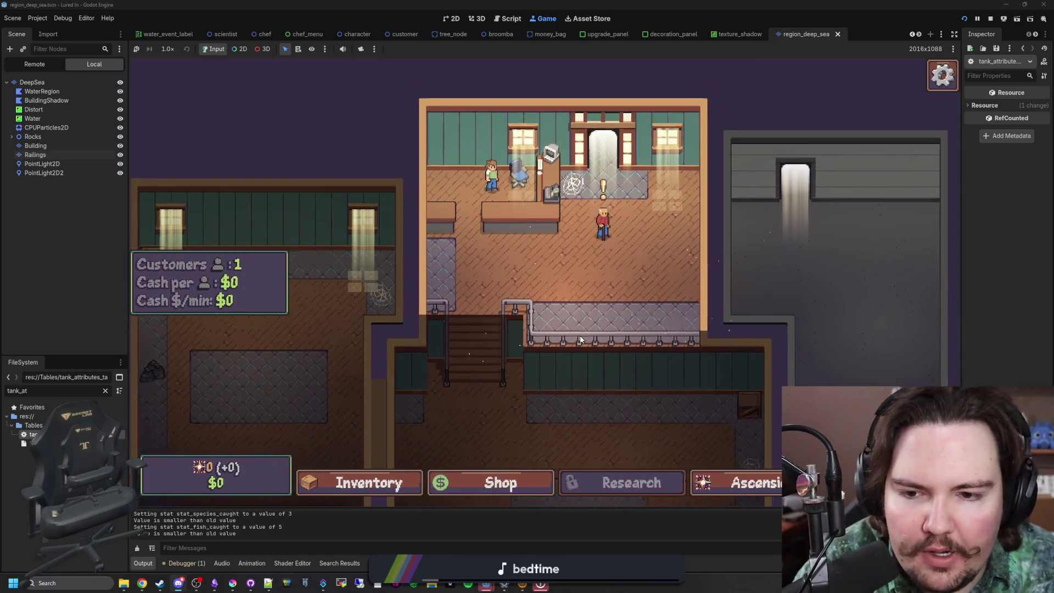
mouse_move(578, 335)
left_mouse_down()
mouse_move(604, 298)
mouse_move(568, 336)
mouse_move(568, 366)
left_mouse_up()
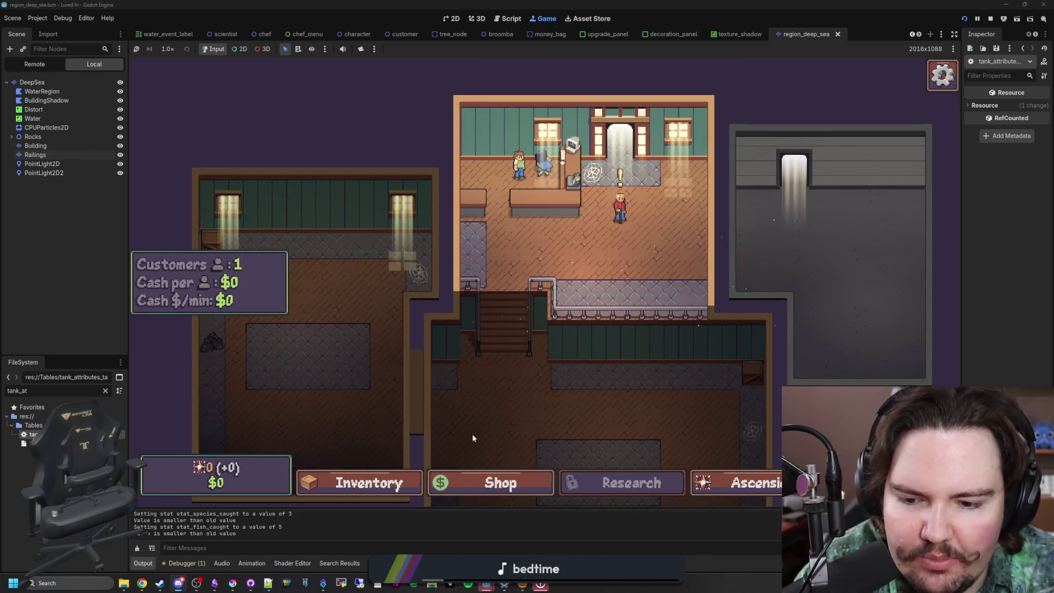
- Look through the Shop, close it, and view the empty Inventory
left_click(508, 485)
scroll(496, 422, "down", 2)
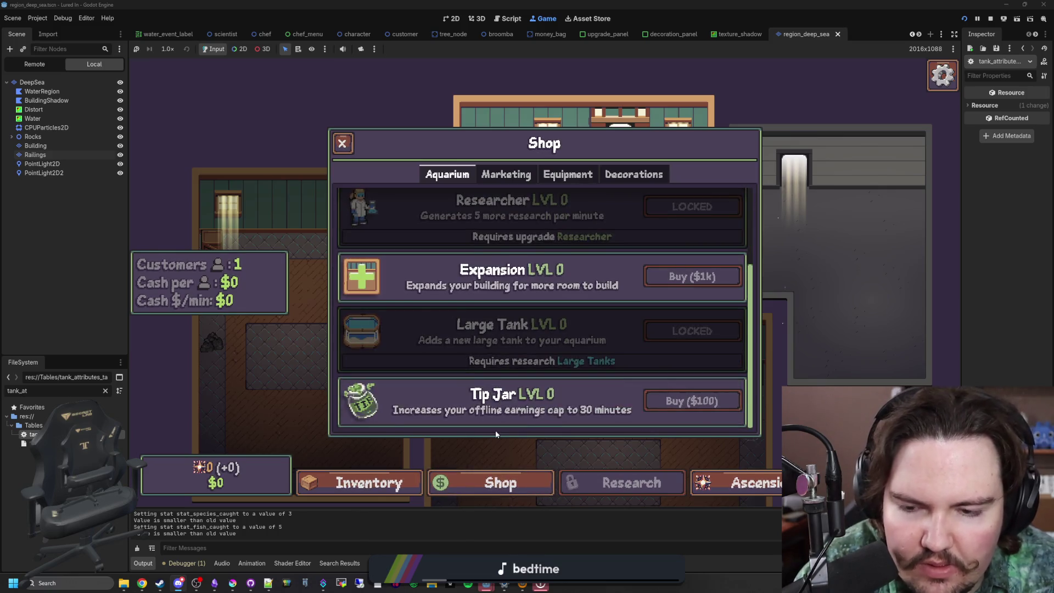
scroll(495, 426, "up", 2)
left_click(488, 484)
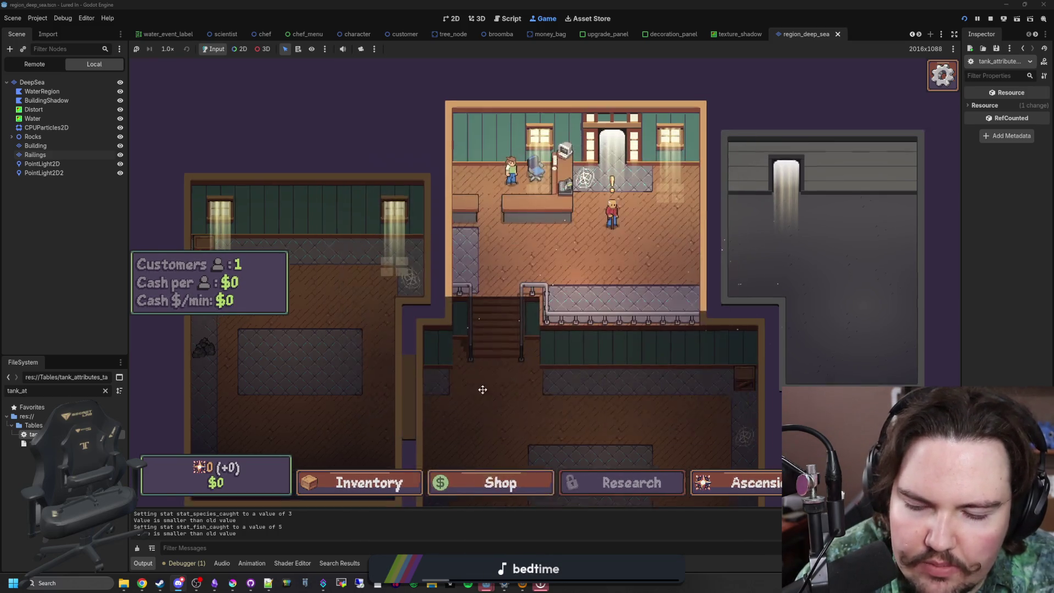
left_click(357, 481)
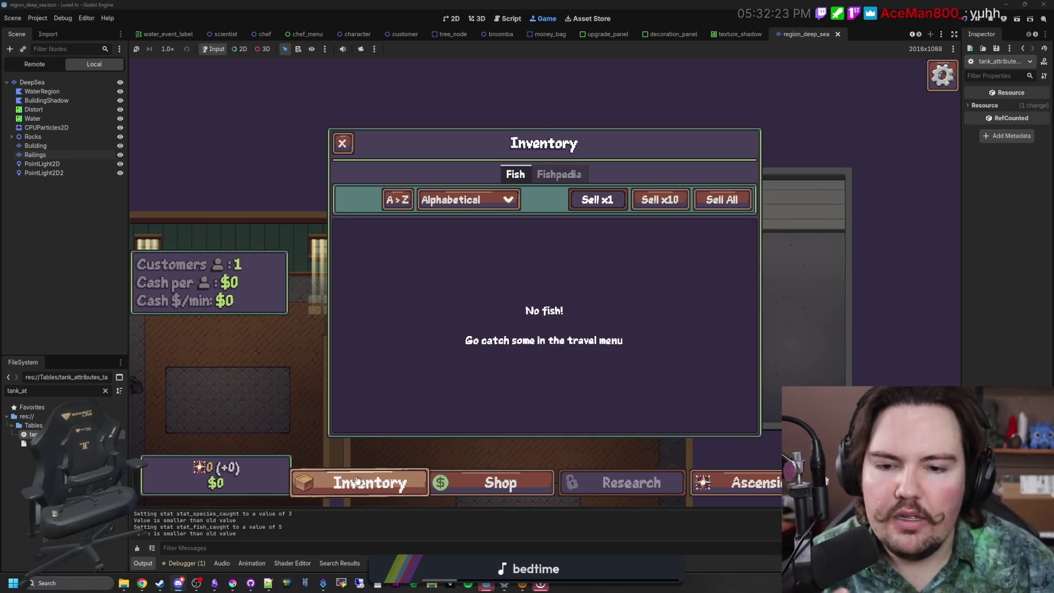
- Check the ascension screen, inventory, shop, and the first tank's liquid type list
left_click(760, 483)
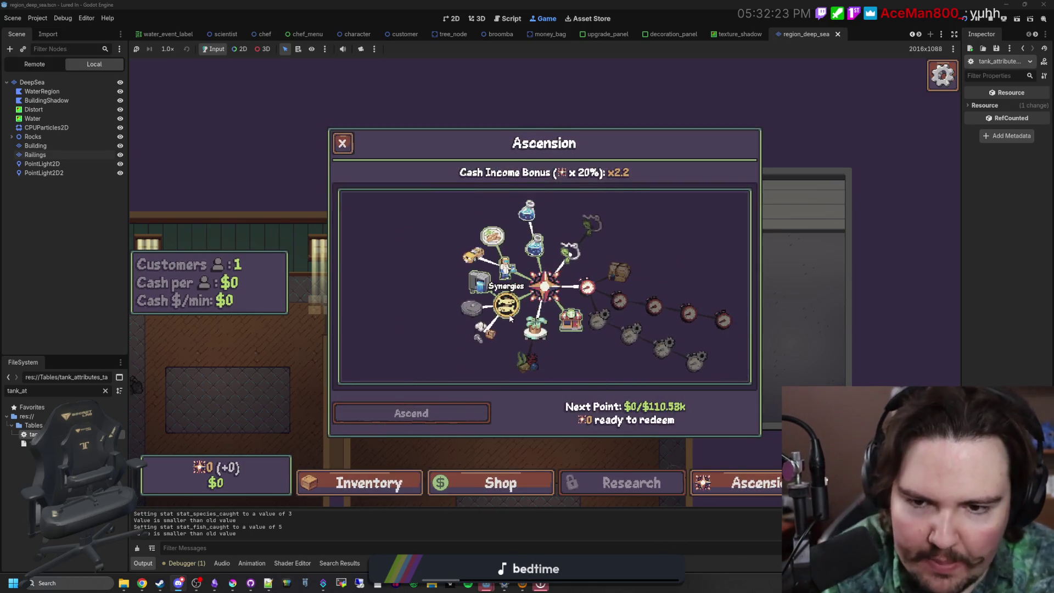
left_click(357, 497)
left_click(496, 483)
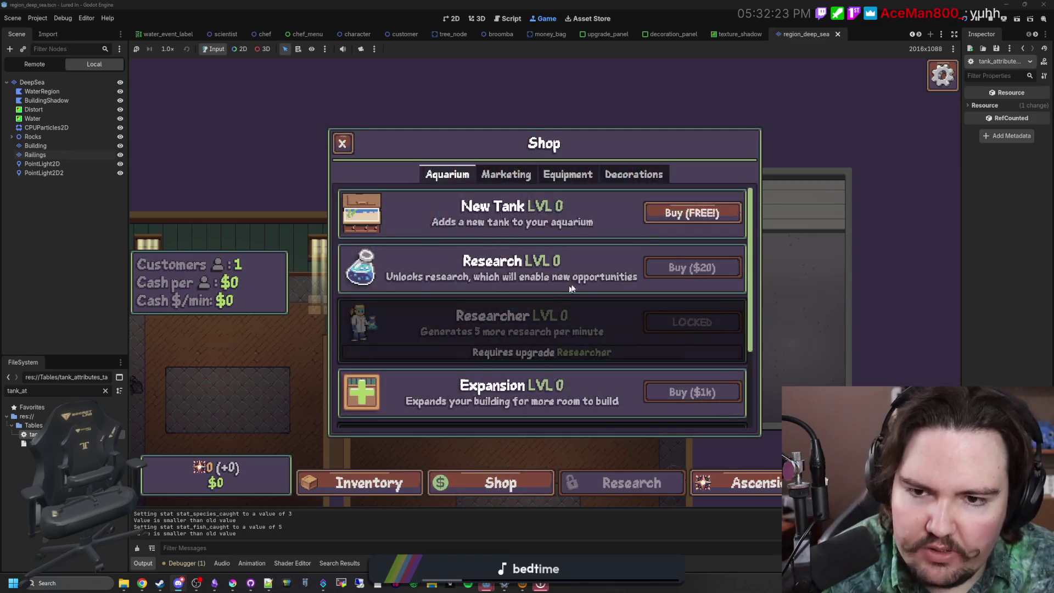
left_click(497, 483)
left_click(490, 343)
left_click(624, 172)
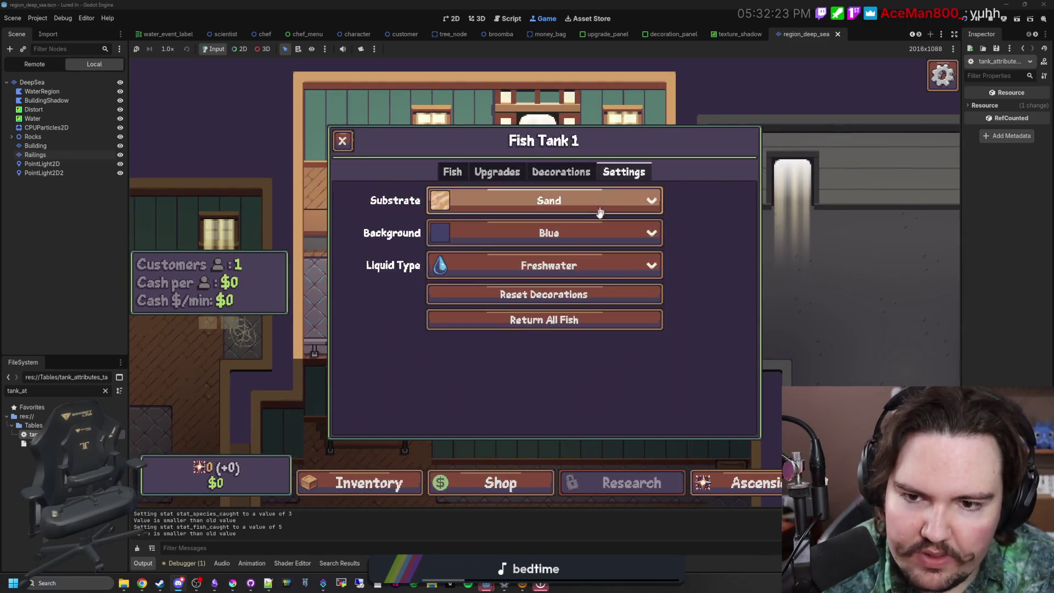
left_click(539, 264)
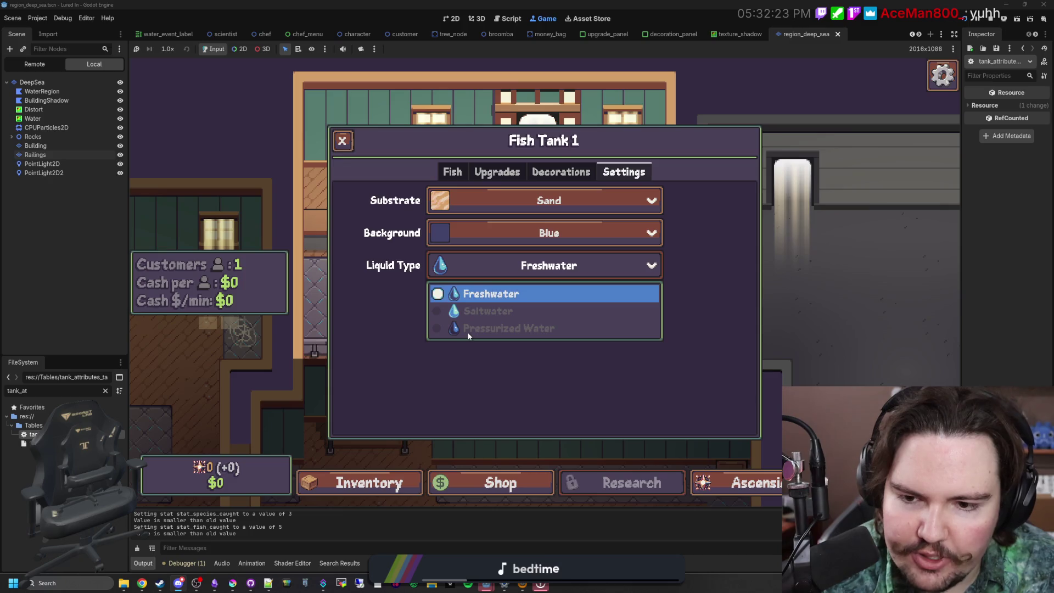
left_click(528, 268)
left_click(714, 483)
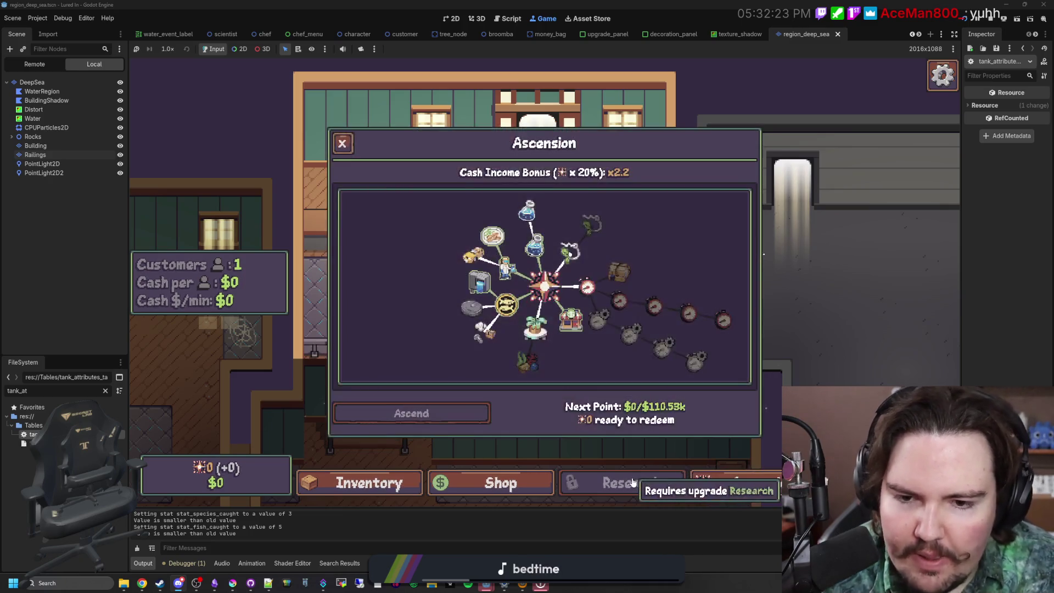
- Grant 1,000,000 money with the 'money 1000000' console command
key("grave")
left_click(490, 483)
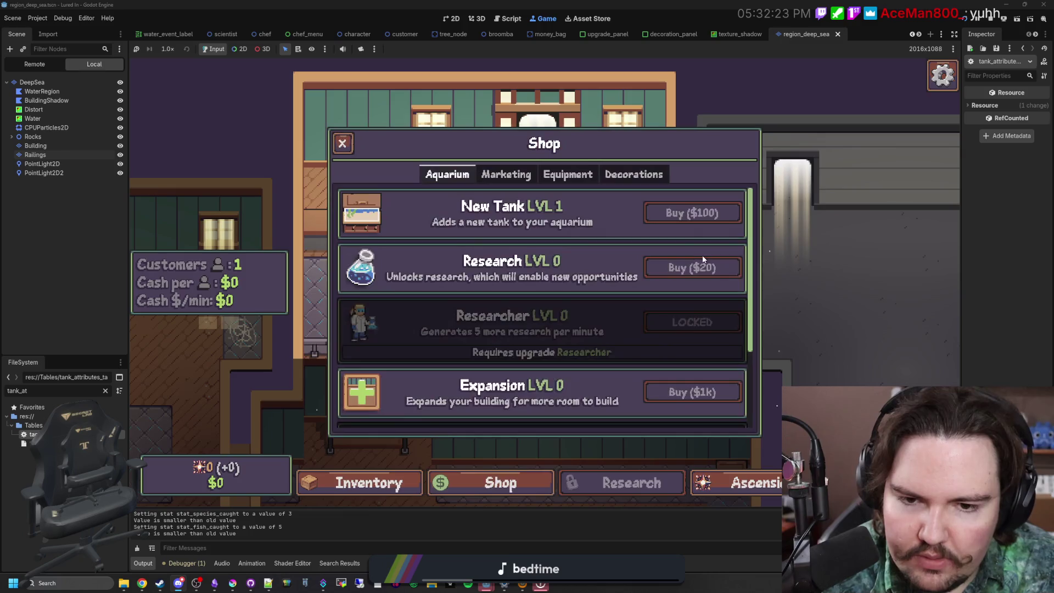
key("Escape")
type("money 1000000")
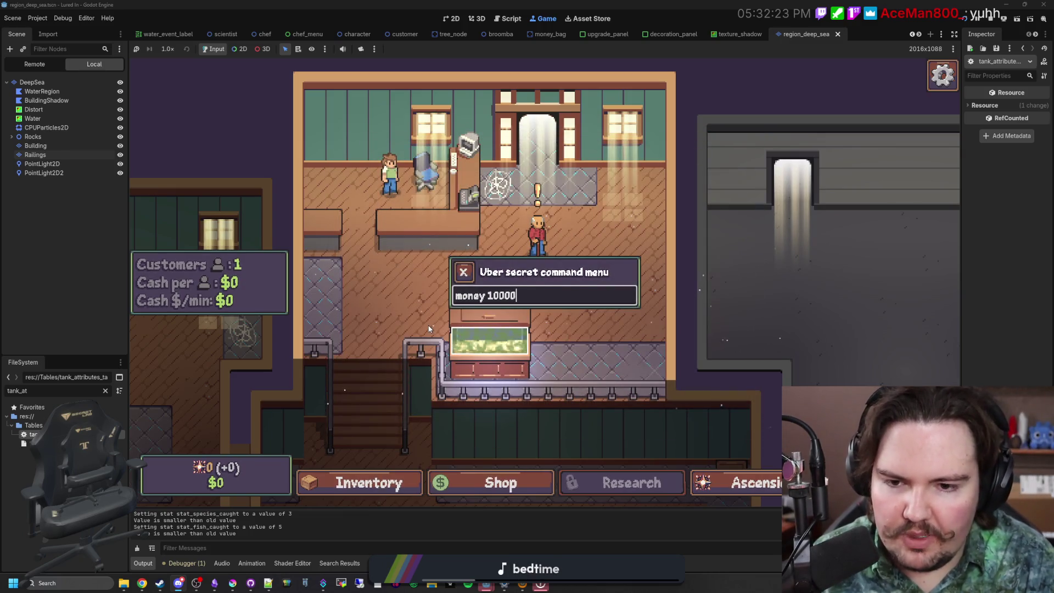
key("Return")
- Buy the Research upgrade, then inspect Saltwater and the Deep Sea node in the research tree
left_click(494, 483)
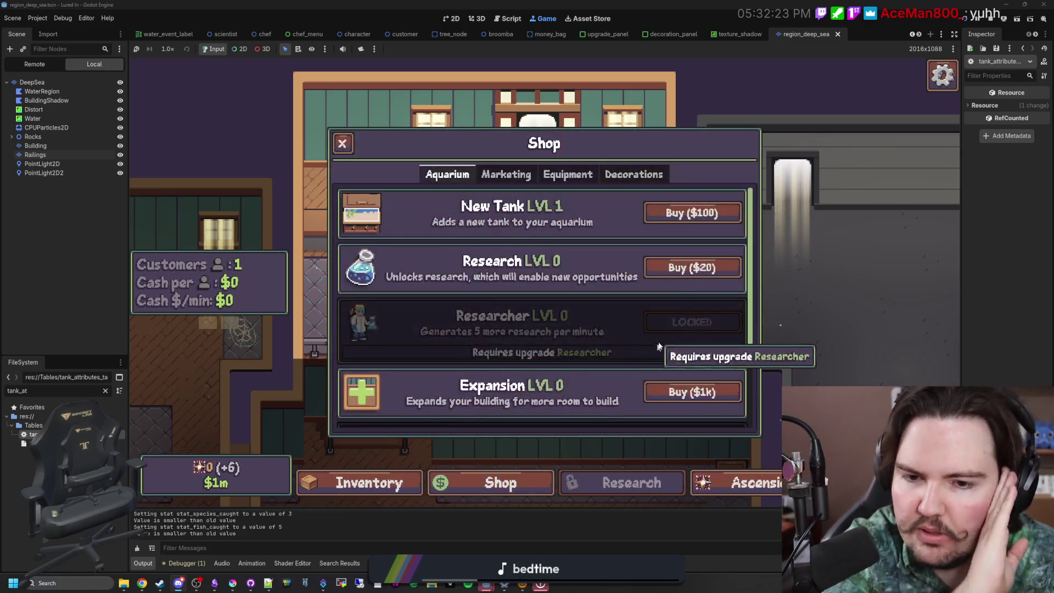
left_click(686, 273)
left_click(597, 473)
left_click(598, 475)
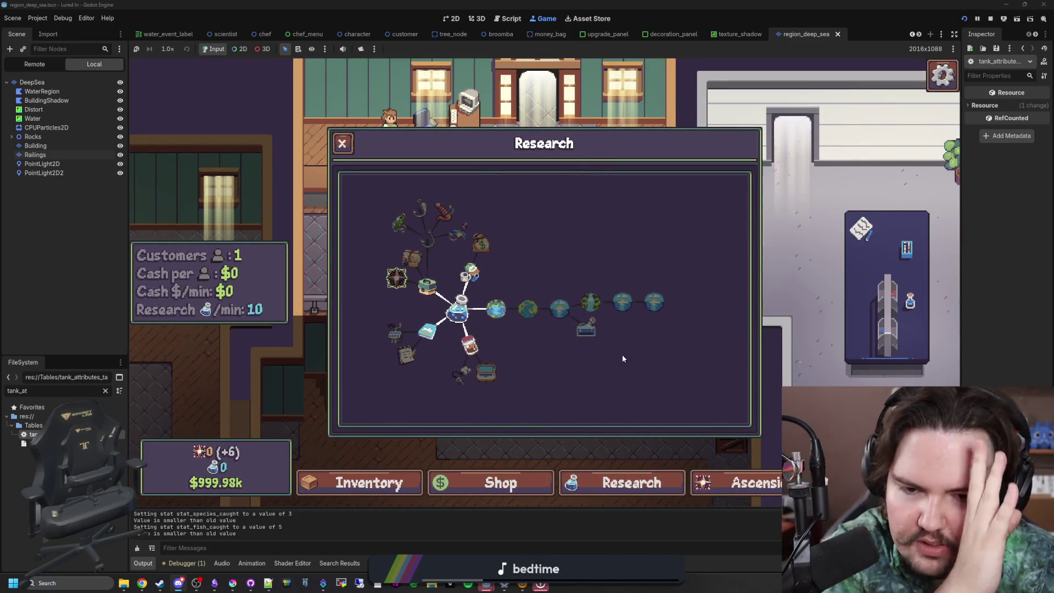
mouse_move(577, 336)
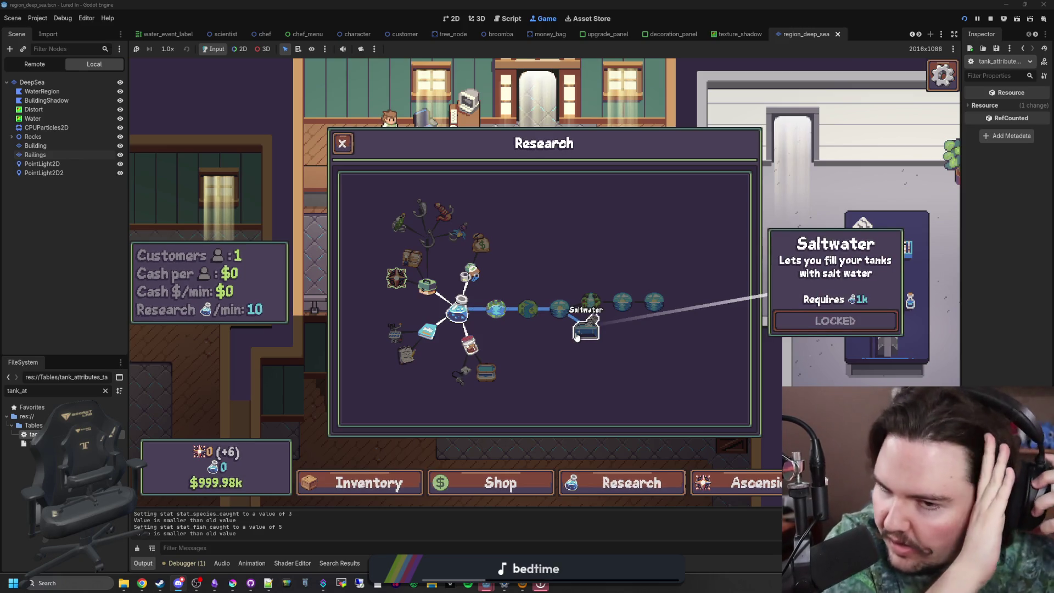
left_click(654, 302)
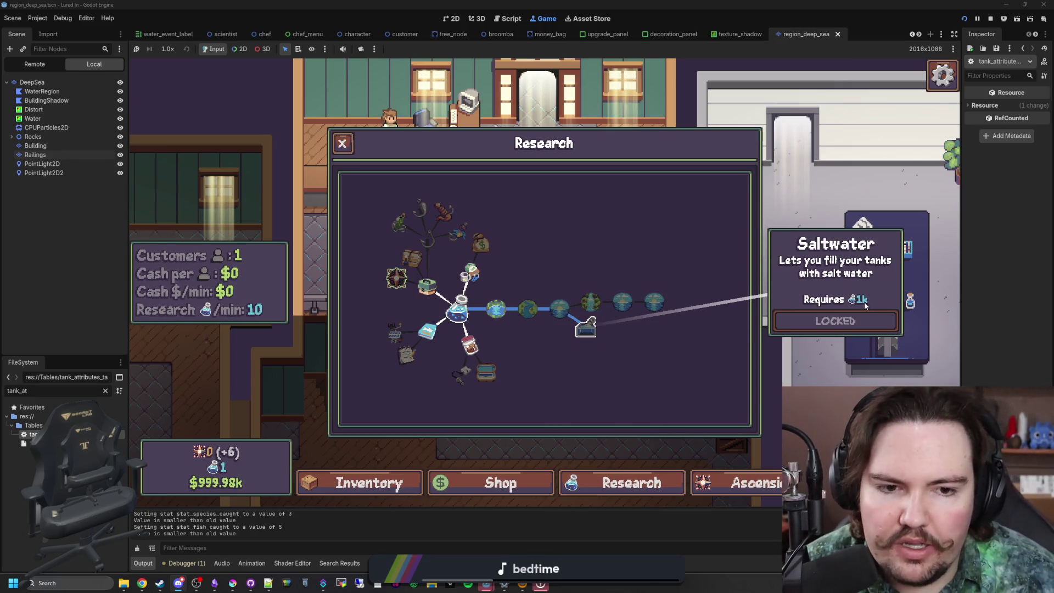
- Close the research tree after reviewing it again, and stop the game with F8
key("Escape")
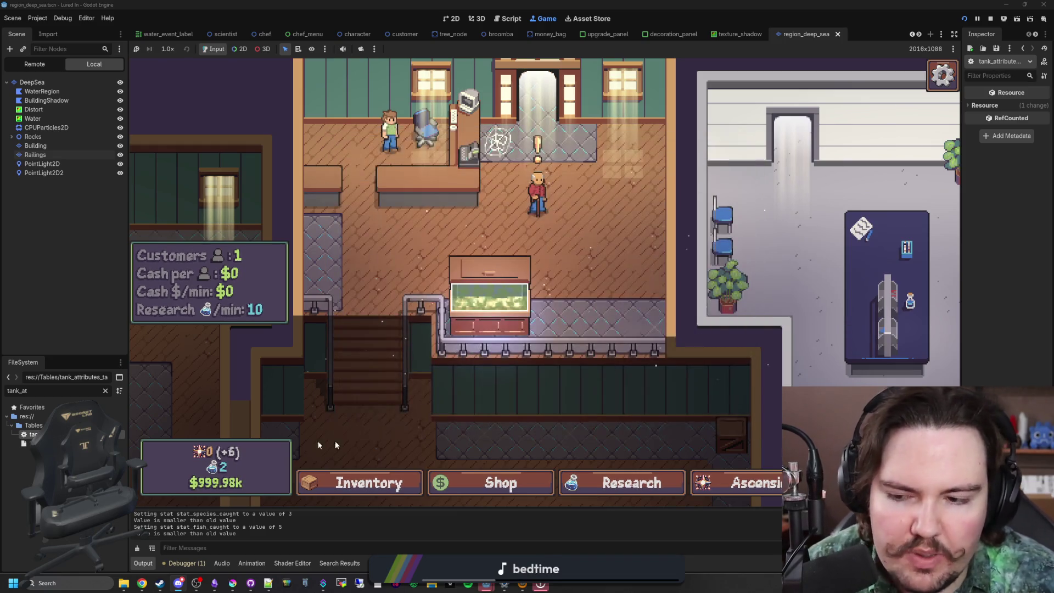
left_click(632, 482)
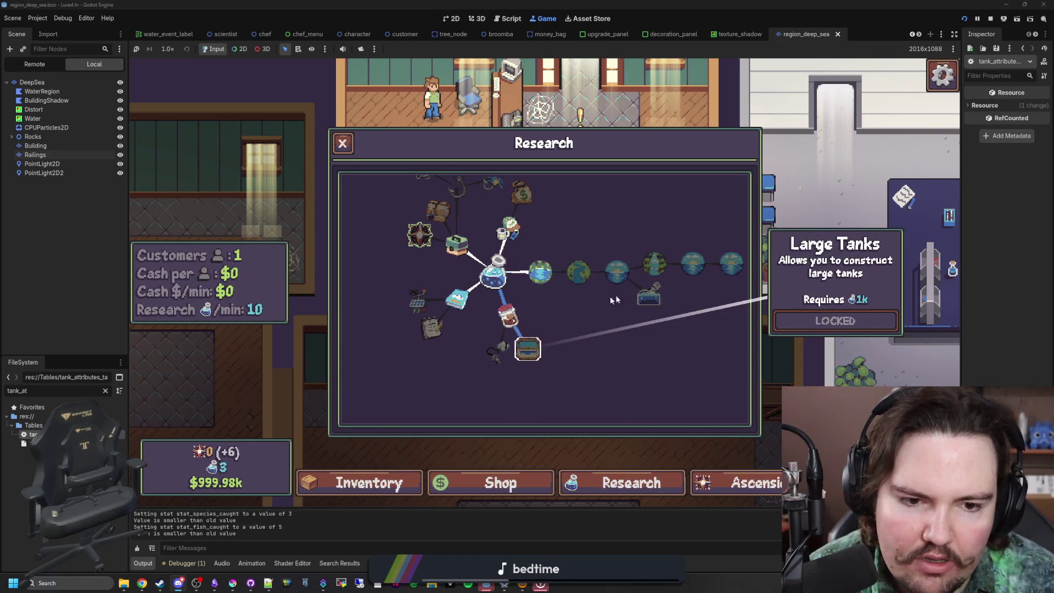
key("Escape")
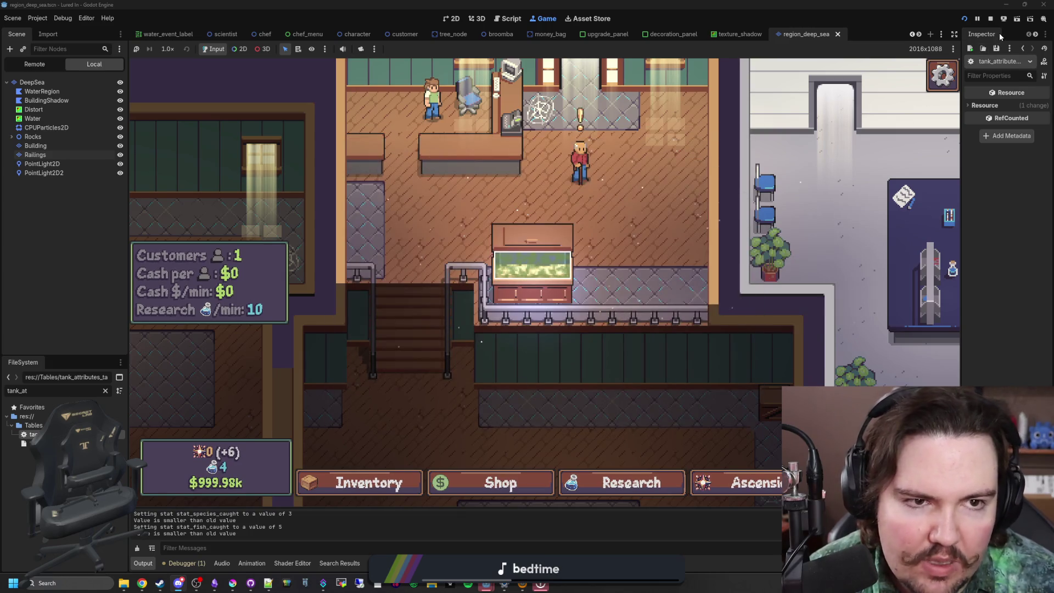
key("F8")
left_click(106, 391)
- Open research_table.gd from the FileSystem and search it for 'saltwater'
type("researc")
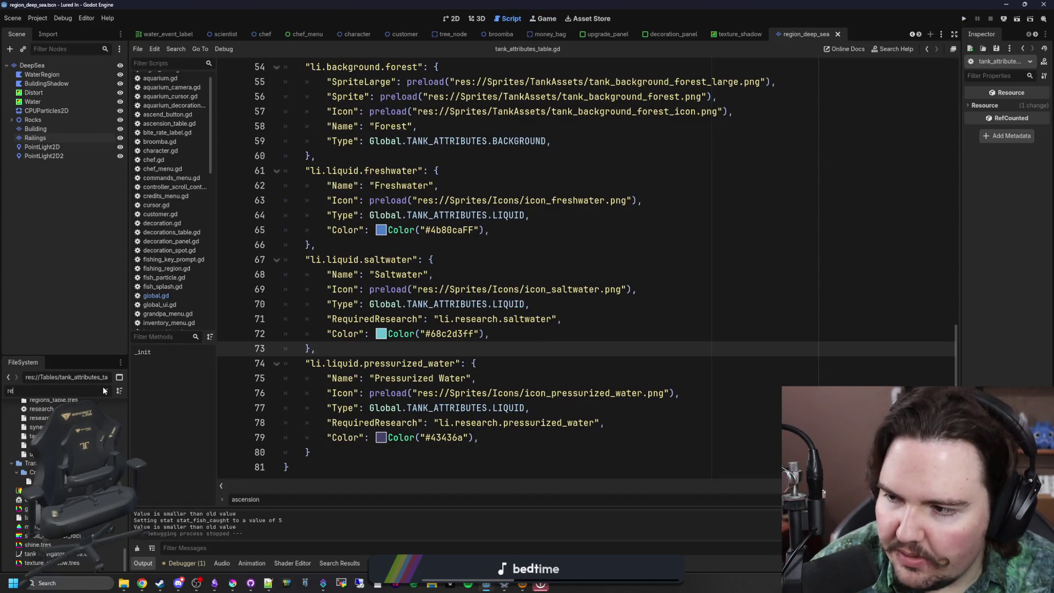
double_click(52, 534)
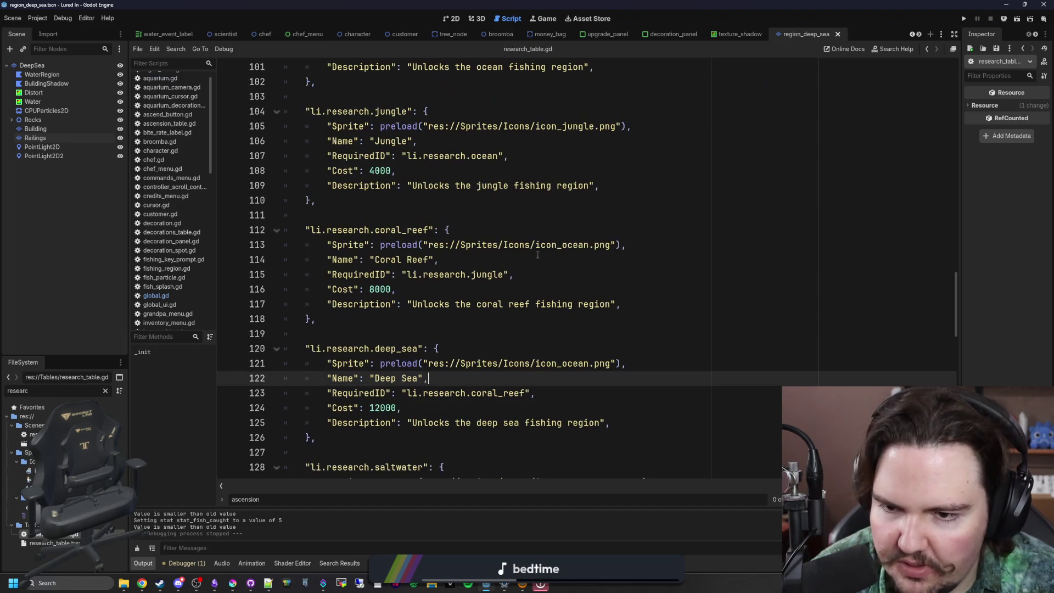
left_click(578, 219)
key("ctrl+f")
type("saltwater")
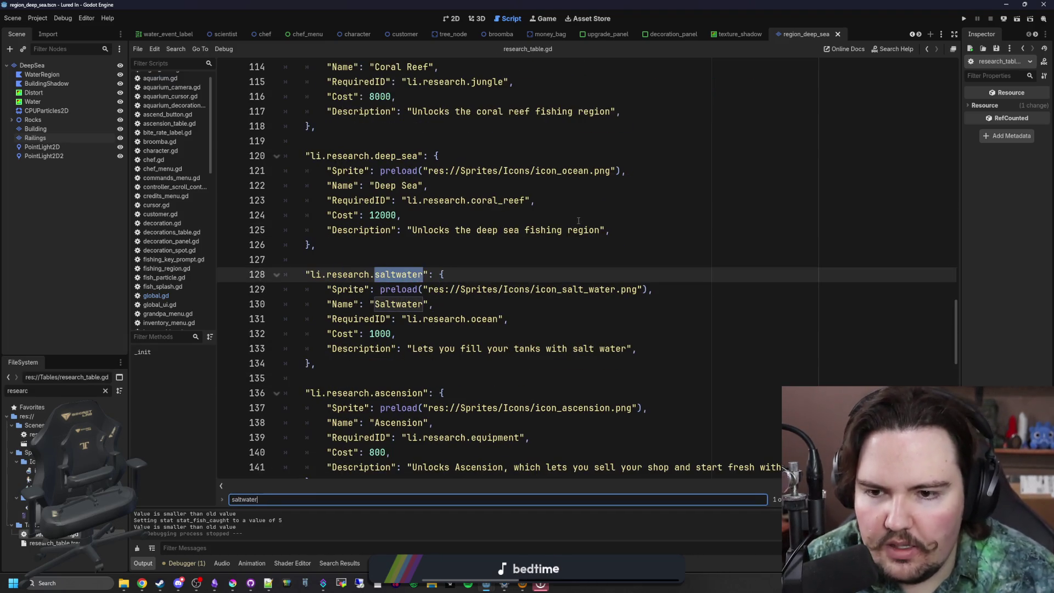
- Change the Saltwater research cost from 1000 to 500
left_click(371, 333)
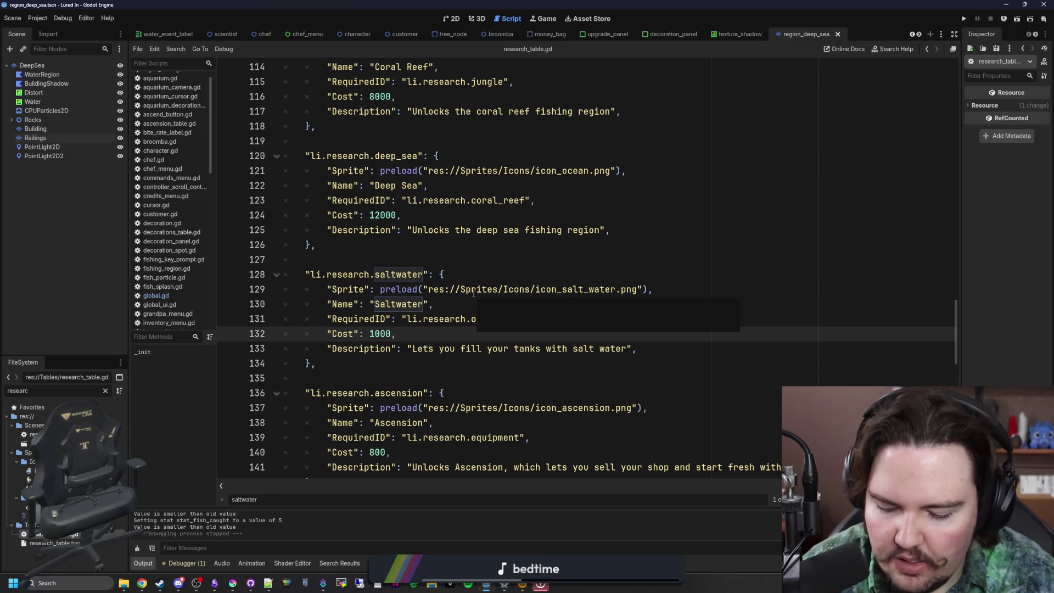
key("BackSpace")
type("5")
key("Up")
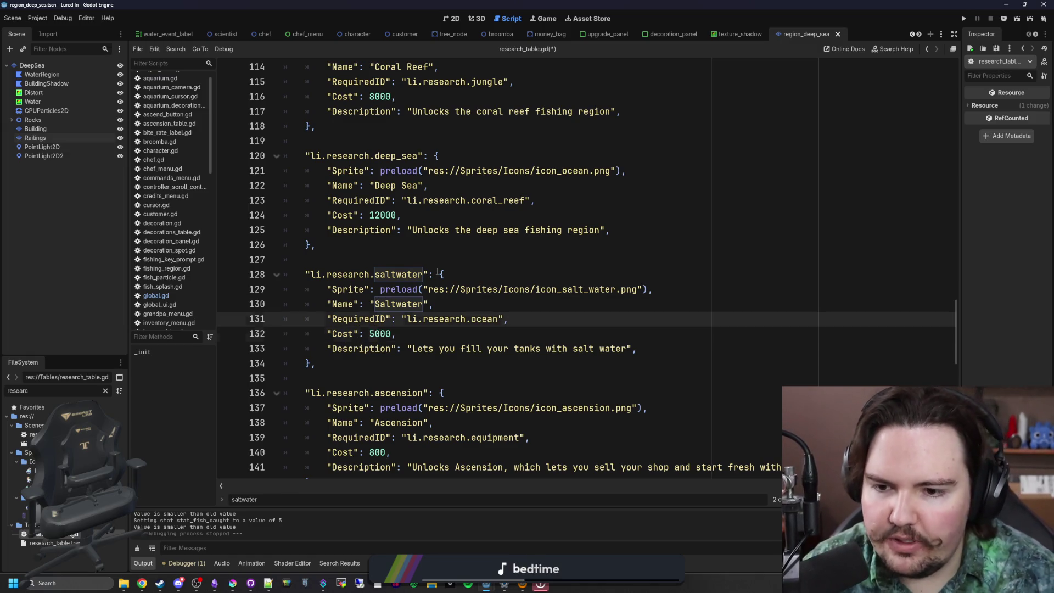
key("Down")
key("Delete")
- Bring up the Lured In notes window and make it fill the screen
left_click(438, 273)
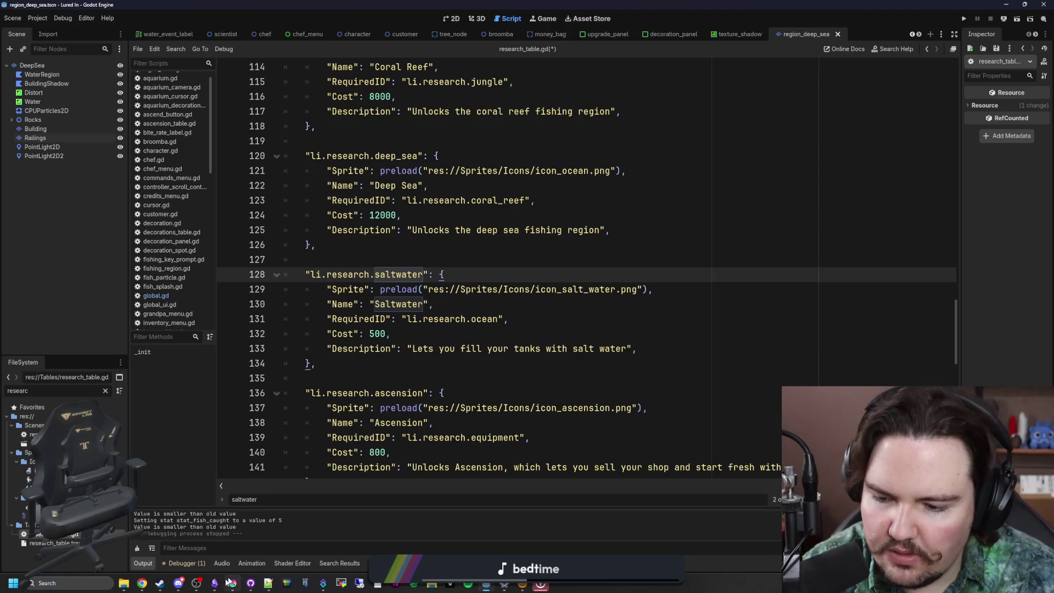
left_click(214, 583)
left_click_drag(147, 443, 306, 17)
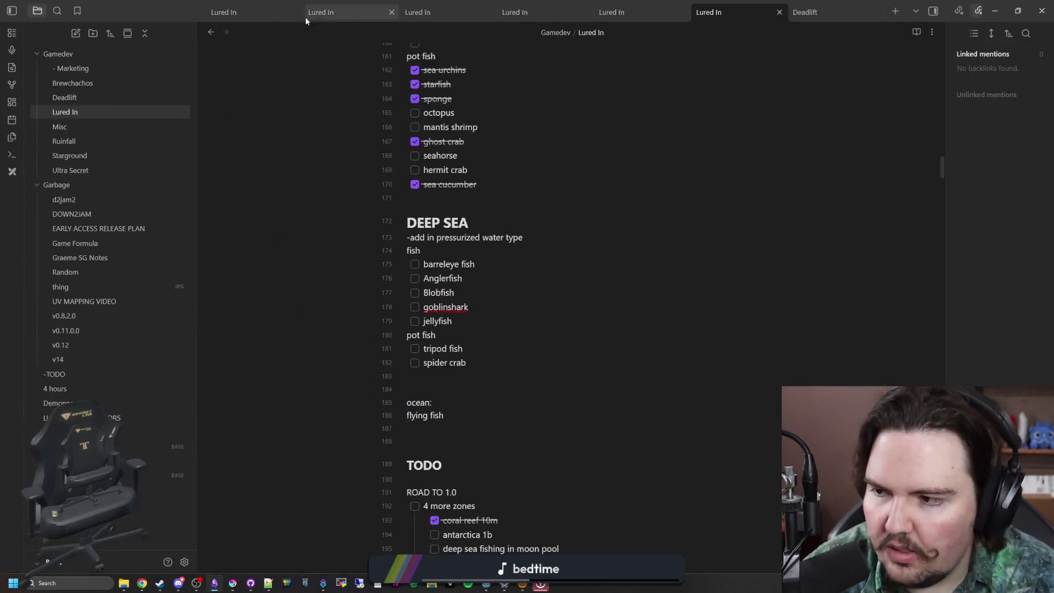
- Add a Changes bullet noting the saltwater research cost cut from 1000 to 500
left_click_drag(469, 307, 417, 223)
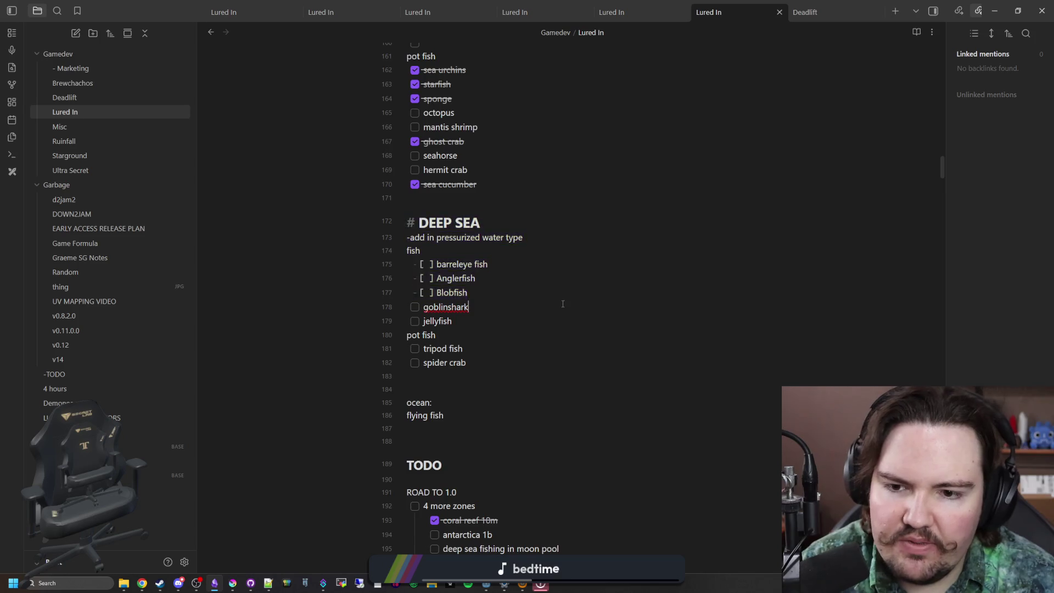
scroll(456, 274, "down", 4)
scroll(563, 303, "up", 7)
scroll(563, 304, "up", 10)
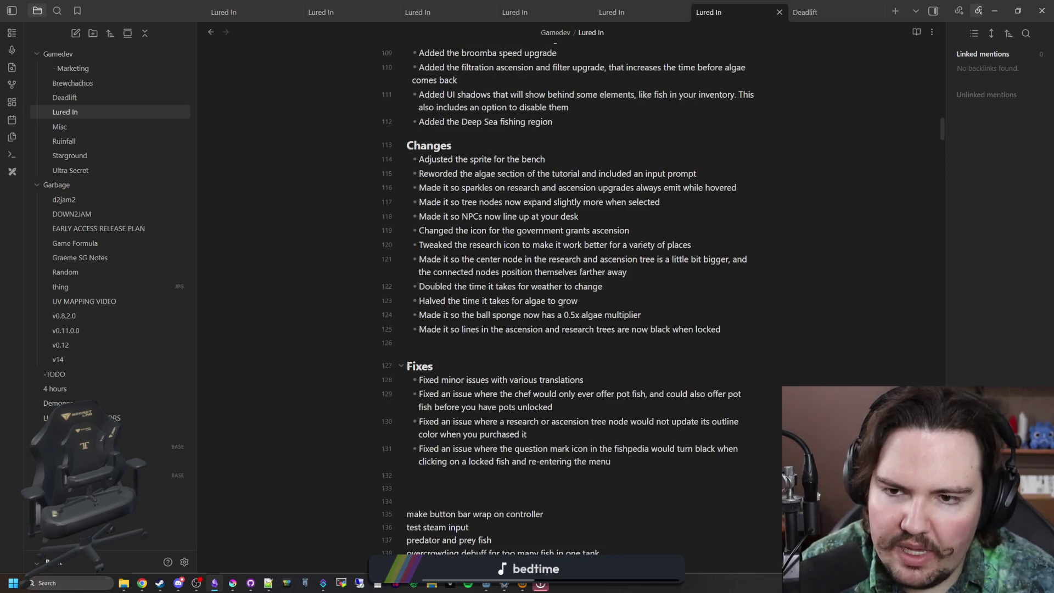
key("Return")
type("C")
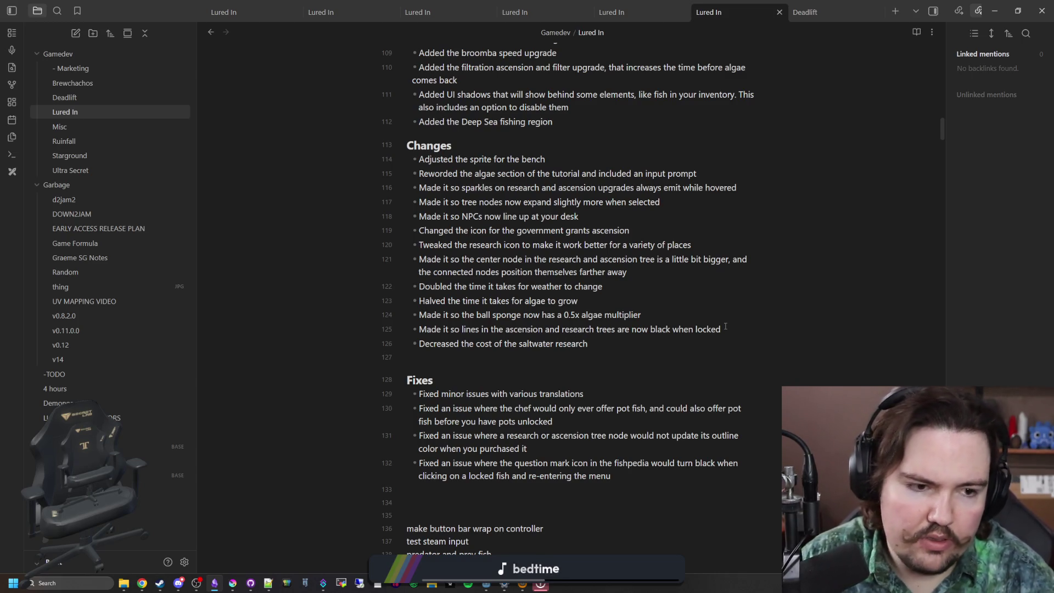
type("from 1000 t")
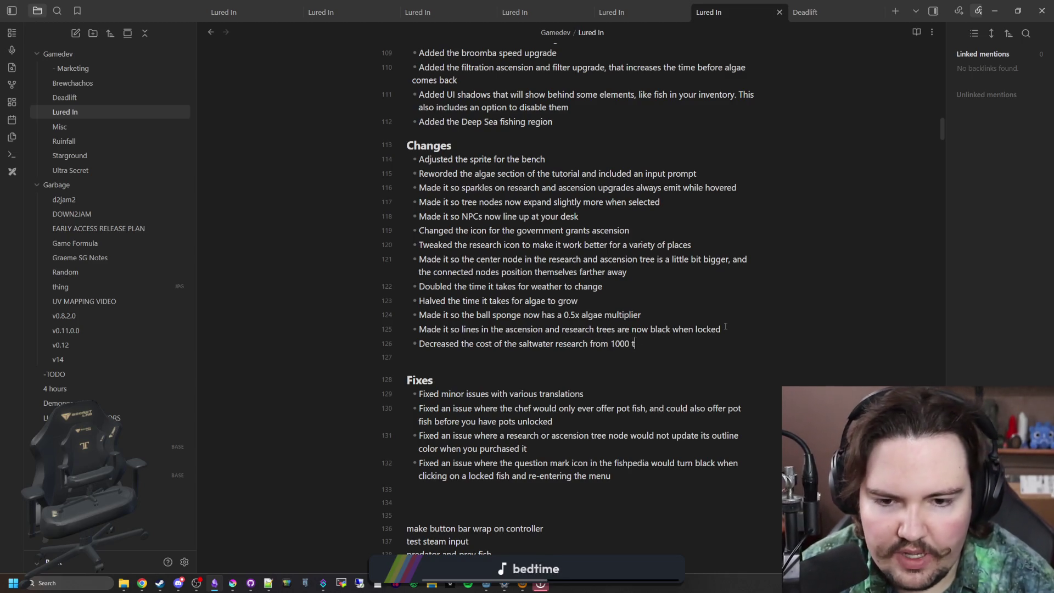
type("o 500")
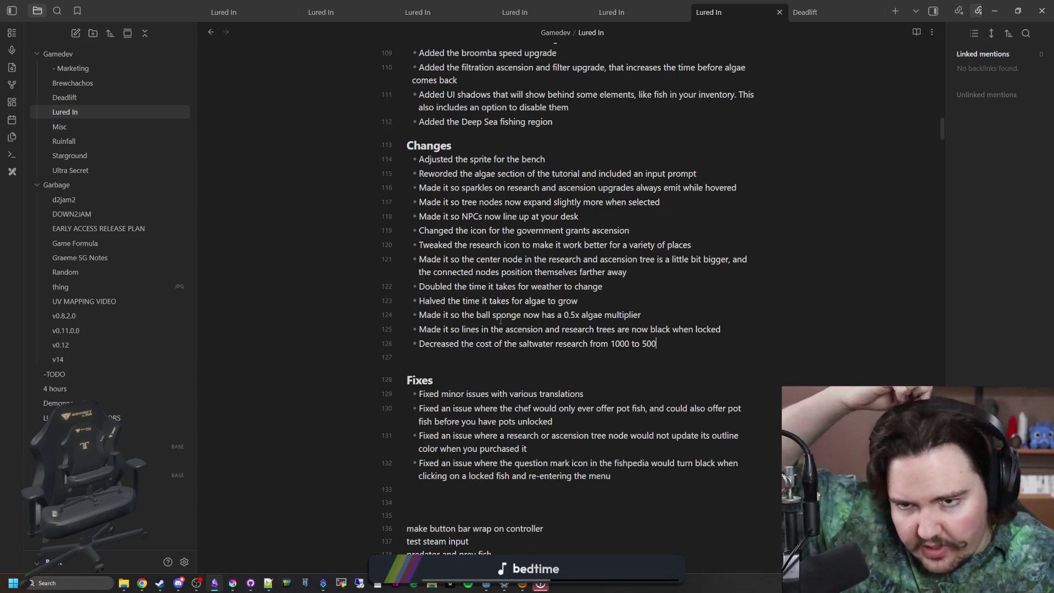
- Add a bullet under Additions, after Deep Sea, for the new pressurized water type
scroll(566, 279, "up", 3)
left_click(584, 291)
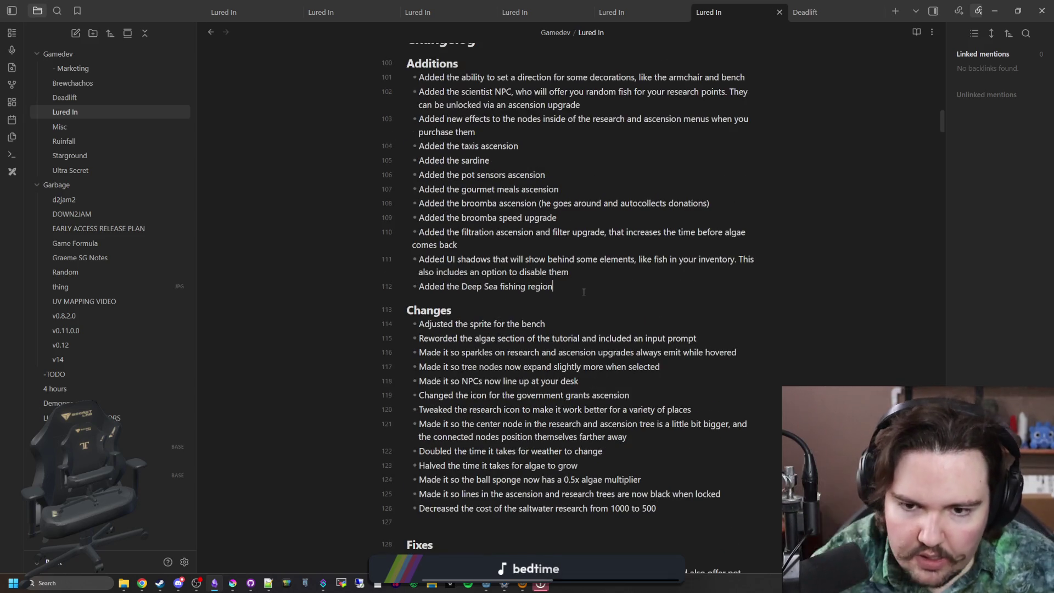
key("Return")
type("Added pressurized water type")
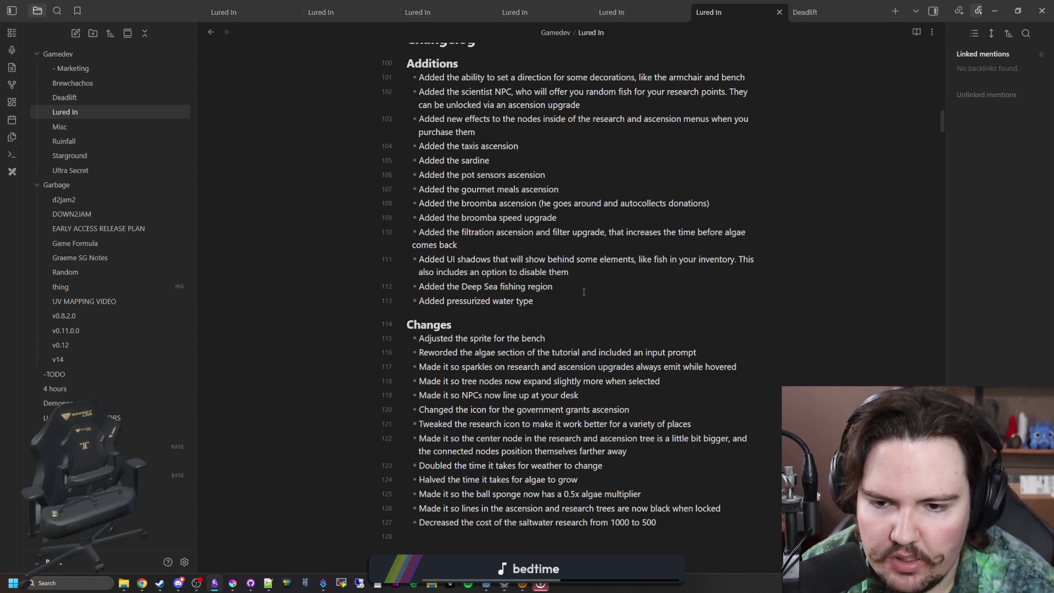
type("the")
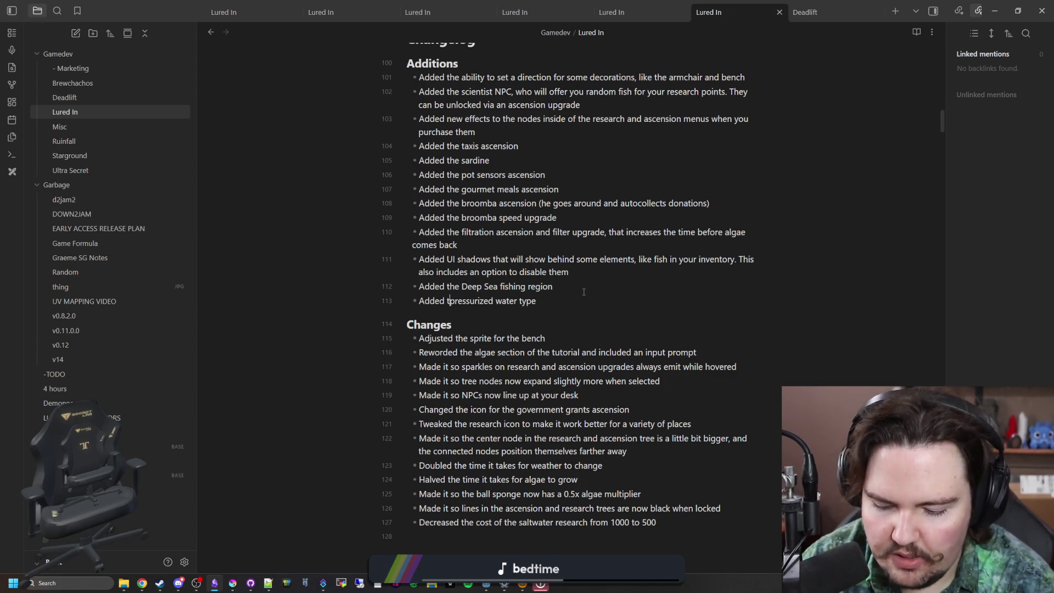
- Add a bullet describing the changed ascension gathering formula
scroll(651, 394, "down", 2)
key("Return")
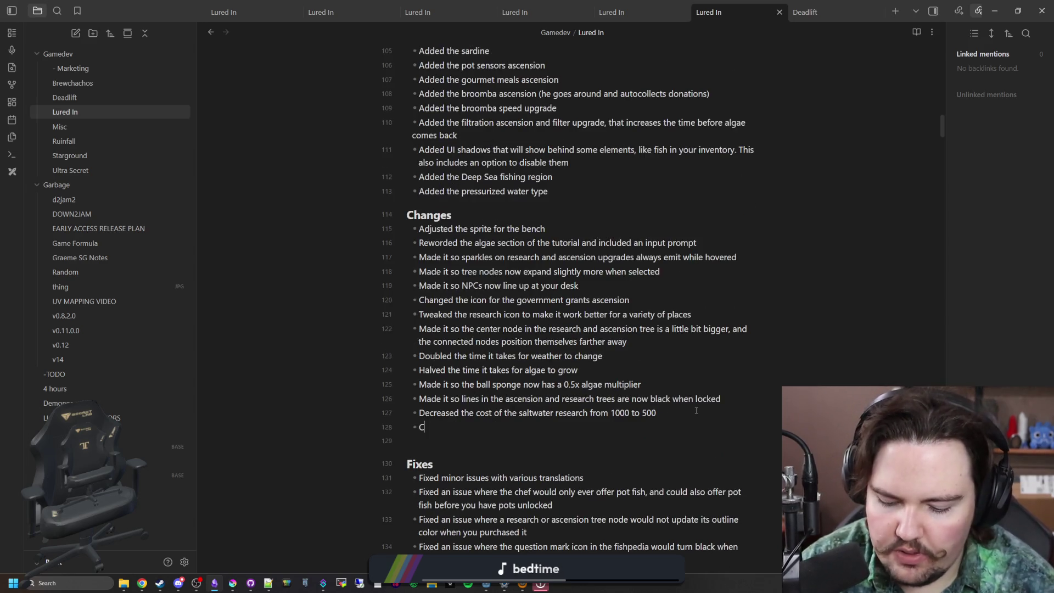
type("Changed the foprm")
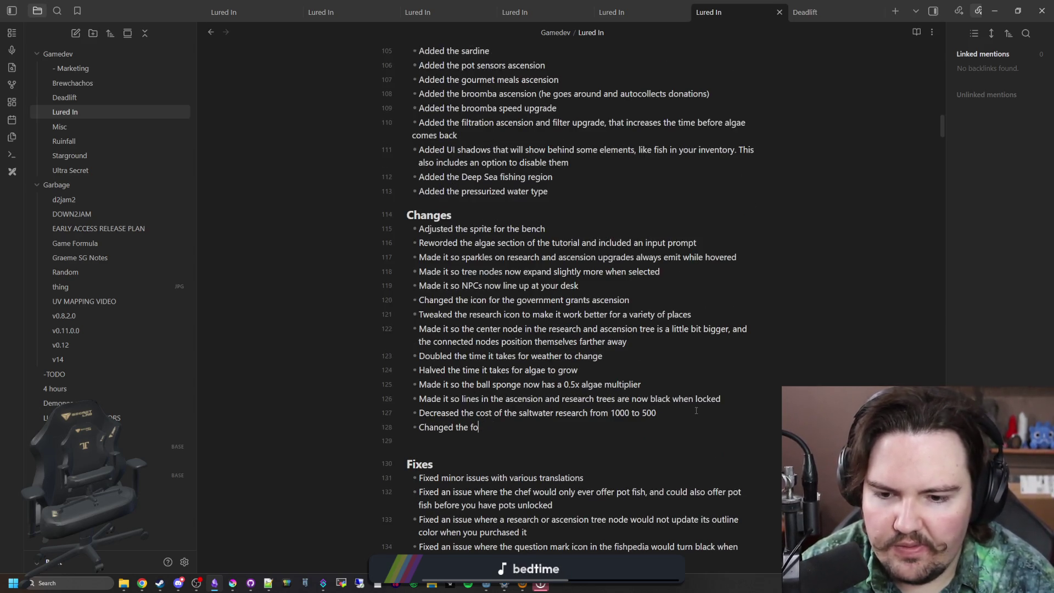
type("rmula used fo")
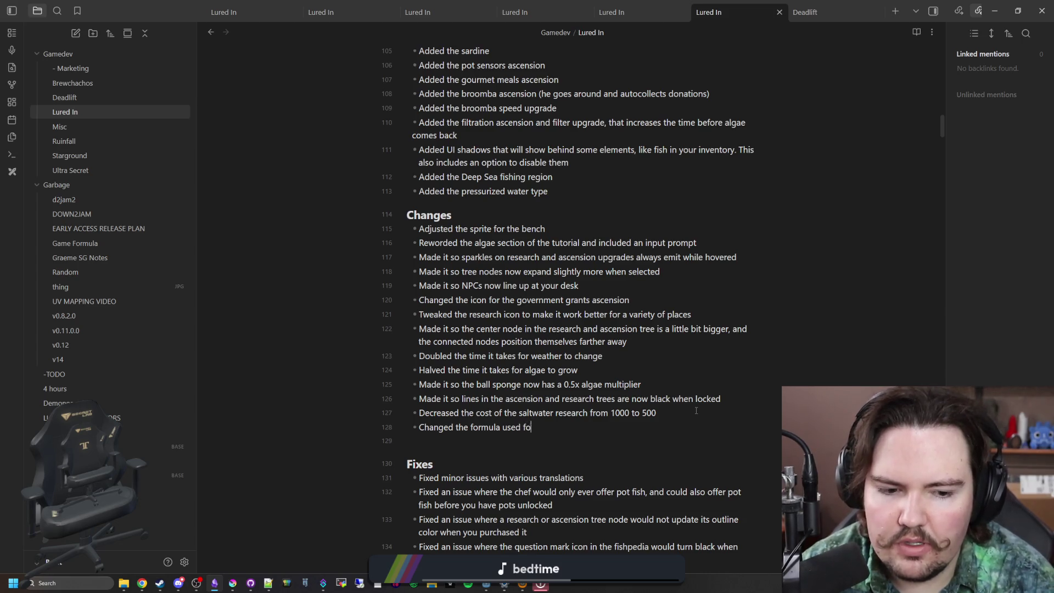
type("ulating the rate of as")
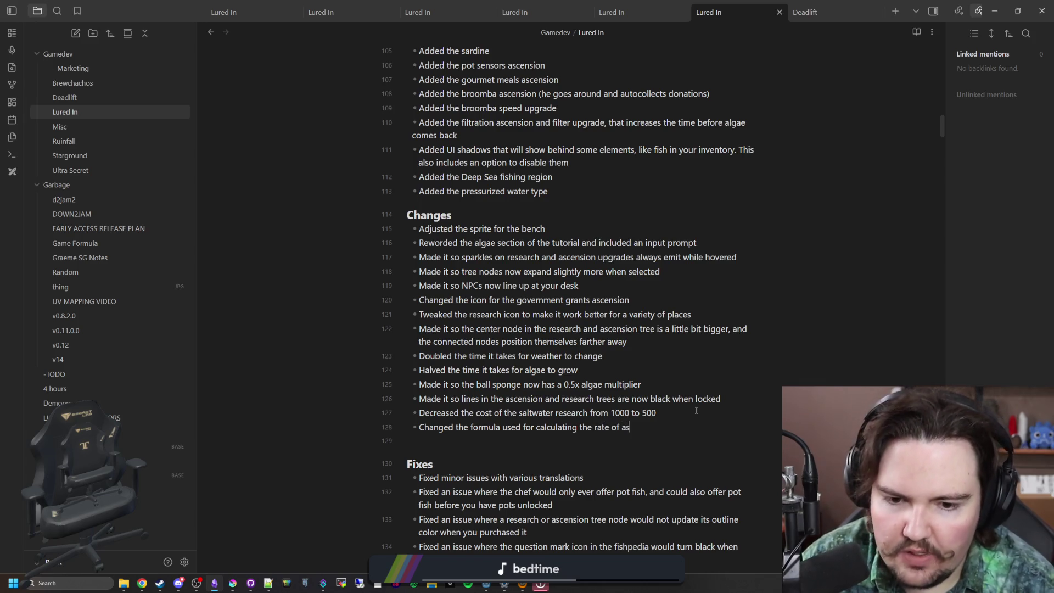
type("thering. I")
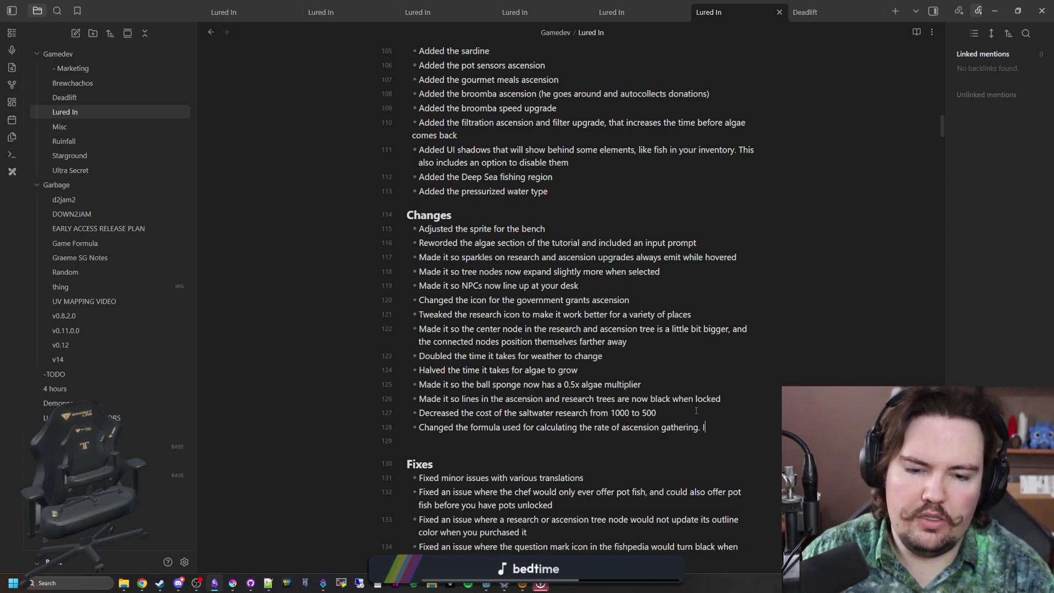
type(" th")
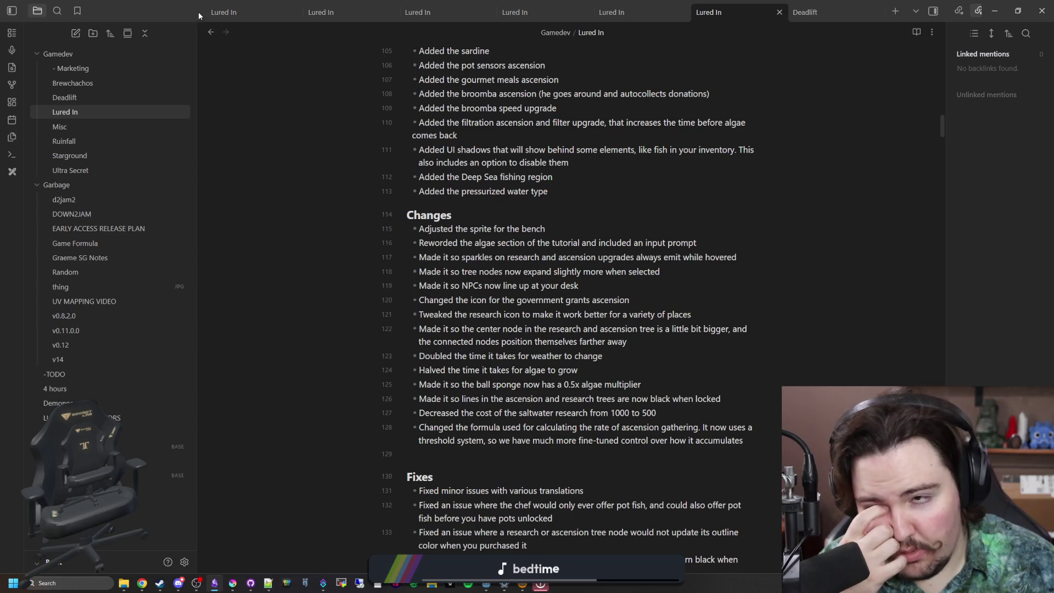
key("super+Down")
- Paste a copy of the Saltwater entry after Deep Sea and rename its key to pressurized_water
left_click(443, 257)
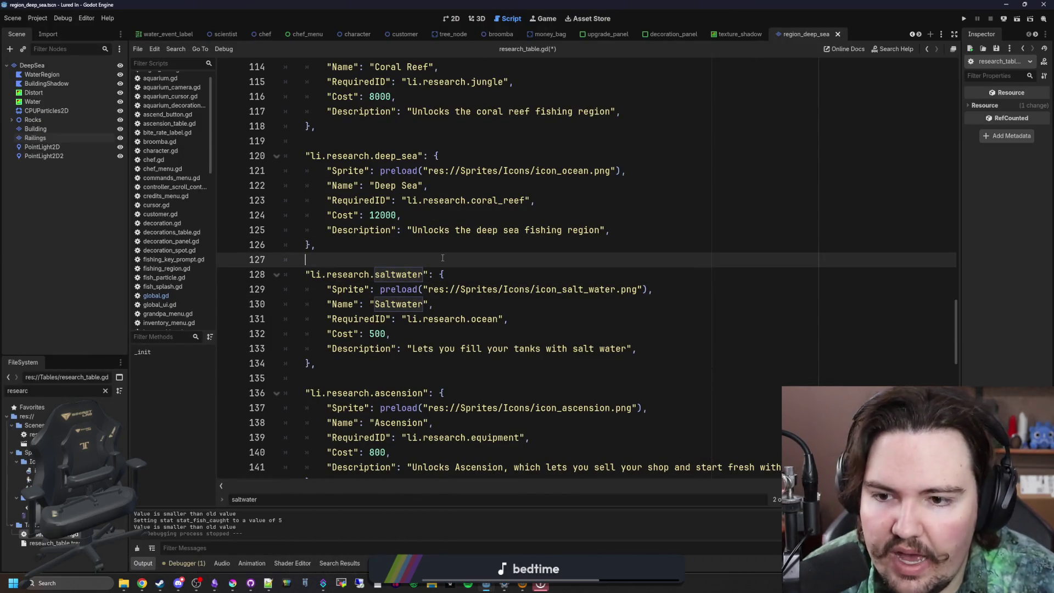
left_click(318, 362, "shift")
left_click(385, 248)
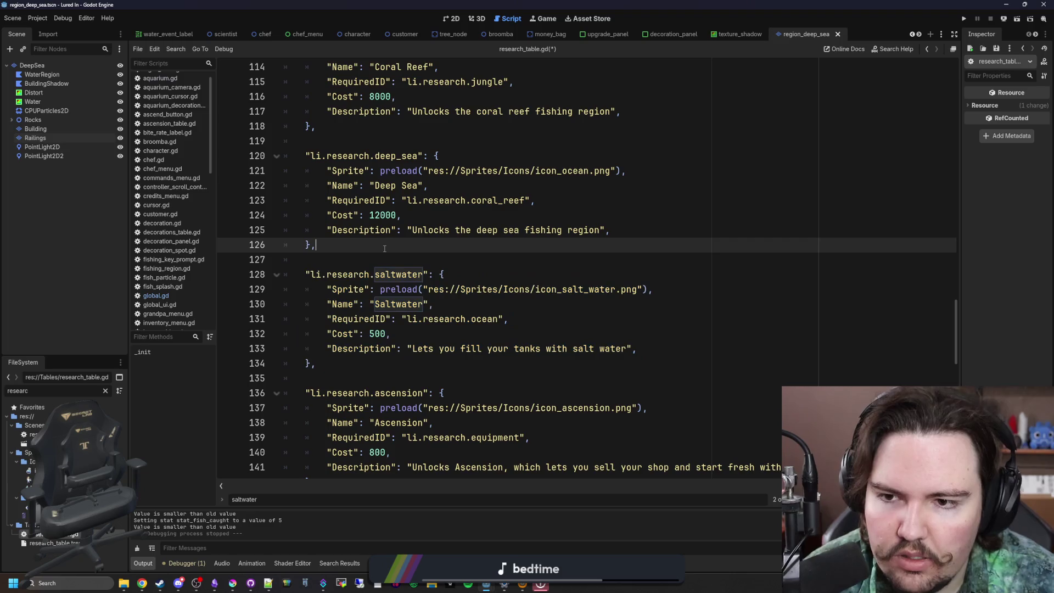
type("\"li.research.saltwater\": { \t\t\"Sprite\": preload(\"res://Sprites/Icons/icon_salt_water.png\"), \t\t\"Name\": \"Saltwater\", \t\t\"RequiredID\": \"li.research.ocean\", \t\t\"Cost\": 500, \t\t\"Description\": \"Lets you fill your tanks with salt water\", \t},")
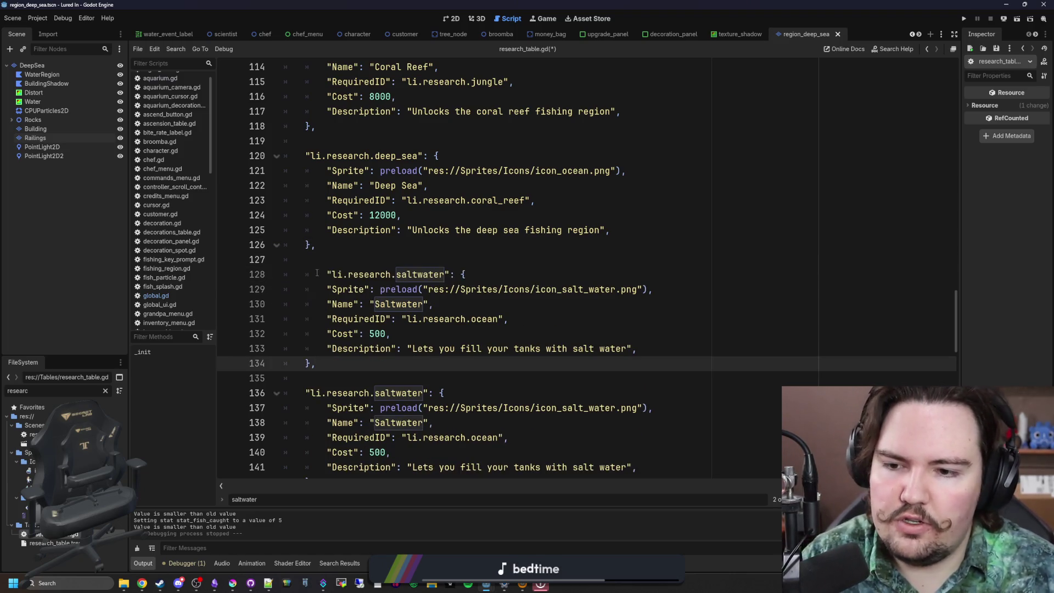
double_click(412, 274)
type("press")
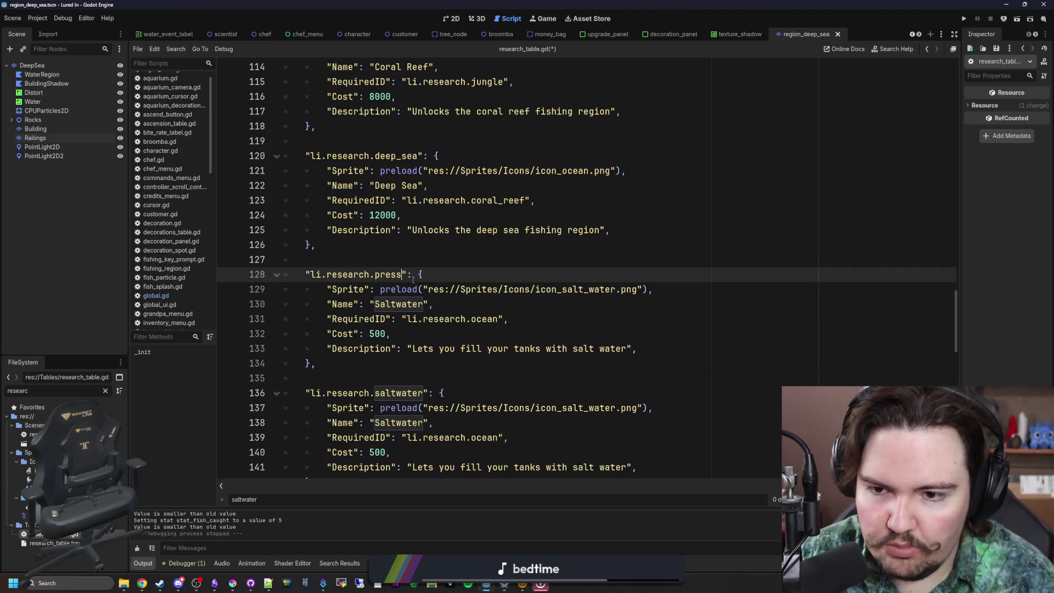
type("urized_water")
- Reword the copy's description to pressurized water and point its sprite at the pressurized water icon
left_click(600, 349)
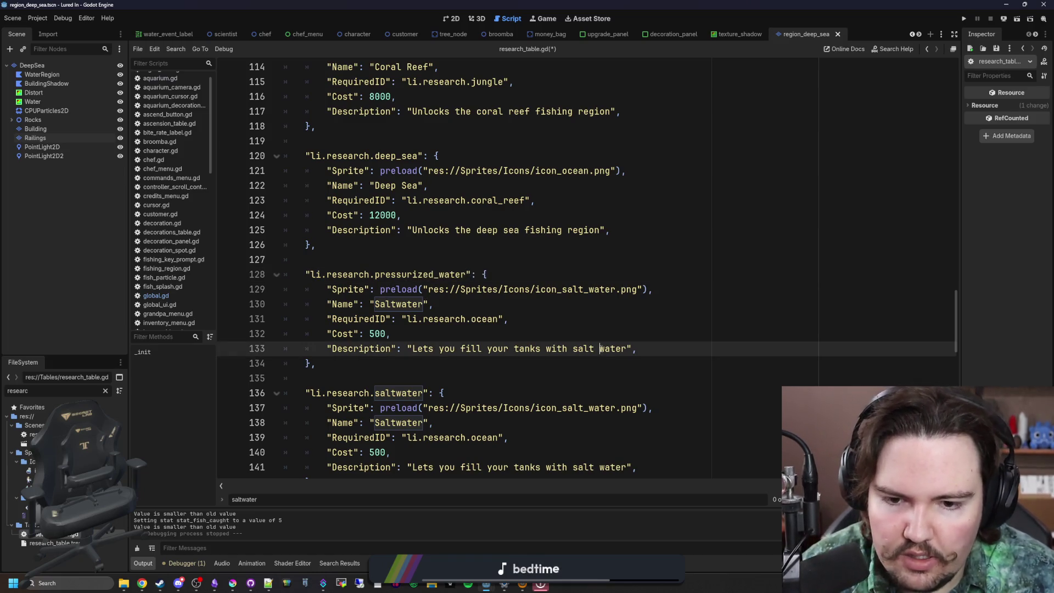
left_click_drag(623, 348, 589, 348)
key("BackSpace")
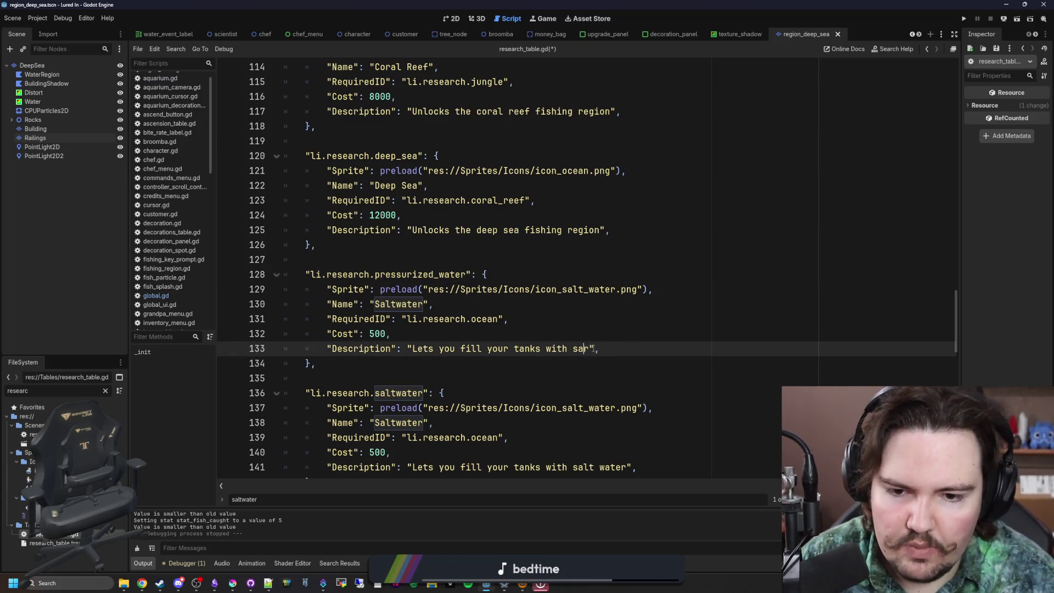
type("urized water")
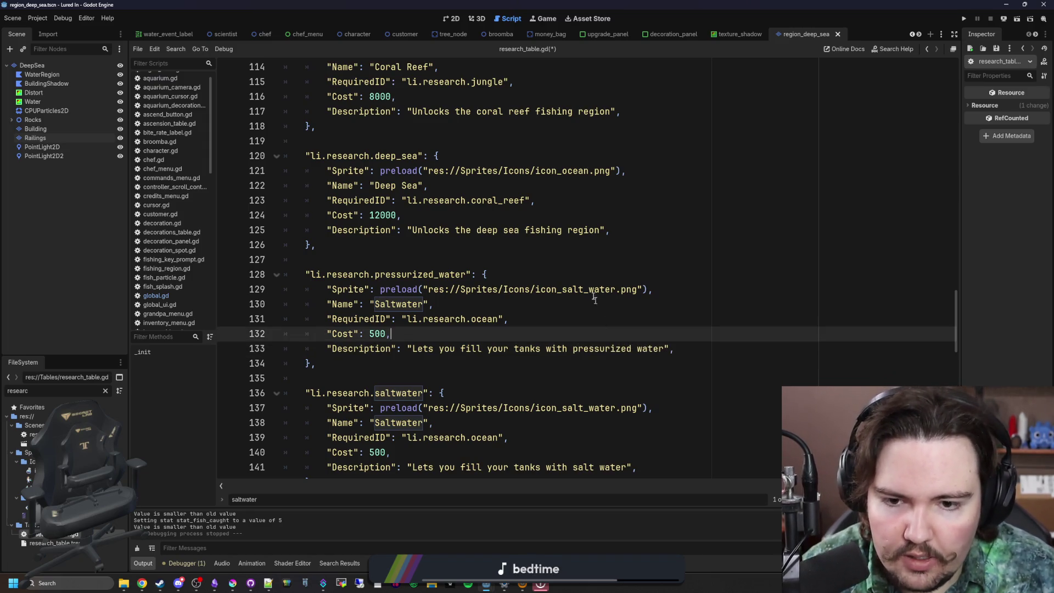
double_click(592, 289)
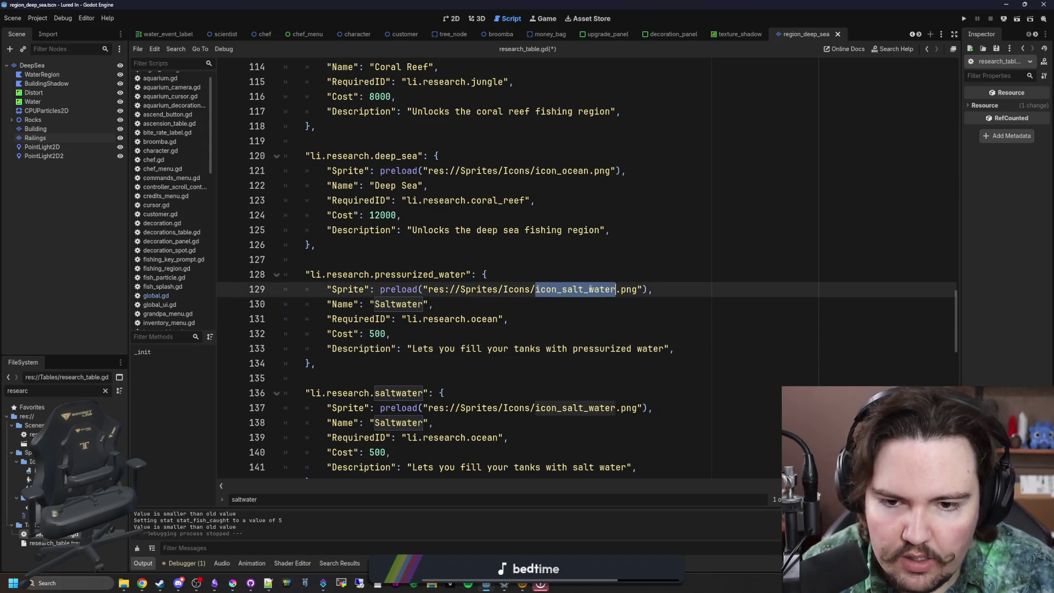
type("icon_pressu")
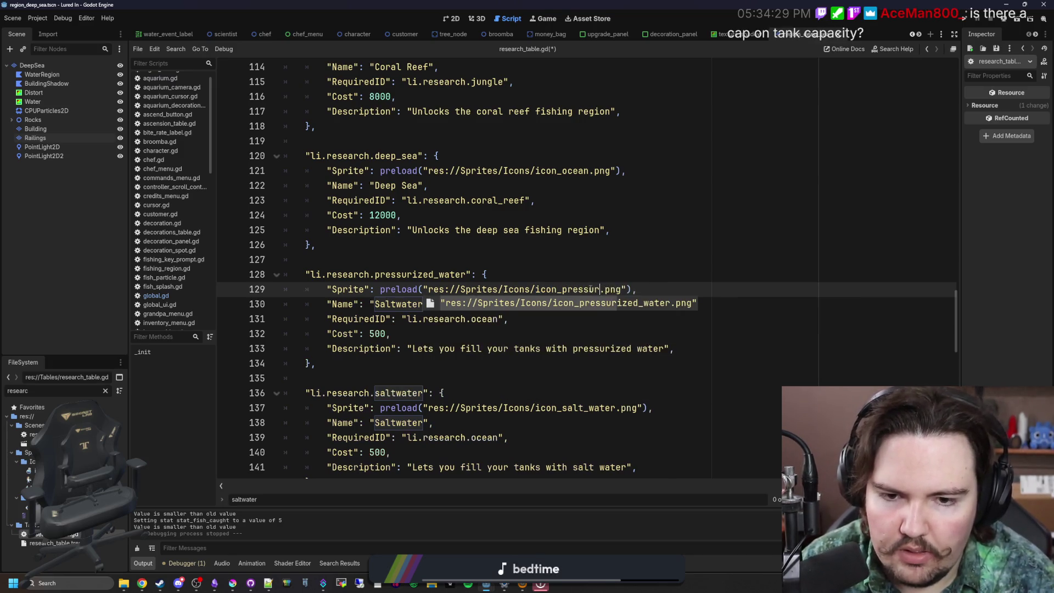
key("Return")
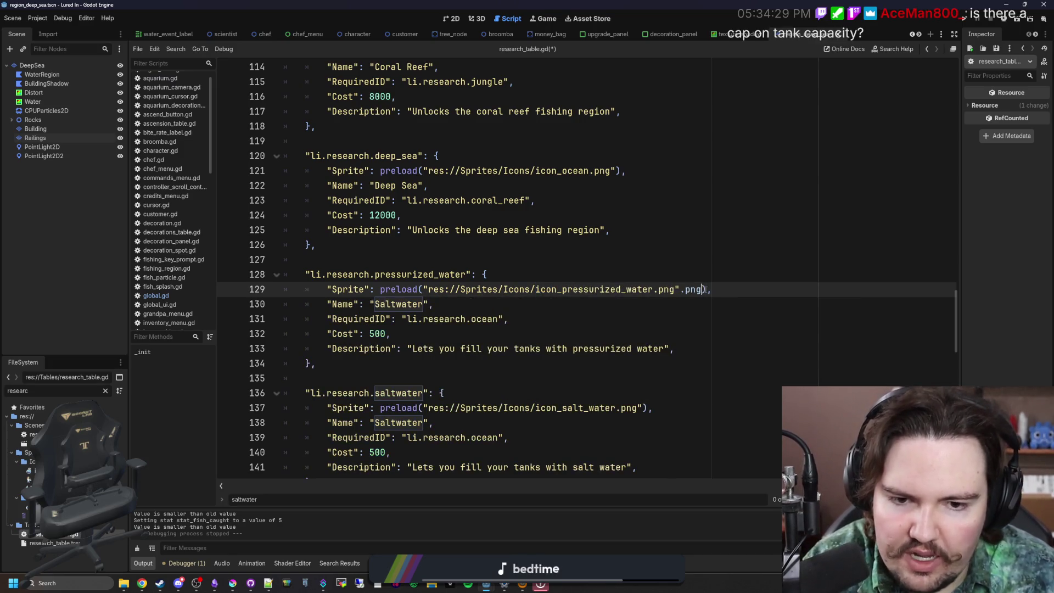
key("Delete")
key("Delete")
key("Delete")
- Set the entry's name to Pressurized Water, prerequisite to Deep Sea, and cost to 5000
left_click(406, 304)
double_click(407, 304)
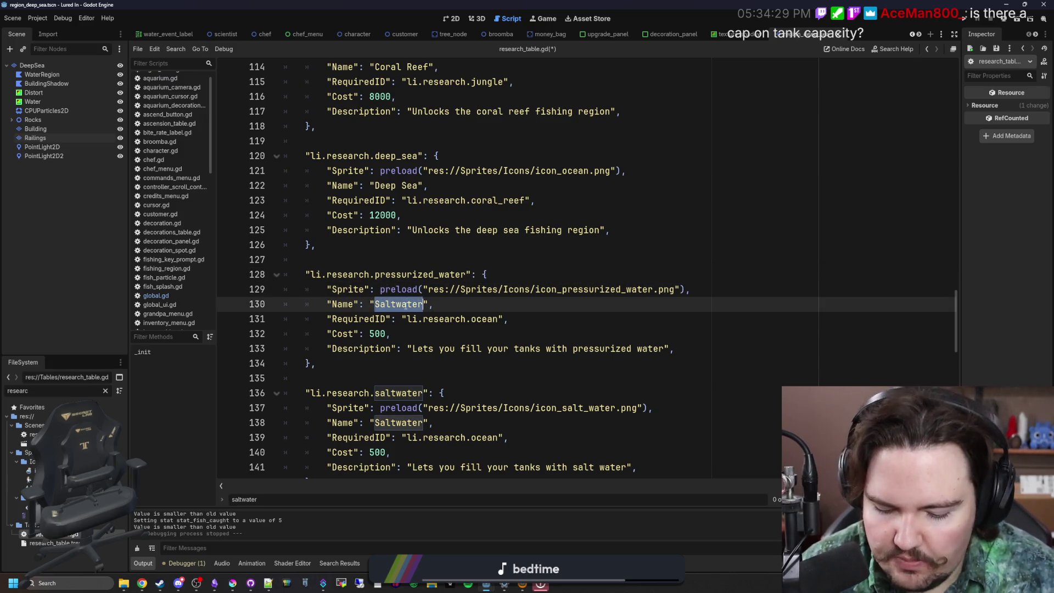
type("Pressurized W")
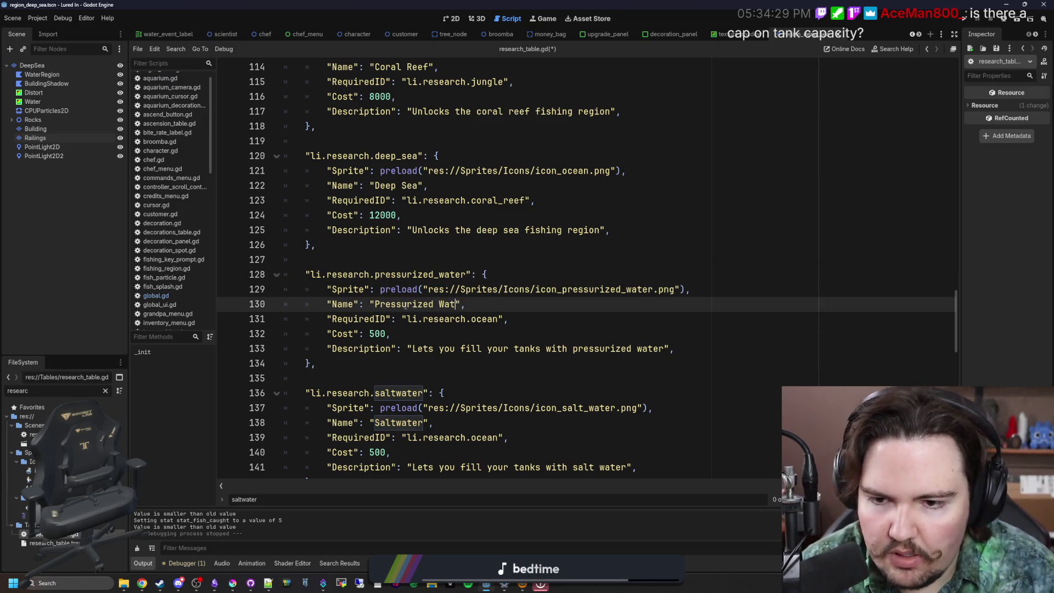
double_click(485, 321)
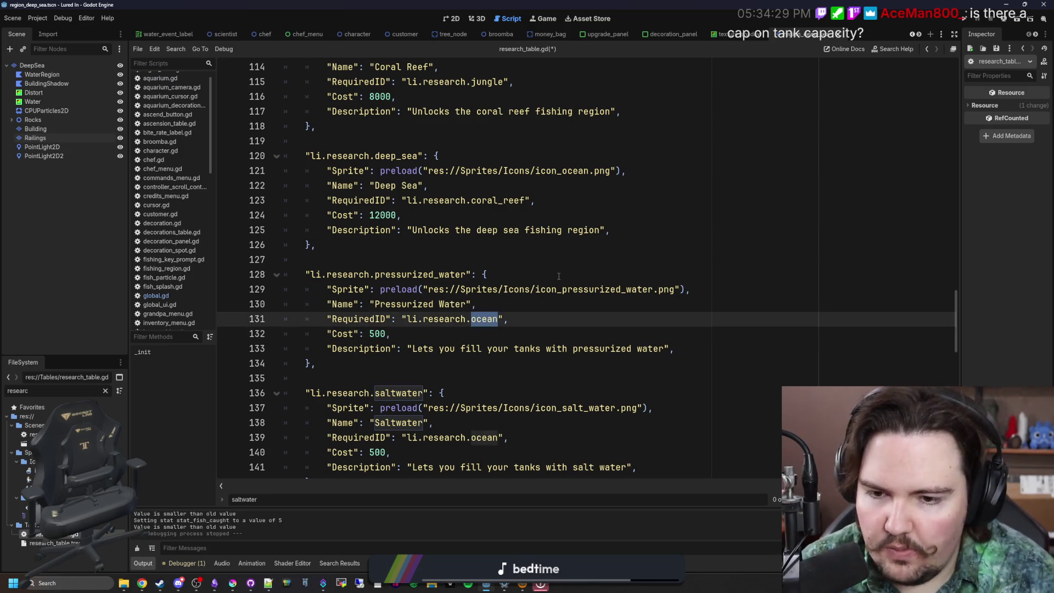
type("deep_s")
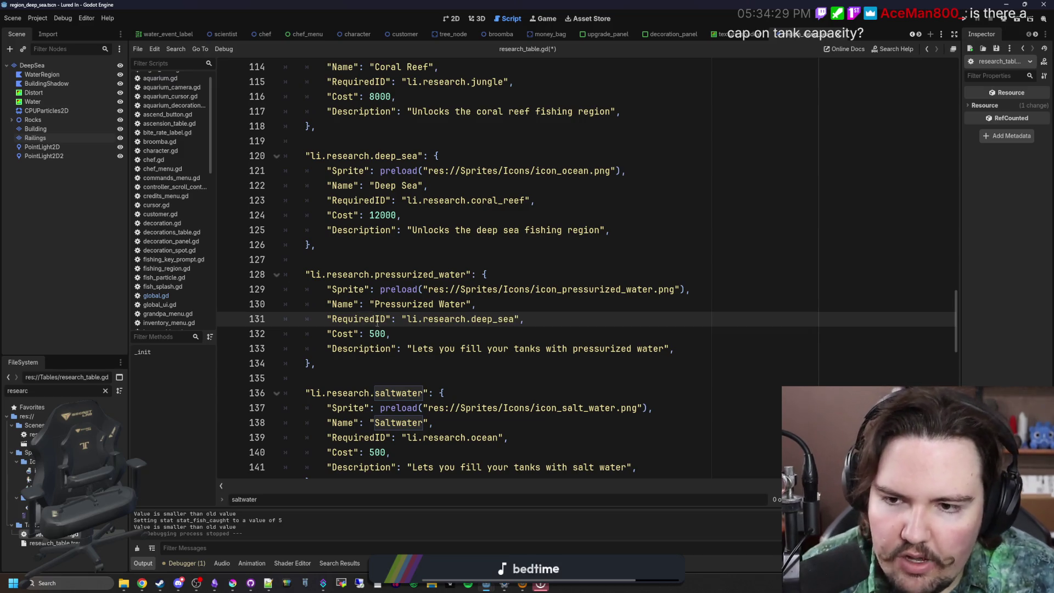
double_click(378, 334)
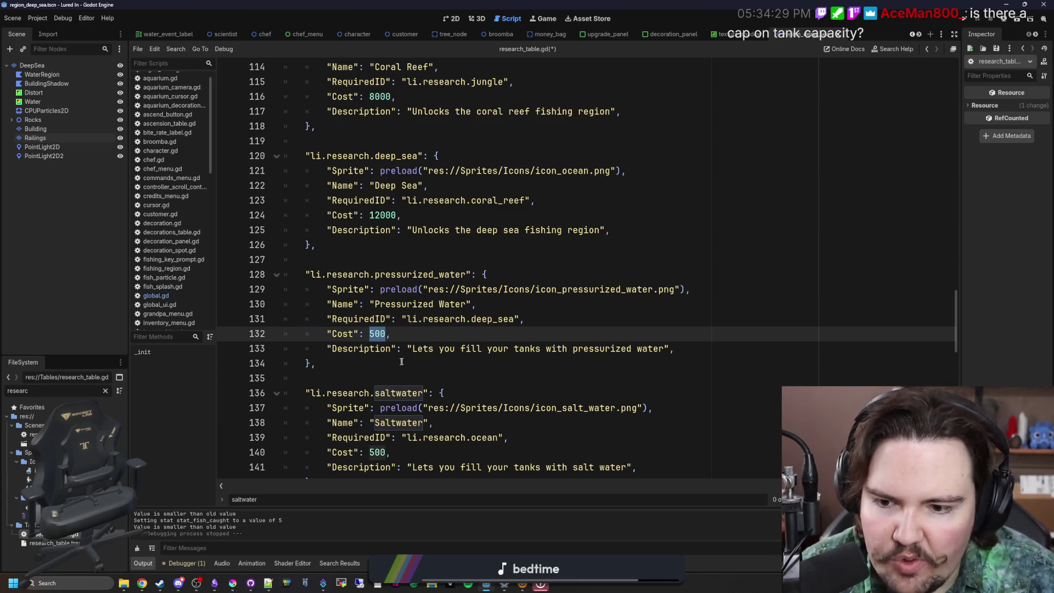
key("BackSpace")
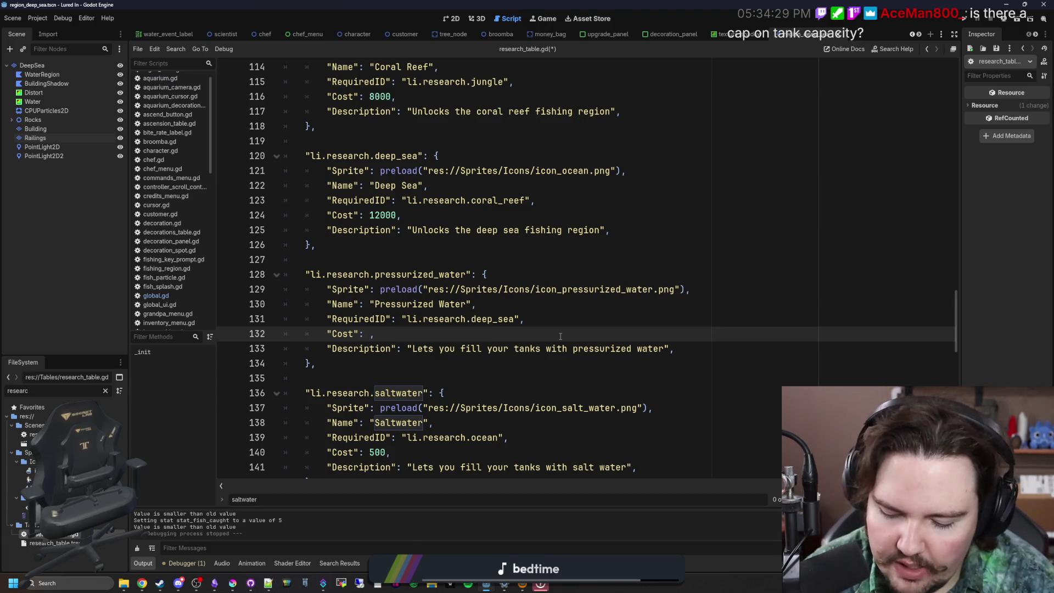
- Save research_table.gd and run the project
left_click(512, 245)
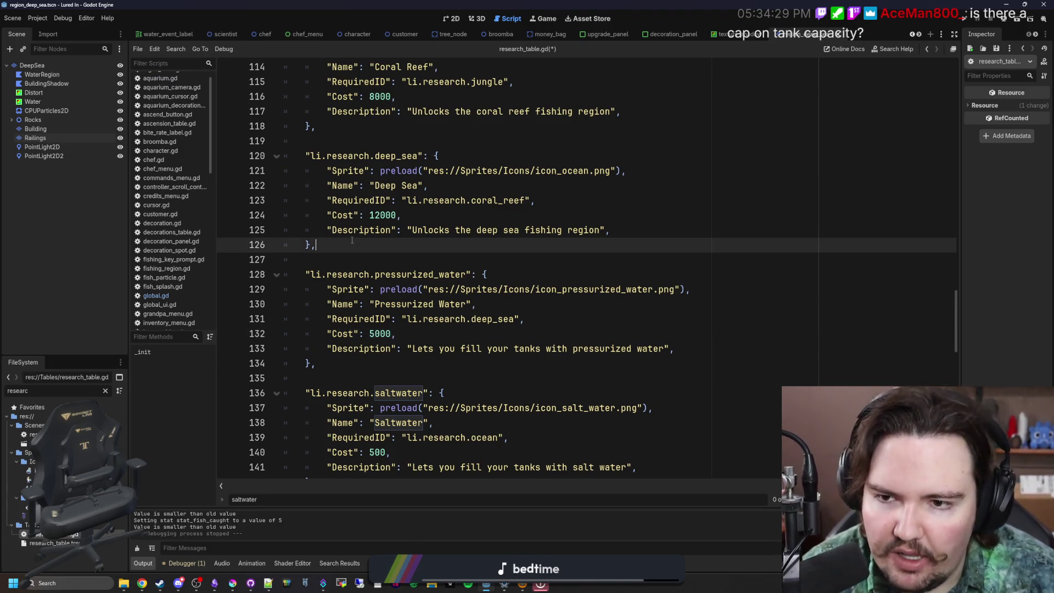
left_click(462, 156)
key("ctrl+s")
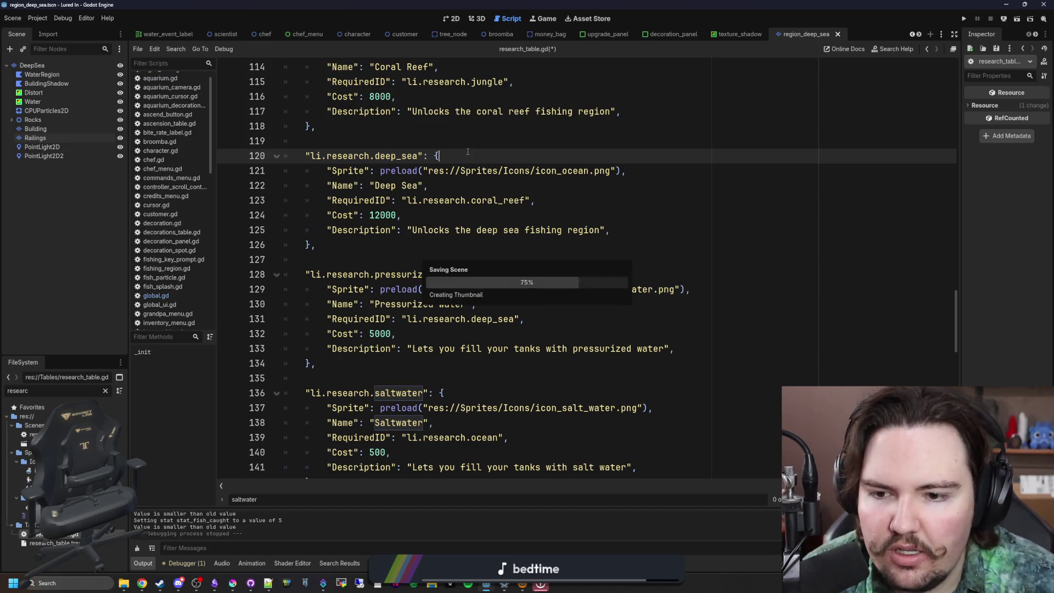
left_click(541, 347)
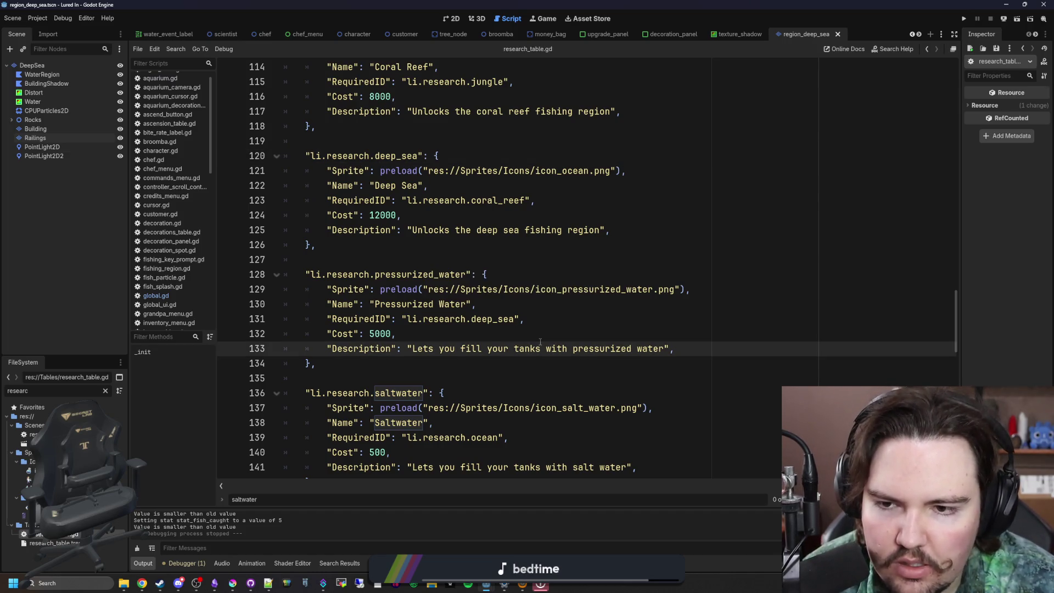
left_click(551, 334)
key("ctrl+s")
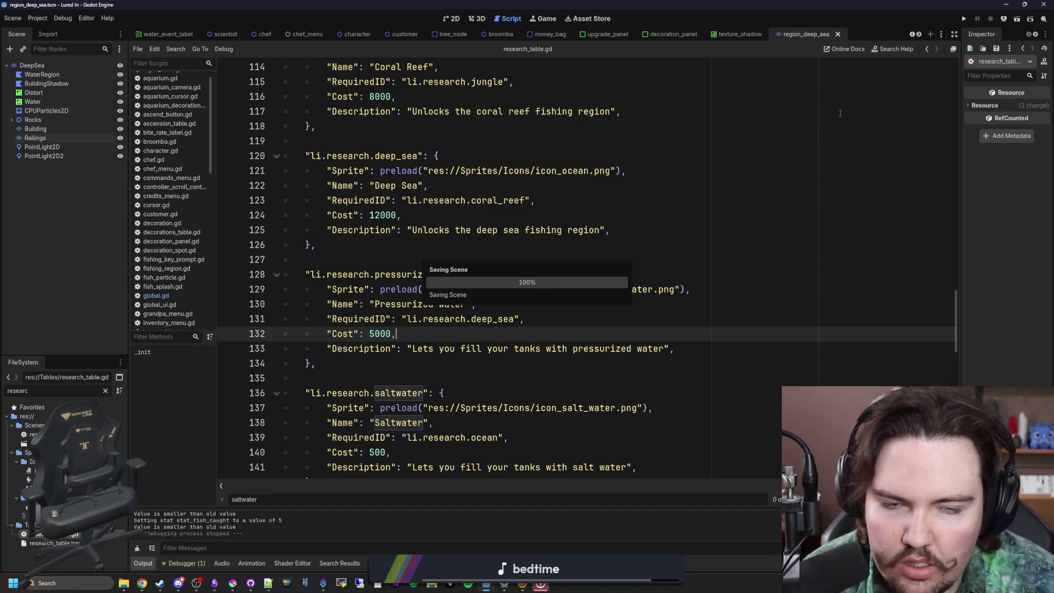
left_click(965, 18)
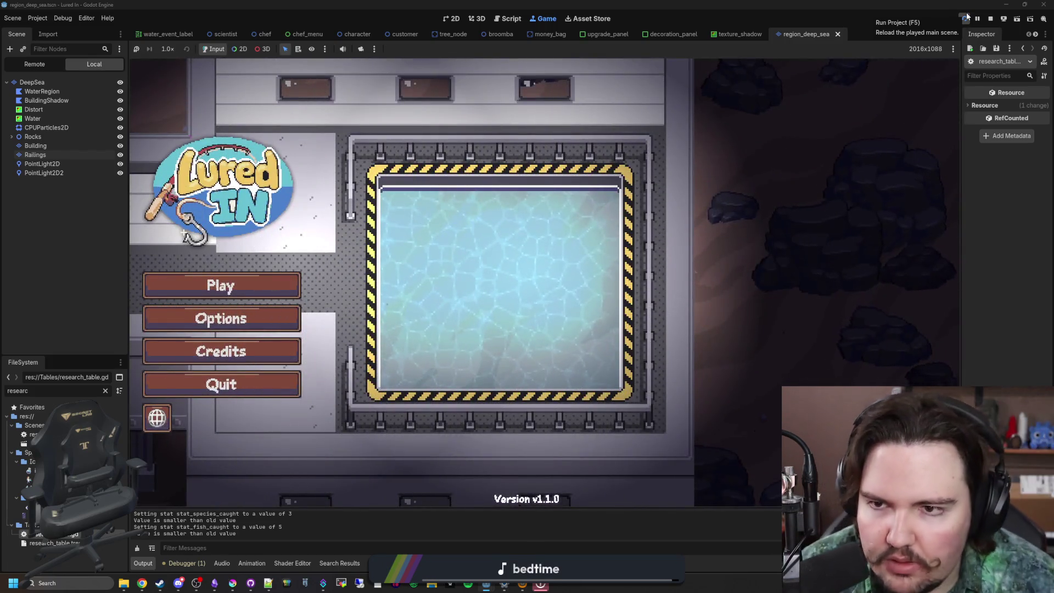
- Start playing, dismiss Welcome Back, and scroll through the in-game shop
left_click(197, 280)
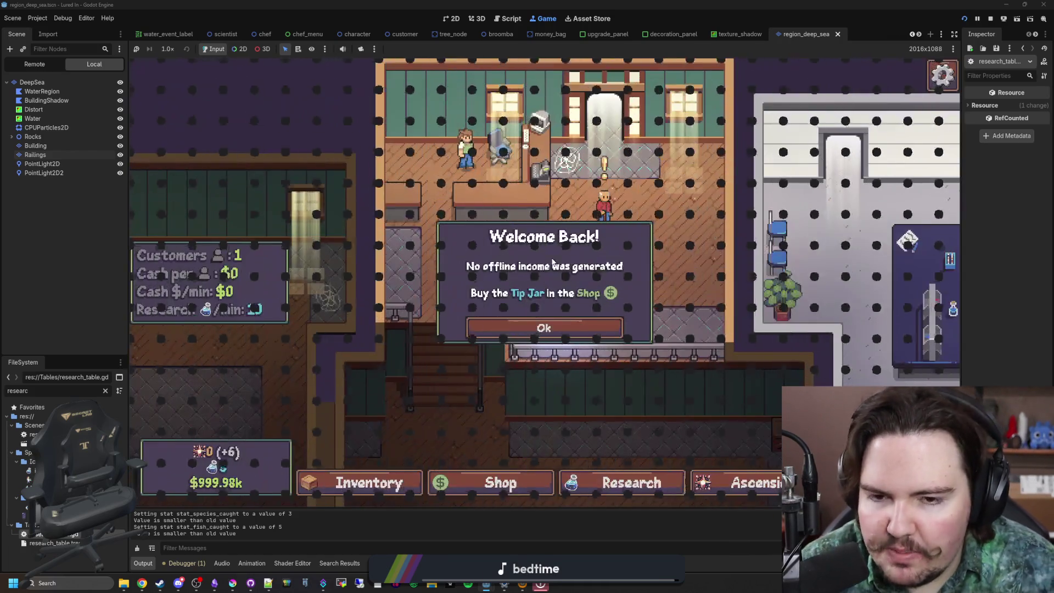
left_click(604, 324)
left_click(500, 483)
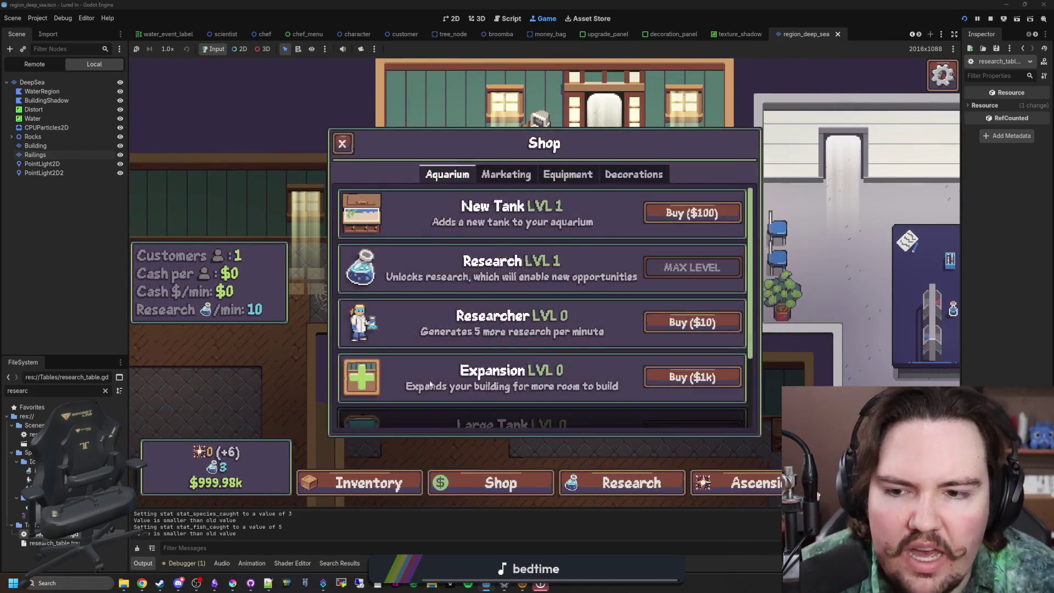
scroll(532, 316, "down", 3)
scroll(522, 373, "up", 3)
scroll(496, 244, "down", 3)
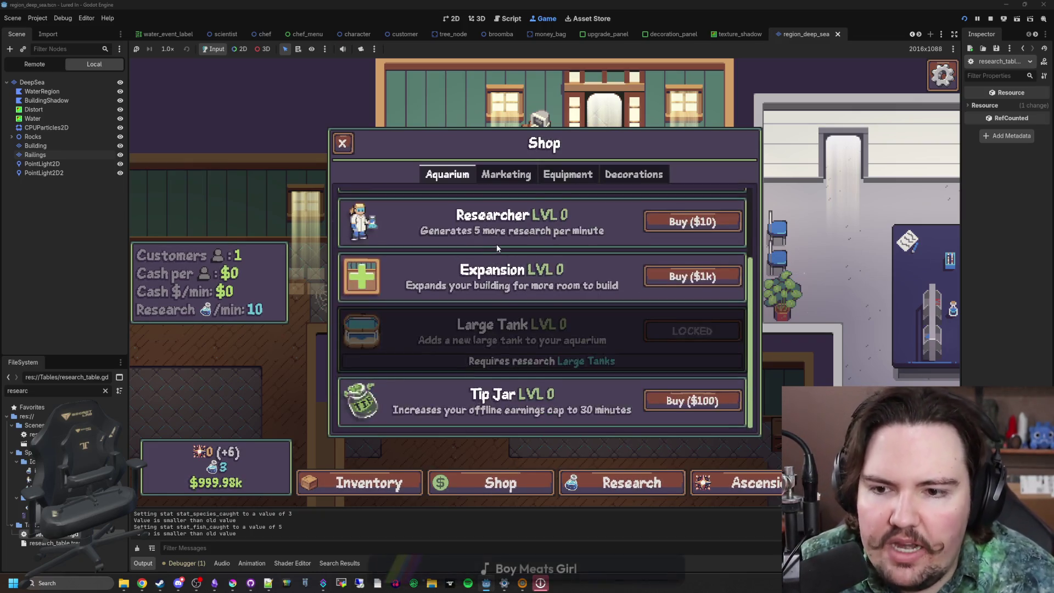
scroll(604, 273, "up", 3)
scroll(563, 262, "down", 3)
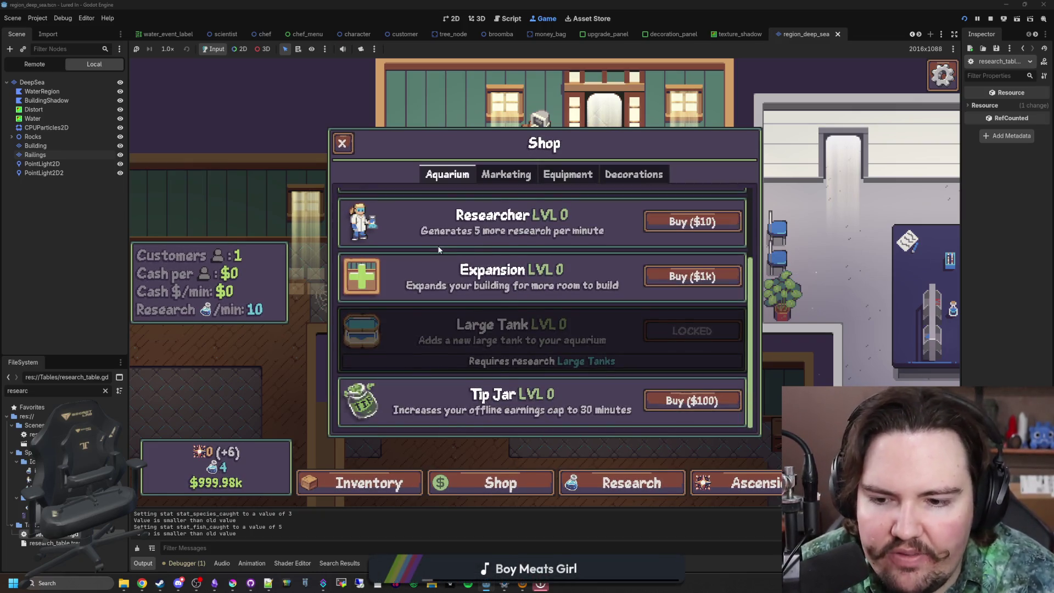
left_click(342, 144)
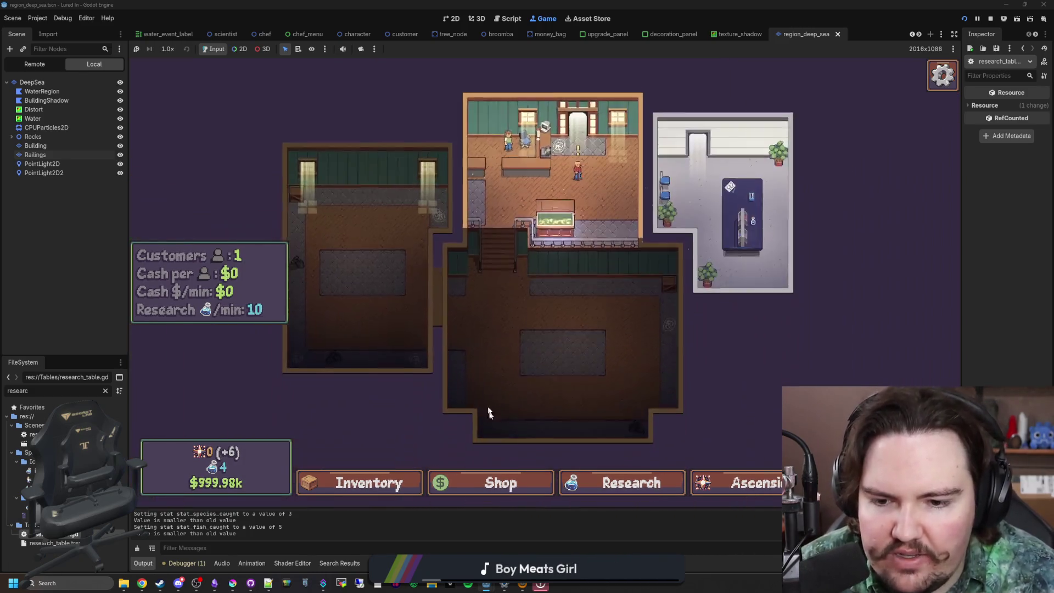
- Reopen the shop and check its marketing and equipment upgrade lists
left_click(492, 483)
scroll(555, 254, "up", 3)
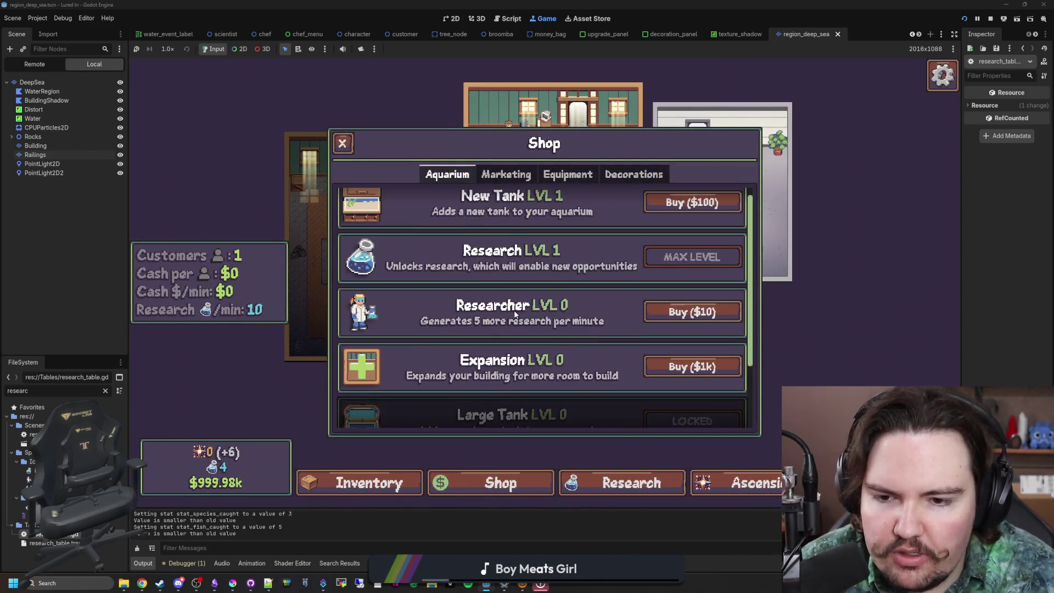
scroll(558, 302, "down", 3)
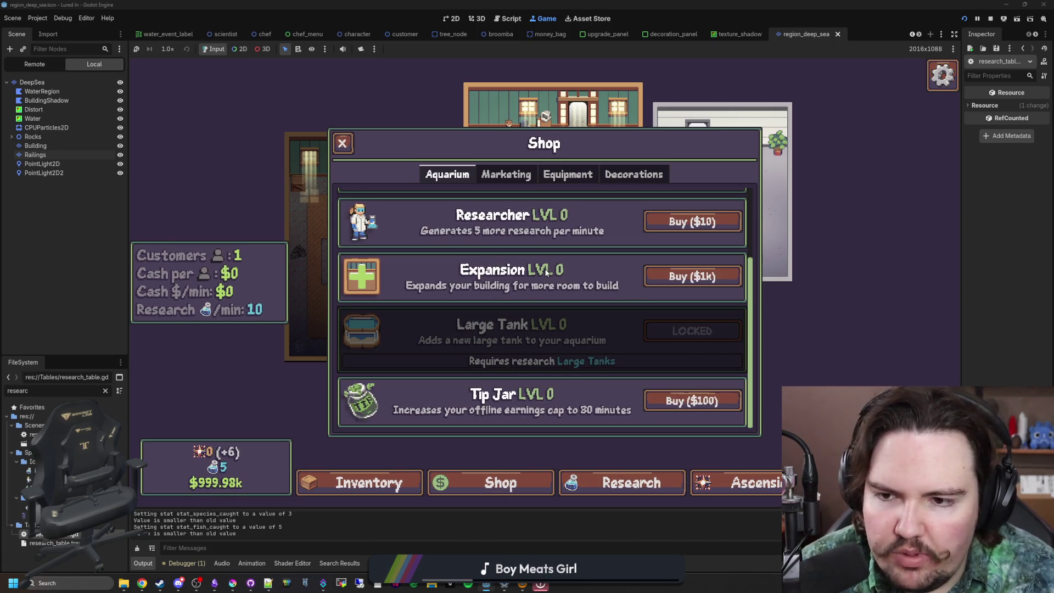
left_click(511, 177)
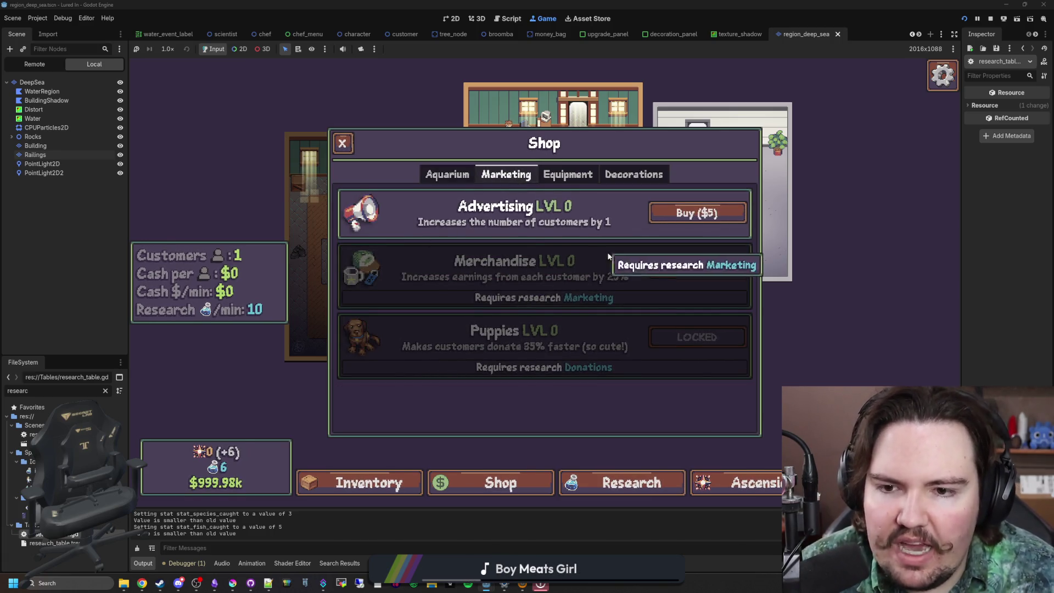
left_click(568, 174)
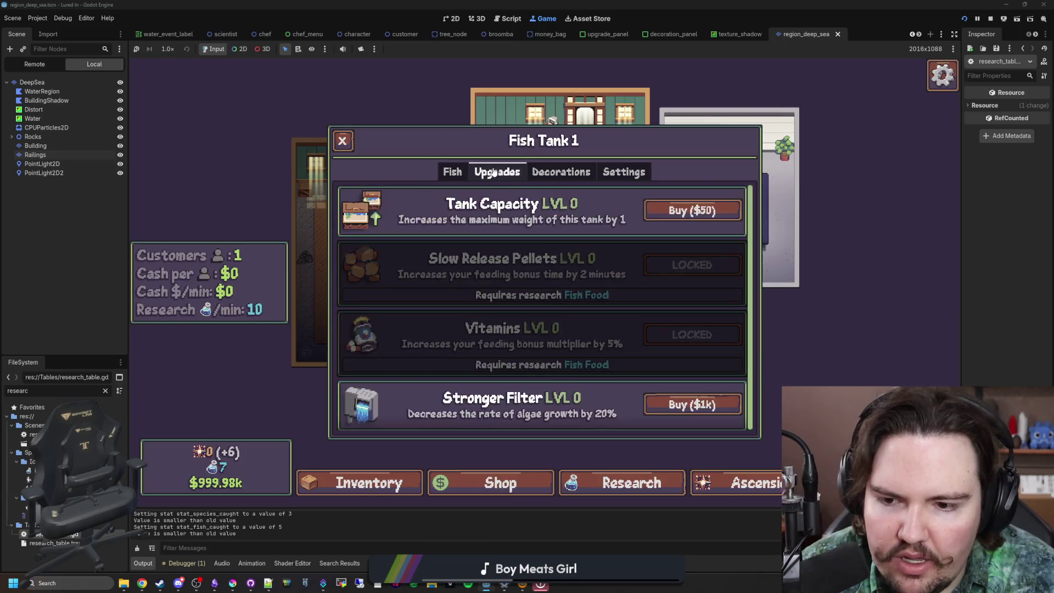
left_click(341, 141)
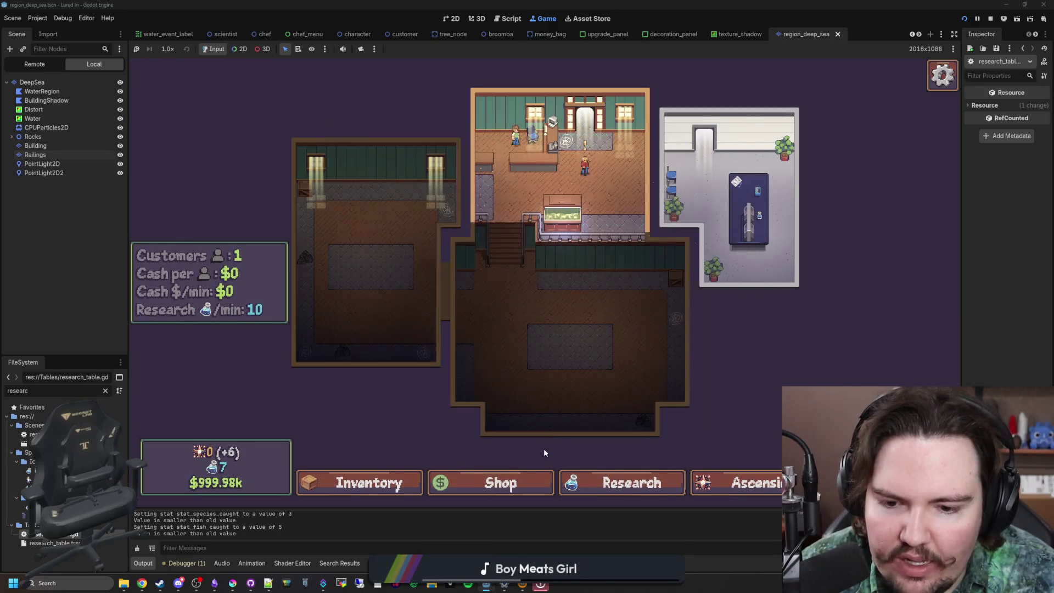
left_click(527, 480)
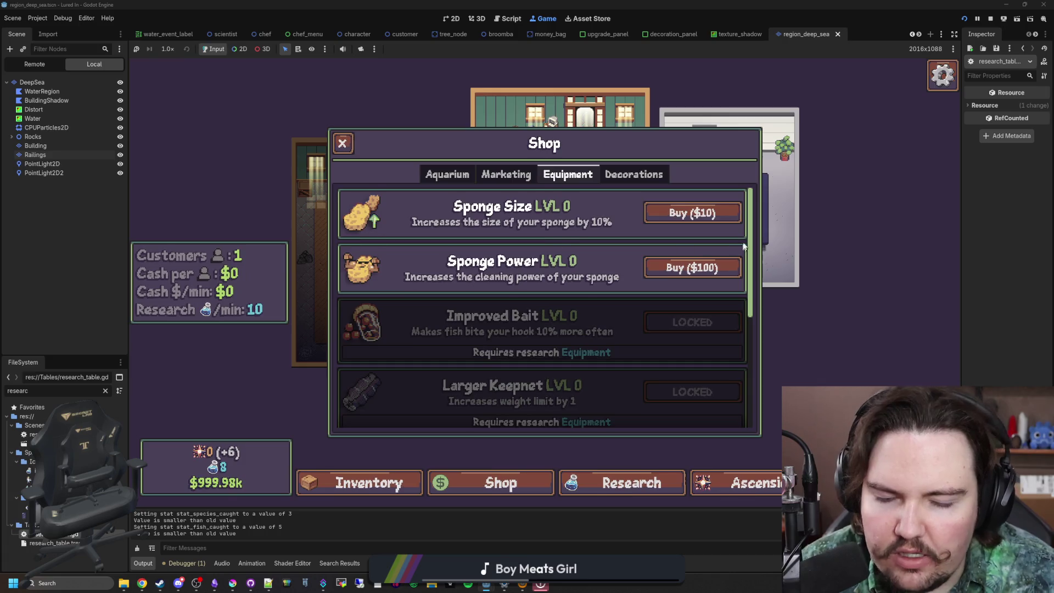
left_click(344, 139)
- Check Fish Tank 1's upgrades such as Tank Capacity, then open the Ascension panel
left_click(557, 227)
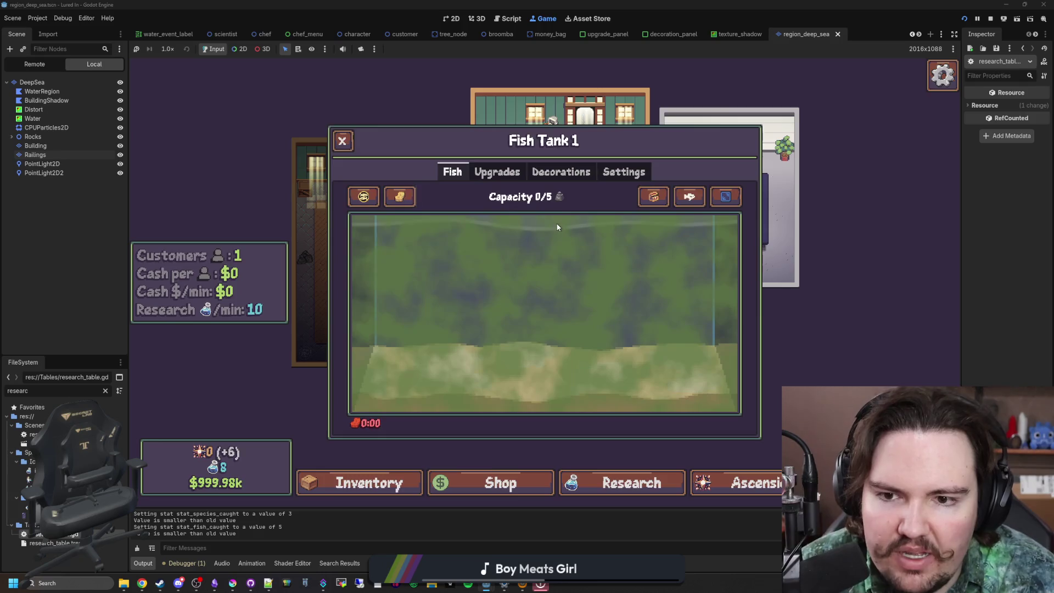
left_click(498, 174)
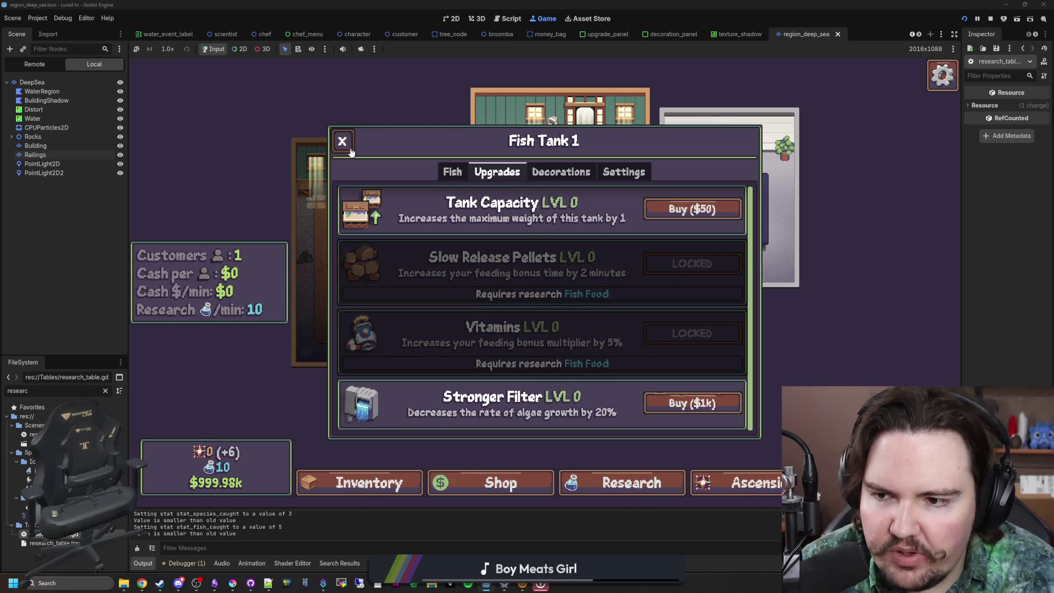
key("Escape")
left_click(737, 477)
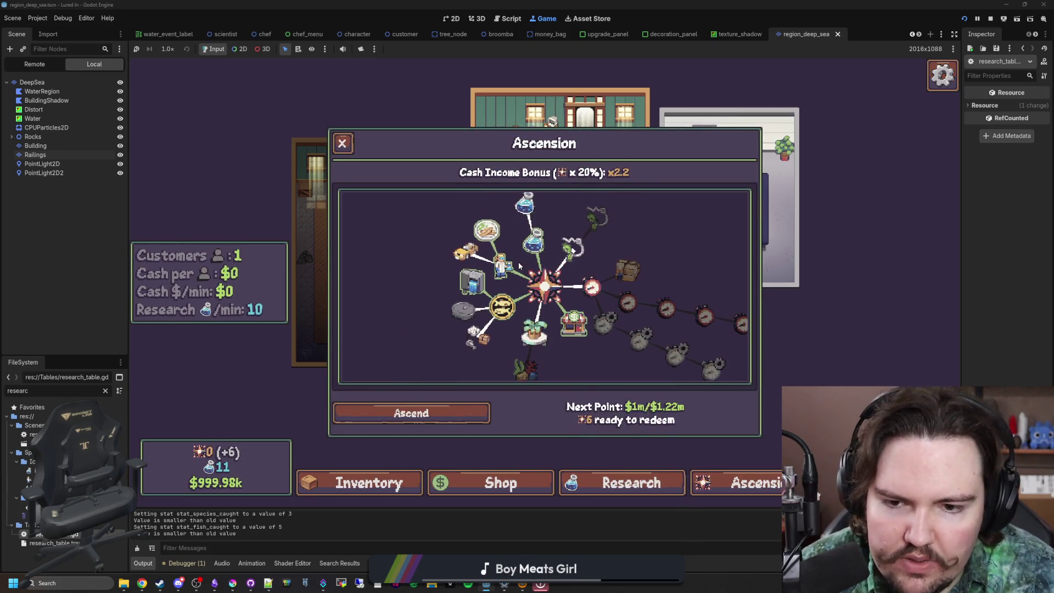
- Open the Research tree and pan to the Pressurized Water node beyond Deep Sea
left_click(629, 477)
left_click_drag(588, 365, 482, 341)
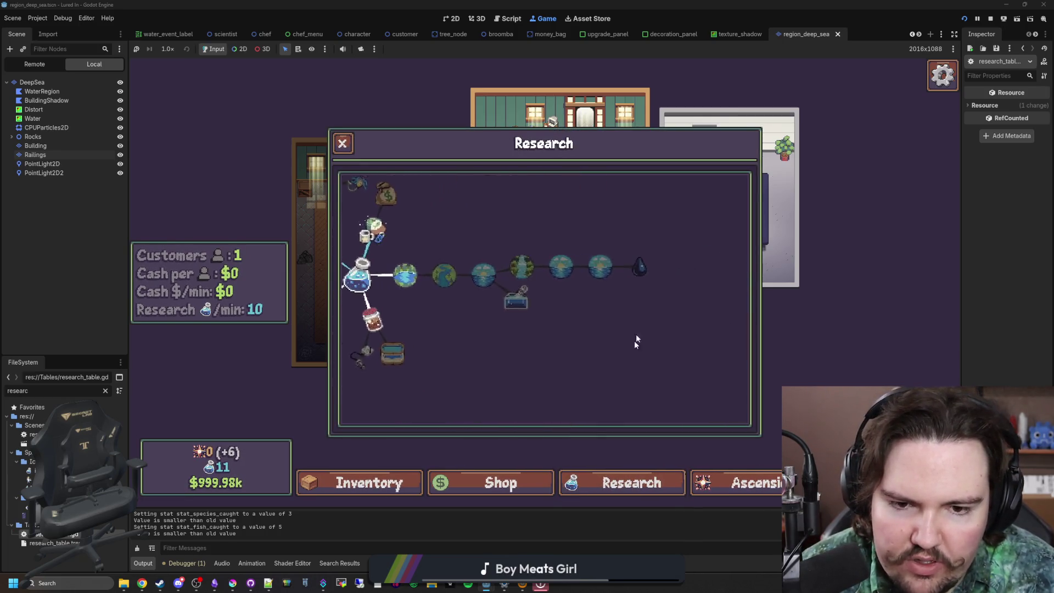
mouse_move(630, 275)
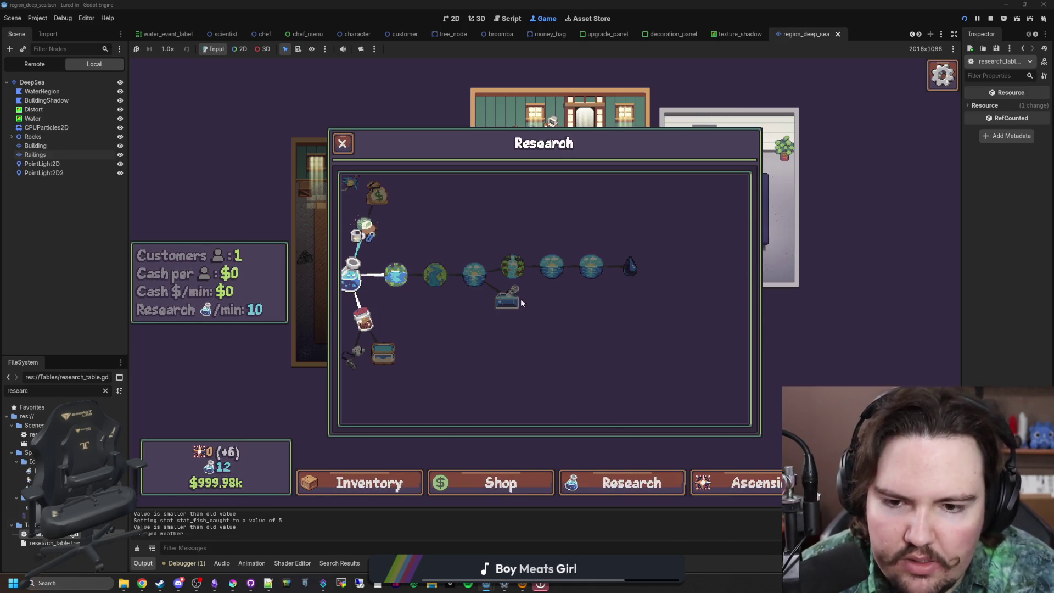
mouse_move(487, 333)
left_mouse_down()
mouse_move(523, 319)
mouse_move(582, 358)
left_mouse_up()
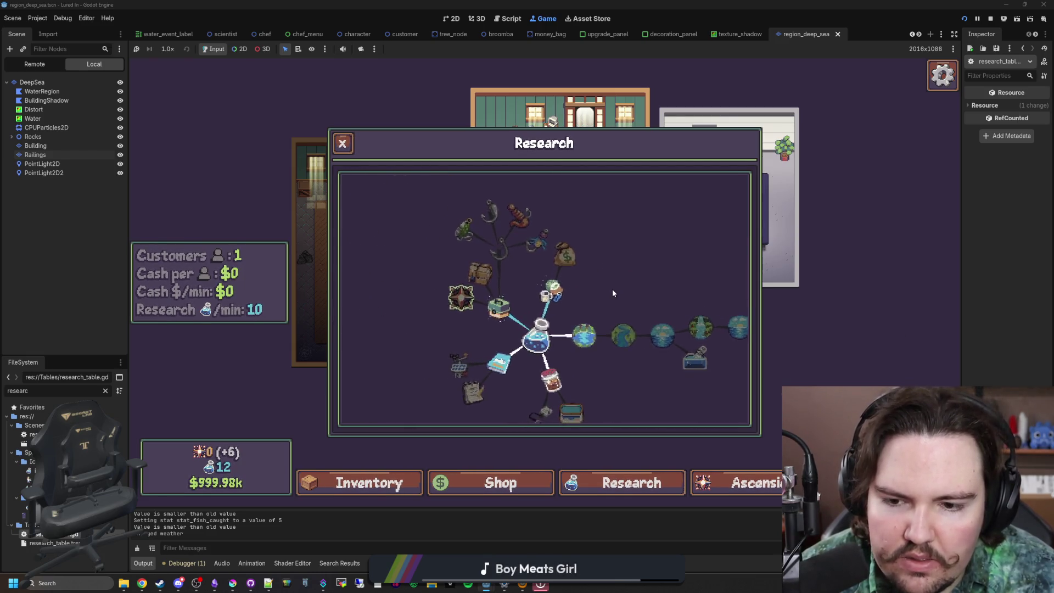
left_click_drag(595, 295, 506, 292)
- Bring the Krita window forward and move it to the top of the screen
mouse_move(583, 329)
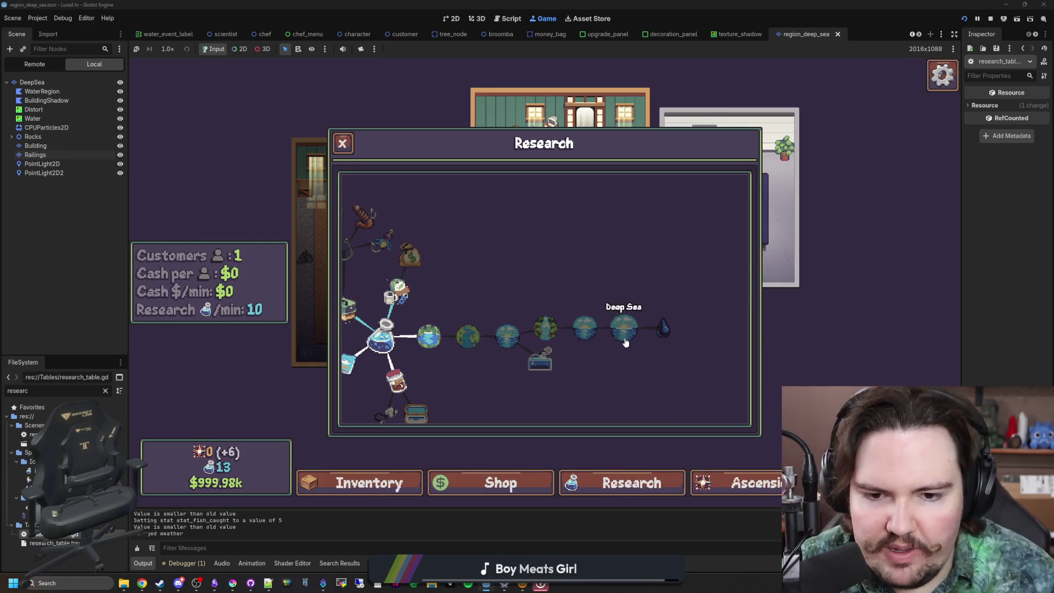
left_click(233, 583)
left_click_drag(477, 387, 439, 3)
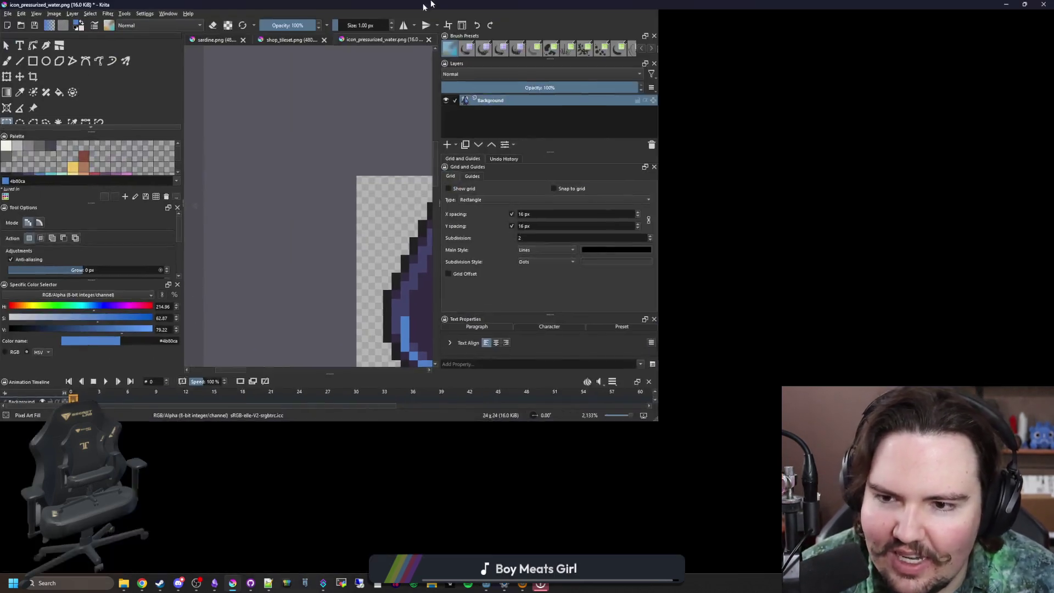
- Open icon_ocean.png in Krita alongside the pressurized water icon
left_click(8, 14)
left_click(25, 36)
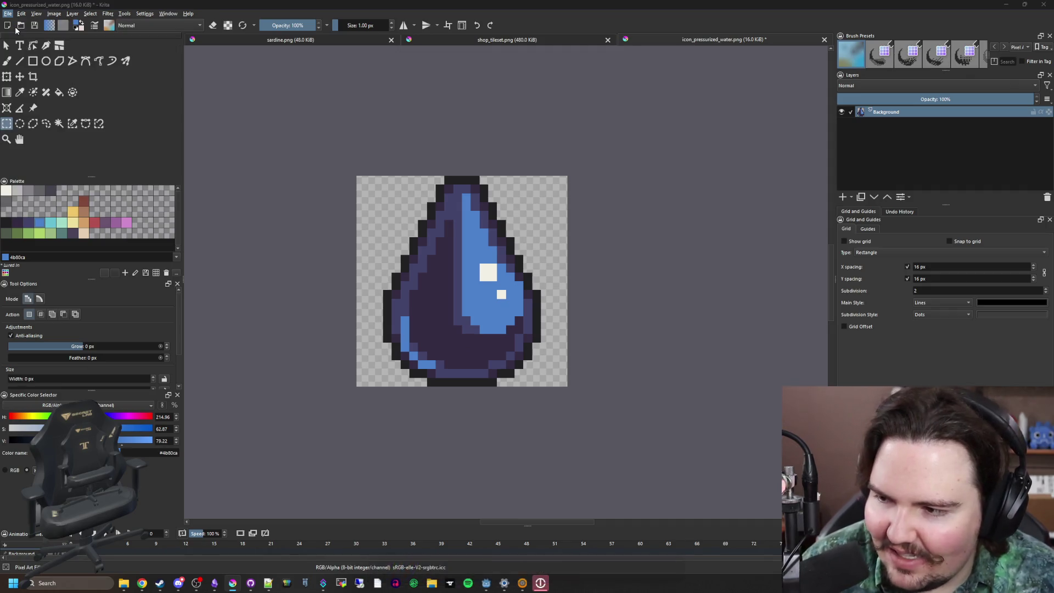
scroll(240, 113, "down", 10)
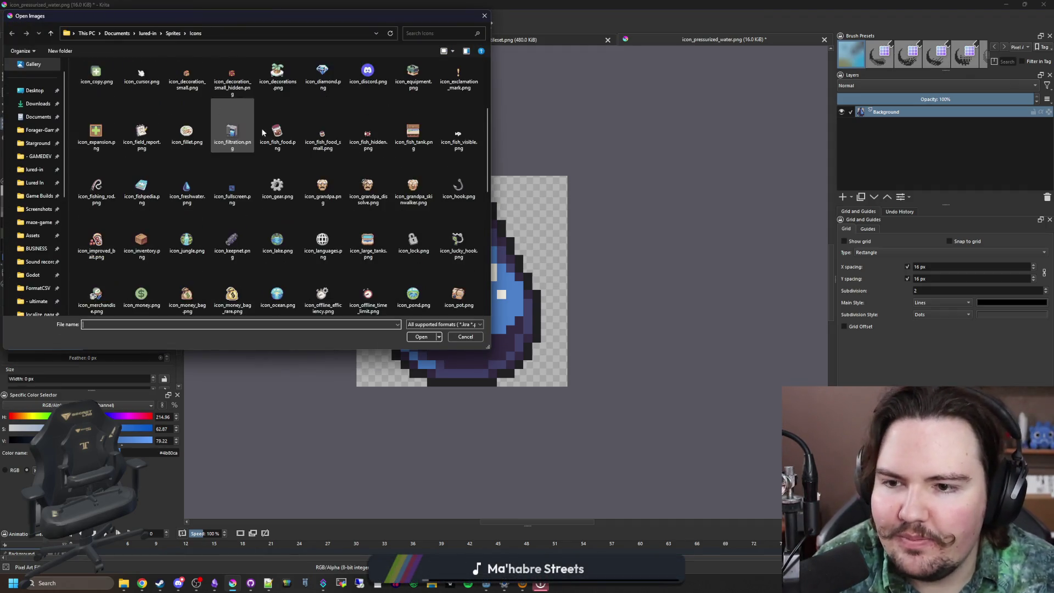
scroll(323, 250, "up", 2)
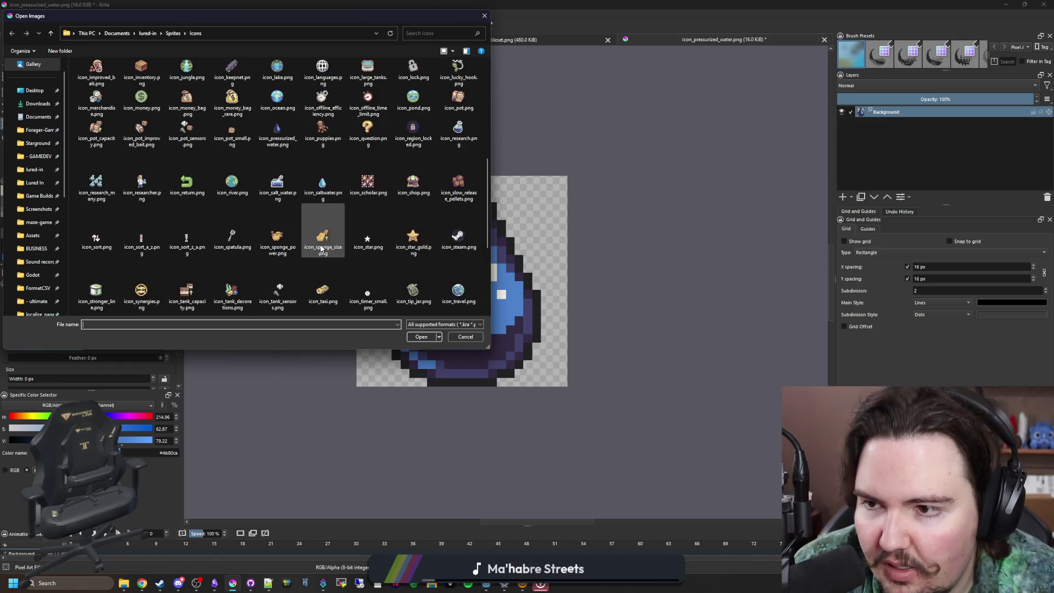
double_click(287, 97)
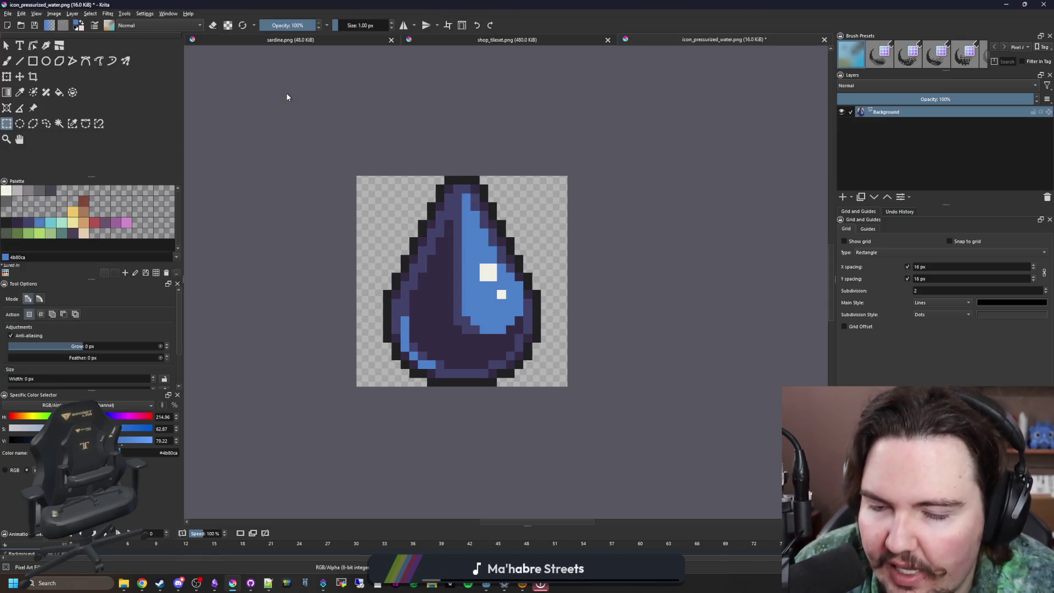
scroll(535, 240, "down", 3)
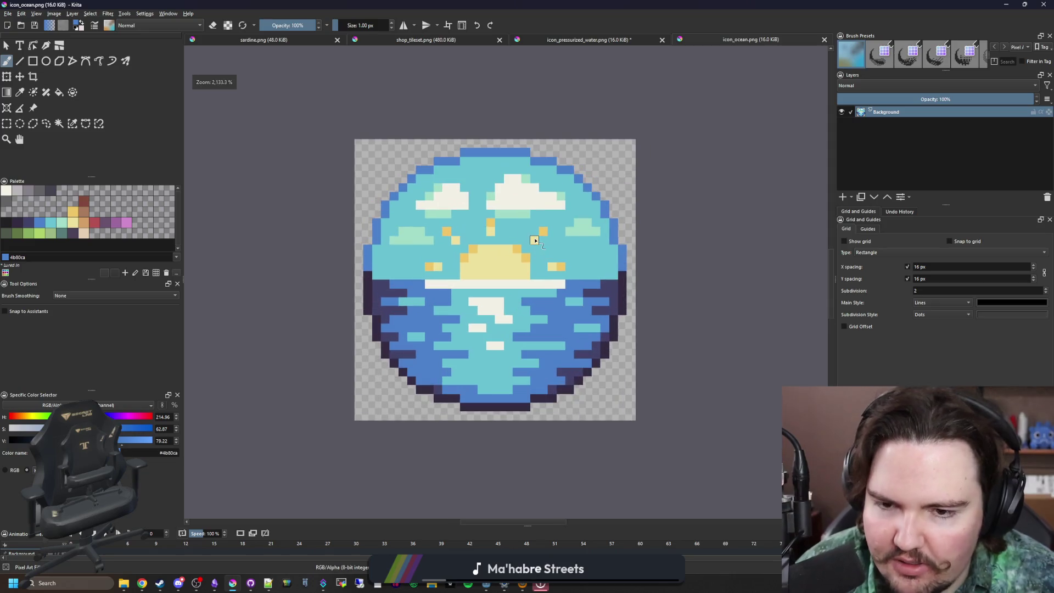
scroll(535, 241, "up", 3)
scroll(537, 236, "down", 5)
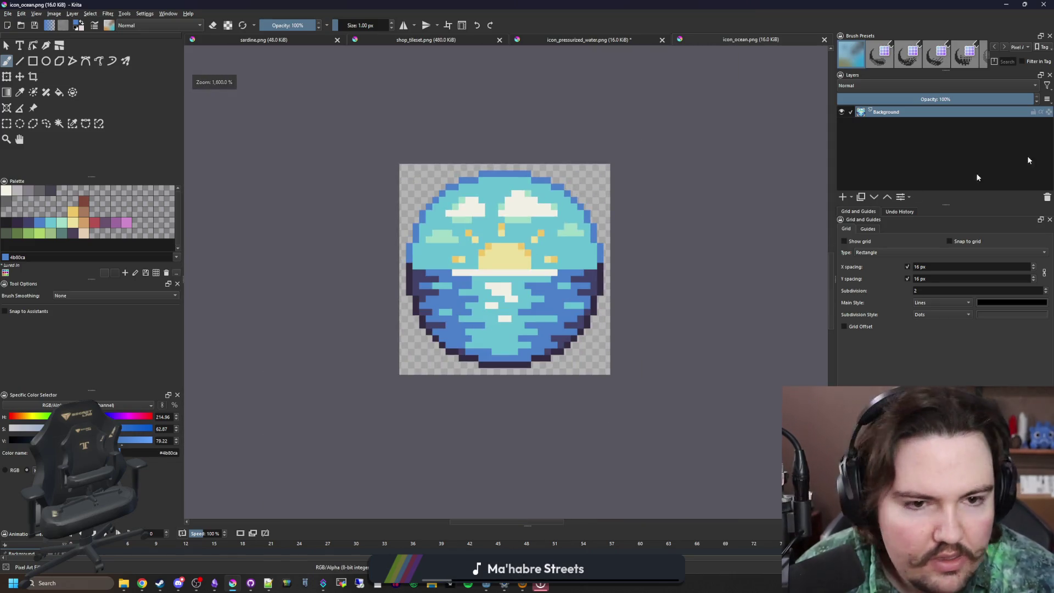
- Search Google for 'coral reef' in the browser
key("super+2")
type("coral reef")
key("Return")
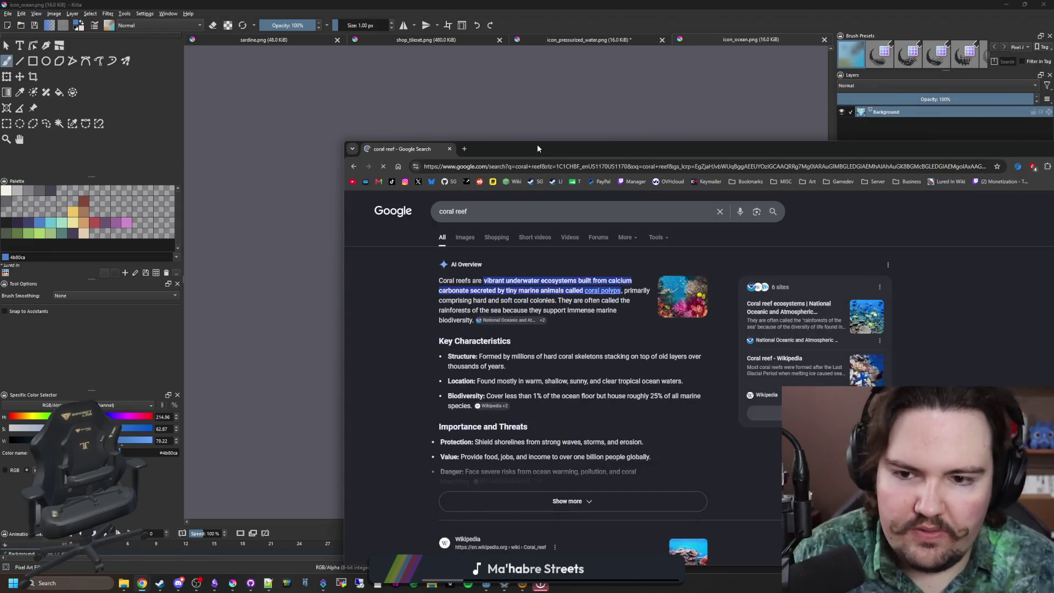
- Browse the Google Images results for coral reef, then return to Krita
left_click(473, 241)
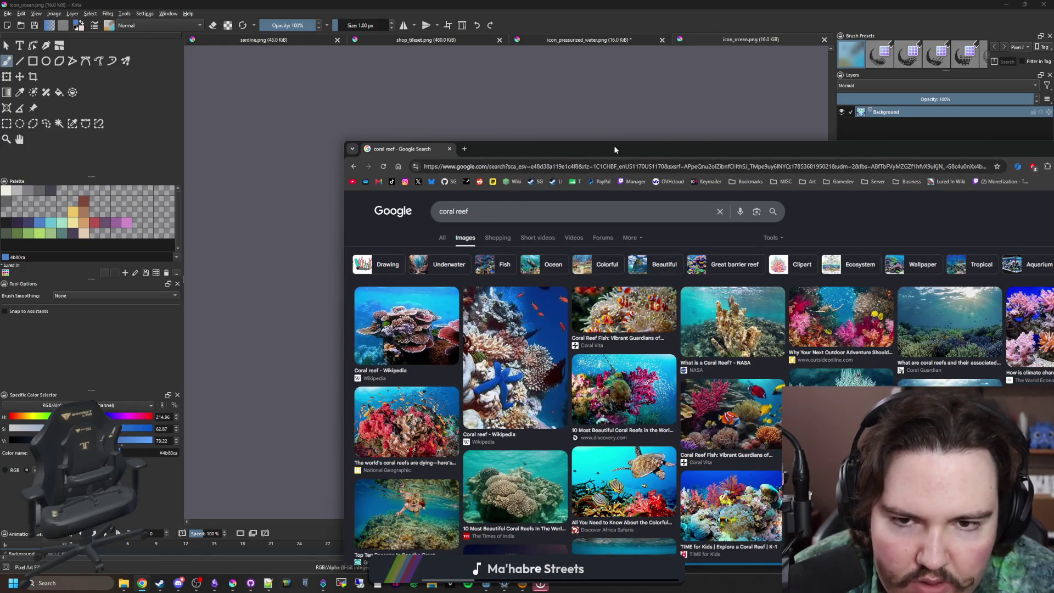
left_click_drag(614, 146, 392, 89)
scroll(561, 251, "down", 3)
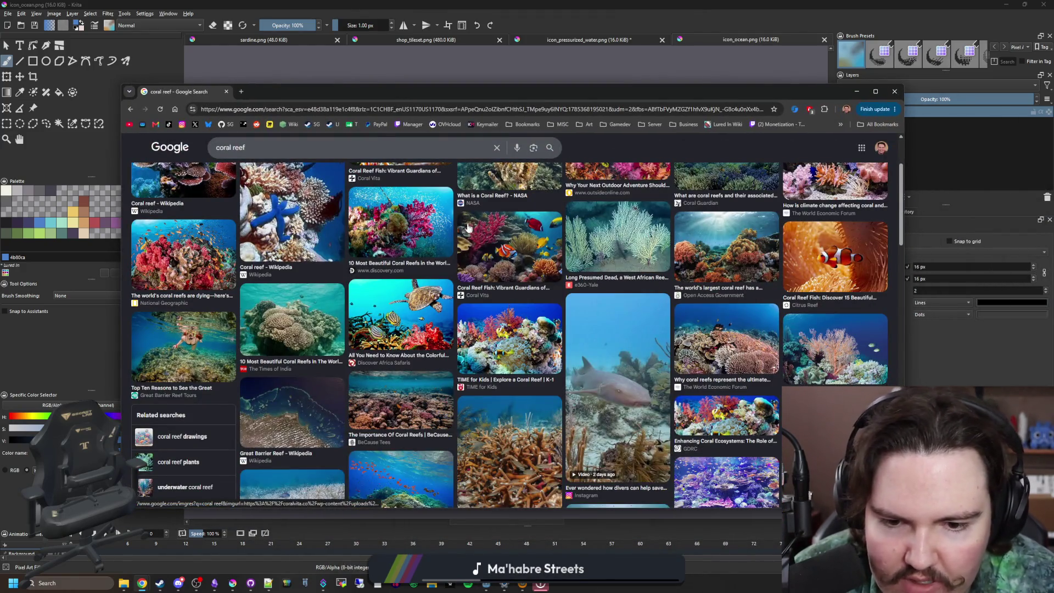
scroll(470, 228, "up", 5)
key("alt+Tab")
scroll(481, 234, "up", 1)
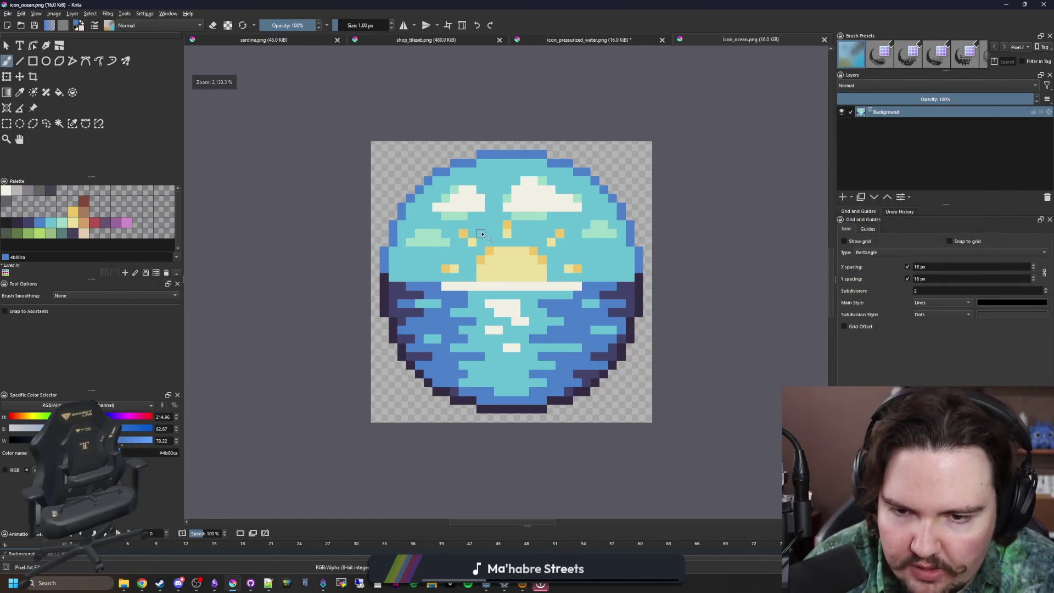
- Bucket-fill the clouds, white horizon and mid-blue water with cyan #68c2d3
scroll(482, 234, "up", 1)
key("f")
left_click(471, 329, "ctrl")
left_click(446, 314)
key("ctrl+z")
key("ctrl+shift+z")
left_click(432, 333)
left_click(365, 349)
key("ctrl+z")
key("ctrl+z")
- Change the fill mode, then fill the purple shading, yellow sun and pale green patches cyan
left_click(47, 299)
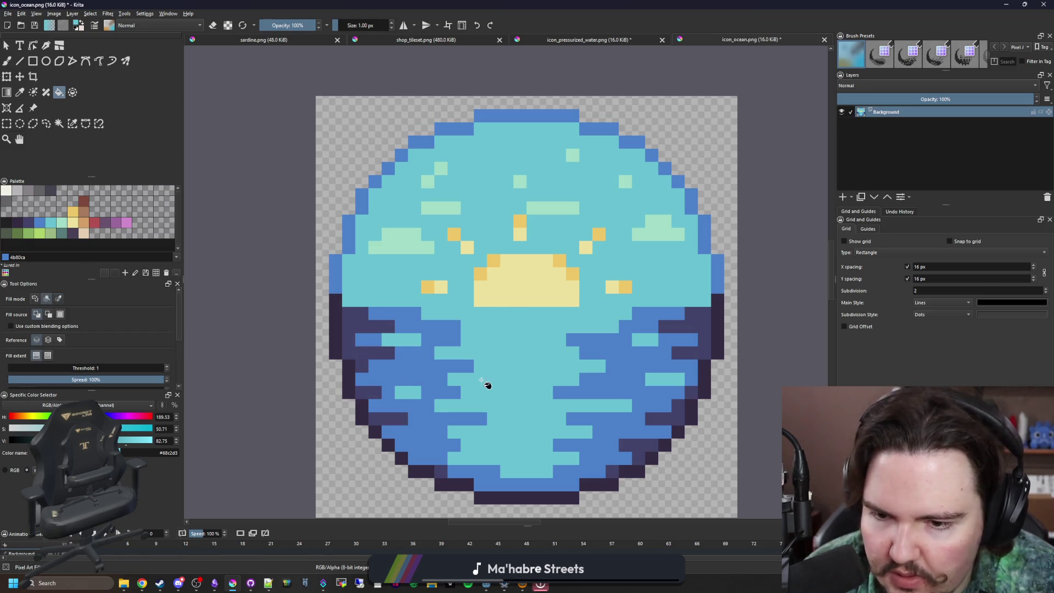
left_click(414, 372)
left_click(372, 354)
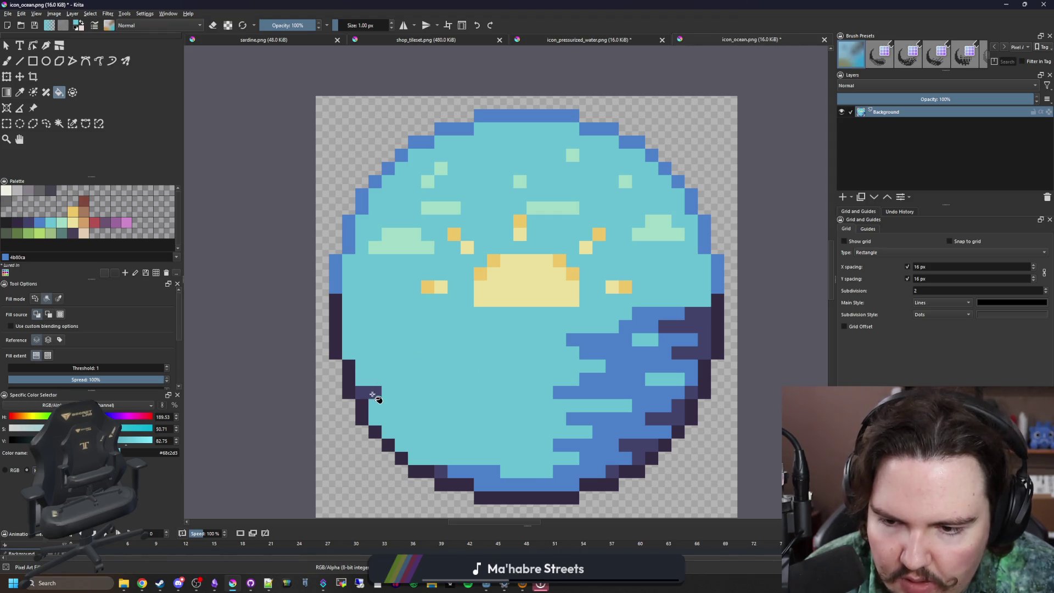
left_click(510, 480)
left_click_drag(614, 472, 694, 396)
left_click(702, 328)
left_click(562, 281)
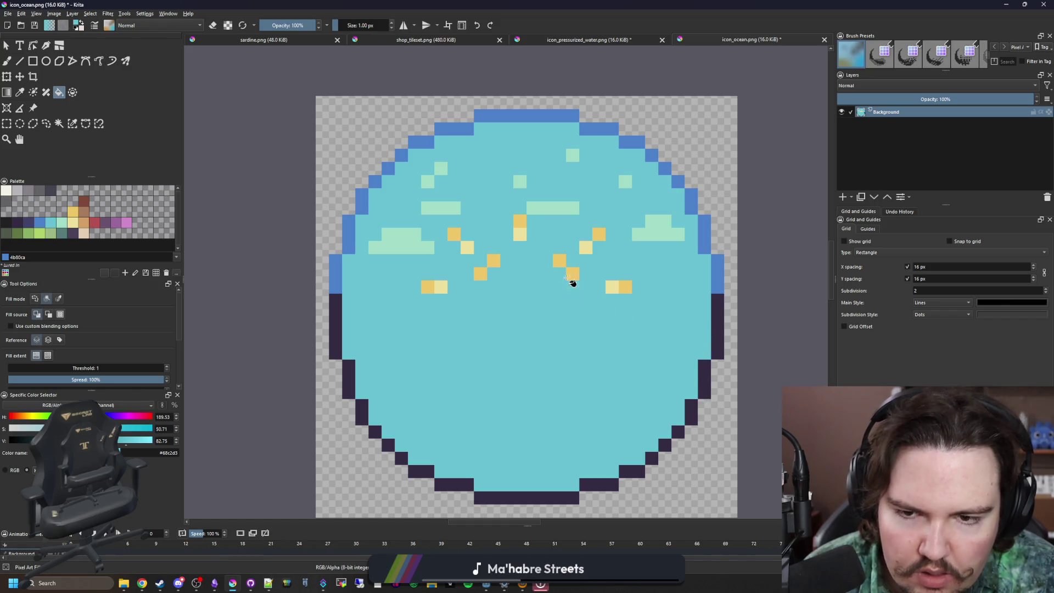
left_click(647, 241)
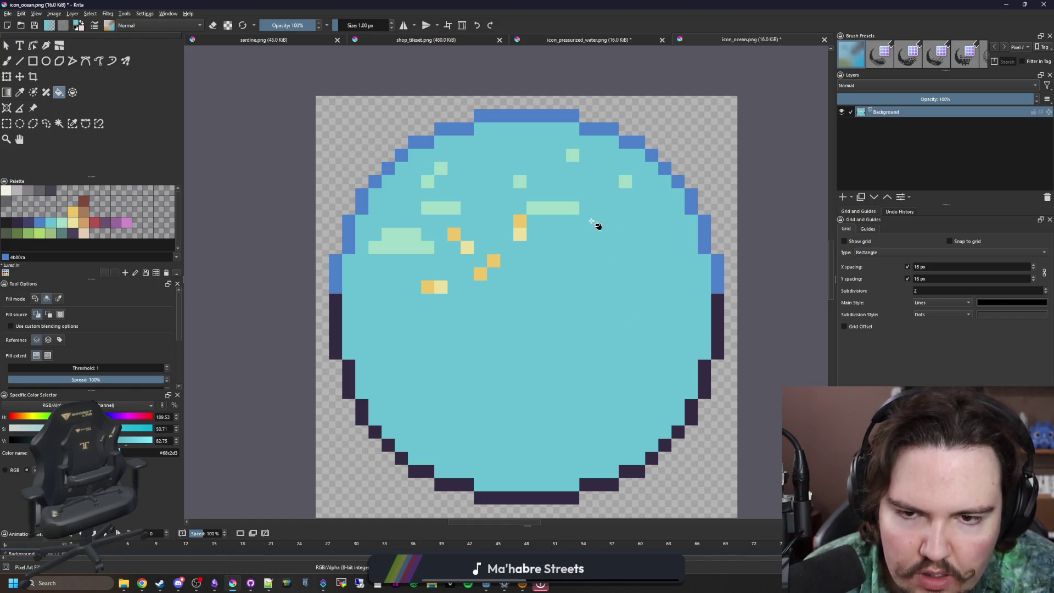
left_click(554, 210)
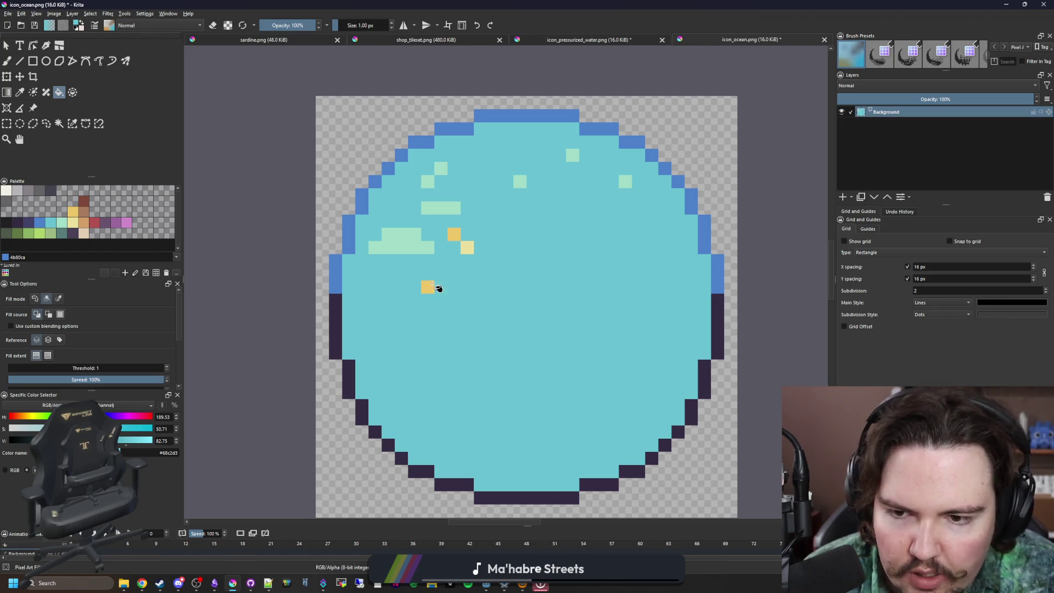
mouse_move(423, 246)
left_mouse_down()
mouse_move(440, 189)
mouse_move(459, 177)
left_mouse_up()
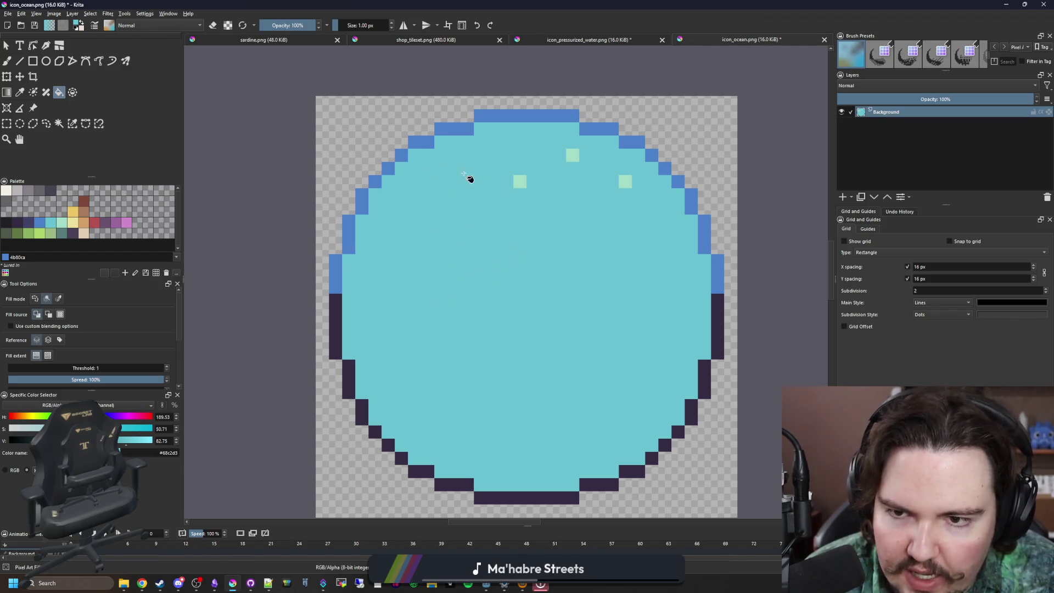
- Draw a straight mint #a2dcc7 line across the circle and fill above it mint
left_click(60, 225)
left_click_drag(346, 260, 703, 261)
left_click(444, 253)
- Undo the mint fill and refill the disc's interior with cyan 68c2d3
scroll(443, 253, "down", 8)
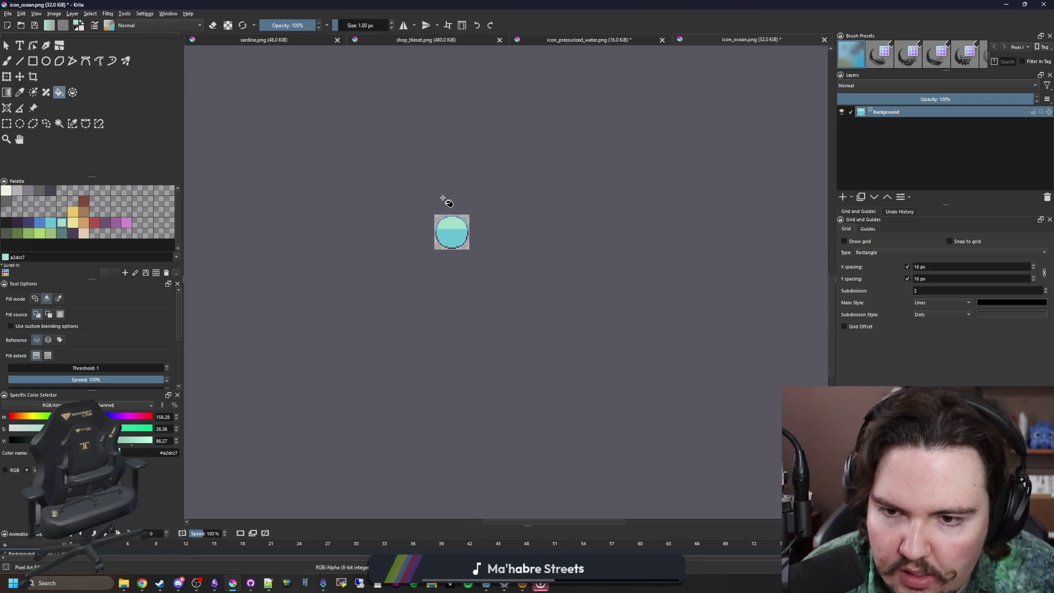
scroll(450, 228, "up", 8)
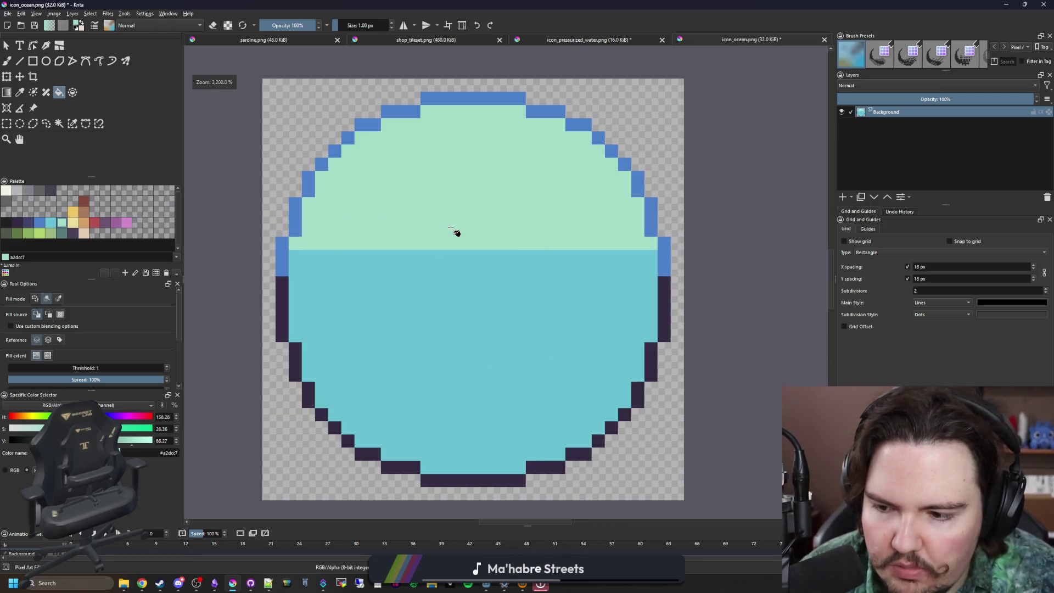
key("ctrl+z")
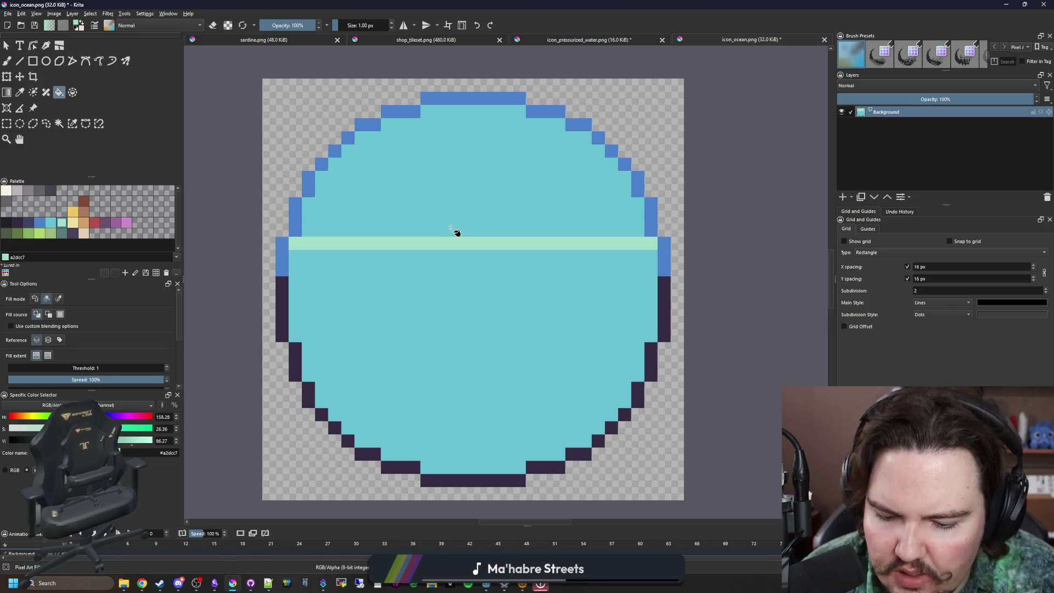
left_click(487, 321)
left_click(480, 179)
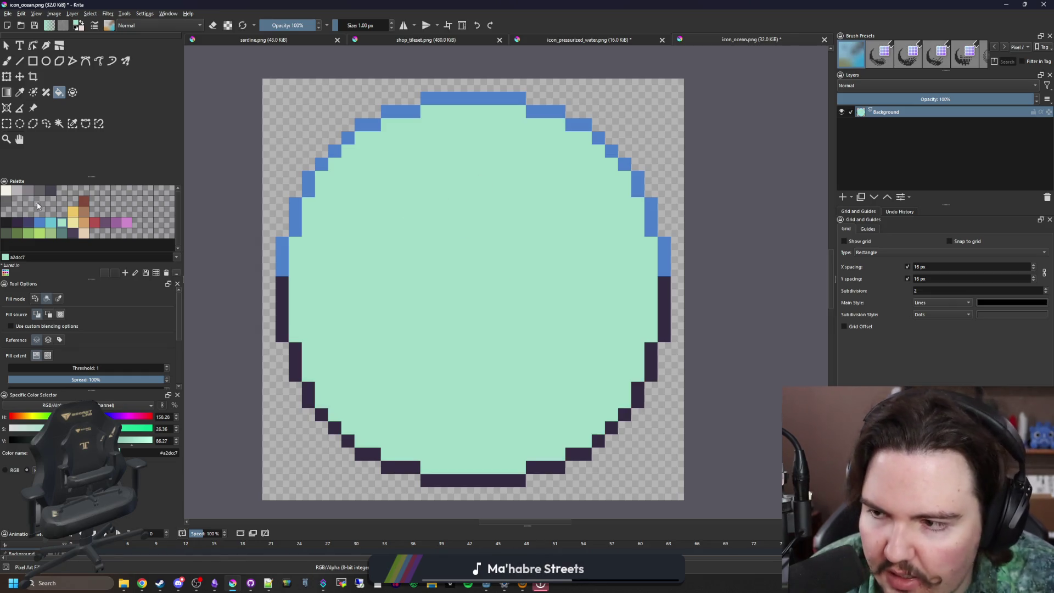
left_click(74, 224)
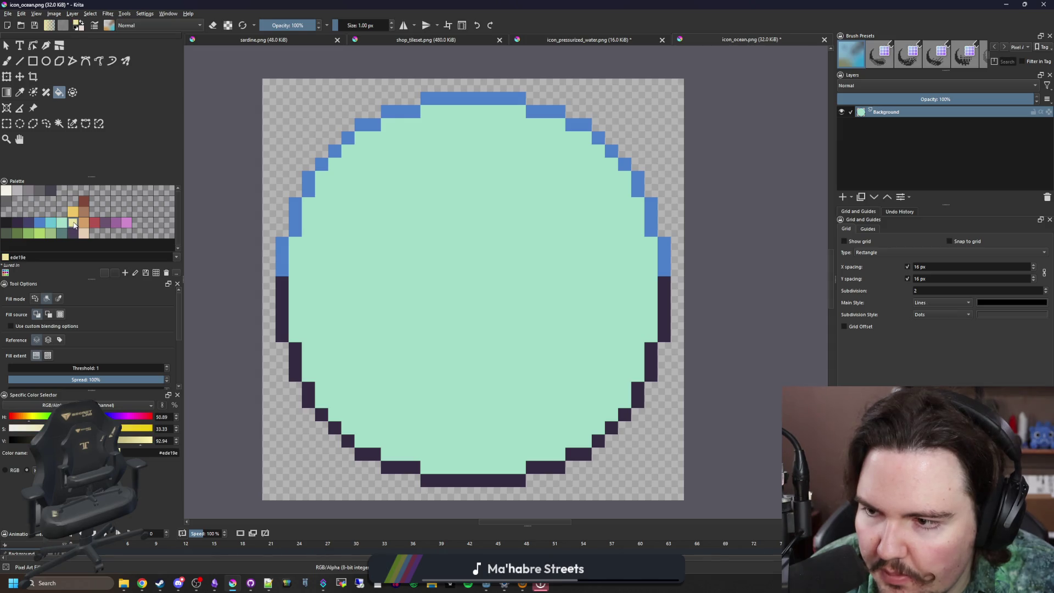
key("b")
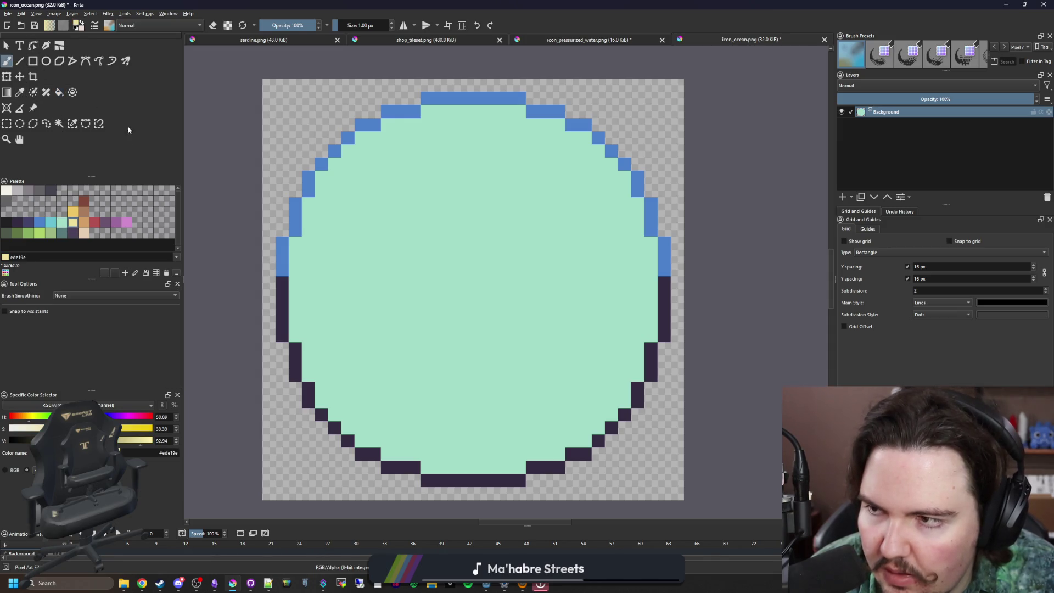
left_click(51, 223)
key("f")
left_click(407, 261)
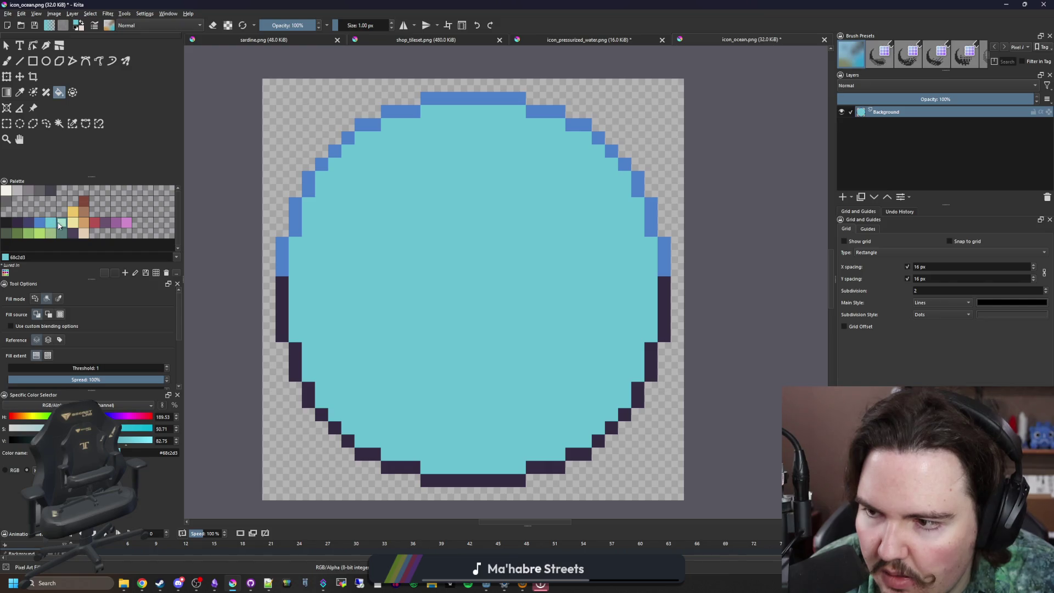
- With the brush in pale mint a2dcc7, paint four curling, branching coral strokes
left_click(60, 224)
key("b")
mouse_move(451, 171)
left_mouse_down()
mouse_move(483, 228)
mouse_move(478, 141)
mouse_move(420, 143)
mouse_move(375, 122)
left_mouse_up()
left_click_drag(414, 203, 347, 231)
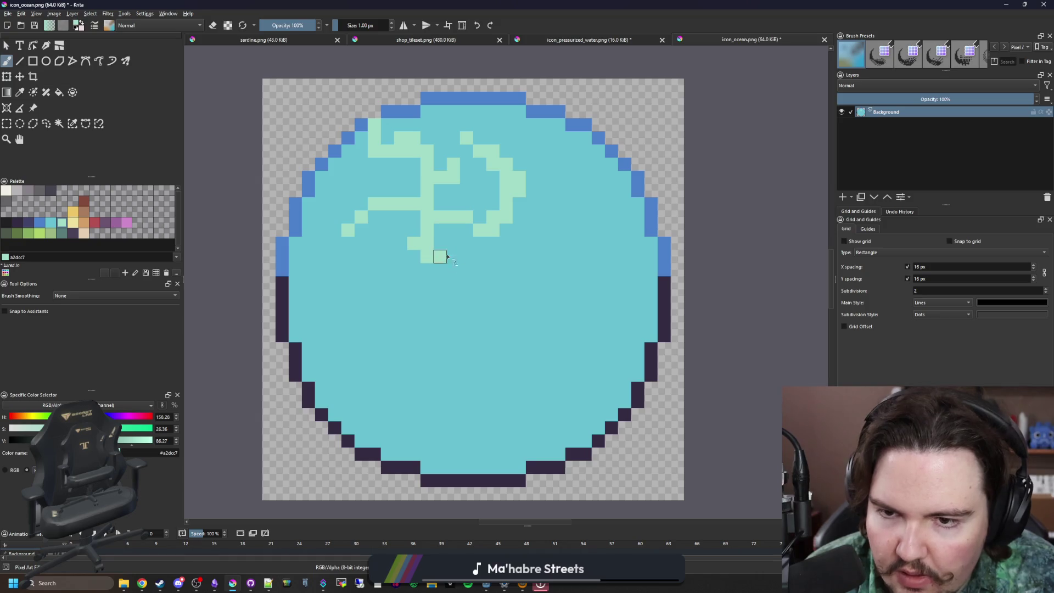
left_click_drag(519, 230, 576, 231)
mouse_move(534, 190)
left_mouse_down()
mouse_move(576, 158)
mouse_move(505, 143)
left_mouse_up()
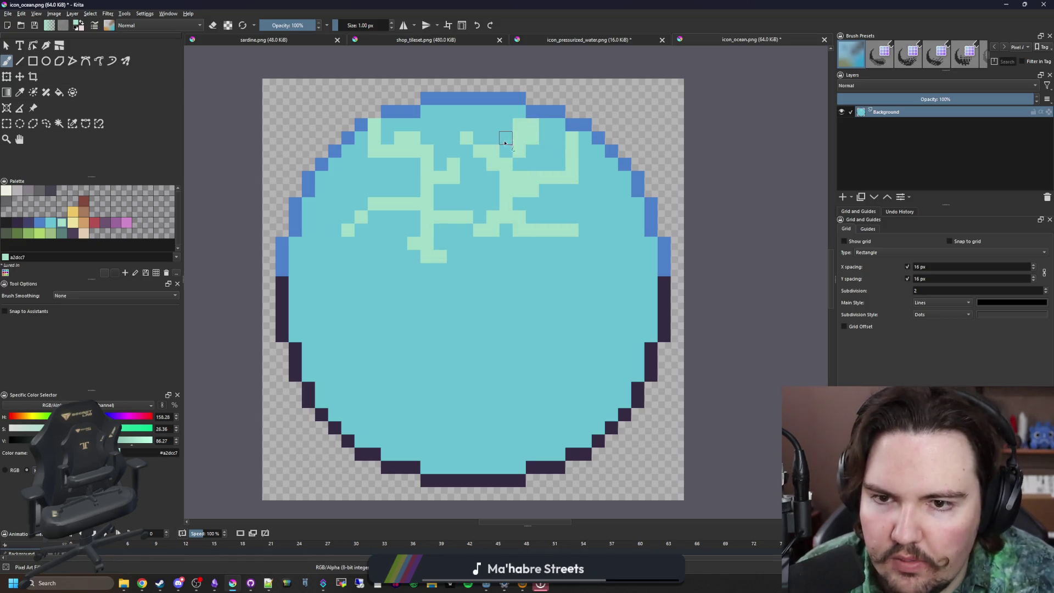
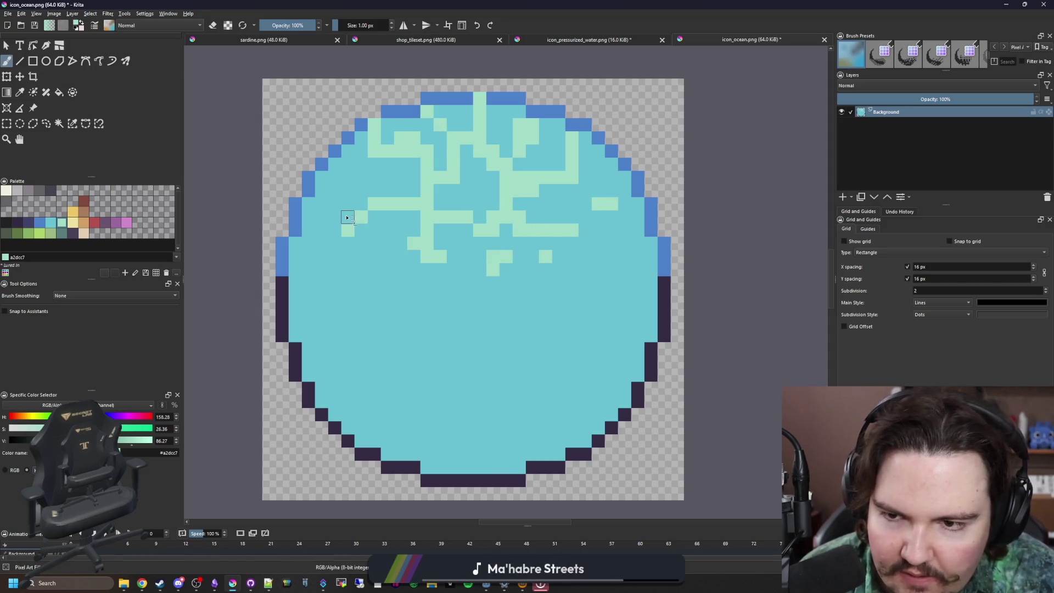
- Outline grey rock edges up the lower left and right sides of the icon
scroll(451, 206, "down", 8)
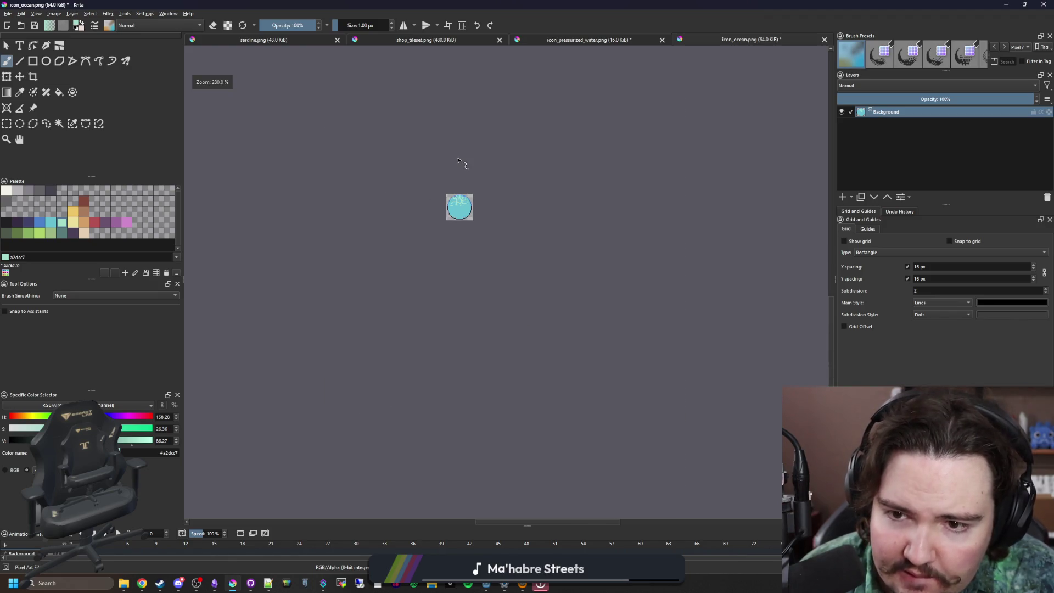
scroll(468, 182, "up", 10)
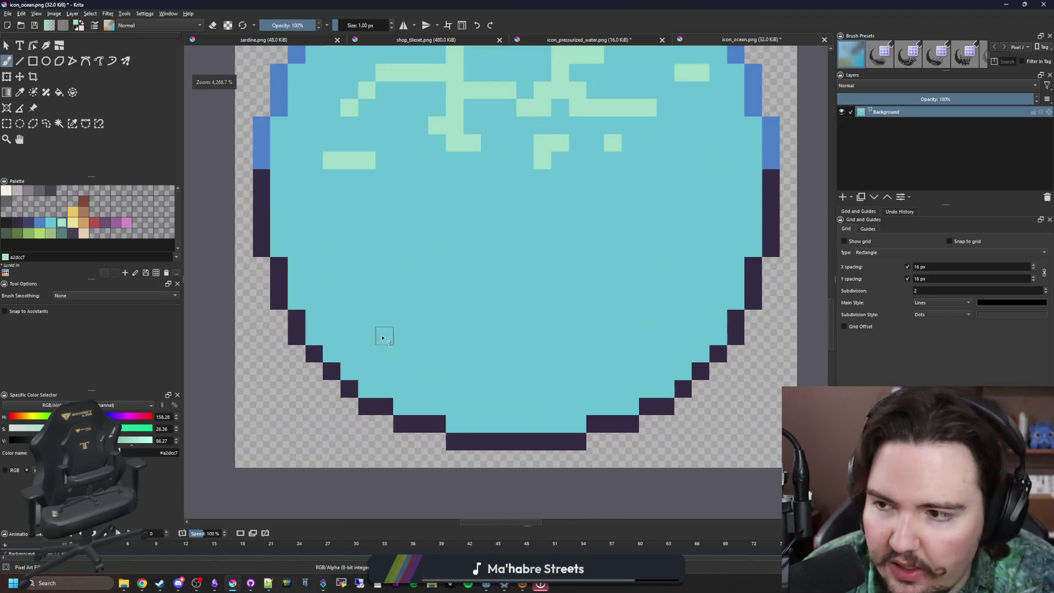
scroll(384, 334, "down", 2)
left_click(38, 195)
mouse_move(375, 412)
left_mouse_down()
mouse_move(359, 354)
mouse_move(375, 304)
mouse_move(303, 286)
left_mouse_up()
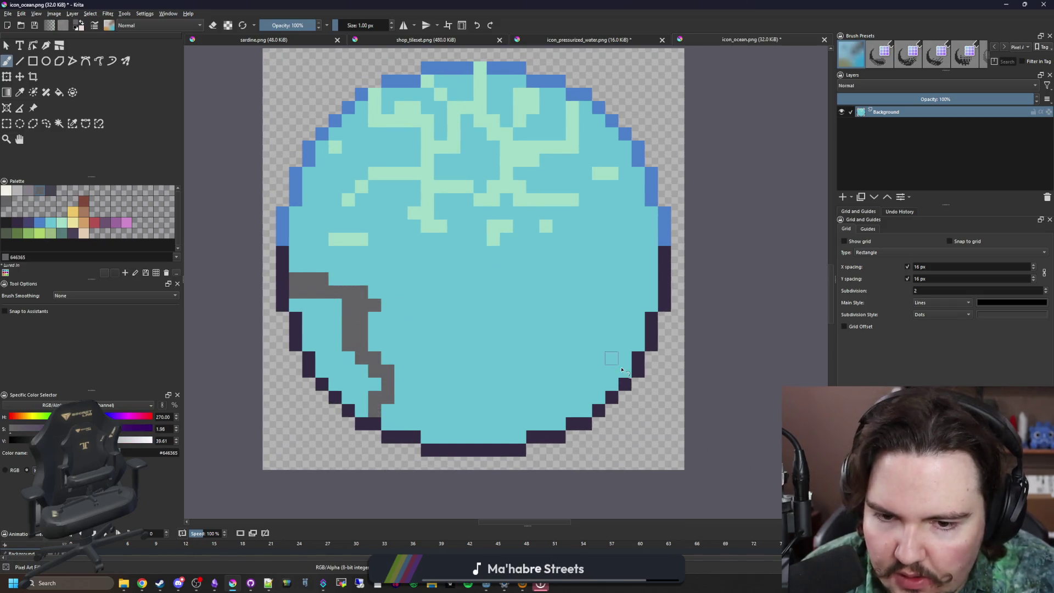
left_click_drag(585, 410, 647, 290)
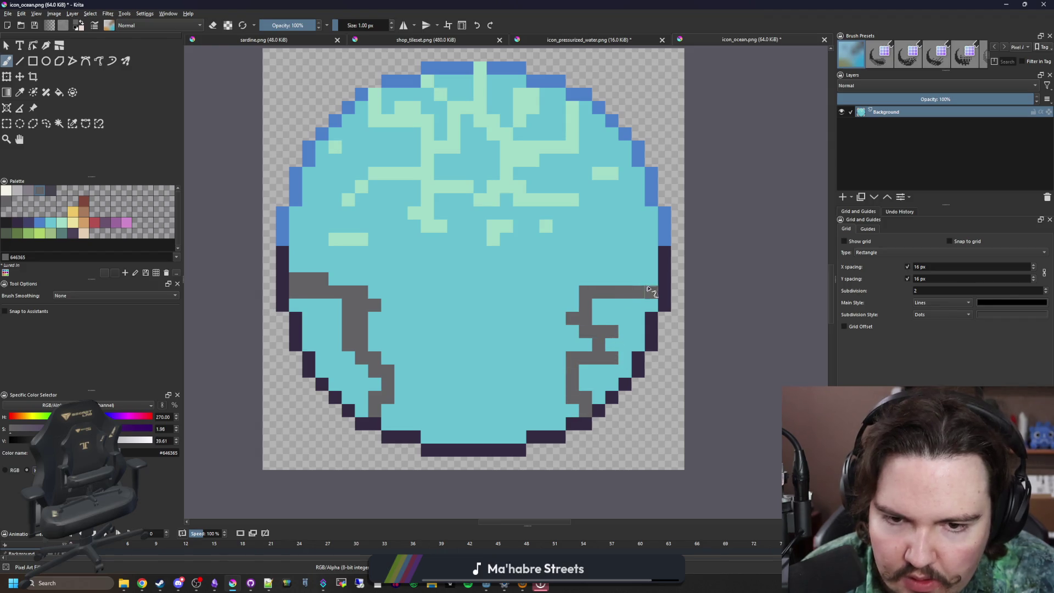
- Fill the left and right rock pockets grey with the Fill tool
left_click(664, 297, "ctrl")
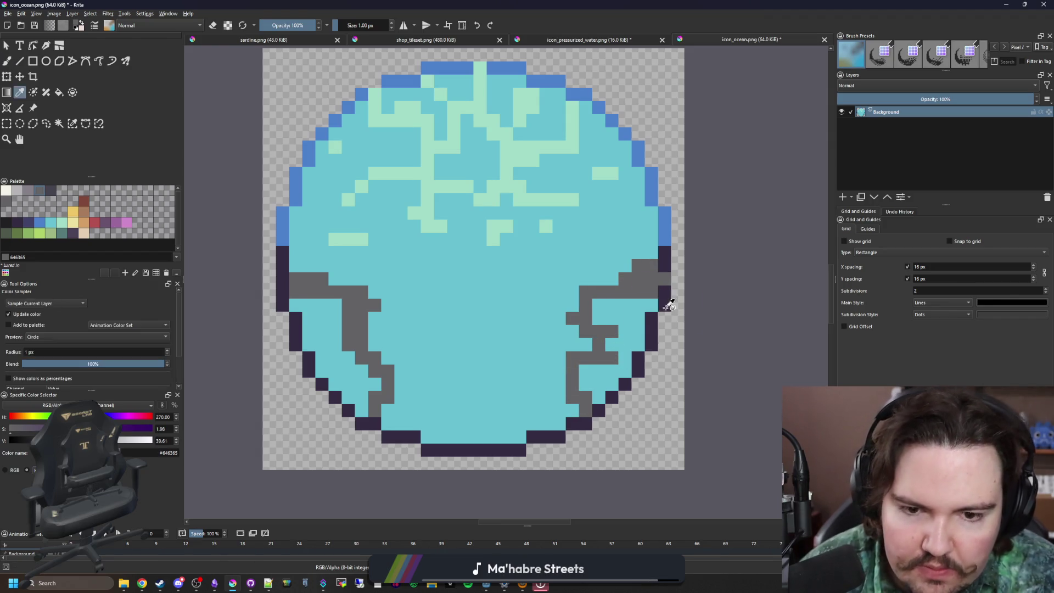
key("f")
left_click(630, 291, "ctrl")
left_click(609, 340)
left_click(332, 351)
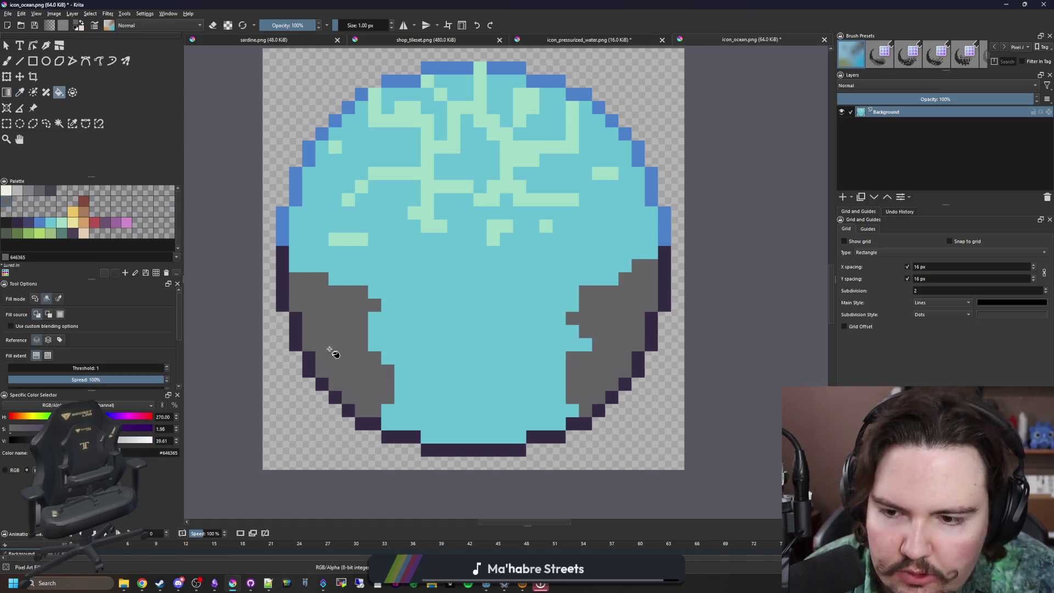
key("b")
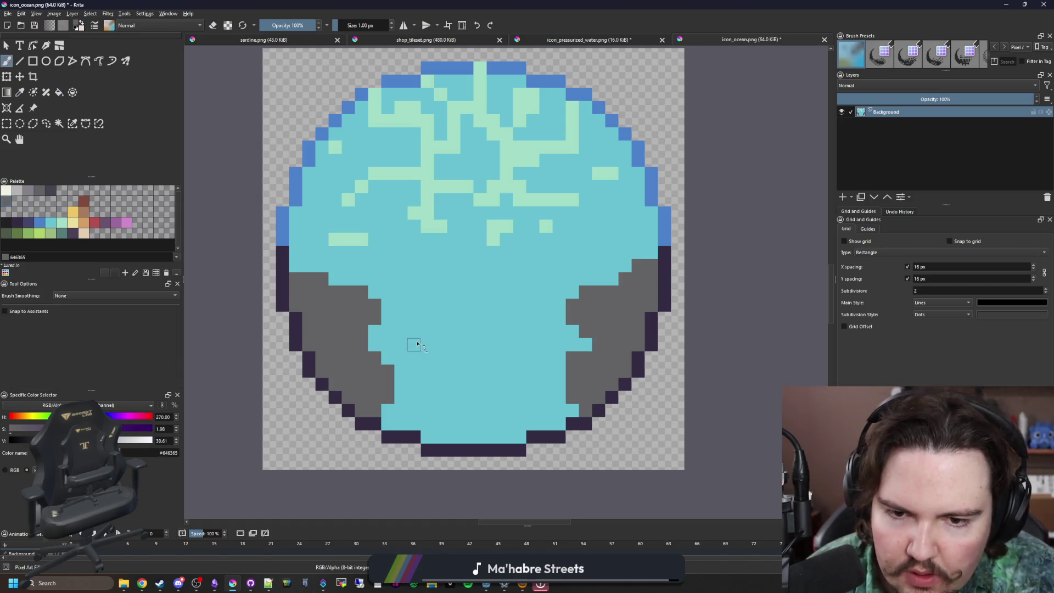
- Start a red coral in the lower left water
scroll(417, 345, "down", 1)
scroll(401, 372, "up", 2)
left_click(100, 225)
mouse_move(351, 318)
left_mouse_down()
mouse_move(370, 325)
mouse_move(380, 369)
left_mouse_up()
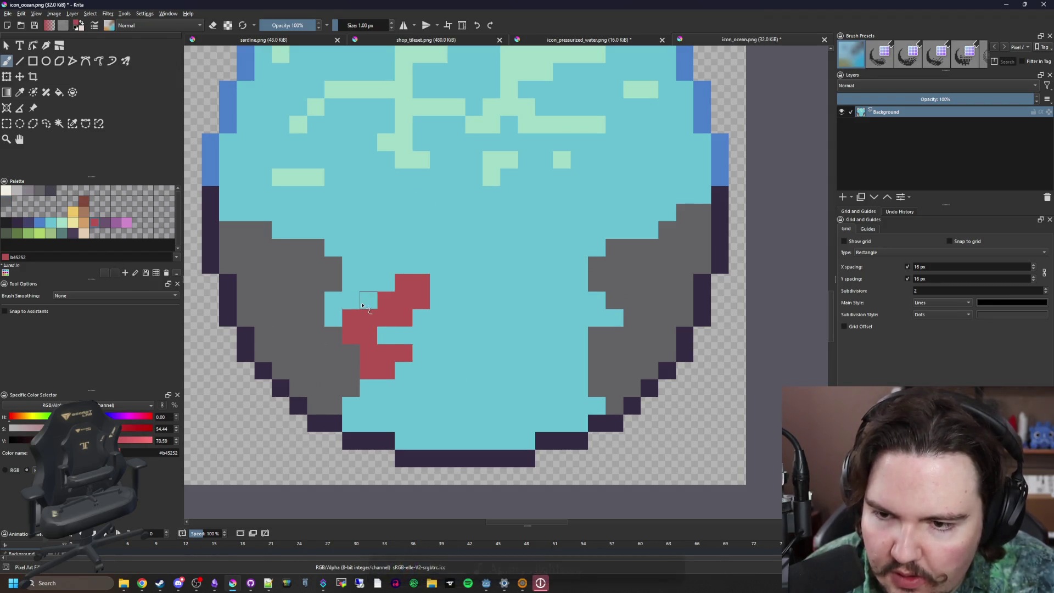
- Extend the red coral upward and paint a pink coral in the lower right water
mouse_move(368, 283)
left_mouse_down()
mouse_move(352, 299)
mouse_move(354, 240)
left_mouse_up()
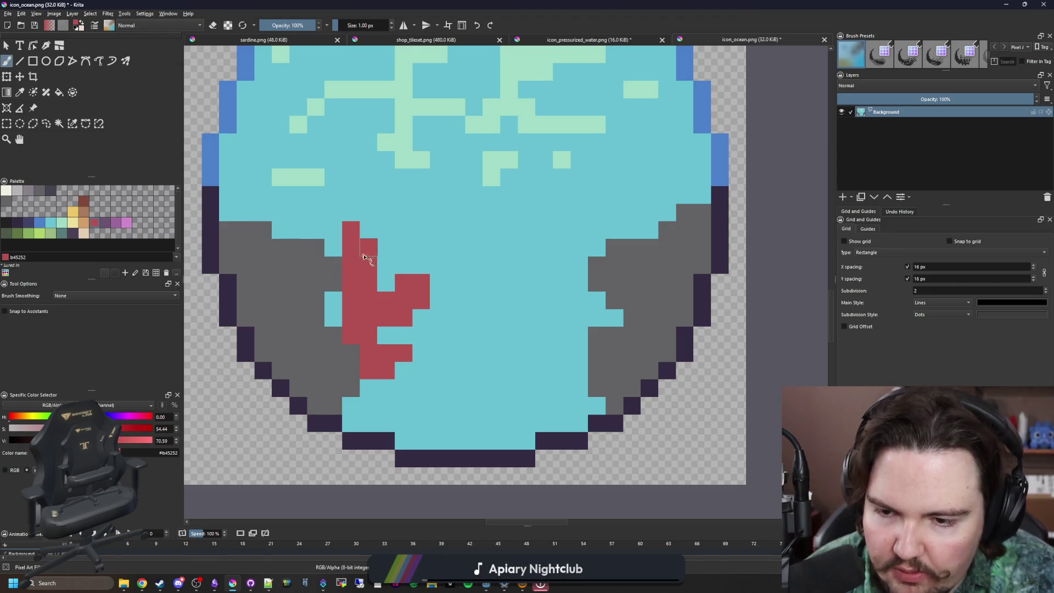
scroll(363, 253, "down", 2)
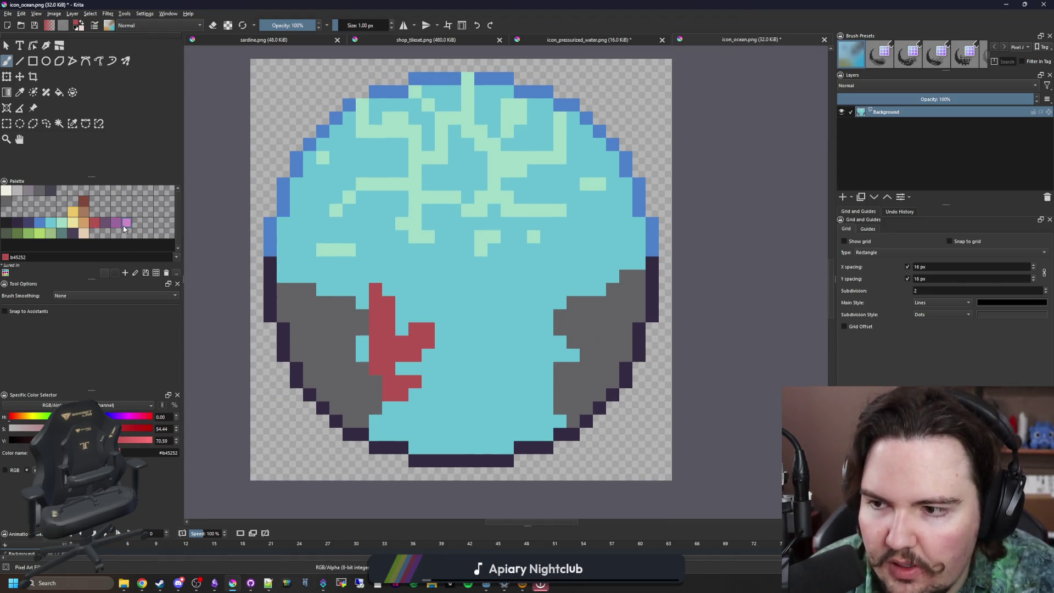
left_click(126, 223)
scroll(544, 368, "up", 1)
mouse_move(525, 404)
left_mouse_down()
mouse_move(489, 368)
mouse_move(540, 384)
mouse_move(541, 404)
left_mouse_up()
mouse_move(543, 353)
left_mouse_down()
mouse_move(560, 335)
mouse_move(576, 348)
mouse_move(540, 317)
left_mouse_up()
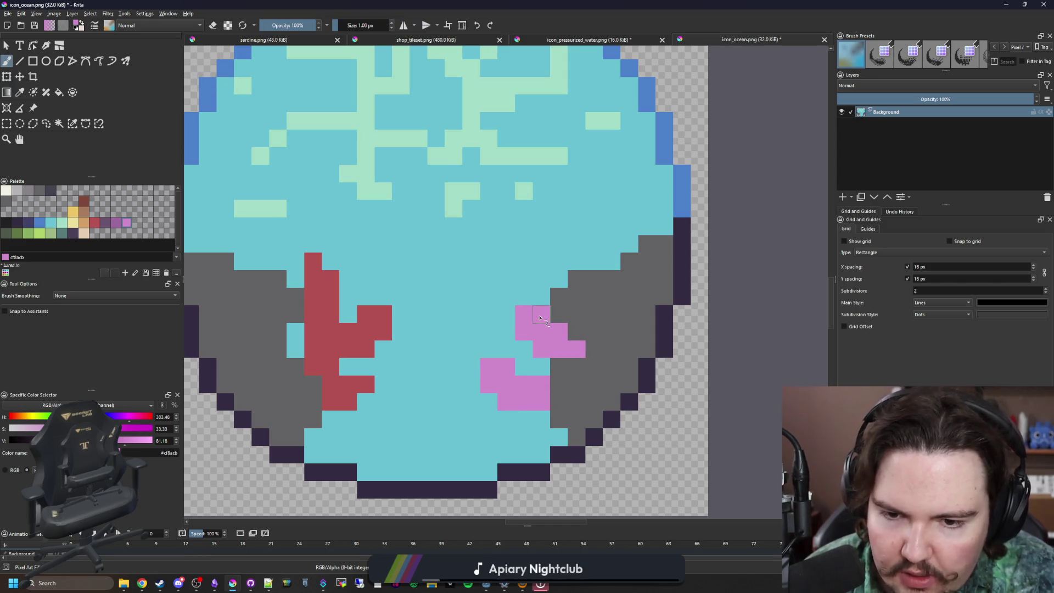
mouse_move(547, 426)
left_mouse_down()
mouse_move(538, 422)
mouse_move(504, 454)
left_mouse_up()
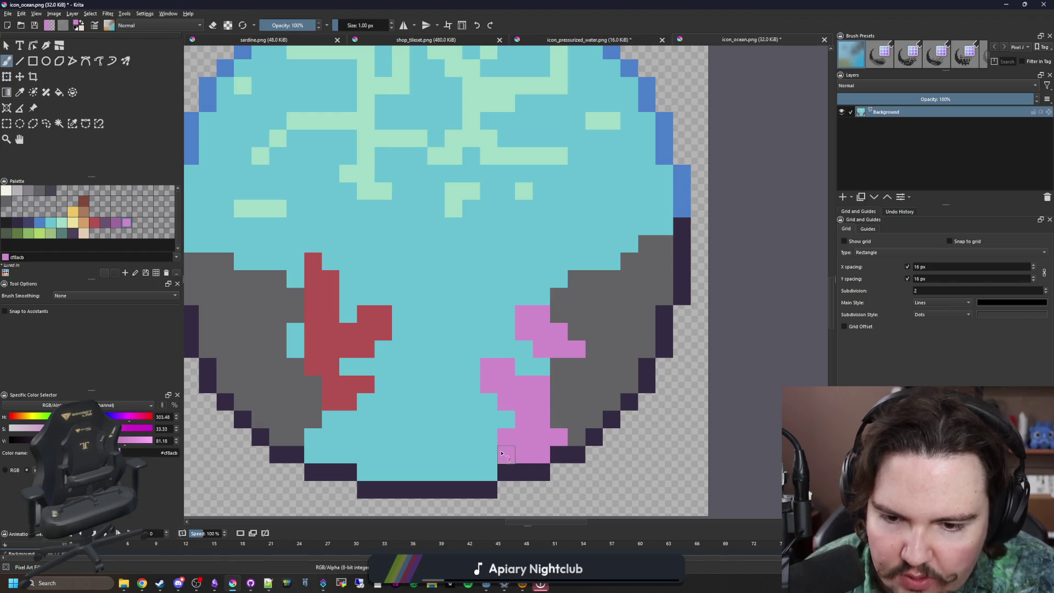
- Paint blue rock pixels and a rock column on the left grey slope
left_click(42, 221)
mouse_move(275, 283)
left_mouse_down()
mouse_move(416, 307)
mouse_move(353, 280)
mouse_move(425, 263)
left_mouse_up()
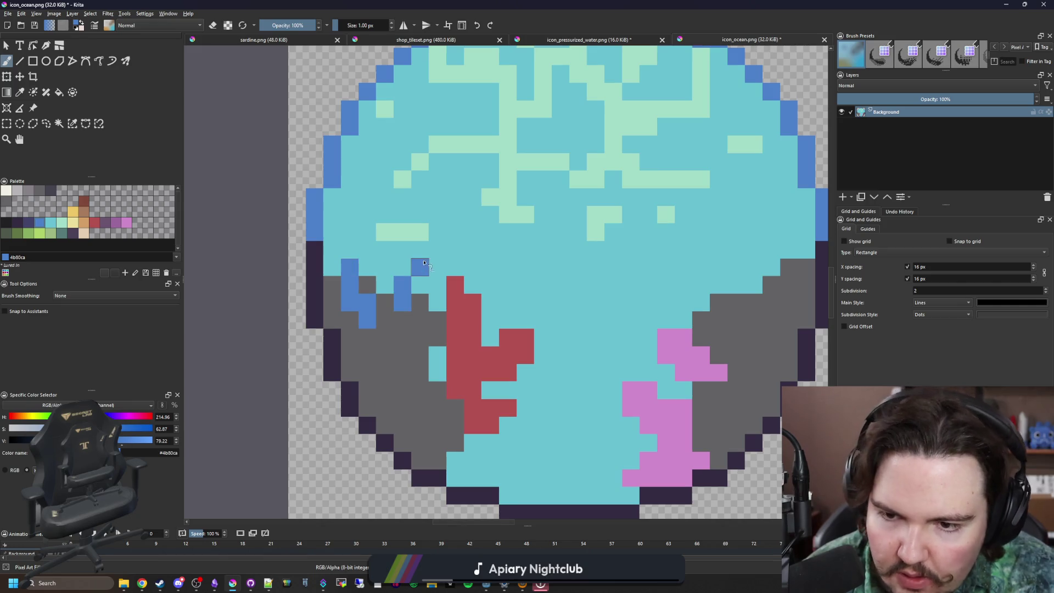
left_click_drag(395, 364, 415, 336)
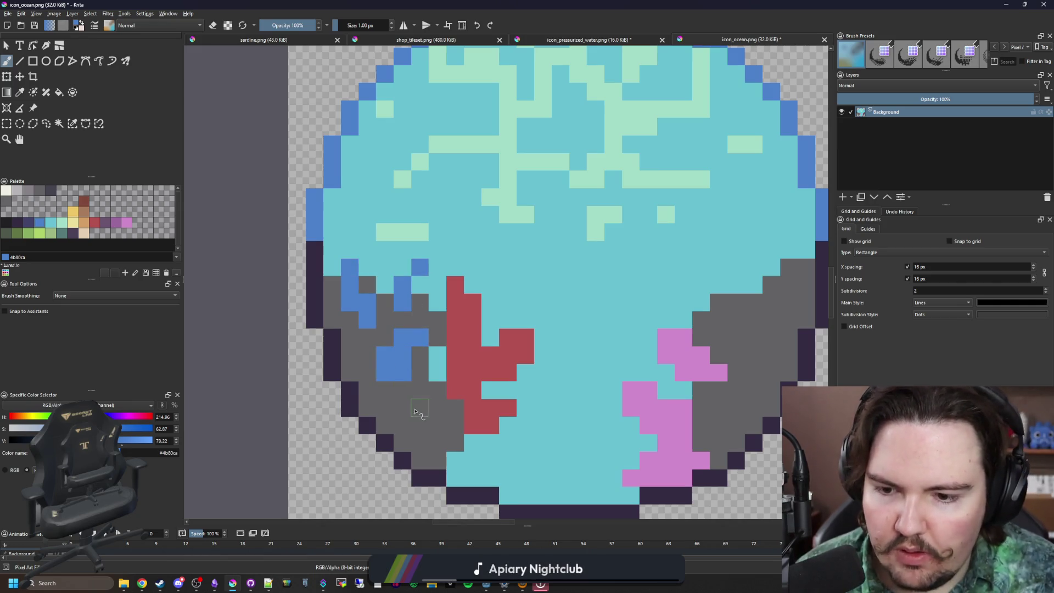
left_click_drag(415, 411, 374, 408)
left_click(415, 438)
- Draw a blue seabed line across the lower water and fill below it blue
scroll(415, 438, "down", 2)
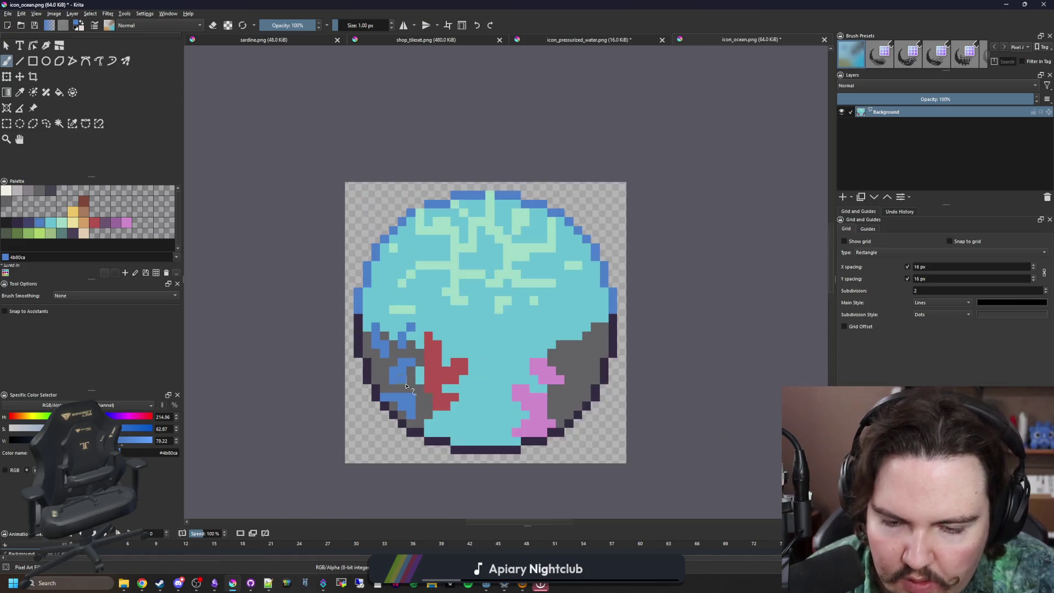
scroll(419, 386, "up", 2)
left_click(28, 222)
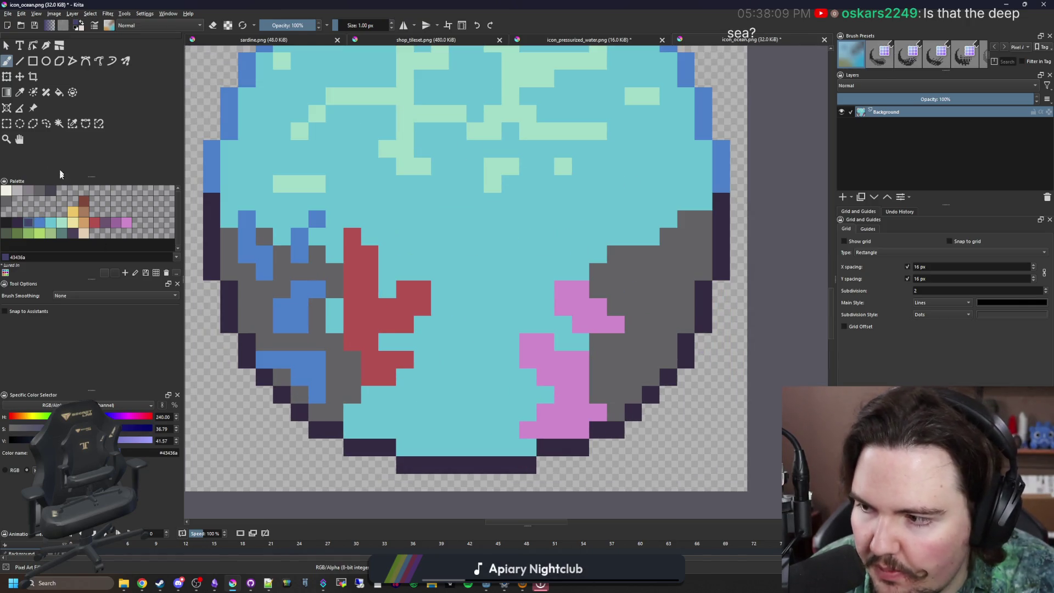
left_click(44, 222)
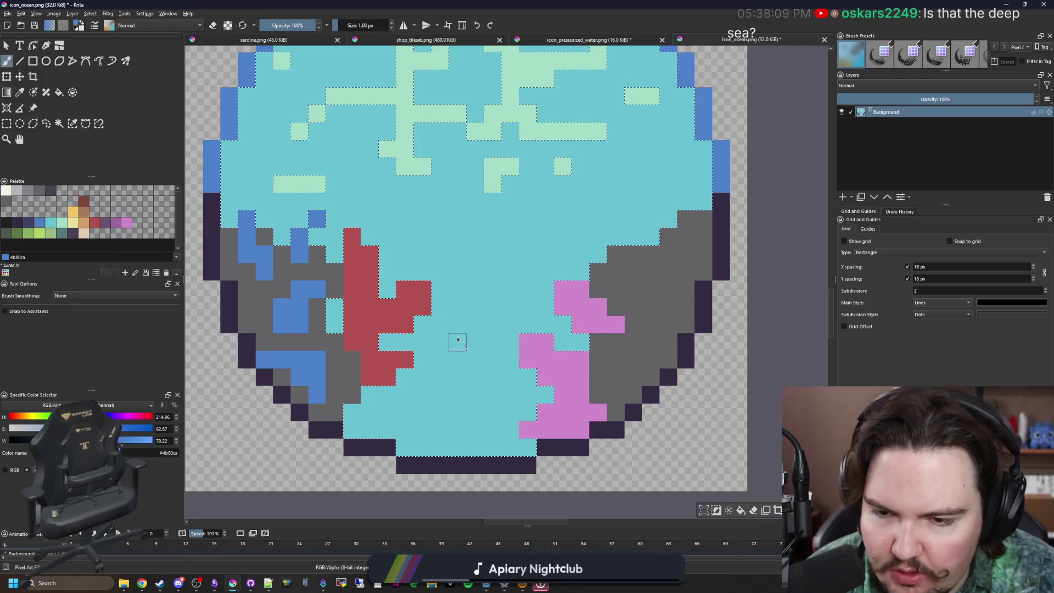
left_click_drag(382, 342, 596, 347)
left_click(466, 393)
key("ctrl+shift+a")
scroll(464, 353, "down", 2)
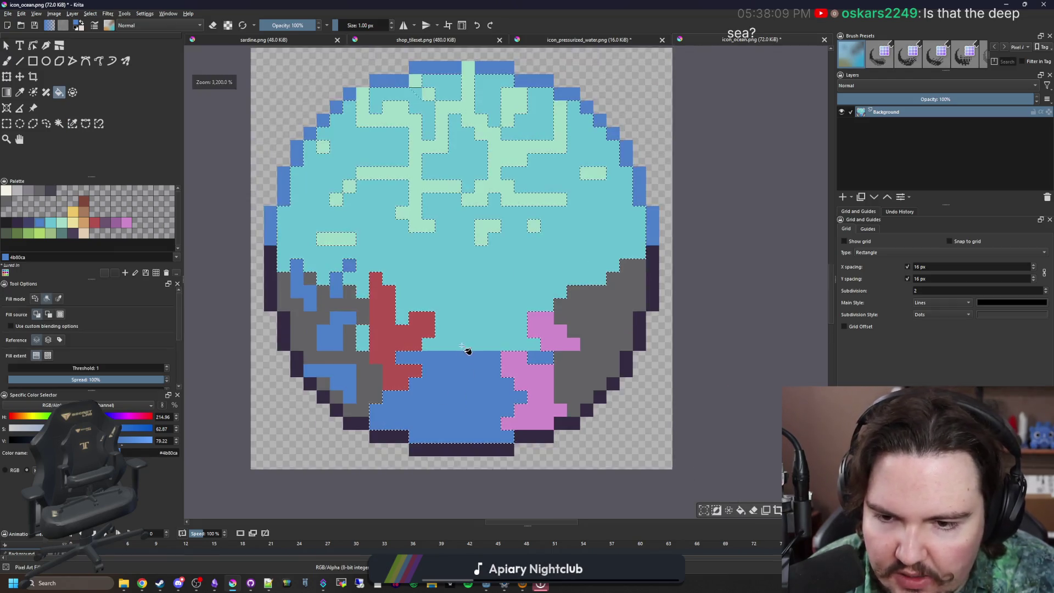
scroll(466, 344, "up", 2)
- Add blue pixels on top of the seabed and a small blue speck in the water
left_click_drag(456, 342, 466, 344)
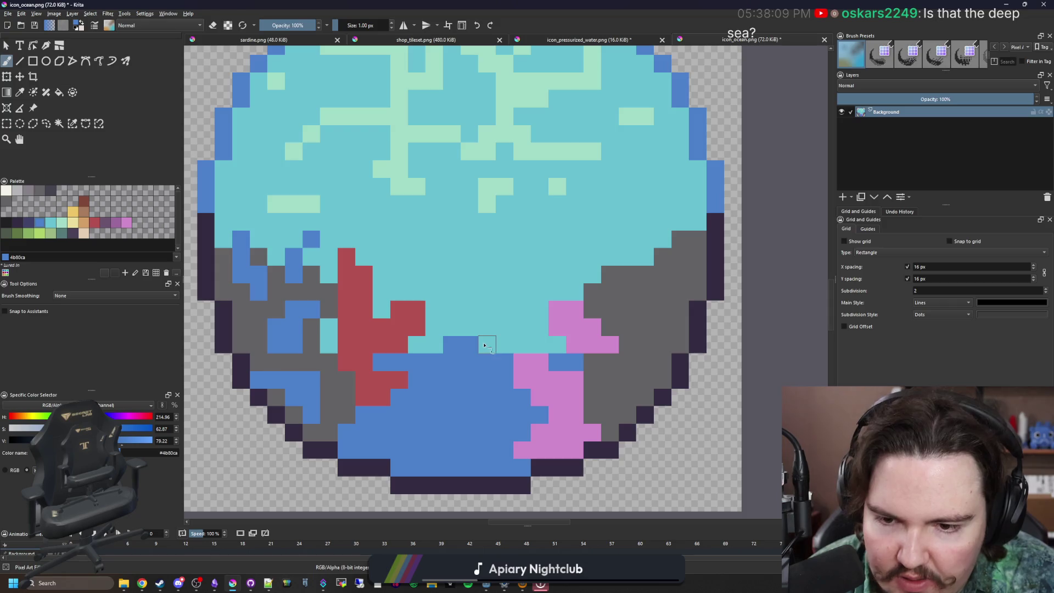
left_click_drag(513, 312, 515, 298)
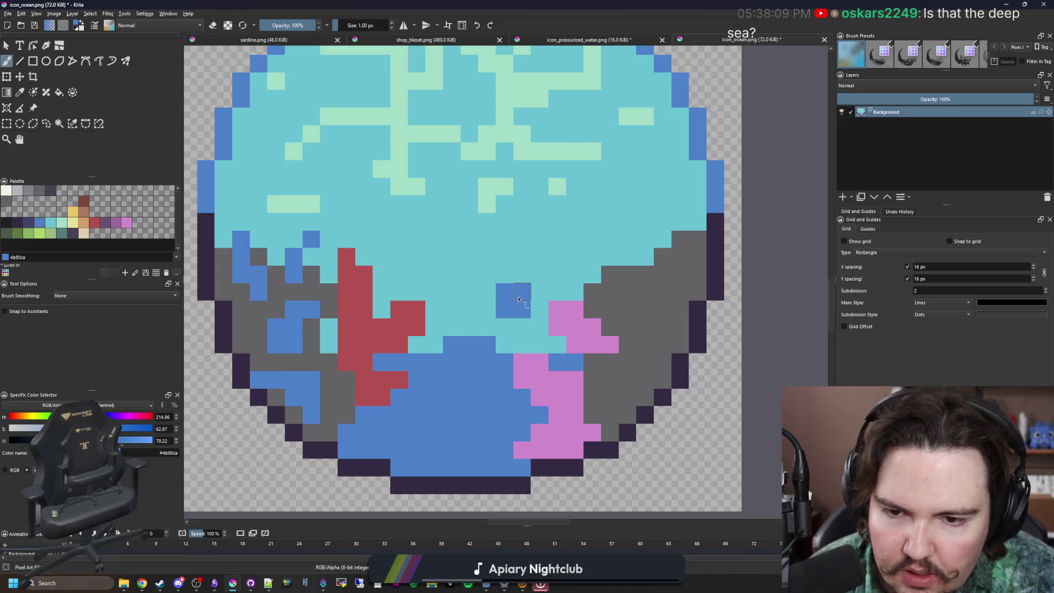
scroll(429, 282, "down", 6)
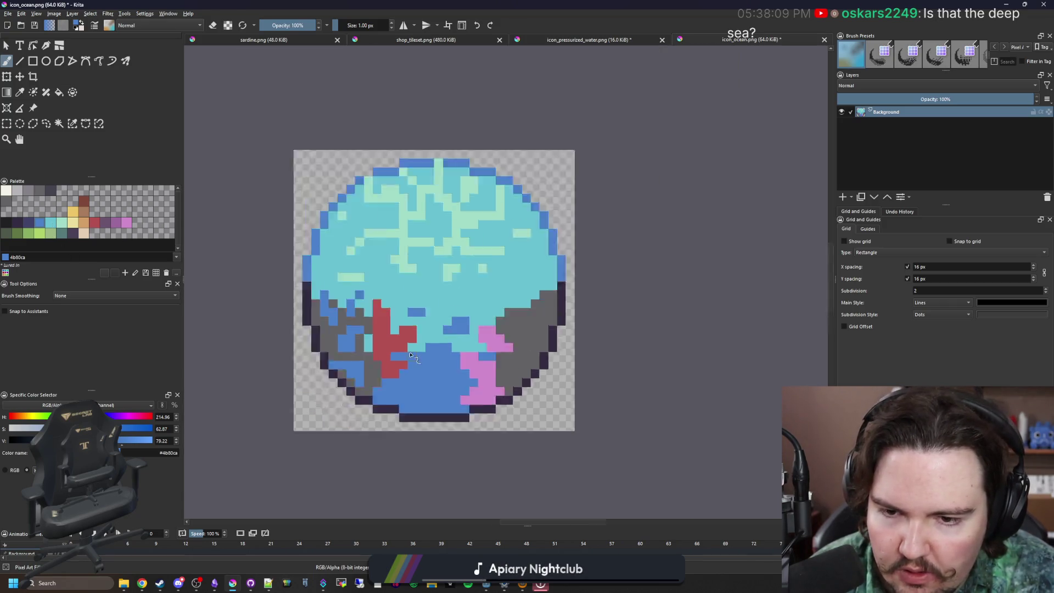
scroll(421, 343, "up", 6)
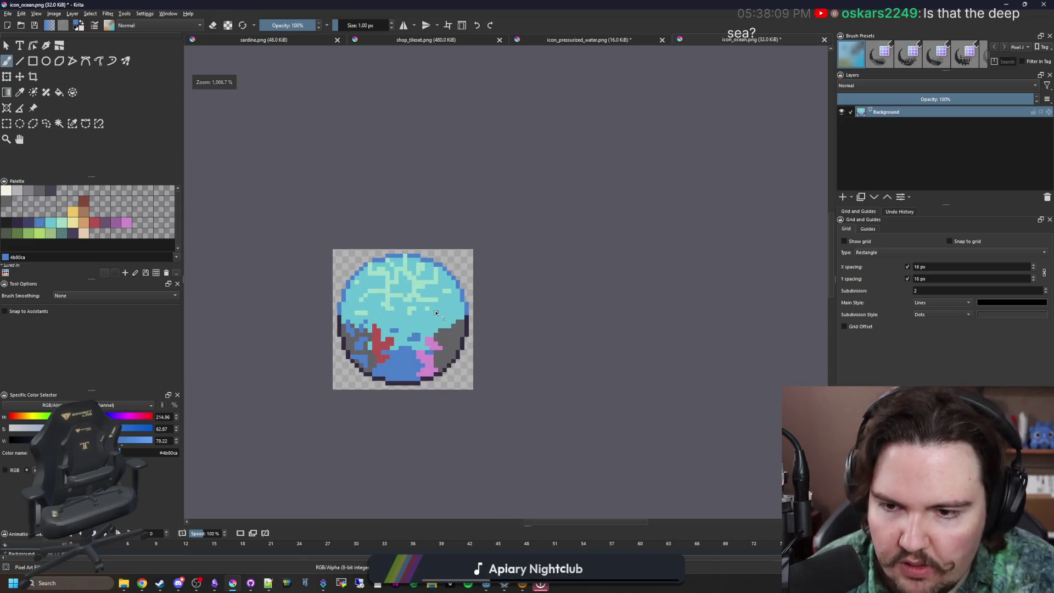
- Paint a yellow blob on the right side of the water
left_click(71, 214)
scroll(394, 418, "up", 1)
mouse_move(474, 380)
left_mouse_down()
mouse_move(456, 379)
mouse_move(474, 375)
left_mouse_up()
mouse_move(458, 367)
left_mouse_down()
mouse_move(511, 346)
mouse_move(470, 377)
mouse_move(487, 393)
mouse_move(526, 331)
mouse_move(527, 306)
mouse_move(483, 289)
mouse_move(454, 308)
left_mouse_up()
mouse_move(432, 350)
left_mouse_down()
mouse_move(437, 309)
mouse_move(499, 287)
left_mouse_up()
- Dot light yellow highlight pixels across the yellow blob
left_click(77, 220)
scroll(429, 276, "up", 1)
mouse_move(505, 345)
left_mouse_down()
mouse_move(530, 346)
mouse_move(531, 317)
left_mouse_up()
mouse_move(558, 266)
left_mouse_down()
mouse_move(532, 264)
mouse_move(531, 240)
left_mouse_up()
left_click(579, 296)
left_click(550, 371)
left_click(473, 369)
left_click(442, 315)
scroll(436, 241, "down", 5)
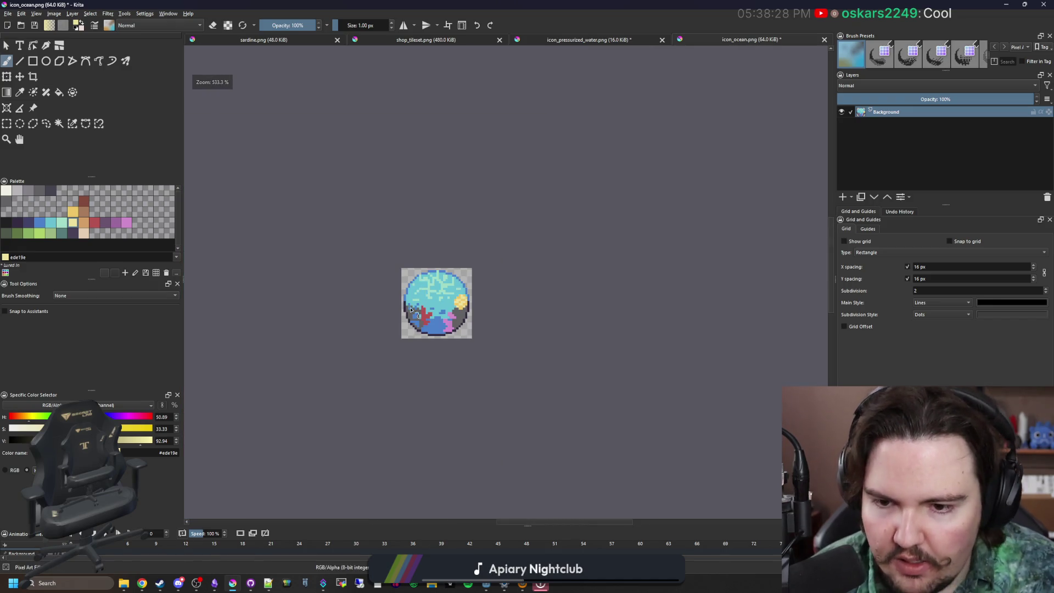
scroll(411, 311, "up", 4)
scroll(449, 251, "up", 2)
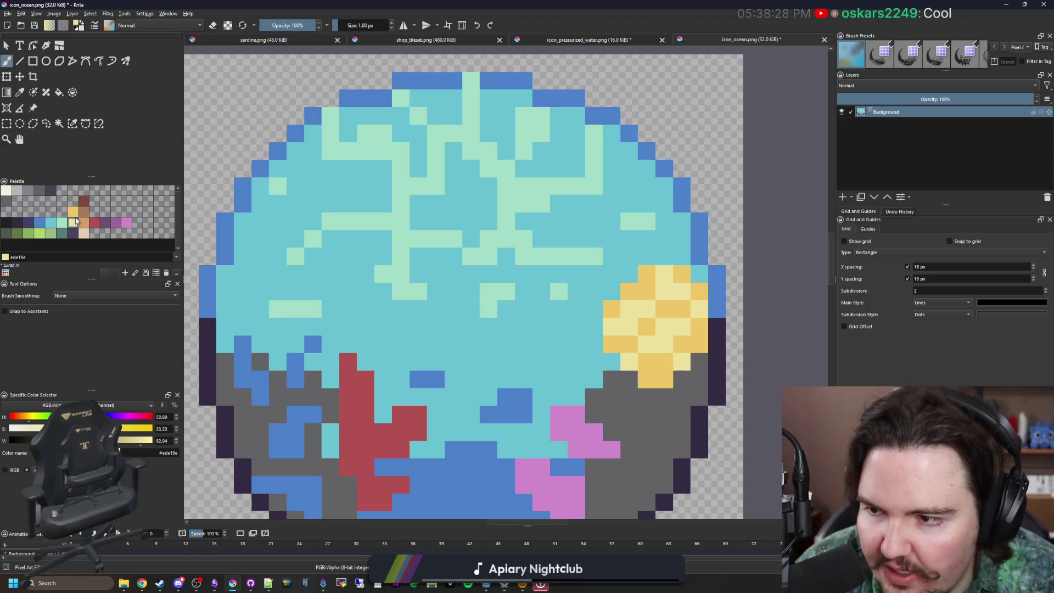
- Paint a pink fish on the left and a red fish near the top right
left_click(127, 226)
scroll(387, 299, "up", 1)
mouse_move(371, 297)
left_mouse_down()
mouse_move(427, 290)
mouse_move(344, 274)
mouse_move(320, 292)
mouse_move(331, 297)
left_mouse_up()
scroll(331, 296, "down", 4)
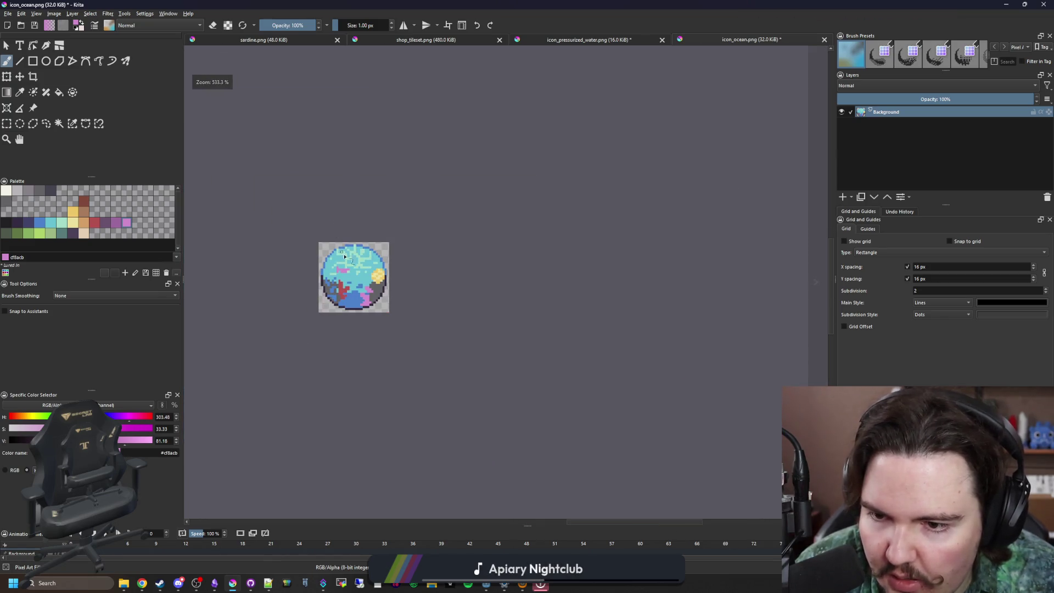
scroll(341, 250, "up", 6)
mouse_move(484, 236)
left_mouse_down()
mouse_move(442, 225)
mouse_move(440, 198)
mouse_move(552, 197)
mouse_move(552, 169)
left_mouse_up()
scroll(471, 260, "down", 2)
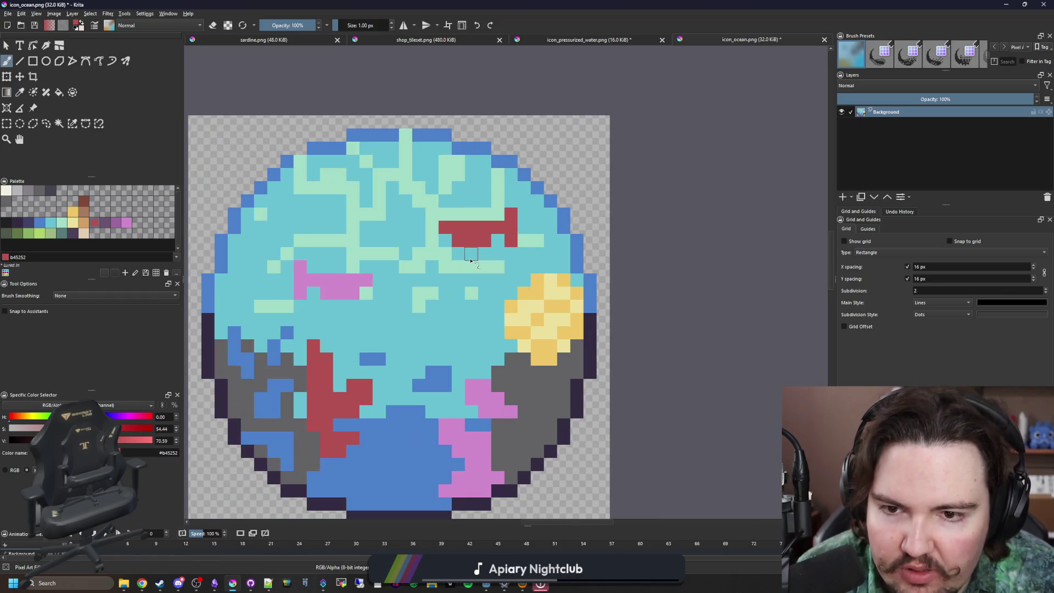
scroll(471, 259, "down", 4)
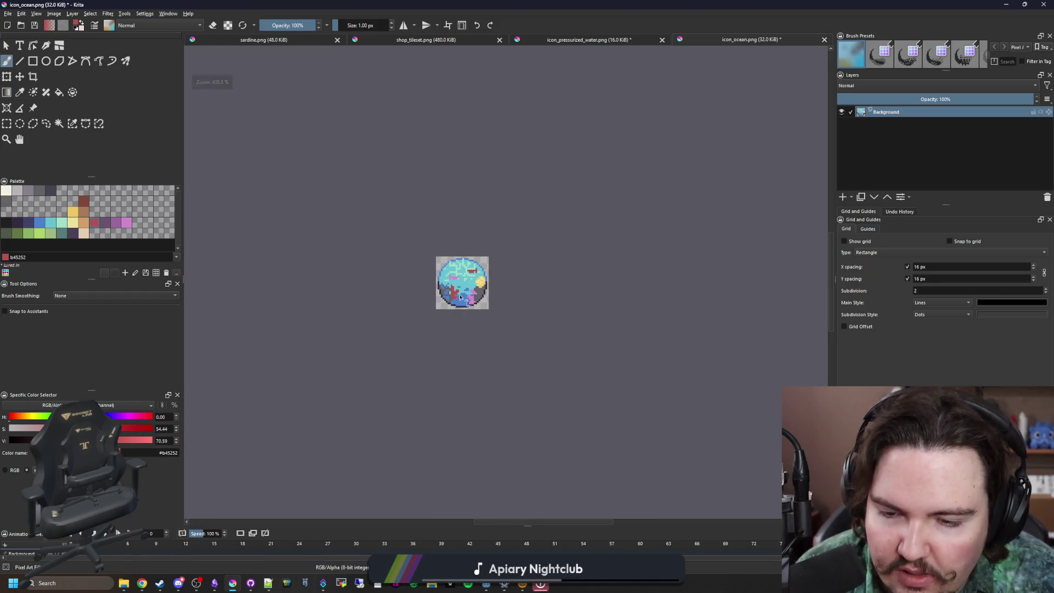
- Sample the mint from the water streaks and paint two mint pixels in the upper water
scroll(469, 280, "up", 3)
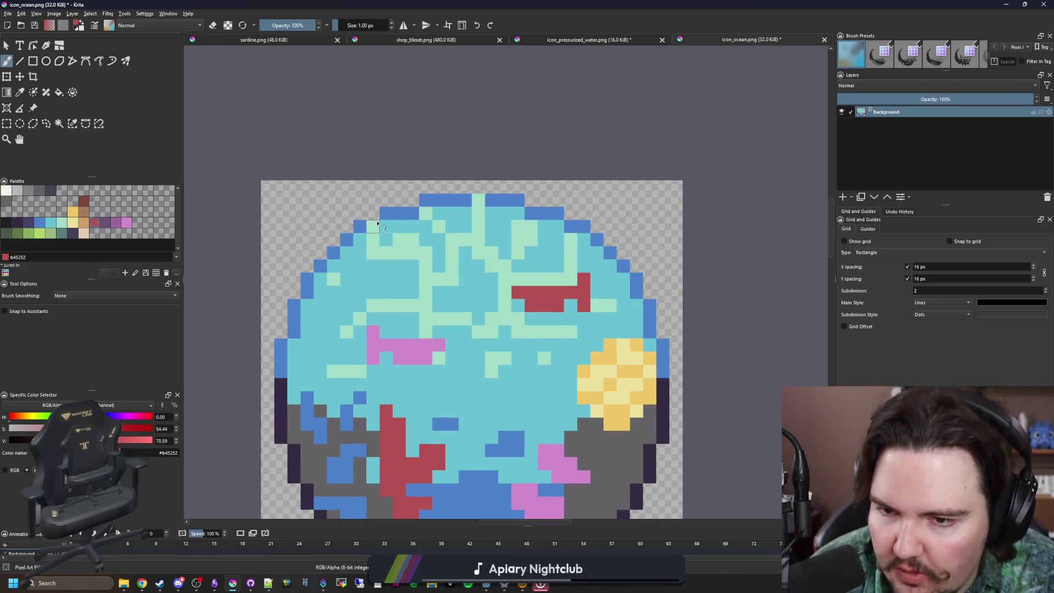
scroll(357, 228, "up", 2)
left_click(370, 235, "ctrl")
scroll(370, 235, "down", 3)
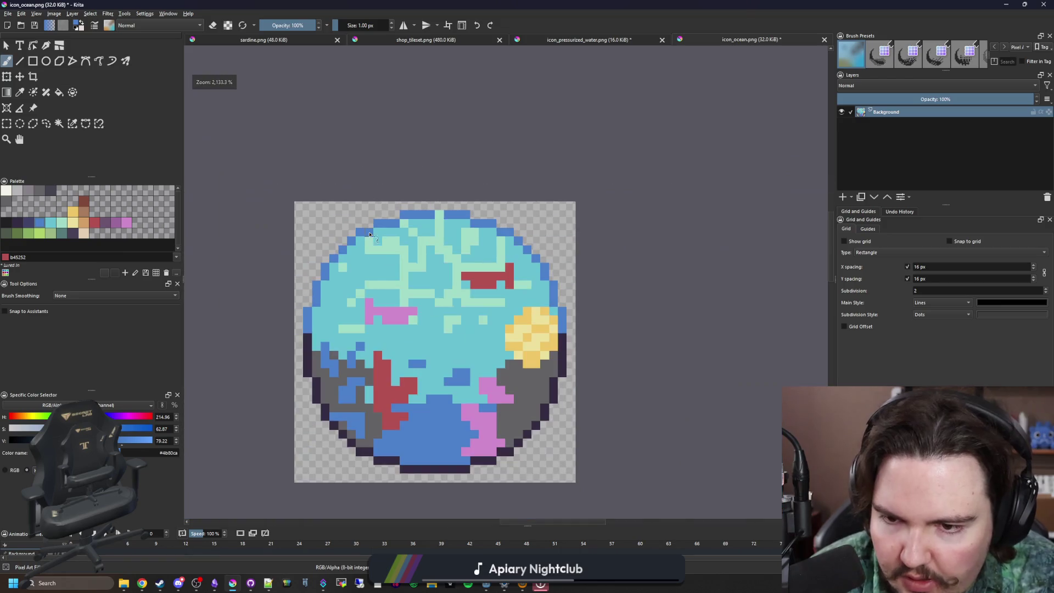
scroll(427, 299, "up", 2)
left_click(7, 191)
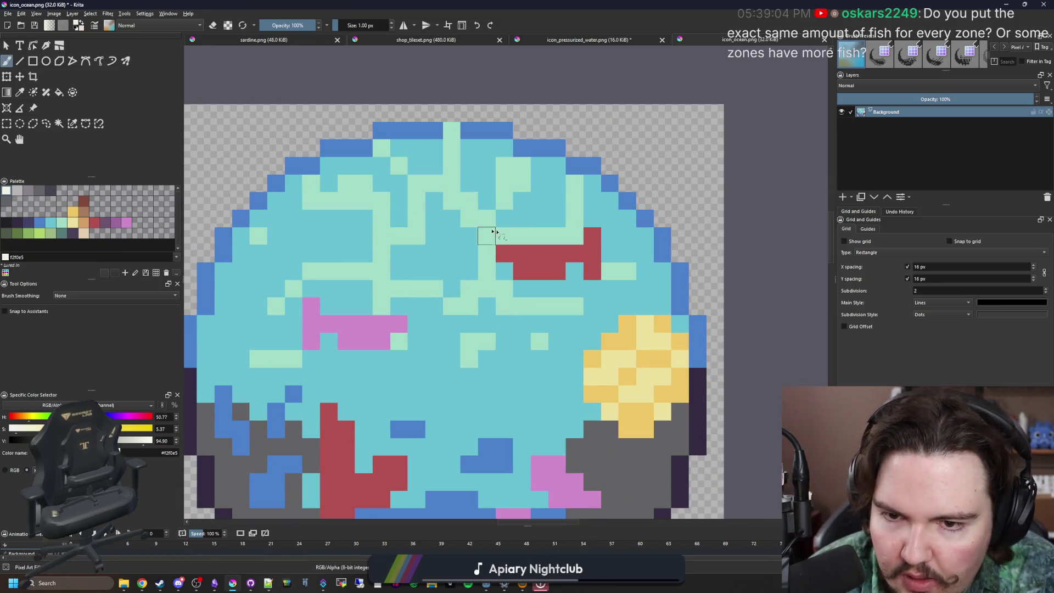
scroll(415, 292, "down", 3)
scroll(416, 292, "up", 3)
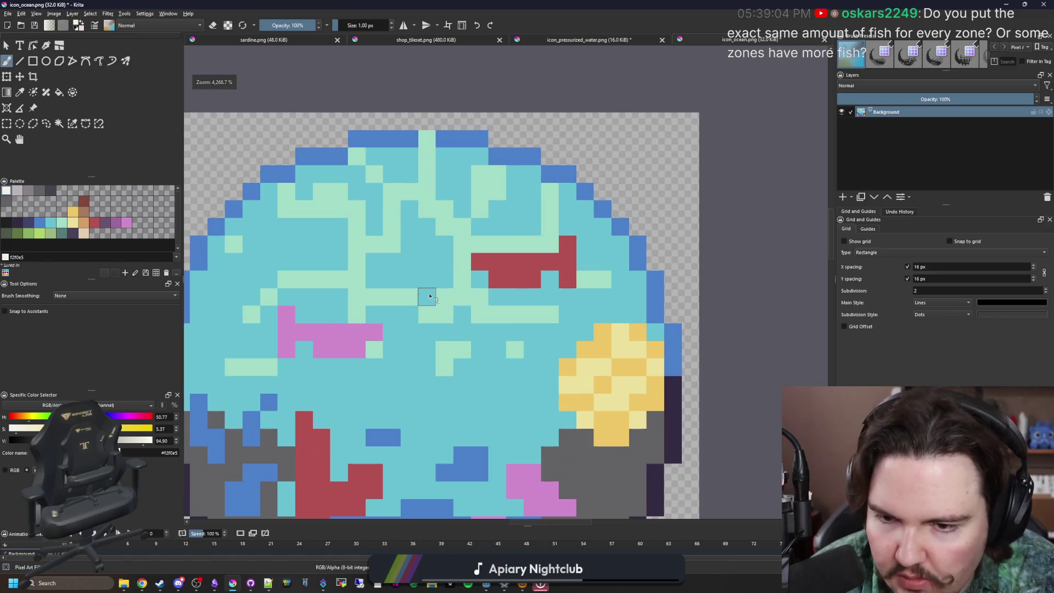
left_click(429, 263, "ctrl")
key("b")
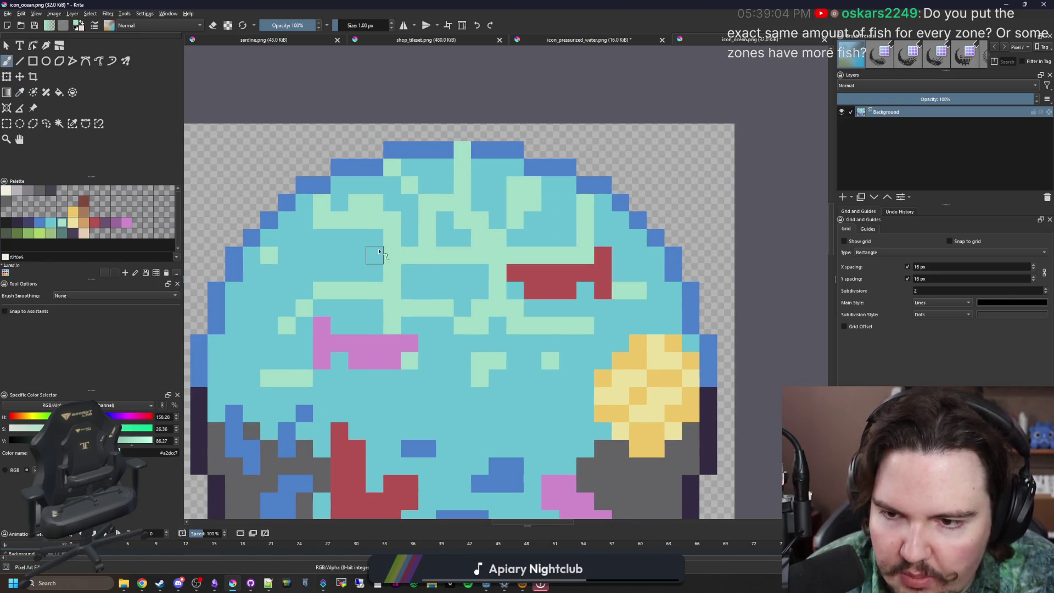
left_click_drag(379, 251, 356, 255)
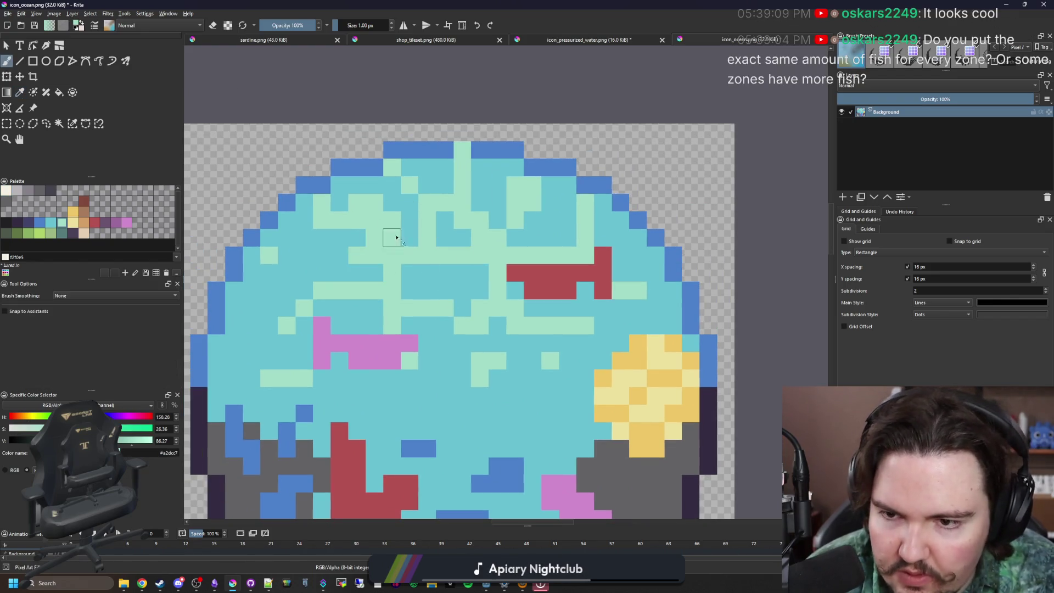
- Sample the sea cyan from the canvas
left_click(407, 233, "ctrl")
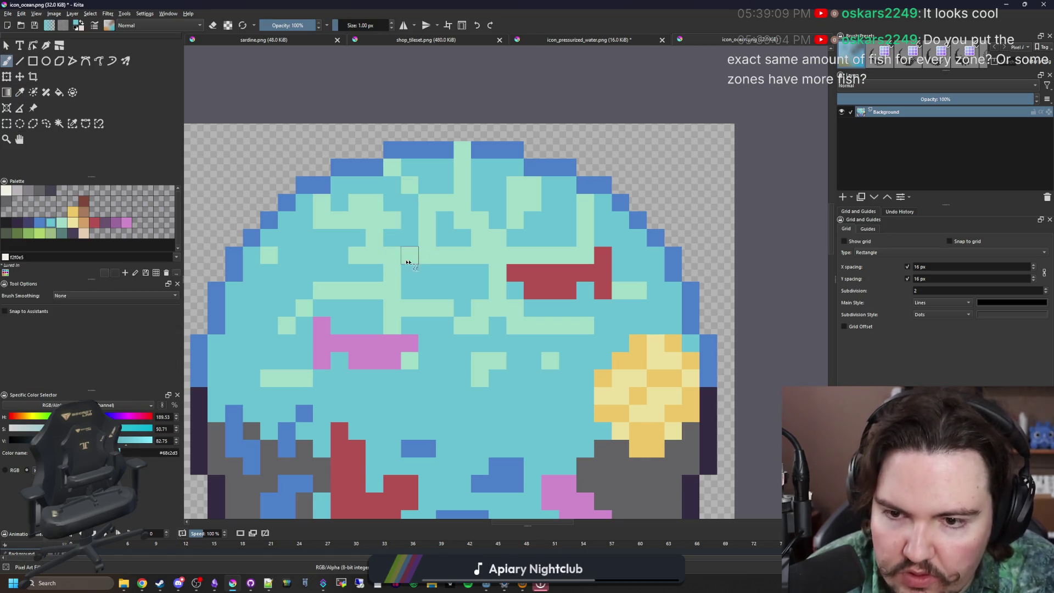
scroll(491, 270, "down", 1)
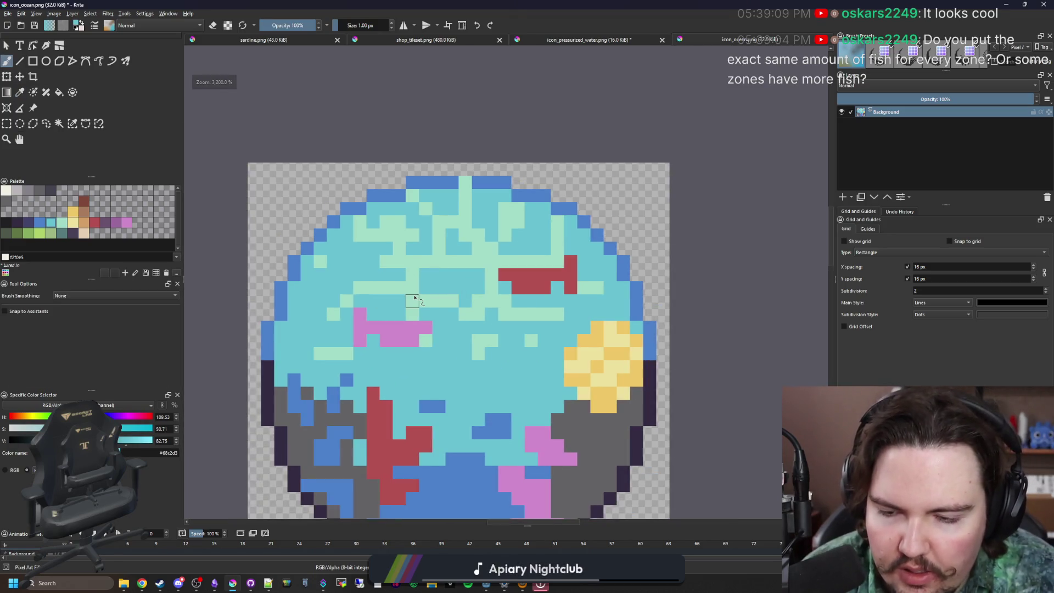
scroll(442, 301, "up", 1)
scroll(496, 286, "down", 5)
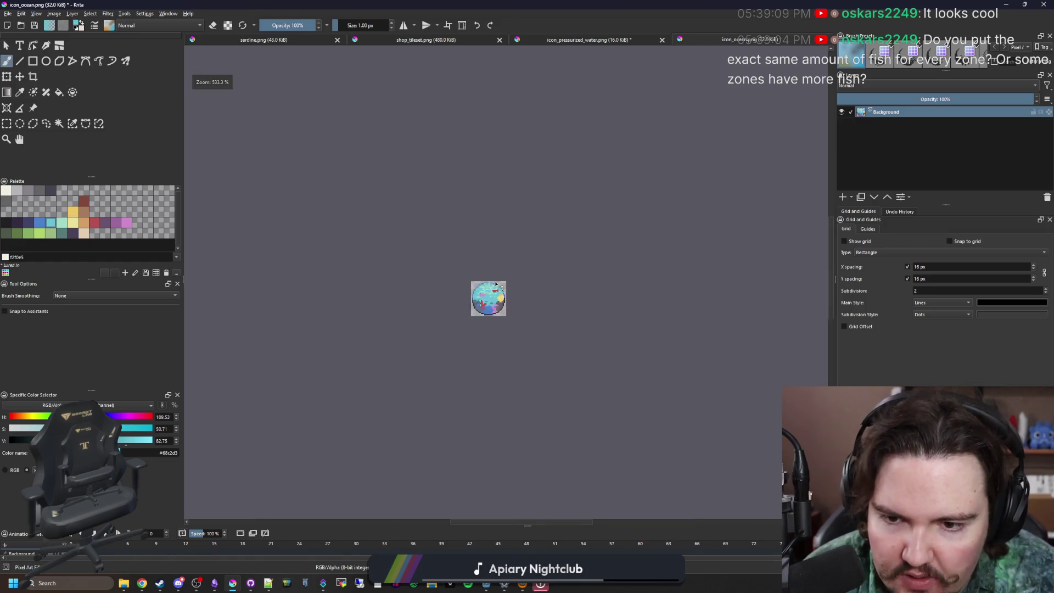
scroll(507, 266, "up", 1)
scroll(511, 265, "up", 3)
scroll(497, 286, "down", 3)
scroll(476, 317, "down", 3)
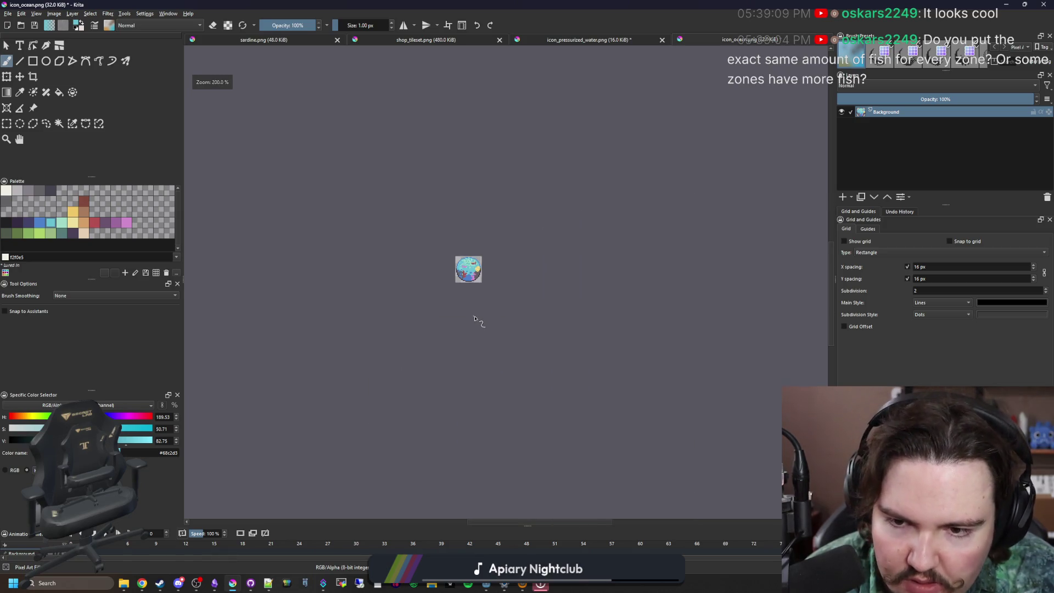
scroll(471, 286, "up", 2)
scroll(470, 275, "up", 2)
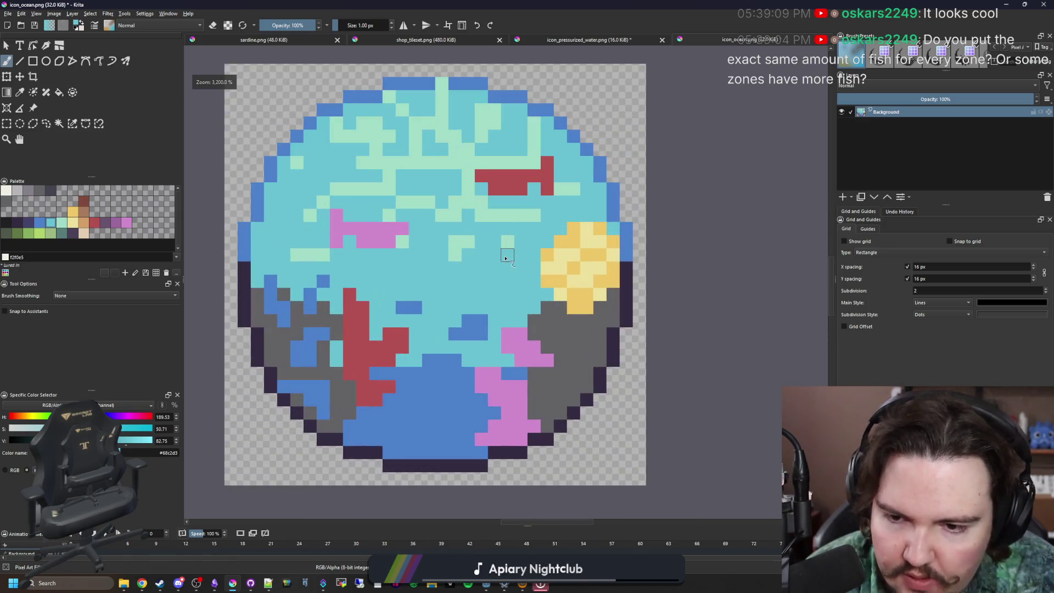
scroll(405, 371, "down", 1)
scroll(405, 371, "up", 2)
- Repaint three bottom rim pixels with the dark navy palette colour
left_click(31, 225)
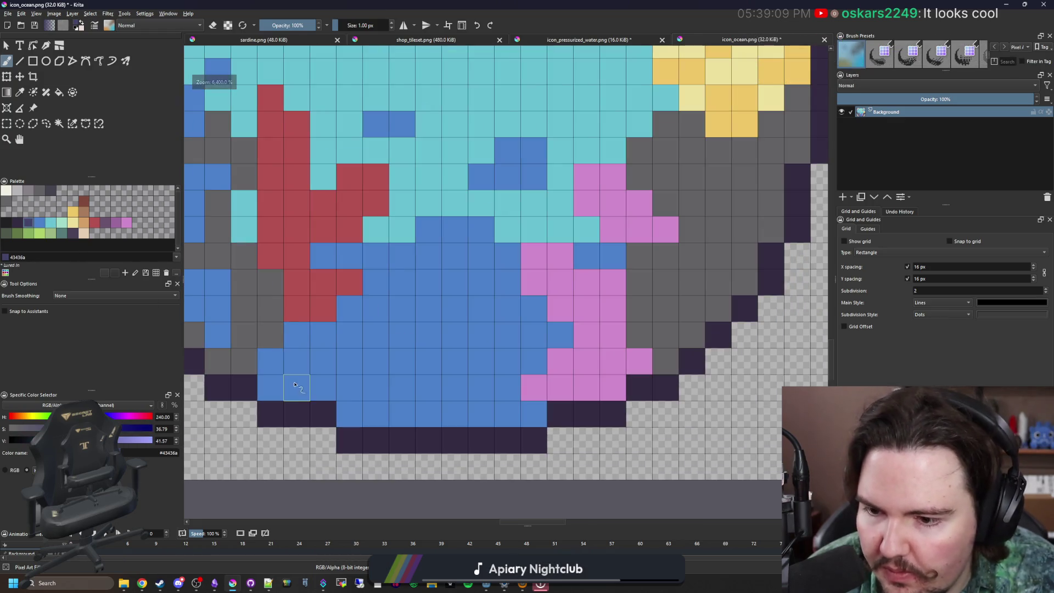
left_click(270, 387)
left_click(349, 413)
left_click(531, 418)
scroll(530, 418, "down", 3)
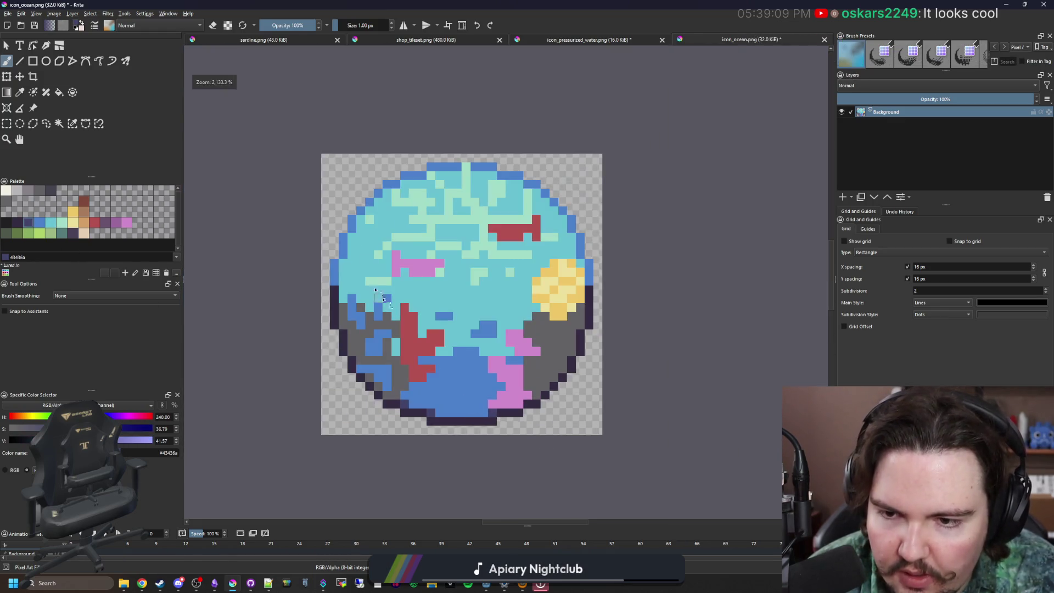
scroll(376, 249, "up", 2)
scroll(375, 248, "down", 3)
- Switch to the Color Sampler tool
key("p")
scroll(444, 293, "up", 2)
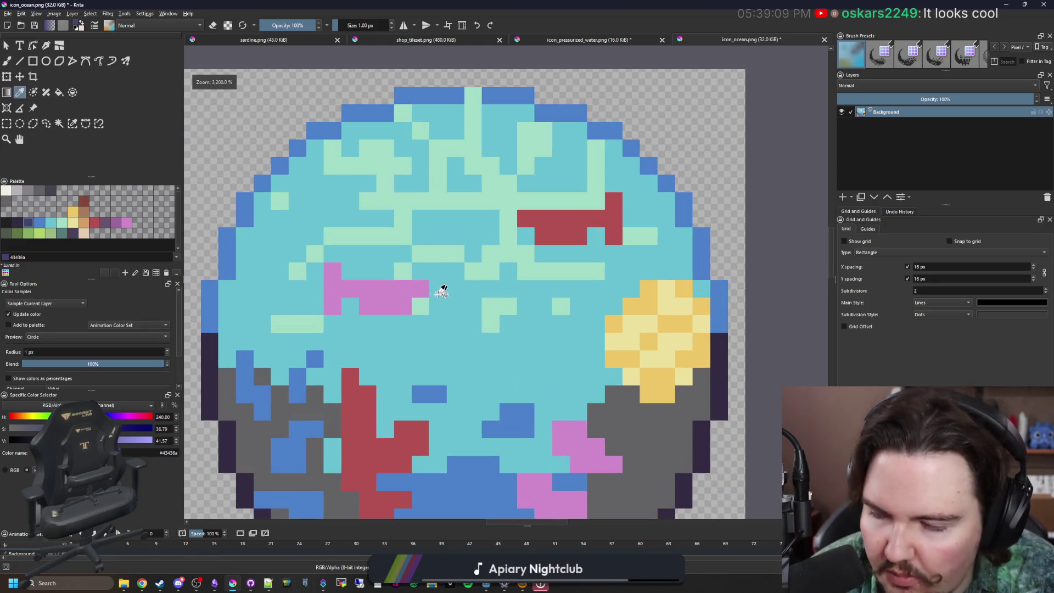
scroll(428, 284, "down", 2)
scroll(428, 284, "up", 2)
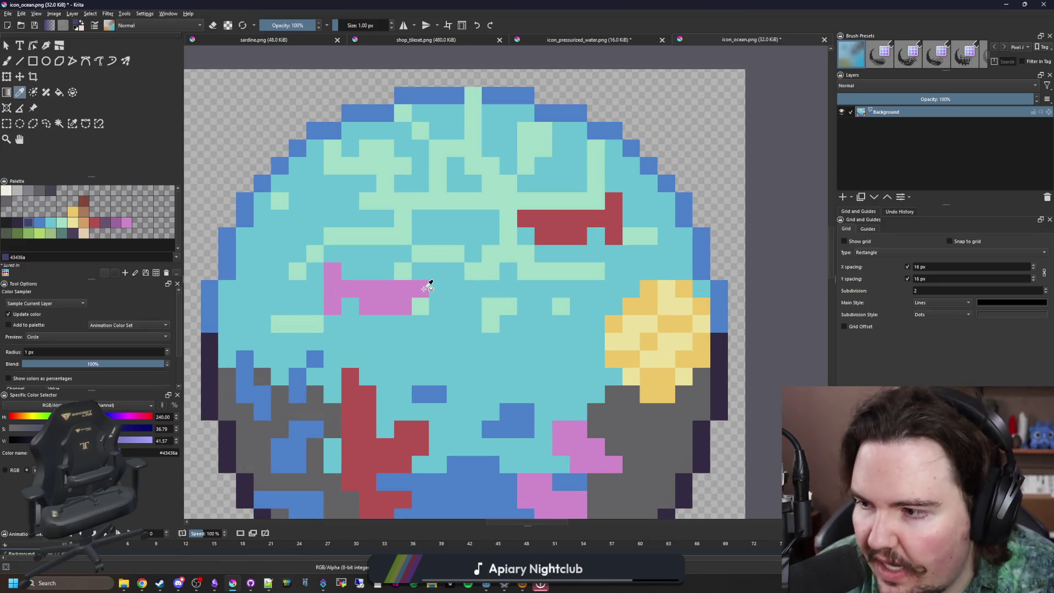
scroll(421, 285, "down", 2)
scroll(427, 281, "up", 2)
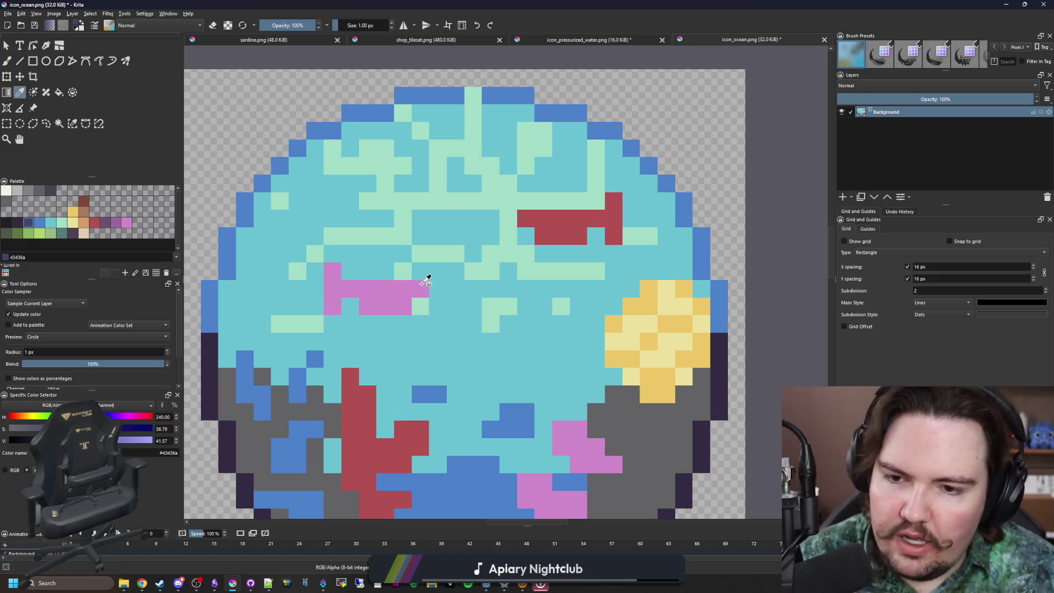
- Paint a diagonal yellow run in the upper-left water, then undo it
scroll(466, 272, "down", 2)
scroll(440, 275, "up", 2)
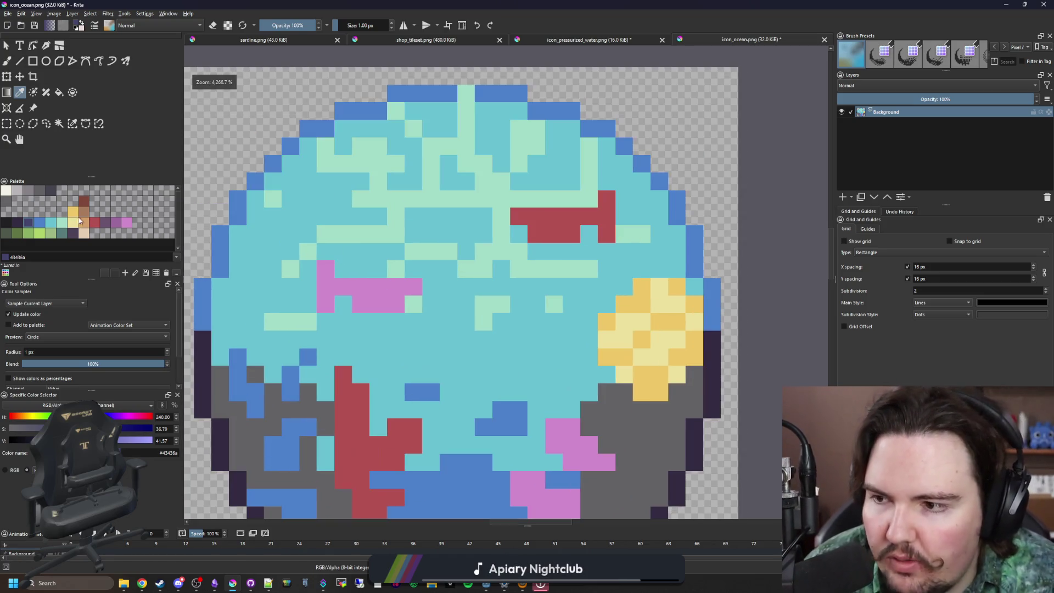
key("b")
mouse_move(379, 217)
left_mouse_down()
mouse_move(358, 181)
mouse_move(332, 167)
mouse_move(308, 198)
mouse_move(307, 181)
mouse_move(344, 145)
left_mouse_up()
key("ctrl+z")
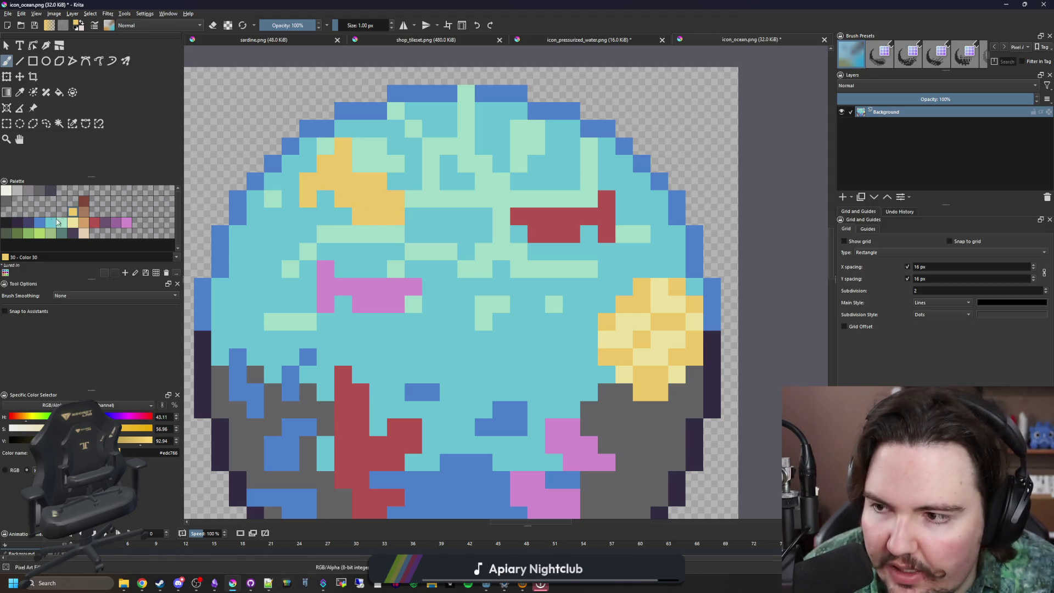
- Choose the off-white swatch, then sample the pink from the canvas
left_click(6, 192)
scroll(443, 229, "down", 10)
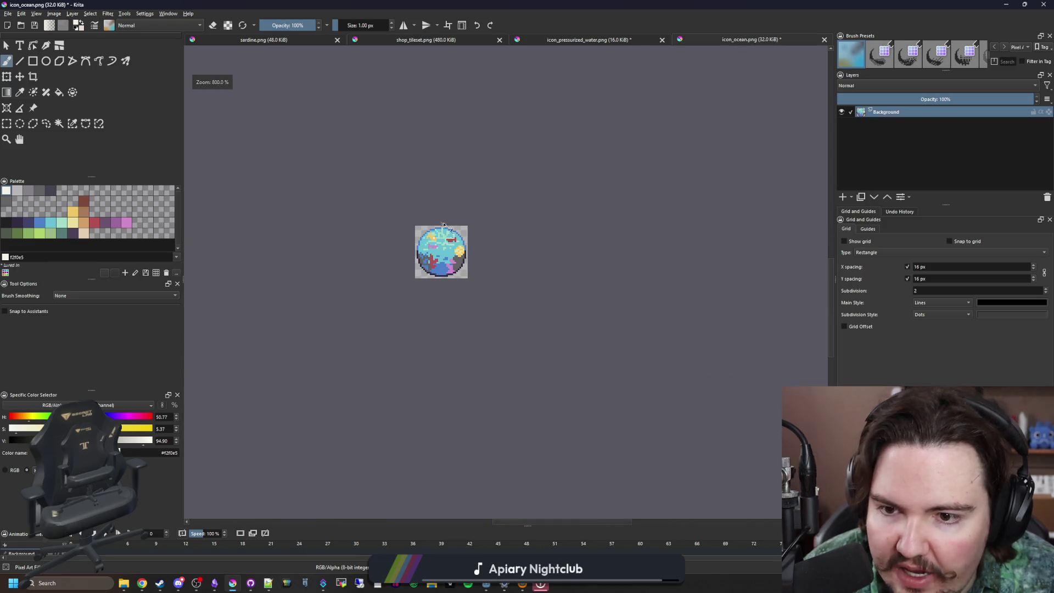
scroll(439, 220, "up", 8)
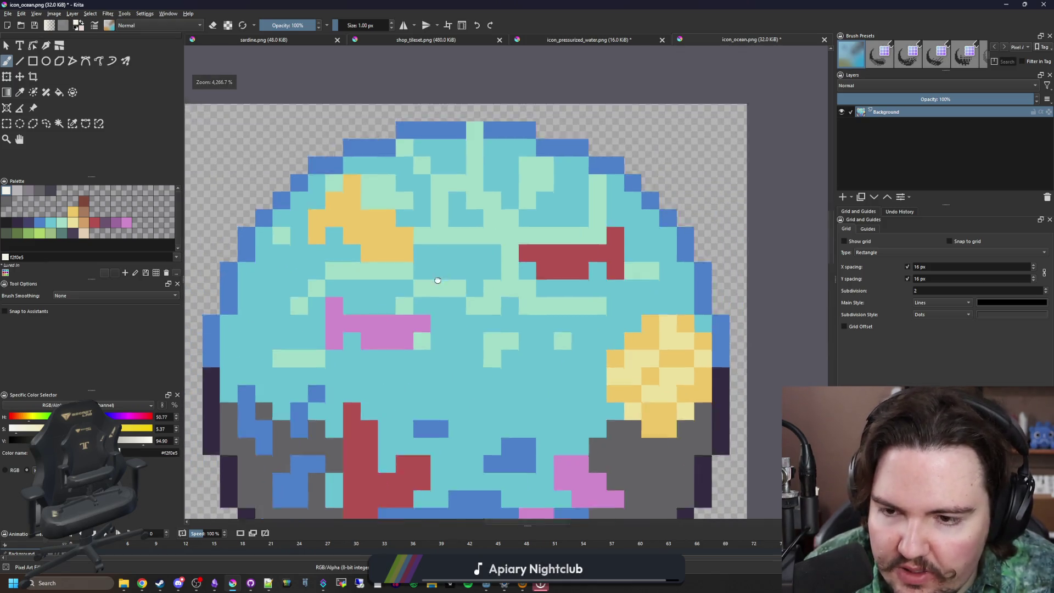
key("p")
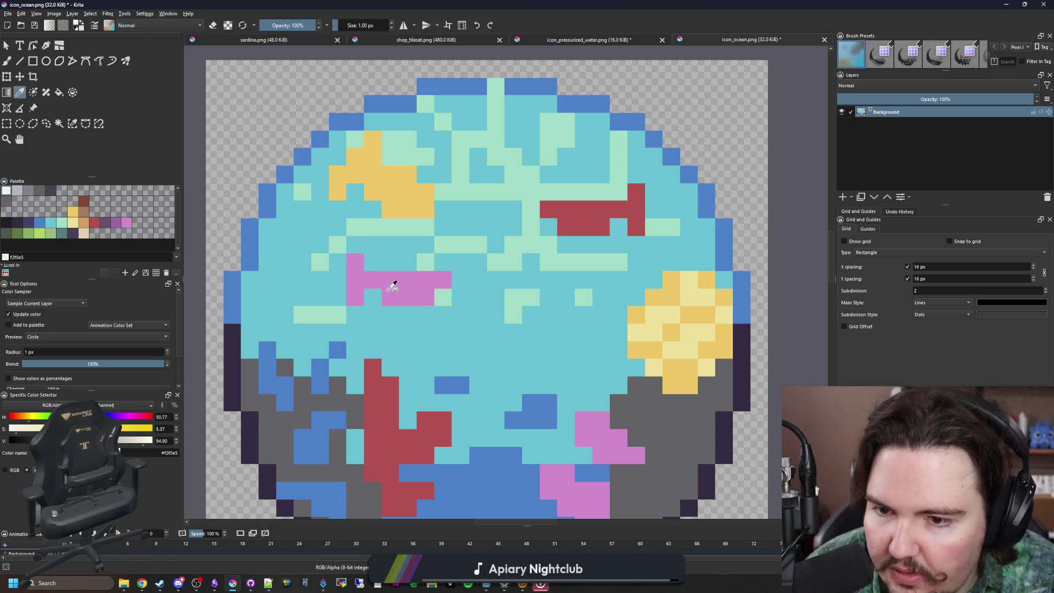
left_click(391, 285)
- Pick the orange tan, then the dark teal palette colour for painting
left_click(85, 222)
key("b")
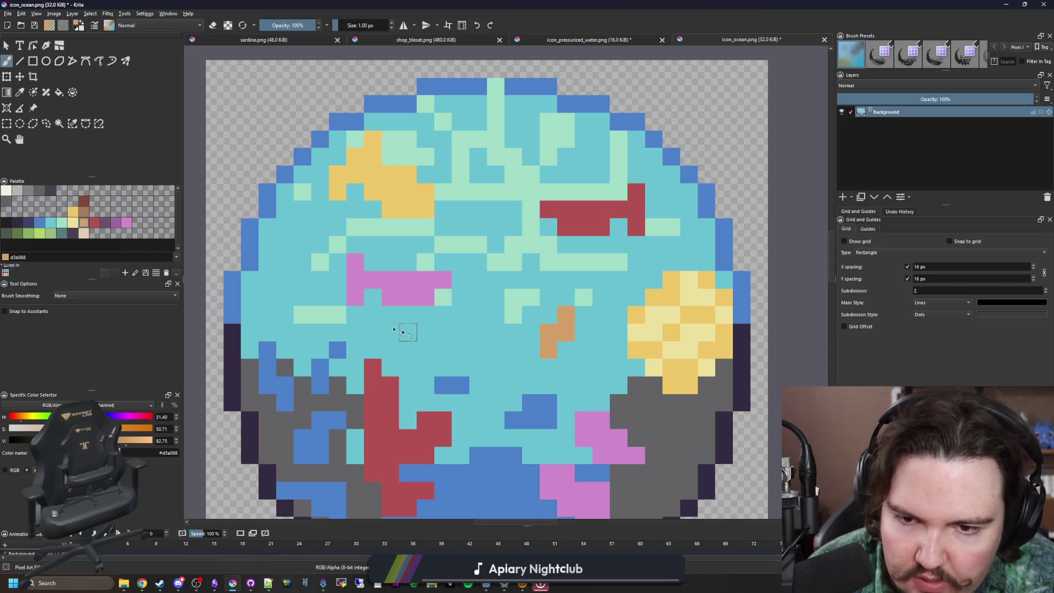
scroll(409, 334, "down", 8)
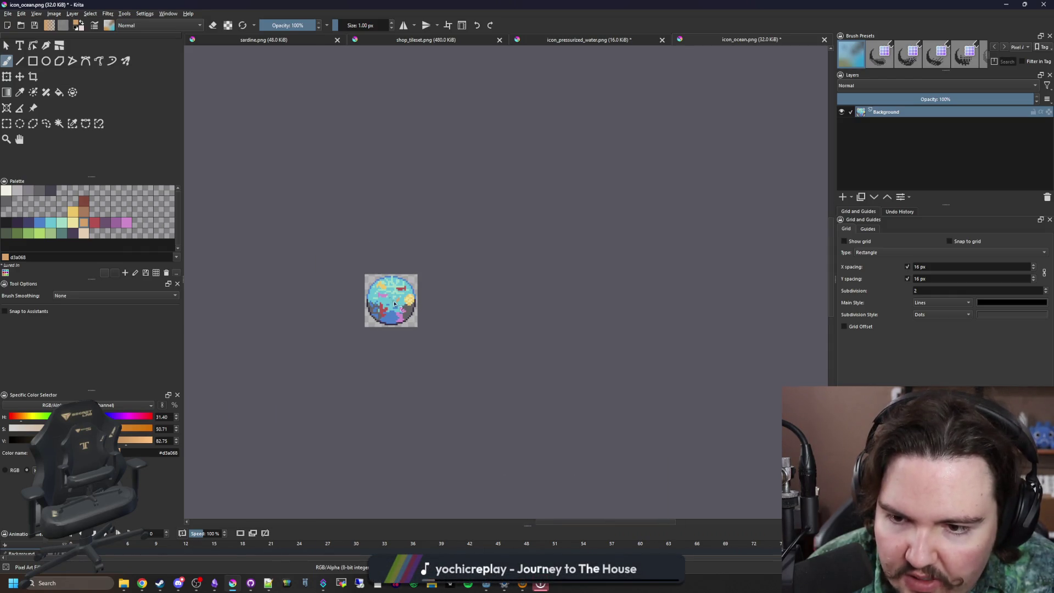
scroll(397, 339, "up", 8)
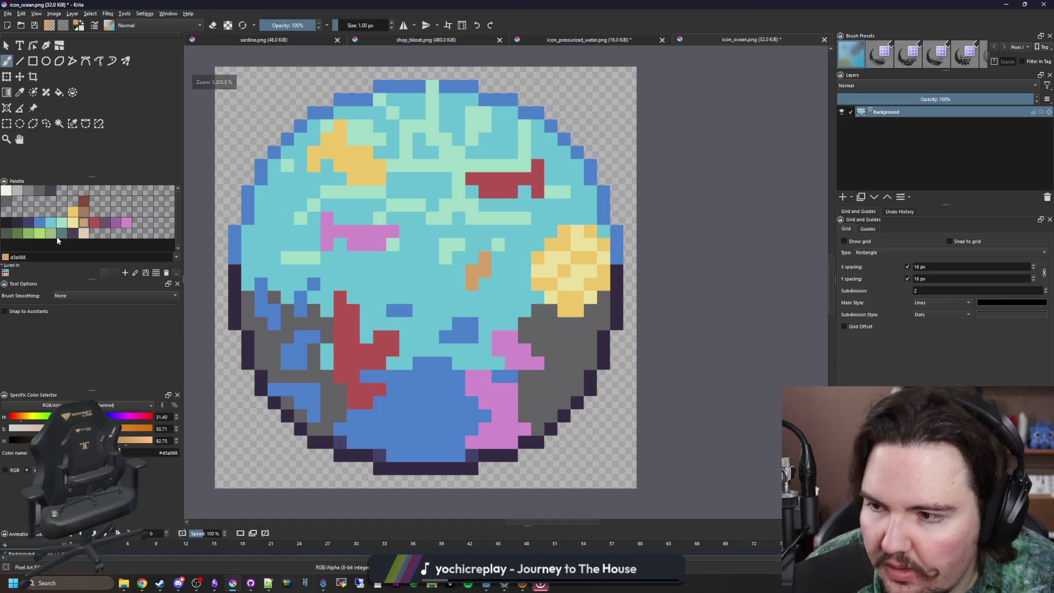
left_click(62, 233)
- Fill the grey seabed areas at lower right and lower left with teal
key("f")
left_click(567, 379)
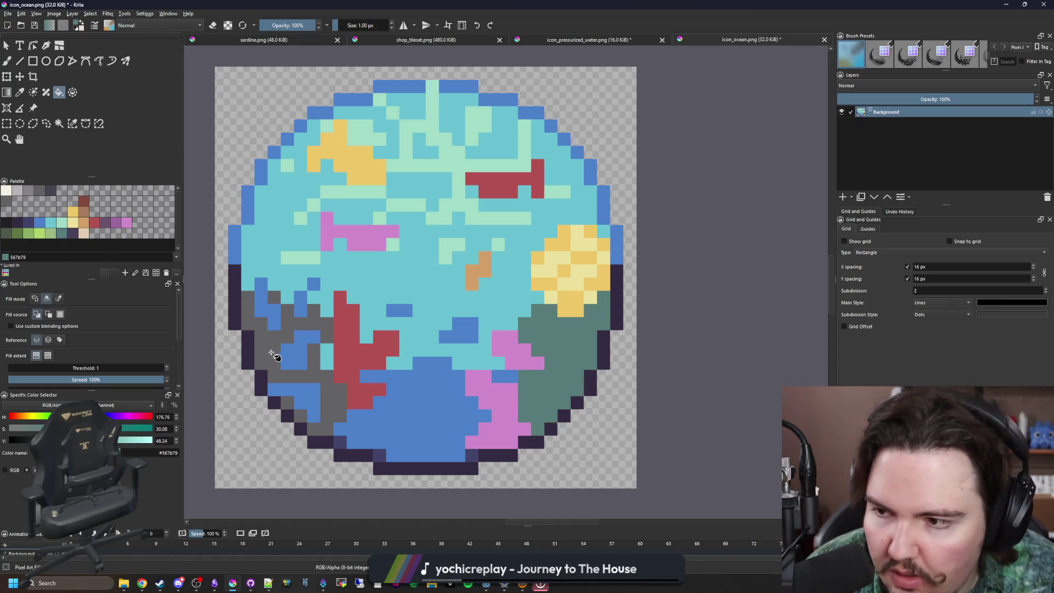
left_click(273, 355)
scroll(275, 360, "up", 3)
scroll(318, 362, "down", 4)
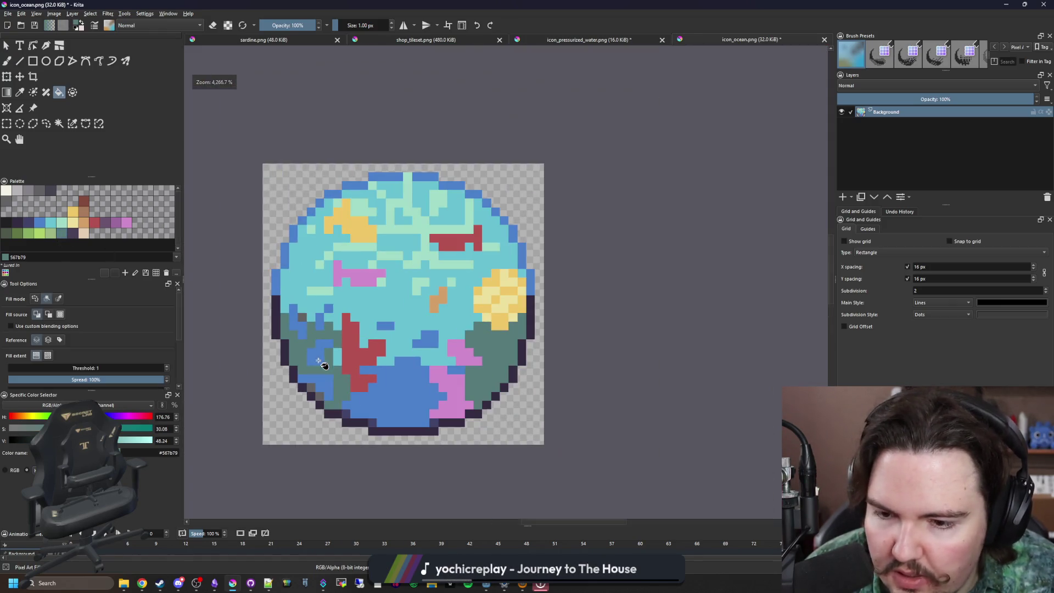
- Paint dark purple pixels along the upper edge of the teal seabed
left_click(72, 233)
key("b")
scroll(499, 362, "up", 4)
left_click_drag(493, 348, 541, 350)
left_click(541, 350)
left_click_drag(494, 321, 467, 322)
scroll(467, 330, "down", 1)
- Add more dark purple strokes and pixels lower across the seabed
mouse_move(486, 424)
left_mouse_down()
mouse_move(452, 413)
mouse_move(467, 408)
left_mouse_up()
left_click(466, 442)
scroll(466, 442, "down", 1)
scroll(442, 360, "up", 2)
mouse_move(442, 360)
left_mouse_down()
mouse_move(440, 330)
mouse_move(464, 301)
left_mouse_up()
mouse_move(412, 382)
left_mouse_down()
mouse_move(360, 382)
mouse_move(358, 354)
left_mouse_up()
mouse_move(483, 453)
left_mouse_down()
mouse_move(466, 483)
mouse_move(440, 486)
left_mouse_up()
scroll(403, 350, "down", 6)
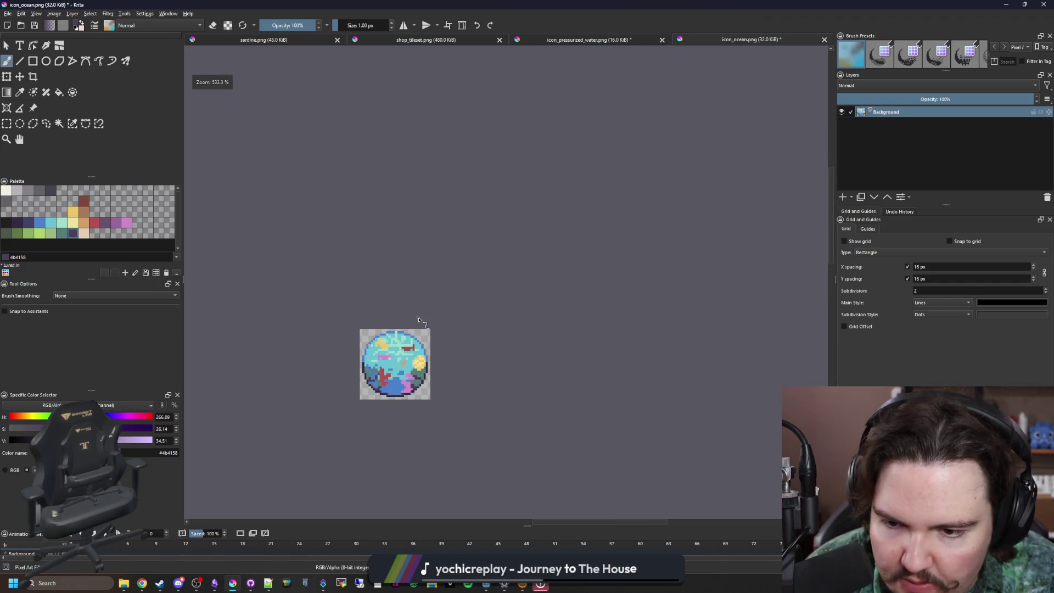
scroll(380, 365, "up", 3)
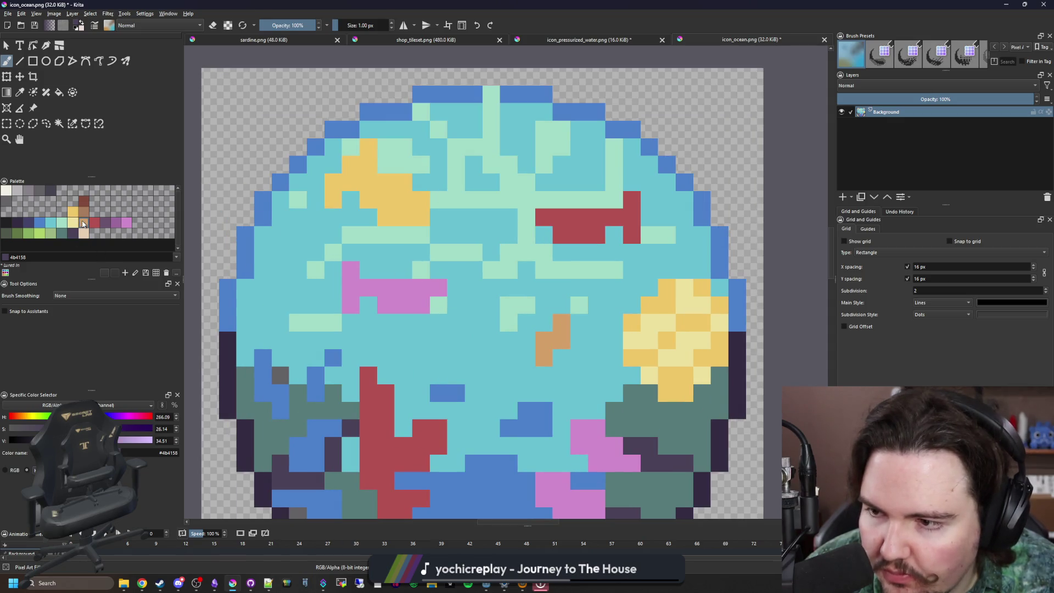
- Paint a tan patch on the left with a dark purple block inside it
left_click(84, 222)
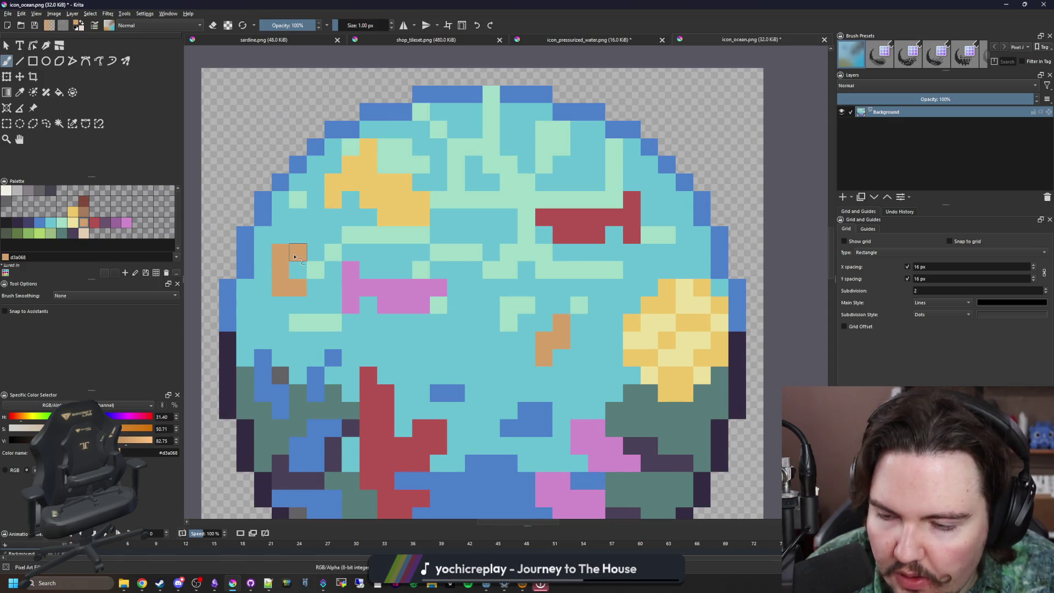
mouse_move(299, 360)
left_mouse_down()
mouse_move(281, 297)
mouse_move(317, 335)
mouse_move(262, 307)
mouse_move(280, 267)
mouse_move(301, 275)
left_mouse_up()
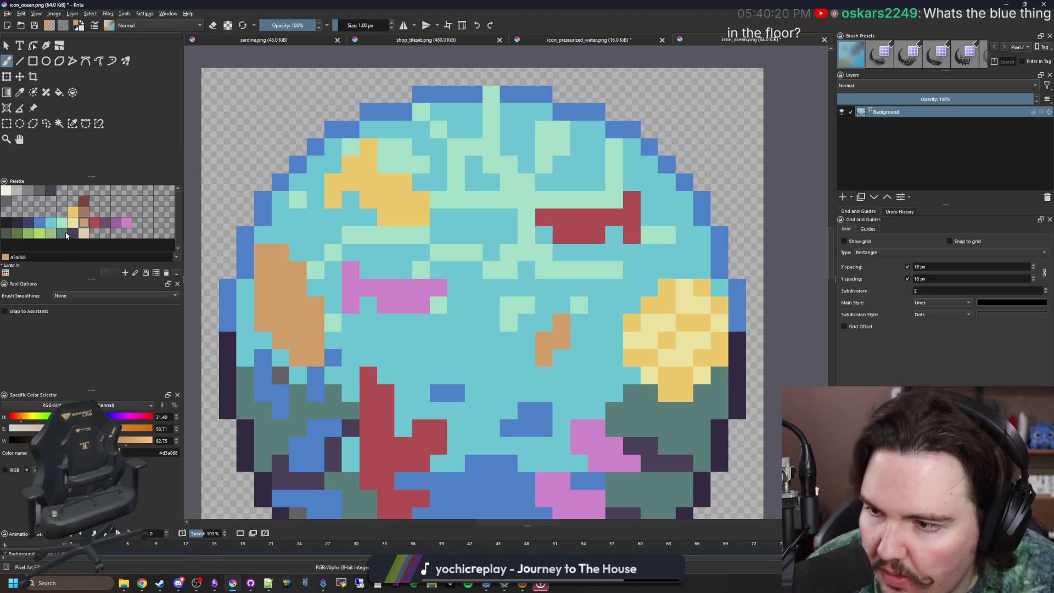
left_click(105, 222)
left_click_drag(273, 281, 261, 267)
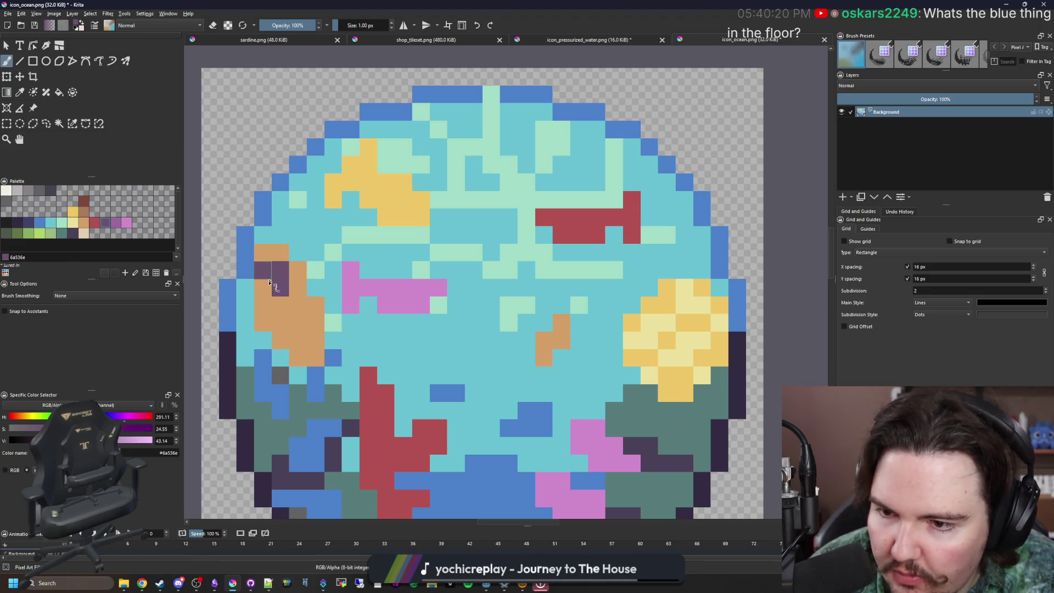
left_click(282, 308, "ctrl")
left_click(252, 300)
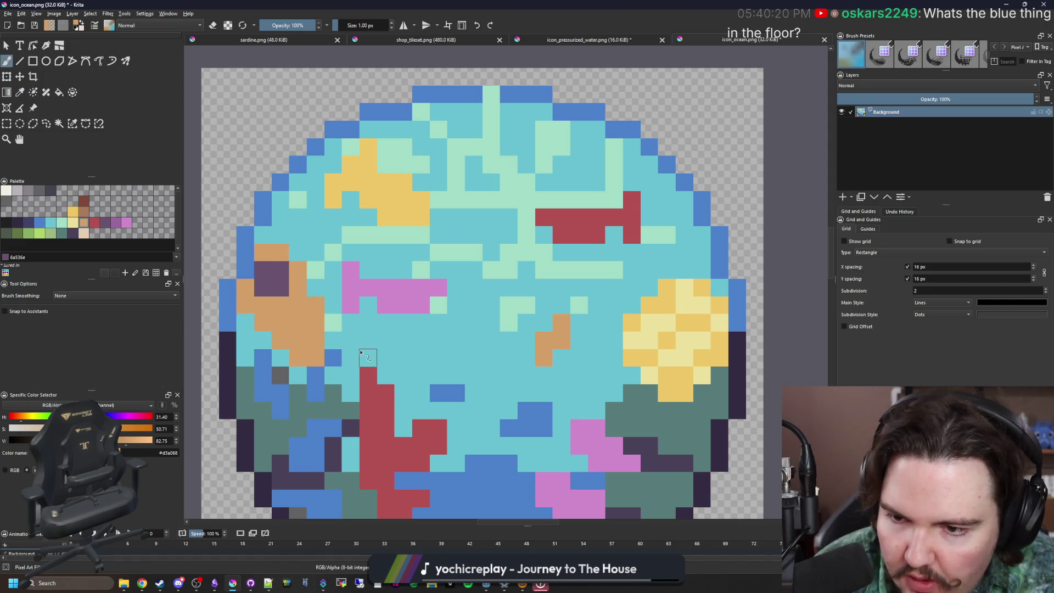
mouse_move(347, 389)
left_mouse_down()
mouse_move(345, 360)
mouse_move(367, 322)
left_mouse_up()
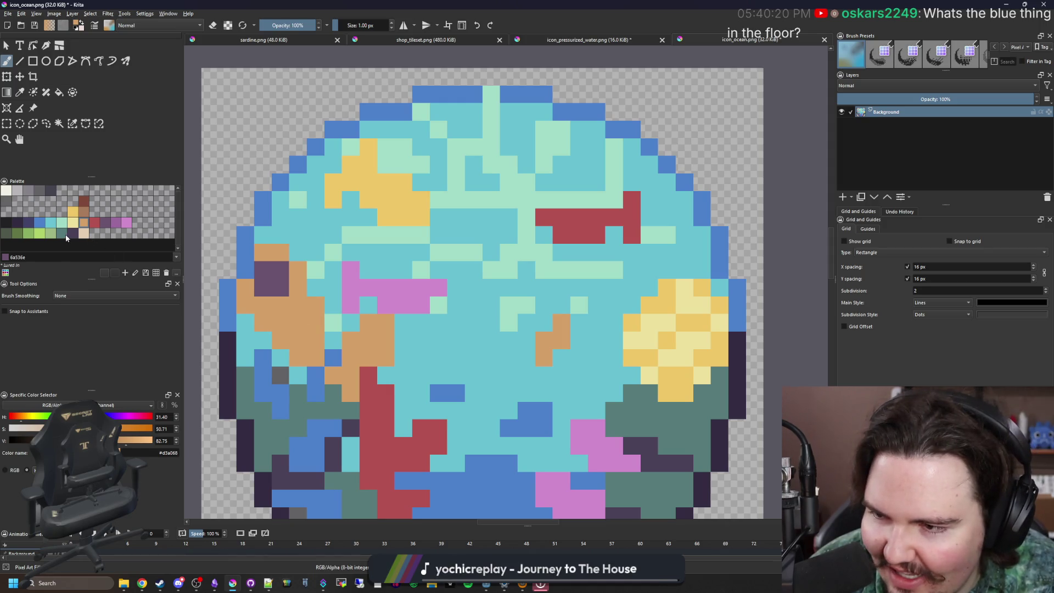
- Turn one tan pixel dark teal, then sample the tan colour from the canvas
left_click(63, 233)
scroll(341, 353, "down", 4)
scroll(330, 362, "up", 6)
left_click(423, 354)
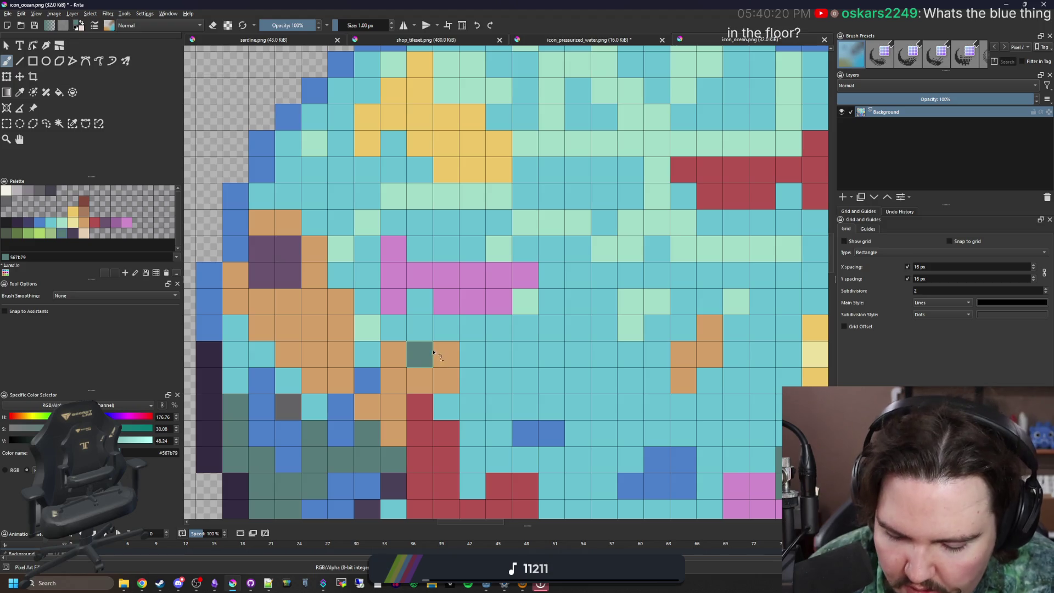
left_click(435, 354, "ctrl")
scroll(385, 296, "down", 6)
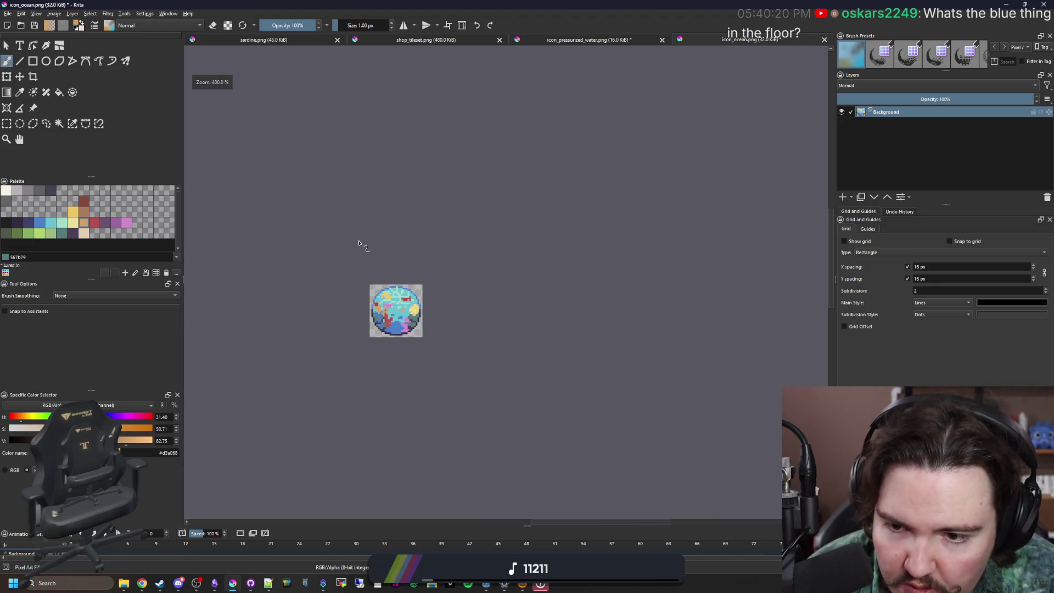
scroll(395, 318, "up", 7)
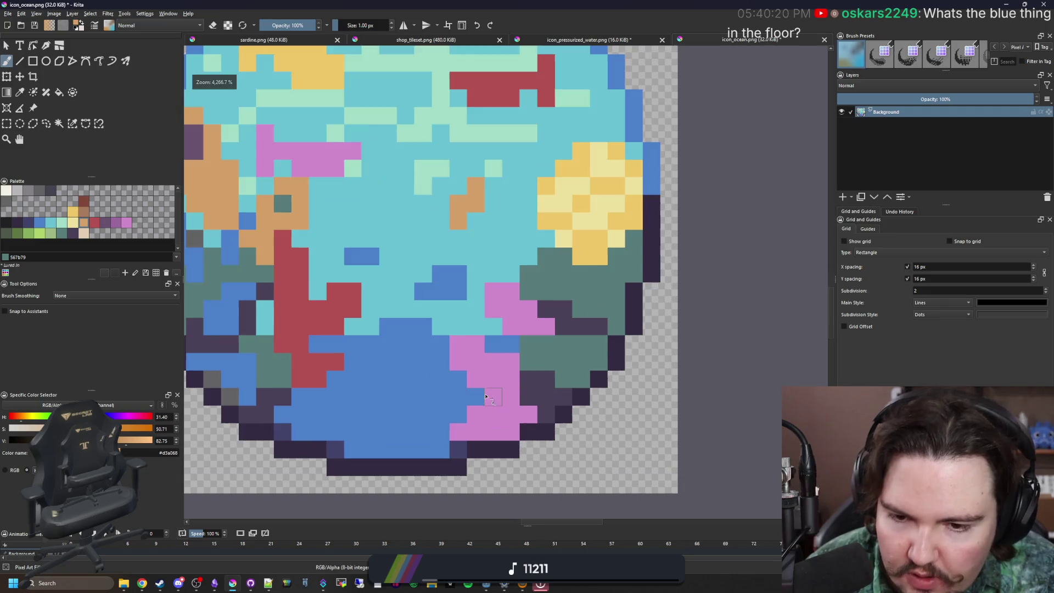
scroll(485, 395, "up", 1)
scroll(384, 296, "down", 8)
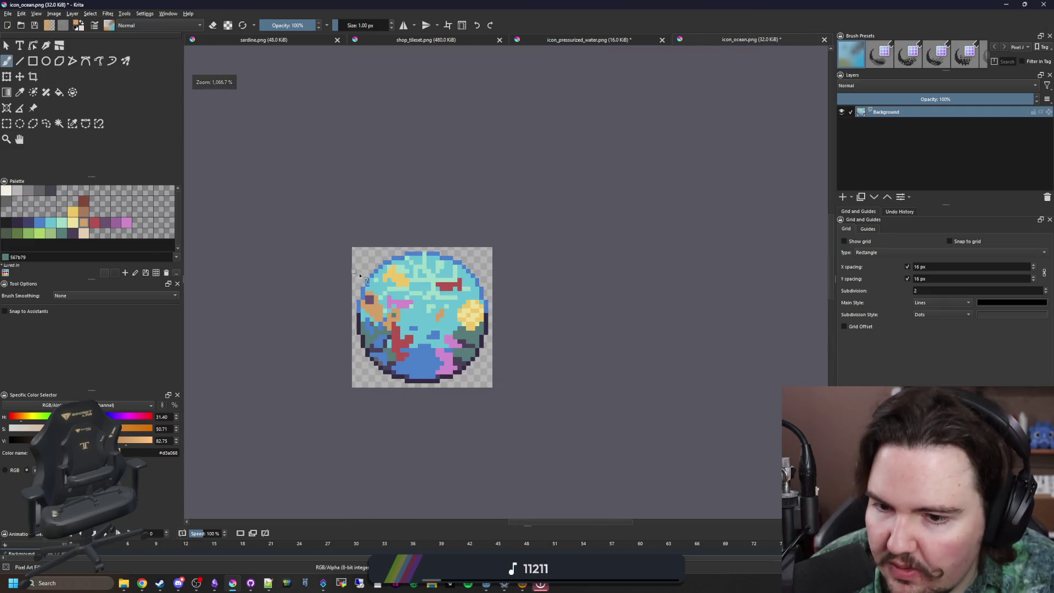
scroll(424, 365, "up", 4)
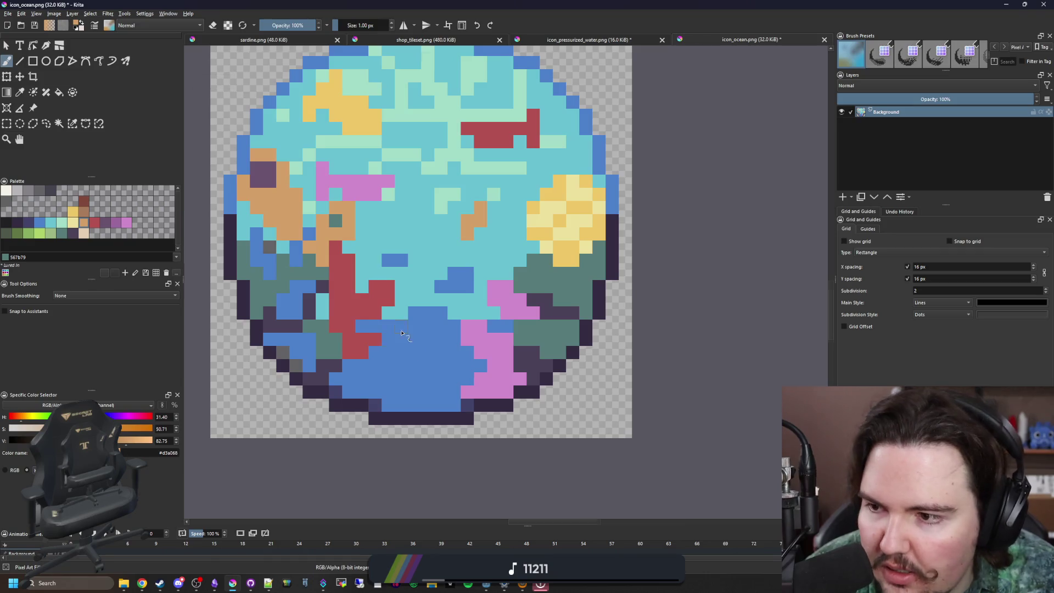
scroll(398, 328, "up", 1)
- Fill the blue bottom mound with beige
left_click(83, 234)
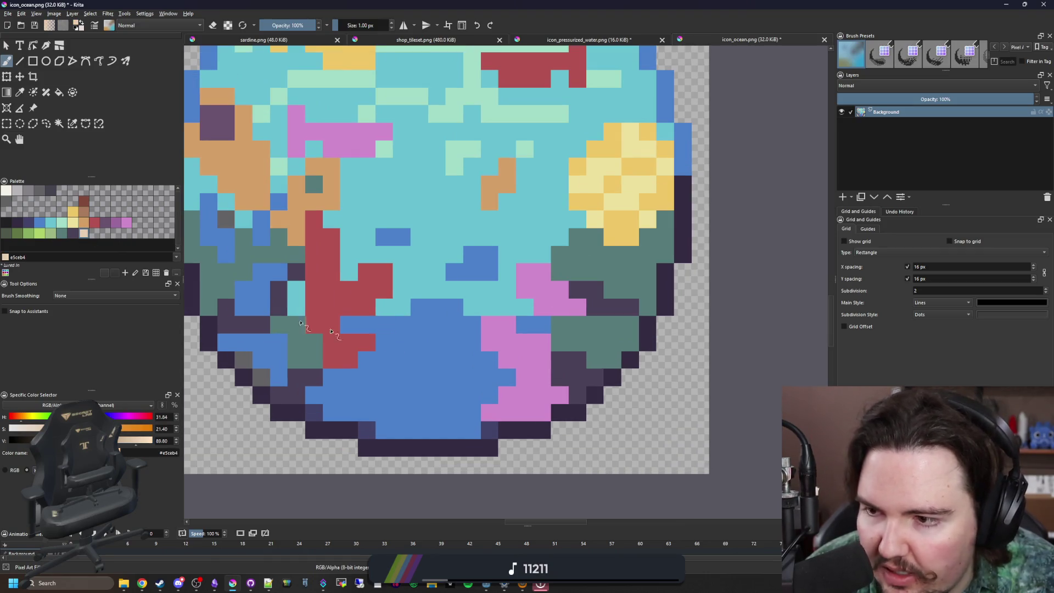
key("f")
left_click(435, 359)
scroll(442, 362, "down", 12)
scroll(445, 363, "up", 4)
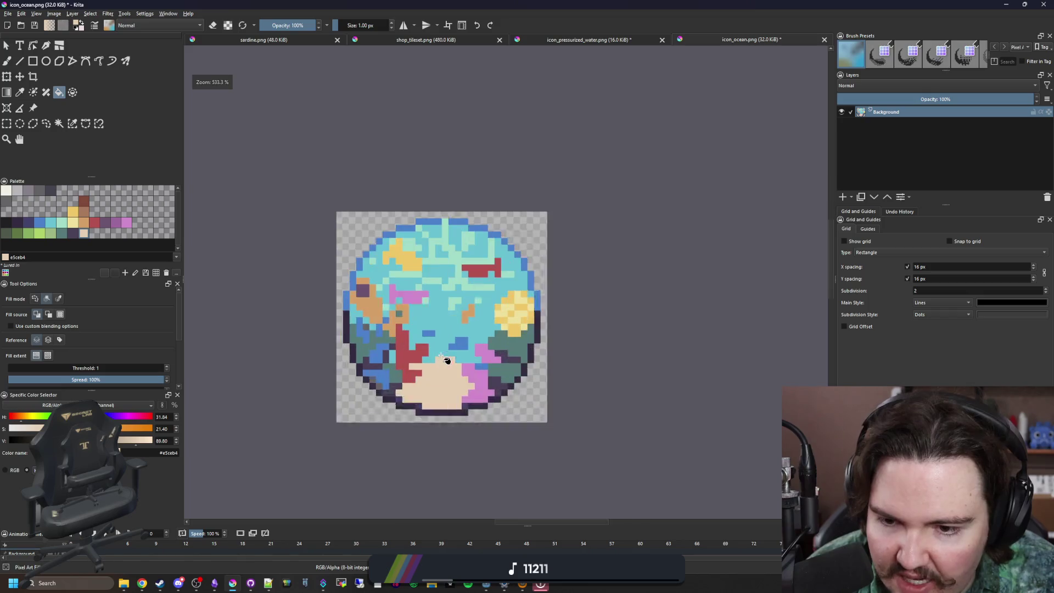
scroll(446, 361, "up", 3)
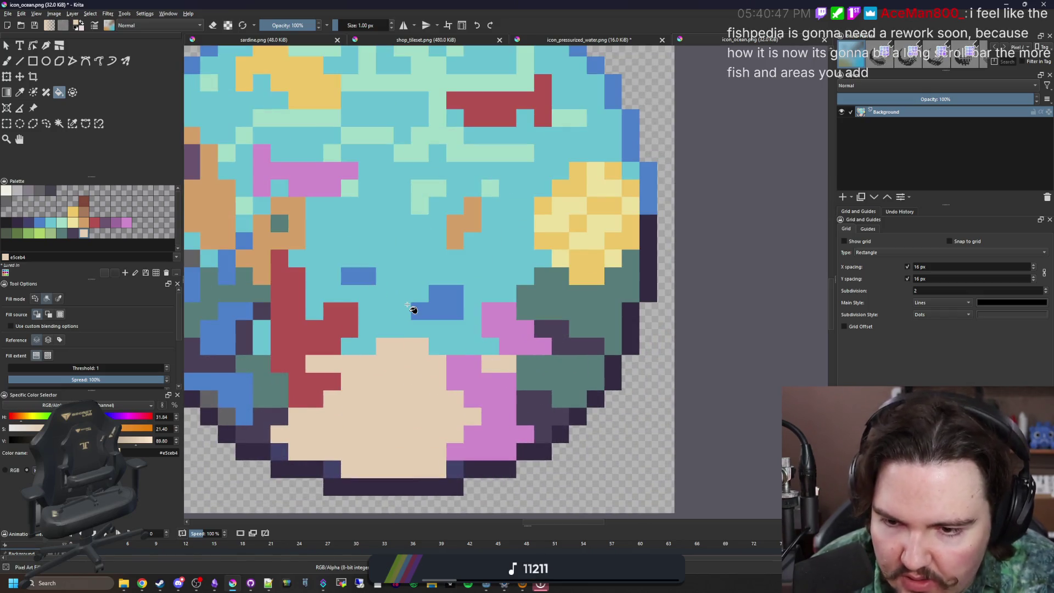
- Paint cyan over two stray blue blocks and beige between the red and pink shapes
left_click(412, 280, "ctrl")
key("b")
mouse_move(445, 302)
left_mouse_down()
mouse_move(459, 292)
mouse_move(330, 259)
mouse_move(351, 276)
left_mouse_up()
left_click(365, 359, "ctrl")
mouse_move(357, 346)
left_mouse_down()
mouse_move(364, 327)
mouse_move(488, 349)
left_mouse_up()
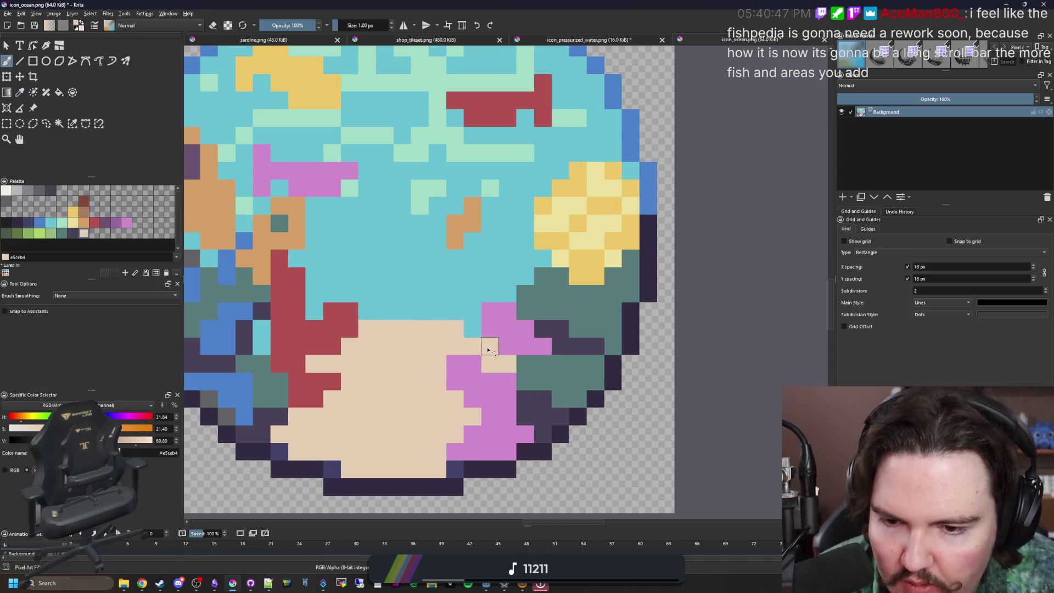
scroll(488, 349, "left", 3)
scroll(346, 290, "down", 2)
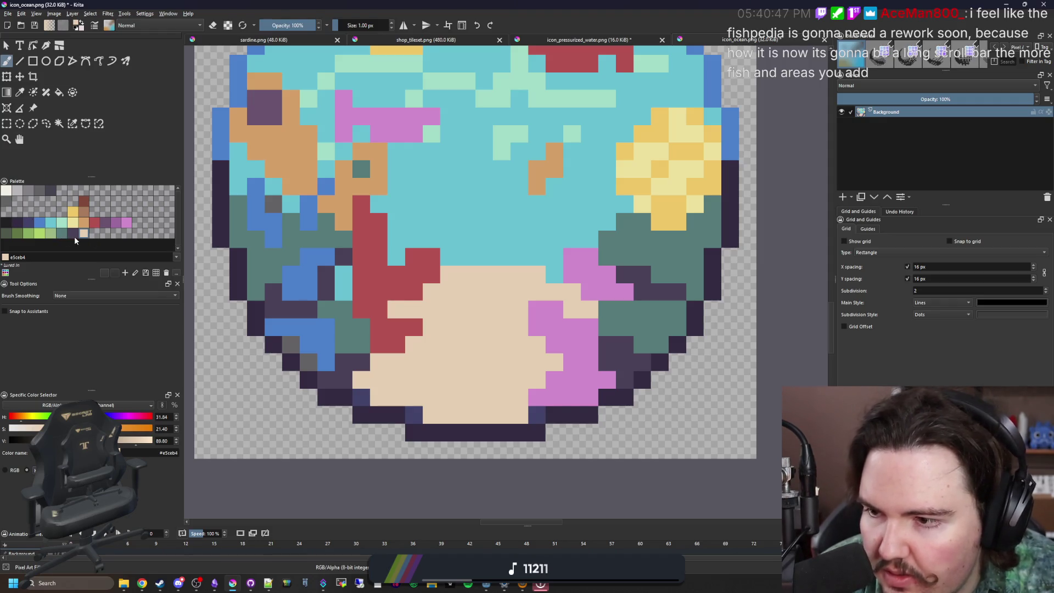
- Paint orange shading rows across the beige body and pixels along a diagonal
left_click(51, 235)
left_click(84, 234)
left_click(84, 223)
scroll(413, 325, "up", 1)
left_click_drag(388, 302, 448, 306)
left_click_drag(361, 381, 442, 381)
left_click_drag(626, 381, 572, 381)
left_click(577, 447)
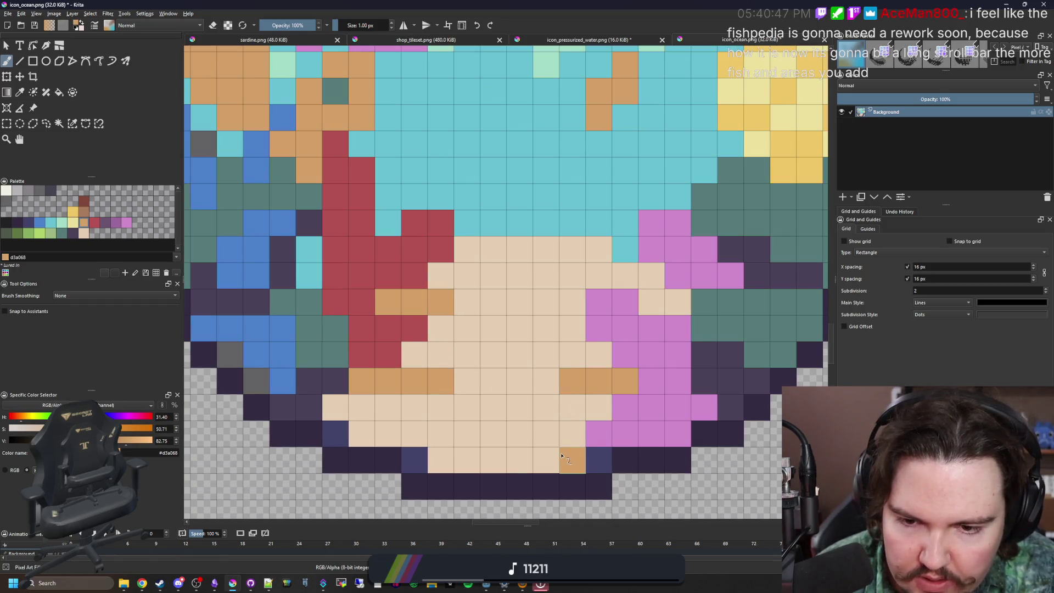
left_click(547, 460)
left_click(573, 433)
left_click(598, 406)
- Add more orange shading near the top and an orange staircase edge up the right
left_click(440, 459)
mouse_move(395, 437)
left_mouse_down()
mouse_move(357, 434)
mouse_move(372, 407)
mouse_move(392, 407)
left_mouse_up()
left_click_drag(447, 278, 463, 262)
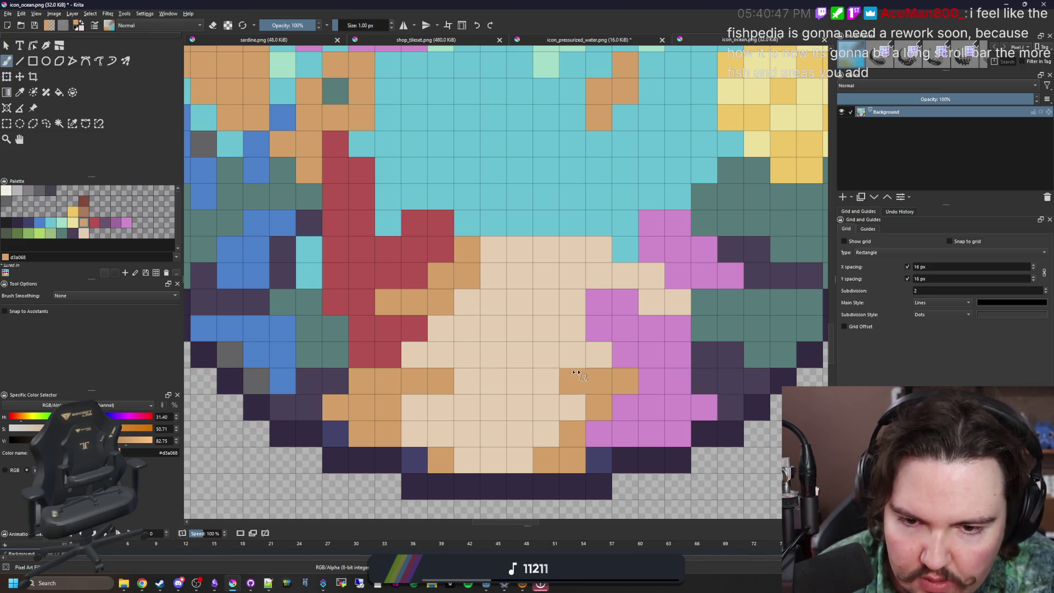
left_click(598, 354)
mouse_move(678, 301)
left_mouse_down()
mouse_move(652, 301)
mouse_move(625, 276)
left_mouse_up()
left_click(599, 249)
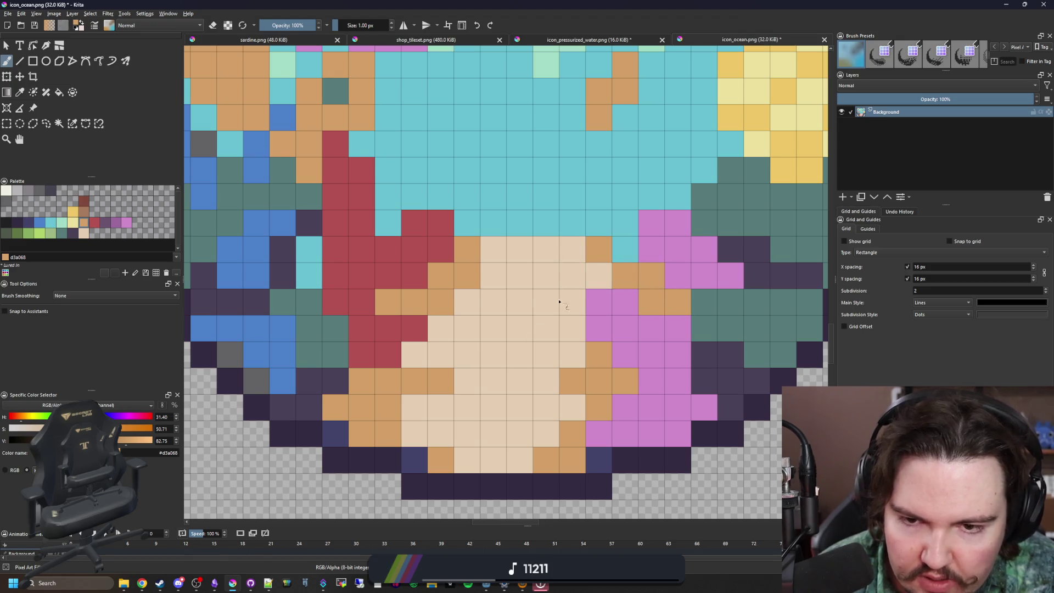
scroll(574, 280, "down", 8)
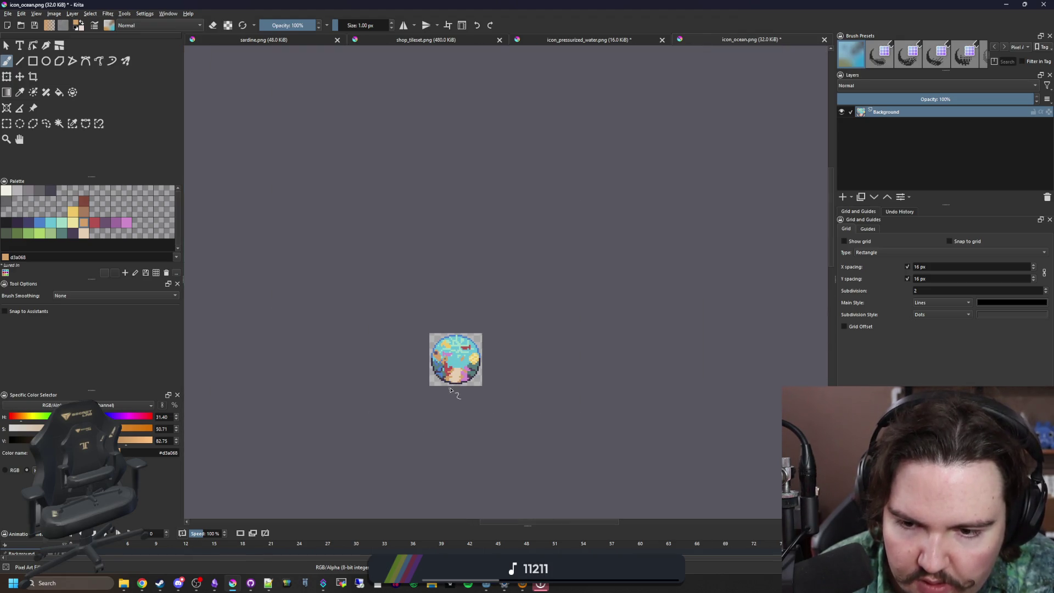
scroll(450, 380, "up", 10)
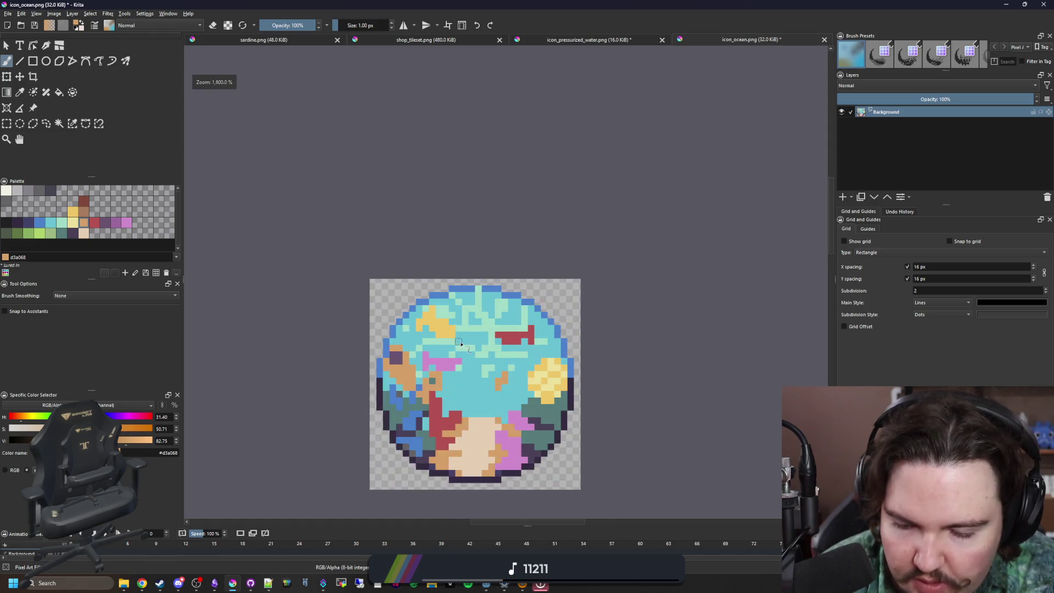
key("p")
left_click(473, 405)
- Select the mint water pixels by similar colour, paint them cyan, then deselect
left_click(72, 124)
left_click(510, 332)
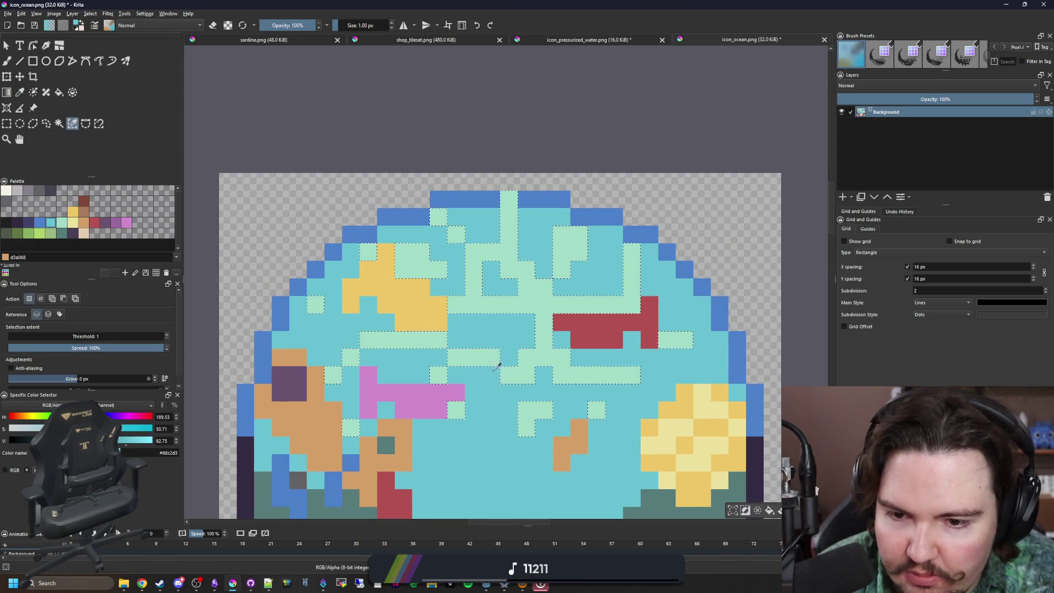
key("b")
scroll(473, 351, "down", 4)
key("bracketright")
key("bracketright")
key("bracketright")
key("bracketright")
mouse_move(472, 339)
left_mouse_down()
mouse_move(516, 324)
mouse_move(417, 258)
mouse_move(456, 241)
mouse_move(509, 315)
left_mouse_up()
key("ctrl+shift+a")
scroll(500, 297, "down", 3)
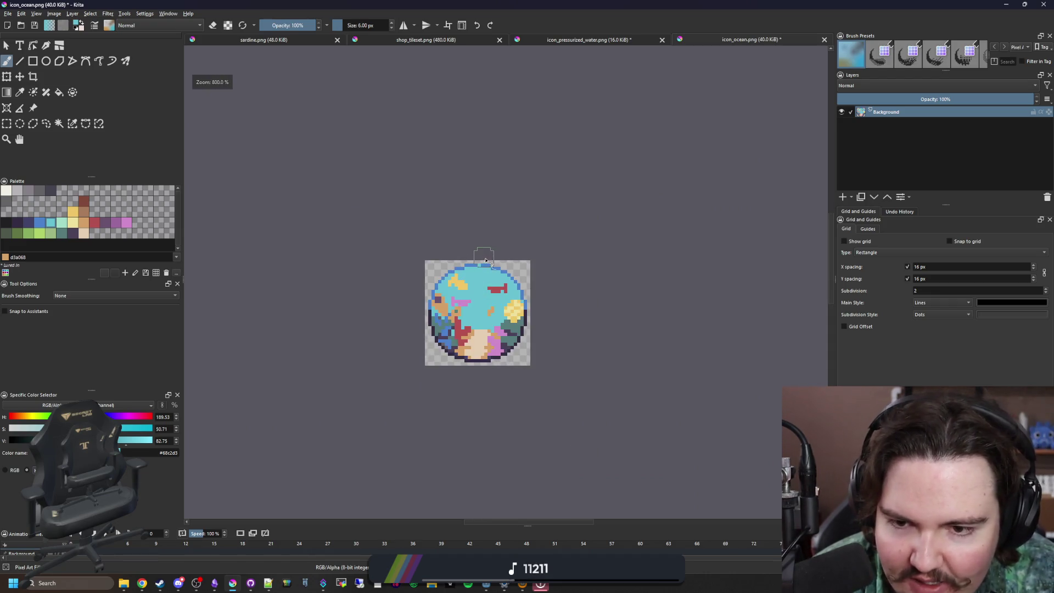
scroll(495, 283, "up", 8)
- Close the gap in the top blue rim using the sampled rim colour
key("p")
left_click(495, 285)
key("b")
key("bracketleft")
key("bracketleft")
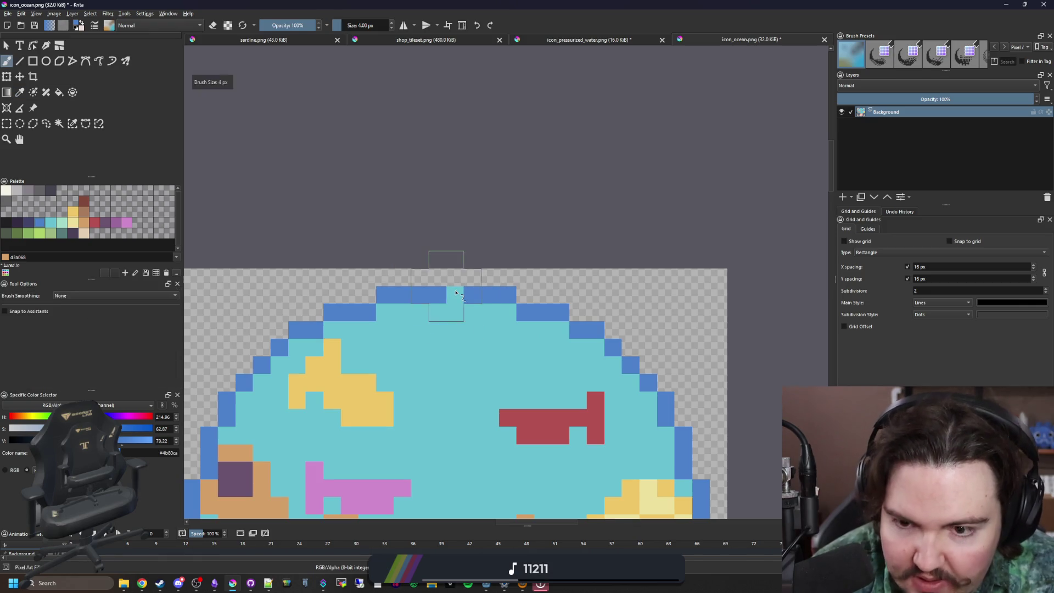
left_click(455, 293)
scroll(455, 275, "down", 4)
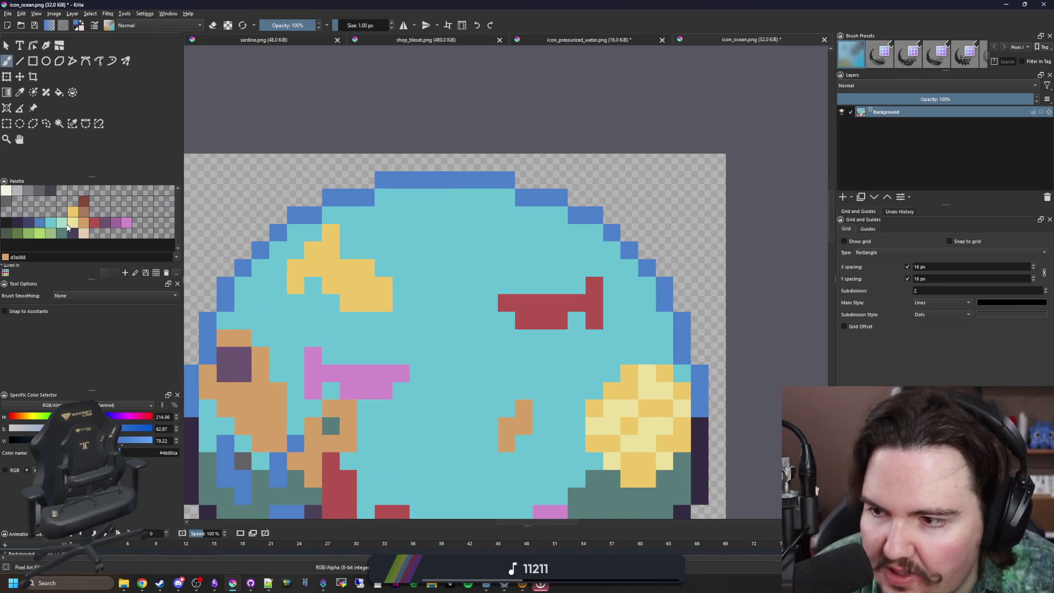
- Paint a small cluster of 1 px mint specks in the upper water
left_click(62, 223)
key("bracketright")
key("bracketright")
key("bracketright")
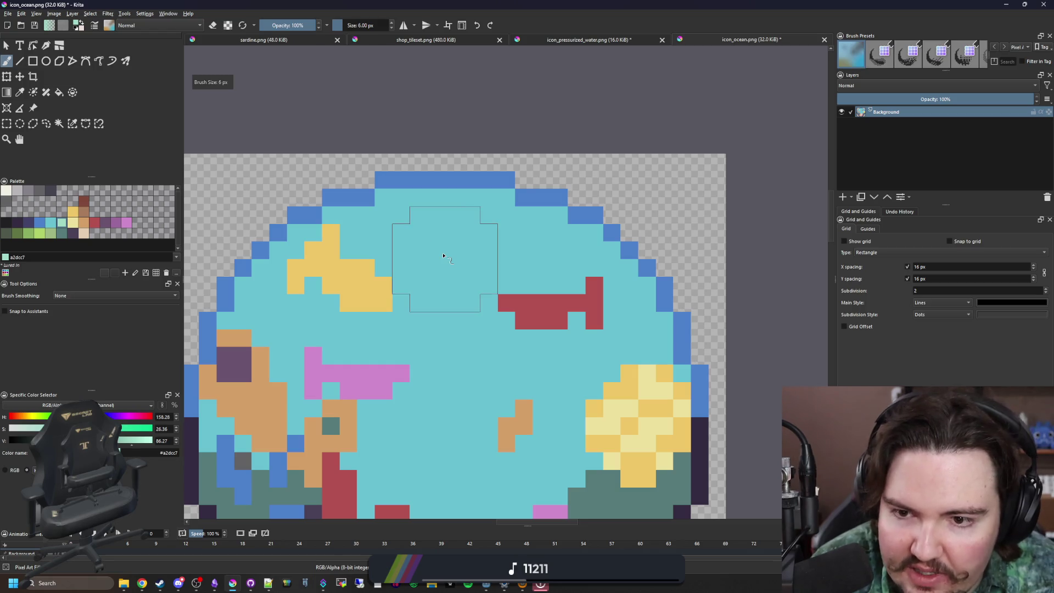
scroll(448, 241, "down", 5)
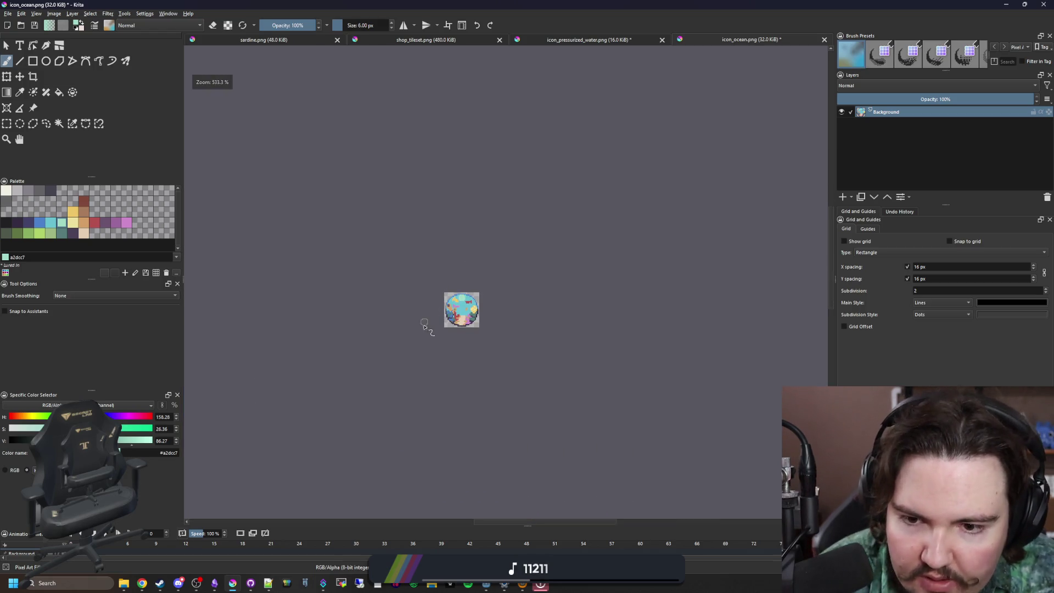
scroll(422, 293, "up", 8)
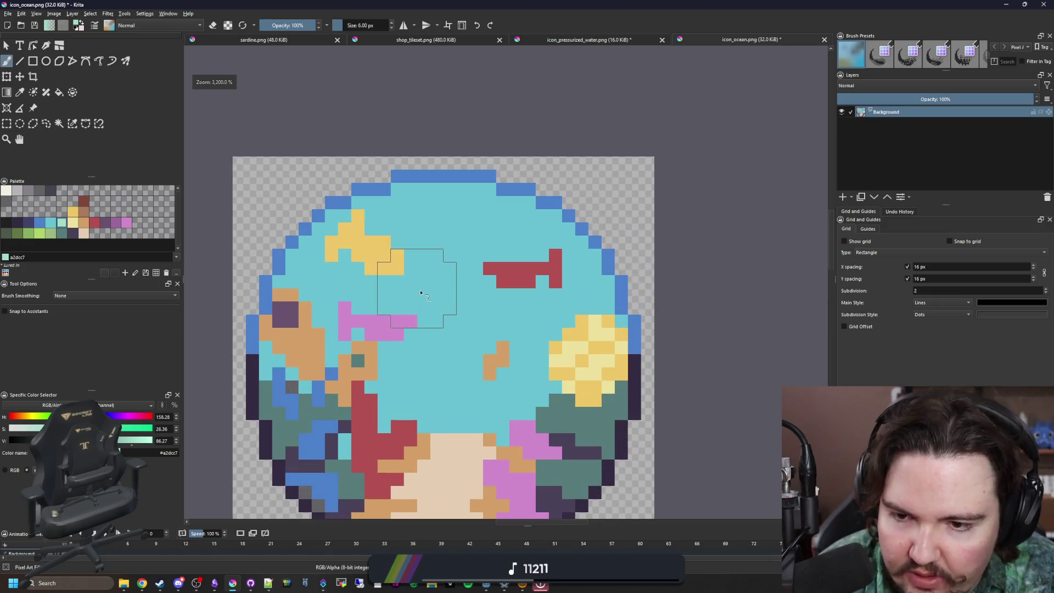
key("bracketleft")
key("bracketleft")
key("bracketleft")
scroll(400, 428, "up", 2)
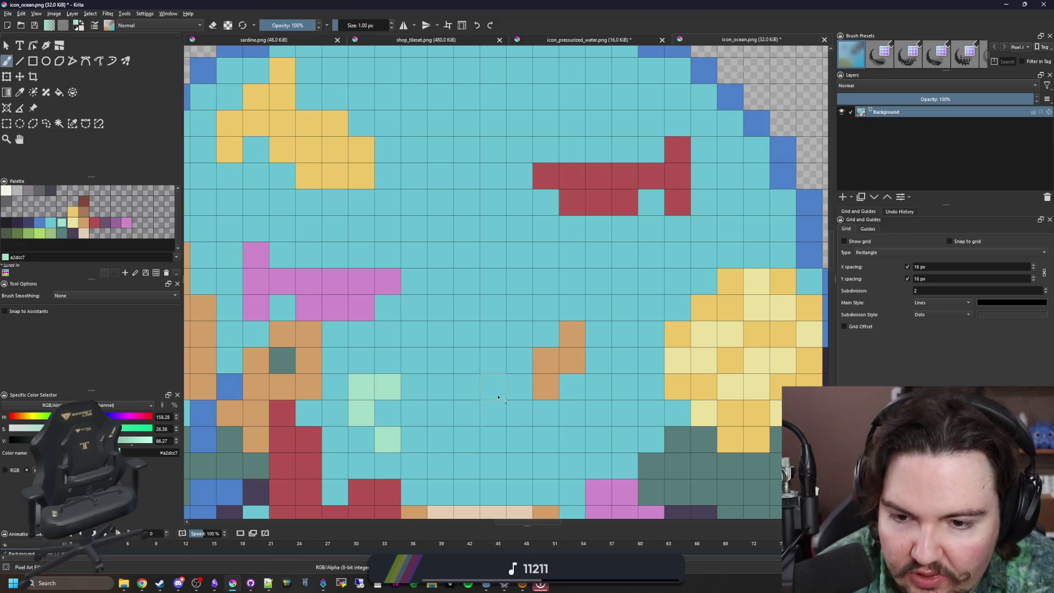
left_click_drag(546, 228, 504, 387)
left_click(533, 283)
left_click(560, 257)
left_click(560, 230)
left_click(533, 231)
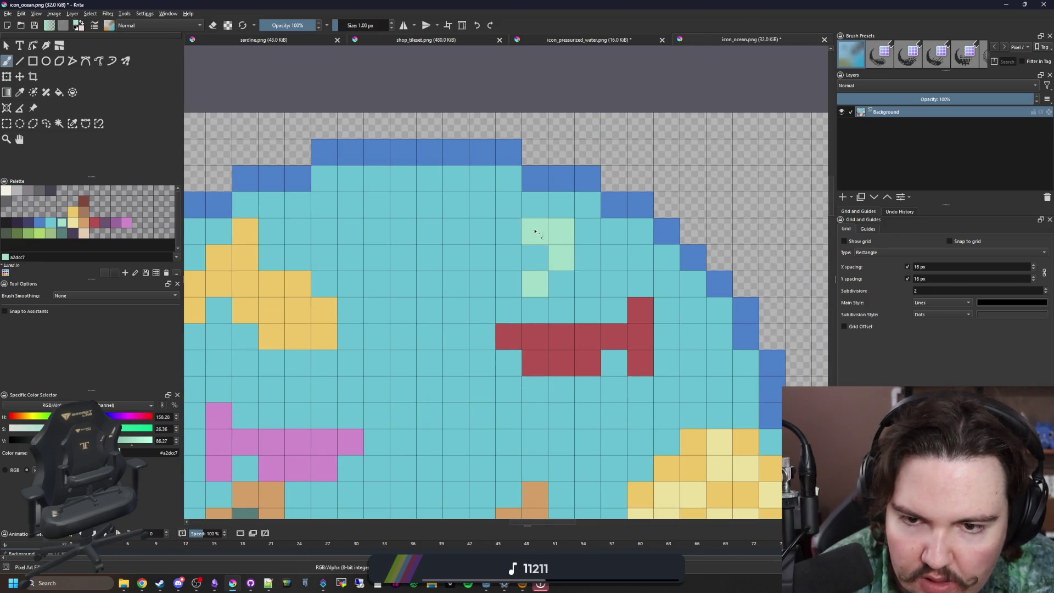
left_click(507, 230)
left_click(507, 257)
- Add an off-white pixel to the mint cluster, redoing one misplaced pixel
left_click(6, 190)
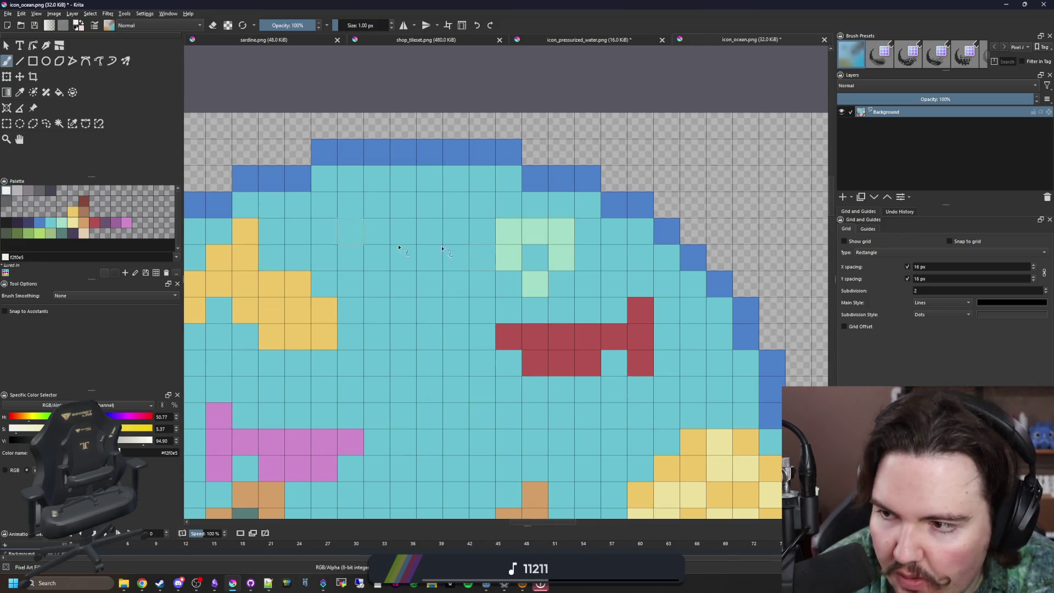
left_click(535, 230)
key("ctrl+z")
left_click(509, 257)
scroll(533, 237, "down", 5)
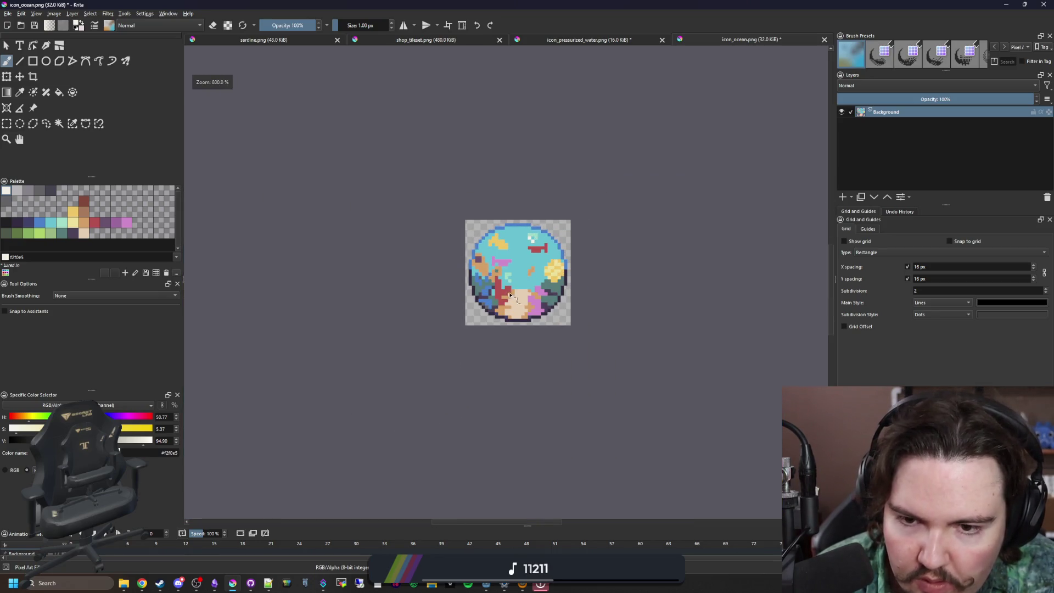
scroll(508, 297, "up", 5)
scroll(473, 207, "down", 8)
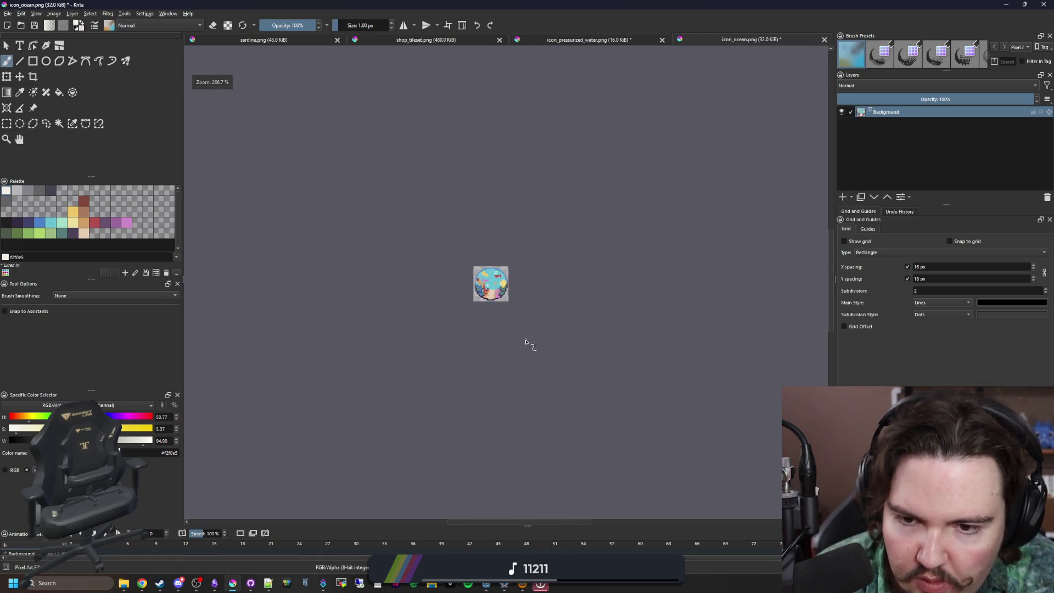
scroll(480, 281, "up", 8)
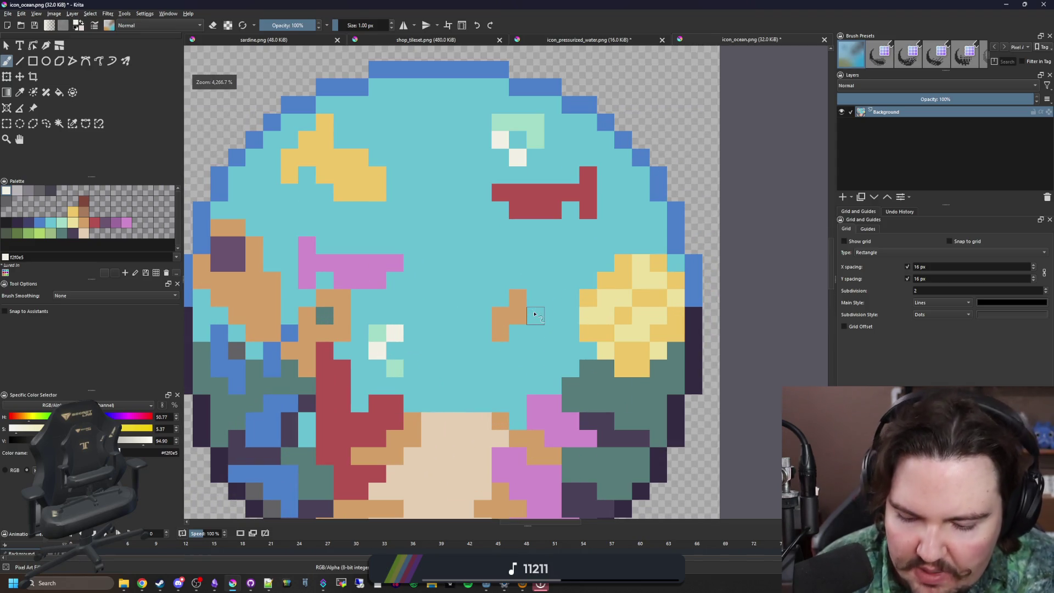
- Sample the mint colour from the canvas and add another mint speck in the water
key("p")
left_click(402, 361)
key("b")
left_click(396, 299)
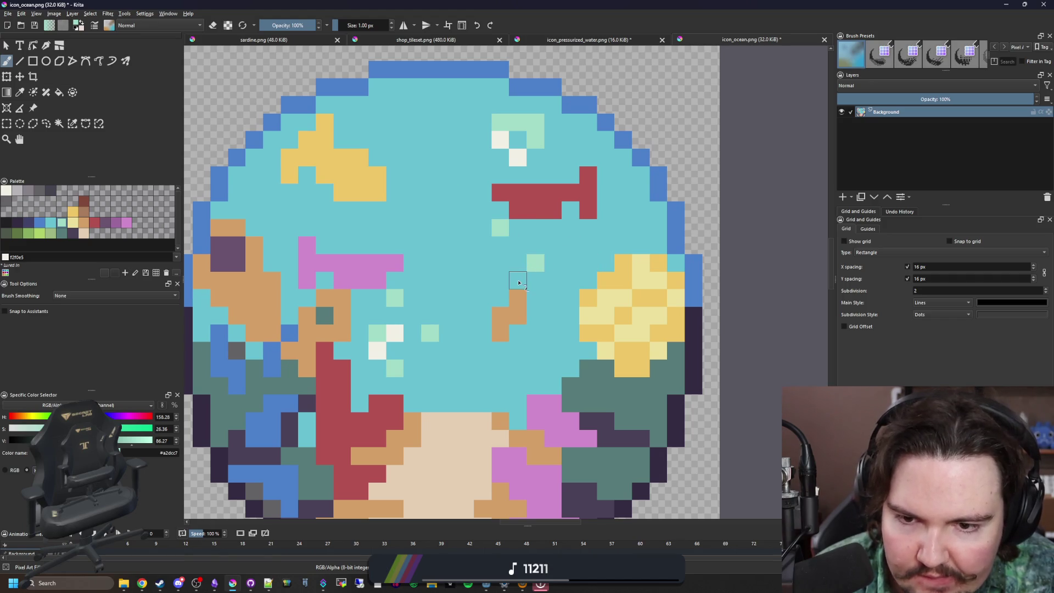
scroll(509, 393, "down", 10)
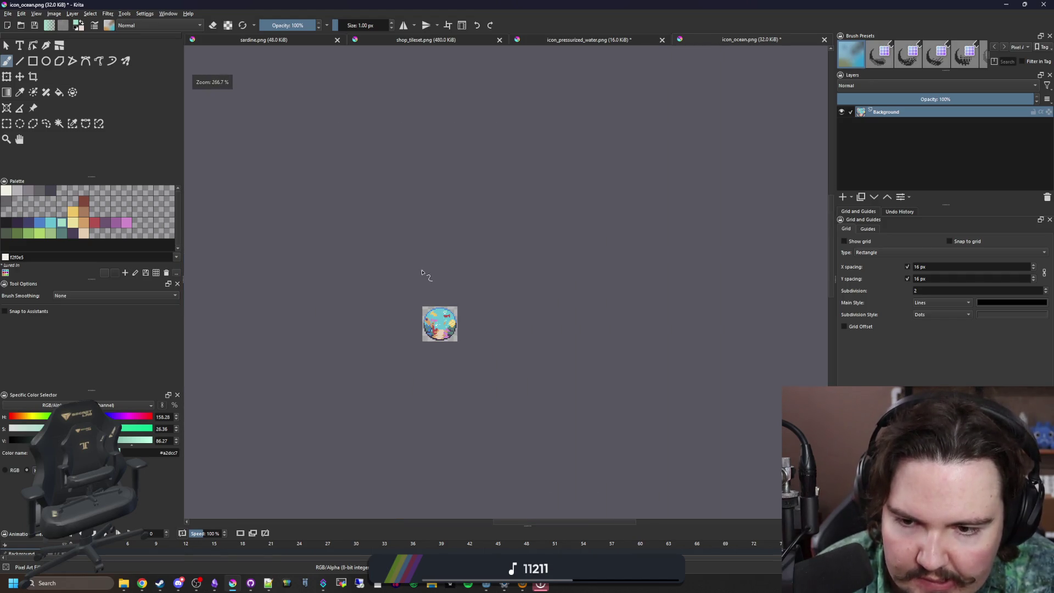
scroll(434, 318, "up", 10)
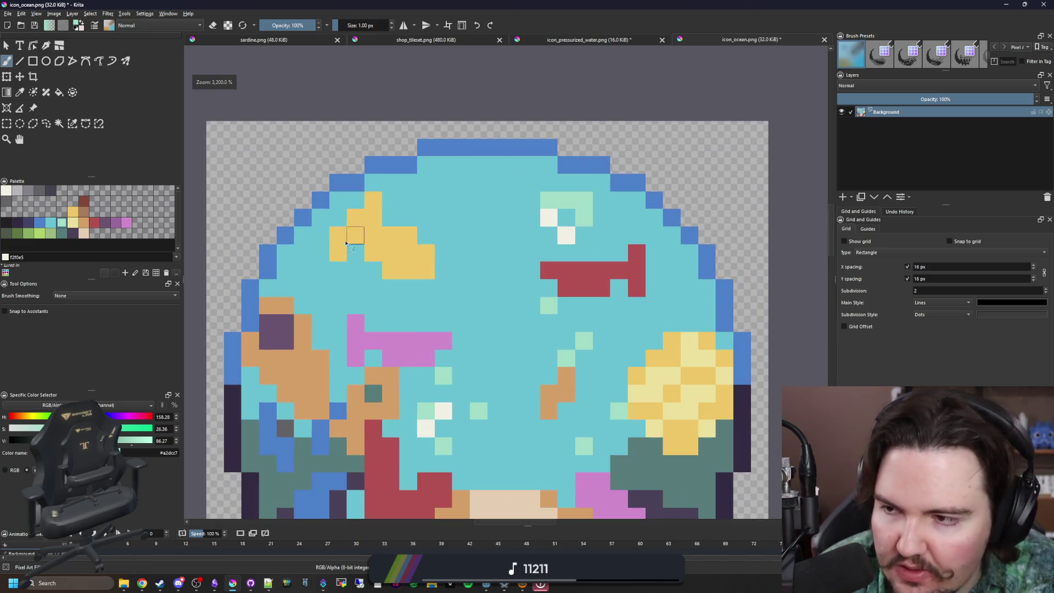
left_click(73, 224)
left_click(84, 234)
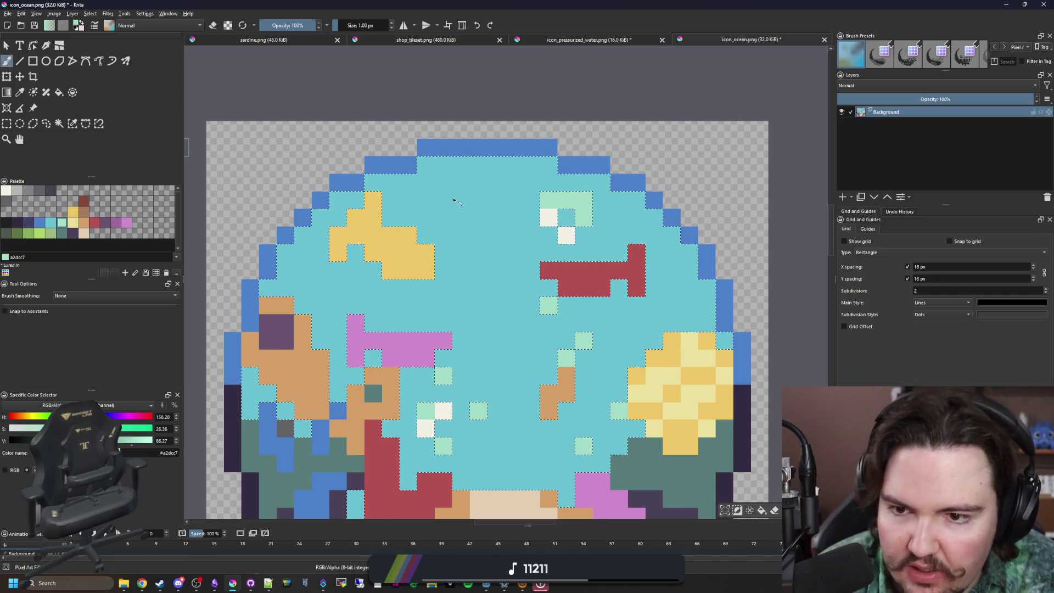
key("minus")
left_click(6, 190)
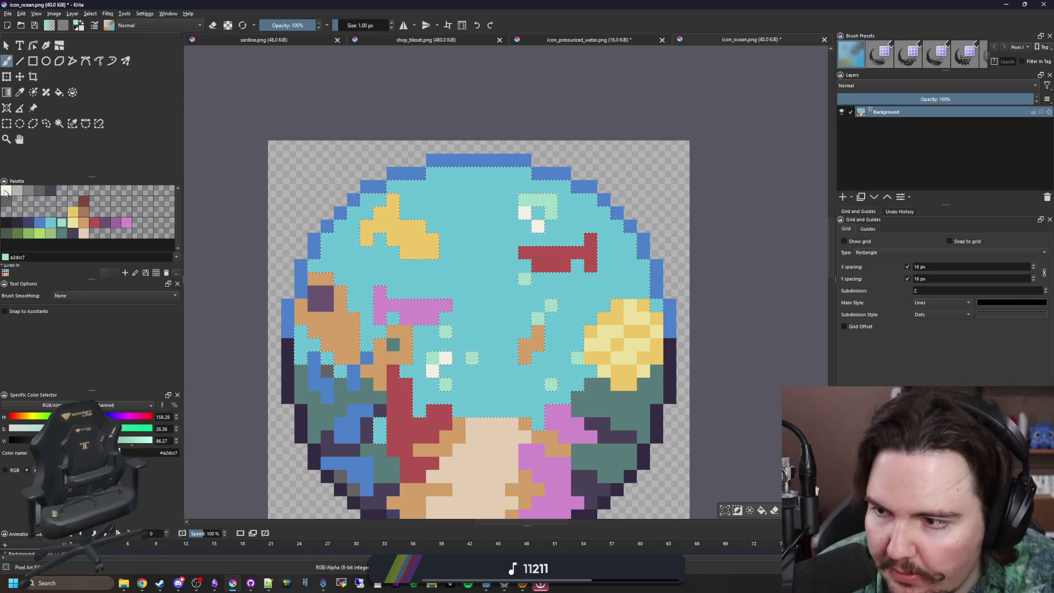
key("ctrl+shift+a")
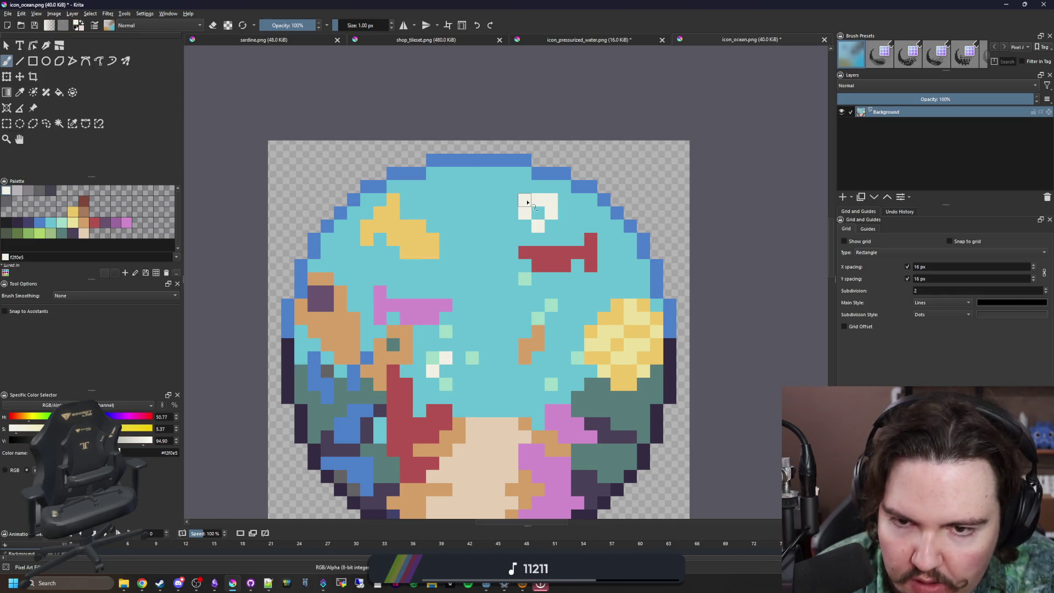
left_click(62, 222)
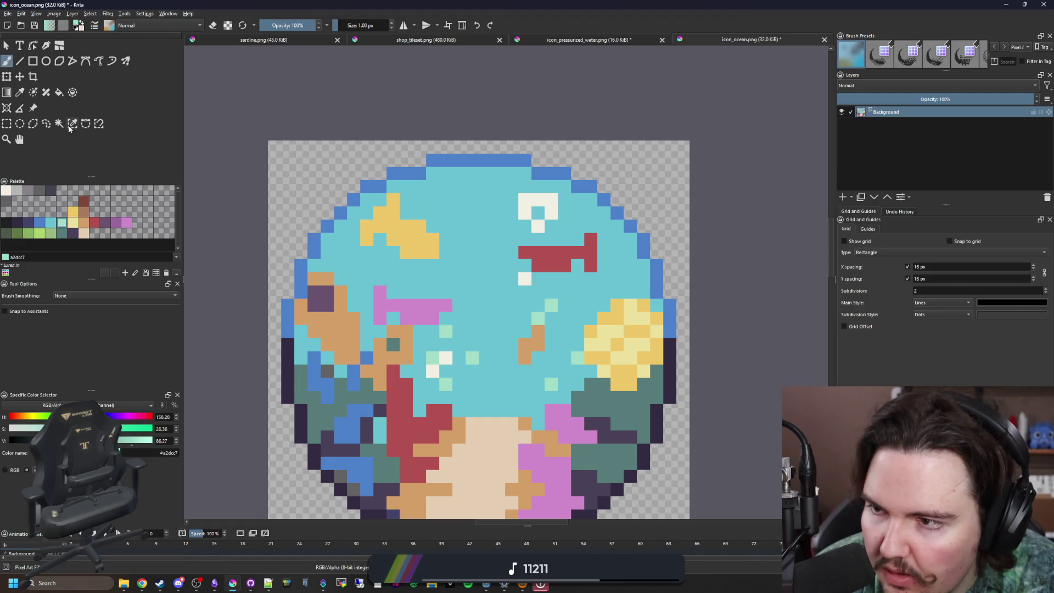
key("ctrl+shift+d")
key("bracketright")
key("bracketright")
key("bracketright")
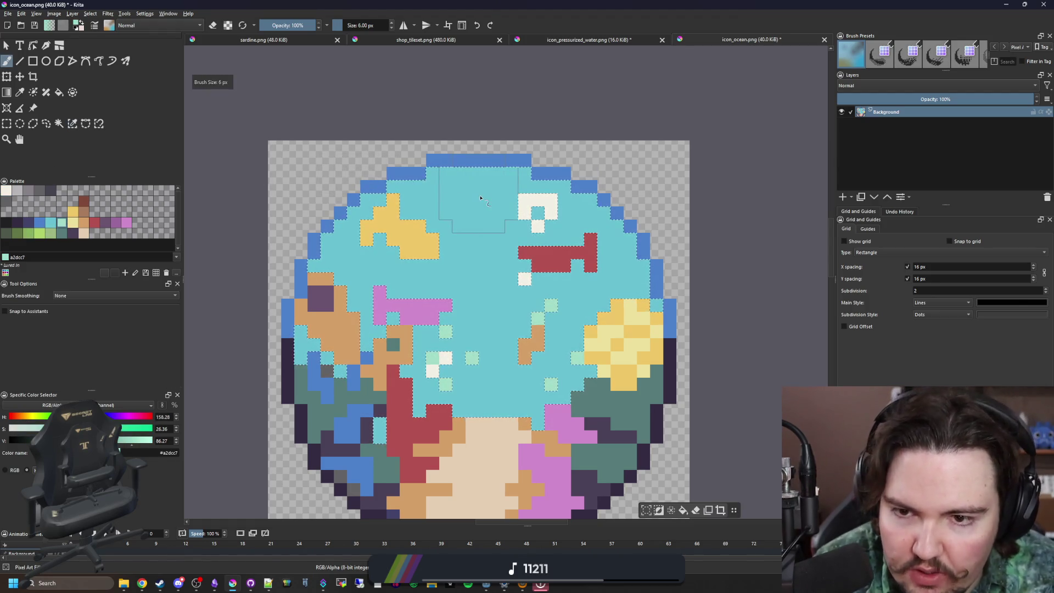
key("bracketright")
left_click(494, 55)
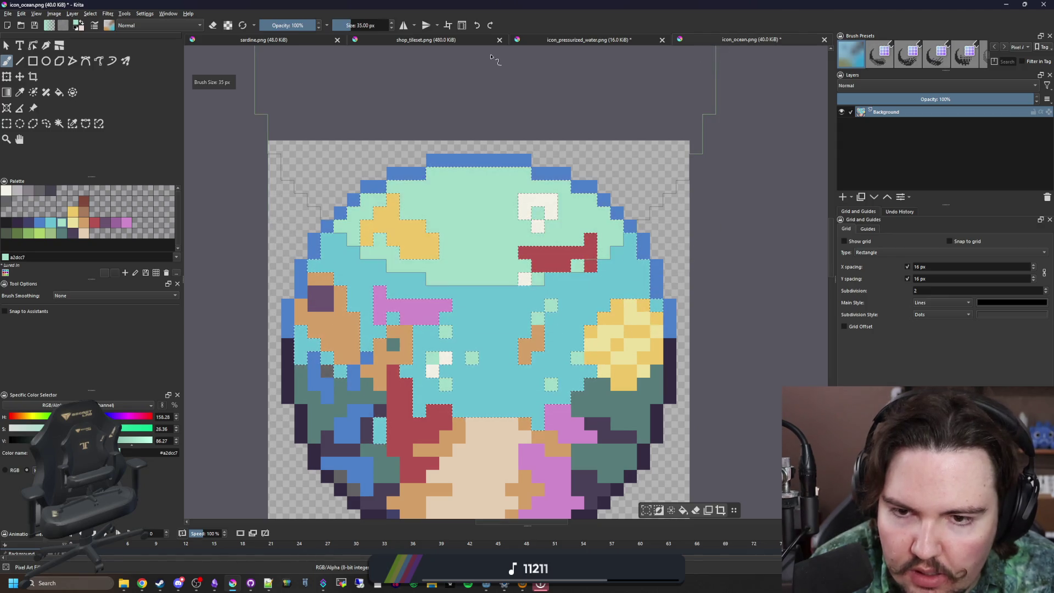
scroll(492, 74, "down", 8)
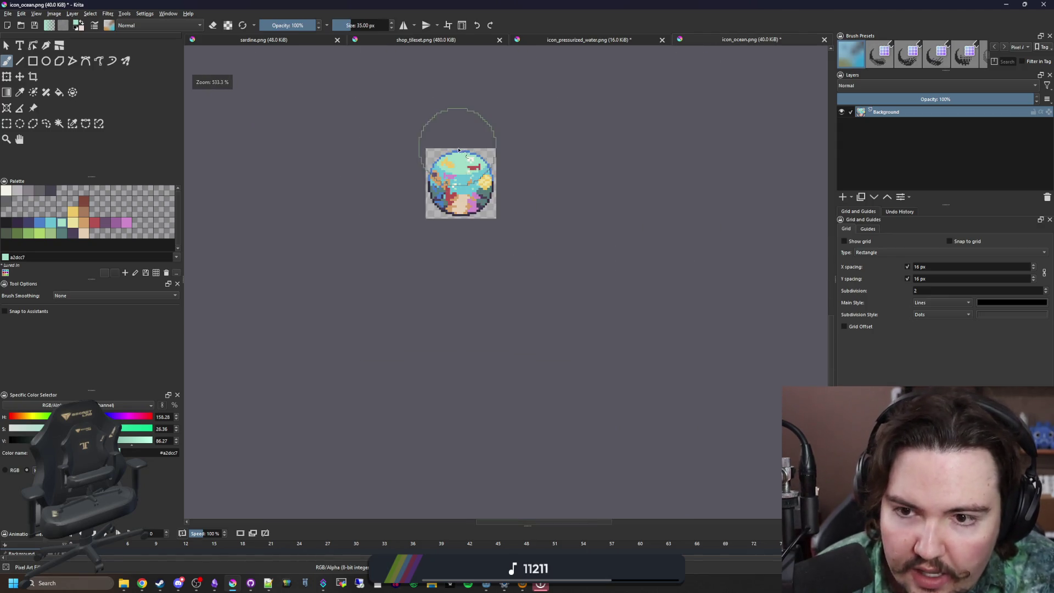
scroll(456, 165, "up", 10)
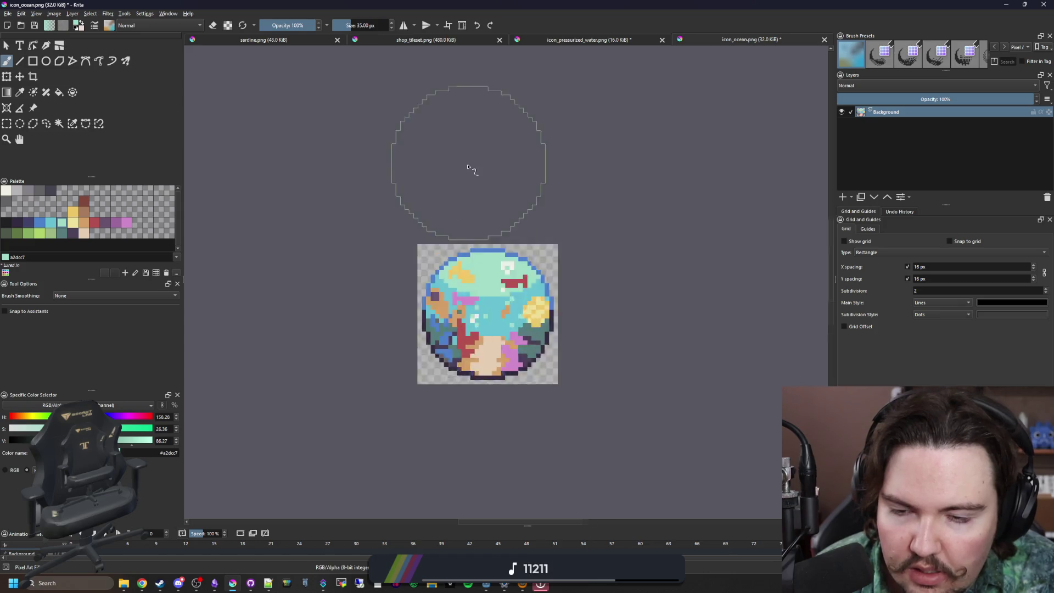
key("ctrl+z")
scroll(513, 343, "down", 3)
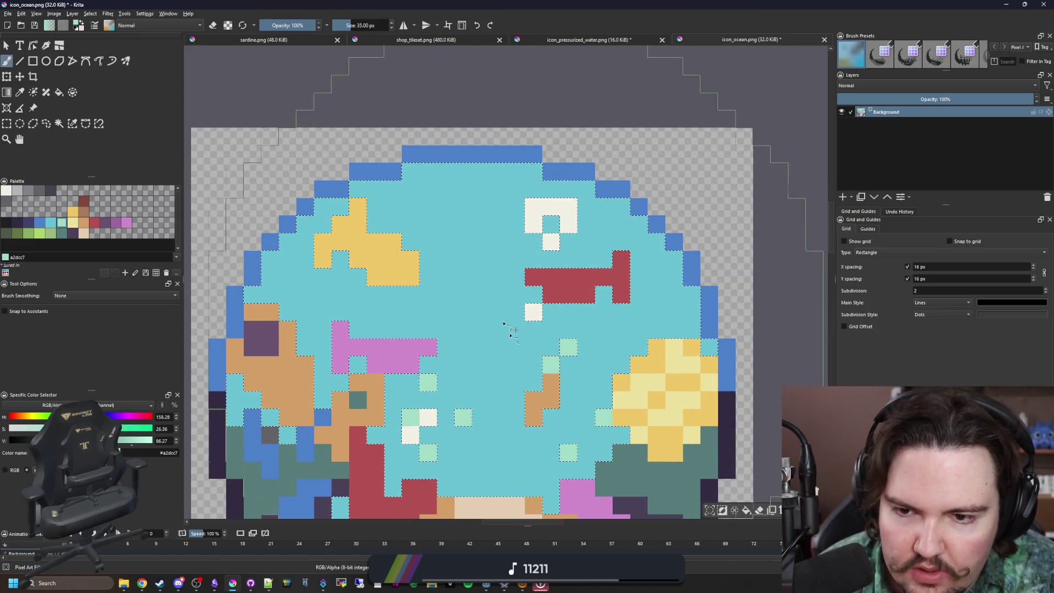
scroll(503, 333, "up", 2)
key("bracketleft")
key("bracketleft")
key("bracketleft")
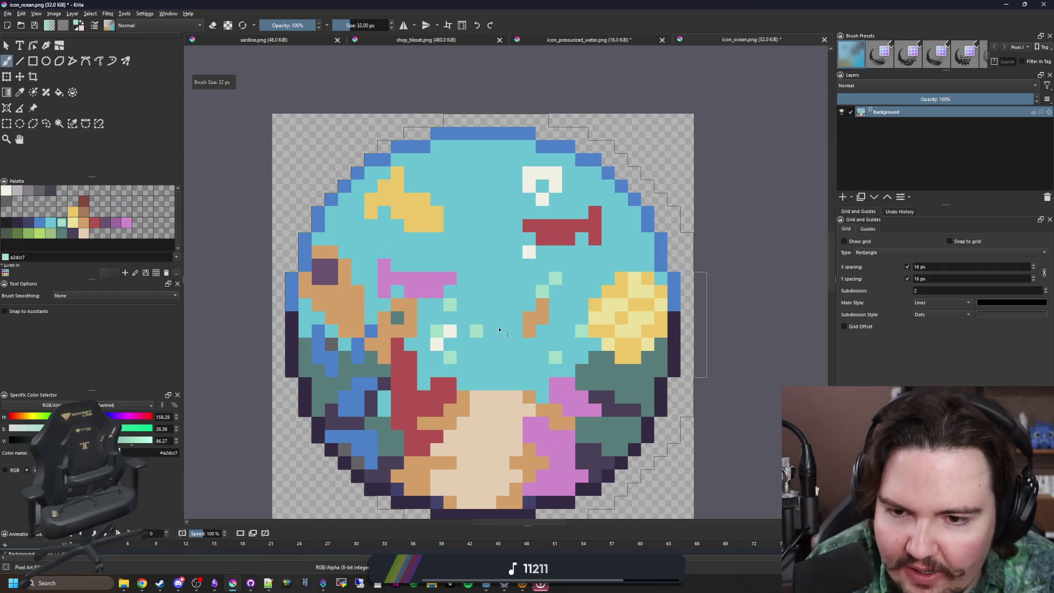
scroll(502, 311, "down", 4)
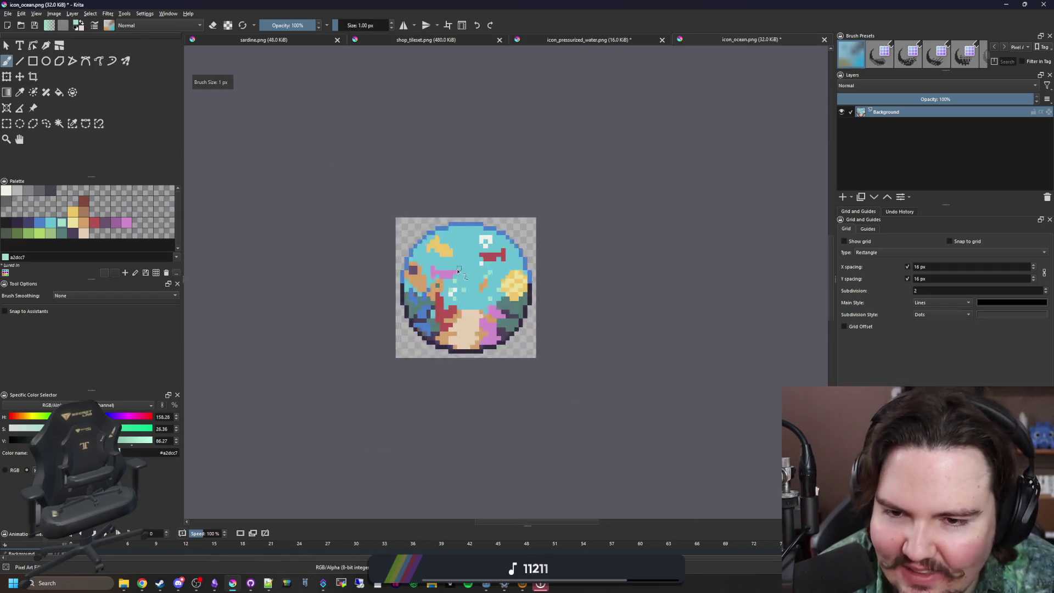
- Repaint the pink centre row darker purple and paint the mouth's inside navy
scroll(300, 213, "up", 7)
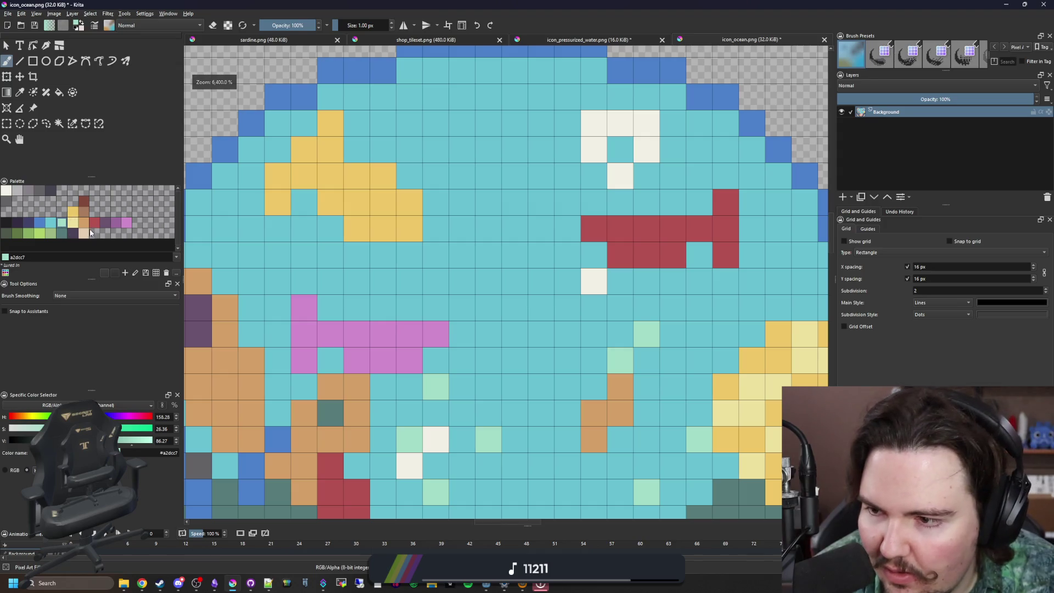
left_click(116, 222)
left_click_drag(329, 335, 409, 336)
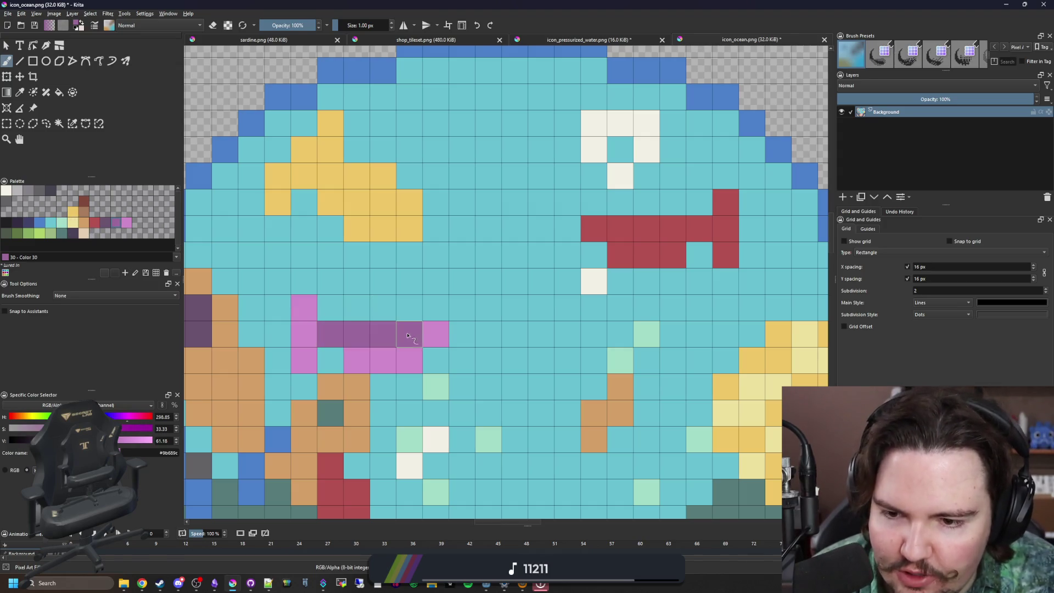
left_click_drag(564, 245, 462, 290)
left_click(25, 223)
left_click_drag(518, 272, 598, 272)
scroll(397, 298, "down", 2)
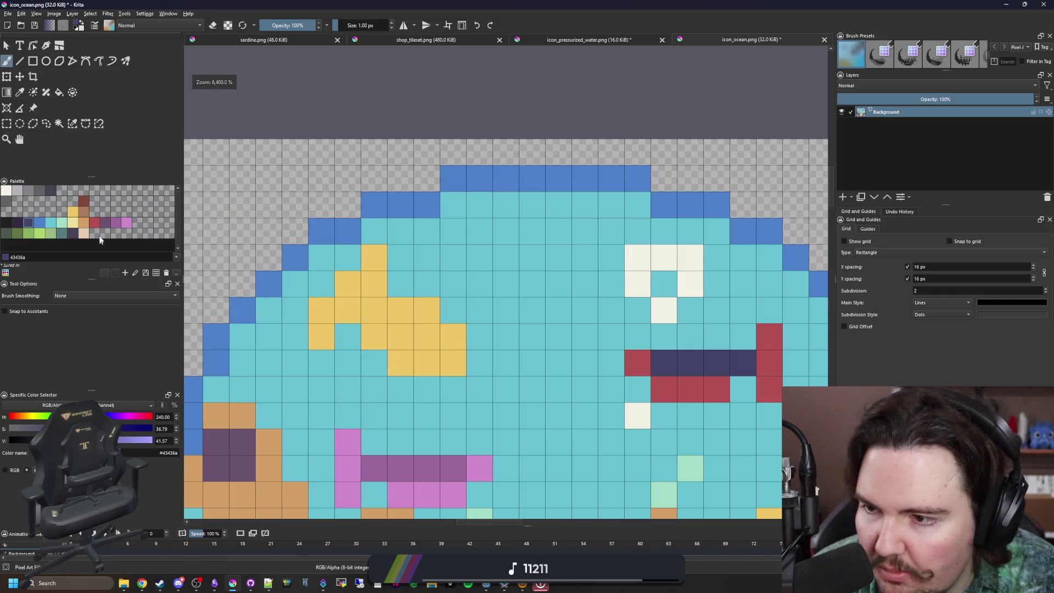
- Paint tan shading pixels onto the yellow fish
left_click(84, 222)
left_click_drag(374, 312, 400, 310)
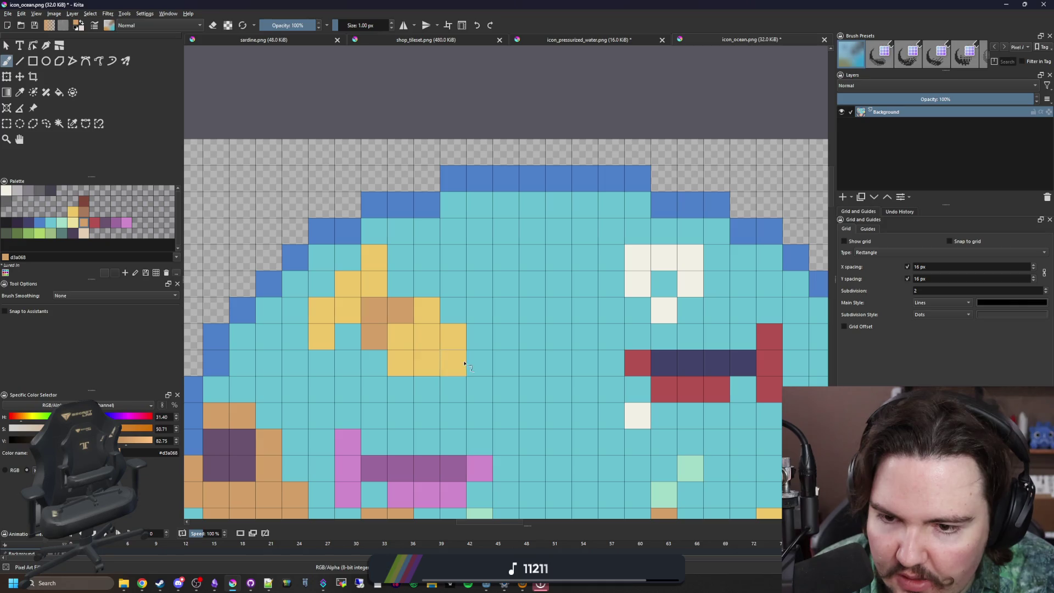
scroll(410, 280, "down", 7)
scroll(406, 241, "down", 2)
scroll(394, 347, "up", 1)
scroll(419, 327, "down", 2)
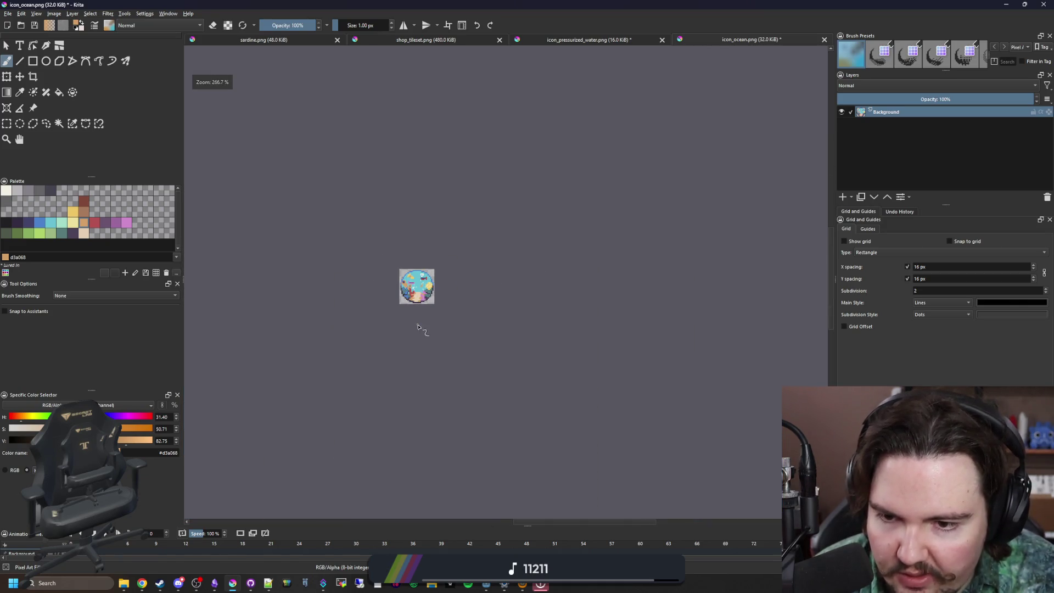
scroll(403, 297, "up", 10)
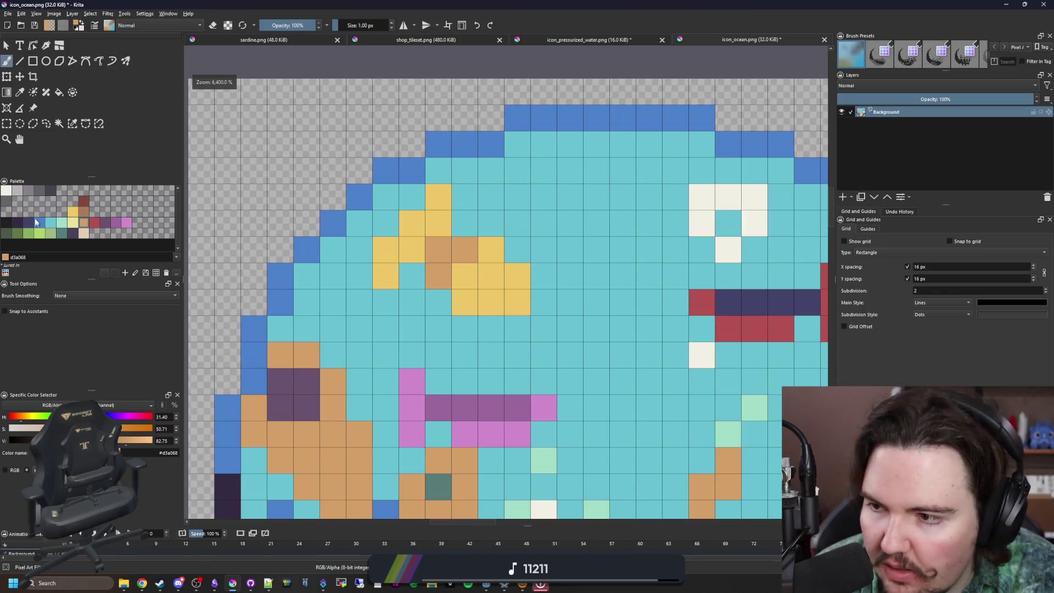
- Dot a single near-black eye pixel on the yellow fish
left_click(6, 221)
left_click(490, 277)
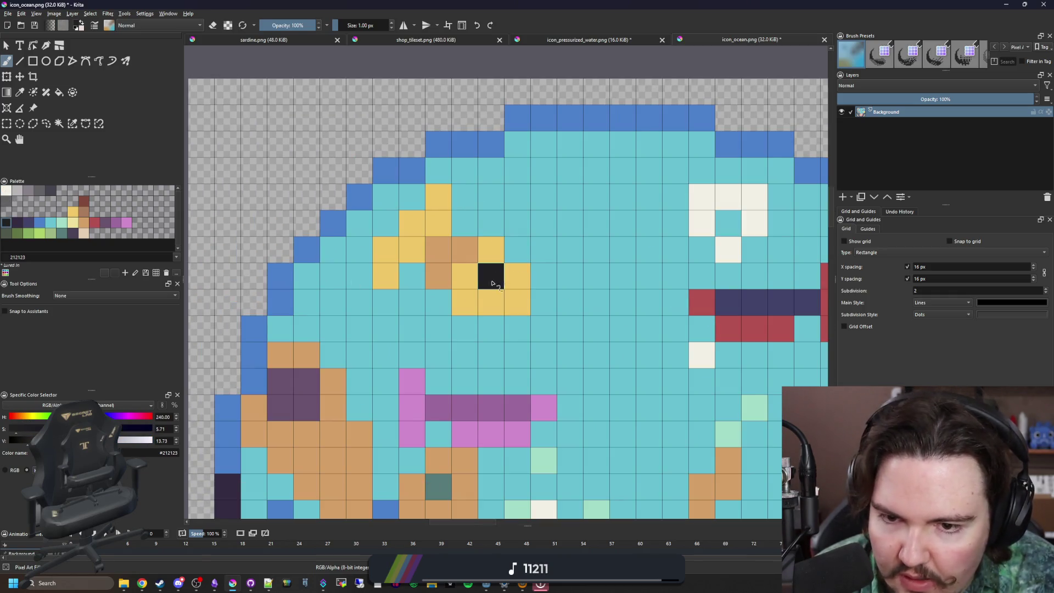
scroll(387, 258, "down", 3)
scroll(437, 303, "up", 2)
scroll(556, 255, "down", 3)
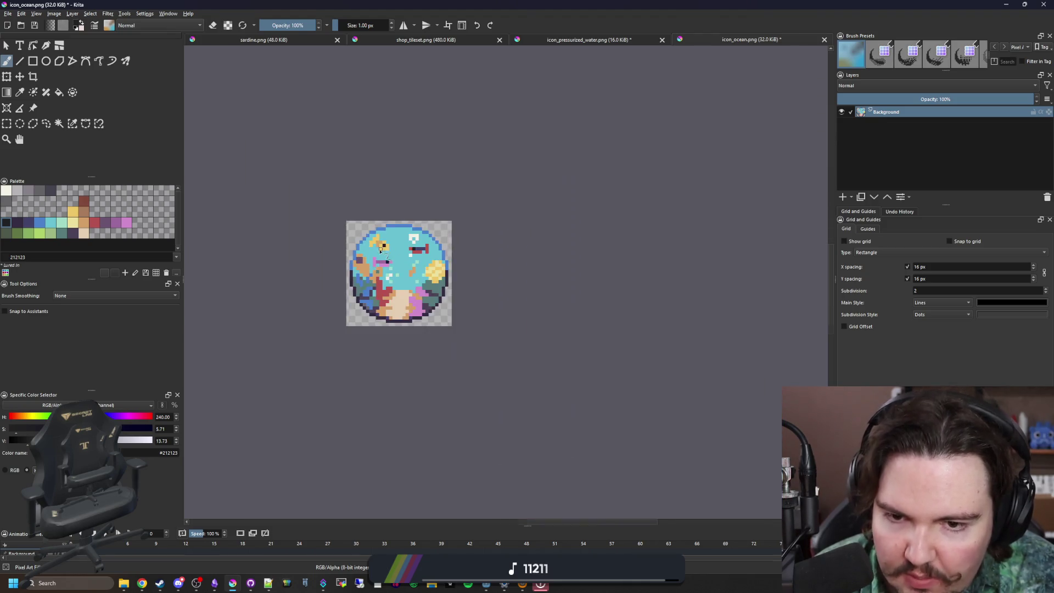
scroll(321, 146, "up", 2)
scroll(483, 235, "down", 3)
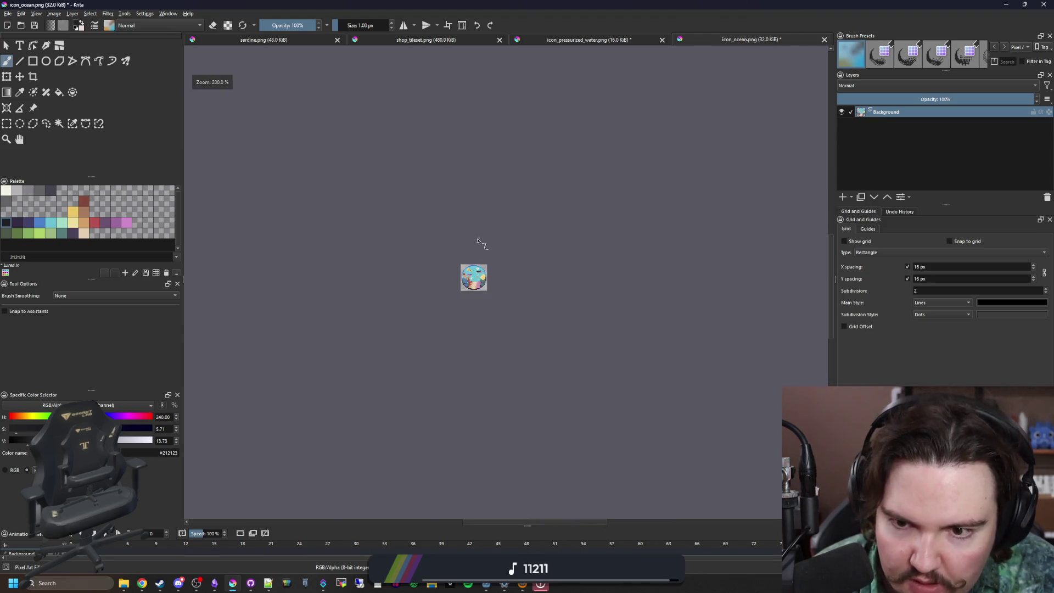
scroll(478, 263, "up", 3)
- Save the icon as icon_coral_reef.png, accepting the default PNG export options
left_click(9, 14)
left_click(22, 57)
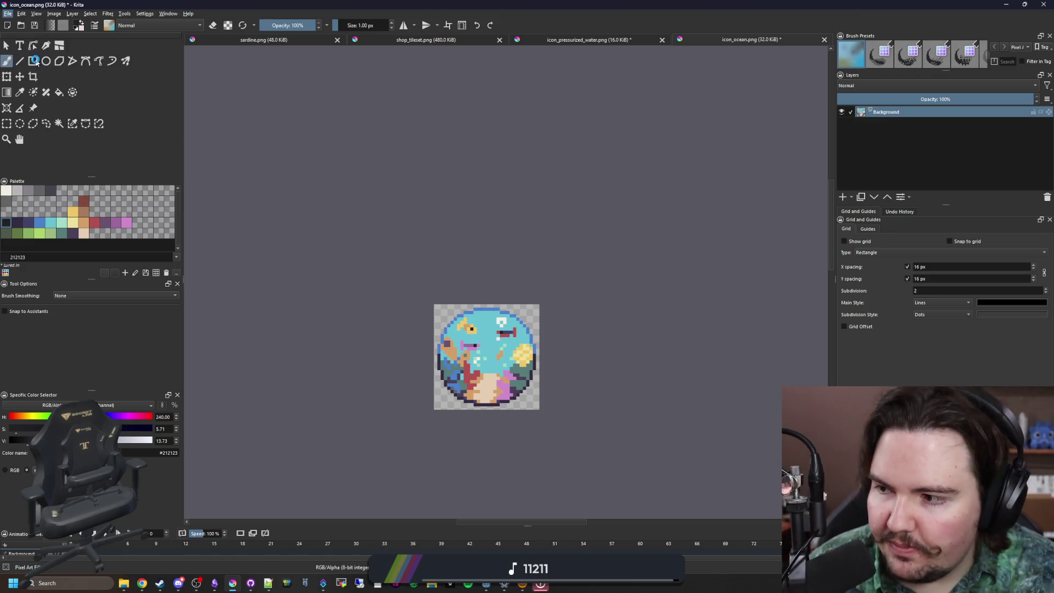
type("icon_coral")
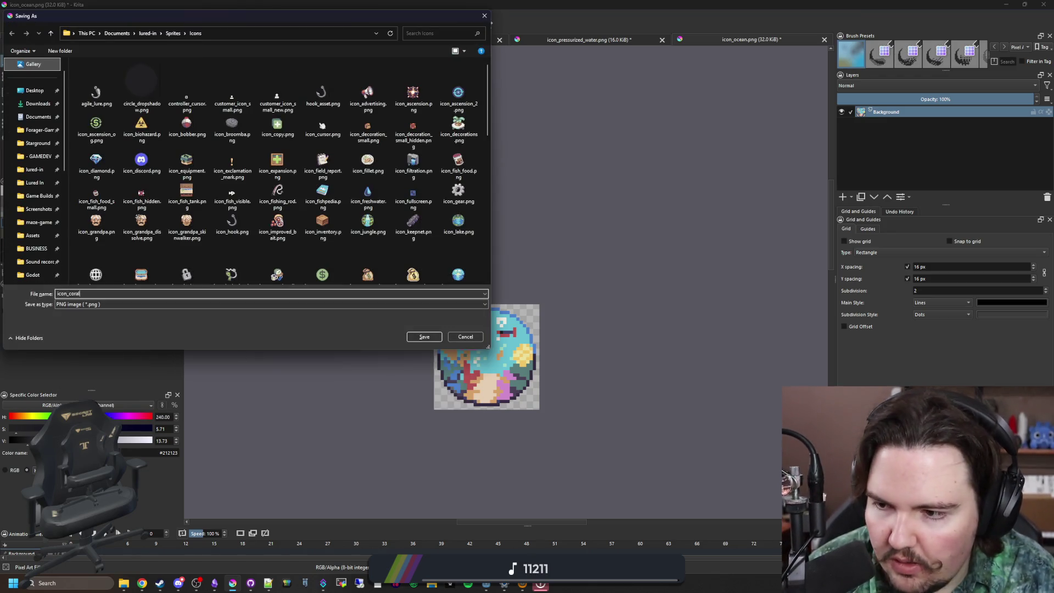
type("ef")
left_click(425, 337)
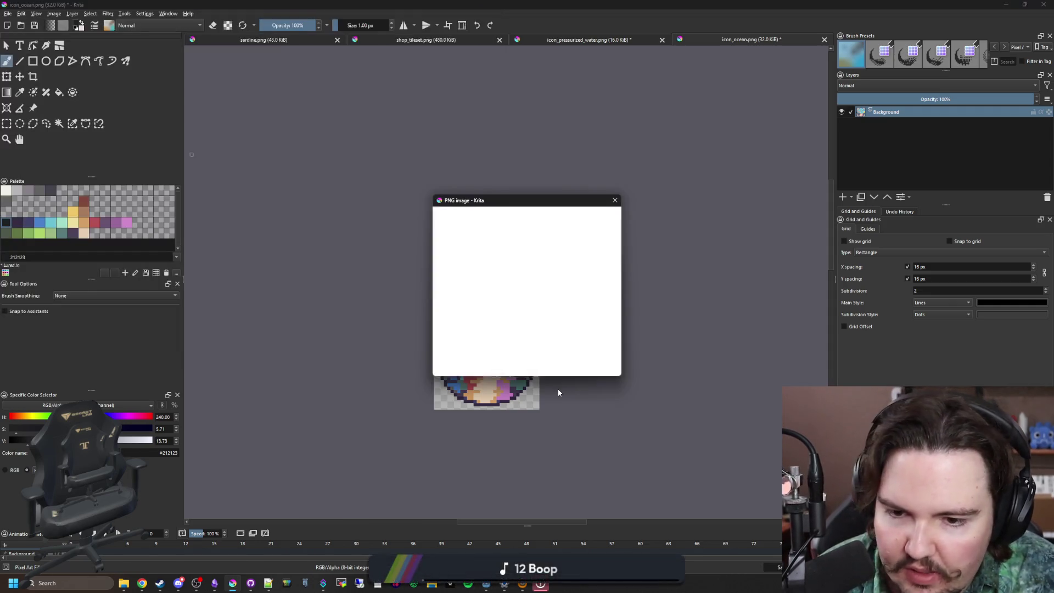
left_click(562, 370)
- Bring up the Open Images dialog and browse the Icons folder's PNG files
left_click(8, 13)
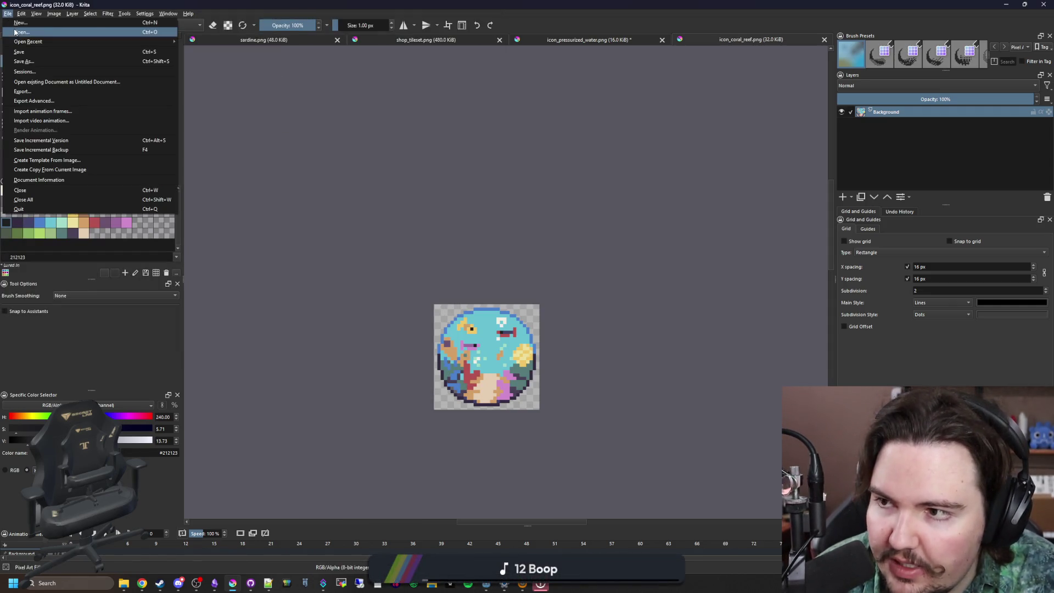
left_click(22, 33)
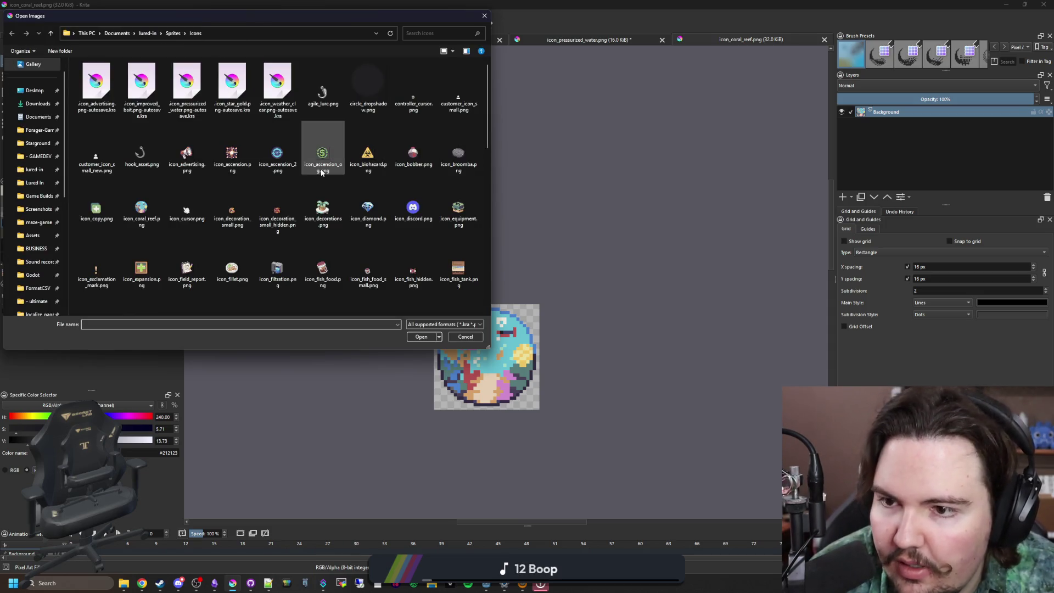
scroll(323, 154, "down", 3)
scroll(275, 228, "up", 2)
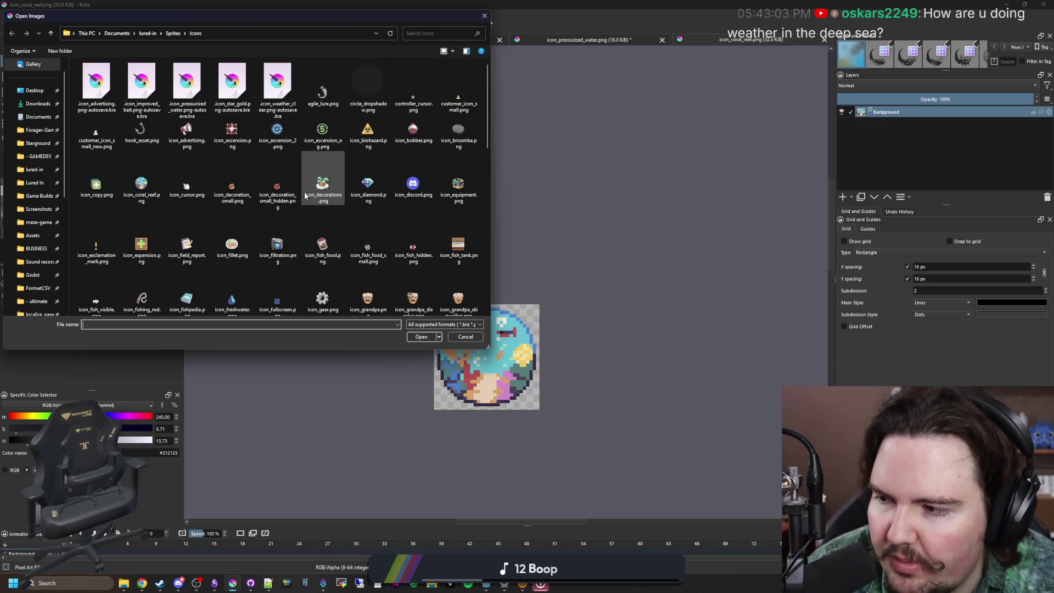
- Cancel the Open dialog, switch to the running game, and unlock the Fishpedia research
left_click(467, 337)
key("alt+Tab")
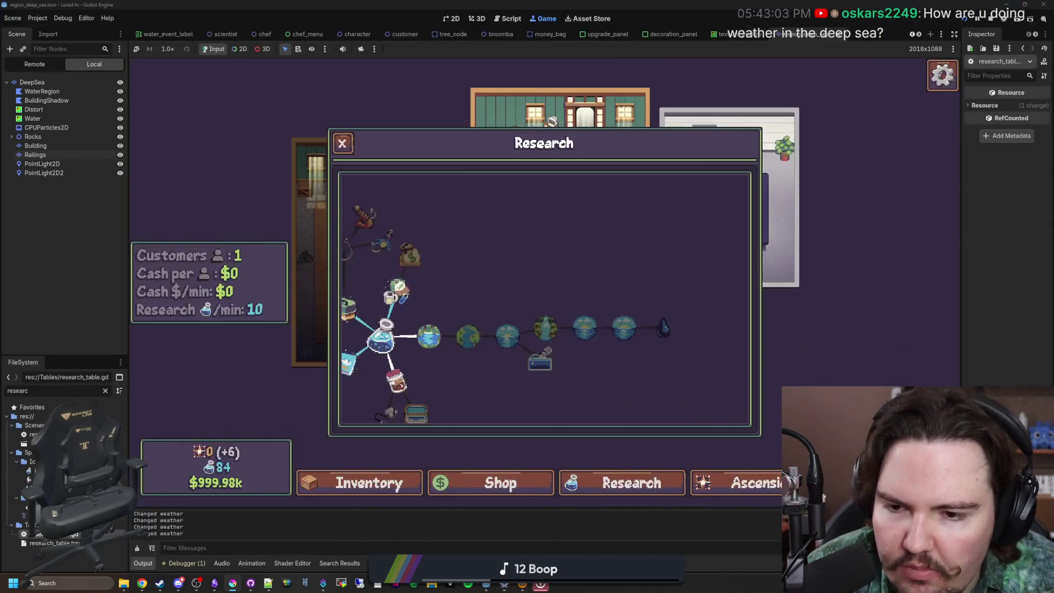
left_click(387, 486)
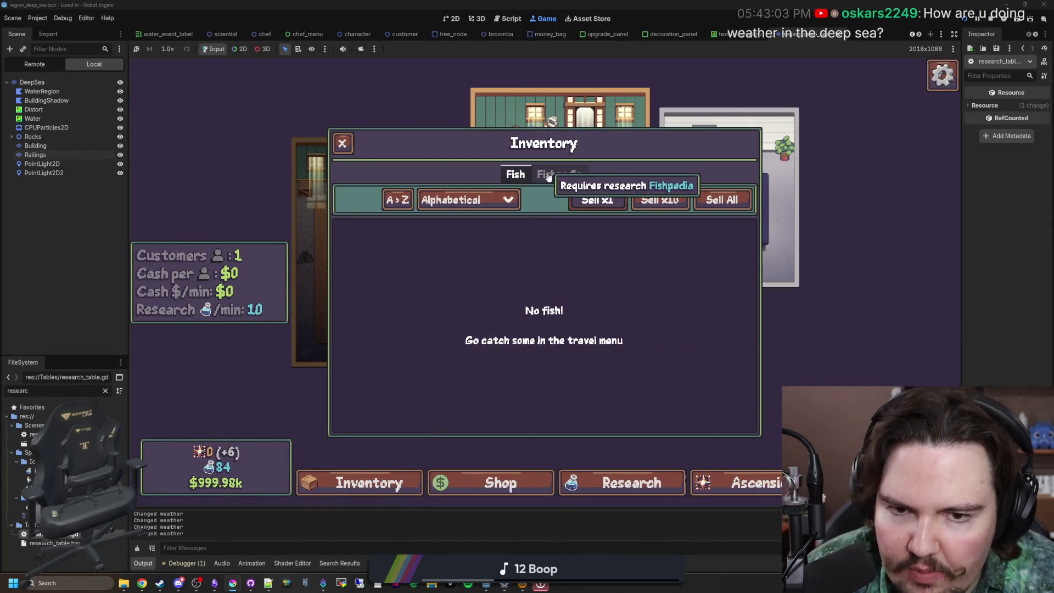
left_click(631, 484)
left_click(504, 310)
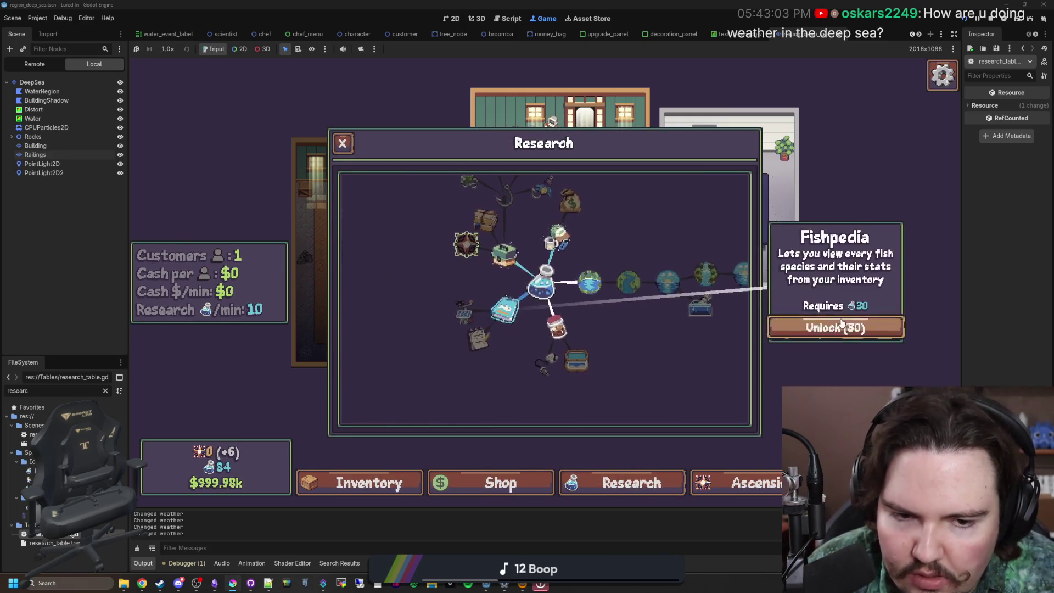
left_click(842, 325)
- Open the Fishpedia section of the inventory and scroll through its fish pages
left_click(369, 483)
left_click(559, 174)
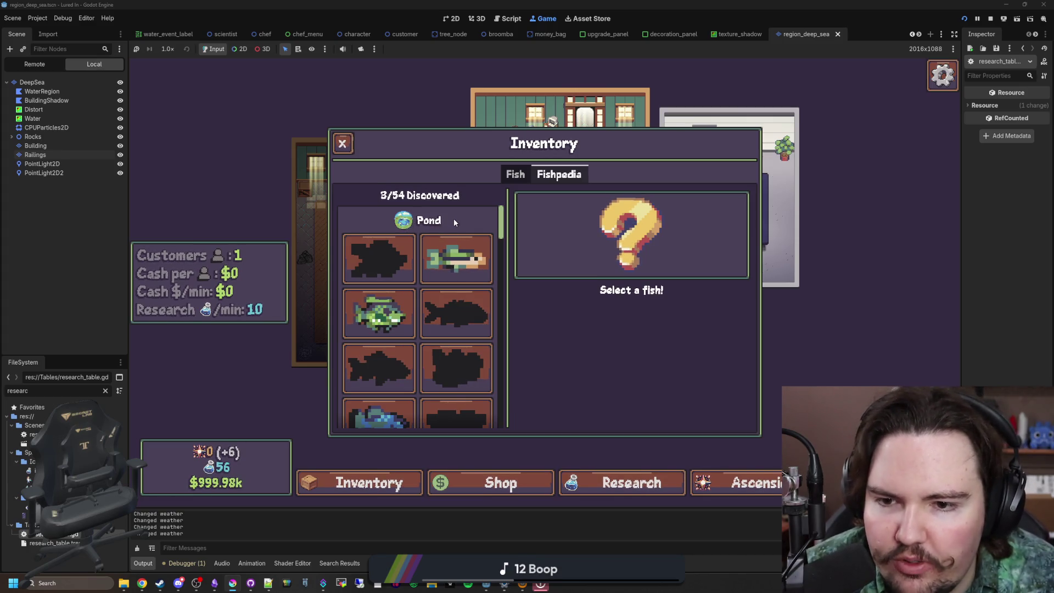
scroll(412, 271, "down", 10)
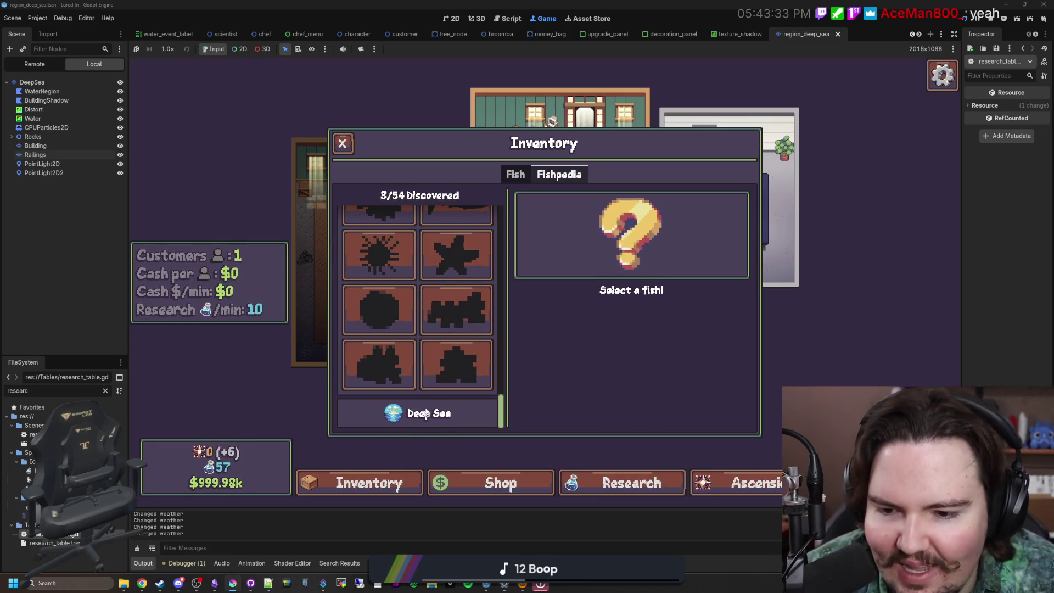
scroll(436, 368, "up", 10)
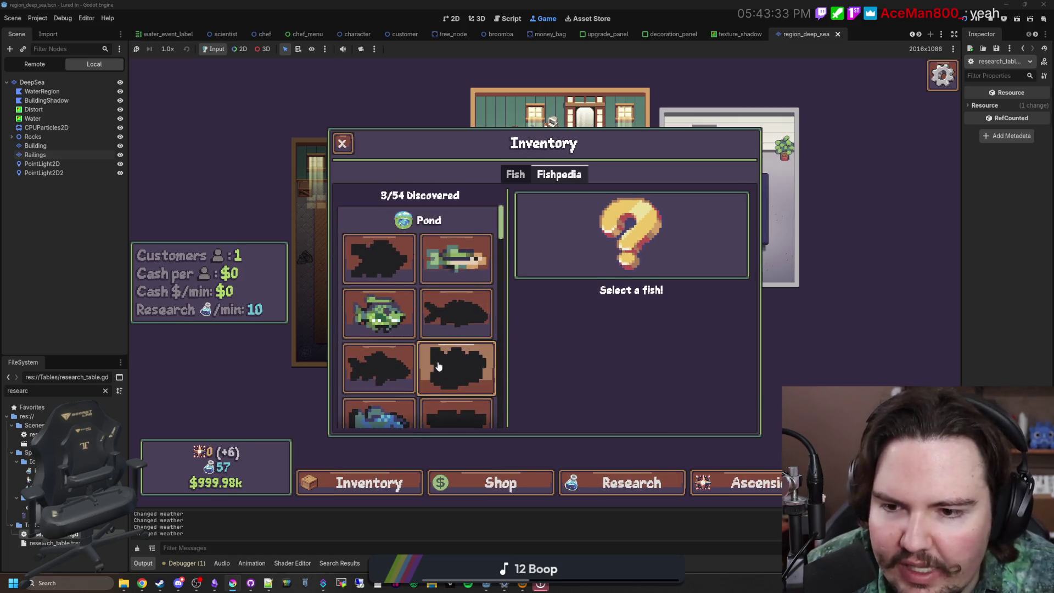
scroll(462, 258, "down", 10)
scroll(465, 277, "up", 8)
scroll(466, 280, "up", 4)
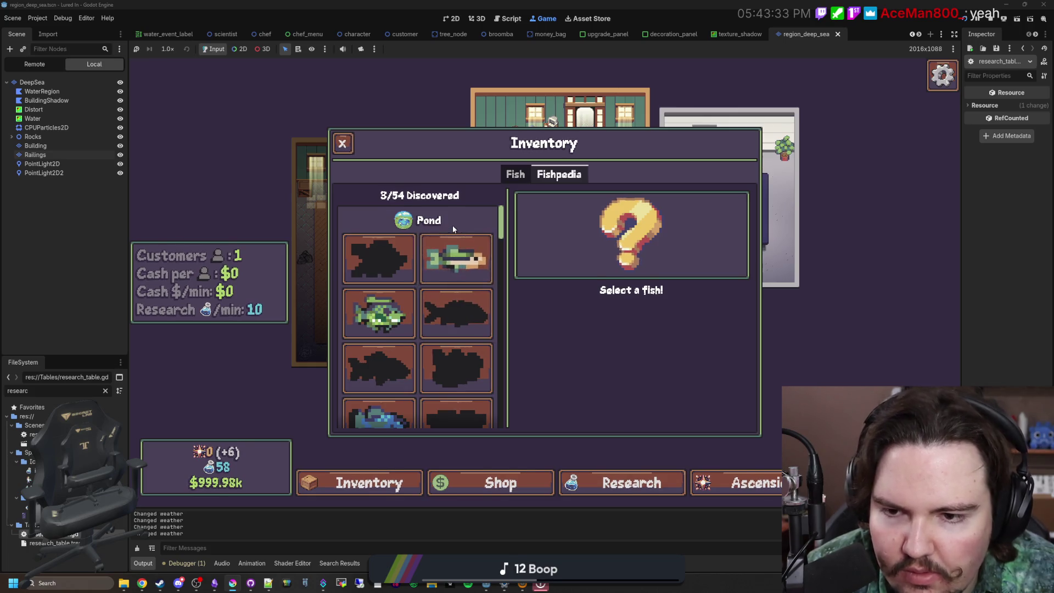
scroll(452, 226, "down", 3)
scroll(452, 229, "up", 4)
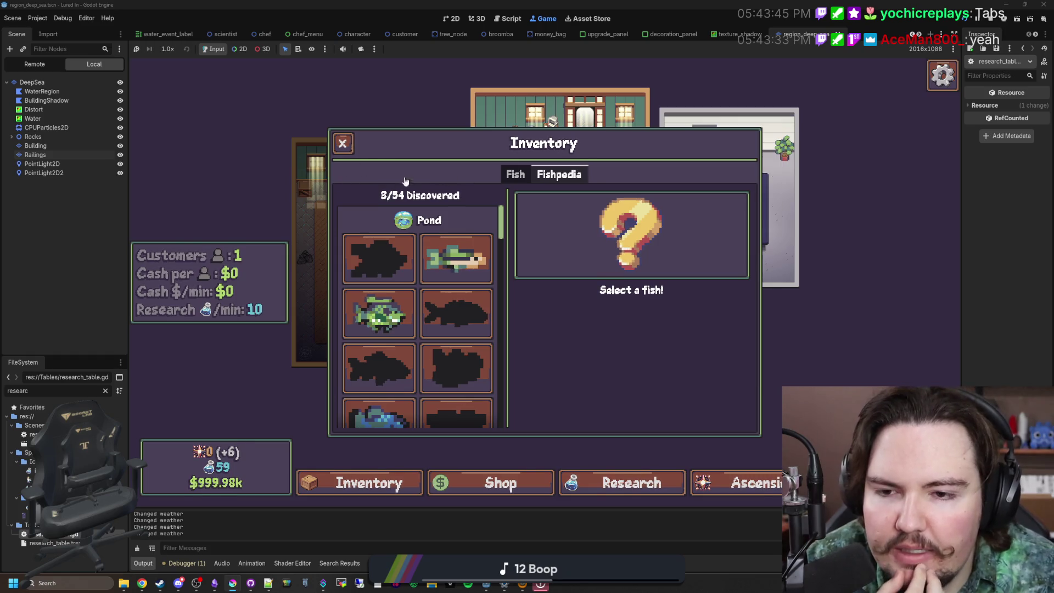
scroll(456, 275, "down", 10)
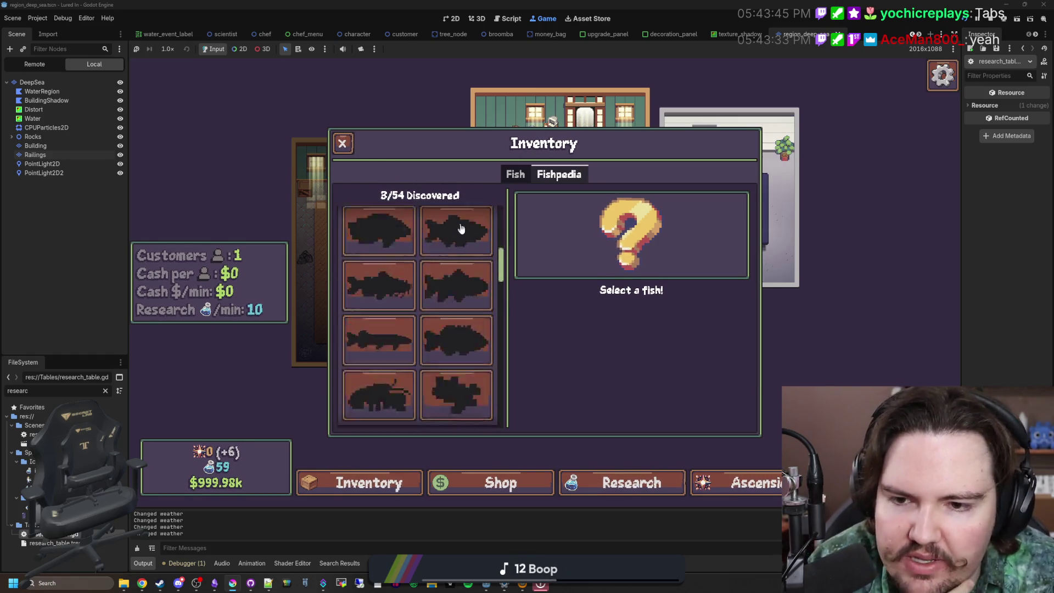
scroll(455, 281, "up", 10)
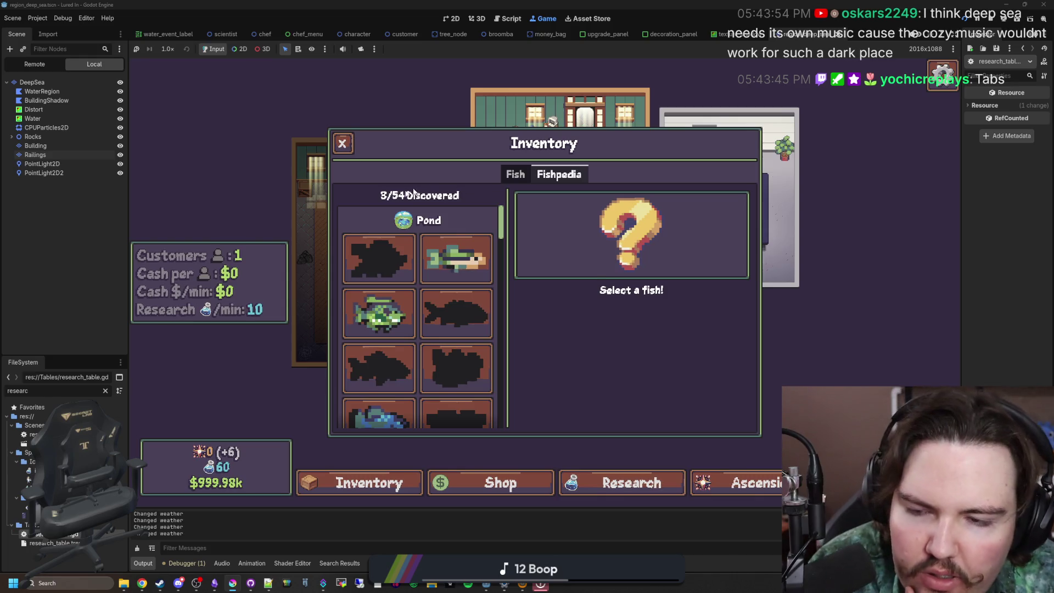
- Reopen the Fishpedia and view the Deep Sea fish entries, including the legendary one
left_click(323, 198)
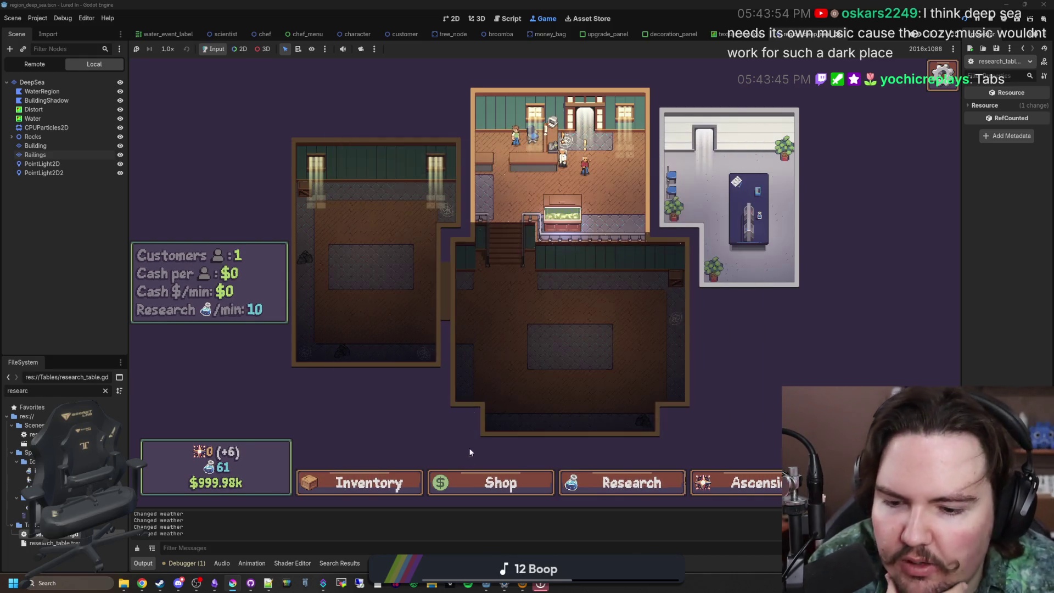
left_click(373, 482)
left_click(559, 174)
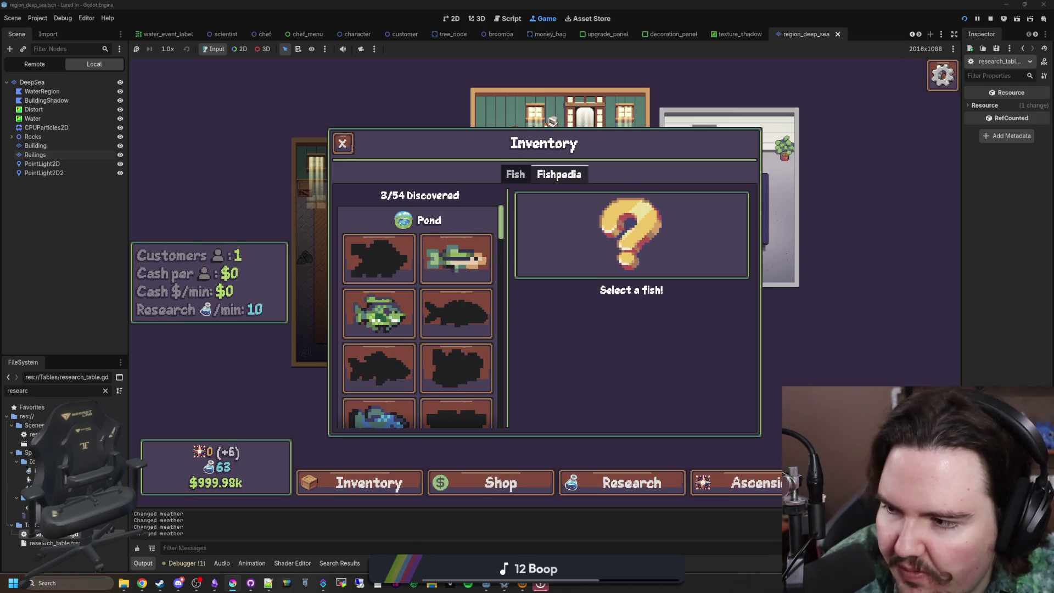
scroll(488, 228, "down", 10)
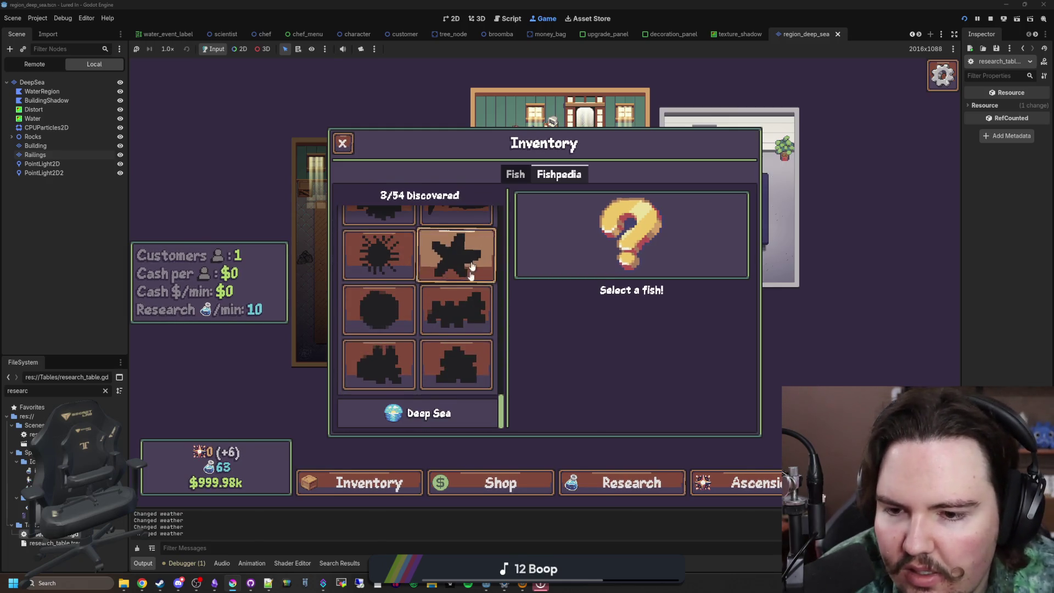
left_click(442, 369)
left_click(412, 372)
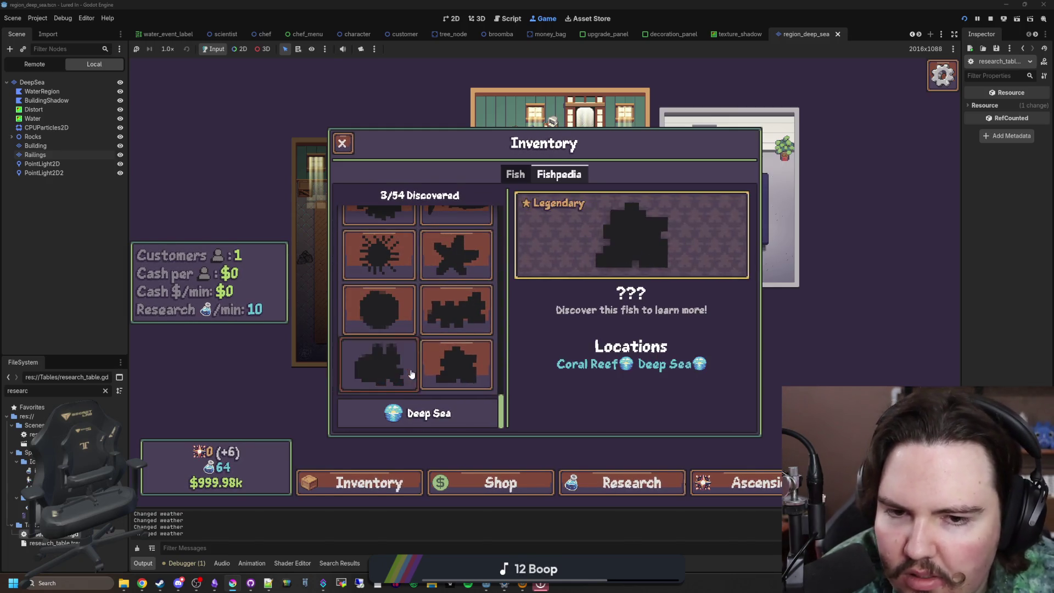
left_click(475, 362)
- Check the unknown Pond fish entry and the owned-fish list, then close the inventory
scroll(472, 340, "up", 10)
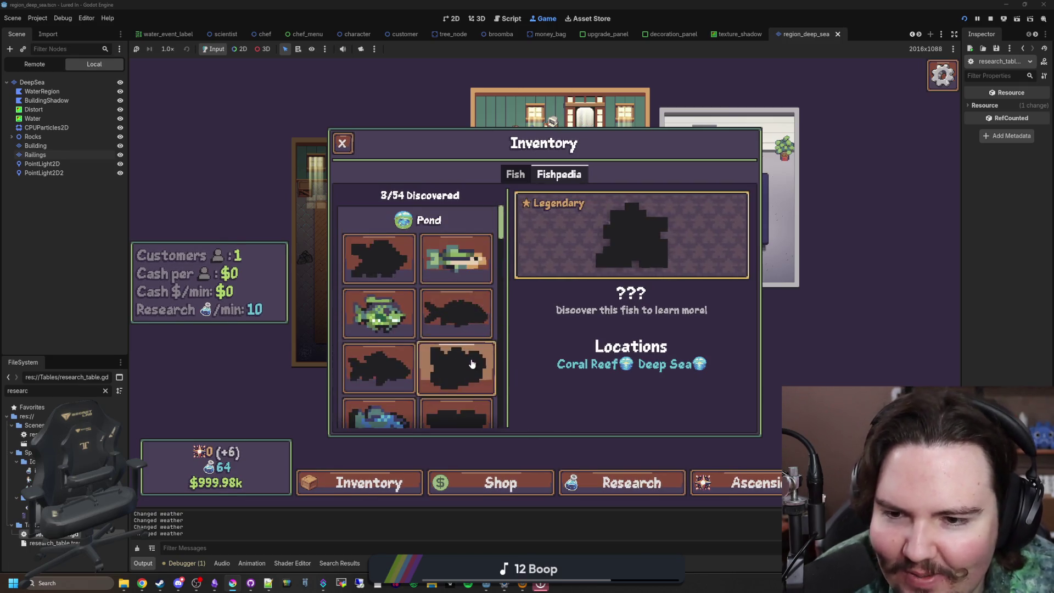
left_click(420, 269)
left_click(409, 267)
left_click(514, 175)
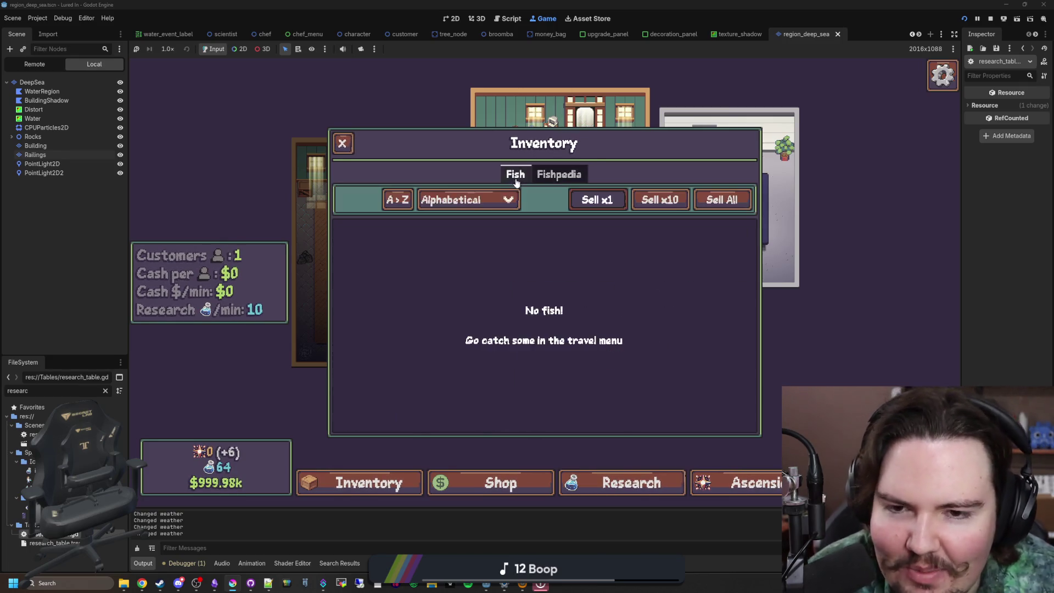
left_click(342, 143)
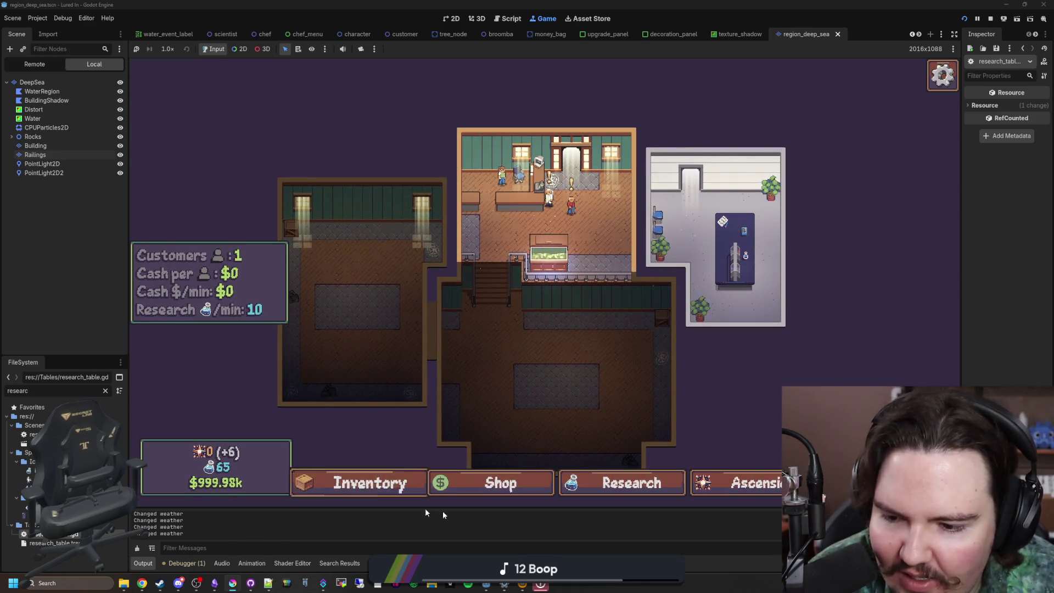
- Back in Krita, open icon_ocean.png from the Sprites/Icons folder
key("alt+Tab")
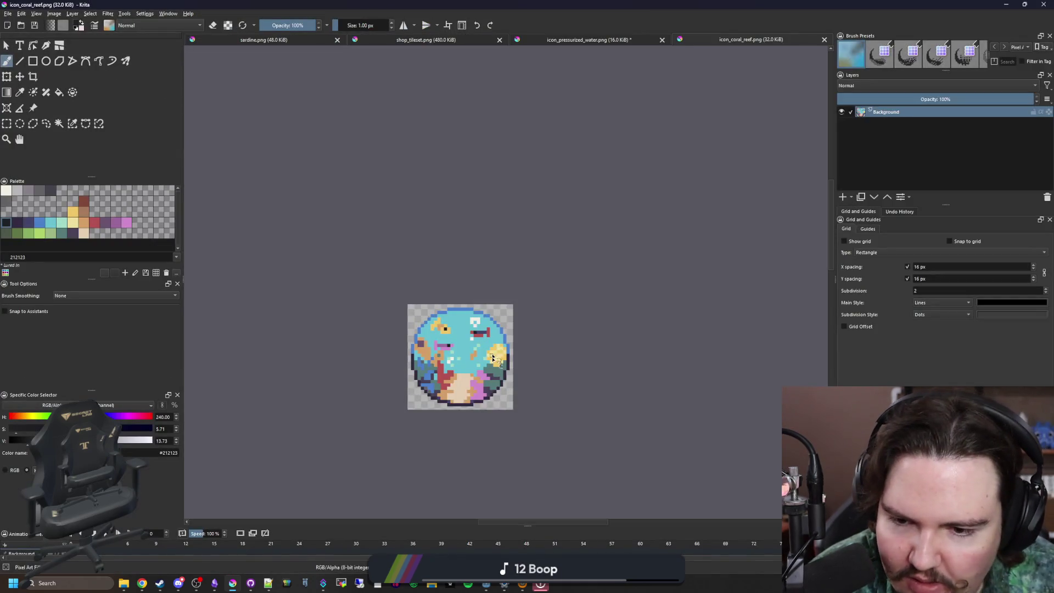
scroll(493, 350, "up", 3)
scroll(425, 336, "up", 2)
scroll(752, 134, "down", 1)
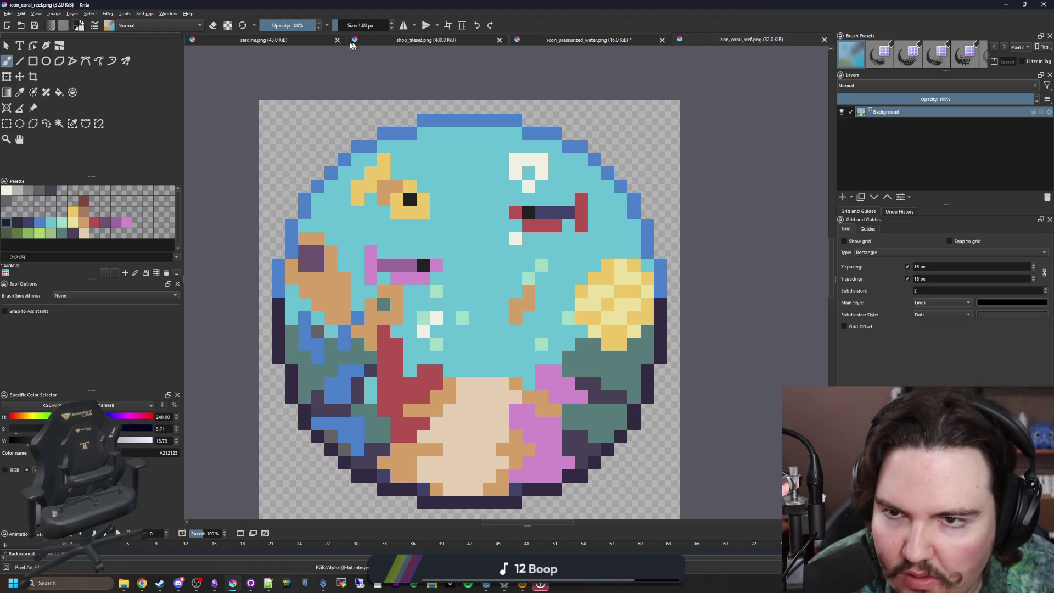
left_click(8, 16)
left_click(25, 34)
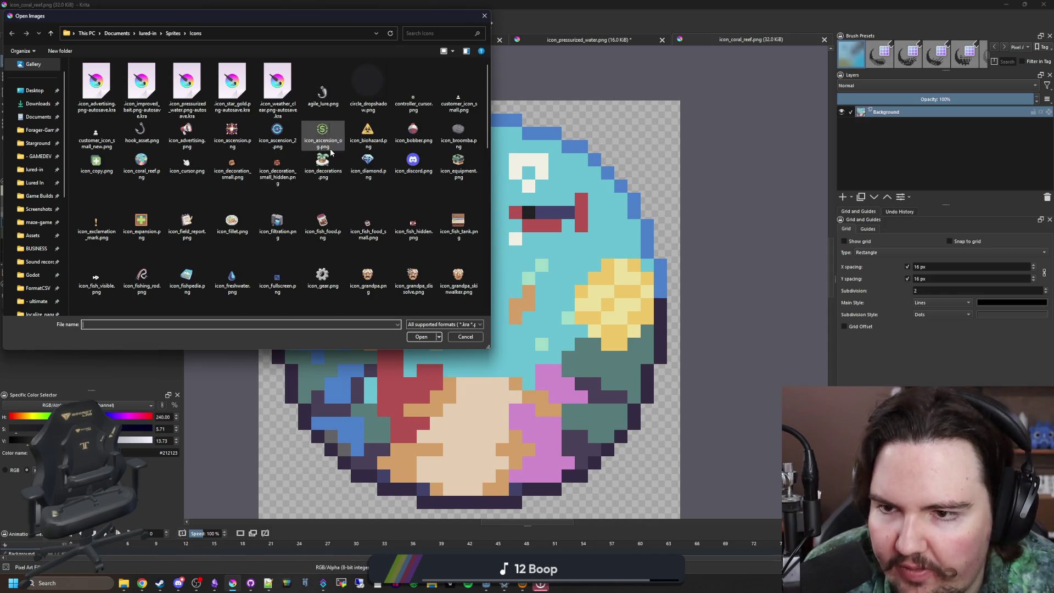
scroll(330, 149, "down", 3)
double_click(307, 193)
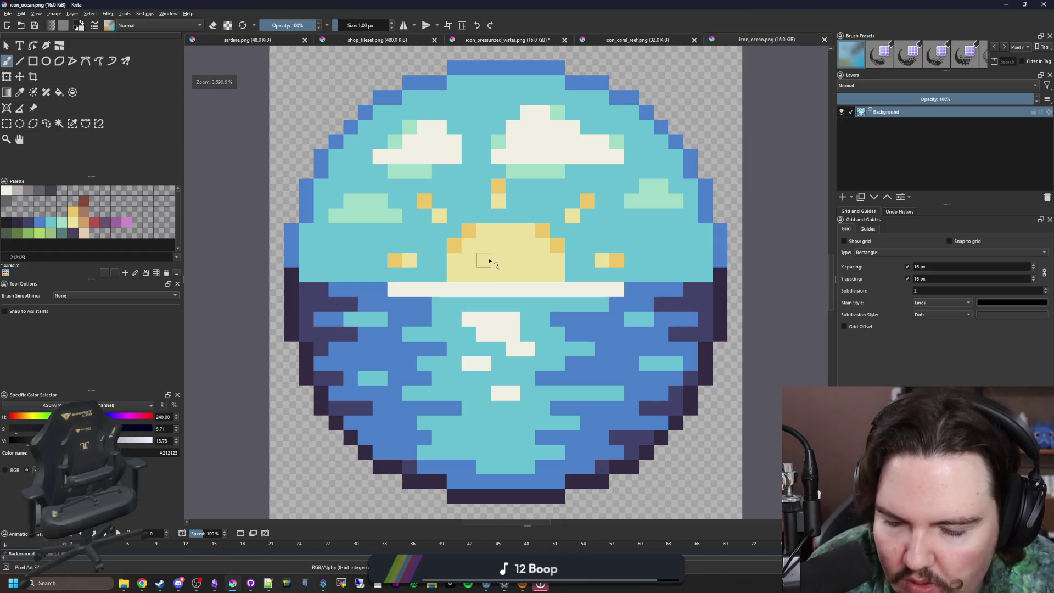
- Test a mid-blue flood fill on the sky, then undo it
left_click_drag(489, 262, 431, 308)
key("f")
left_click(400, 351, "ctrl")
left_click(291, 317)
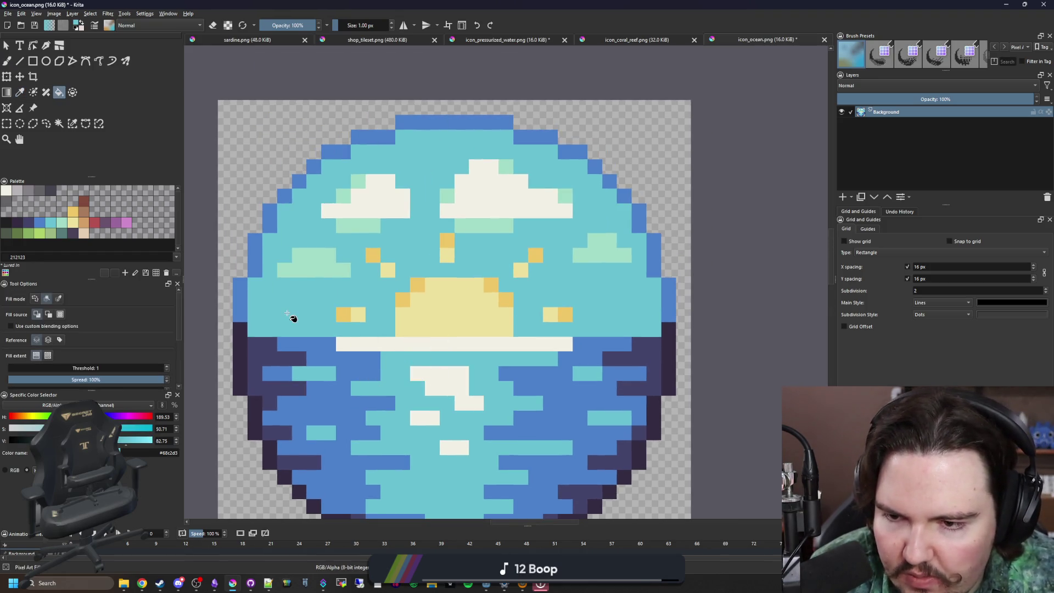
left_click(343, 357, "ctrl")
left_click(323, 328)
key("ctrl+z")
- Repaint the outline's left, bottom and right edges near-black #212123, undoing a stray sky fill
left_click(6, 222)
left_click_drag(243, 302, 261, 250)
mouse_move(245, 322)
left_mouse_down()
mouse_move(242, 406)
mouse_move(304, 463)
left_mouse_up()
scroll(290, 445, "down", 1)
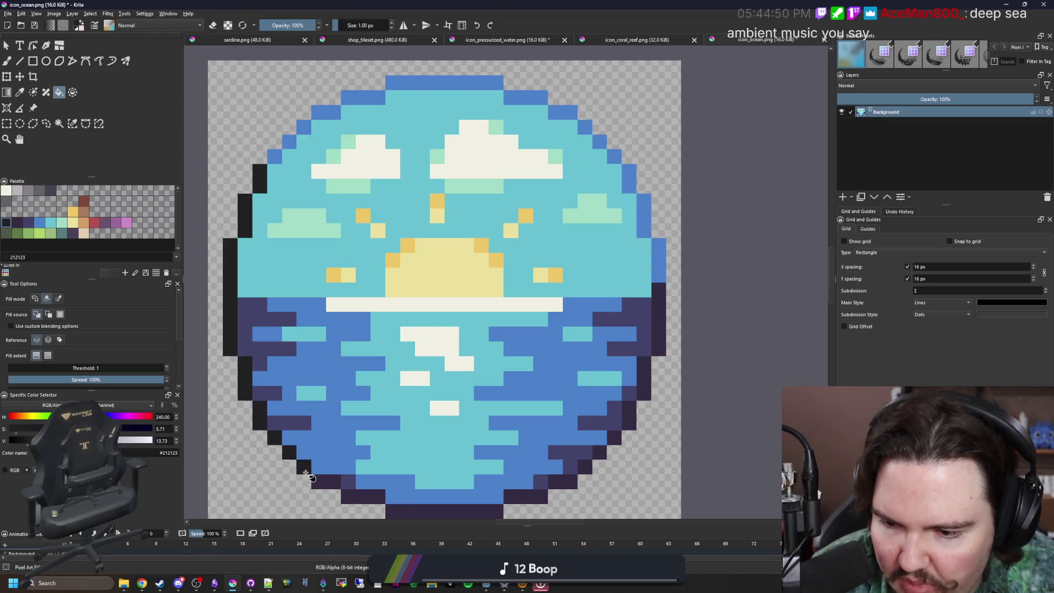
left_click(389, 513)
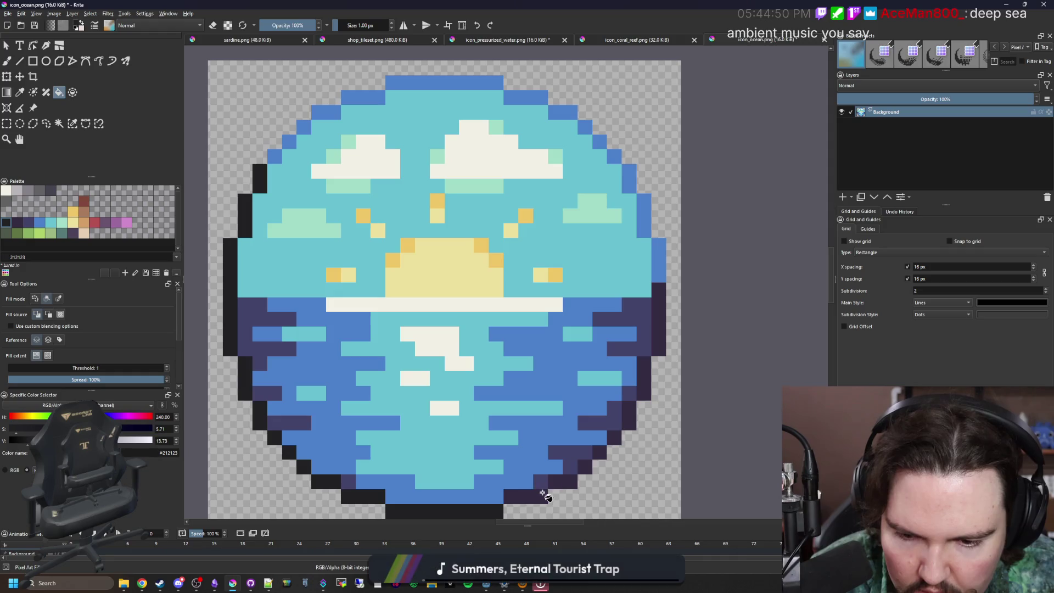
left_click_drag(545, 495, 585, 481)
left_click(629, 424)
left_click(646, 384)
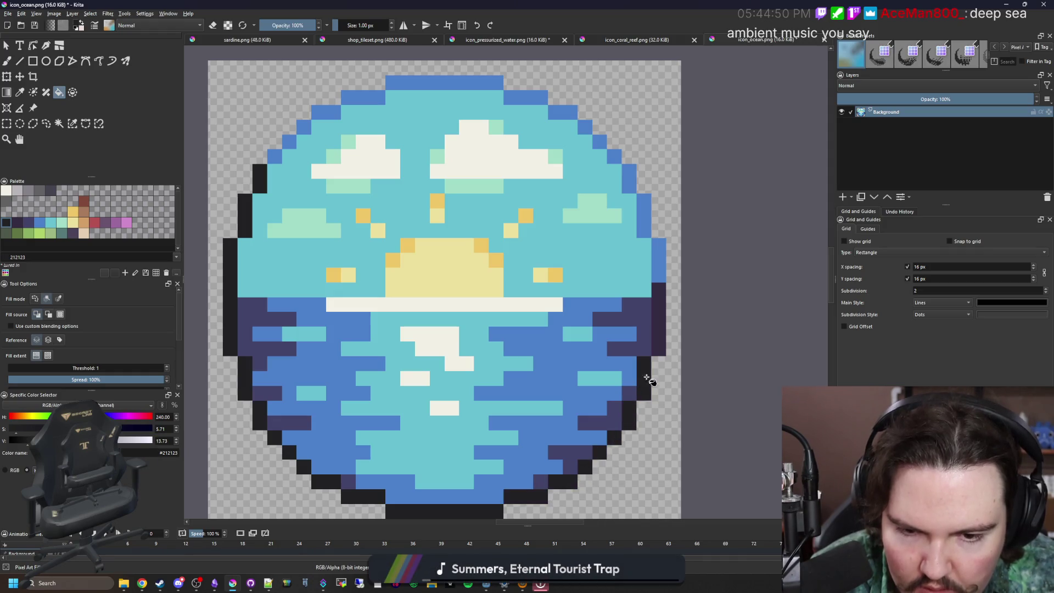
left_click(657, 318)
left_click(657, 258)
left_click(632, 189)
key("ctrl+z")
- Finish darkening the upper-right and top outline segments near-black, undoing another stray sky fill
left_click(640, 200)
left_click(630, 177)
left_click(613, 155)
left_click(573, 116)
left_click(525, 98)
left_click(417, 83)
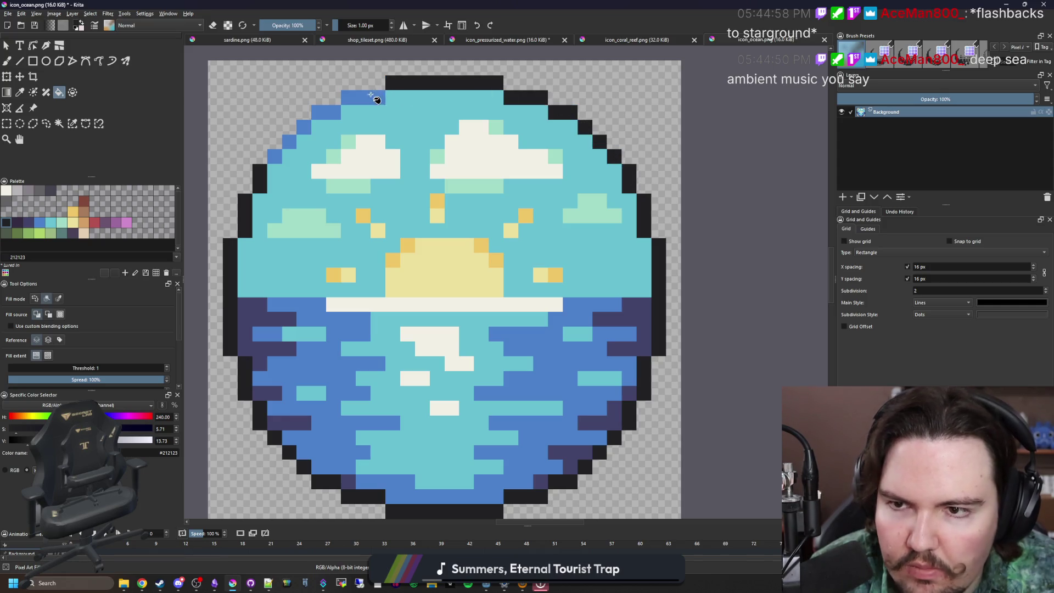
left_click(362, 98)
left_click(327, 113)
left_click(316, 128)
key("ctrl+z")
left_click(289, 143)
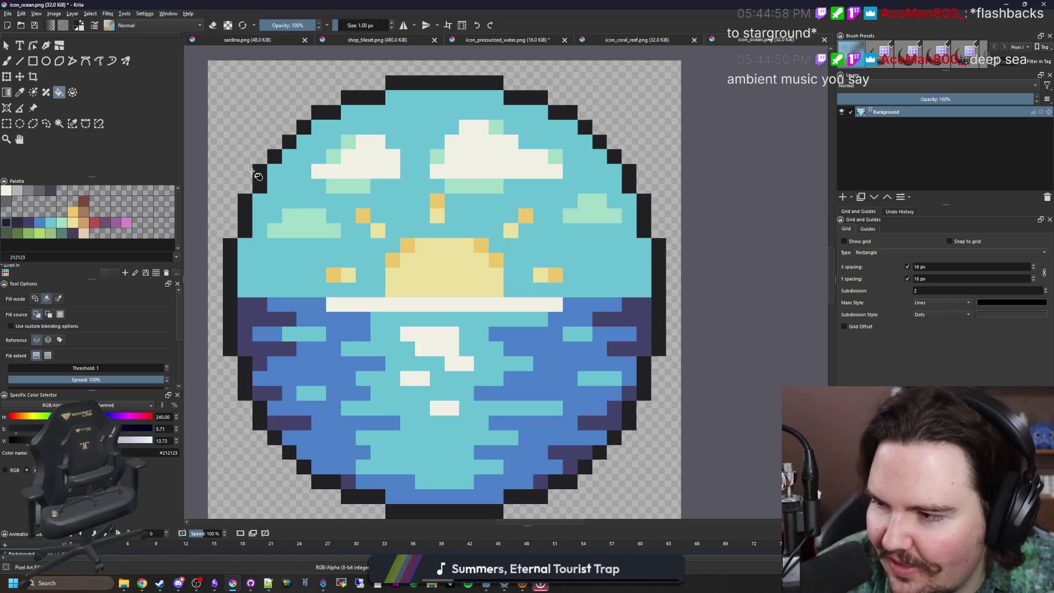
- Fill the sky with mid blue #4b80ca and brush over the yellow sun and sparkles
left_click(43, 226)
left_click(289, 273)
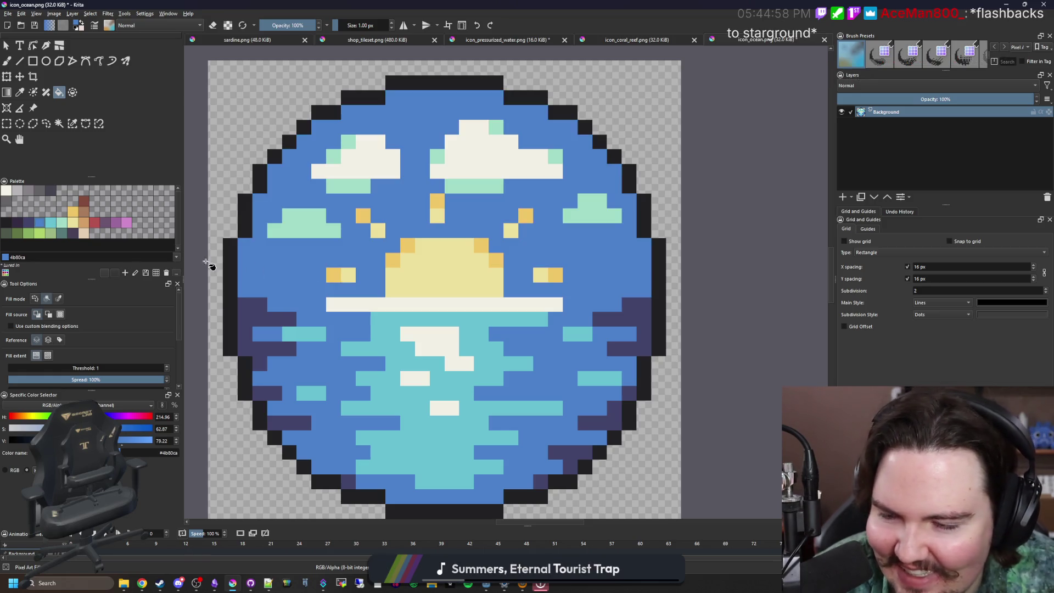
key("b")
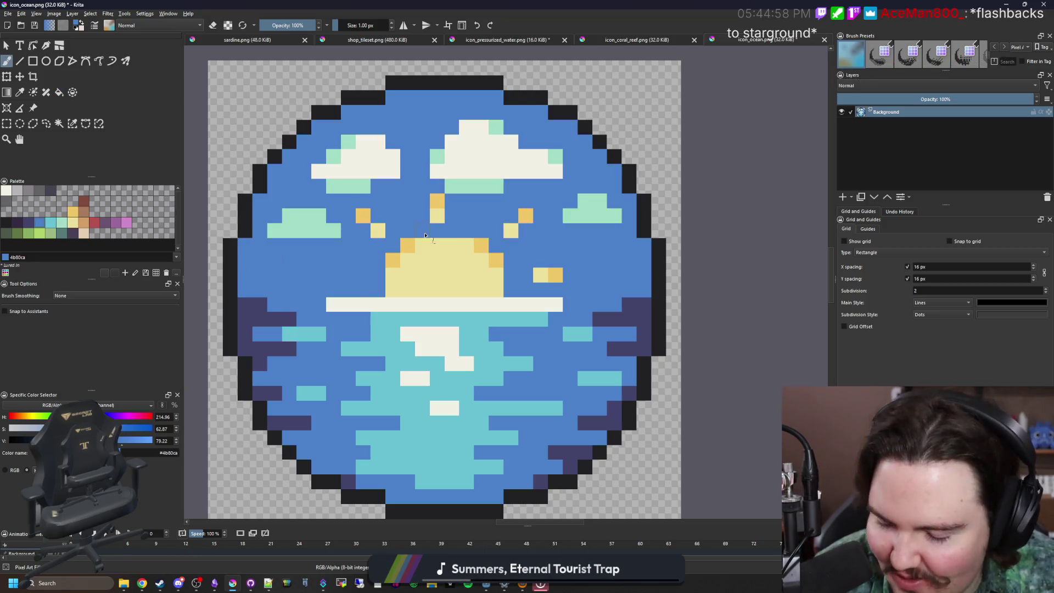
key("bracketright")
key("bracketright")
key("bracketright")
mouse_move(465, 254)
left_mouse_down()
mouse_move(494, 269)
mouse_move(390, 254)
mouse_move(299, 223)
mouse_move(419, 169)
mouse_move(453, 193)
mouse_move(524, 177)
mouse_move(591, 207)
mouse_move(593, 226)
left_mouse_up()
key("ctrl+z")
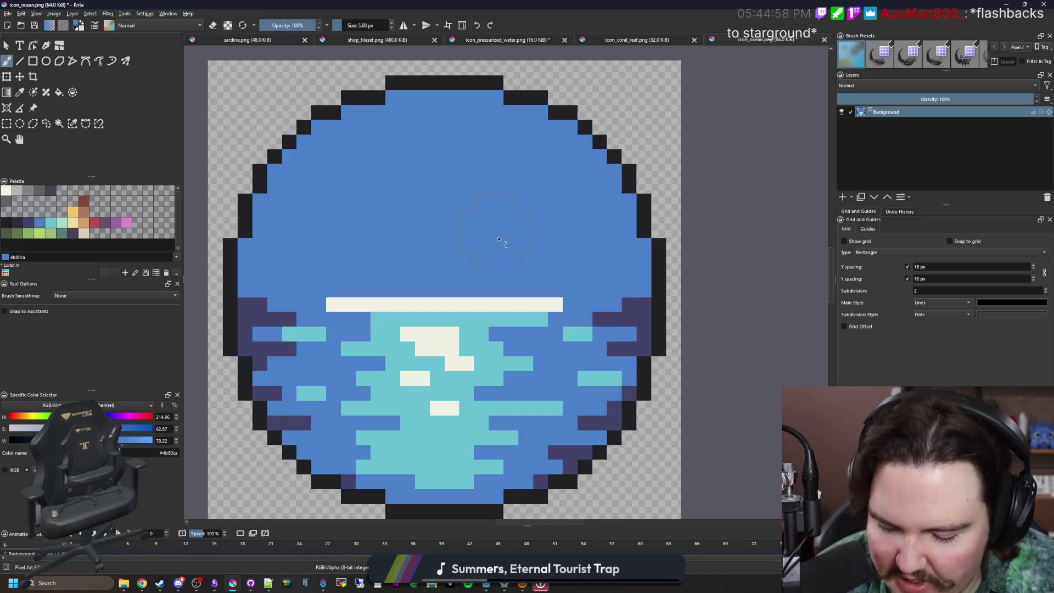
- Sample dark purple #43436a from the sea edge and fill the sky with it
key("p")
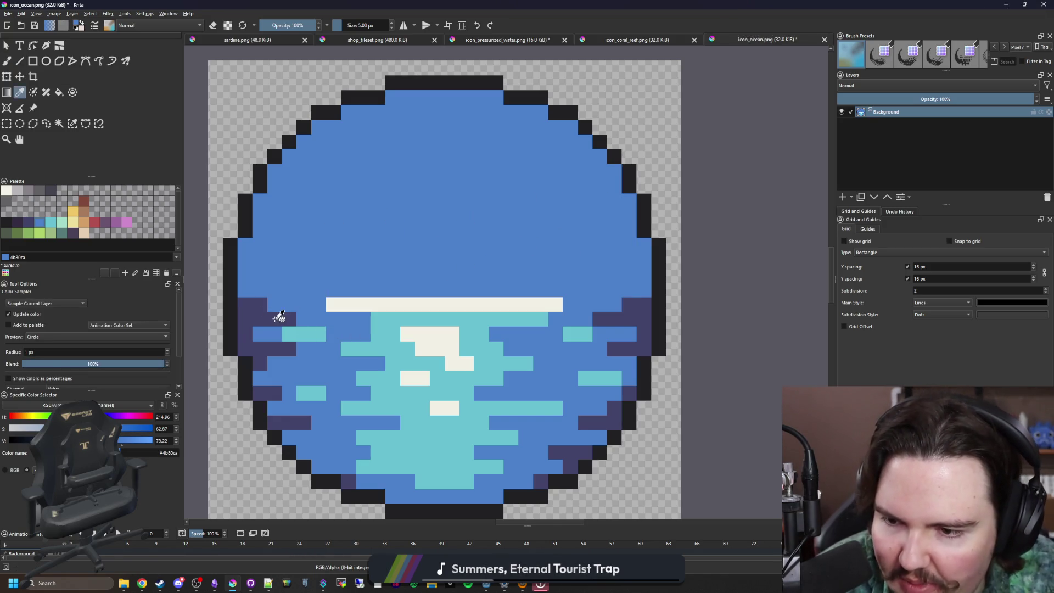
left_click(280, 318)
key("f")
left_click(317, 219)
- Fill the cyan water bars and white patches, including the horizon bar, with #4b80ca
left_click(39, 222)
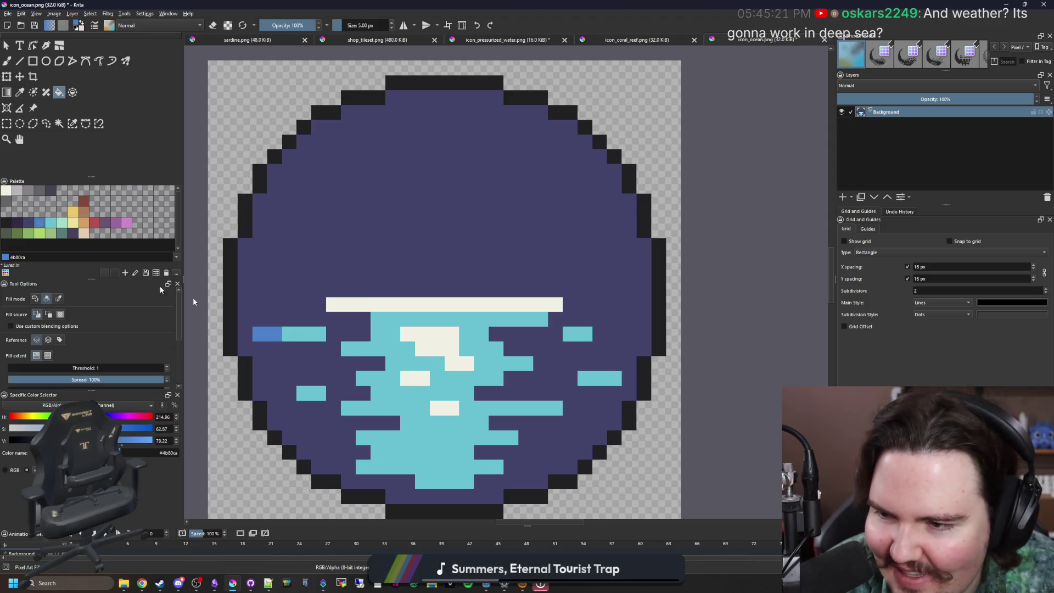
left_click(401, 380)
left_click(305, 334)
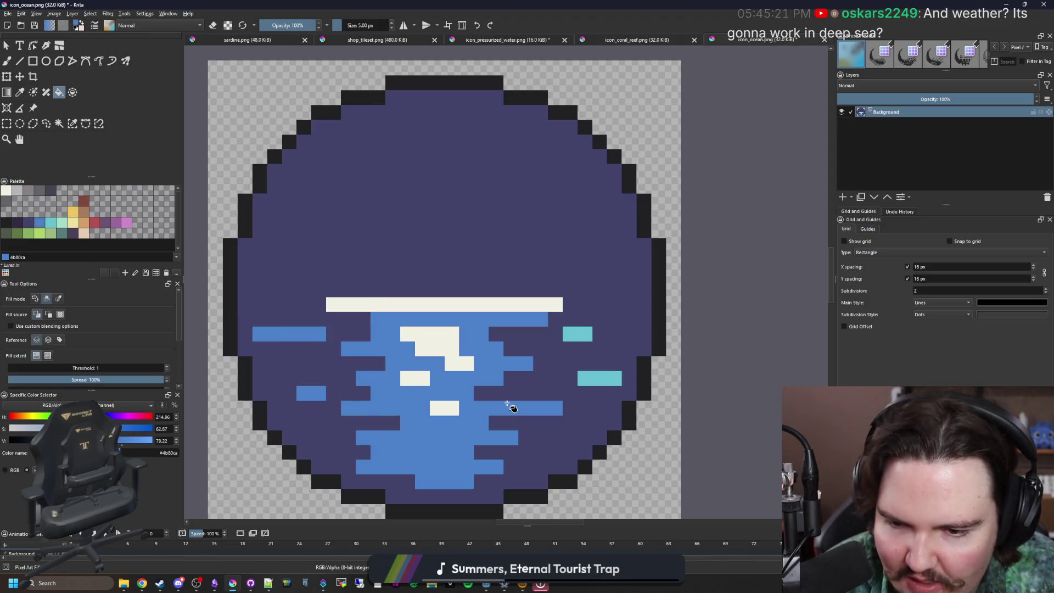
left_click(445, 407)
left_click(450, 363)
left_click(418, 379)
left_click(582, 335)
left_click(596, 378)
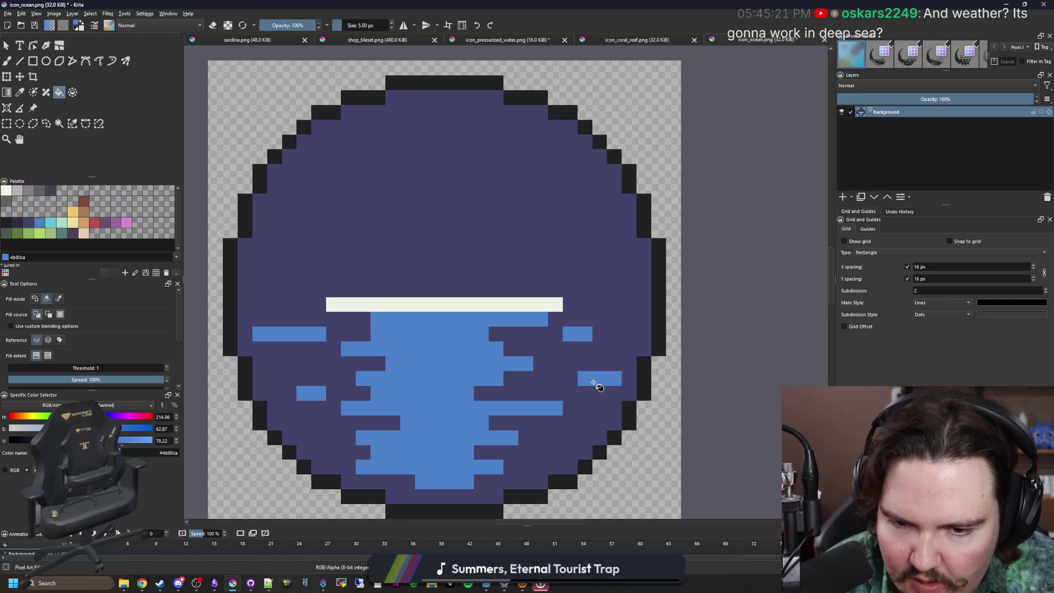
left_click(469, 301)
- Select the circle's purple interior and paint a blue shape near the top, then shrink the brush to 1 px
key("b")
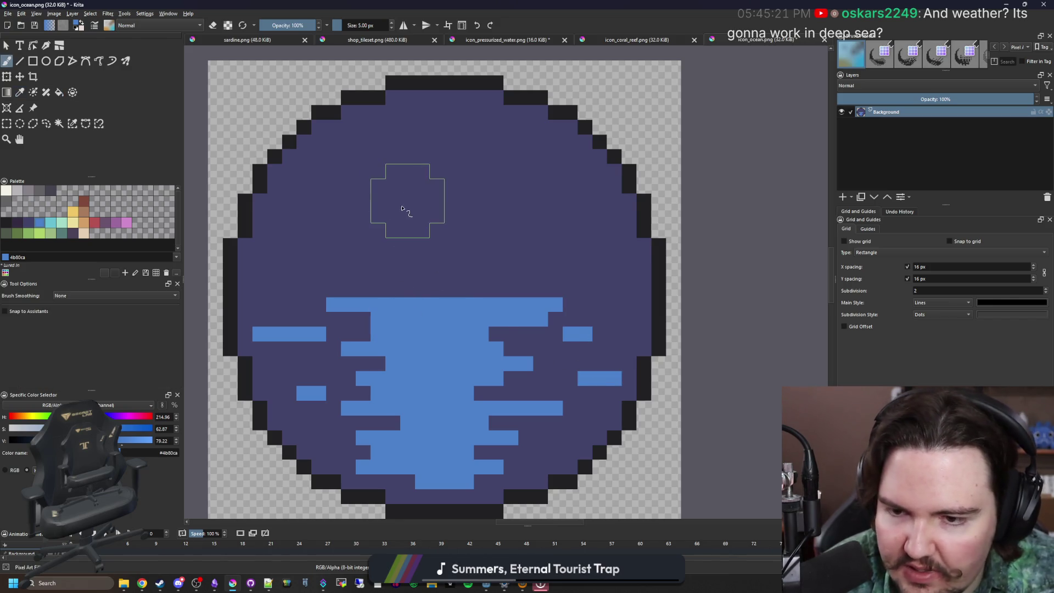
left_click(72, 123)
left_click(440, 134)
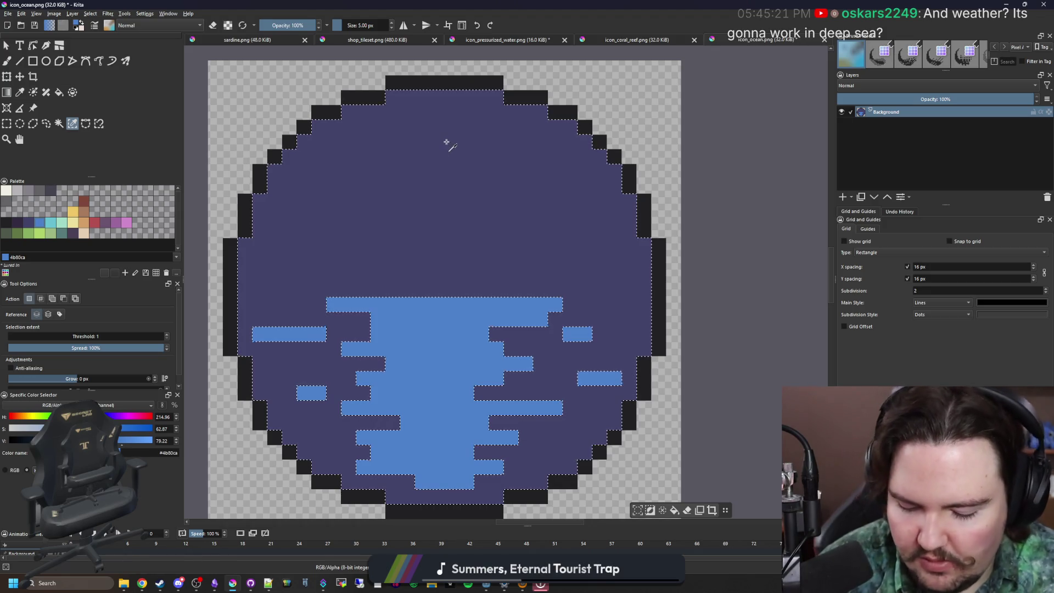
key("b")
mouse_move(421, 159)
left_mouse_down()
mouse_move(472, 138)
mouse_move(471, 155)
left_mouse_up()
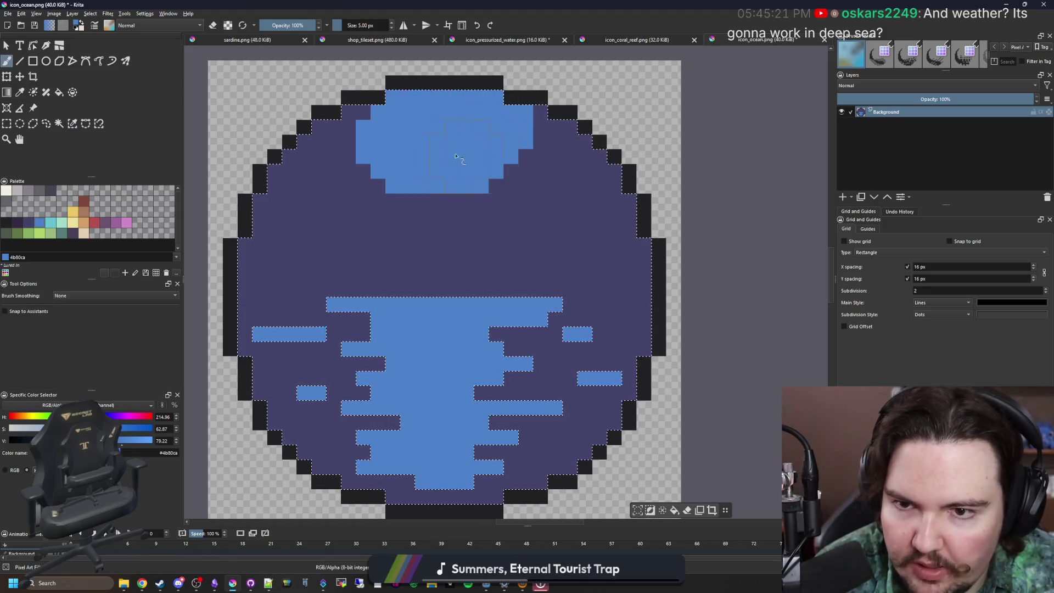
key("bracketleft")
key("bracketleft")
key("bracketleft")
- Paint blue staircases, stalactite steps, short columns and single pixels inside the purple area
mouse_move(359, 174)
left_mouse_down()
mouse_move(329, 184)
mouse_move(303, 233)
left_mouse_up()
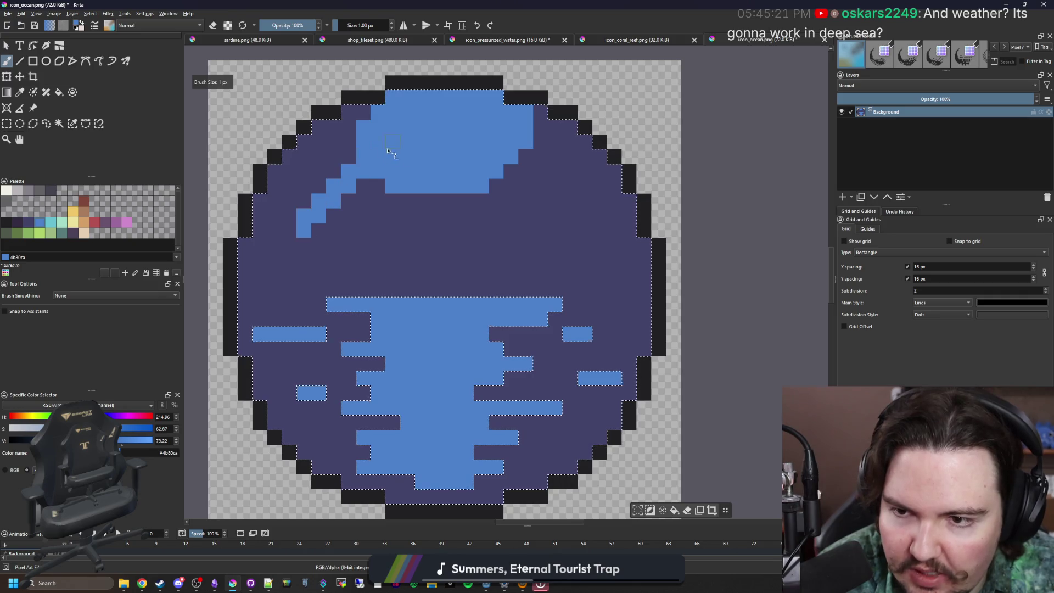
left_click_drag(384, 154, 388, 230)
mouse_move(447, 188)
left_mouse_down()
mouse_move(440, 207)
mouse_move(537, 207)
mouse_move(541, 233)
mouse_move(552, 154)
left_mouse_up()
left_click_drag(496, 226, 496, 250)
left_click_drag(407, 279, 408, 260)
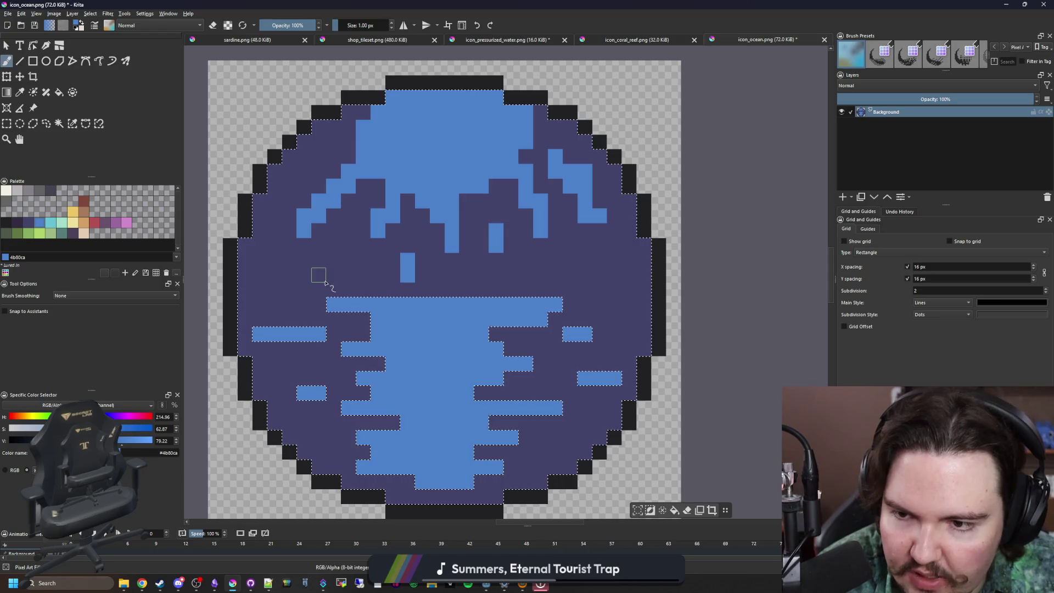
left_click_drag(320, 275, 334, 260)
left_click(304, 291)
- Drop the selection and add blue pixels at the upper left and three cells at the top right
left_click(377, 283, "ctrl")
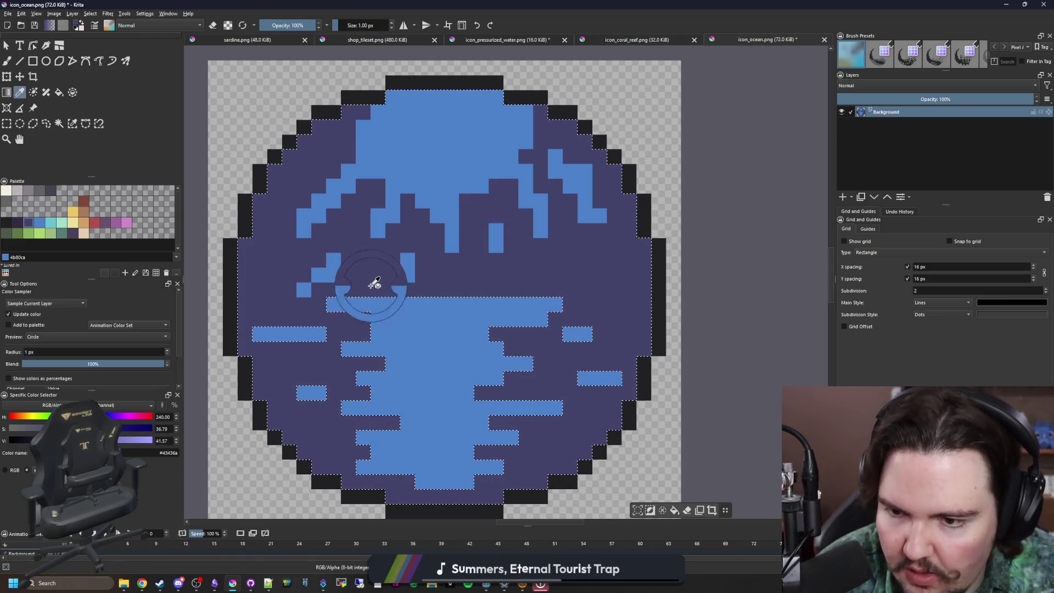
key("ctrl+shift+a")
key("f")
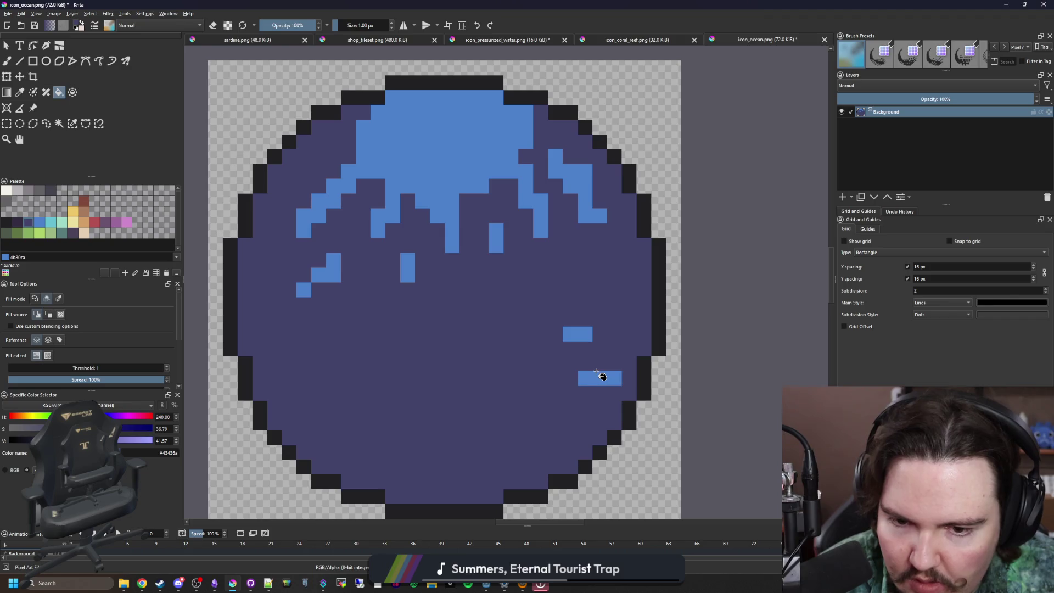
key("ctrl+z")
key("b")
left_click(388, 152, "ctrl")
left_click(334, 141)
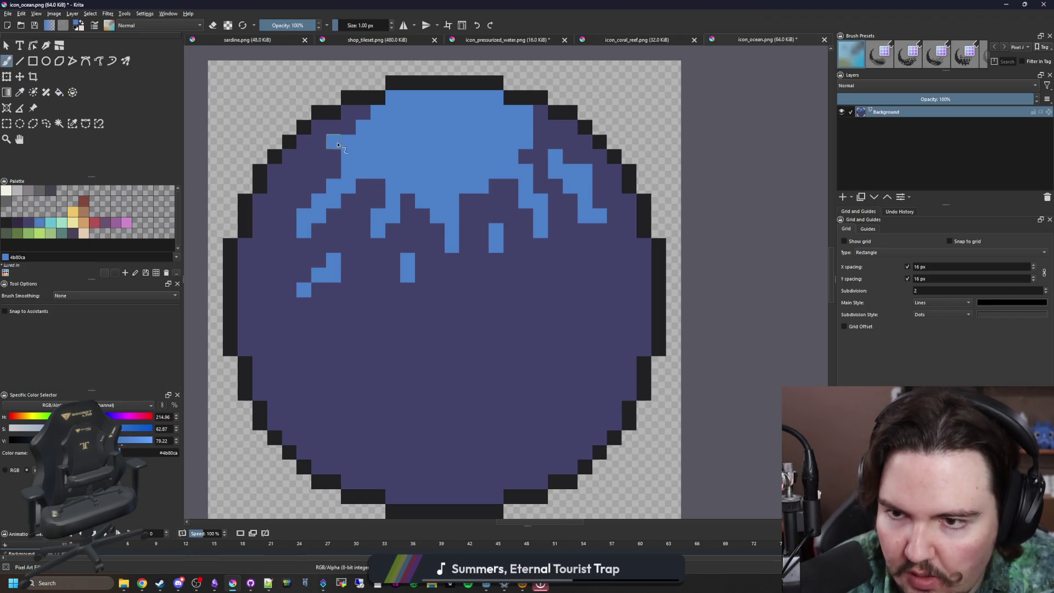
left_click_drag(544, 131, 563, 126)
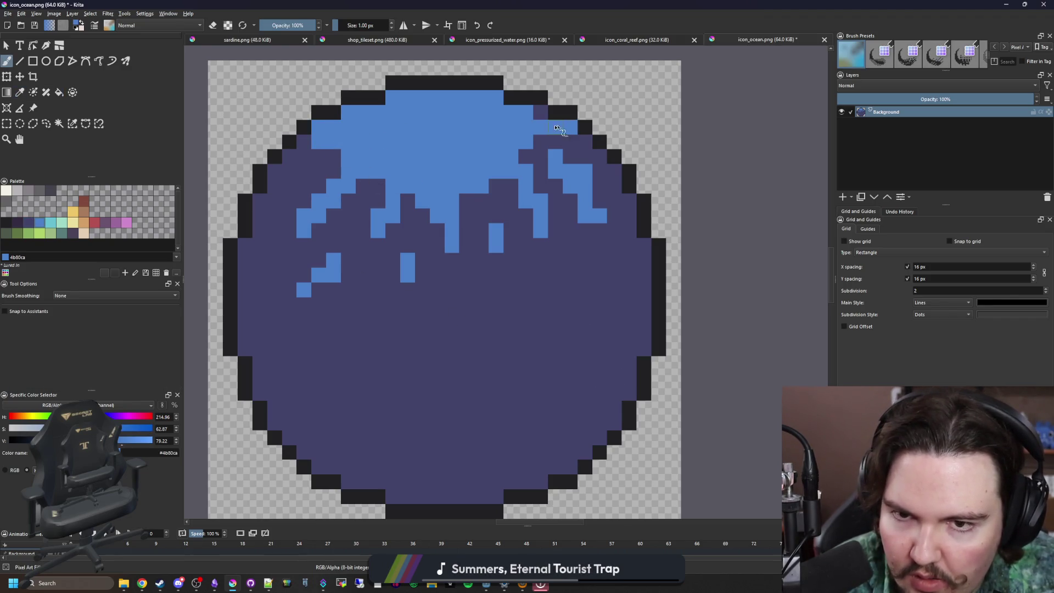
scroll(383, 194, "down", 10)
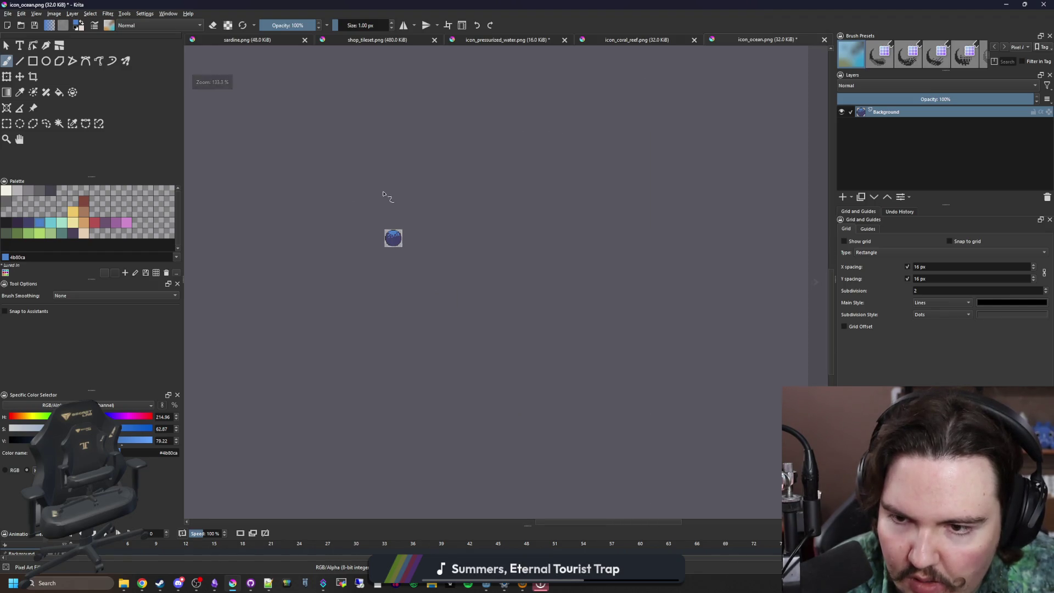
- Flood-fill the light-blue top region and leftover blue patches with purple
scroll(383, 195, "up", 10)
left_click(389, 254, "ctrl")
key("f")
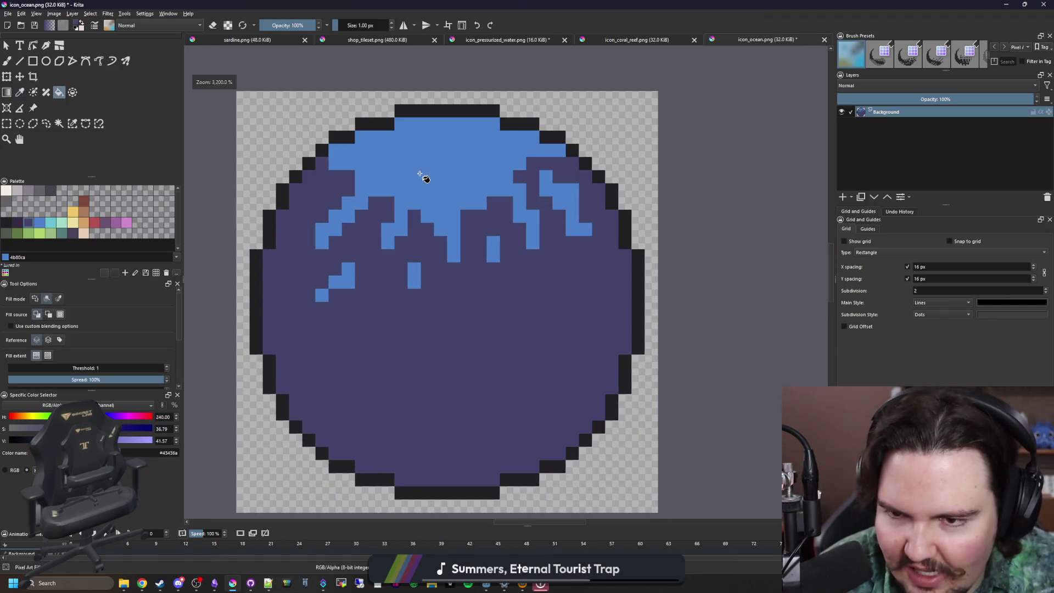
left_click(420, 174)
left_click(403, 226)
left_click(342, 274)
left_click(416, 274)
left_click(574, 217)
scroll(459, 285, "down", 2)
scroll(457, 281, "up", 3)
- Dot four small blue specks across the purple water
key("b")
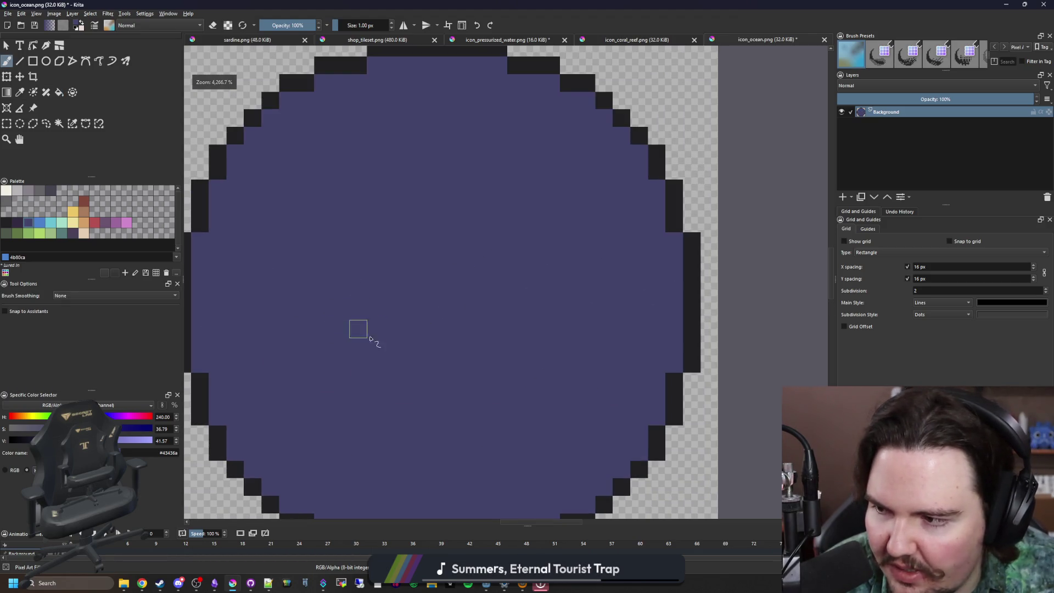
left_click_drag(348, 334, 331, 314)
scroll(407, 288, "down", 1)
scroll(264, 291, "up", 1)
left_click(264, 289)
left_click(370, 237)
left_click(283, 149)
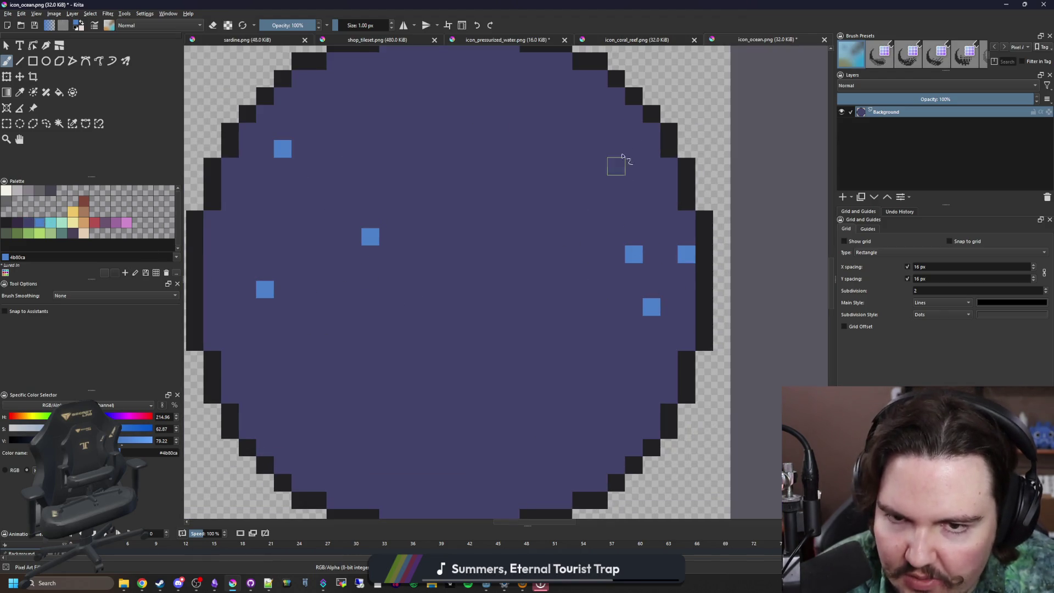
left_click(633, 132)
scroll(494, 404, "down", 3)
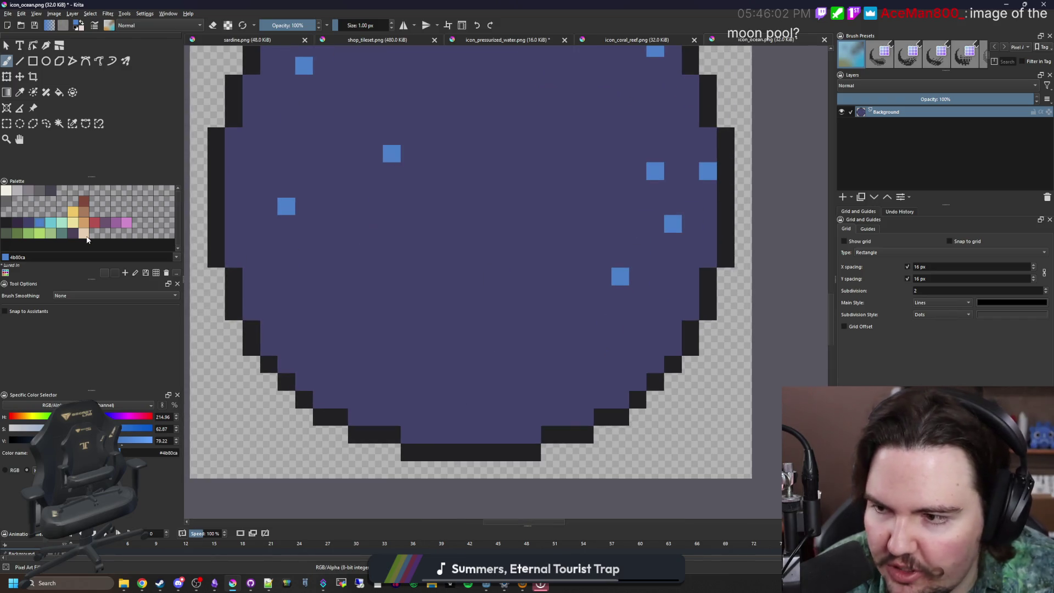
- Select the circle's purple interior and paint its lower part grey #45444f
left_click(50, 190)
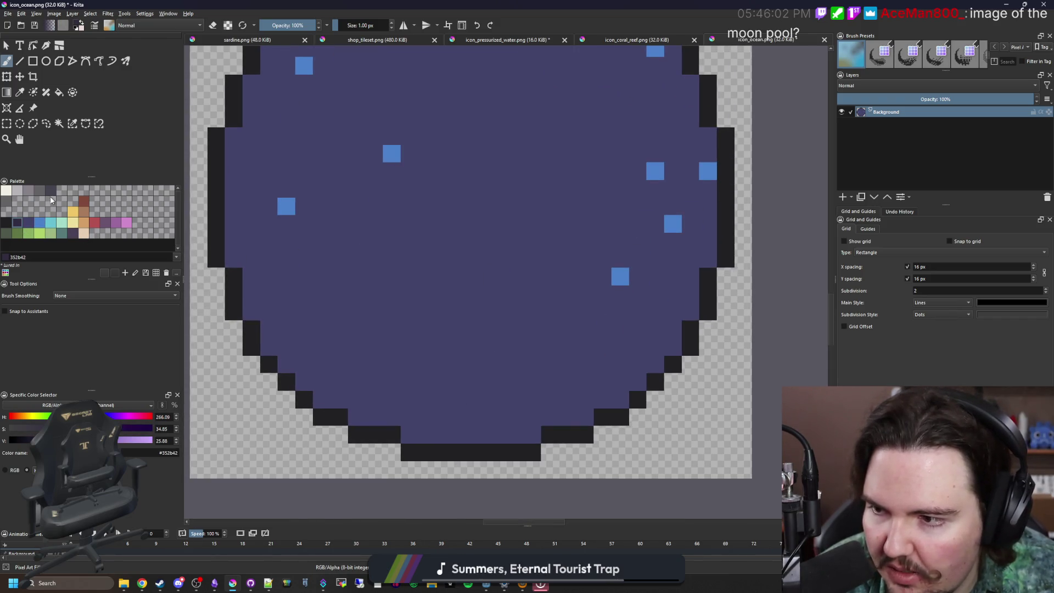
left_click(73, 123)
left_click(347, 303)
mouse_move(421, 408)
left_mouse_down()
mouse_move(647, 357)
mouse_move(383, 373)
mouse_move(476, 388)
mouse_move(373, 434)
mouse_move(583, 400)
mouse_move(648, 368)
mouse_move(374, 403)
left_mouse_up()
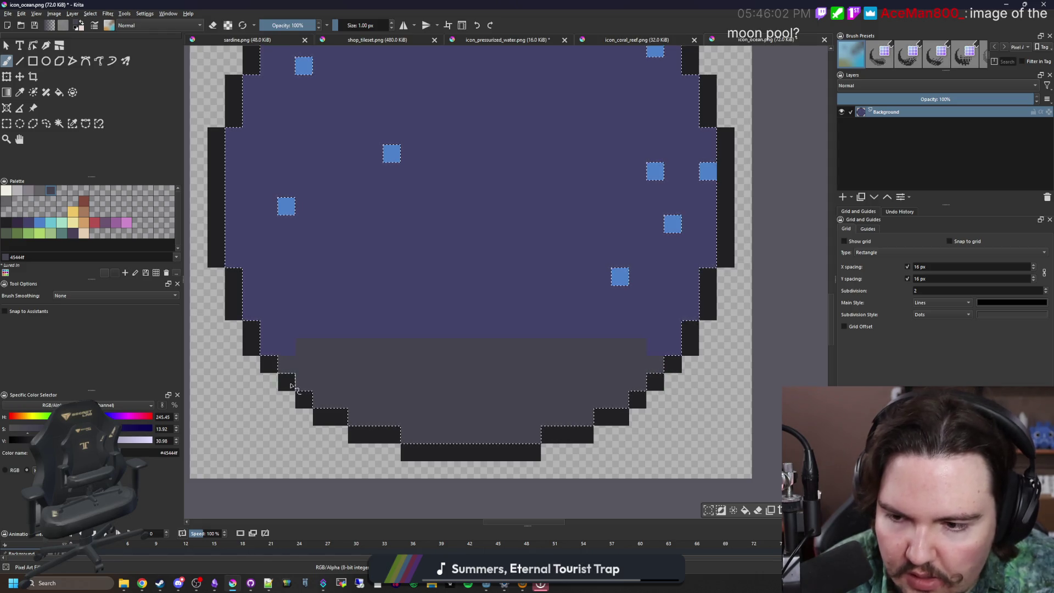
mouse_move(285, 348)
left_mouse_down()
mouse_move(464, 329)
mouse_move(604, 332)
mouse_move(631, 348)
mouse_move(671, 348)
mouse_move(654, 329)
mouse_move(593, 322)
left_mouse_up()
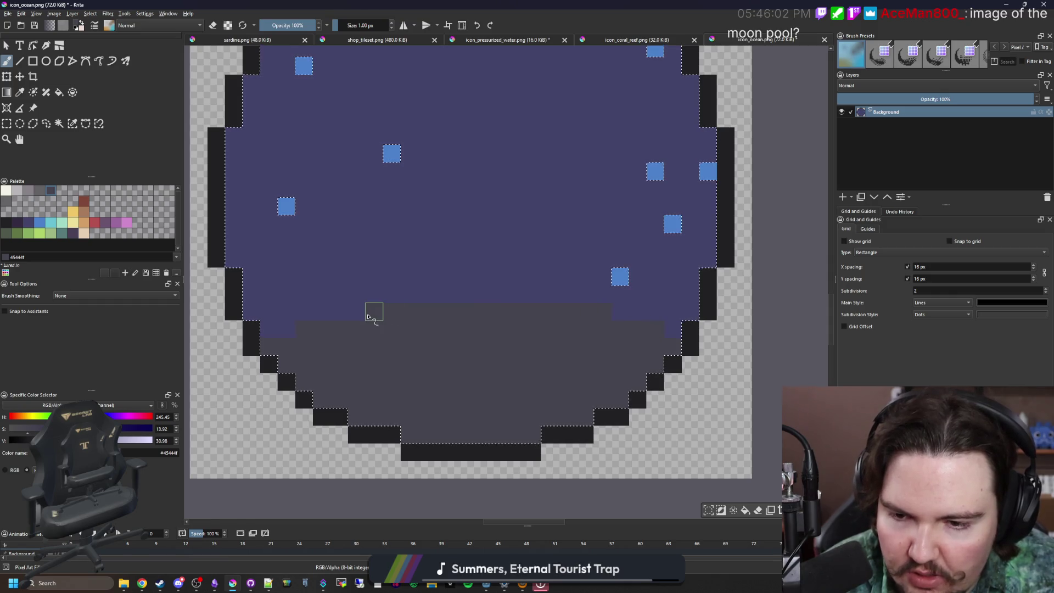
scroll(379, 286, "down", 8)
scroll(393, 257, "up", 5)
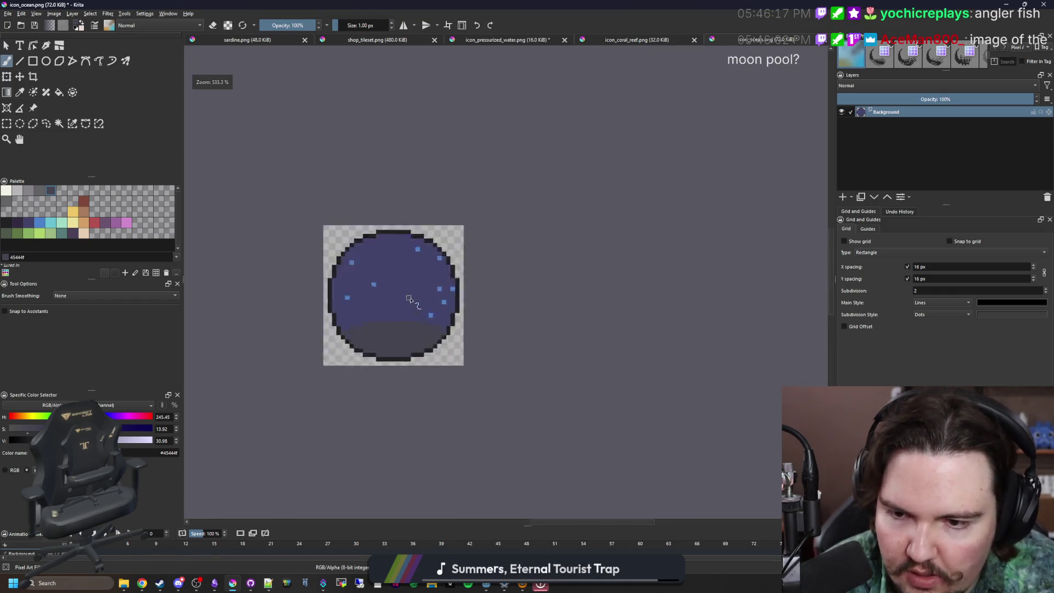
- Fill the grey seabed dark purple #352b42, then sample the blue speck colour
left_click(21, 223)
key("f")
left_click(322, 417)
scroll(329, 407, "down", 8)
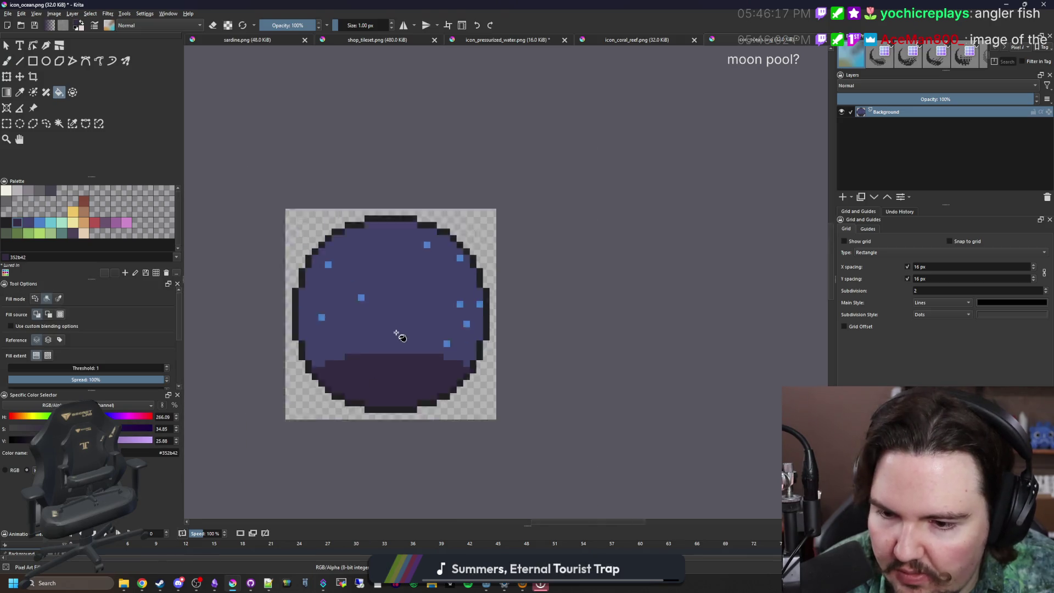
scroll(439, 258, "up", 8)
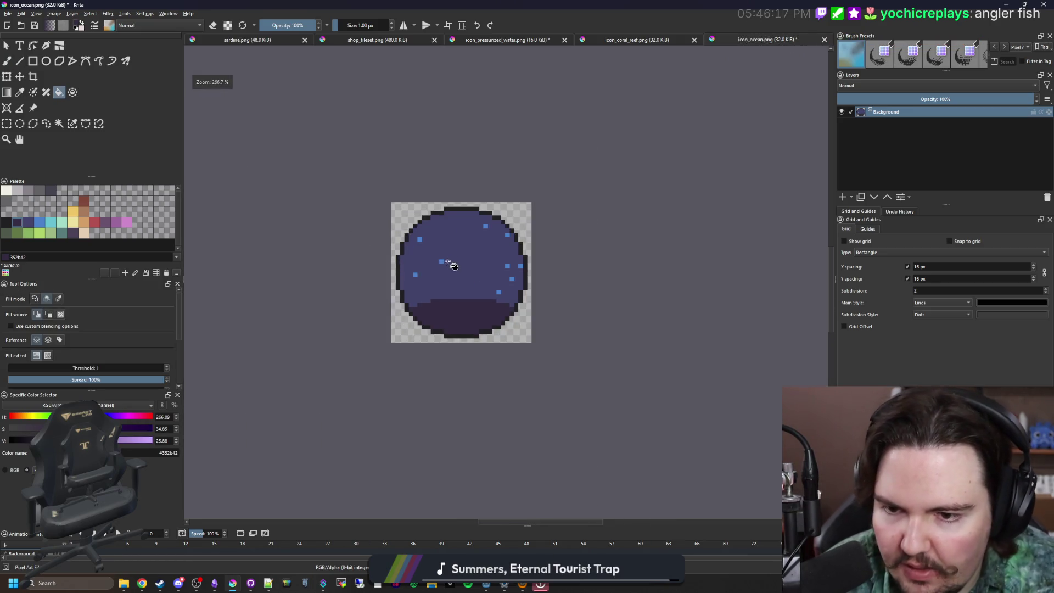
key("p")
left_click(388, 294)
key("b")
scroll(393, 295, "down", 2)
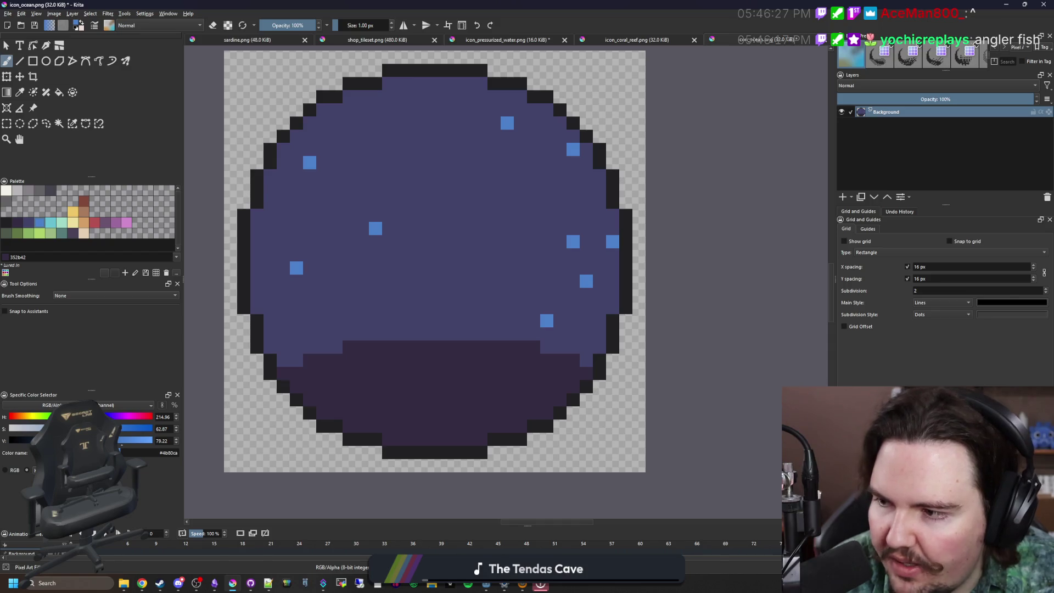
- Switch to the Chrome window showing the coral reef image results
scroll(513, 274, "left", 1)
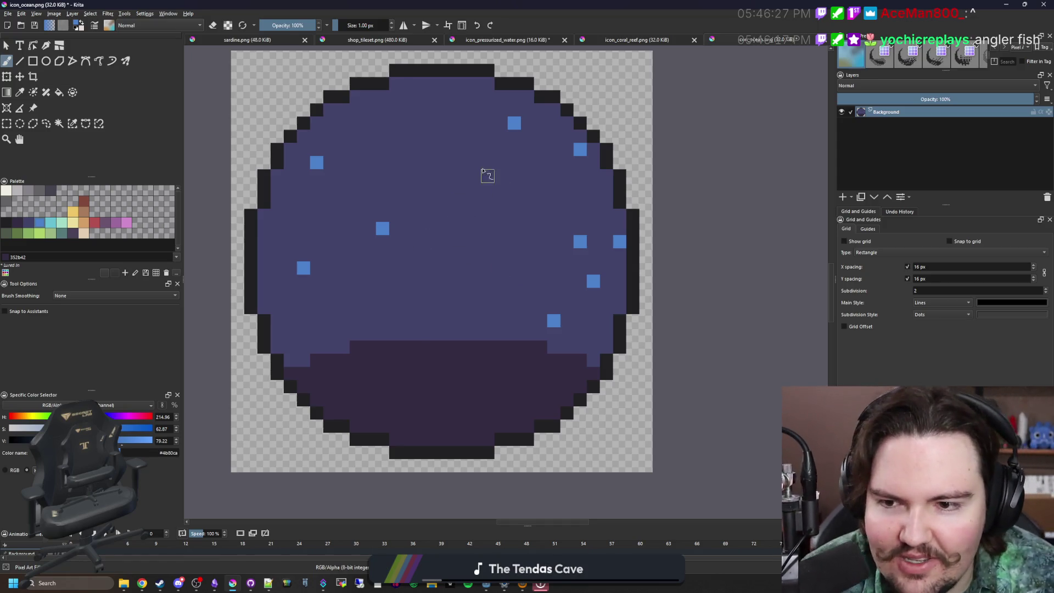
key("alt+Tab")
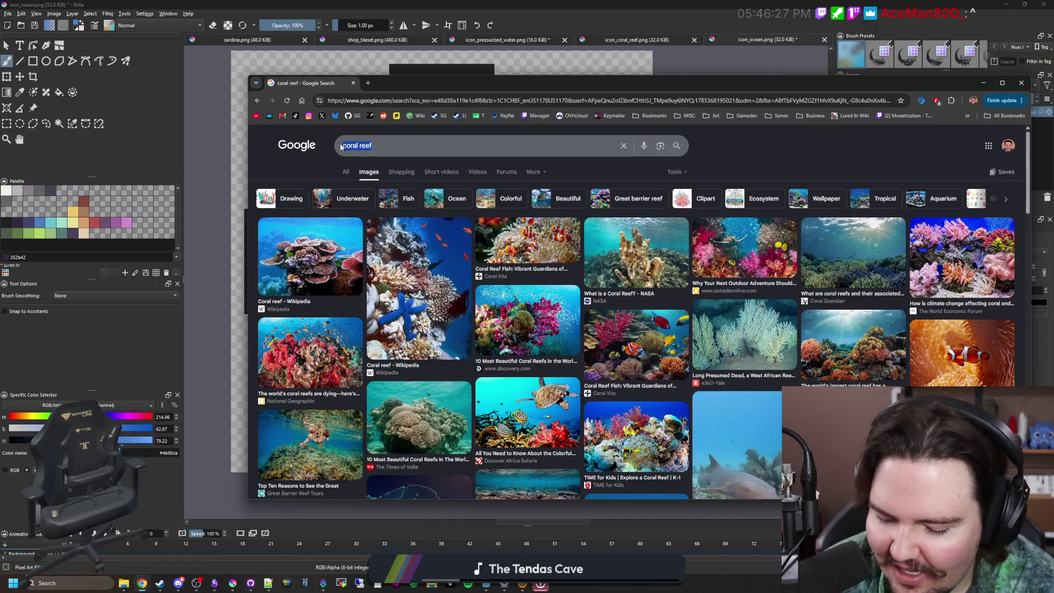
- Search images for 'angler fish' and preview the Shape of Life and New York Times photos
type("angler fish")
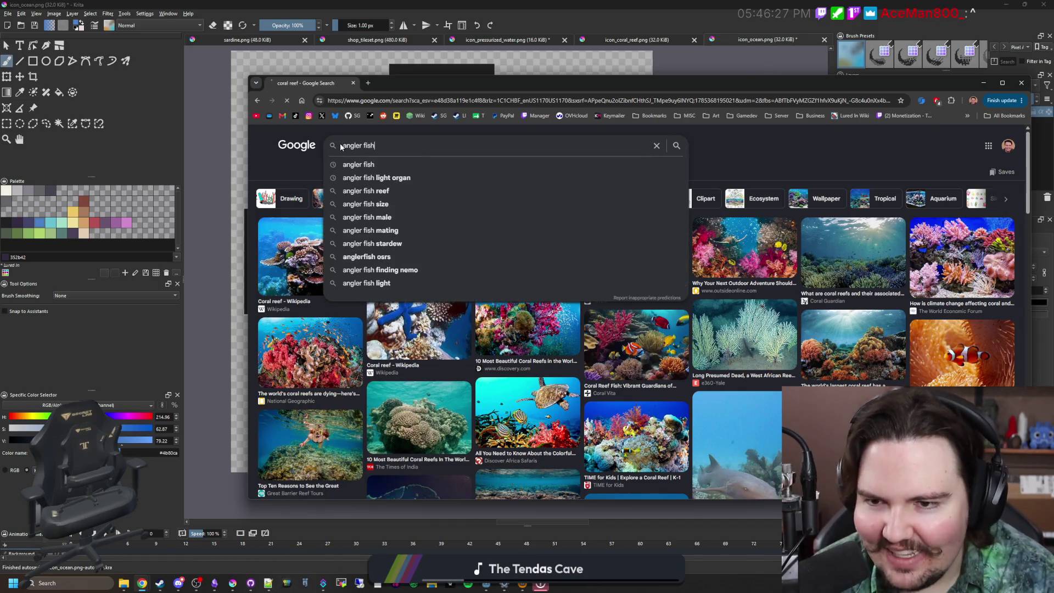
key("Return")
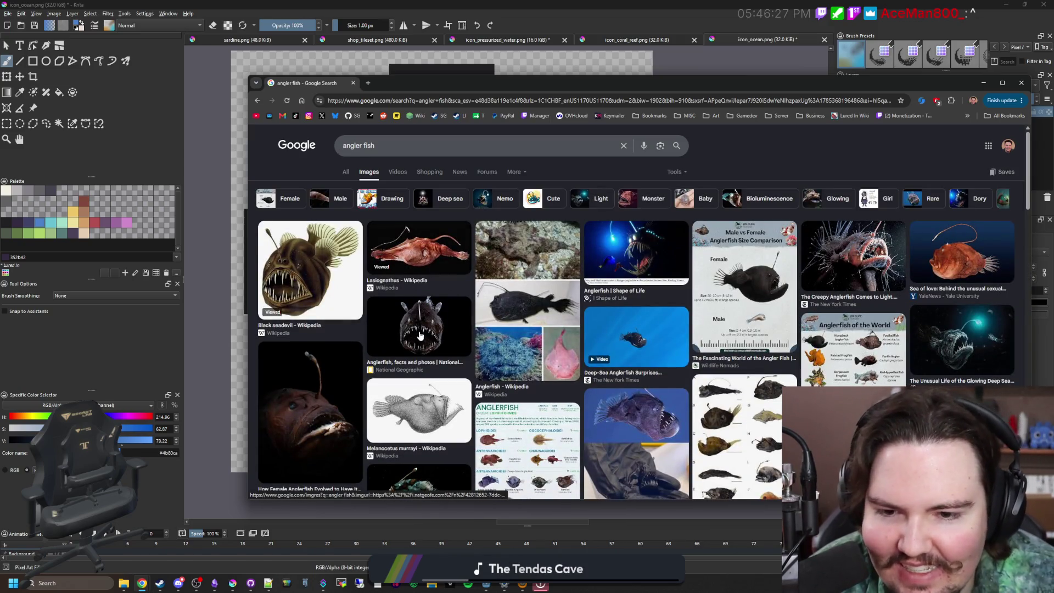
left_click(640, 241)
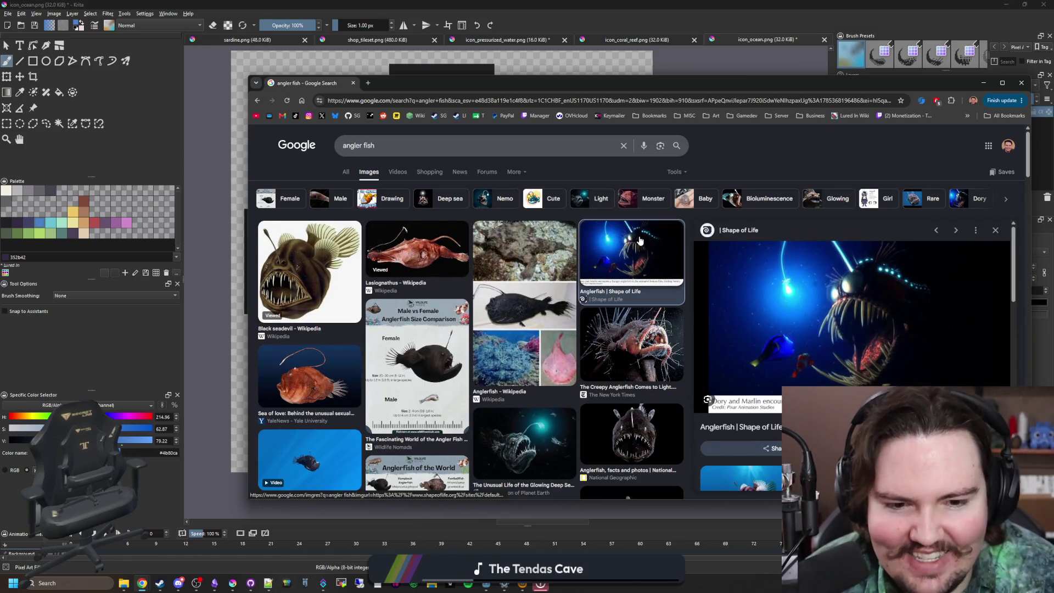
scroll(538, 301, "down", 3)
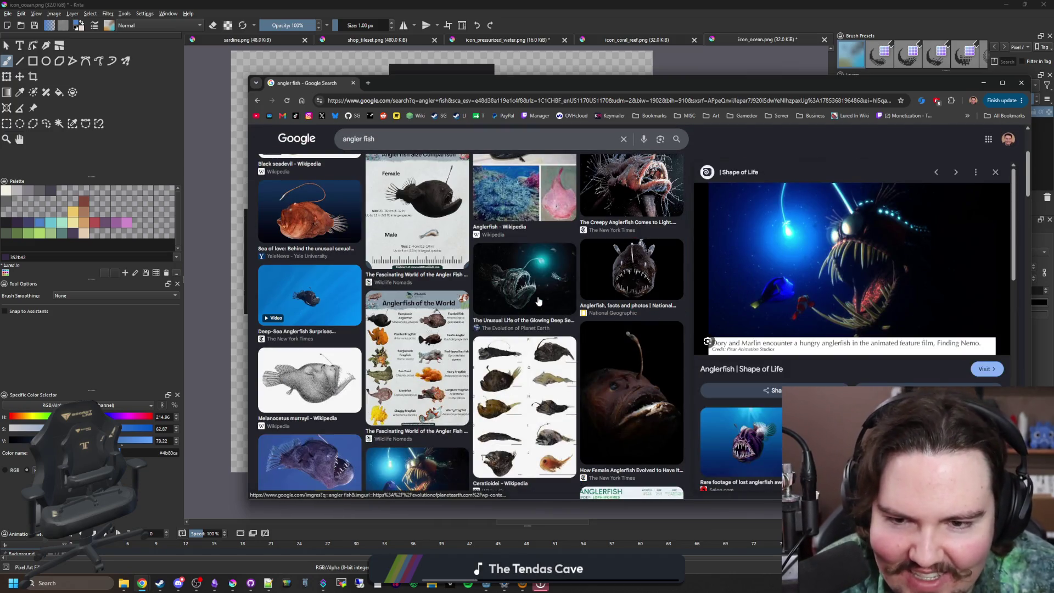
left_click(609, 355)
- Preview the MBARI deep-sea anglerfish photo, then return to Krita
scroll(610, 356, "down", 4)
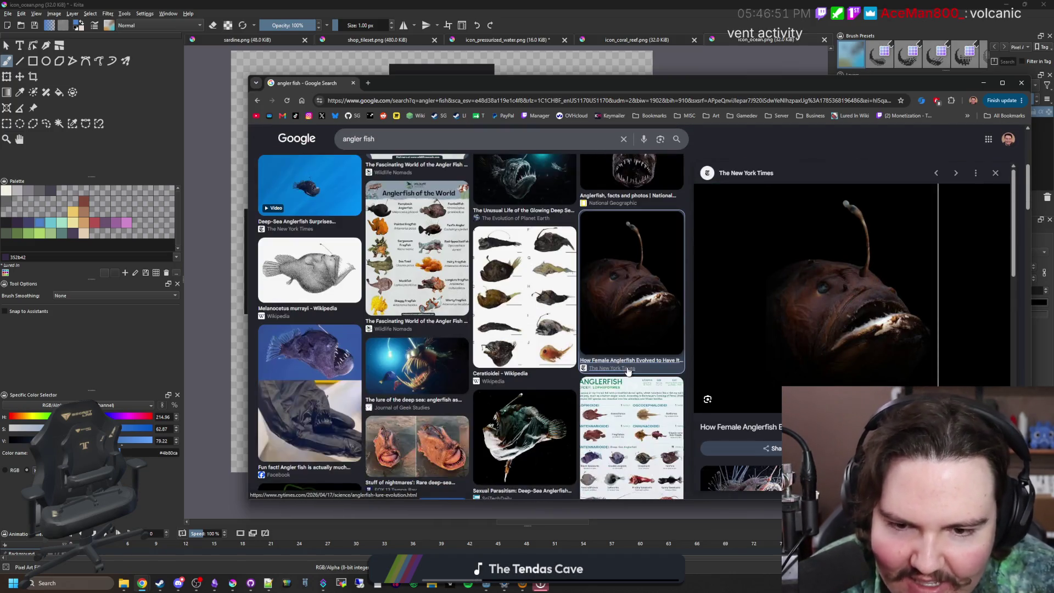
scroll(421, 264, "down", 3)
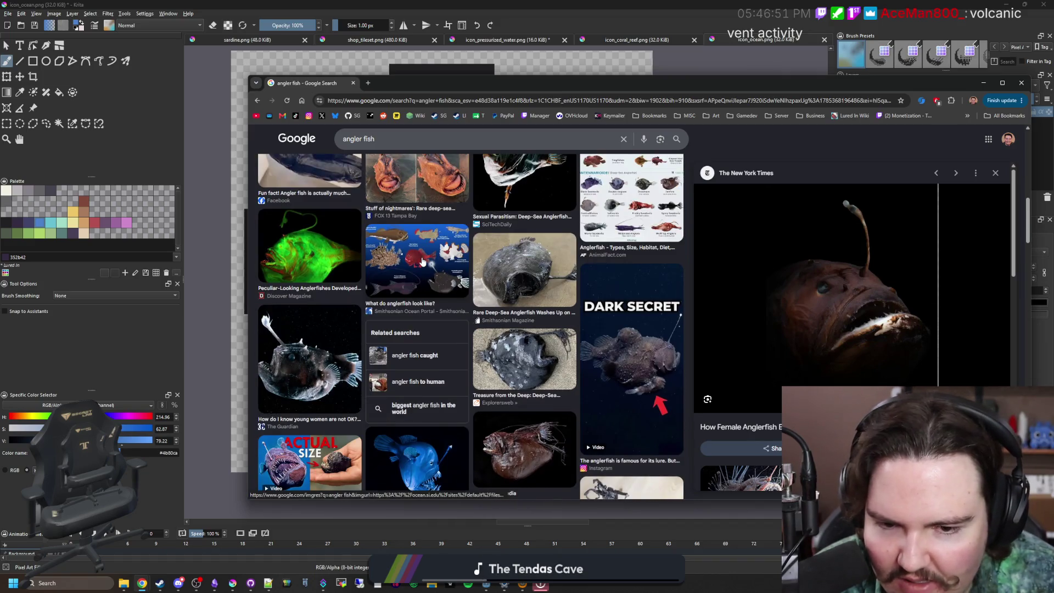
scroll(422, 262, "down", 5)
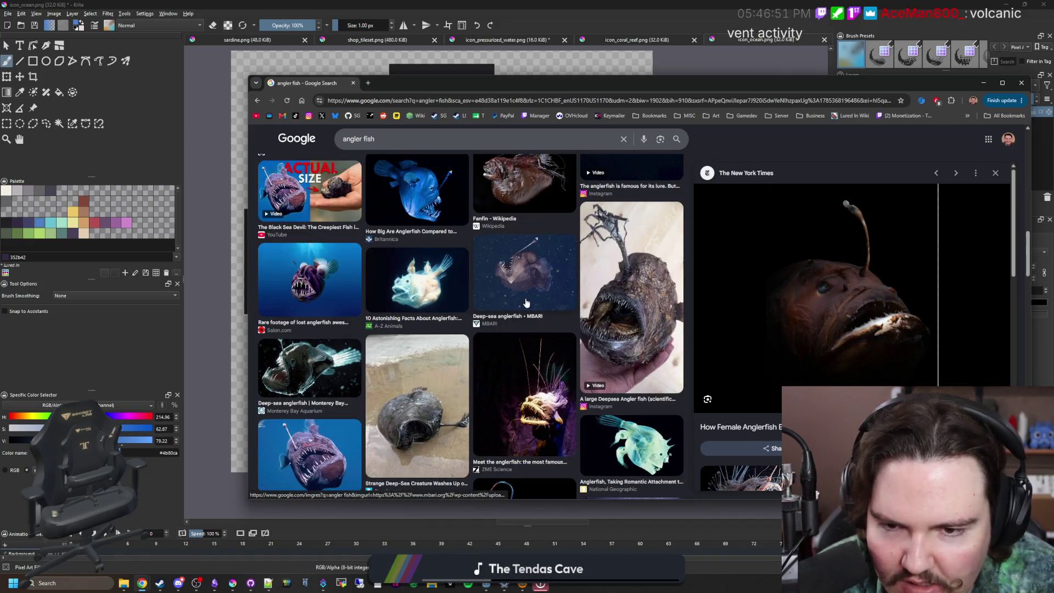
scroll(399, 250, "down", 2)
scroll(422, 274, "up", 4)
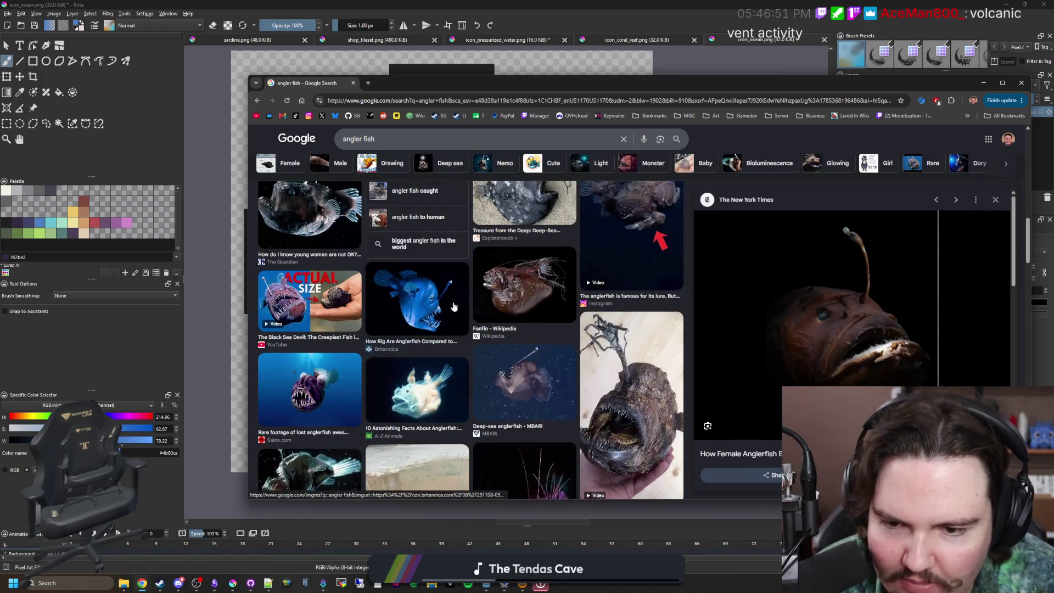
left_click(516, 380)
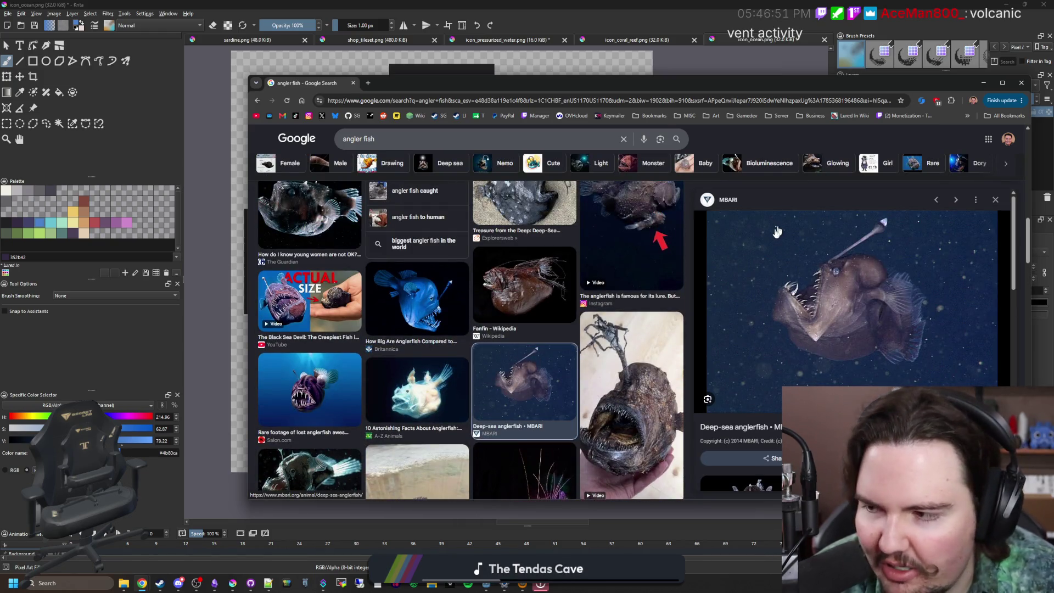
scroll(510, 289, "down", 4)
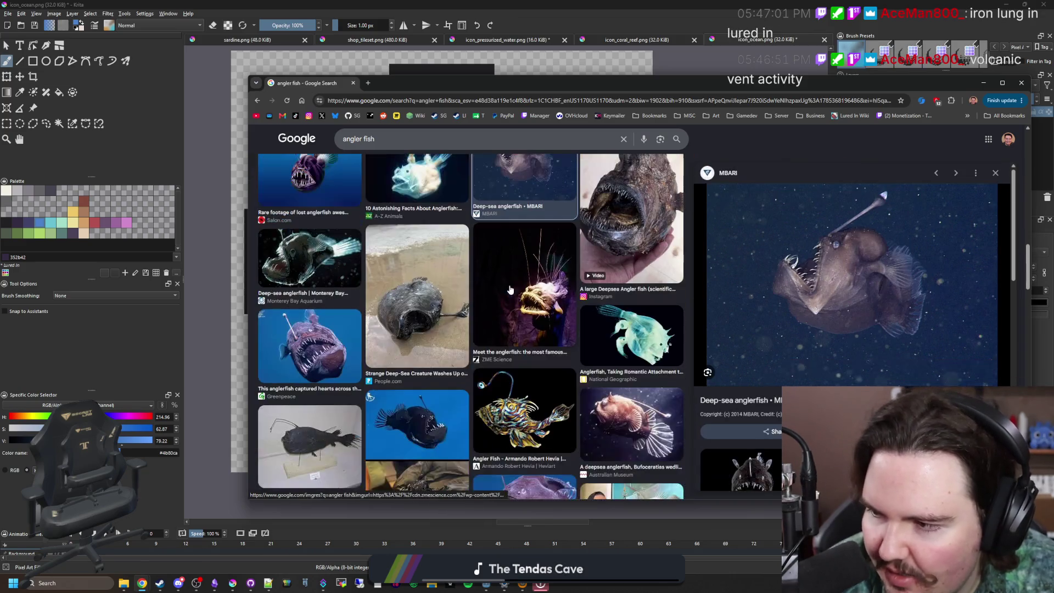
scroll(511, 289, "up", 5)
key("alt+Tab")
- Outline a grey shape rising from the seabed and fill it near-black #212123
left_click_drag(387, 214, 393, 219)
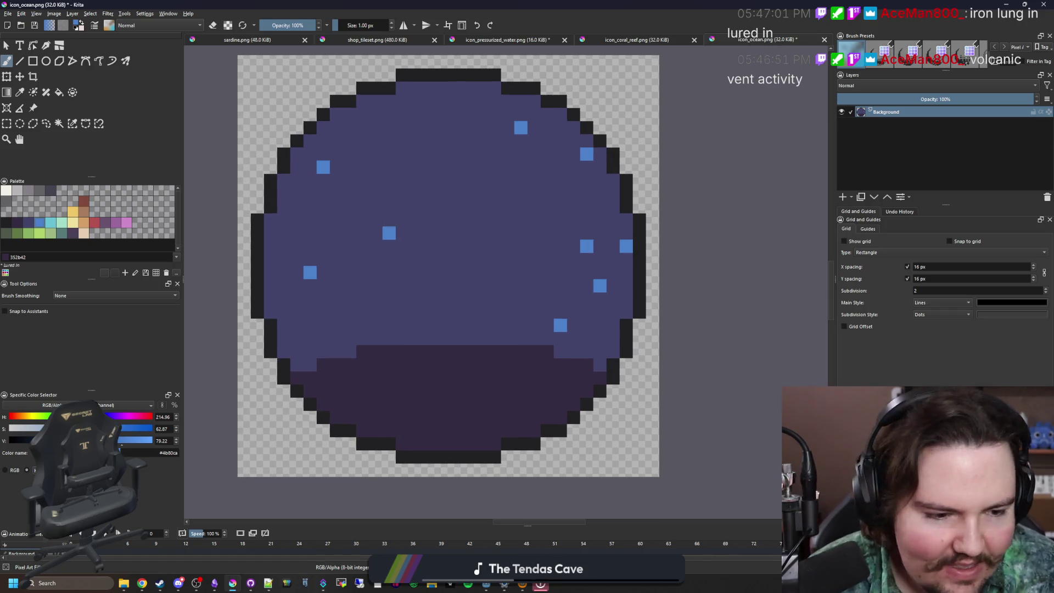
scroll(412, 296, "up", 1)
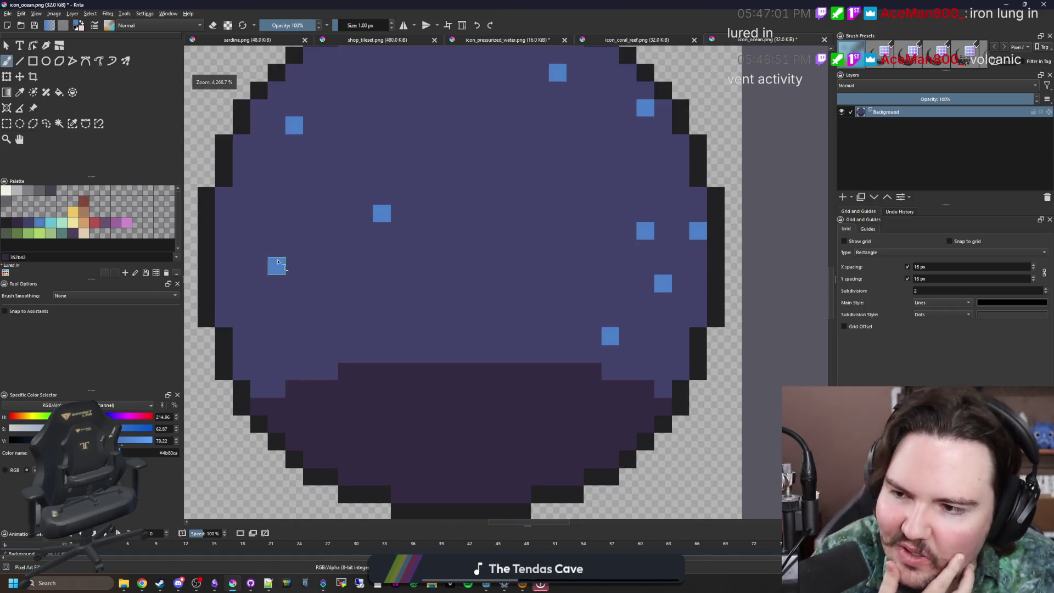
left_click(40, 192)
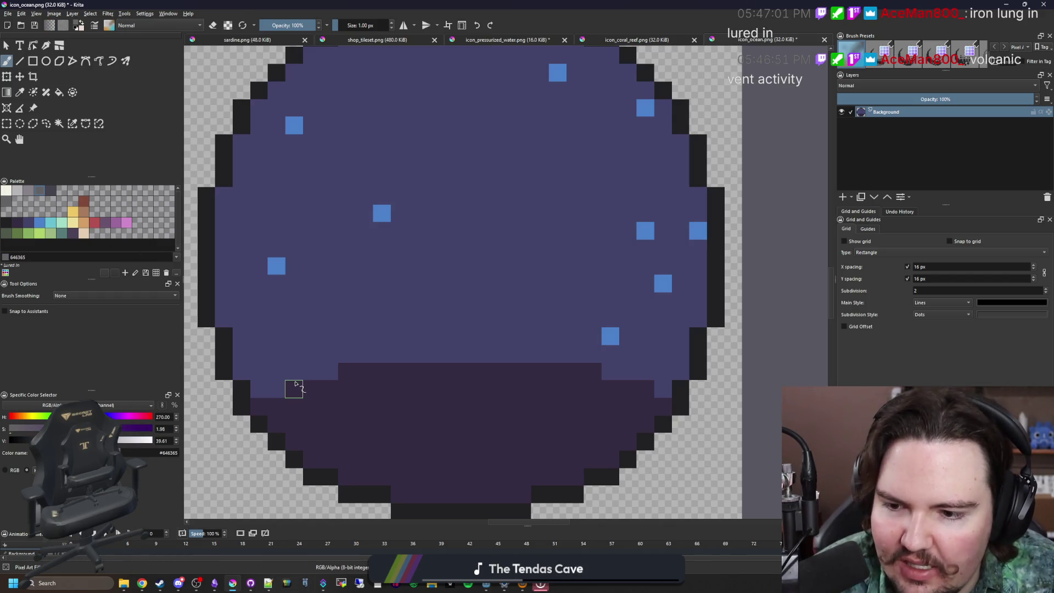
scroll(295, 383, "up", 1)
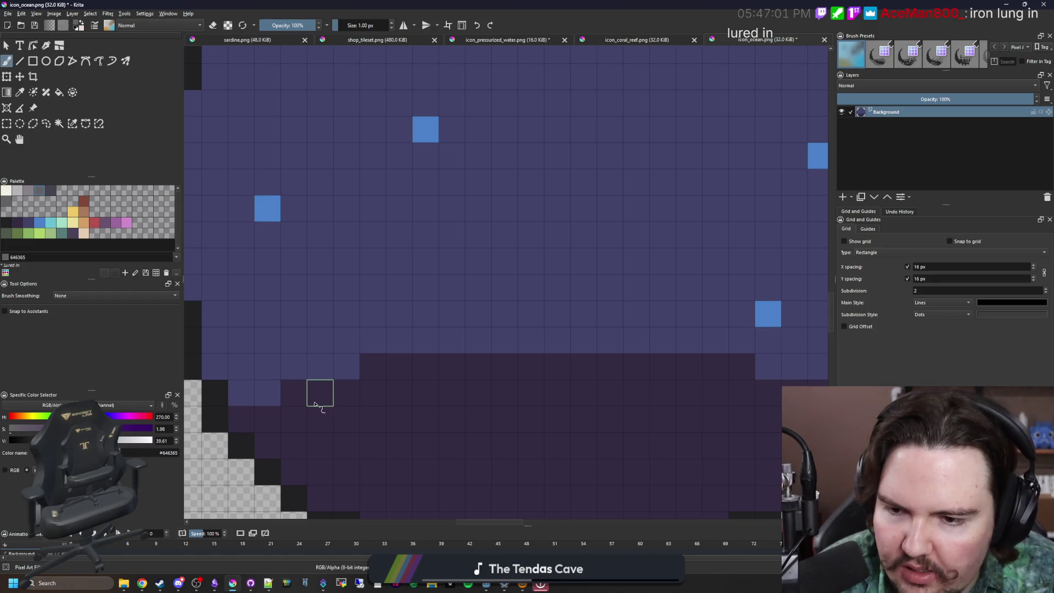
mouse_move(310, 412)
left_mouse_down()
mouse_move(364, 287)
mouse_move(400, 308)
mouse_move(409, 267)
mouse_move(391, 263)
mouse_move(417, 383)
mouse_move(449, 365)
mouse_move(475, 413)
mouse_move(397, 419)
mouse_move(400, 440)
mouse_move(360, 390)
mouse_move(374, 366)
left_mouse_up()
left_click(50, 191)
left_click(10, 222)
key("f")
left_click(393, 375)
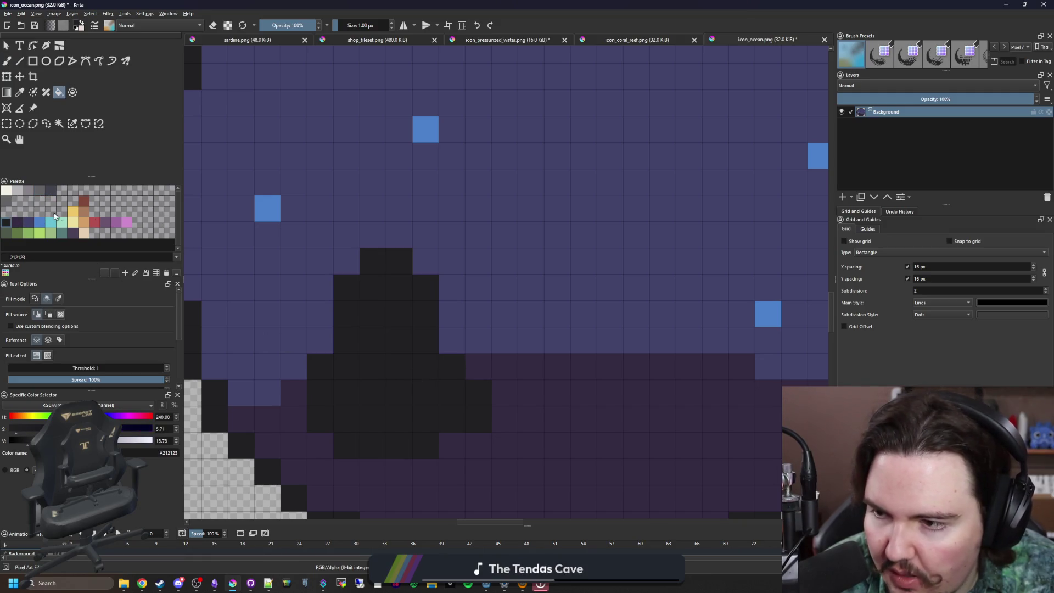
- Paint #45444f grey pixels around the dark shape's top and below the grey shape
left_click(50, 190)
key("b")
mouse_move(346, 286)
left_mouse_down()
mouse_move(395, 310)
mouse_move(400, 259)
mouse_move(379, 261)
left_mouse_up()
left_click_drag(399, 340, 374, 340)
scroll(378, 341, "down", 2)
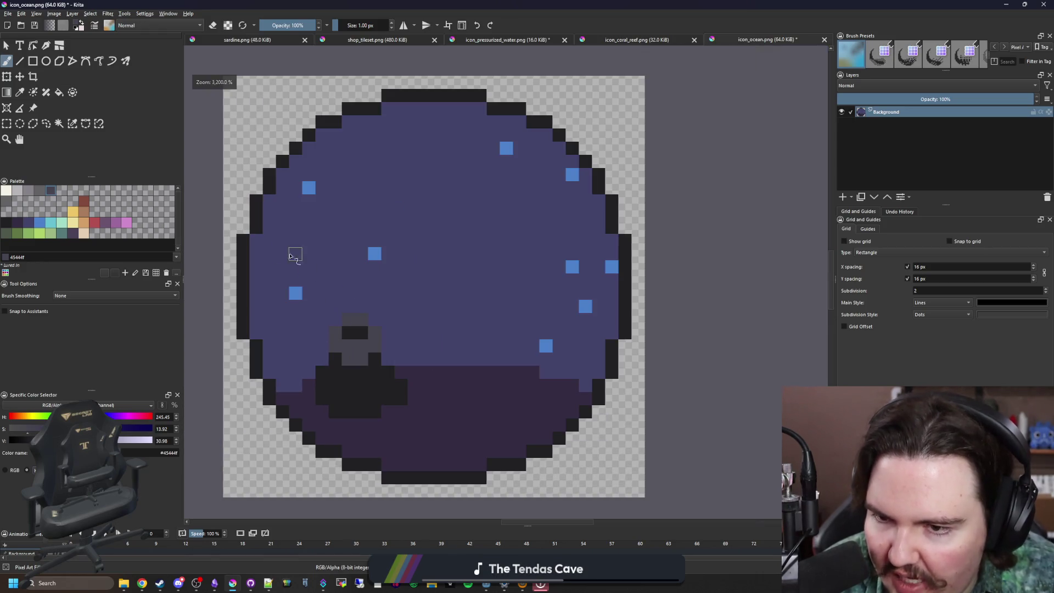
scroll(301, 294, "up", 1)
- Recolour the black pixels under the grey shape dark purple
left_click(17, 222)
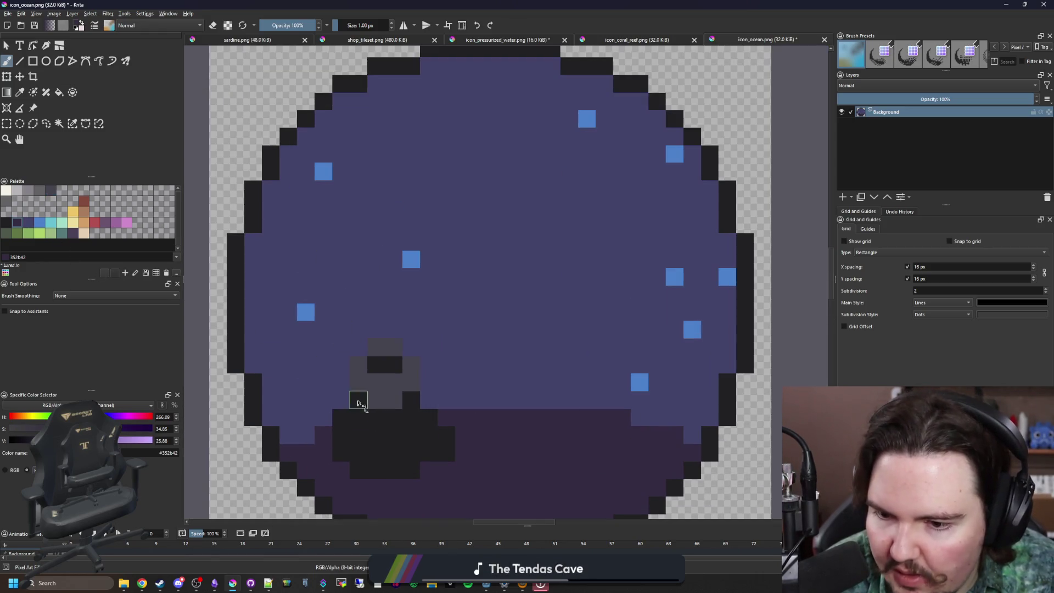
left_click(377, 418)
scroll(384, 420, "down", 3)
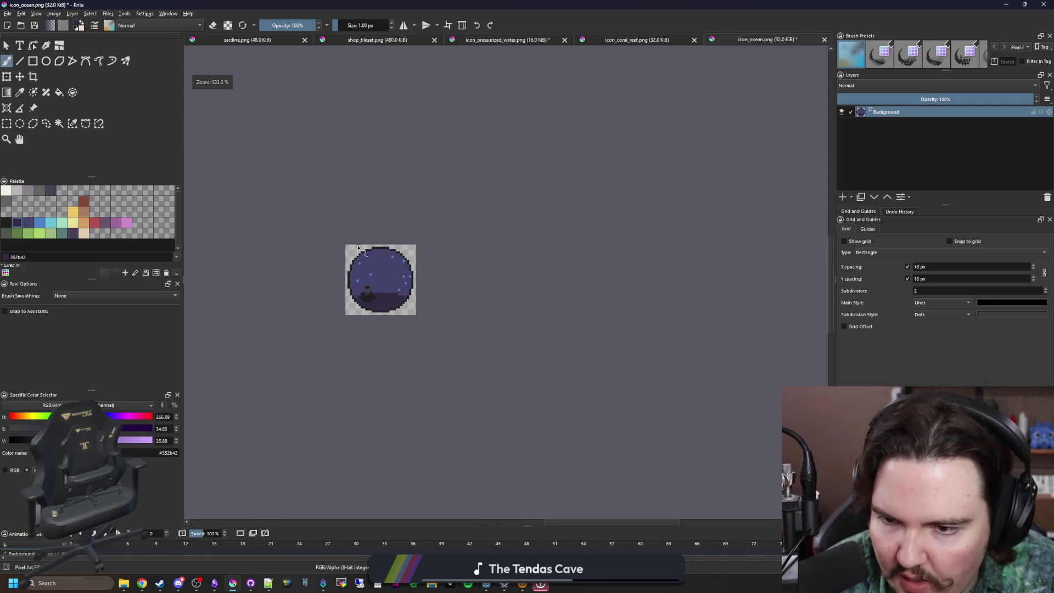
scroll(381, 364, "up", 3)
left_click_drag(381, 364, 385, 392)
left_click(408, 418)
left_click(381, 418)
scroll(353, 364, "down", 5)
scroll(352, 329, "up", 5)
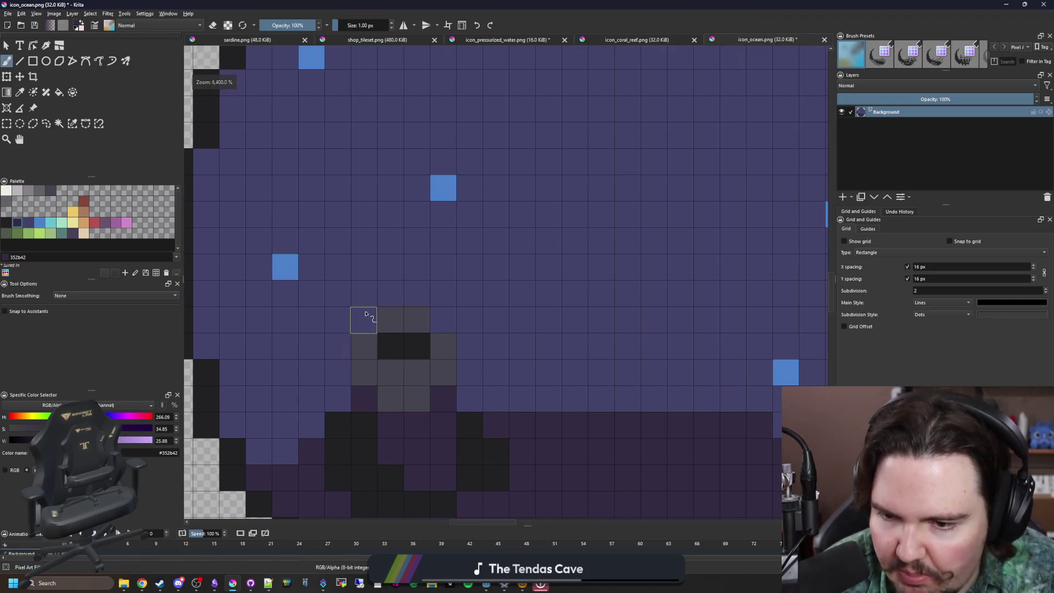
scroll(405, 422, "up", 1)
- Sample a grey colour from the canvas
key("p")
left_click(405, 420)
scroll(405, 420, "down", 1)
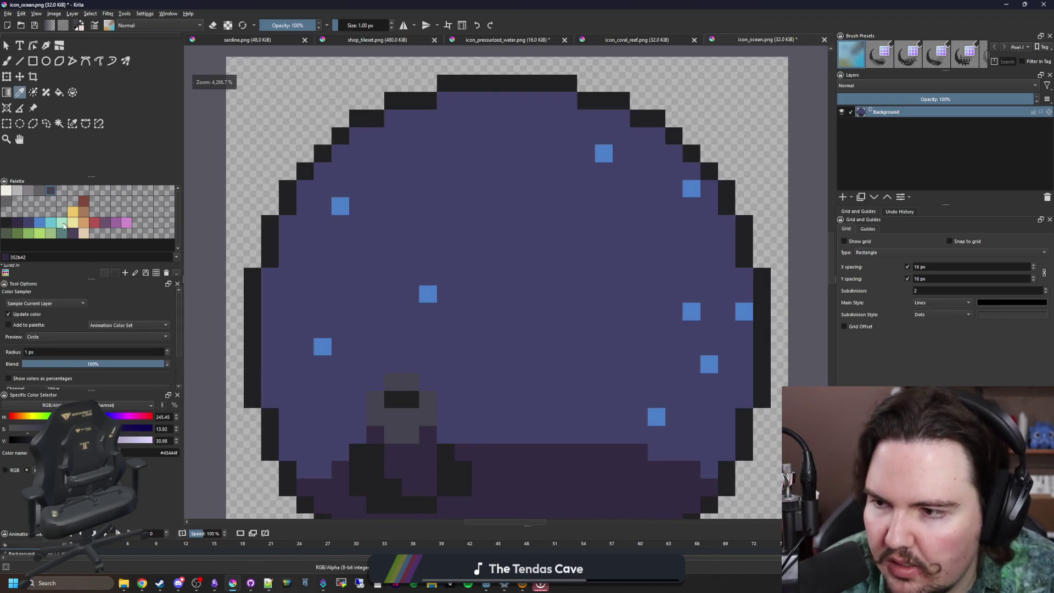
- Paint two dark purple strokes up the left side and fill the area between them
left_click(28, 223)
key("b")
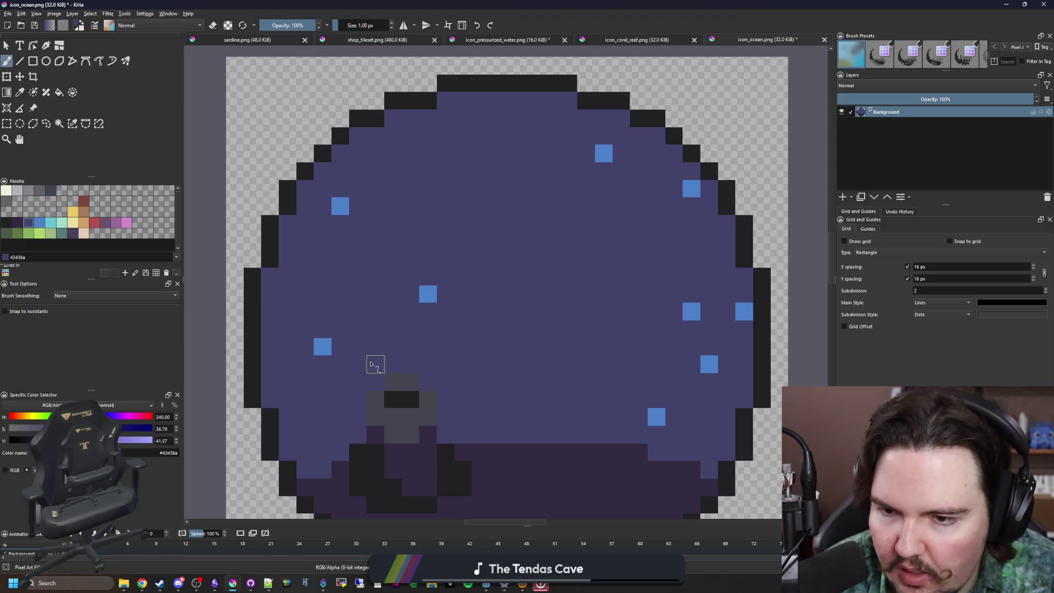
left_click(17, 223)
mouse_move(376, 383)
left_mouse_down()
mouse_move(357, 299)
mouse_move(323, 275)
mouse_move(346, 237)
mouse_move(303, 192)
left_mouse_up()
mouse_move(446, 367)
left_mouse_down()
mouse_move(410, 238)
mouse_move(433, 134)
mouse_move(395, 159)
left_mouse_up()
key("f")
left_click(385, 191)
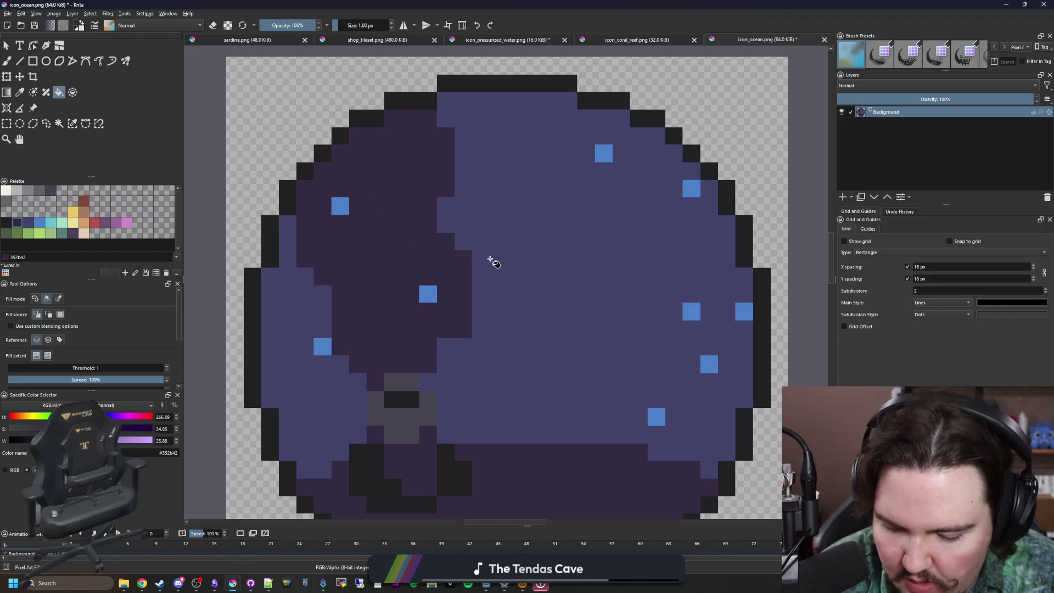
- Cover a blue speck with water colour and turn leftover grey pixels dark purple
key("b")
left_click(492, 262, "ctrl")
left_click(428, 294)
left_click(405, 354, "ctrl")
left_click(407, 383)
- Brush lighter blue patches into the purple rock, then paint a mid-grey shape near the centre
scroll(392, 400, "down", 5)
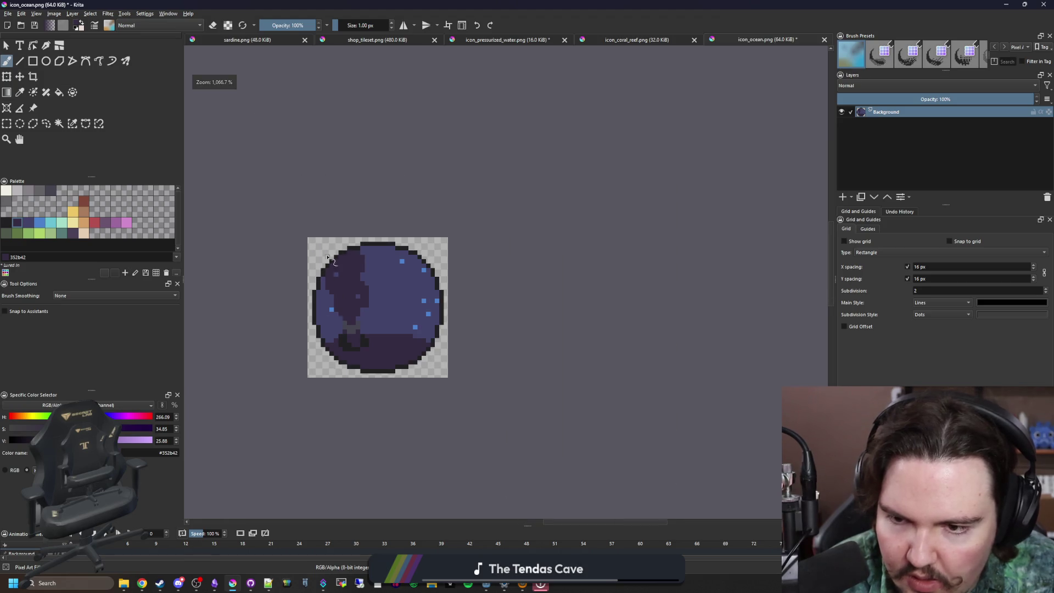
scroll(357, 306, "up", 3)
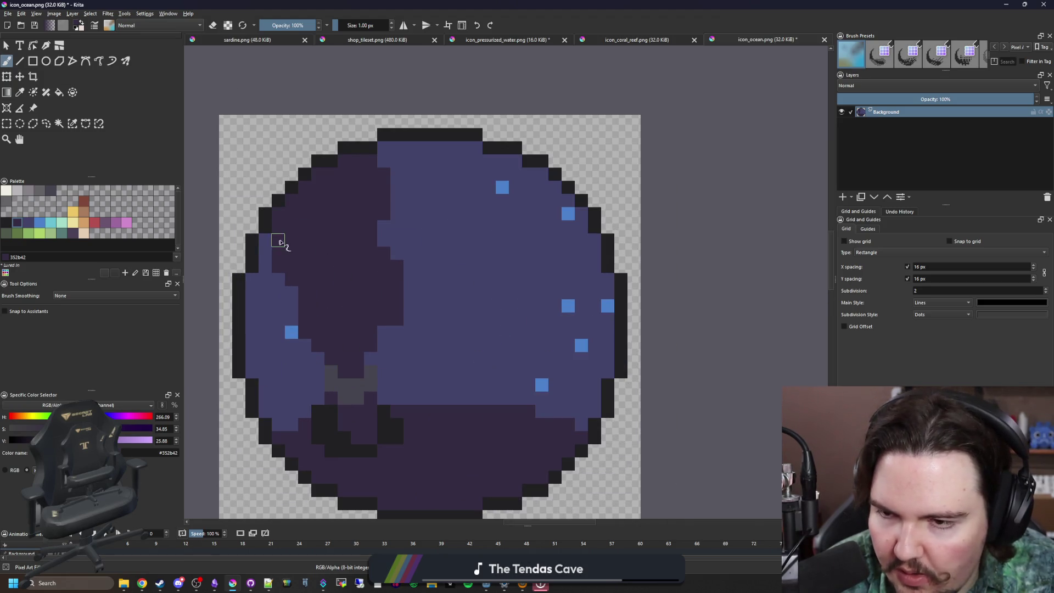
scroll(285, 242, "up", 3)
key("x")
mouse_move(442, 304)
left_mouse_down()
mouse_move(412, 275)
mouse_move(414, 300)
mouse_move(454, 247)
mouse_move(414, 245)
mouse_move(451, 177)
mouse_move(401, 211)
left_mouse_up()
scroll(414, 244, "up", 3)
mouse_move(373, 326)
left_mouse_down()
mouse_move(329, 299)
mouse_move(407, 299)
mouse_move(409, 330)
mouse_move(338, 332)
mouse_move(399, 357)
left_mouse_up()
scroll(402, 386, "down", 4)
left_click(343, 256)
scroll(313, 357, "down", 10)
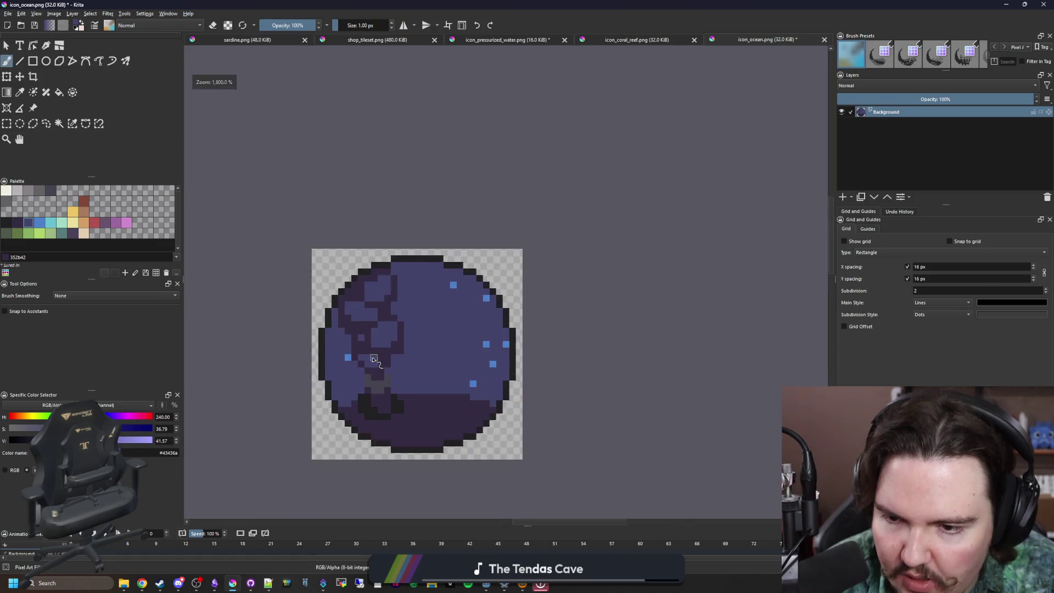
scroll(370, 305, "up", 10)
scroll(379, 281, "down", 12)
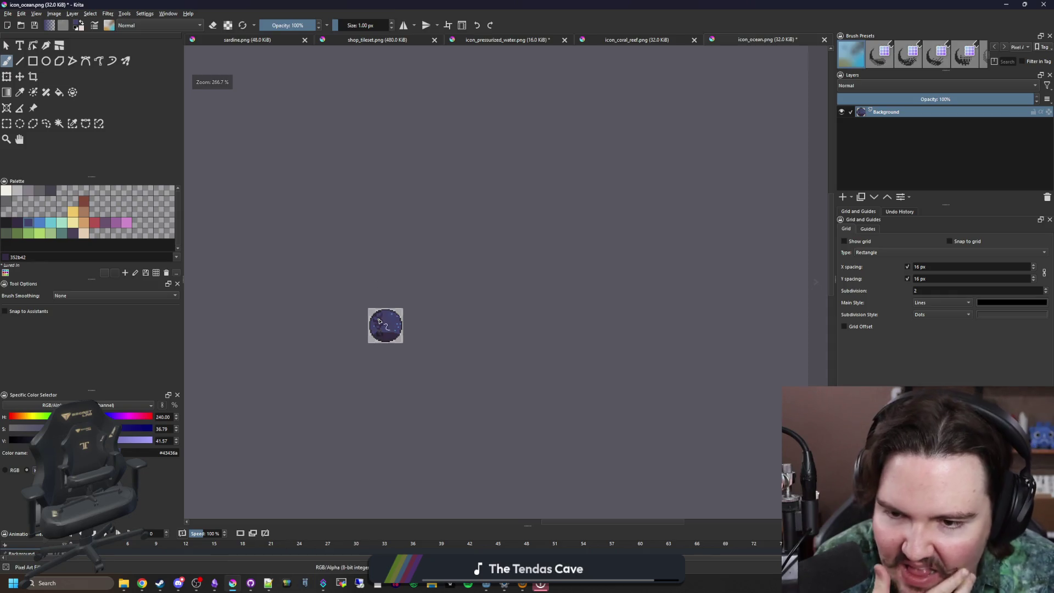
scroll(379, 321, "up", 10)
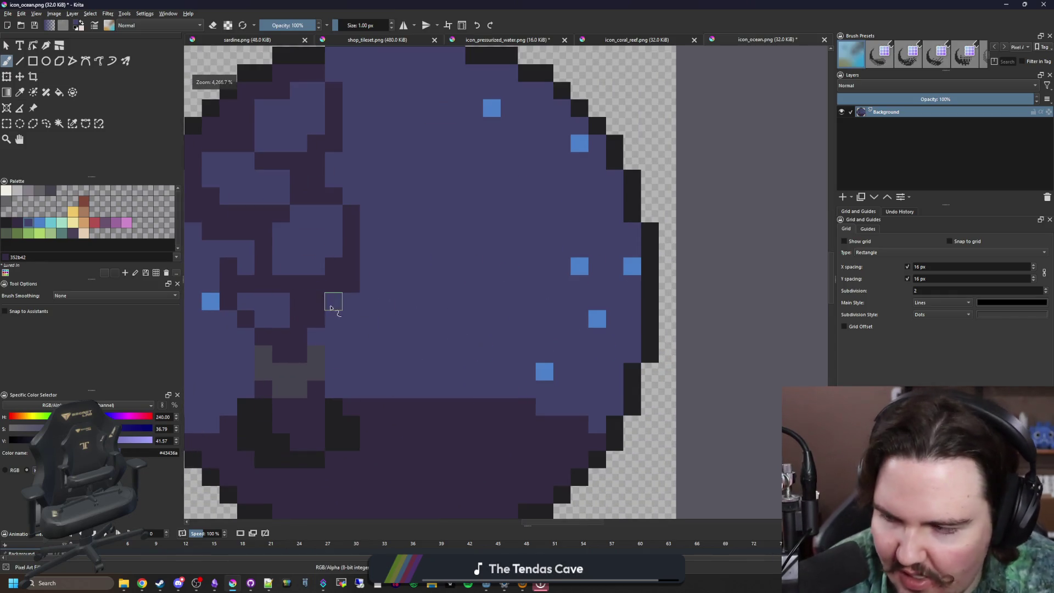
scroll(331, 308, "left", 2)
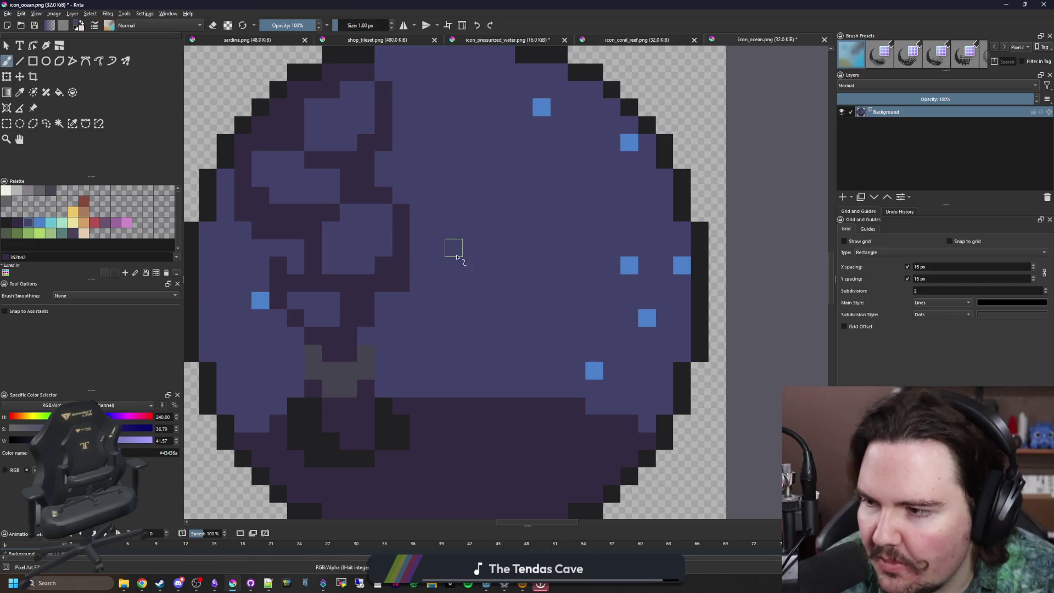
scroll(549, 291, "down", 2)
scroll(494, 307, "right", 2)
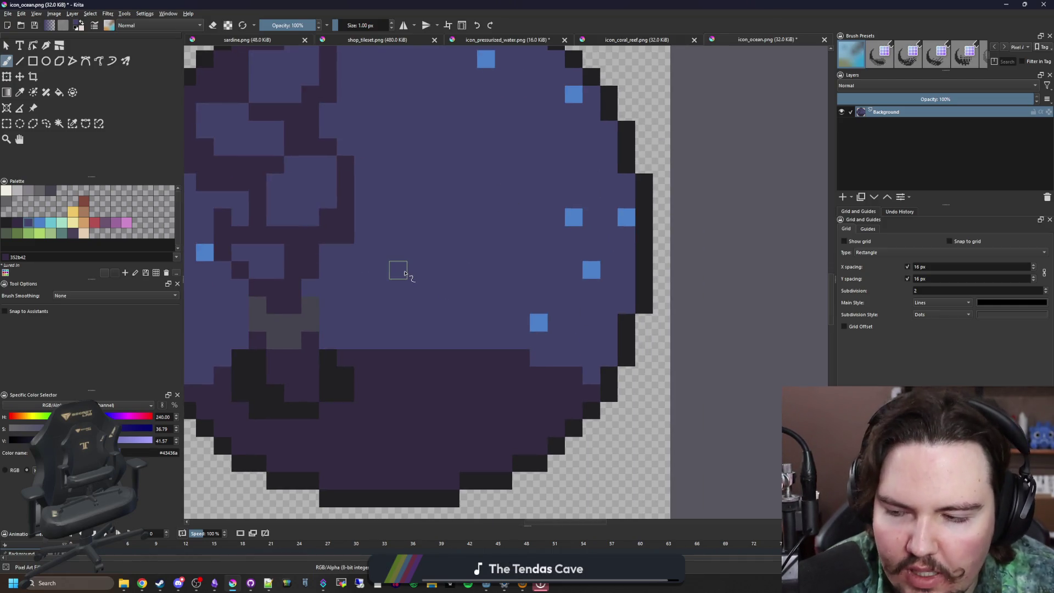
left_click(42, 191)
mouse_move(416, 323)
left_mouse_down()
mouse_move(430, 287)
mouse_move(426, 357)
mouse_move(459, 322)
mouse_move(454, 355)
mouse_move(433, 369)
mouse_move(388, 348)
mouse_move(396, 303)
left_mouse_up()
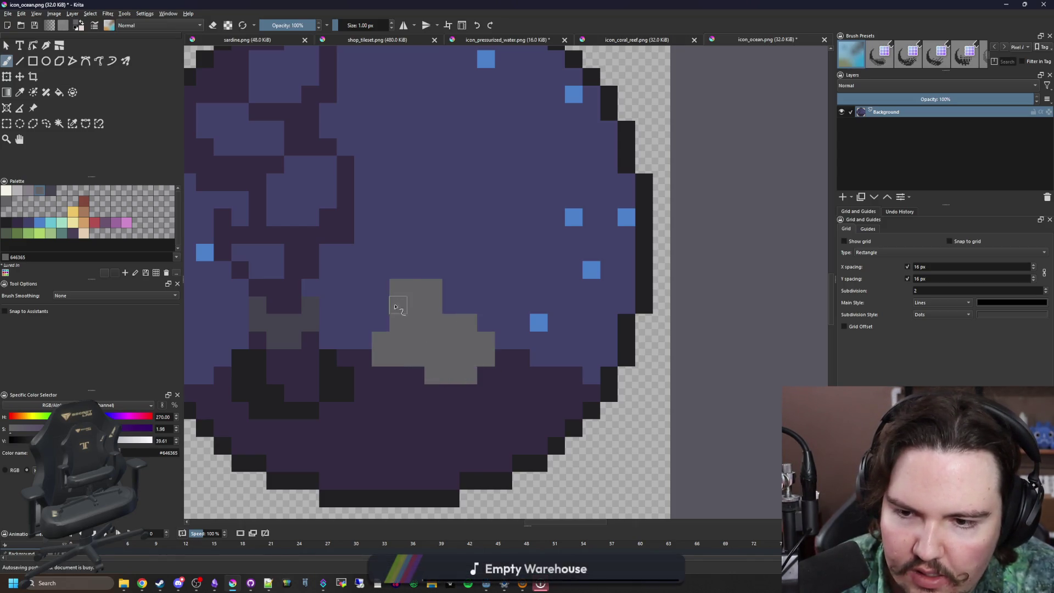
- Paint a grey rock shape near the circle's bottom edge
mouse_move(456, 461)
left_mouse_down()
mouse_move(468, 443)
mouse_move(469, 465)
left_mouse_up()
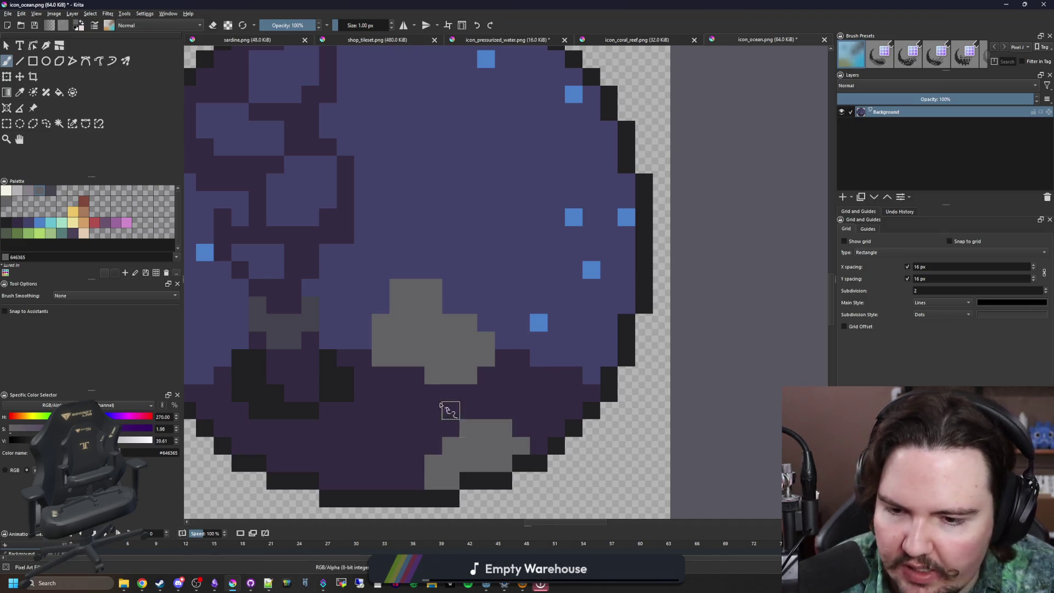
scroll(454, 415, "up", 1)
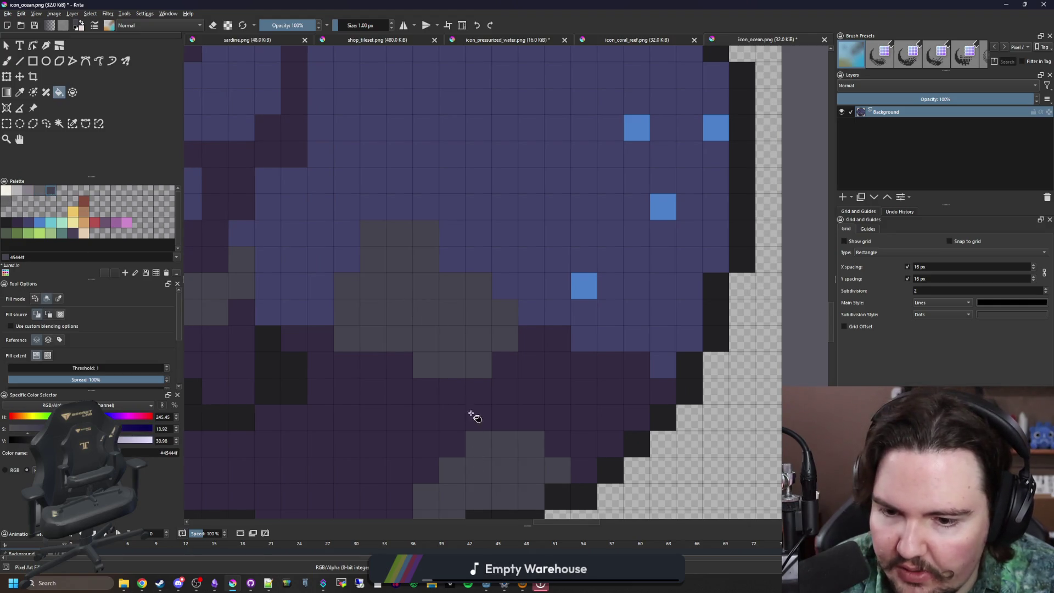
left_click_drag(471, 431, 478, 386)
left_click(17, 222)
key("b")
- Darken the rock's cells near-black, repainting some cells dark purple
left_click(8, 225)
mouse_move(435, 448)
left_mouse_down()
mouse_move(459, 451)
mouse_move(460, 425)
left_mouse_up()
mouse_move(431, 317)
left_mouse_down()
mouse_move(353, 294)
mouse_move(353, 235)
left_mouse_up()
key("ctrl+z")
mouse_move(376, 291)
left_mouse_down()
mouse_move(373, 257)
mouse_move(404, 237)
mouse_move(409, 265)
mouse_move(433, 266)
mouse_move(435, 250)
mouse_move(405, 266)
mouse_move(428, 293)
mouse_move(452, 243)
mouse_move(439, 228)
mouse_move(437, 247)
left_mouse_up()
left_click(418, 311, "ctrl")
left_click_drag(486, 408, 485, 456)
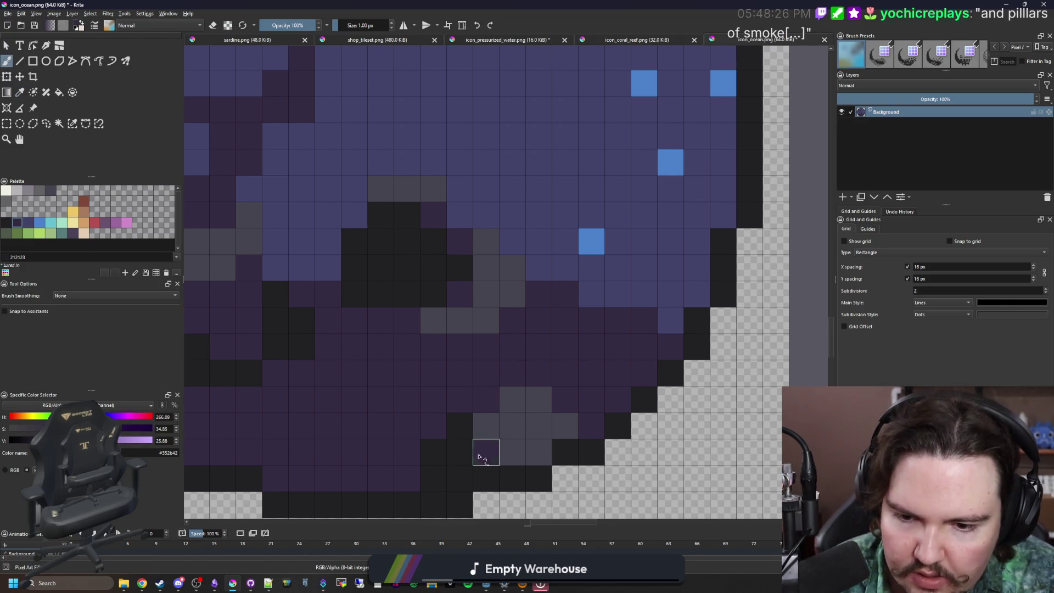
scroll(435, 272, "down", 6)
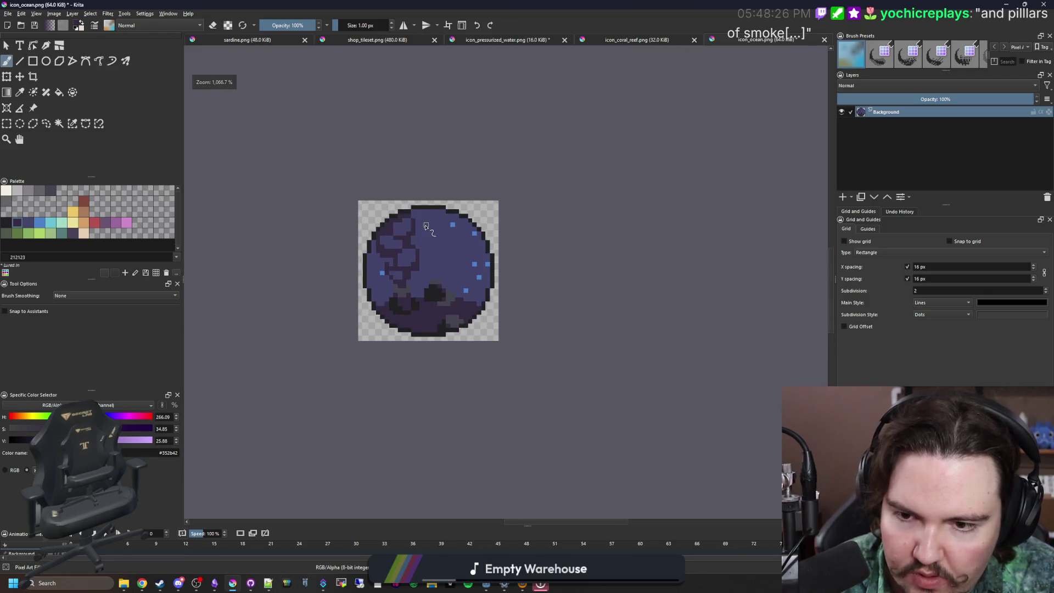
scroll(423, 209, "down", 1)
scroll(439, 236, "up", 4)
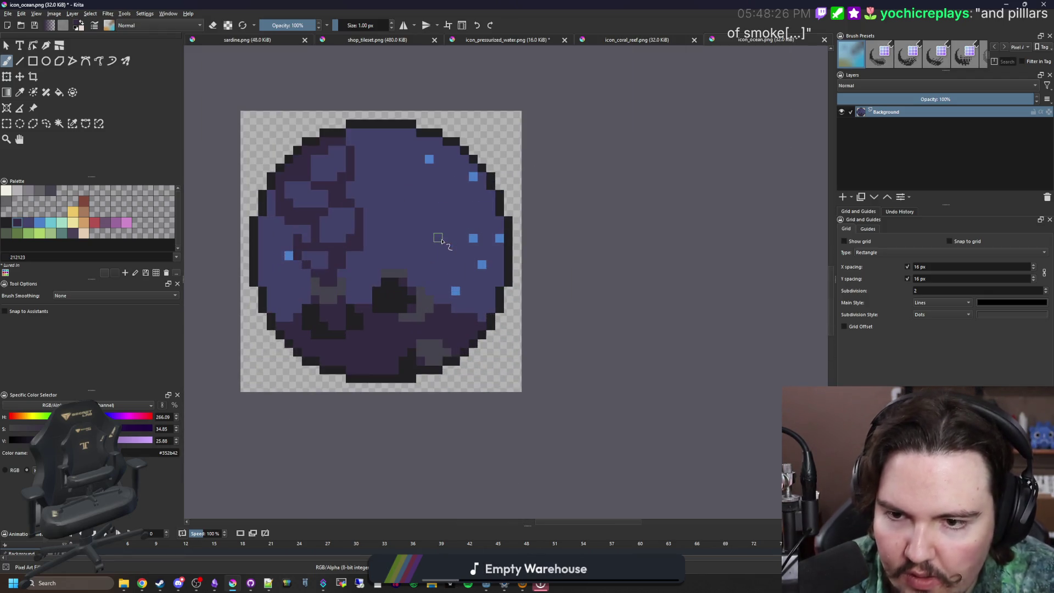
scroll(351, 193, "up", 2)
left_click(50, 222)
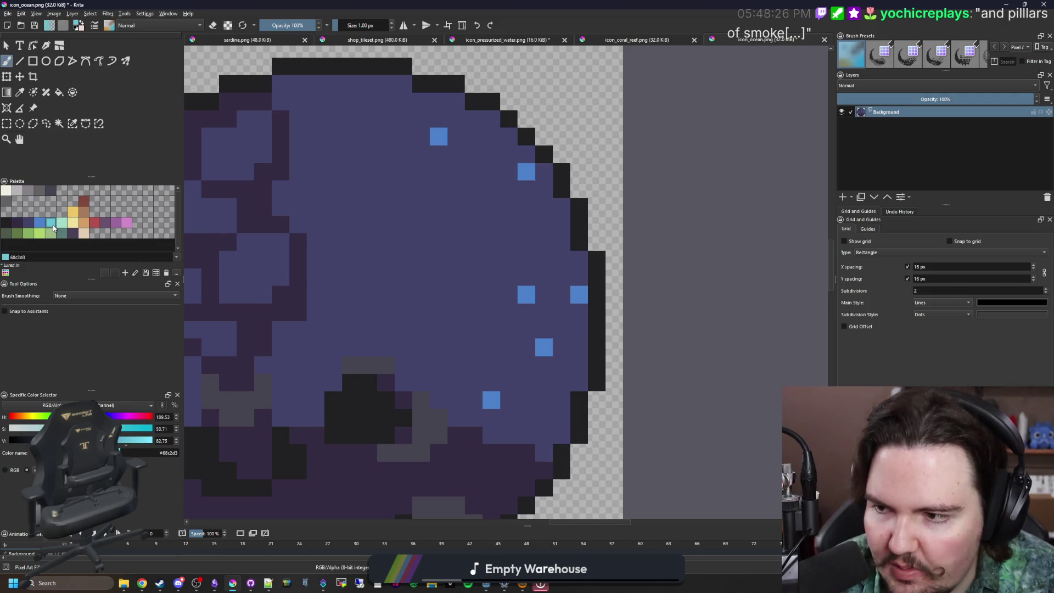
- Paint the cyan creature's head and its left and right legs on the seabed
scroll(509, 282, "down", 1)
scroll(524, 258, "up", 2)
mouse_move(527, 255)
left_mouse_down()
mouse_move(528, 242)
mouse_move(554, 255)
mouse_move(485, 251)
left_mouse_up()
left_click_drag(501, 289, 475, 362)
left_click(502, 365)
left_click_drag(553, 289, 577, 334)
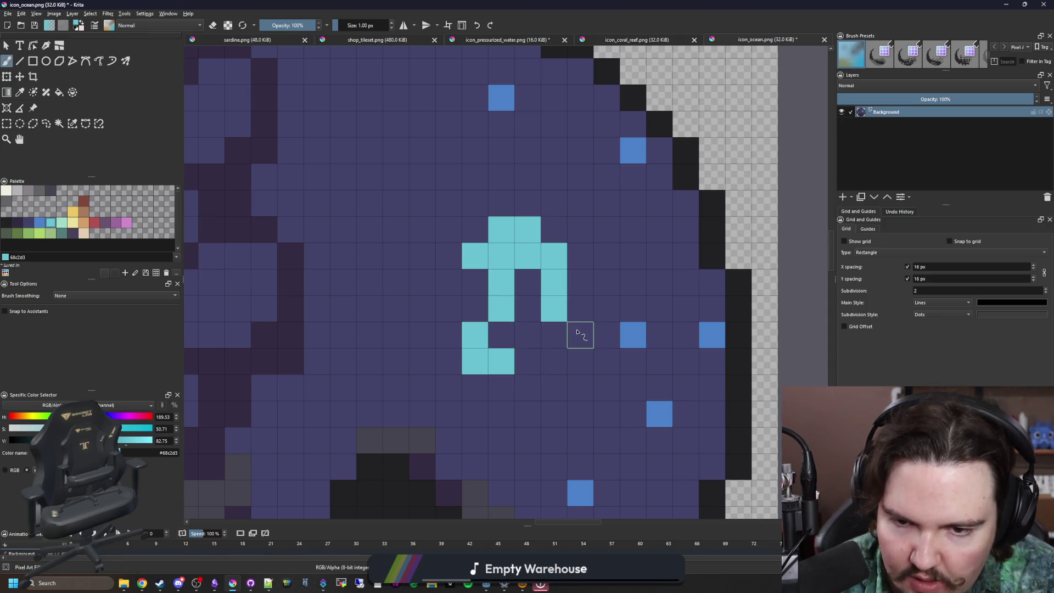
left_click(557, 364)
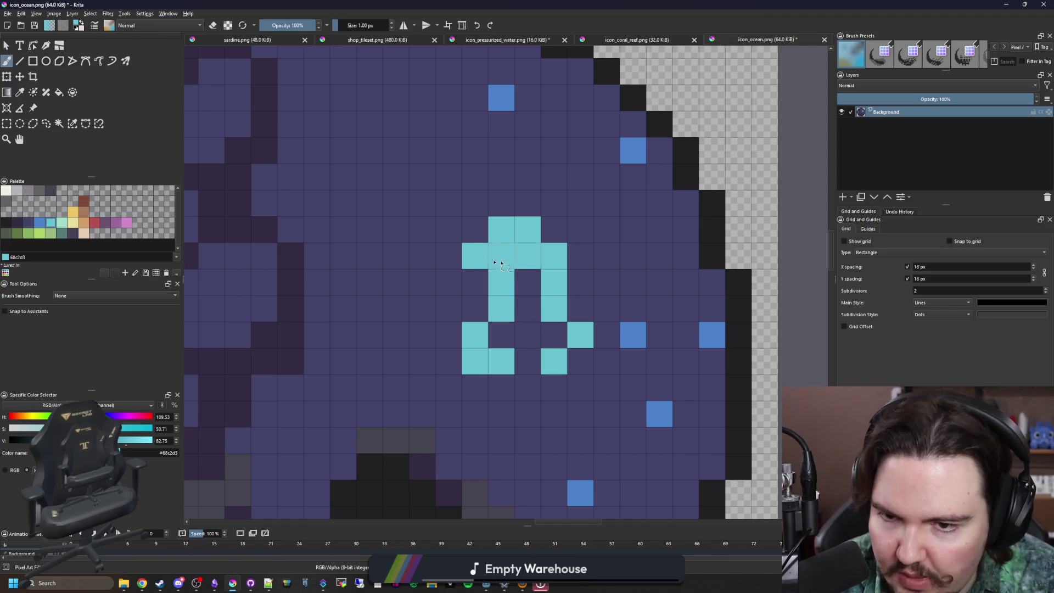
left_click(581, 255)
left_click(554, 229)
- Add a cyan pixel to the creature and cover stray cyan pixels with the dark water colour
scroll(483, 247, "down", 5)
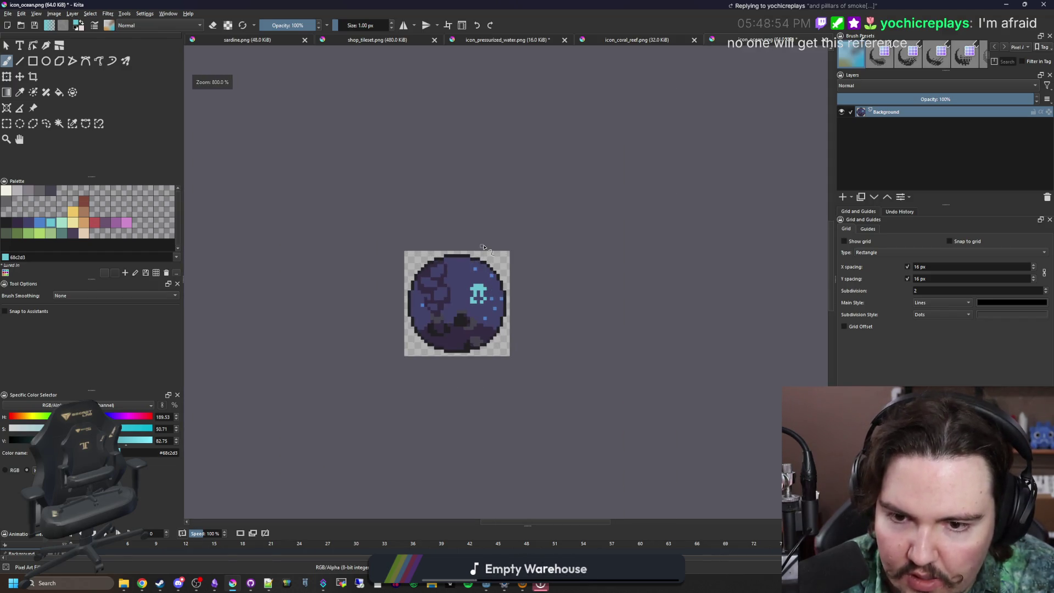
scroll(448, 257, "up", 6)
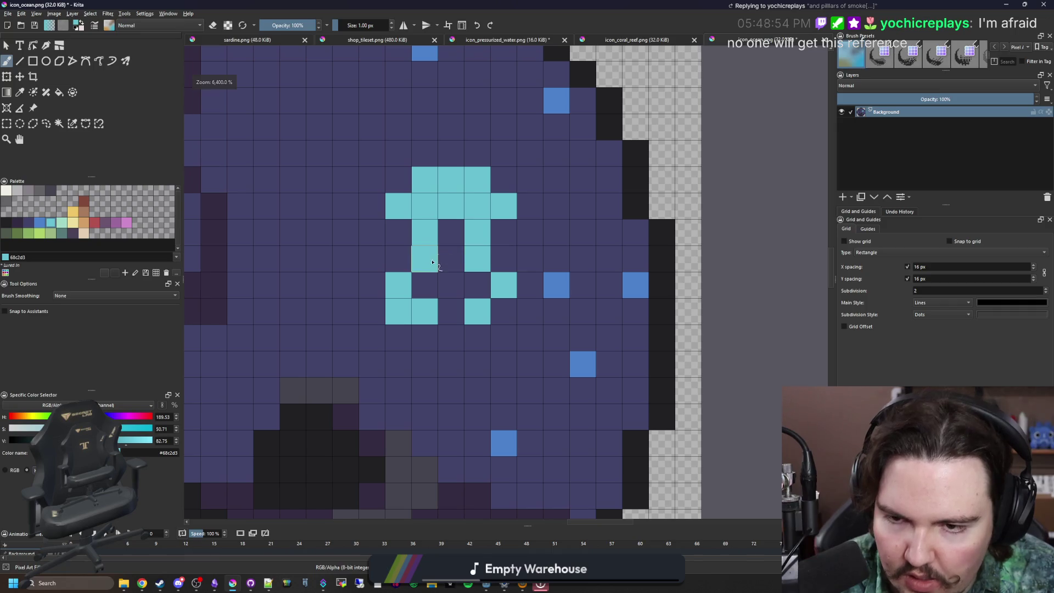
left_click(427, 282)
left_click(396, 267, "ctrl")
left_click(398, 284)
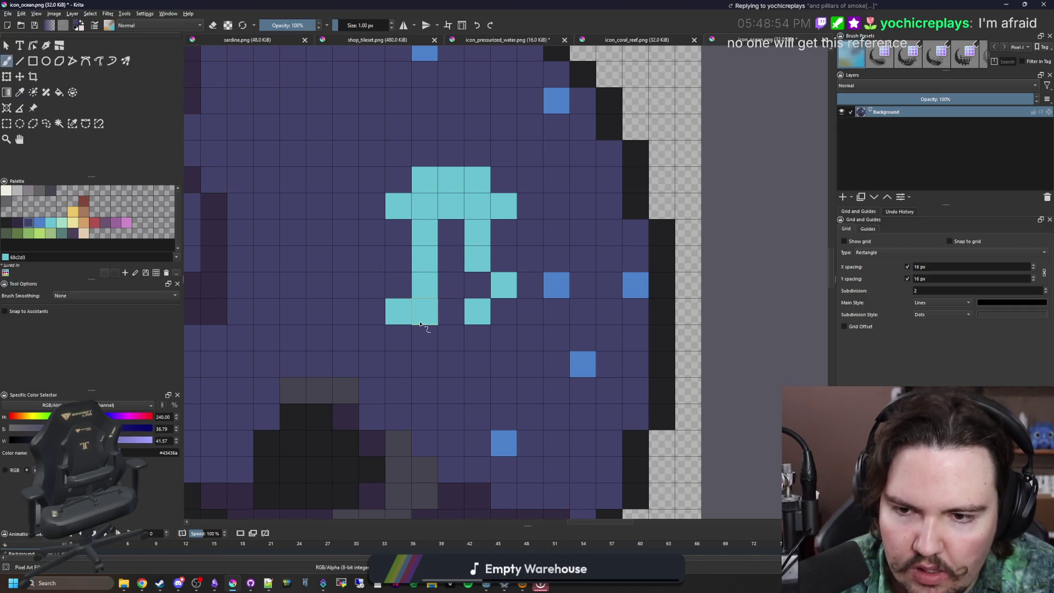
left_click(424, 310)
- Sample cyan from the creature and dot six cyan specks across the seabed
scroll(445, 340, "down", 7)
key("p")
scroll(456, 352, "up", 5)
left_click(455, 354)
key("b")
scroll(463, 369, "down", 3)
scroll(356, 357, "up", 2)
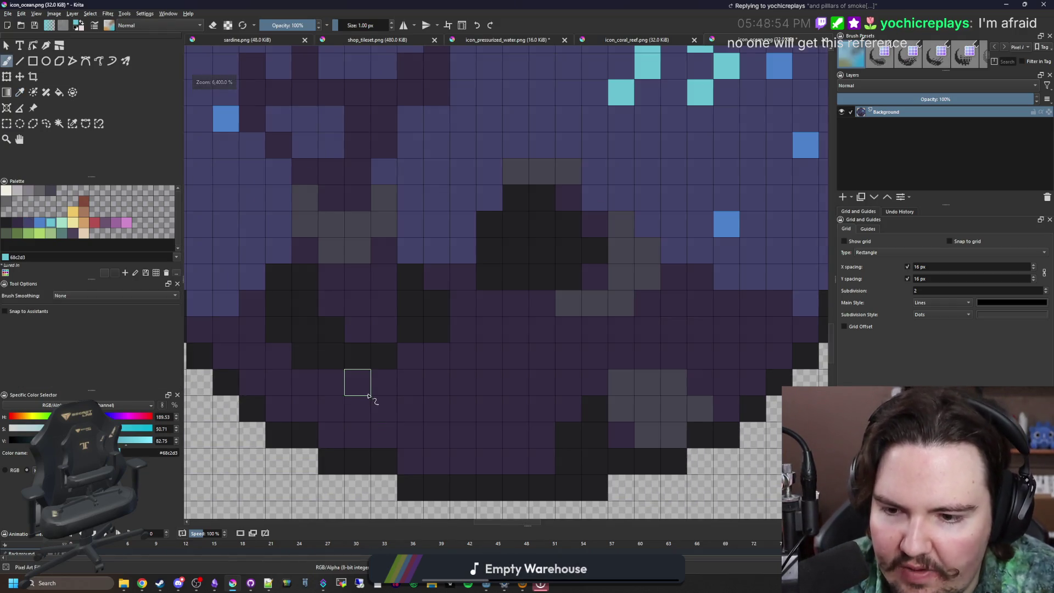
left_click(363, 387)
left_click(384, 329)
left_click(436, 356)
left_click(410, 408)
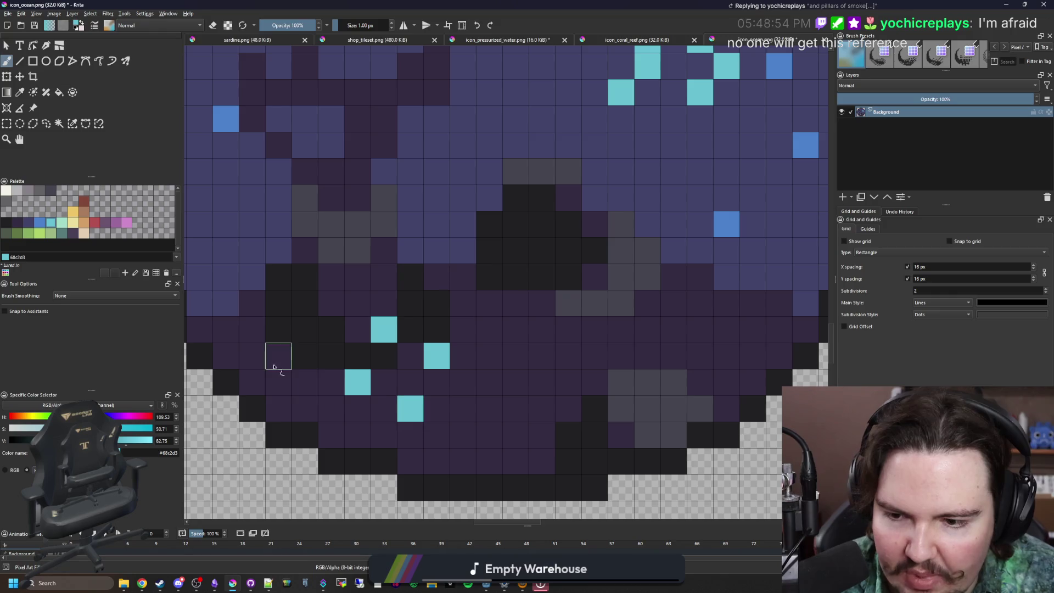
left_click(305, 382)
left_click(489, 383)
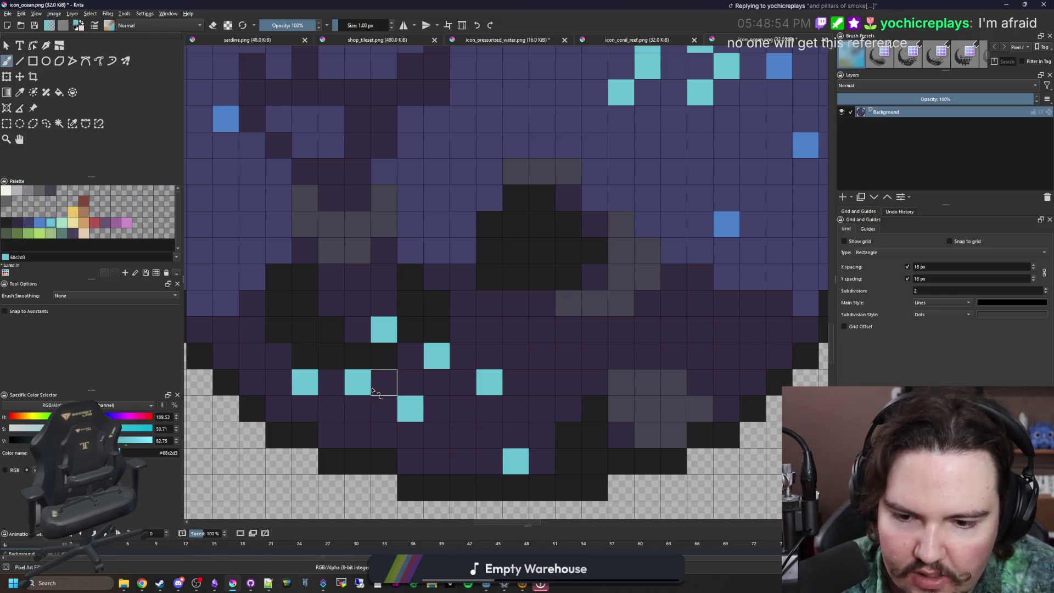
- Add a few more cyan specks to the seabed, then sample the icon's dark purple
scroll(401, 295, "down", 10)
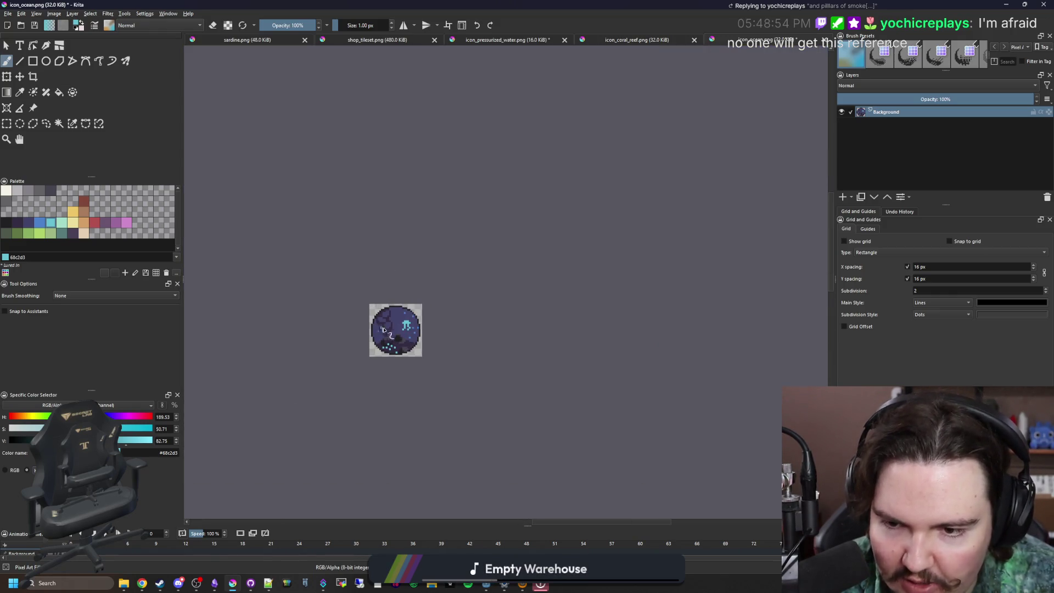
scroll(382, 330, "up", 5)
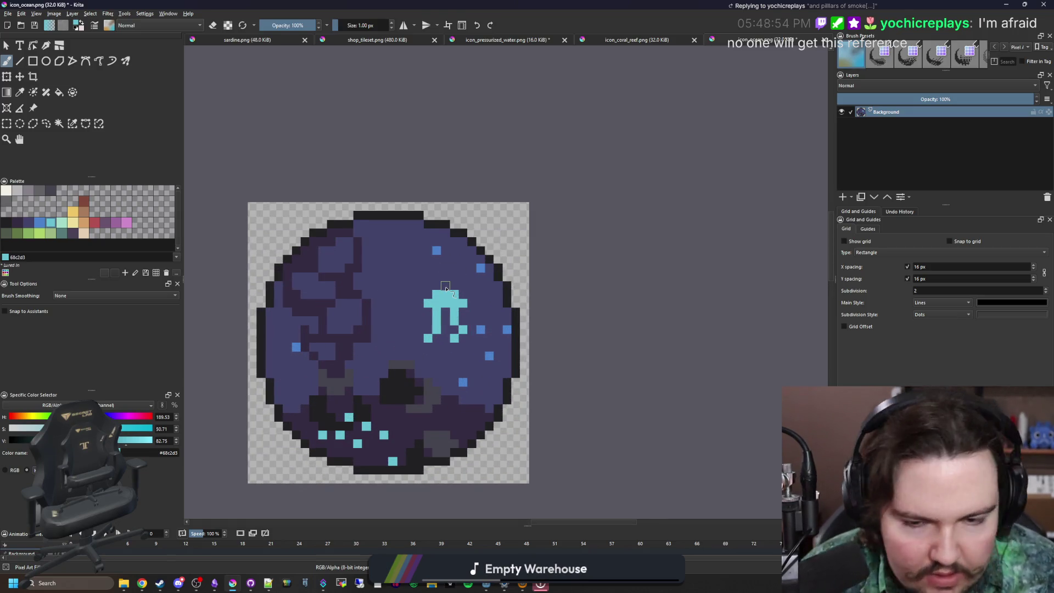
scroll(402, 347, "up", 2)
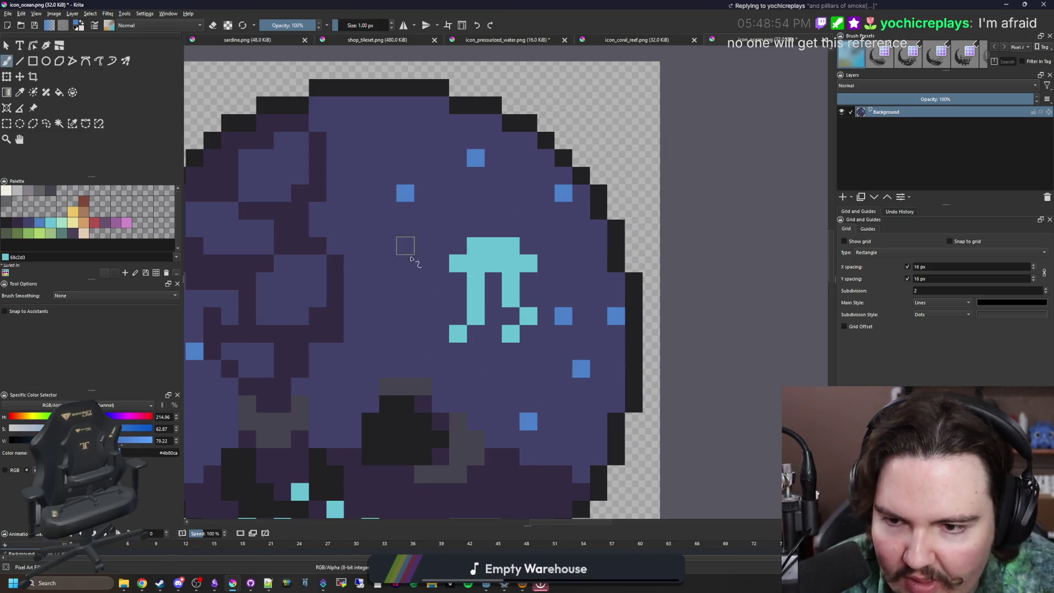
left_click_drag(305, 325, 429, 274)
scroll(383, 325, "down", 6)
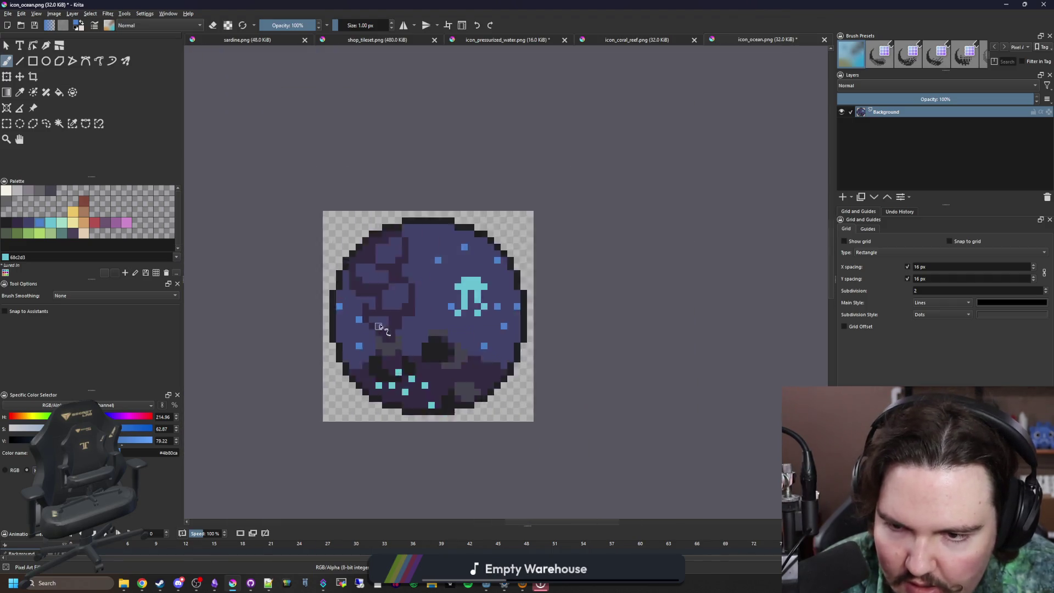
scroll(384, 276, "up", 8)
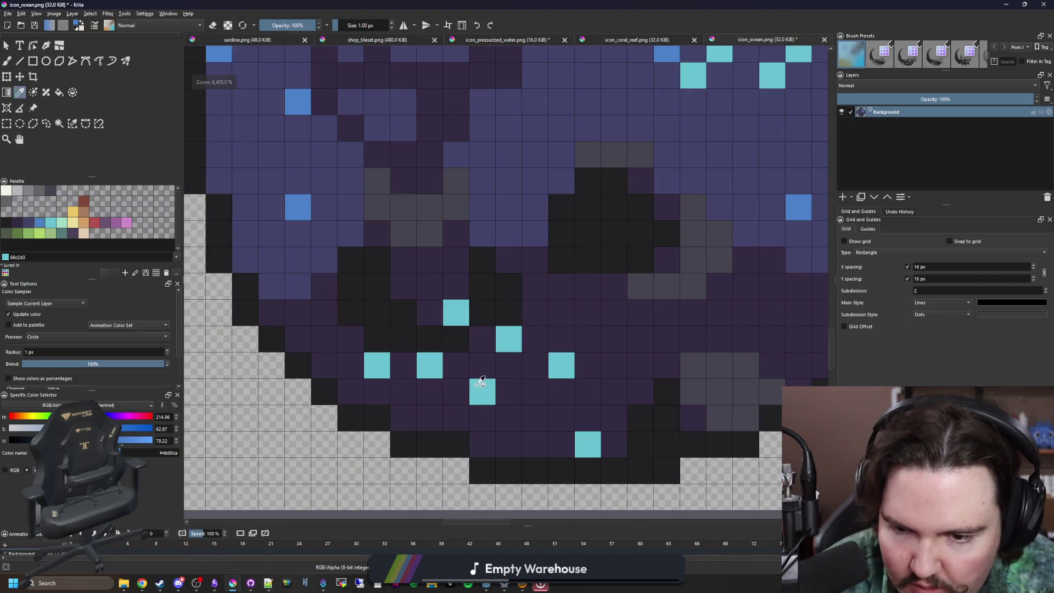
left_click_drag(456, 365, 482, 365)
left_click(456, 391)
left_click(483, 341)
scroll(391, 348, "down", 2)
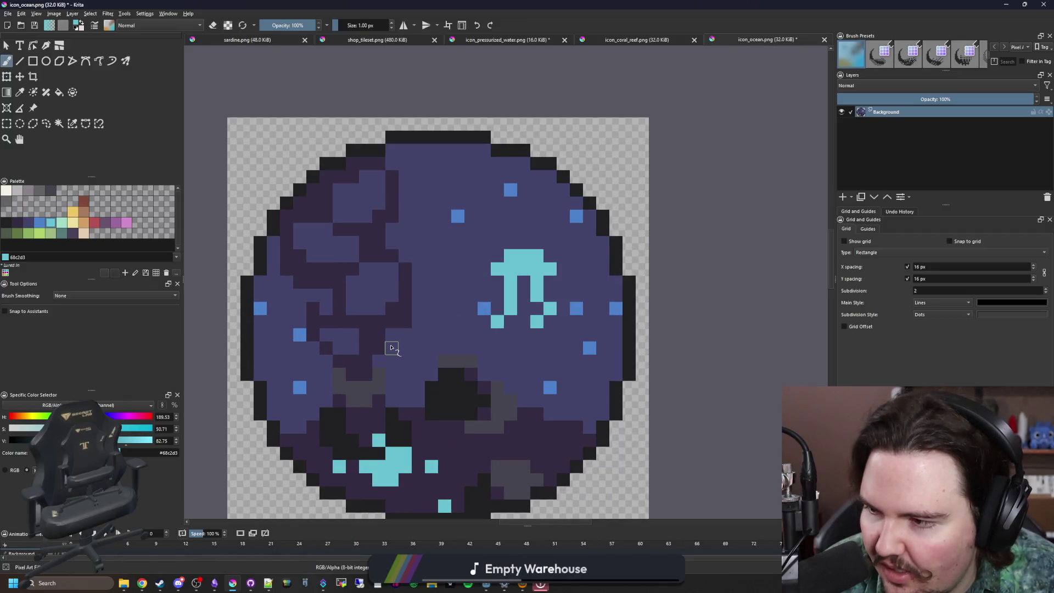
scroll(501, 304, "down", 1)
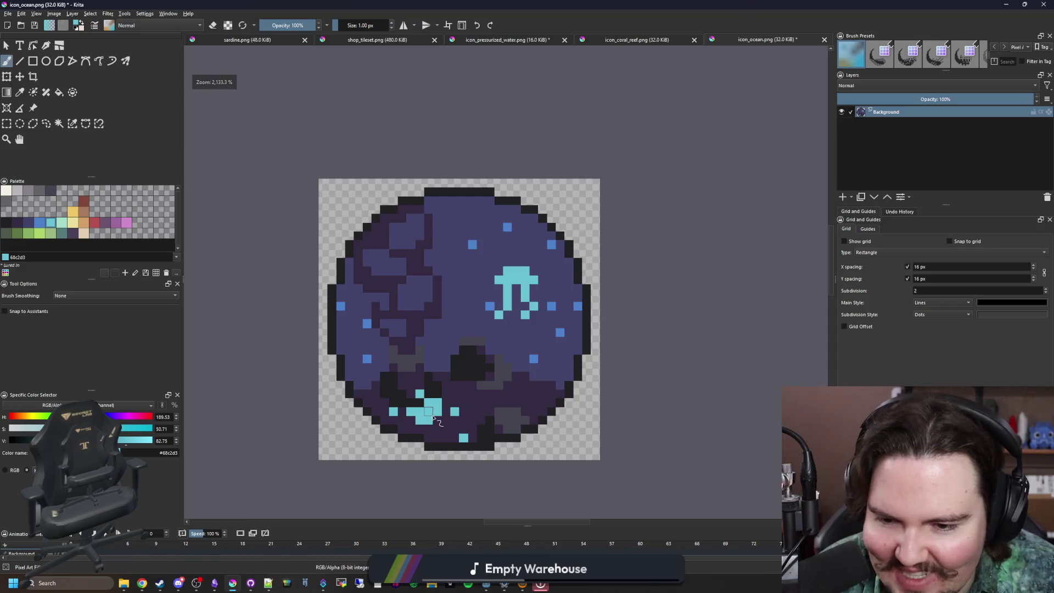
scroll(433, 417, "up", 2)
key("p")
left_click(471, 408)
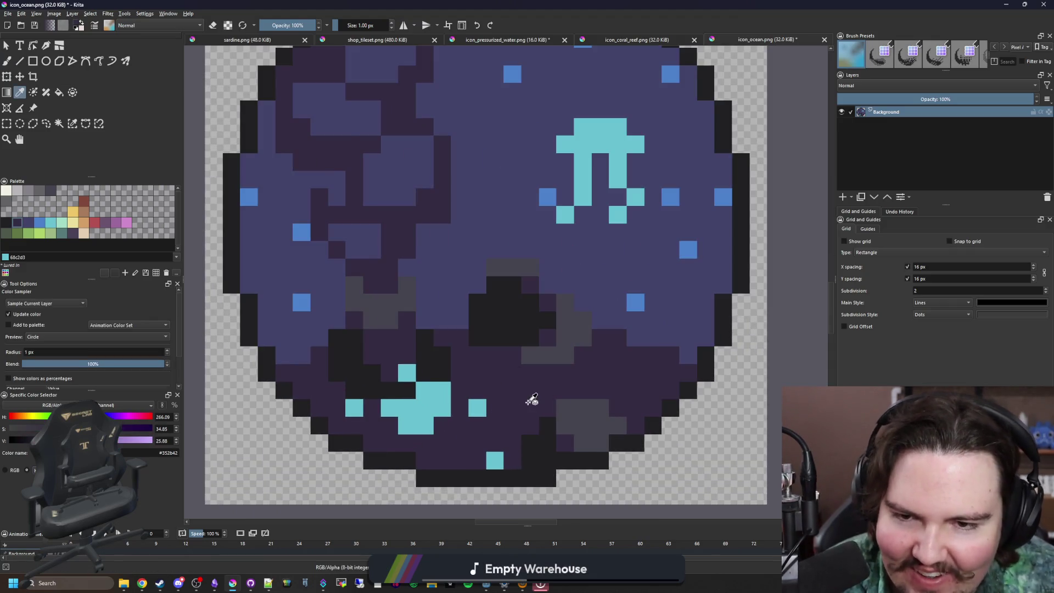
scroll(511, 378, "down", 2)
scroll(475, 243, "up", 1)
left_click_drag(475, 244, 461, 253)
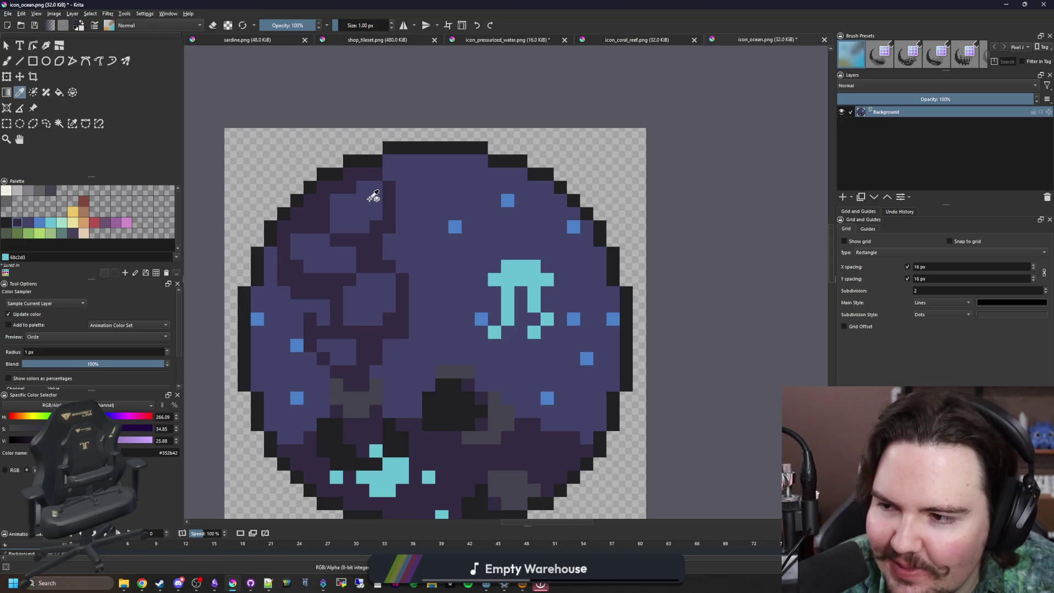
left_click(401, 151)
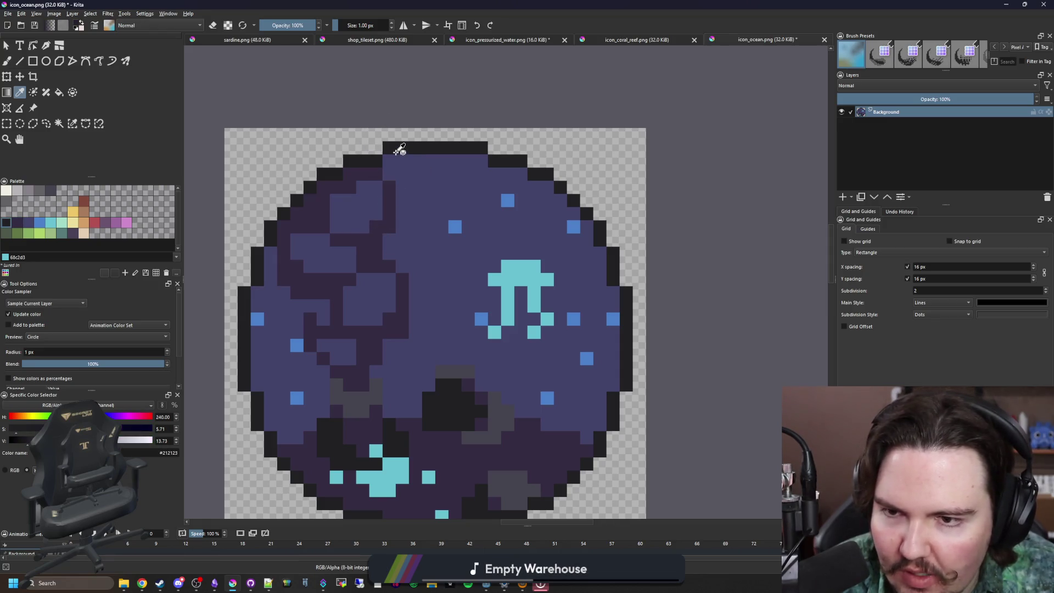
left_click(390, 191)
key("b")
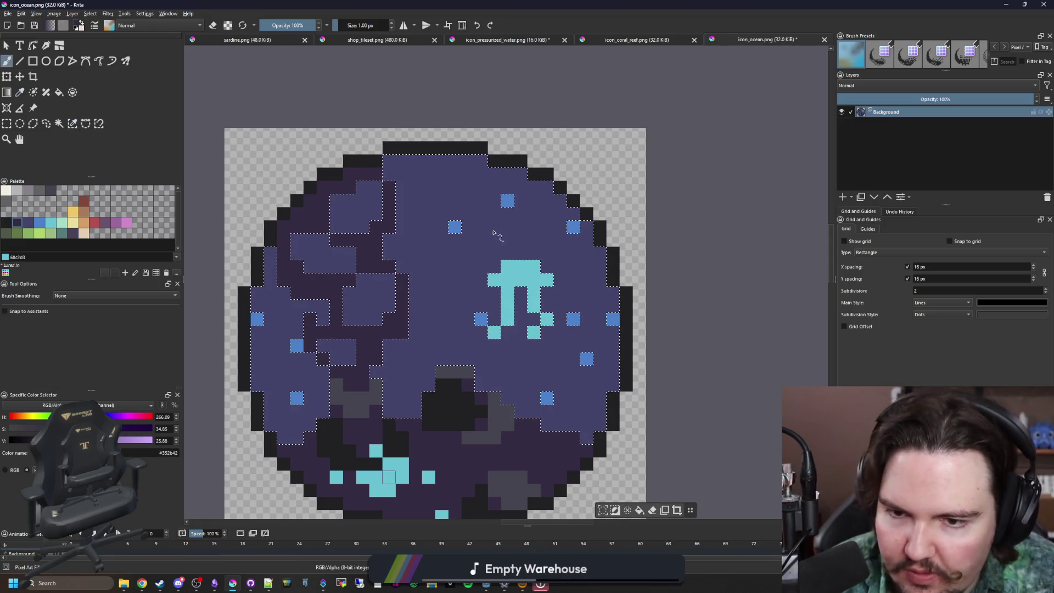
key("bracketright")
key("bracketright")
key("bracketright")
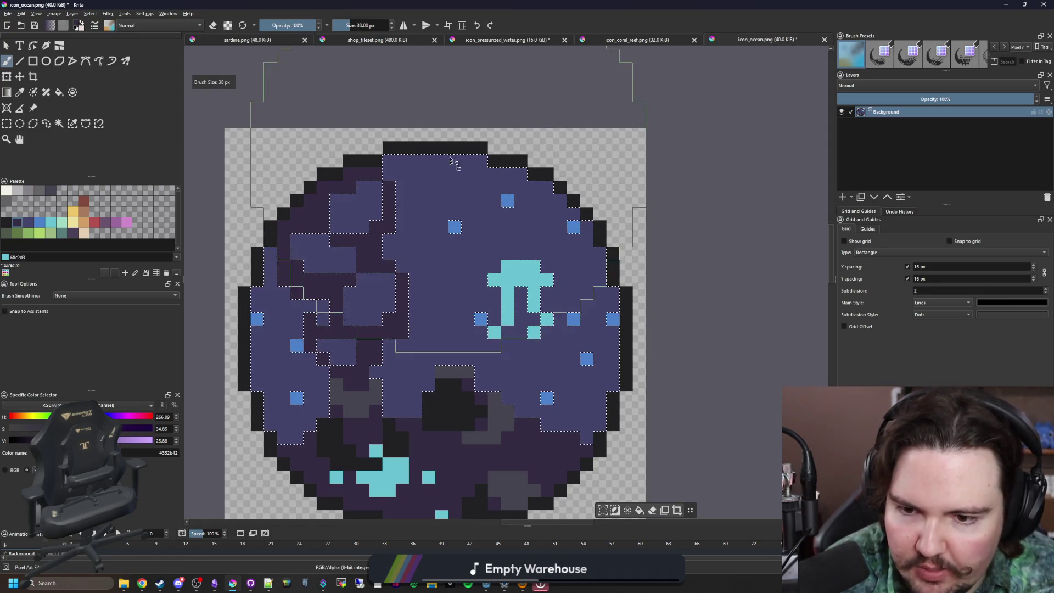
scroll(456, 123, "down", 6)
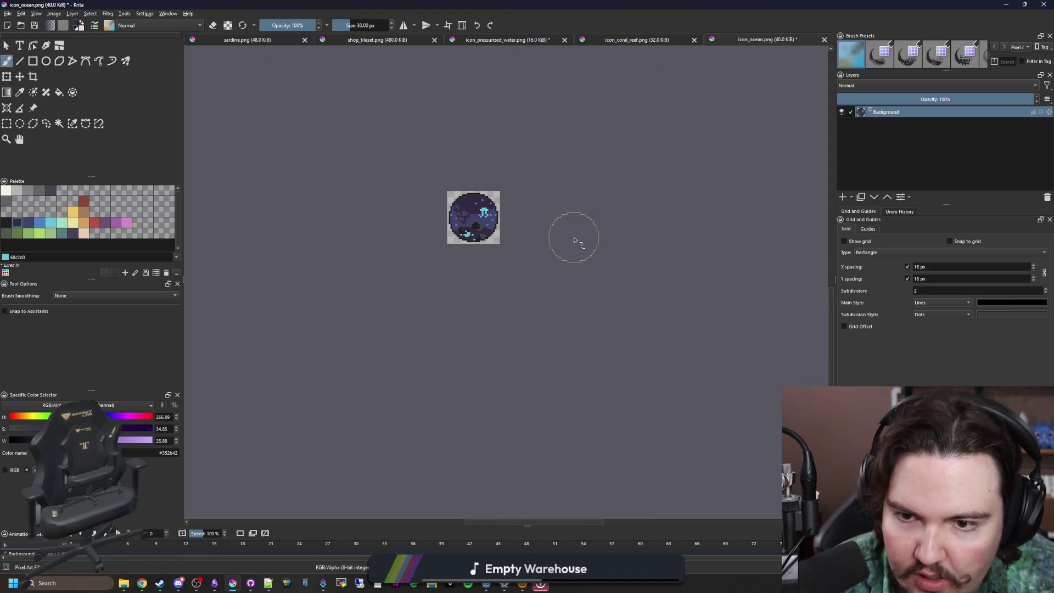
scroll(477, 226, "up", 6)
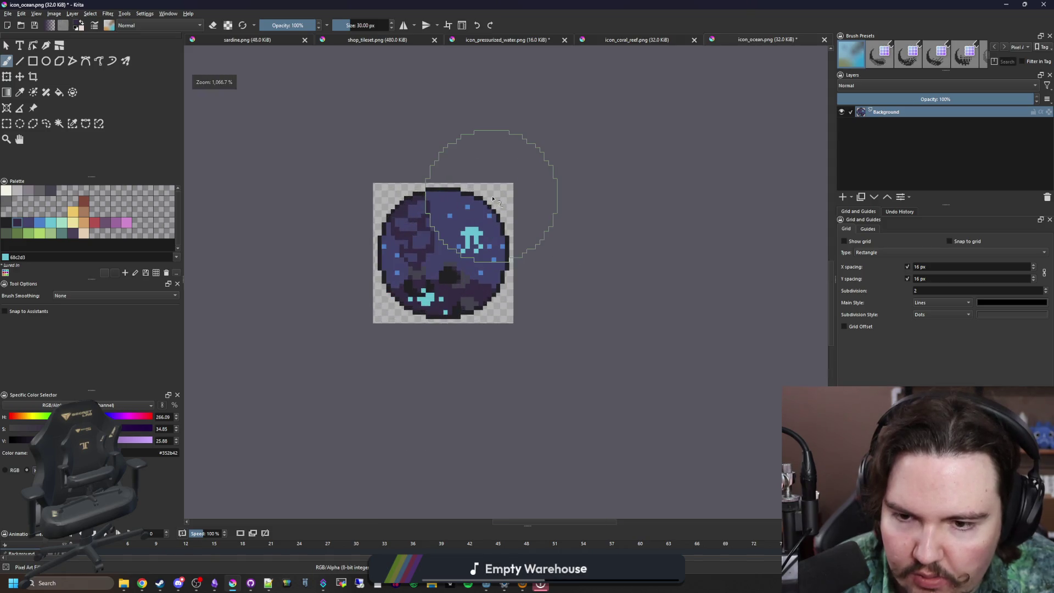
scroll(364, 335, "up", 1)
scroll(366, 336, "down", 5)
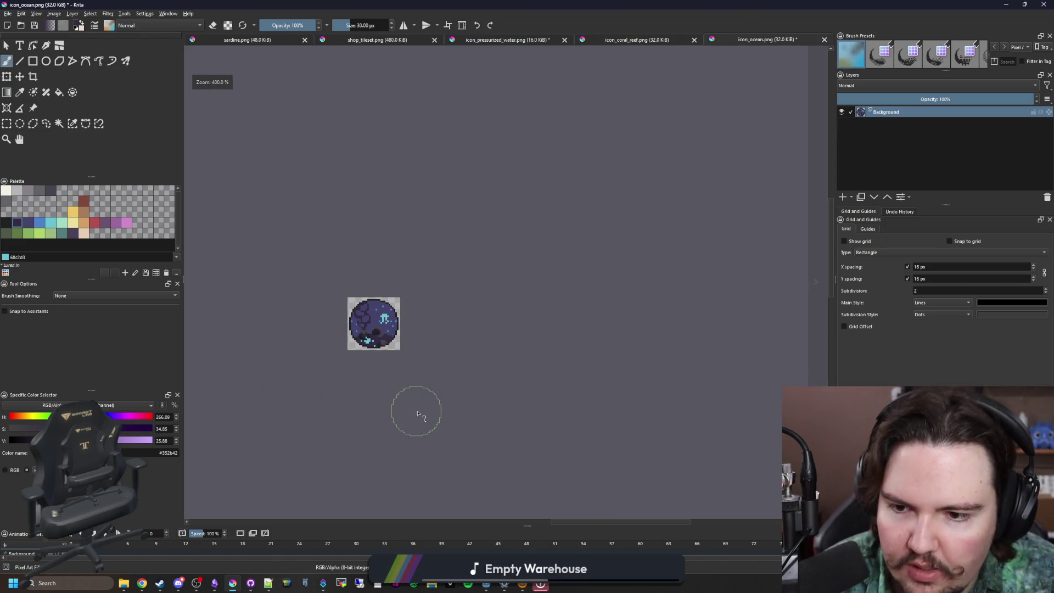
scroll(330, 319, "up", 5)
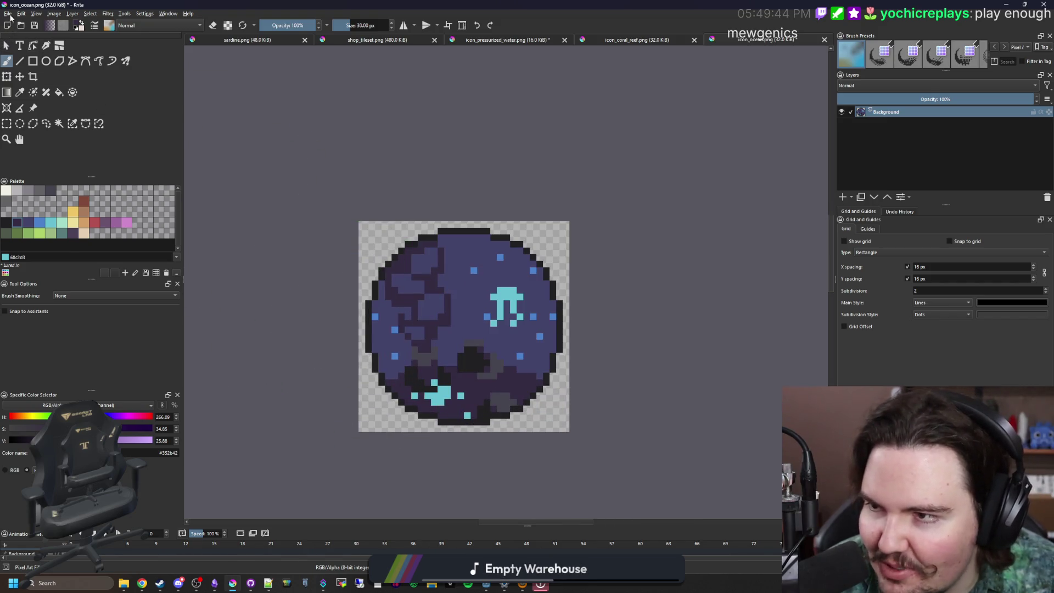
- Save the icon as icon_deep_sea.png with default PNG options, then restore down Krita's window
left_click(9, 13)
left_click(33, 60)
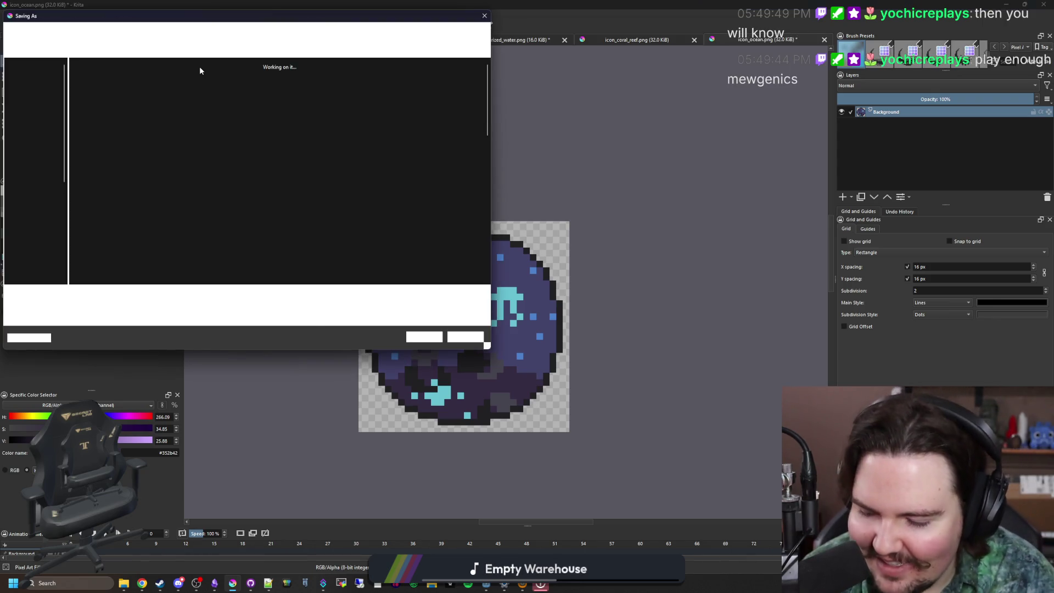
type("icon_deep_sea")
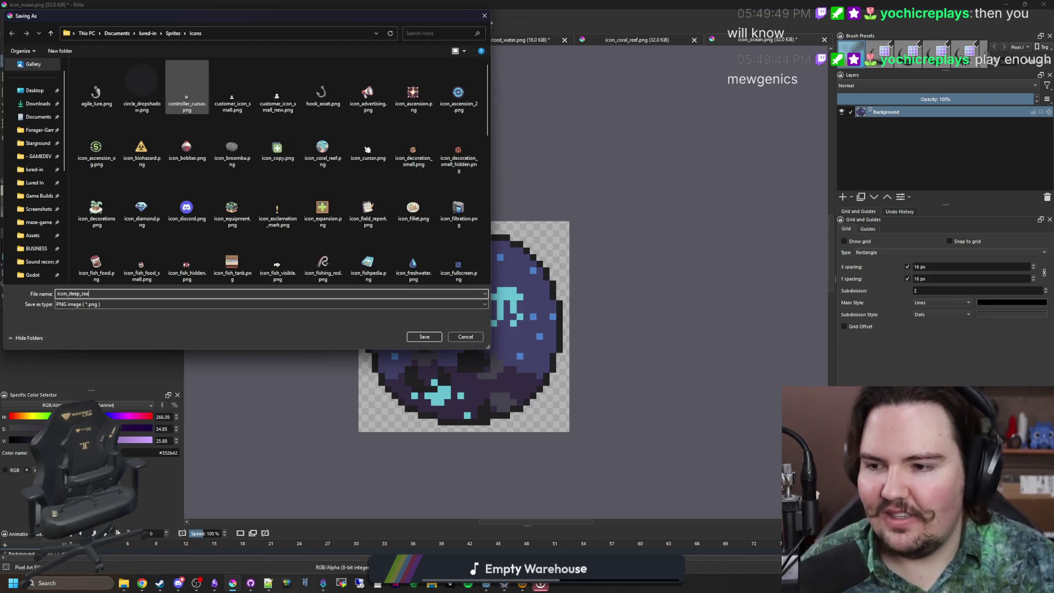
left_click(430, 337)
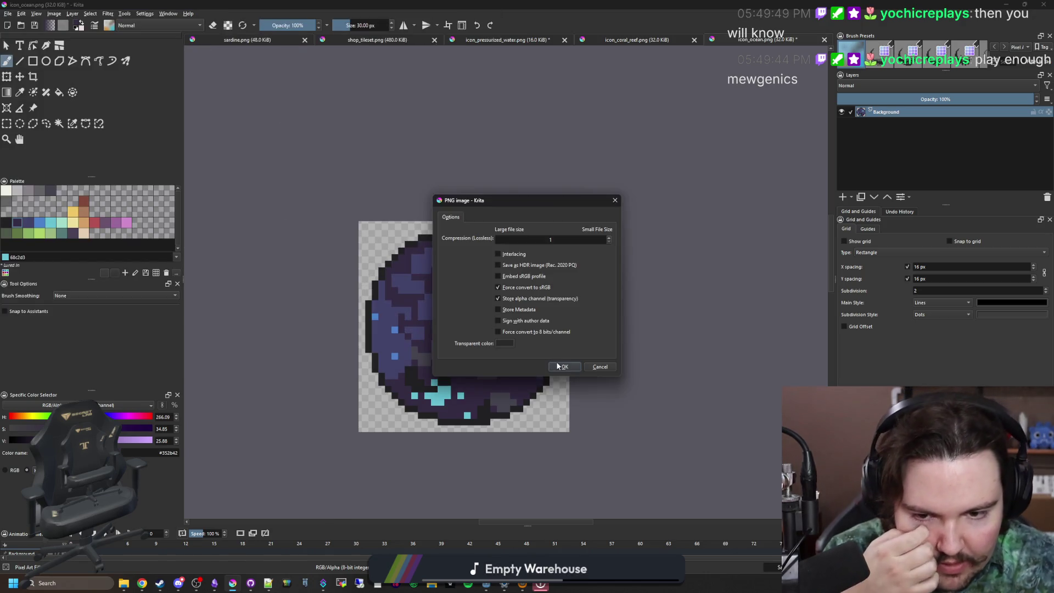
left_click(558, 367)
key("super+Down")
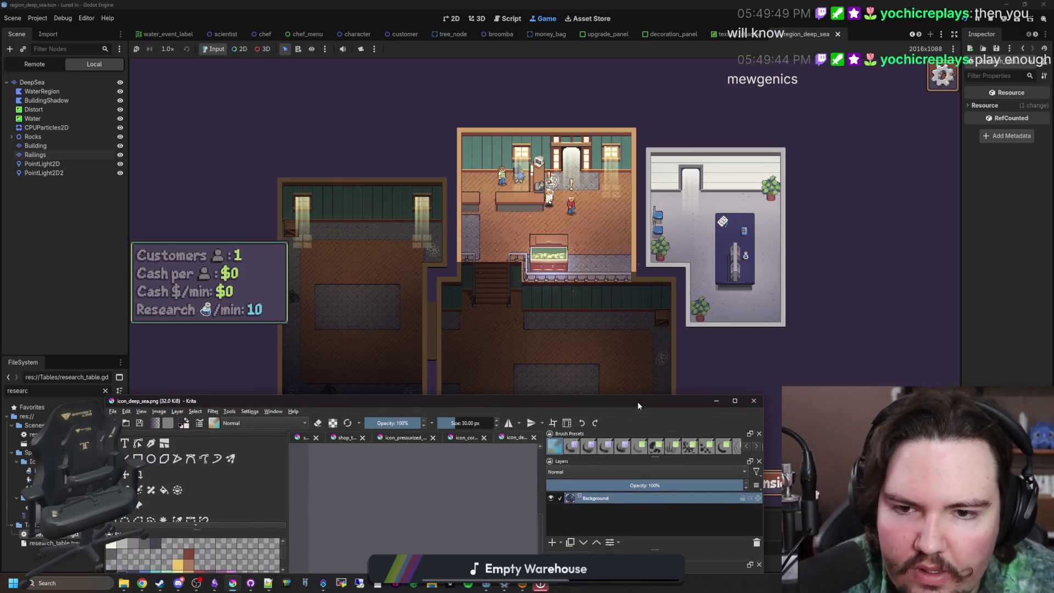
- Stop the running game and change the Deep Sea sprite preload path from ocean to deep
left_click(638, 401)
scroll(612, 277, "up", 5)
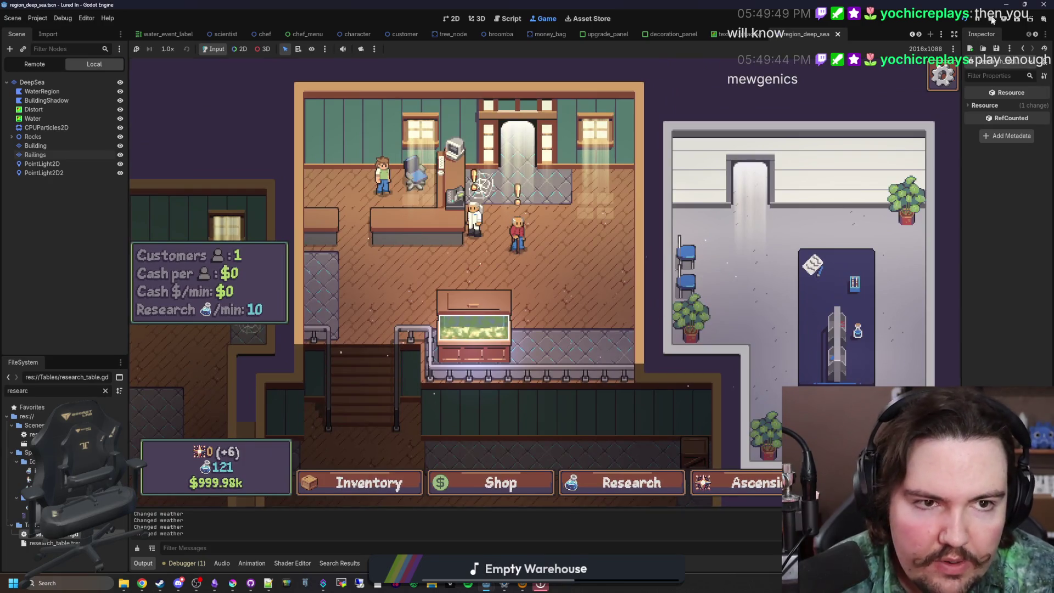
key("F8")
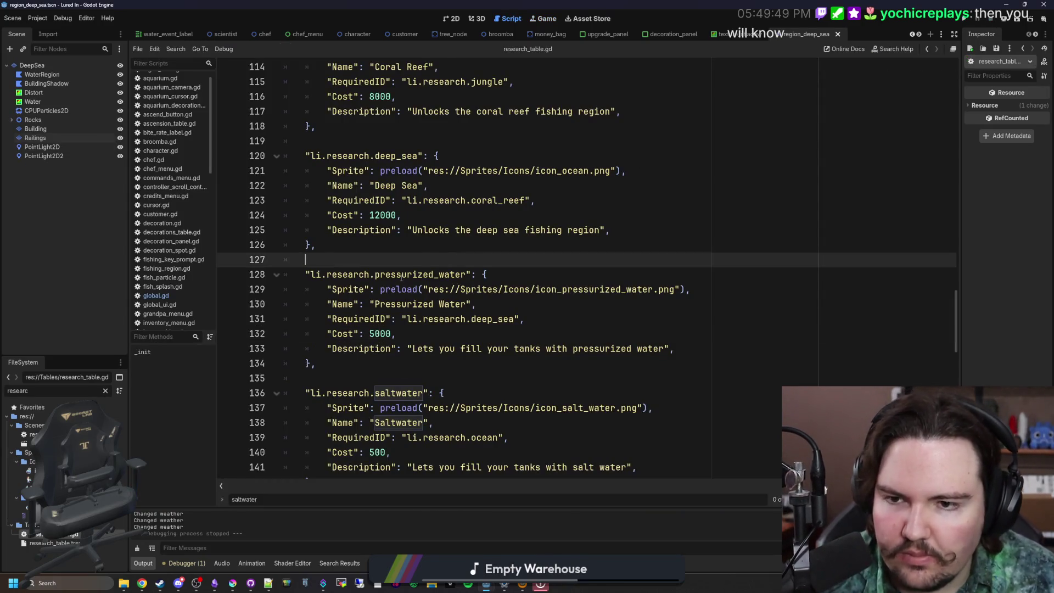
scroll(400, 368, "up", 2)
double_click(583, 258)
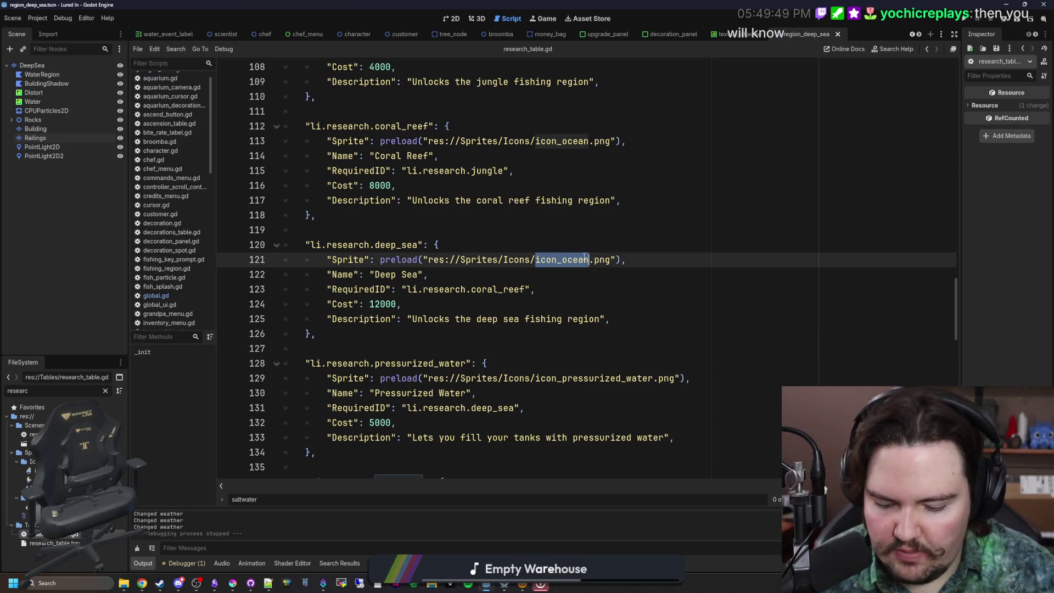
key("BackSpace")
type("deep_s")
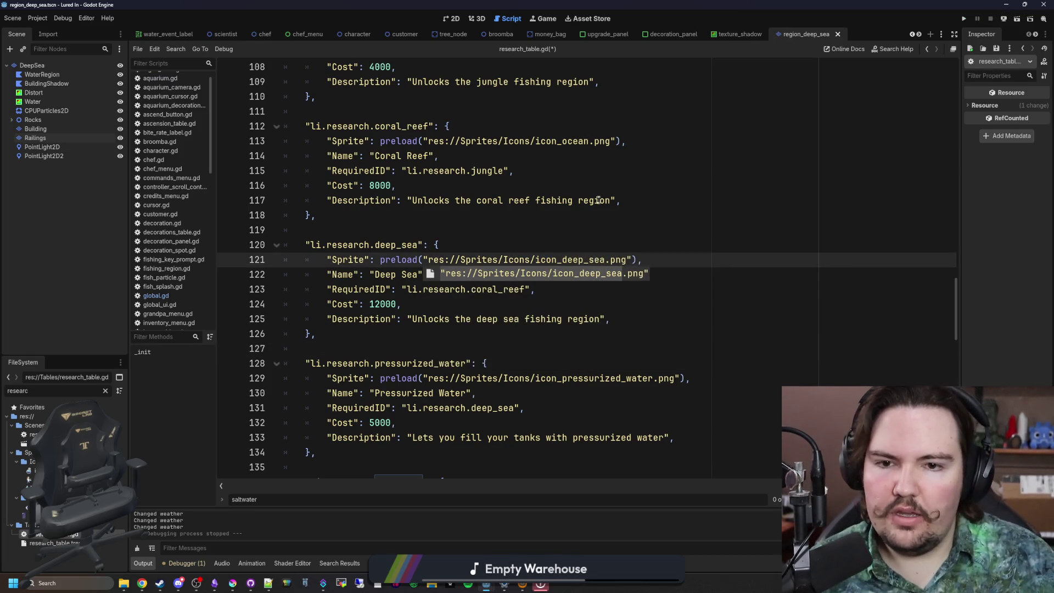
type("sea")
- Point the Coral Reef sprite path at its coral icon and save research_table.gd
double_click(567, 141)
type("i")
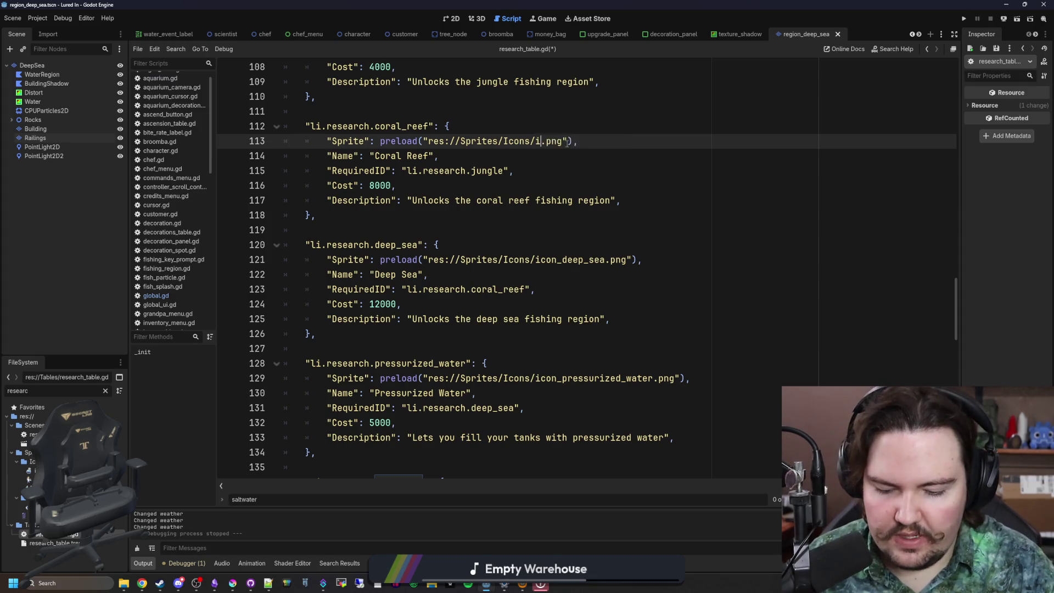
type("con_coral_e")
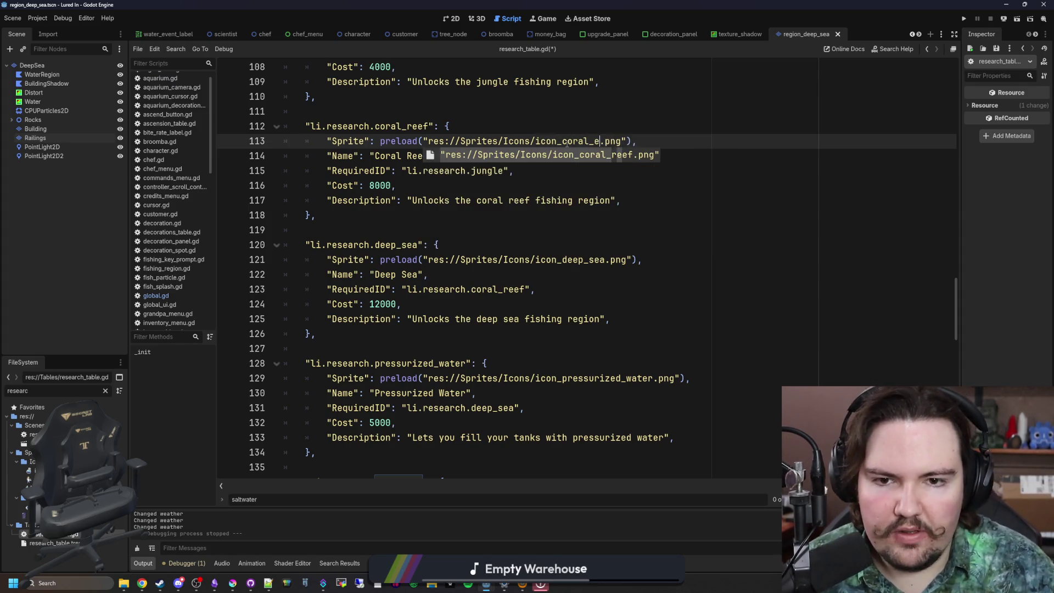
scroll(606, 123, "down", 2)
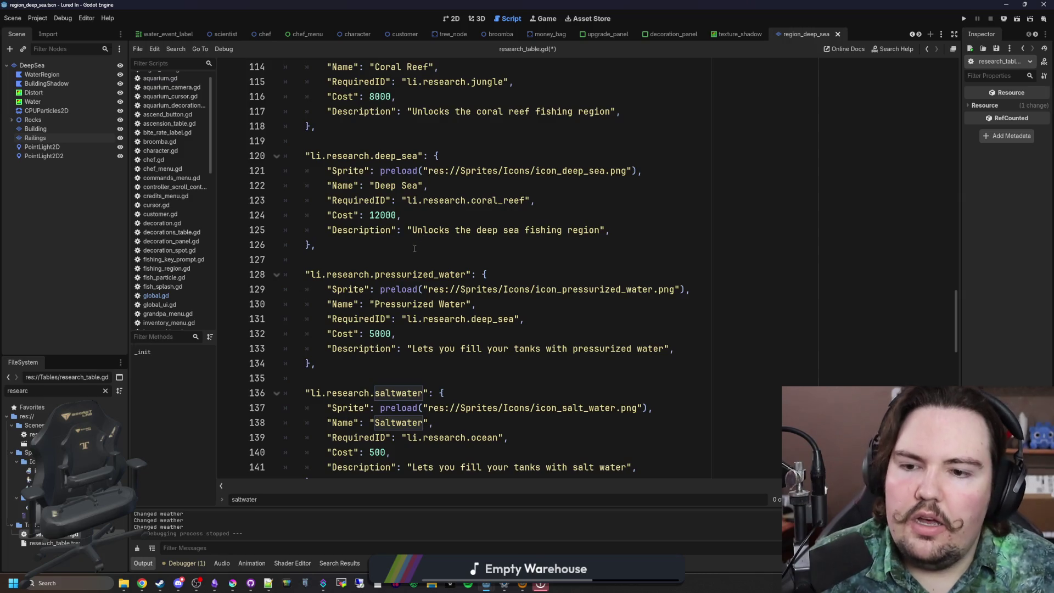
left_click(463, 245)
key("ctrl+s")
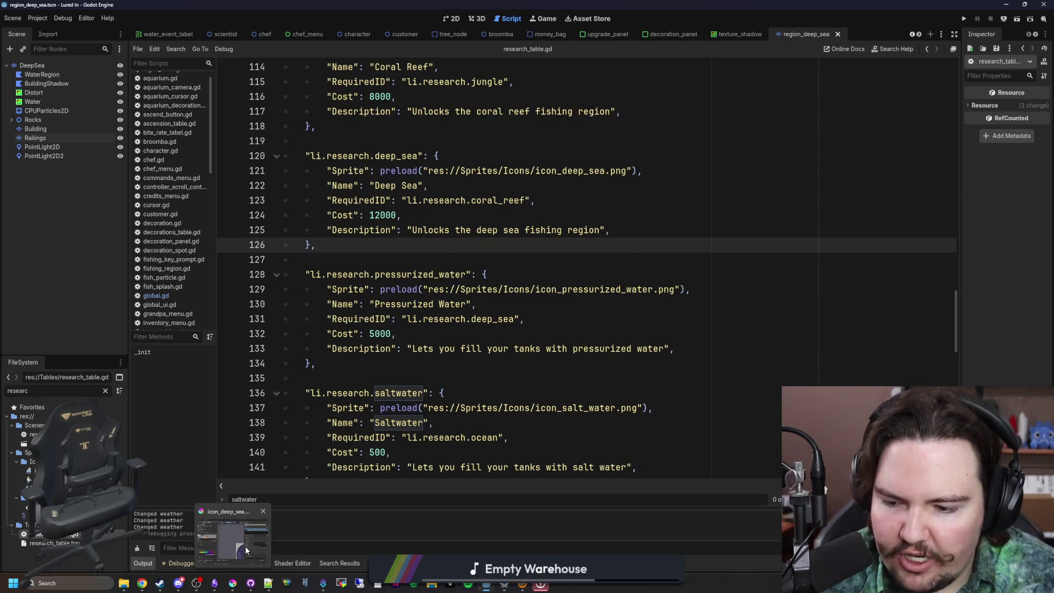
- Bring Krita back up maximized, then bring up Chrome with a new tab
left_click(233, 583)
double_click(452, 395)
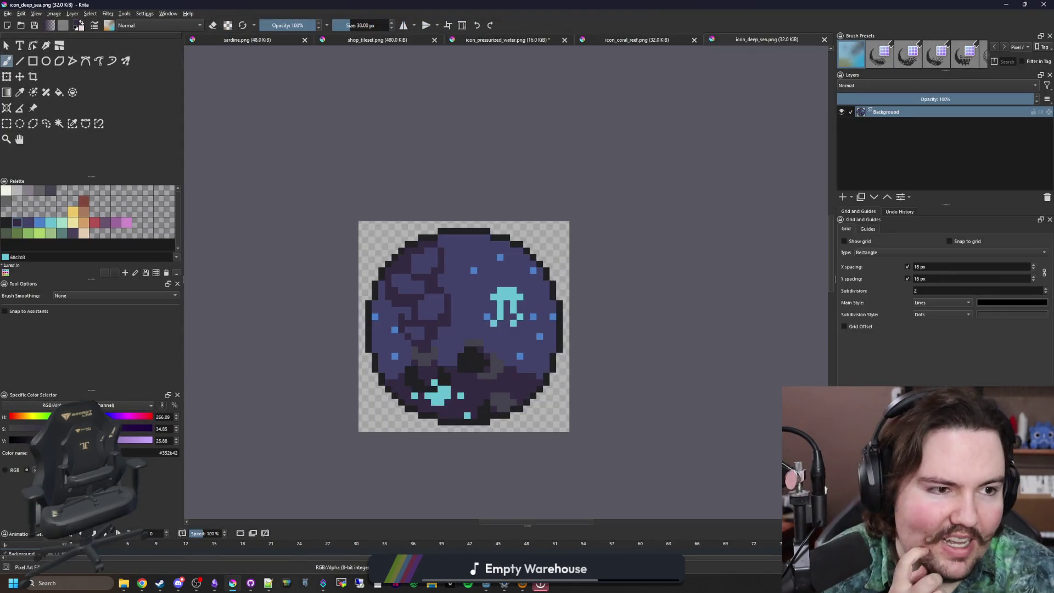
left_click(141, 583)
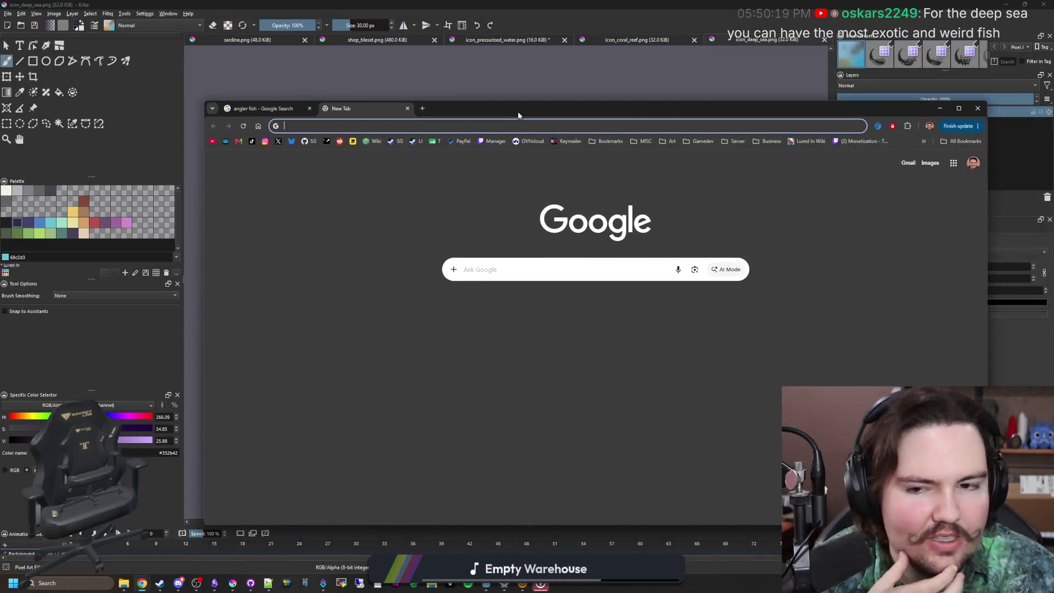
- Search Google for 'pressurized water'
type("pressurized water")
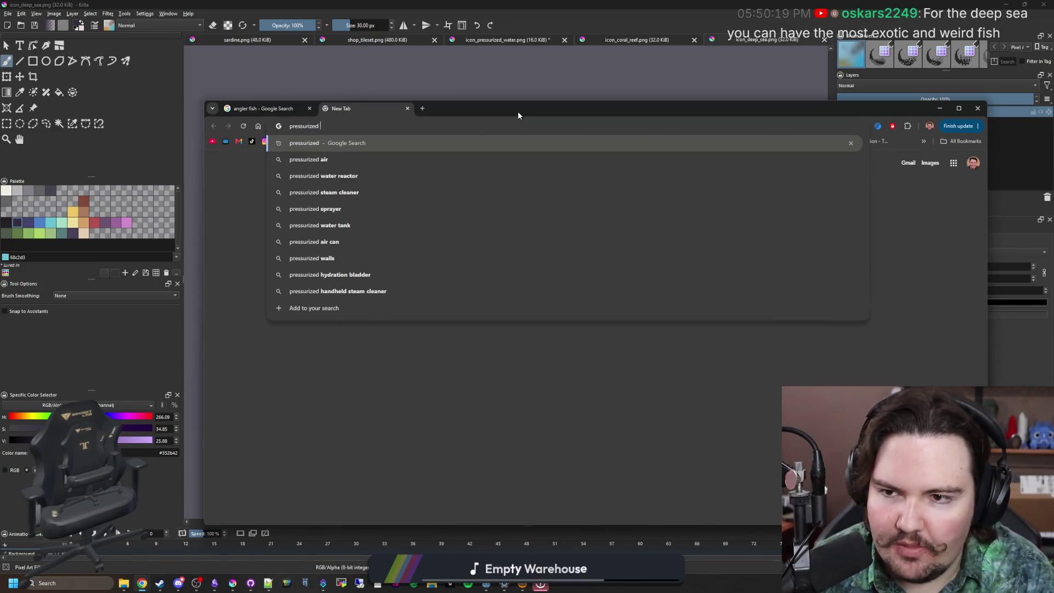
key("Return")
left_click(464, 179)
key("BackSpace")
key("BackSpace")
key("BackSpace")
key("BackSpace")
key("BackSpace")
key("BackSpace")
key("Return")
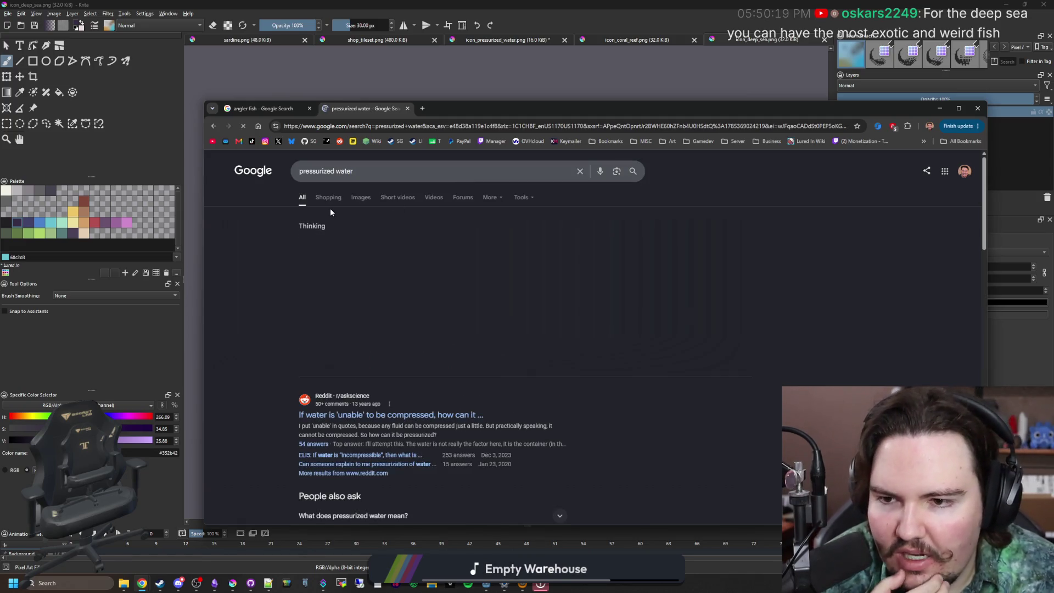
- Browse the image results, previewing a blue pressure tank image
left_click(354, 201)
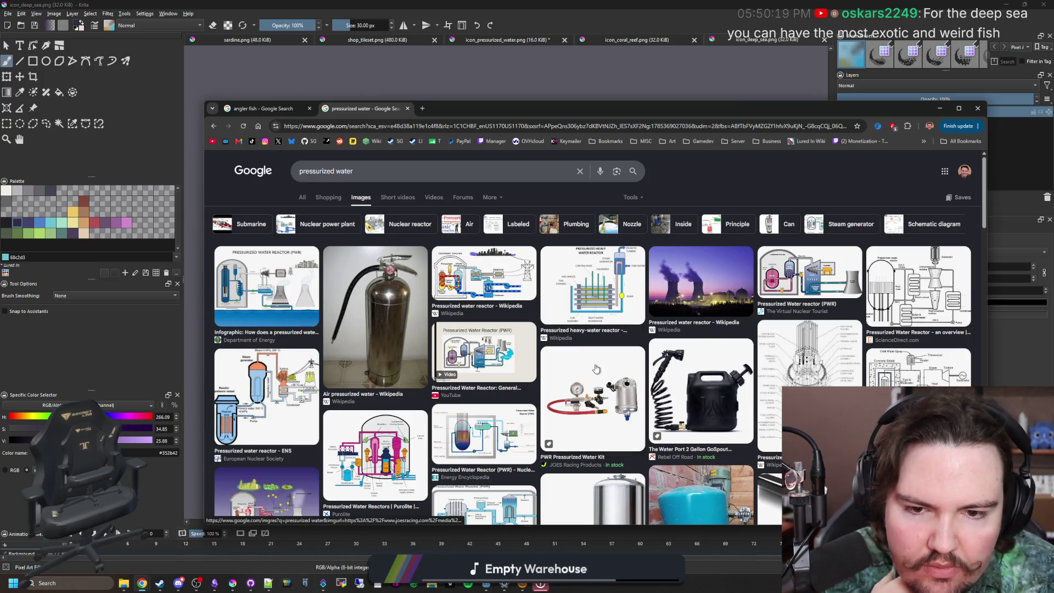
scroll(661, 276, "down", 5)
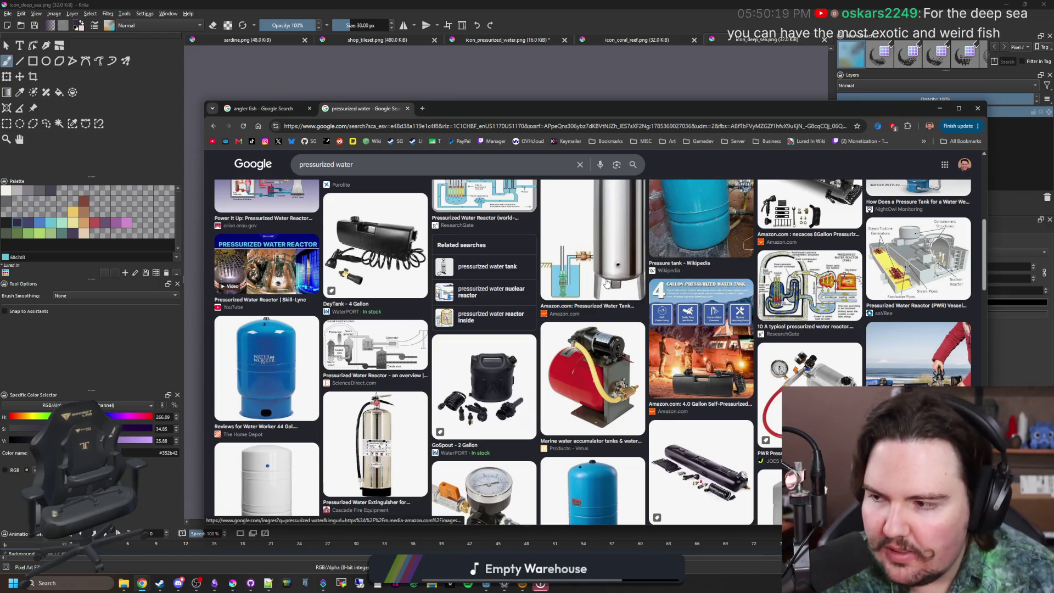
scroll(599, 330, "down", 3)
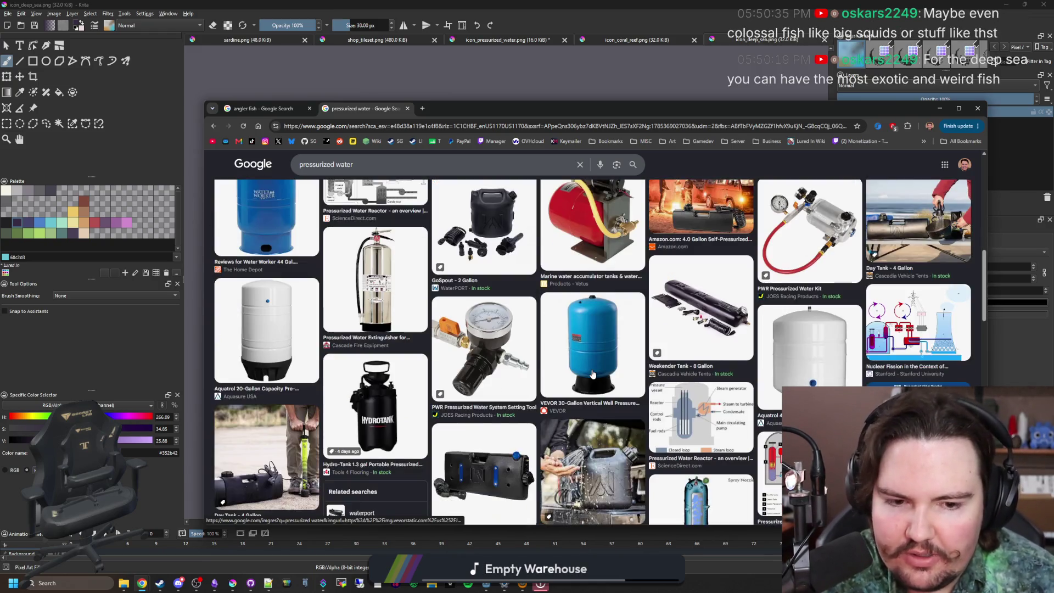
left_click(952, 197)
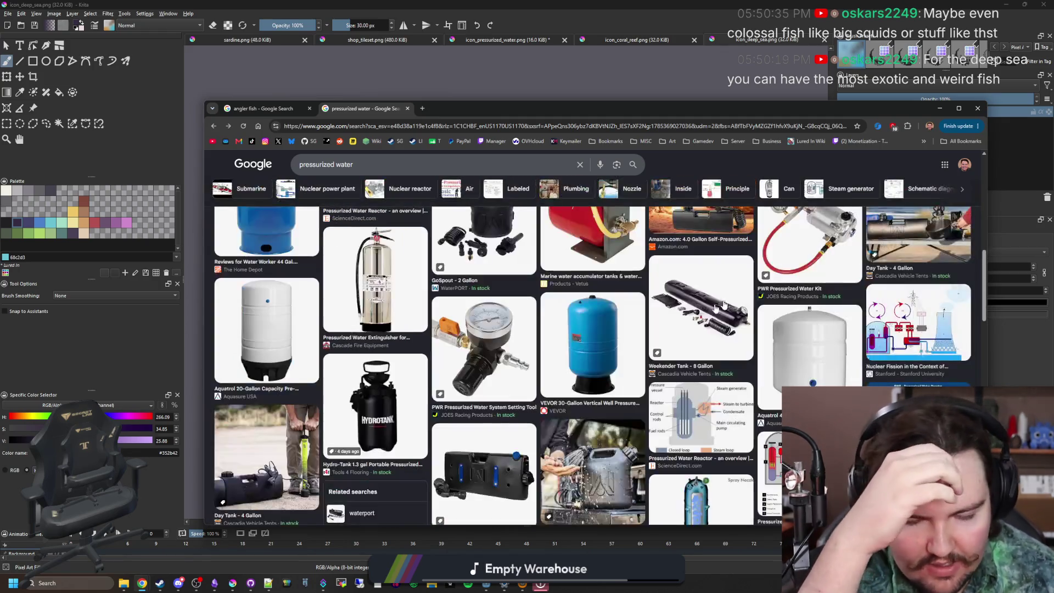
scroll(657, 329, "down", 2)
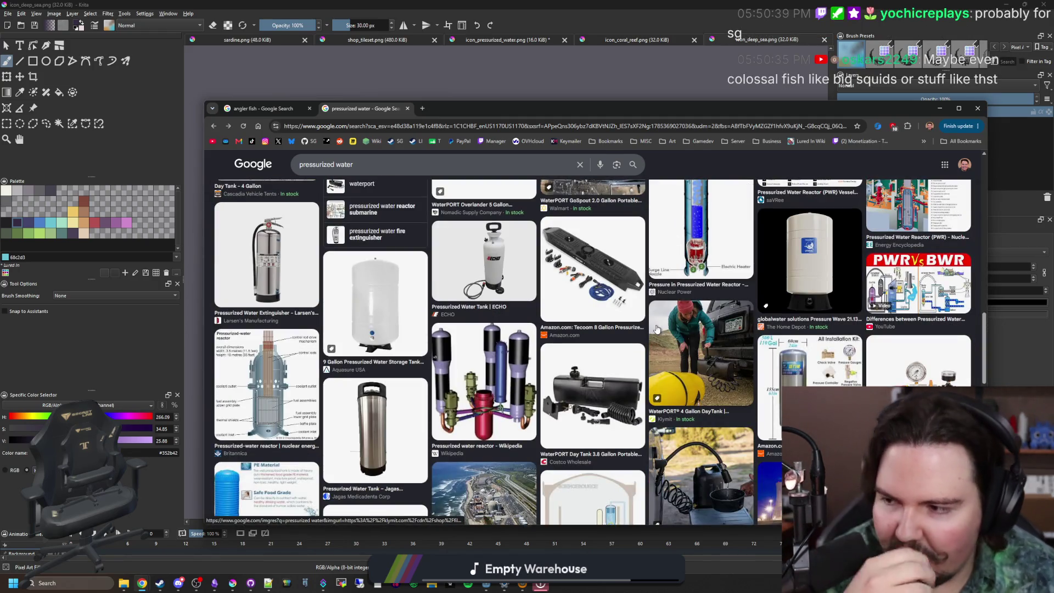
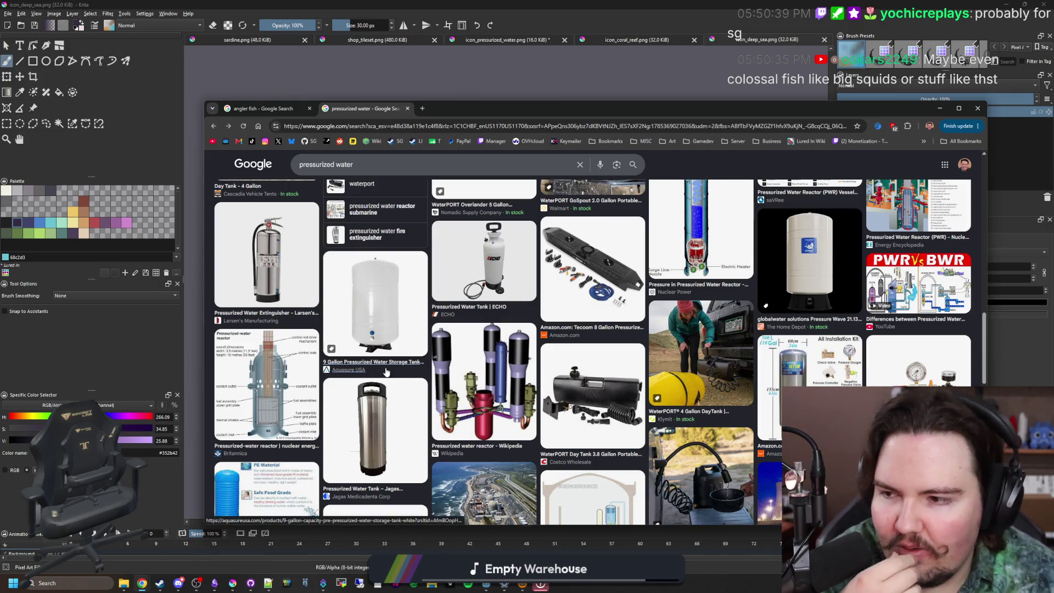
- Search Google for 'colossal squid' in a new tab and scroll through the results
left_click(424, 108)
type("colossal squid")
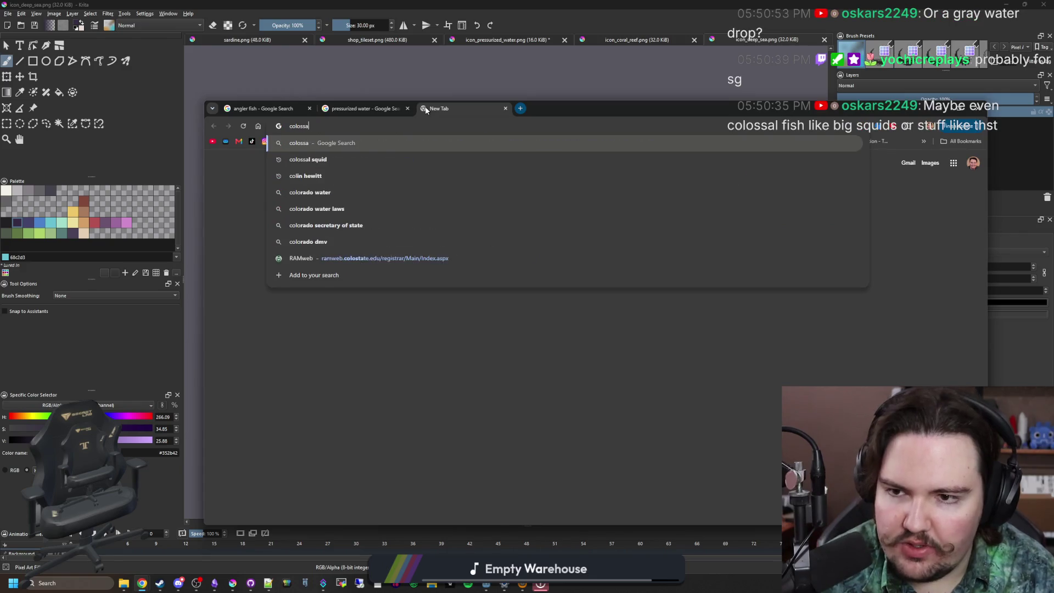
key("Return")
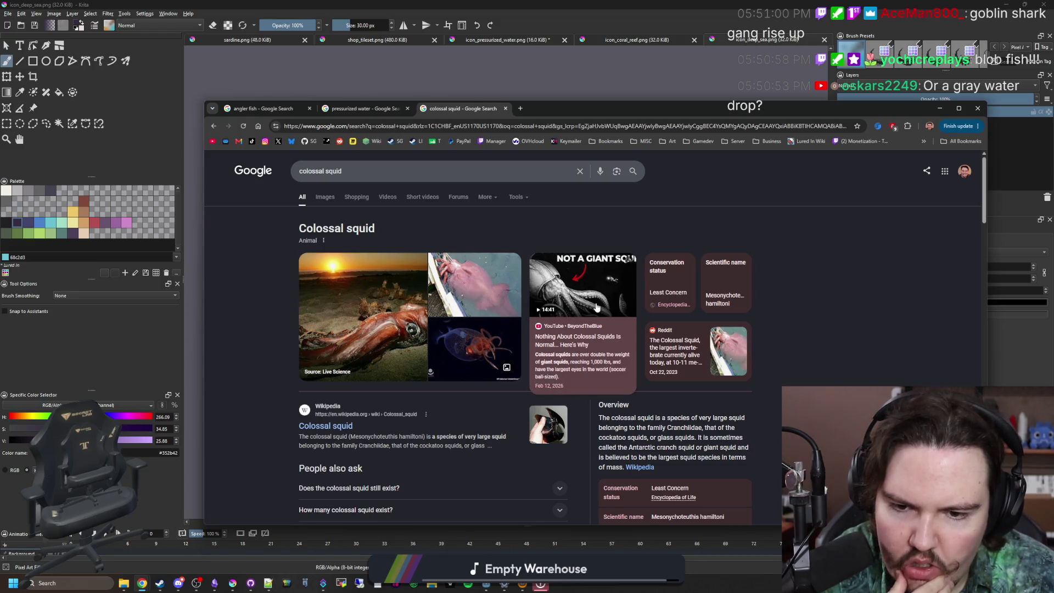
scroll(597, 307, "down", 4)
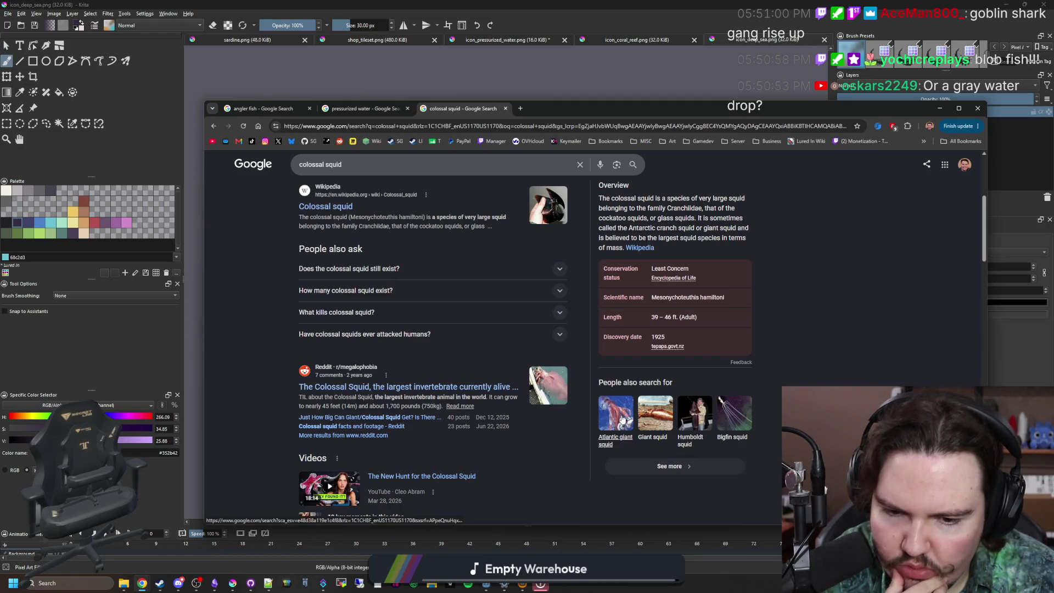
scroll(549, 418, "down", 3)
scroll(501, 401, "up", 8)
- View colossal squid images, previewing the Citrus Reef photo and the NBC Bay Area size chart
left_click(328, 203)
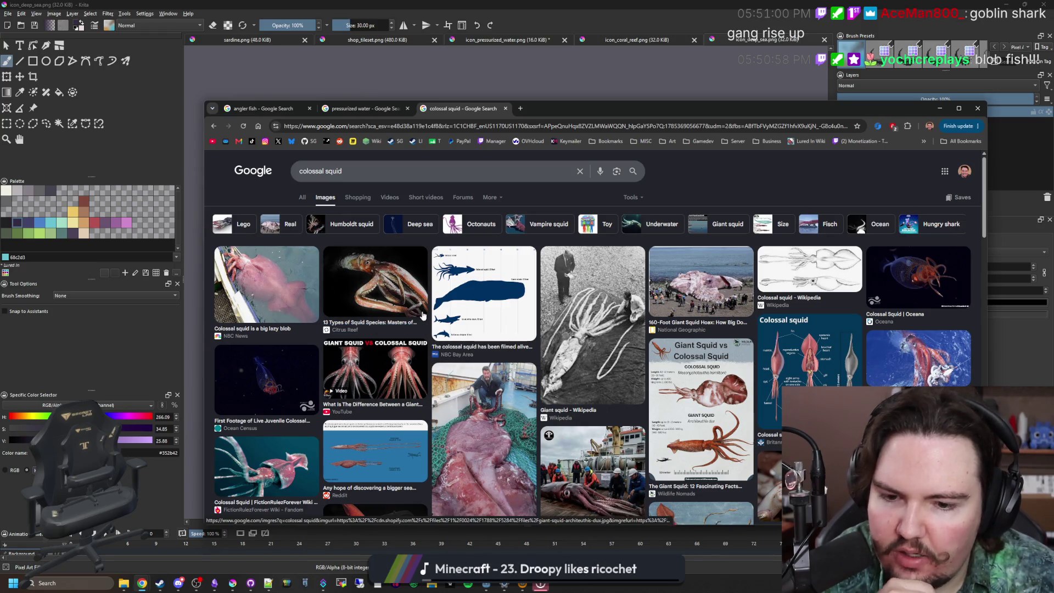
left_click(389, 273)
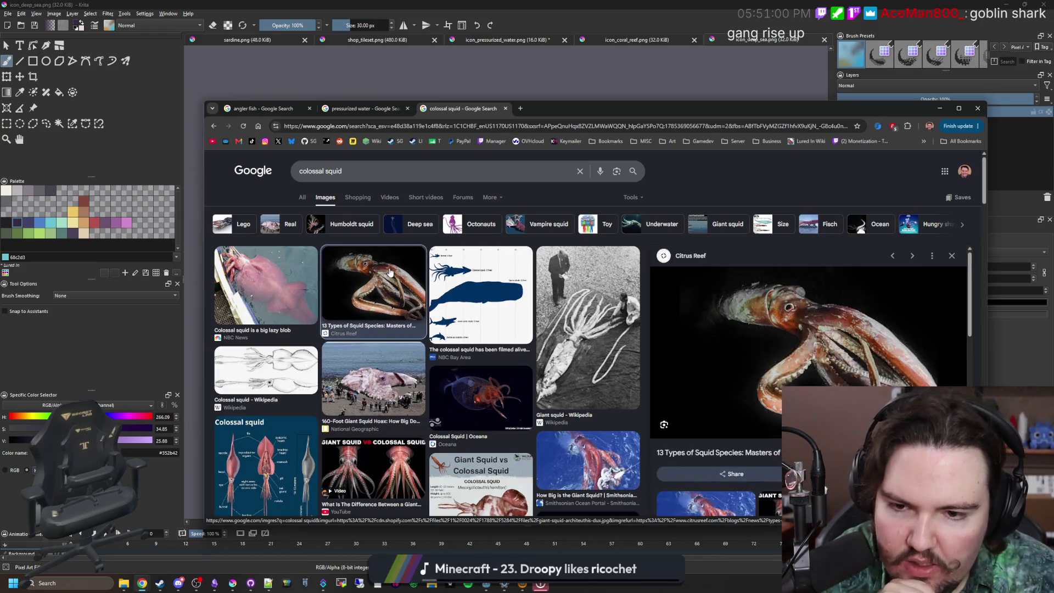
left_click(446, 269)
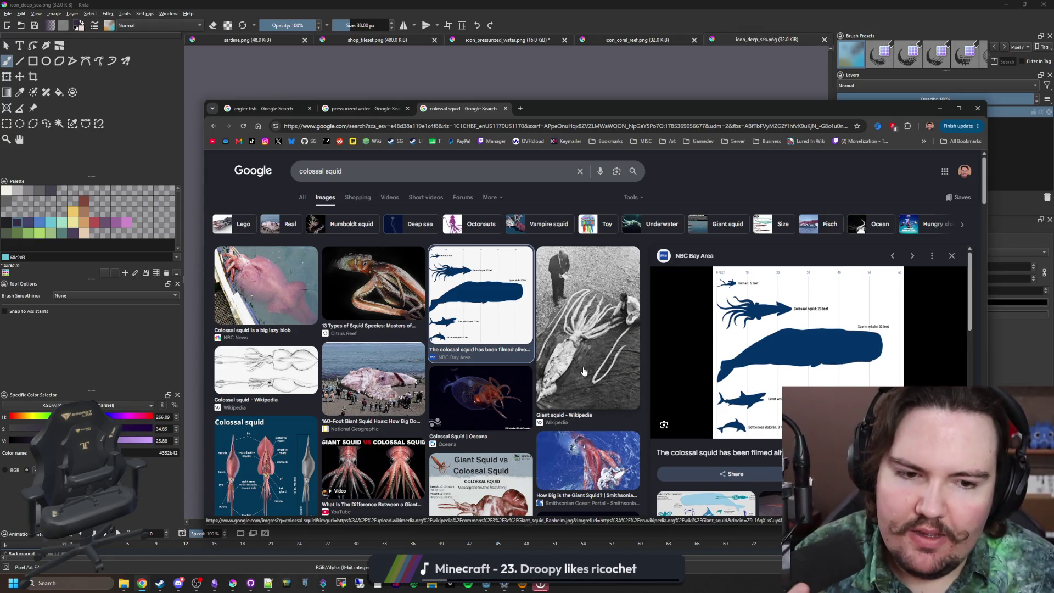
scroll(585, 371, "down", 5)
scroll(461, 257, "down", 3)
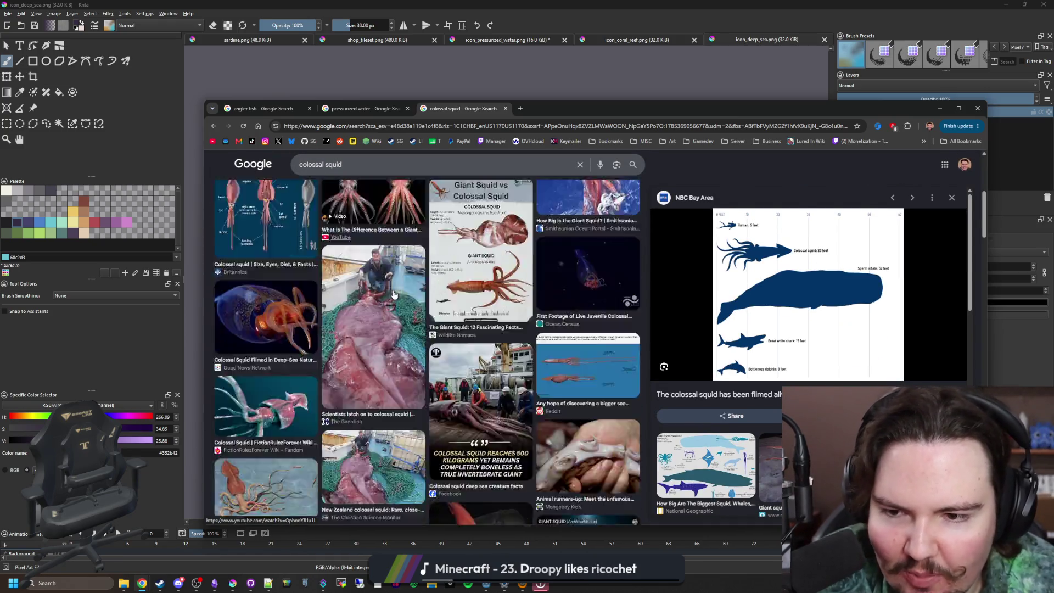
scroll(461, 256, "up", 10)
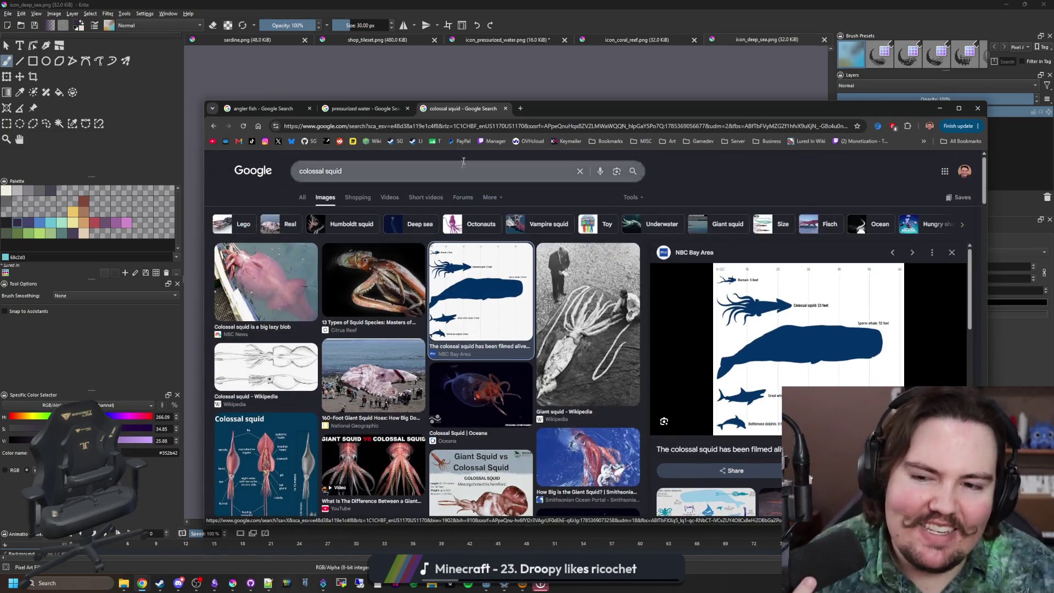
left_click(521, 109)
- Search 'sperm whale size' and enlarge the Sperm whale vs Blue Whale image
type("sperm whale s")
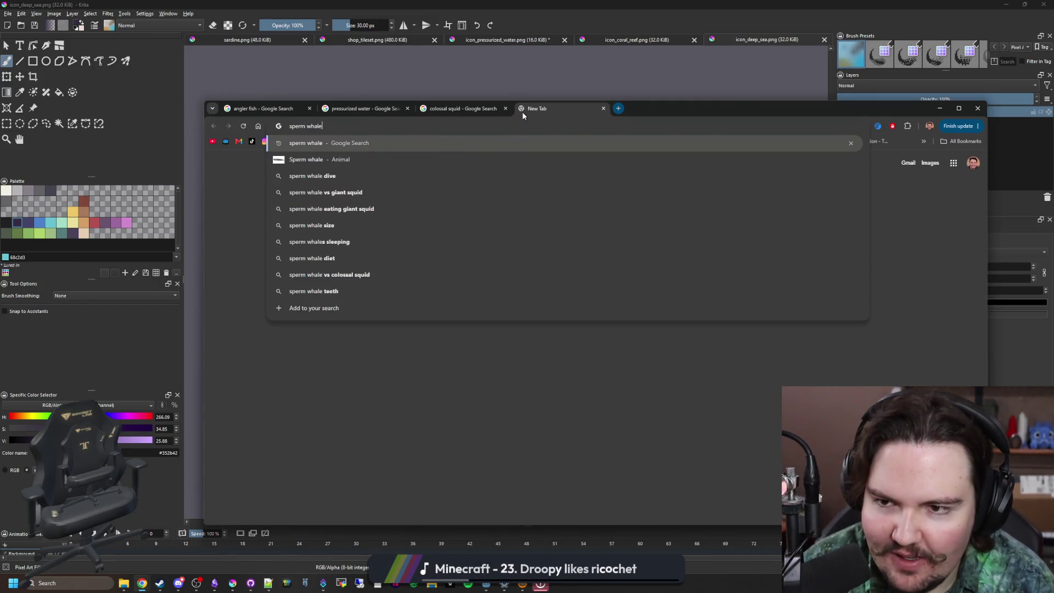
key("Return")
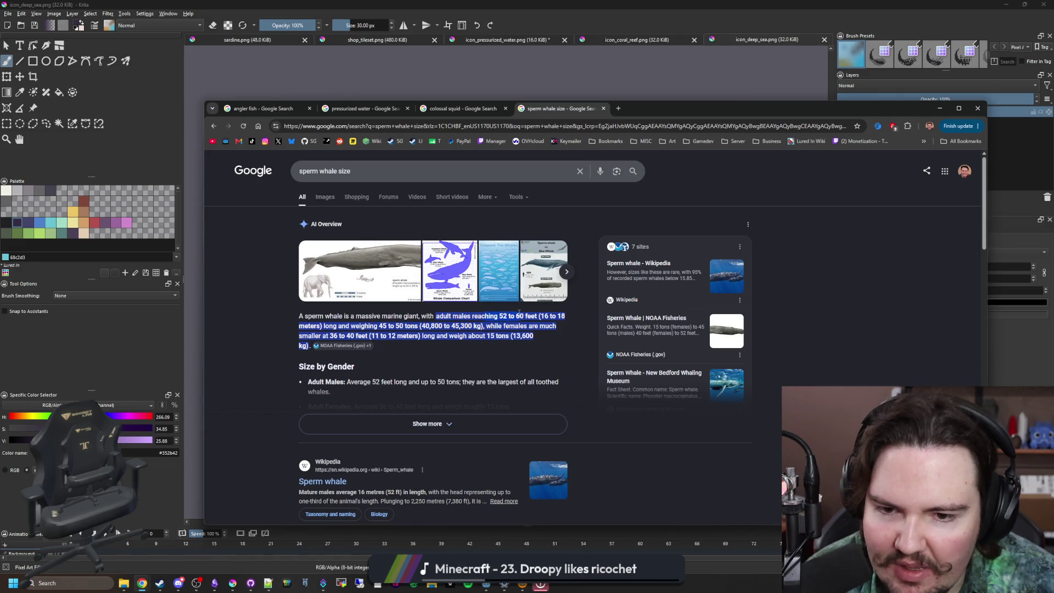
left_click(544, 271)
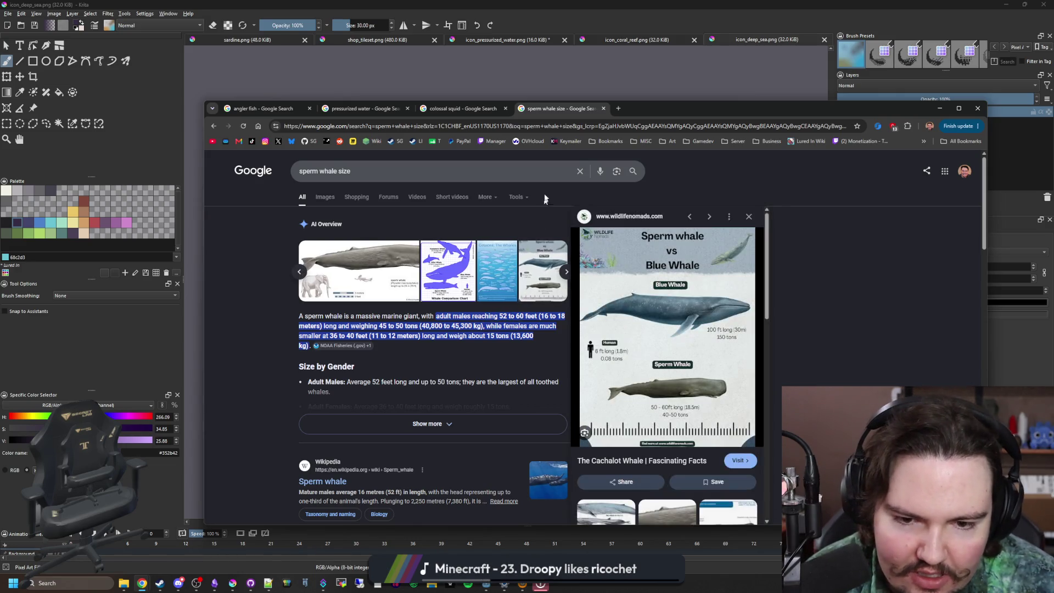
- Search 'sperm whale vs whale shark' images and preview the National Geographic size comparison chart
left_click(621, 109)
type("sperm w")
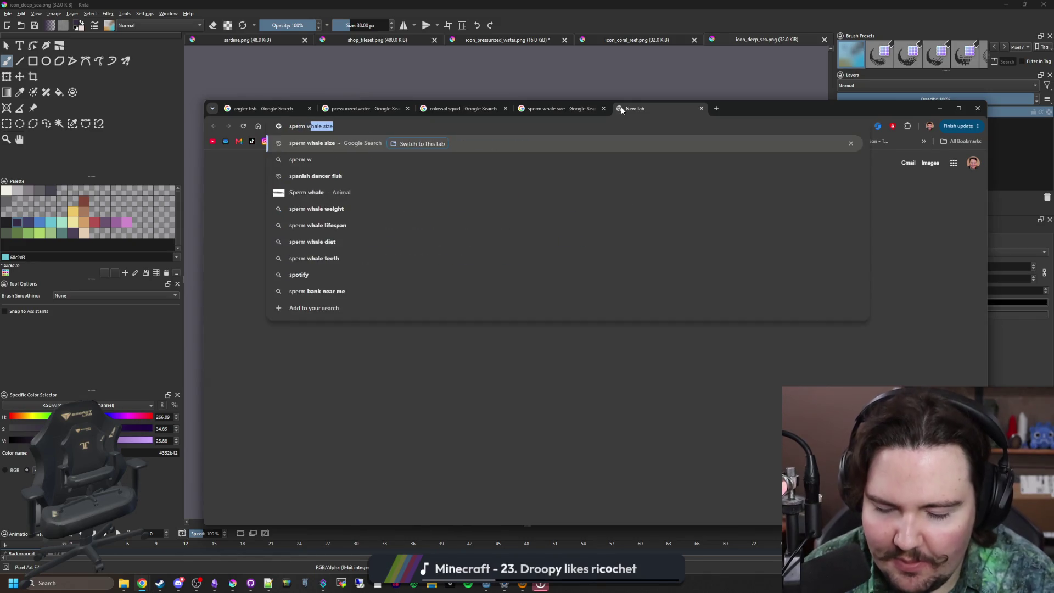
type("hale vs whale shark")
key("Return")
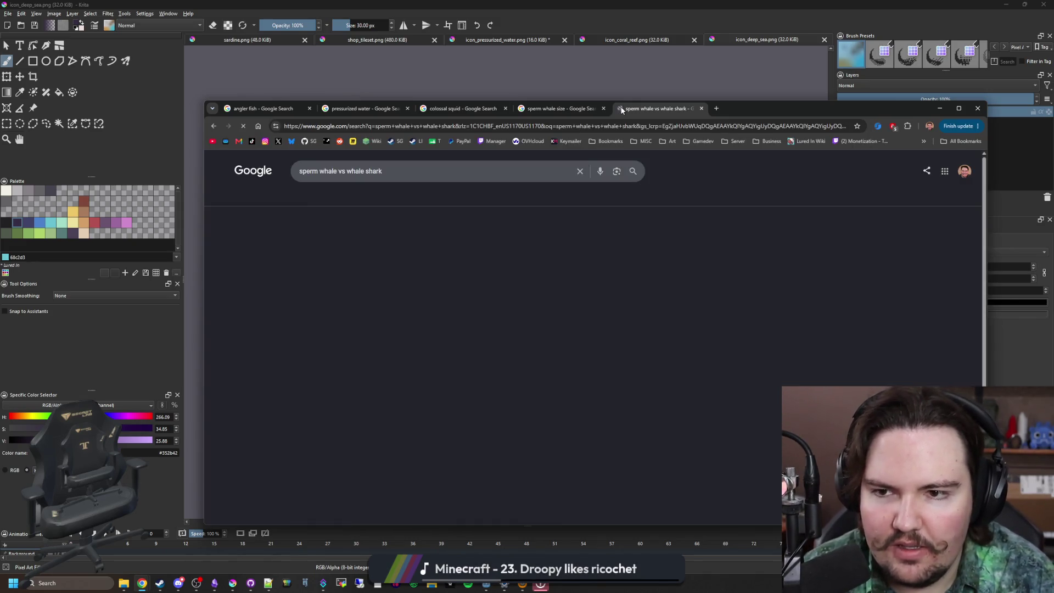
left_click(325, 196)
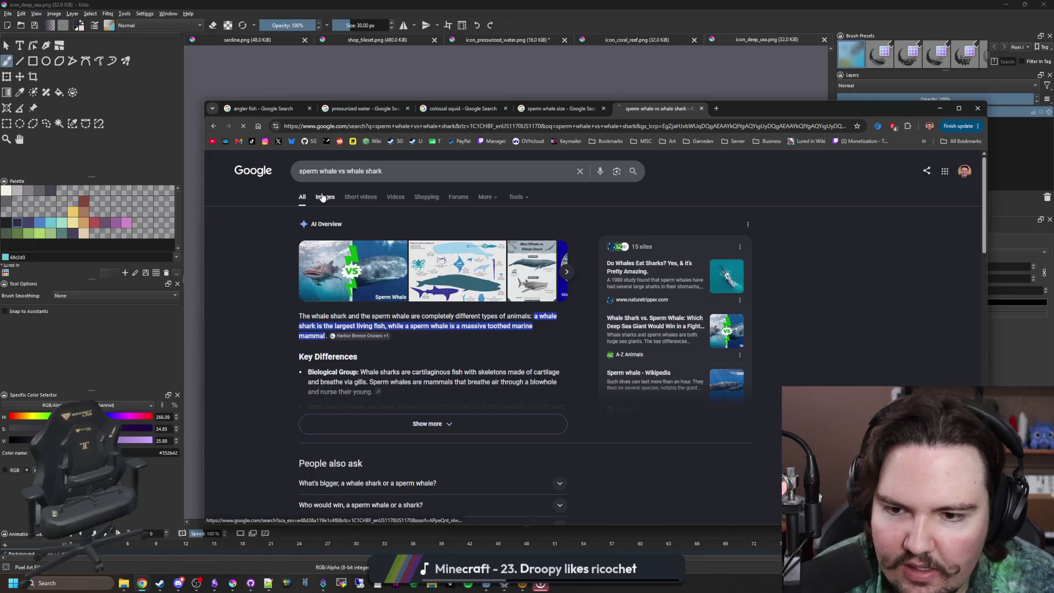
left_click(623, 271)
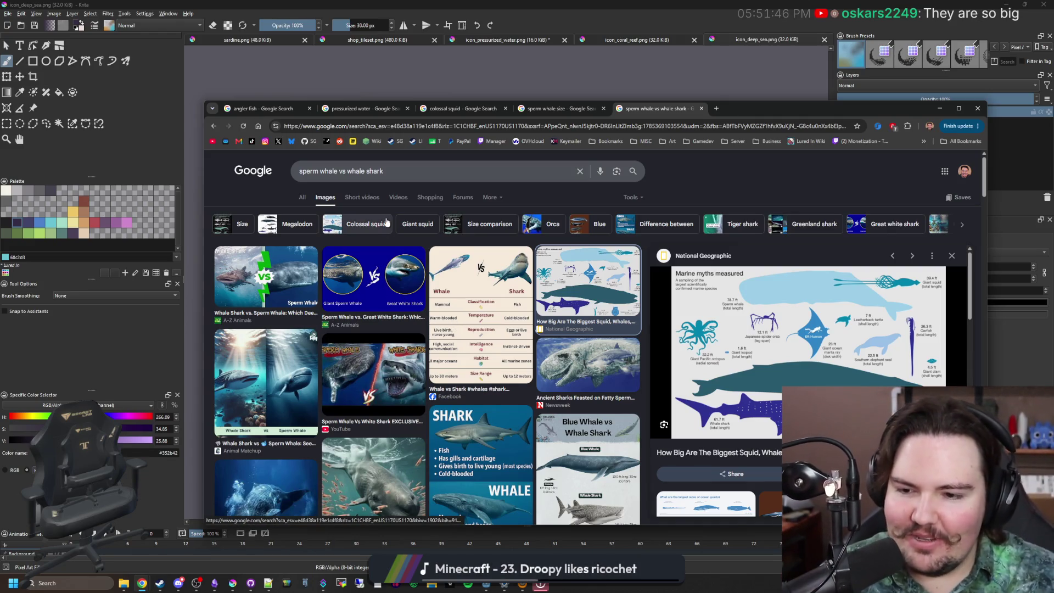
scroll(384, 289, "down", 5)
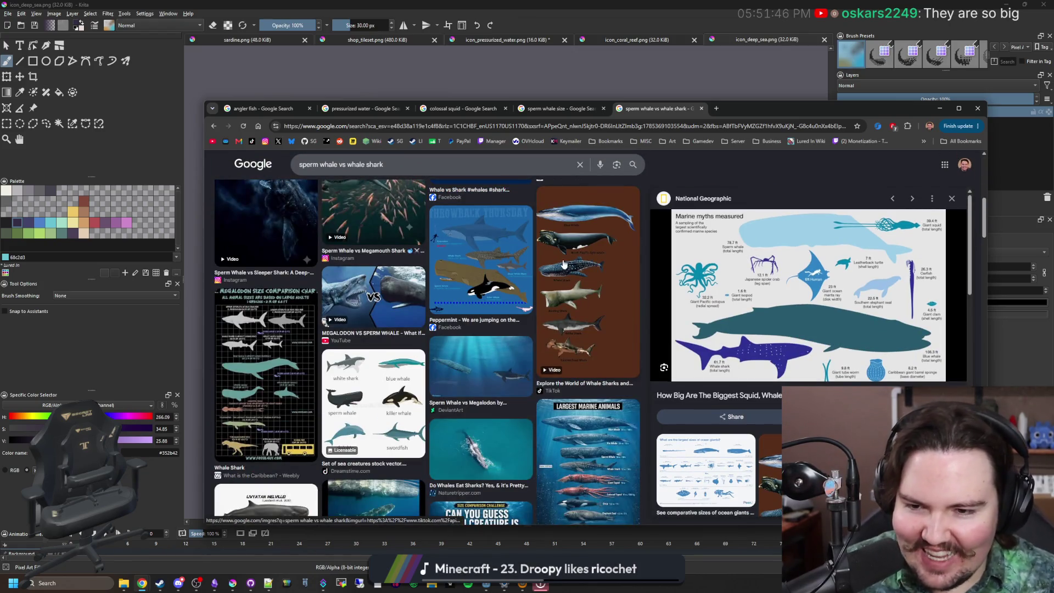
scroll(568, 259, "up", 6)
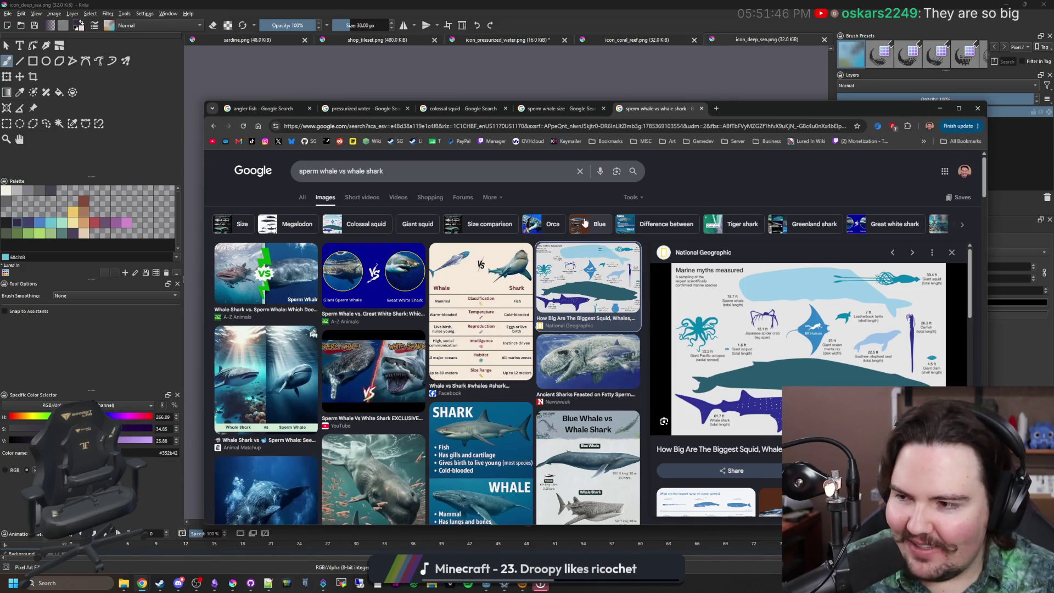
left_click(716, 108)
- Search 'goblin shark' and preview the Smithsonian Ocean goblin shark photo
type("goblin shark")
key("Return")
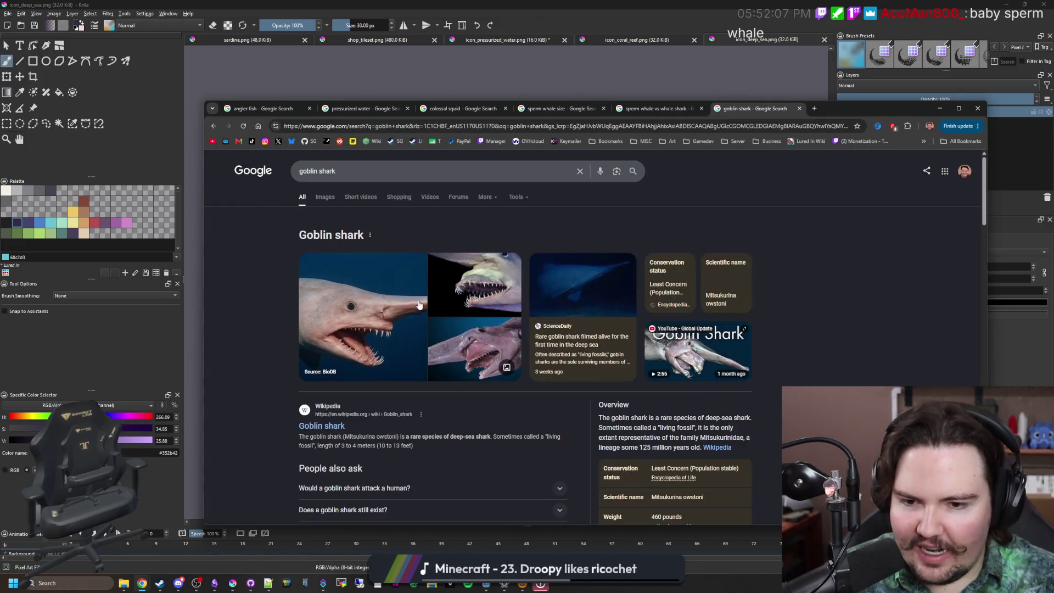
left_click(490, 336)
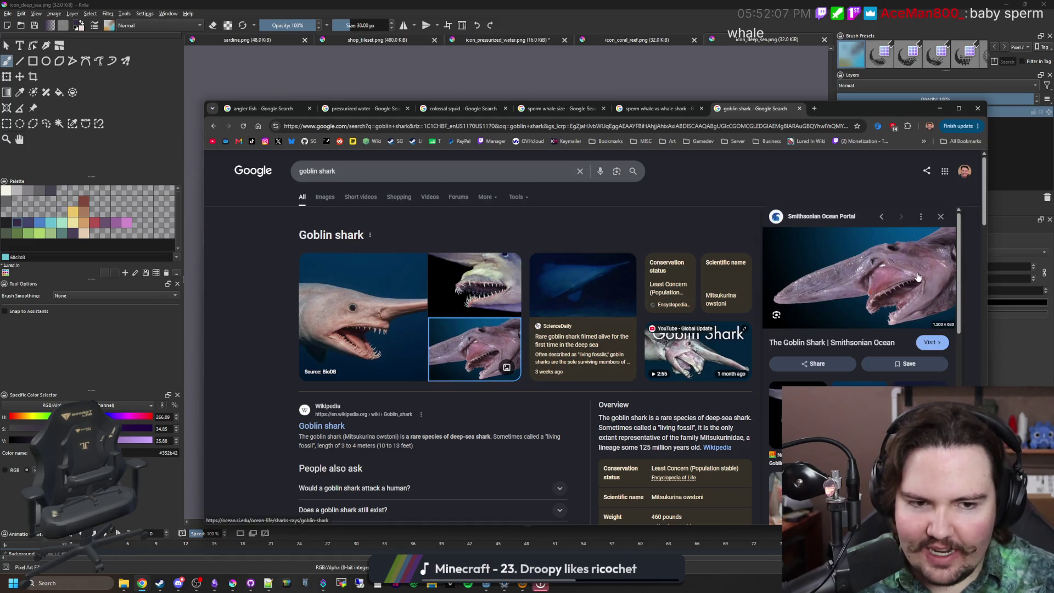
scroll(509, 297, "down", 1)
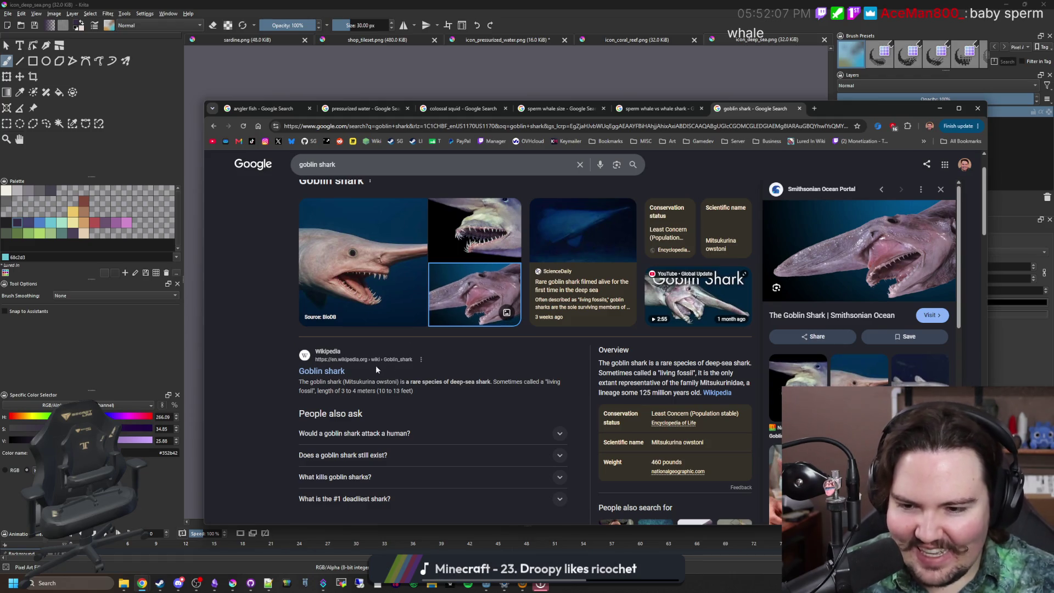
scroll(380, 365, "up", 1)
- Browse goblin shark image results, previewing Australian Museum, Britannica, National Geographic Kids and Guardian images
left_click(316, 196)
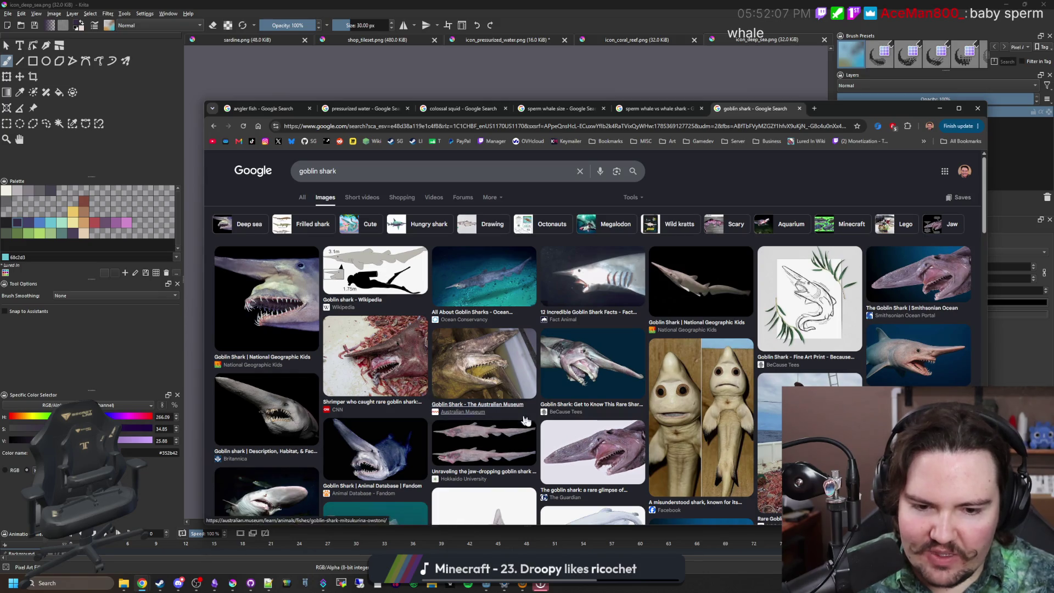
left_click(696, 404)
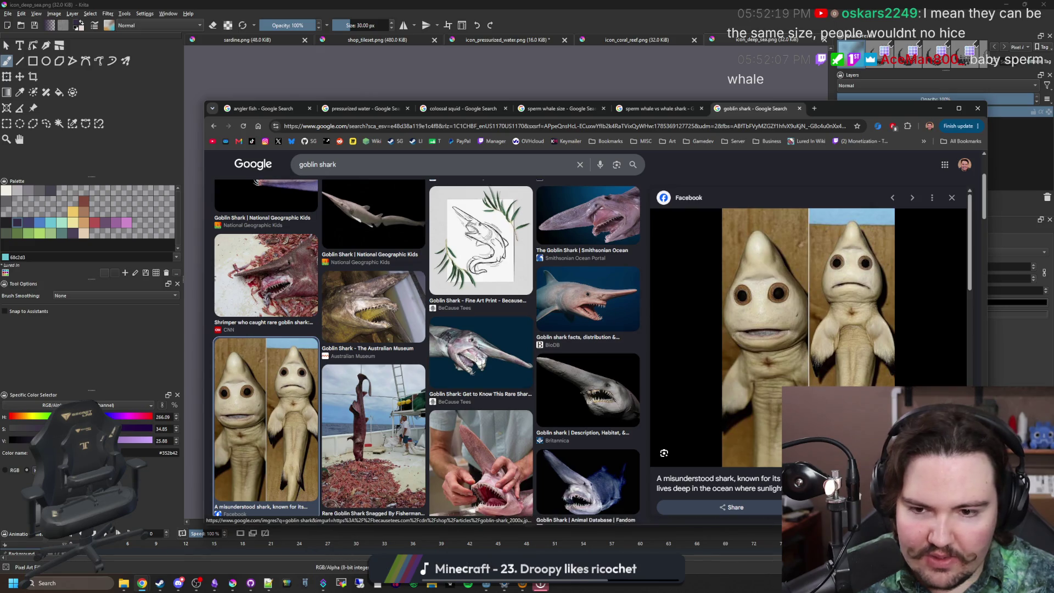
scroll(460, 378, "up", 1)
left_click(483, 415)
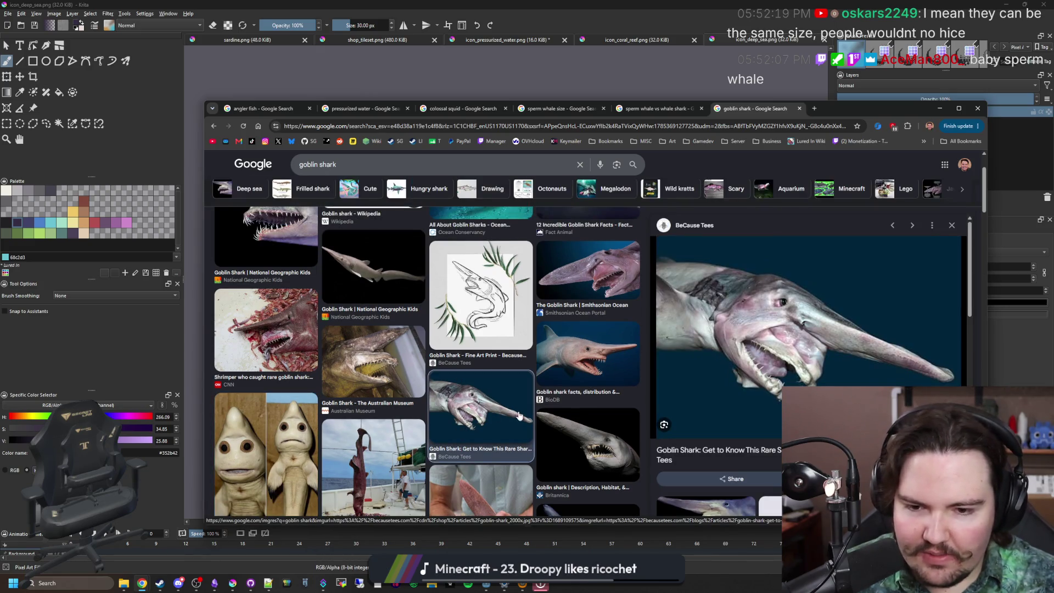
left_click(400, 367)
left_click(587, 272)
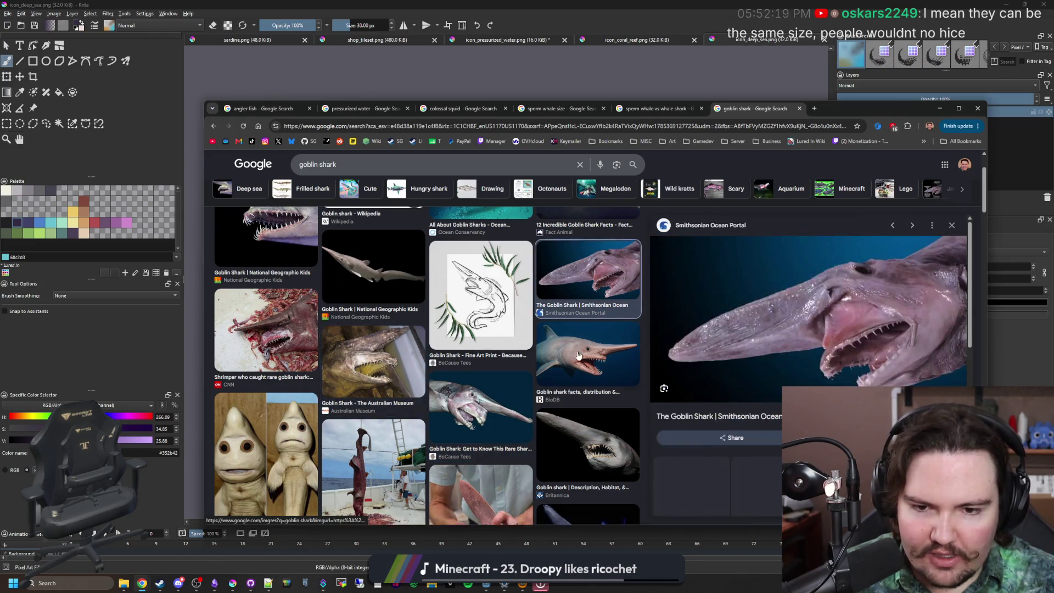
left_click(586, 352)
left_click(587, 445)
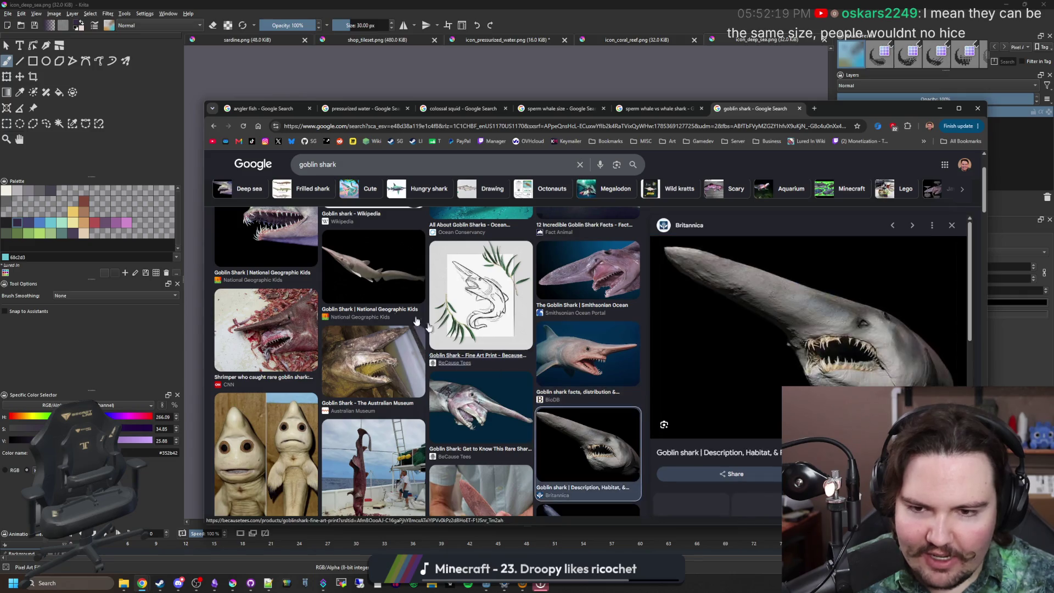
scroll(284, 326, "up", 2)
left_click(284, 327)
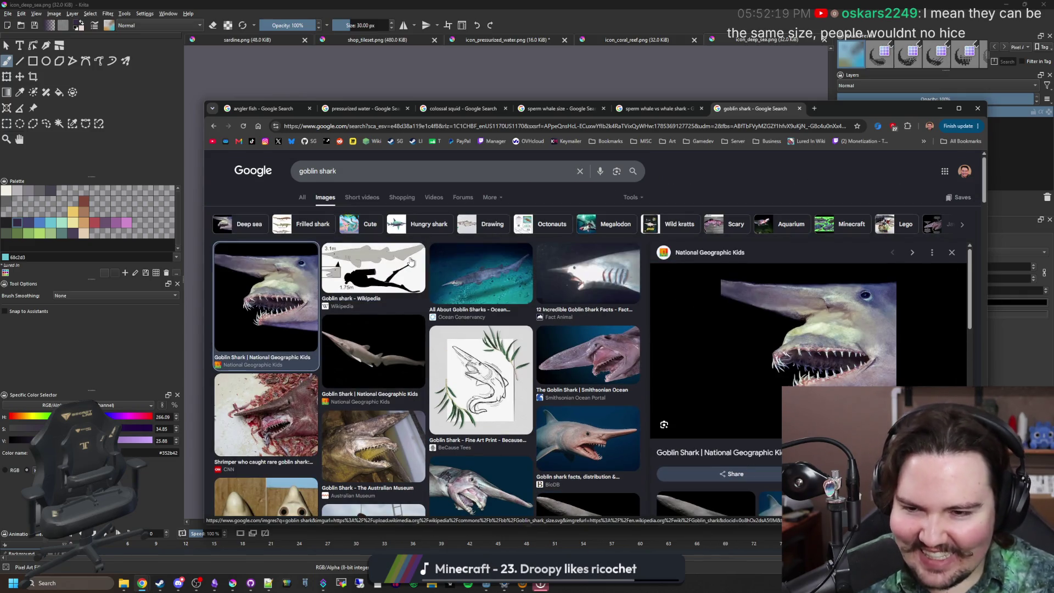
left_click(640, 283)
scroll(639, 284, "down", 10)
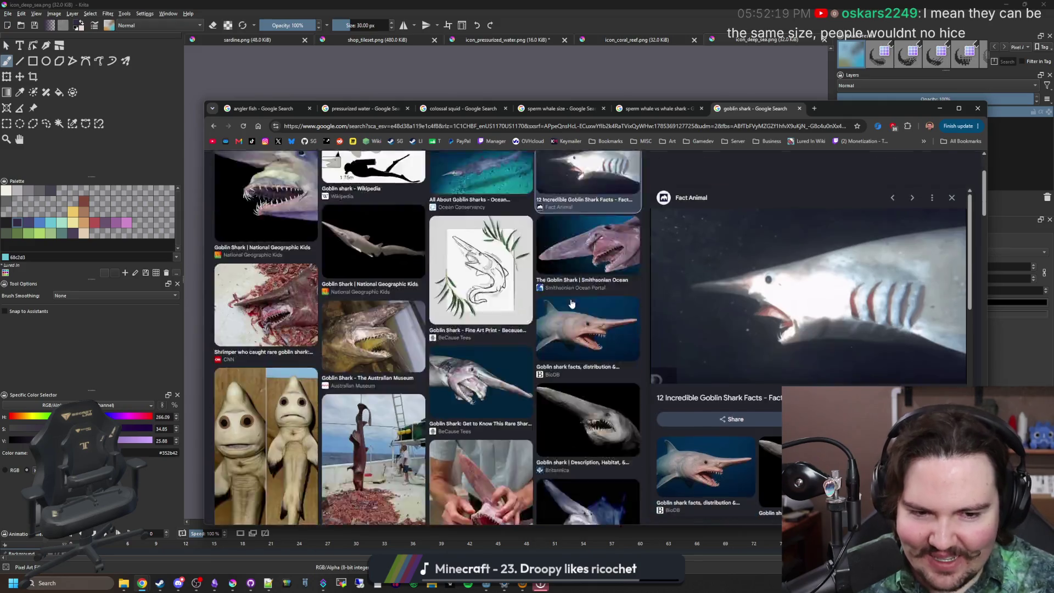
left_click(373, 263)
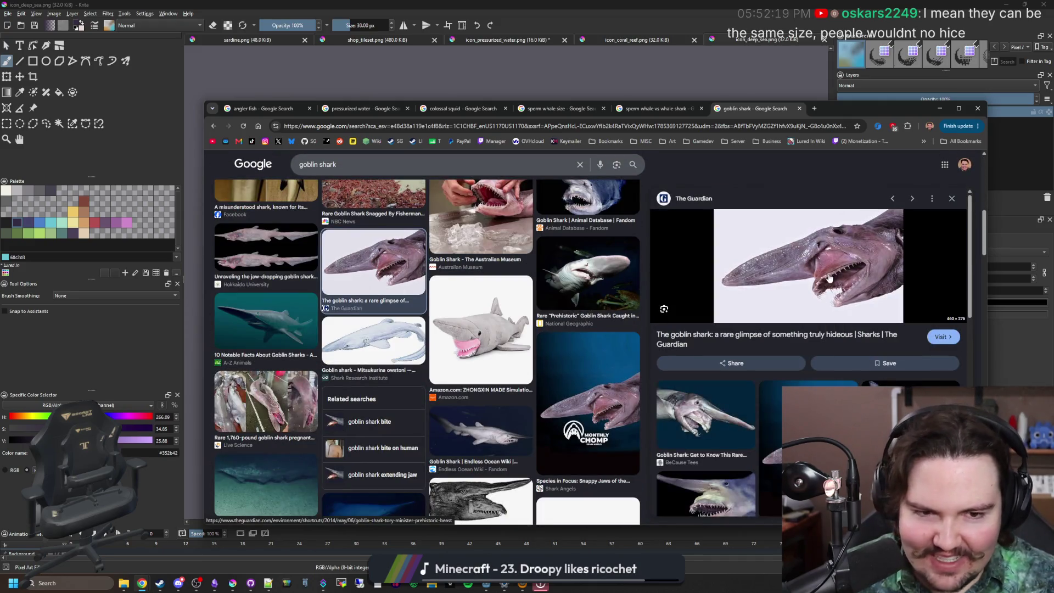
- Scroll through the remaining goblin shark images, then move the browser aside and minimize it
scroll(526, 328, "down", 4)
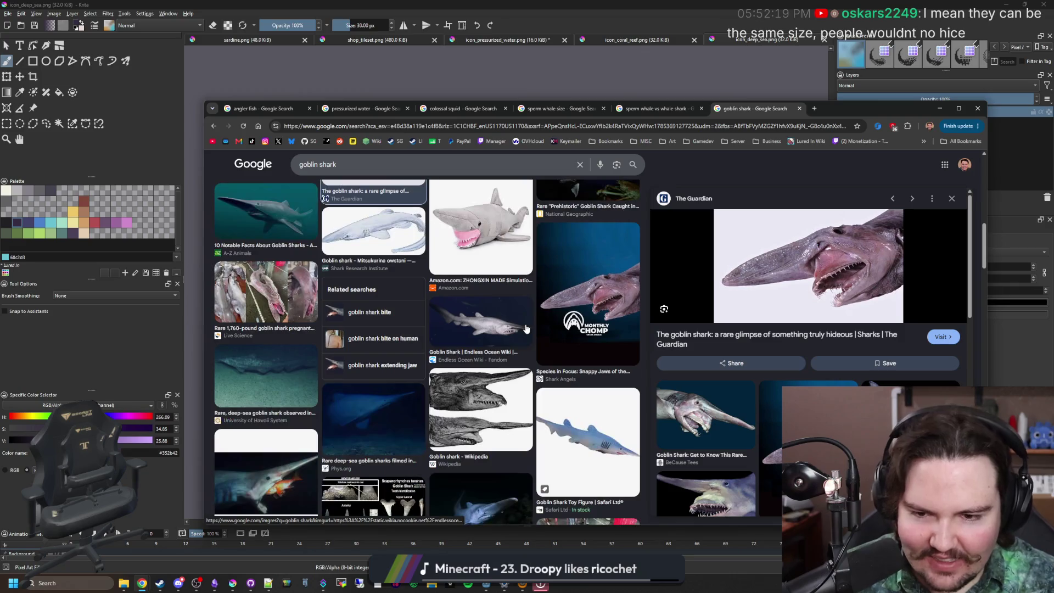
scroll(486, 325, "down", 2)
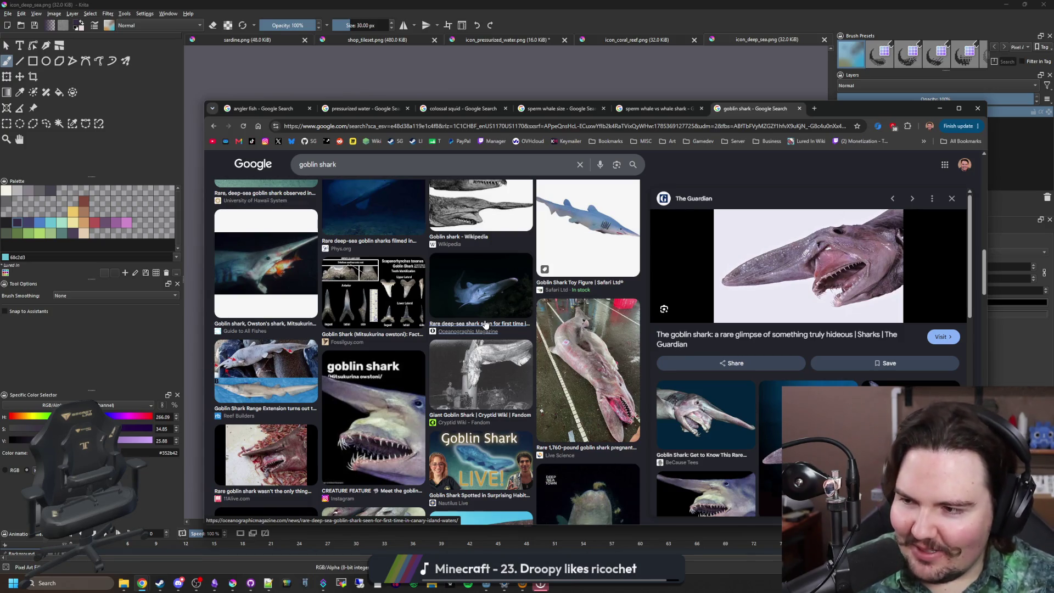
scroll(486, 324, "down", 5)
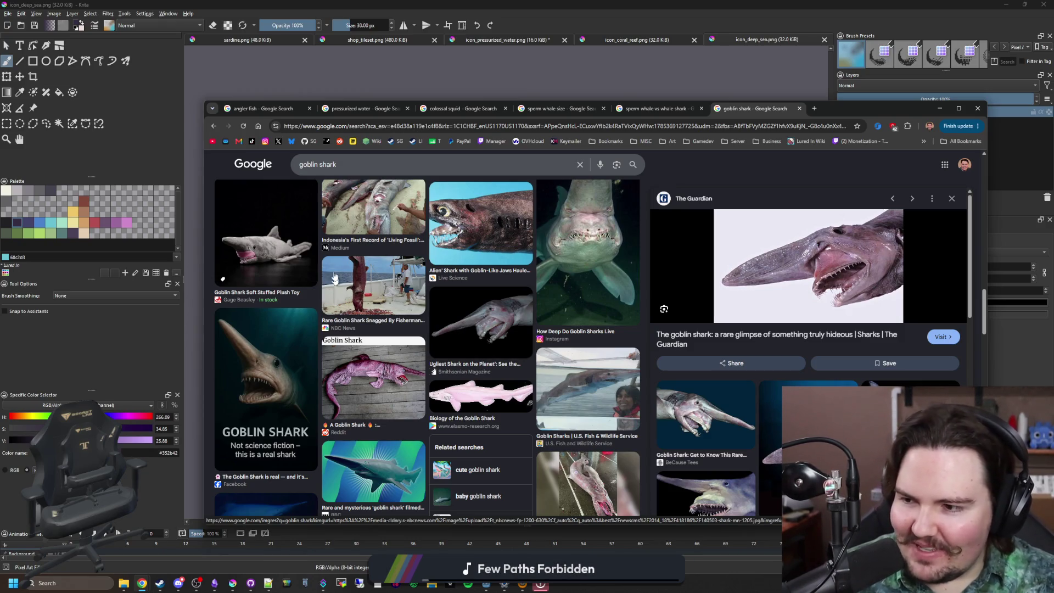
scroll(417, 219, "down", 3)
scroll(417, 219, "down", 10)
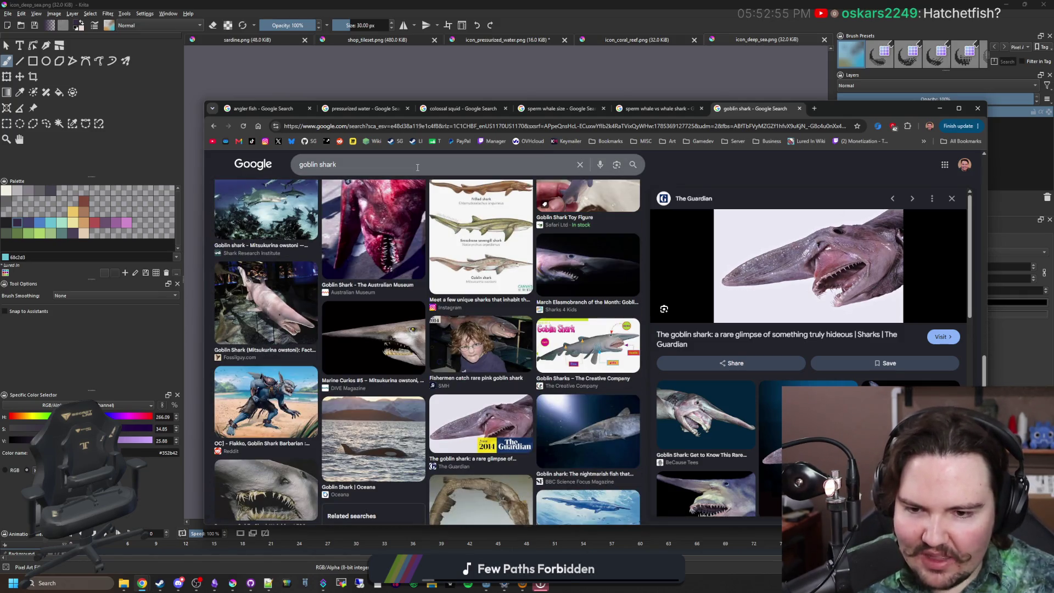
scroll(394, 242, "down", 10)
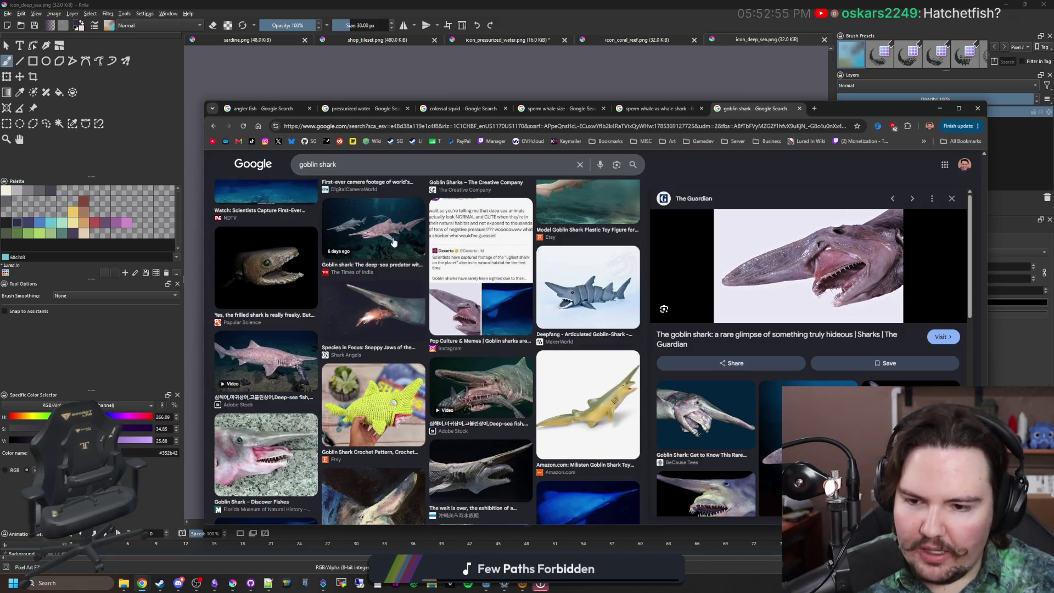
scroll(393, 242, "down", 10)
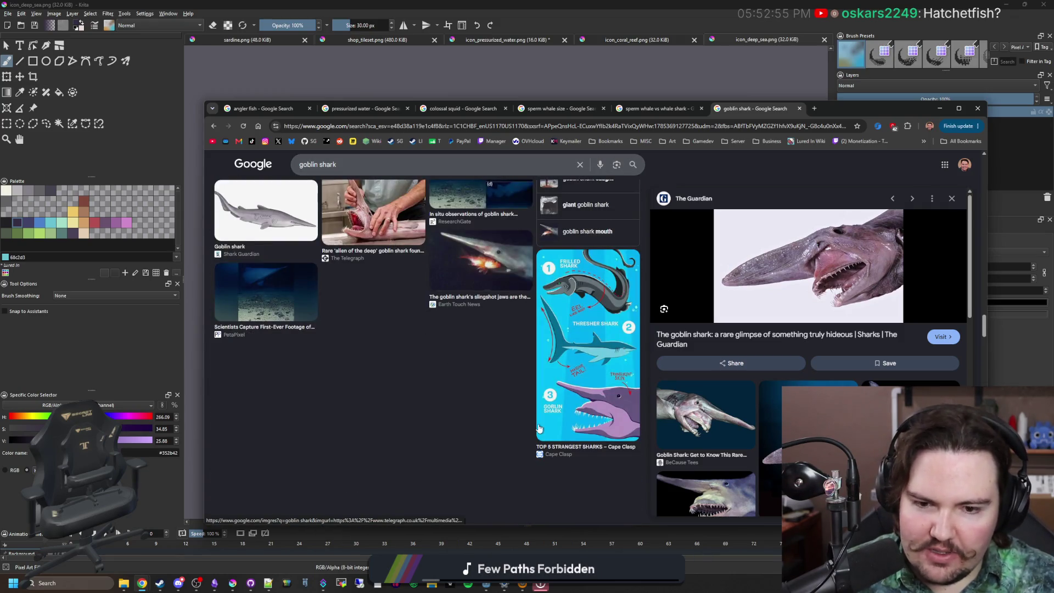
scroll(623, 340, "down", 3)
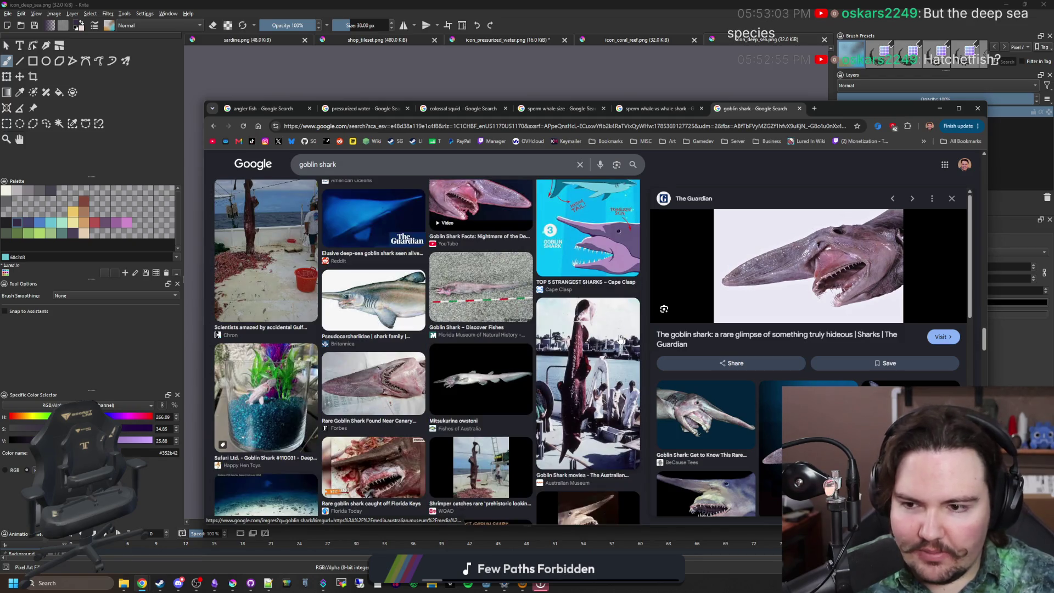
scroll(581, 372, "down", 2)
scroll(580, 372, "down", 5)
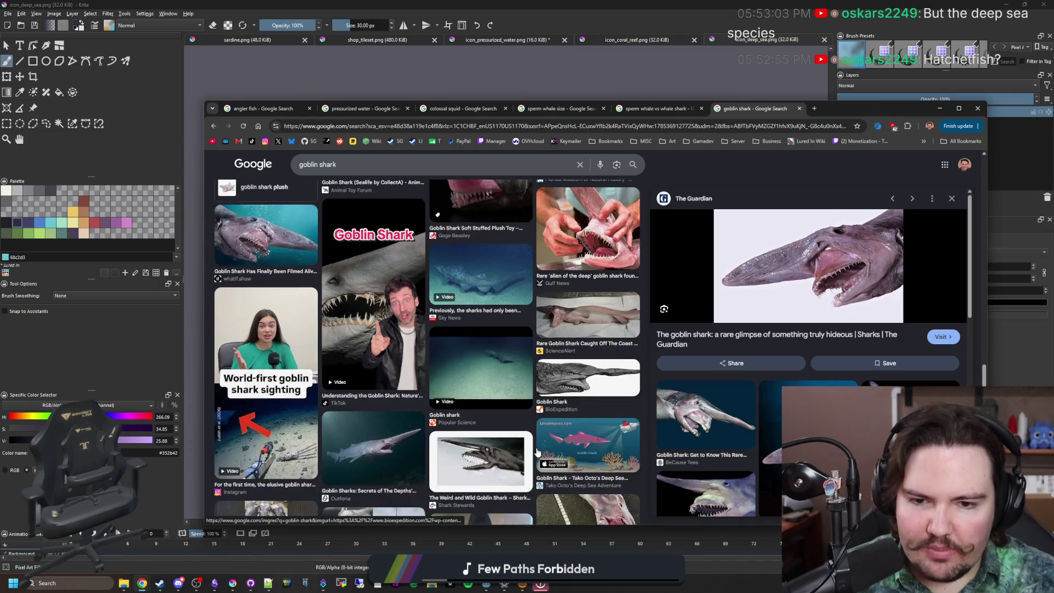
scroll(550, 439, "down", 3)
scroll(568, 423, "down", 2)
scroll(568, 422, "up", 10)
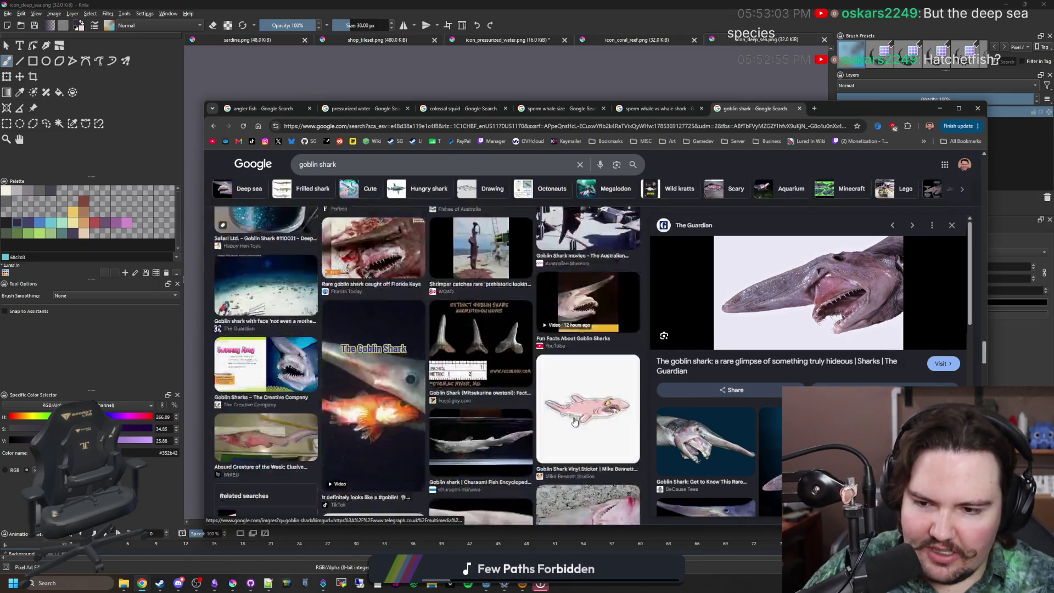
mouse_move(913, 114)
left_mouse_down()
mouse_move(700, 268)
mouse_move(808, 279)
left_mouse_up()
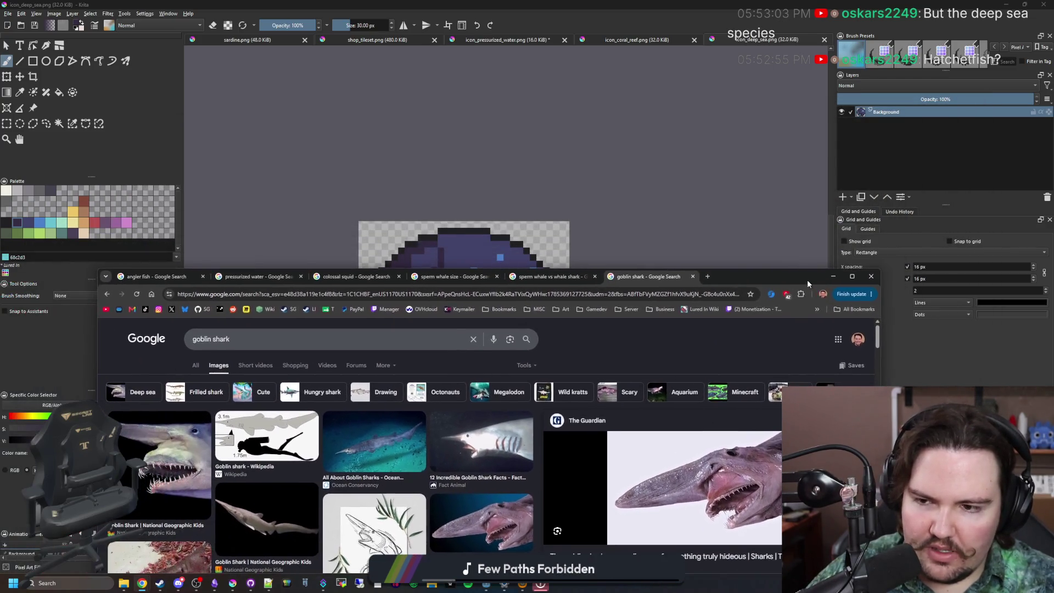
left_click(833, 276)
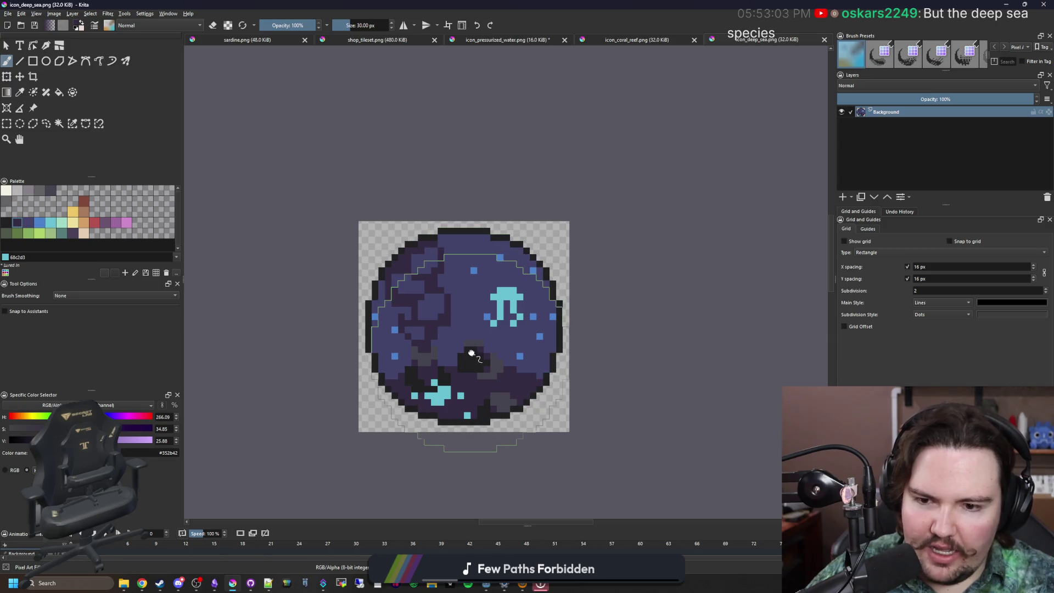
- Save the Godot scene with Ctrl+S, then bring the Krita deep-sea icon back to the front
key("alt+Tab")
left_click(450, 252)
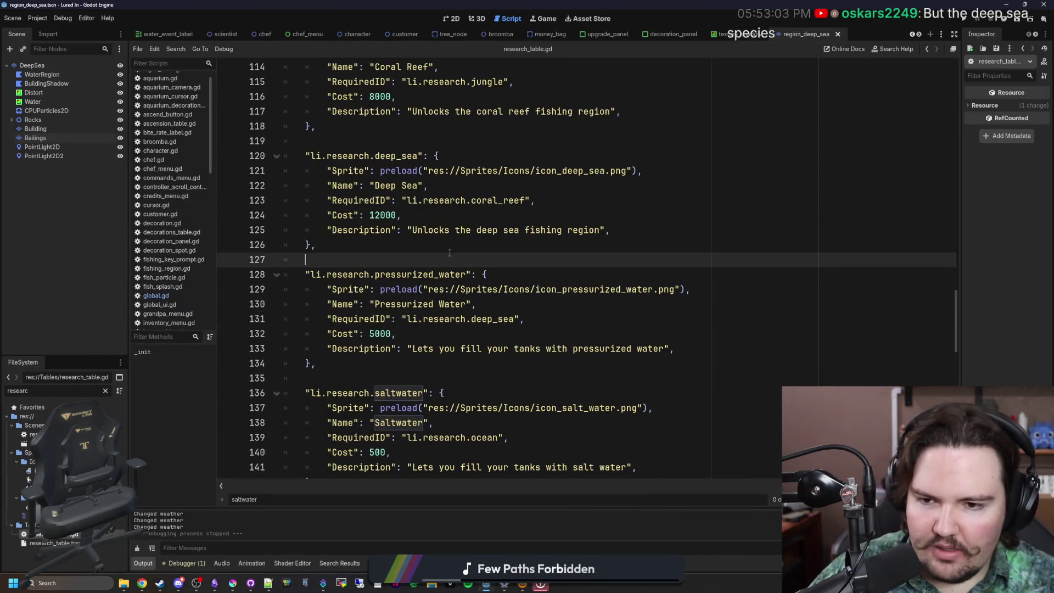
key("ctrl+s")
left_click(216, 584)
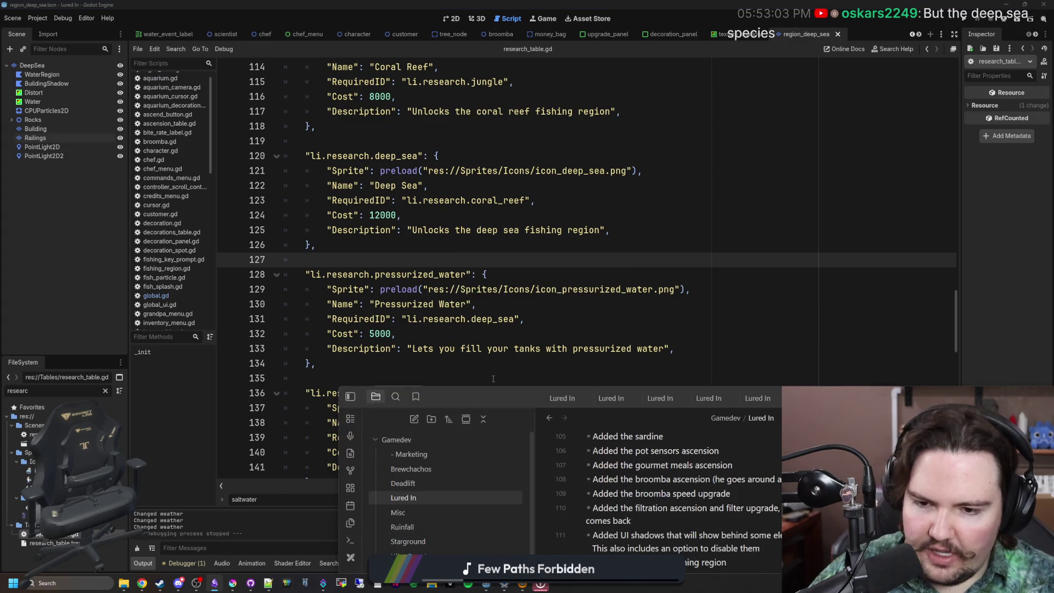
left_click(233, 583)
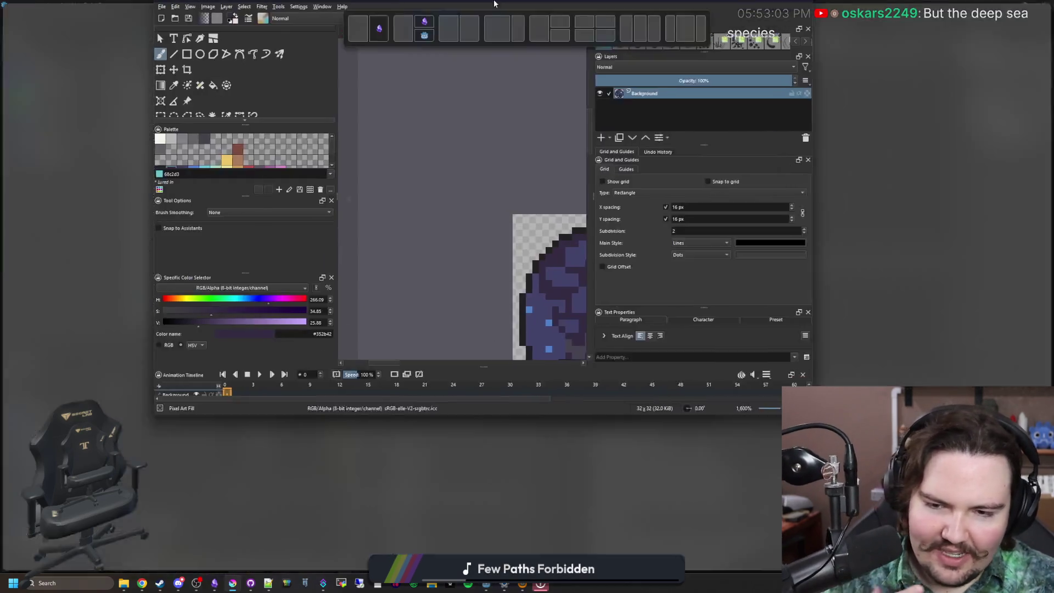
- Create a new 32×32 px Krita document via File > New
left_click(646, 40)
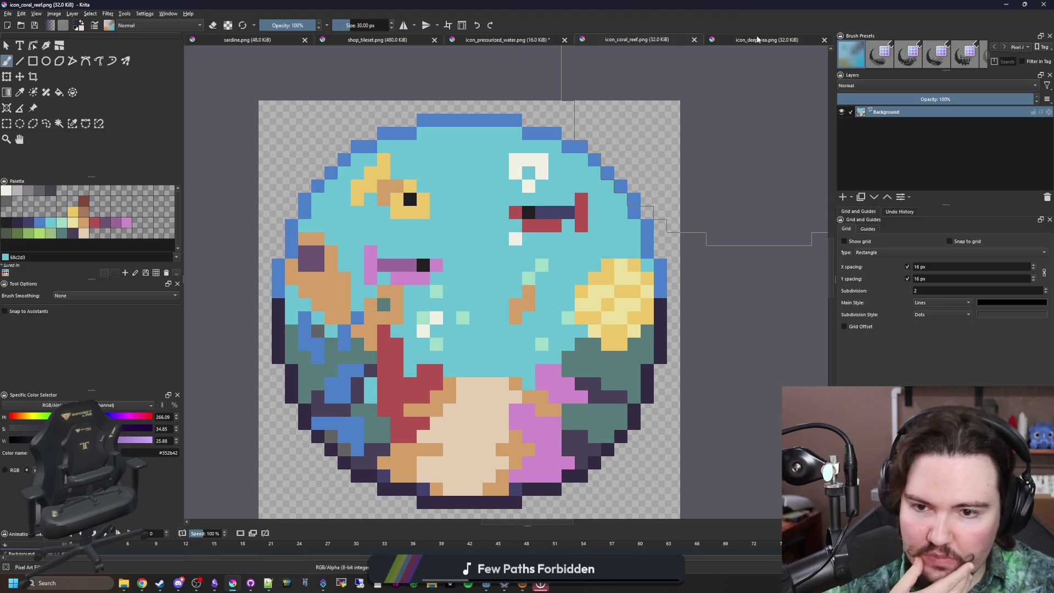
left_click(757, 40)
left_click(12, 12)
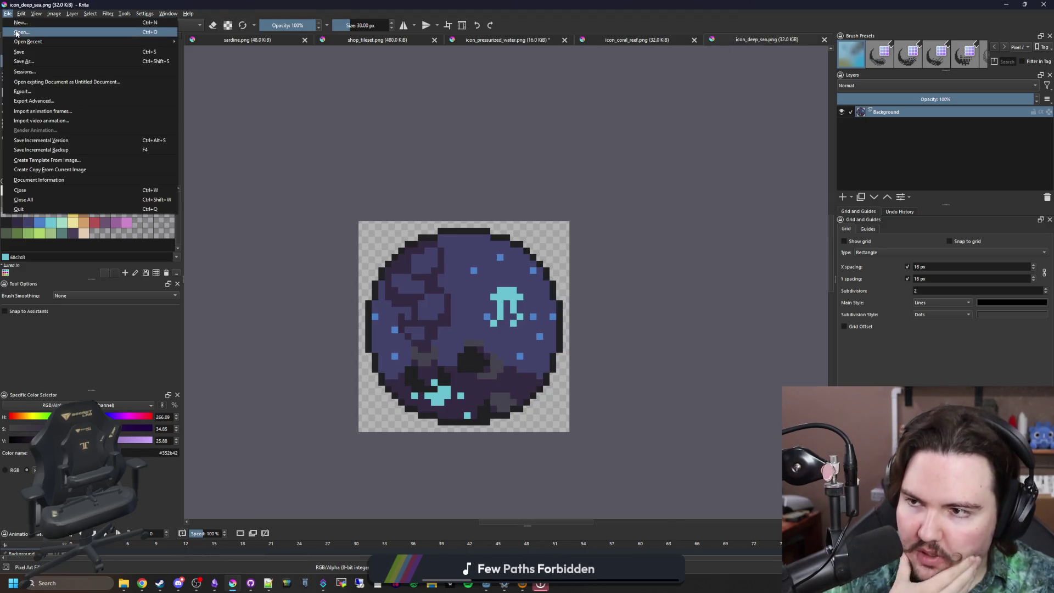
left_click(30, 24)
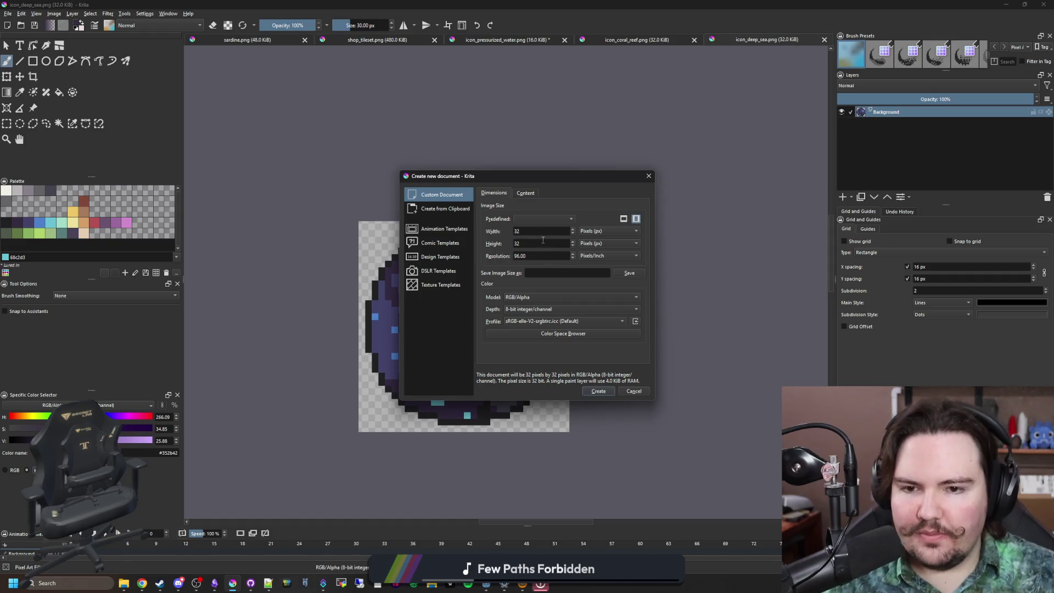
left_click(601, 391)
- Select the whole canvas and delete the white background to leave it transparent, then pick the brush
scroll(399, 313, "down", 3)
key("ctrl+r")
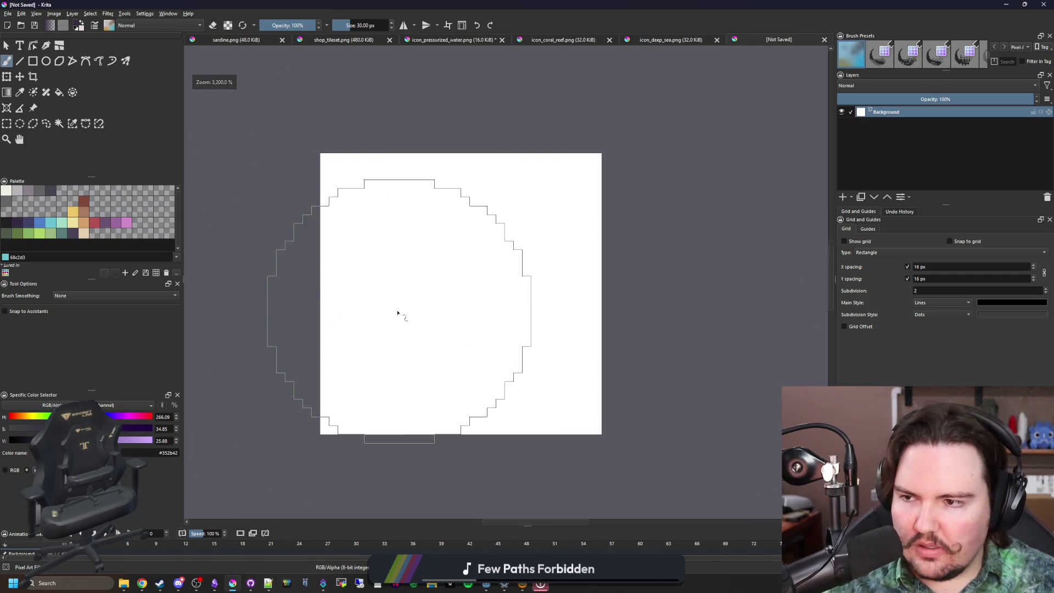
left_click_drag(710, 474, 278, 61)
key("Delete")
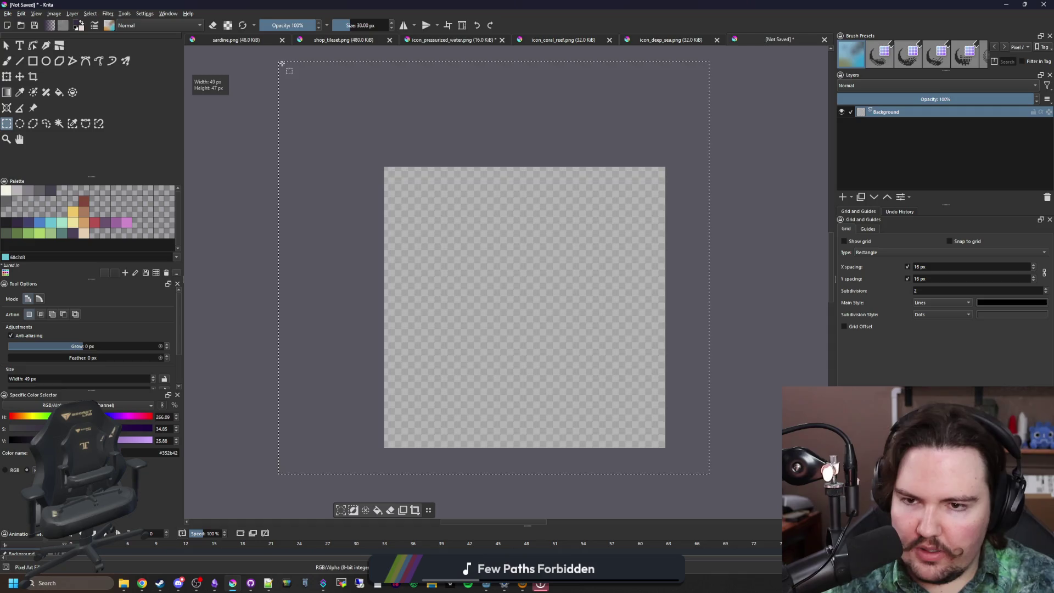
key("b")
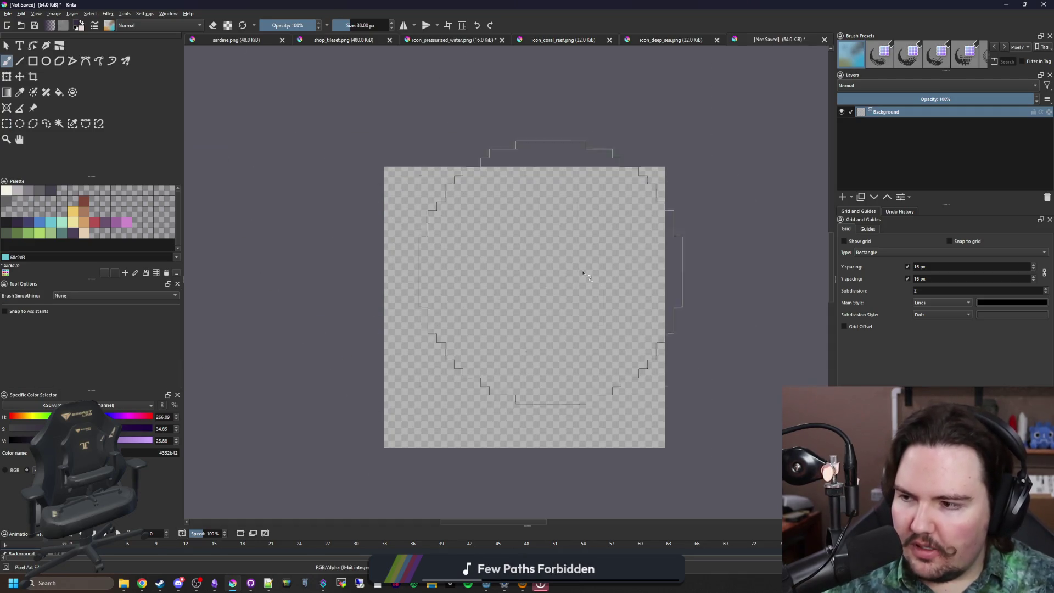
key("ctrl+shift+a")
- Search Google for 'hatchetfish' in the browser
left_click(142, 584)
type("hatchetfish")
key("Return")
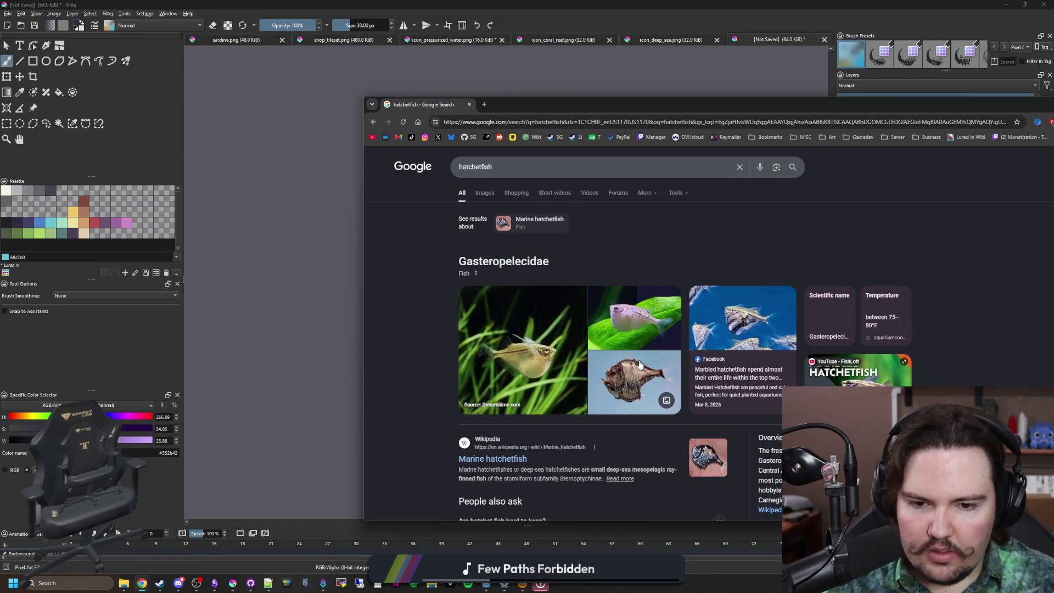
- Preview two hatchetfish photos from the results and shift the browser window left
left_click(553, 364)
left_click(591, 390)
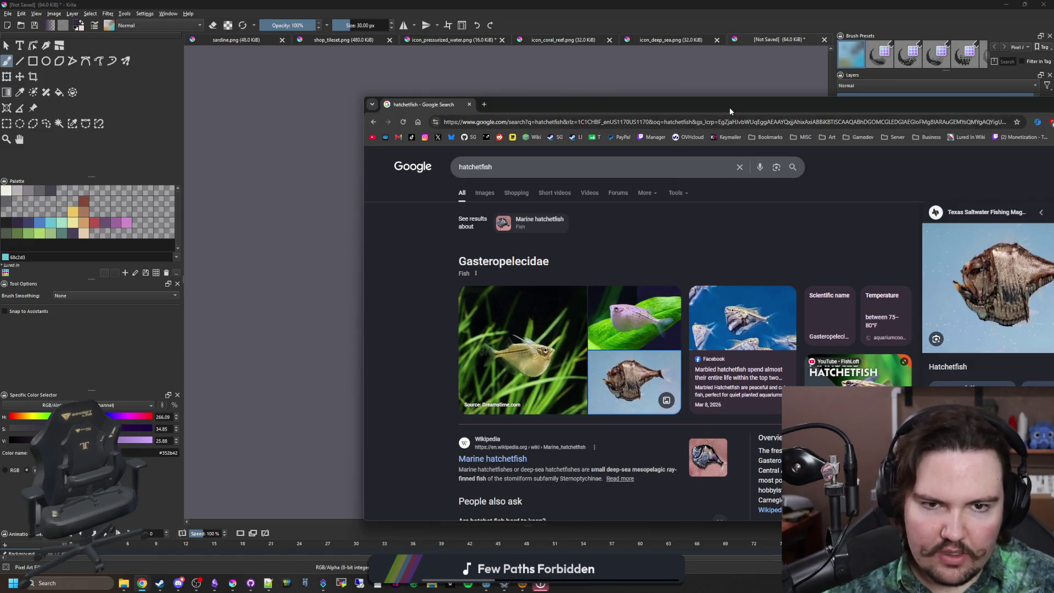
left_click_drag(730, 111, 557, 107)
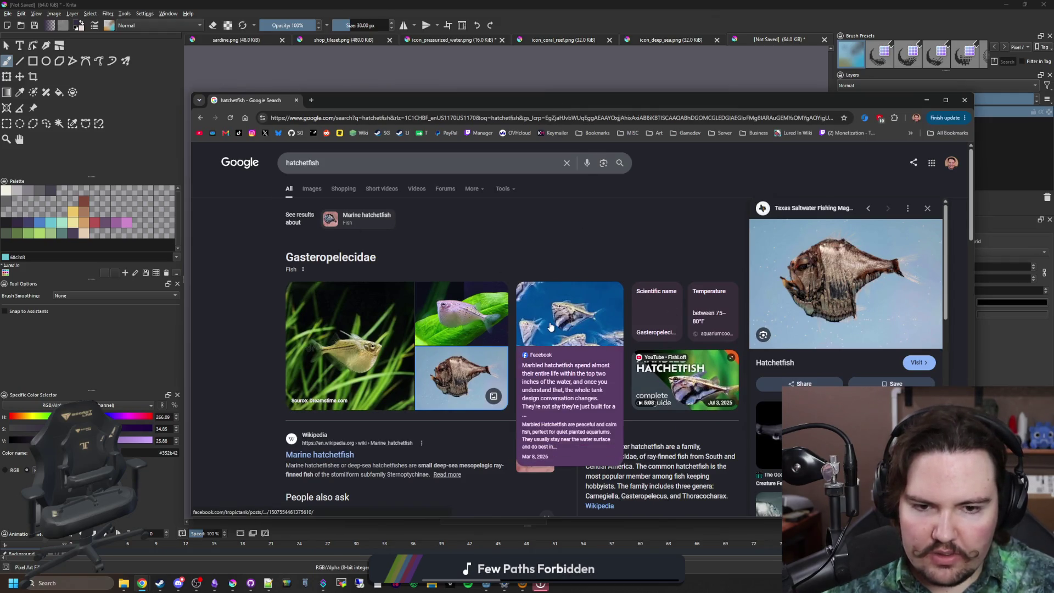
scroll(355, 265, "down", 3)
scroll(370, 252, "up", 5)
- In hatchetfish image results, preview Creature Feature, Monterey Bay Aquarium and Wikipedia photos
left_click(321, 192)
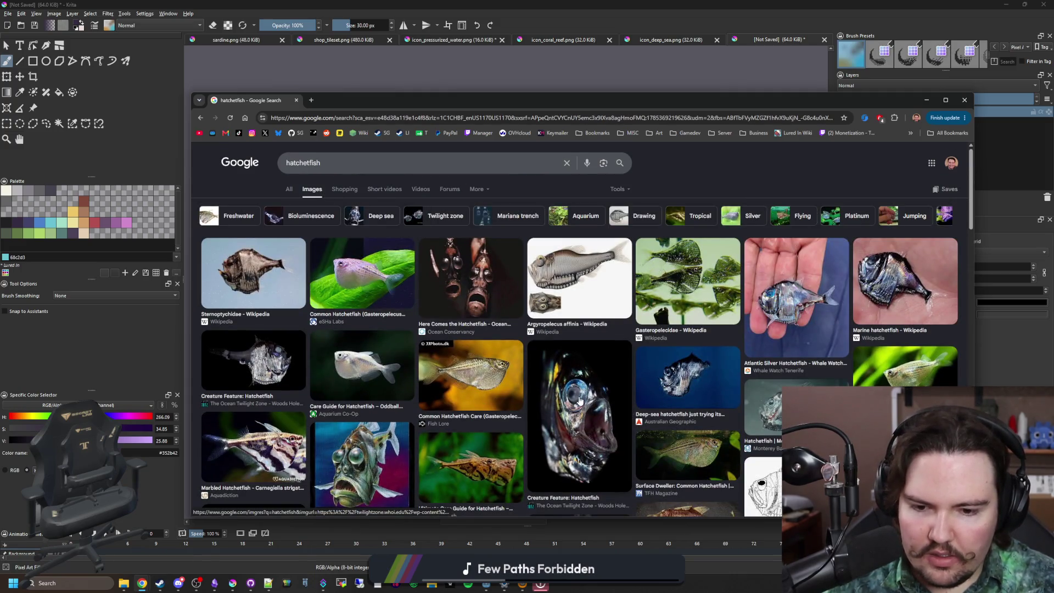
left_click(579, 401)
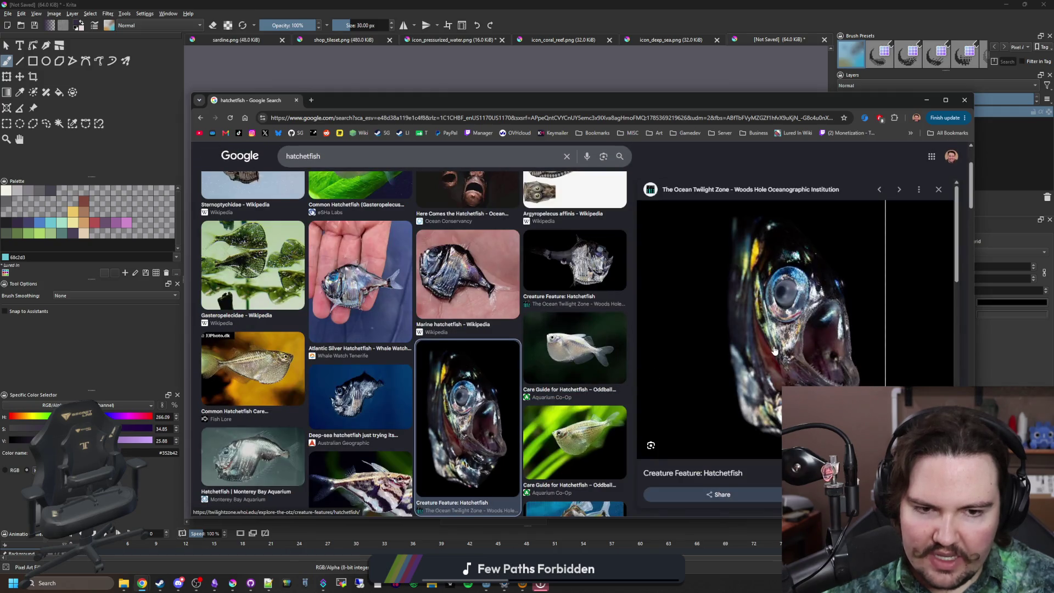
left_click(585, 257)
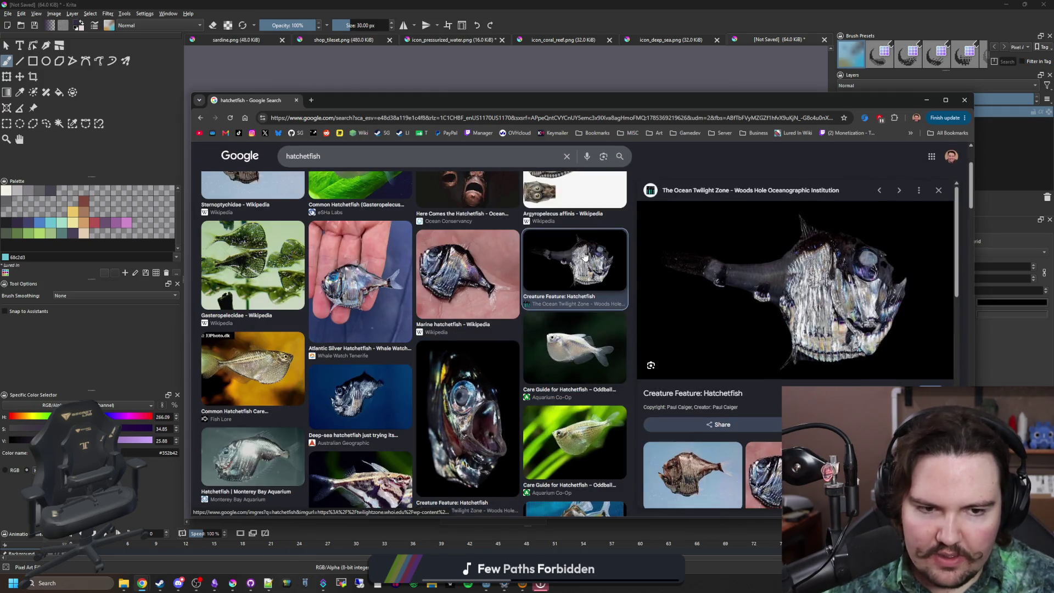
left_click(497, 393)
left_click(374, 398)
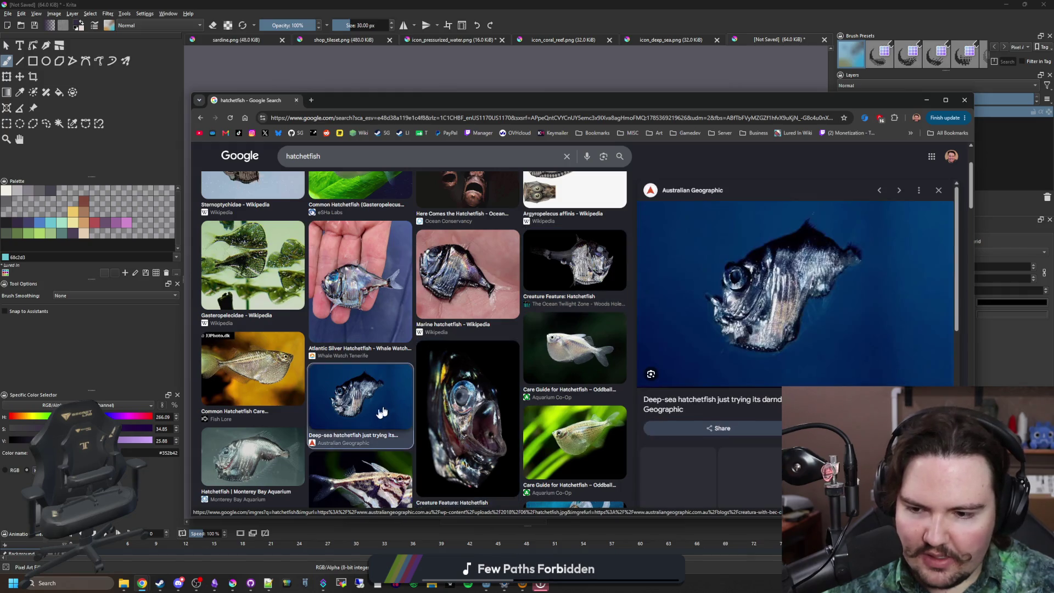
left_click(269, 460)
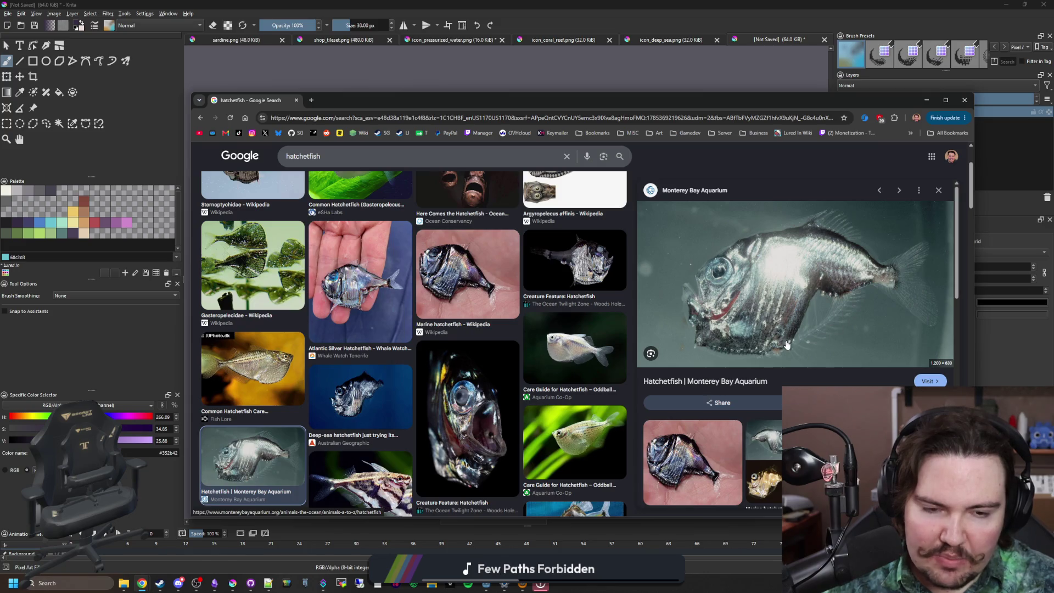
left_click(703, 464)
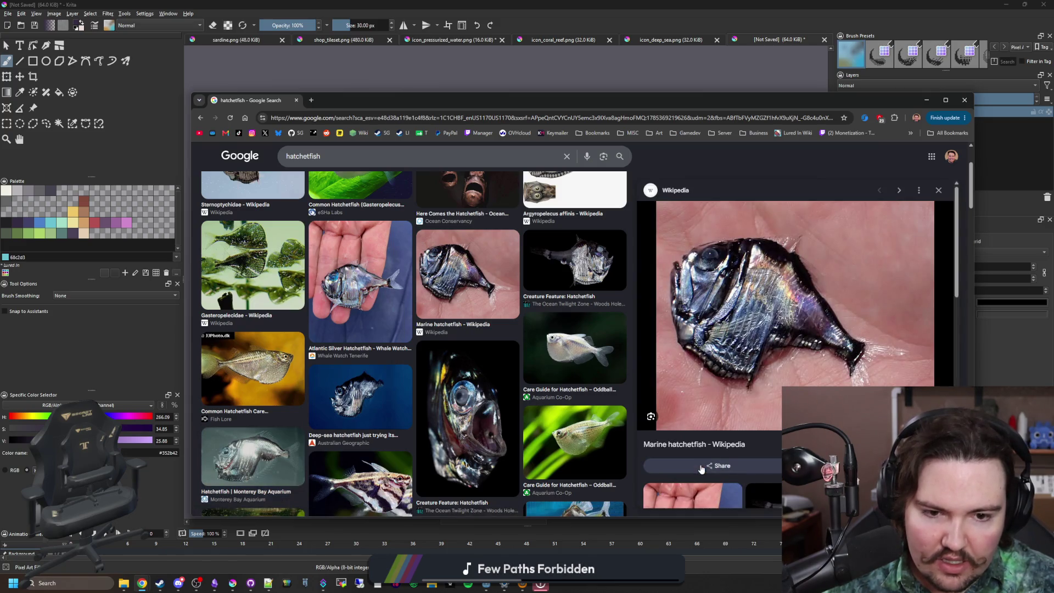
left_click(274, 448)
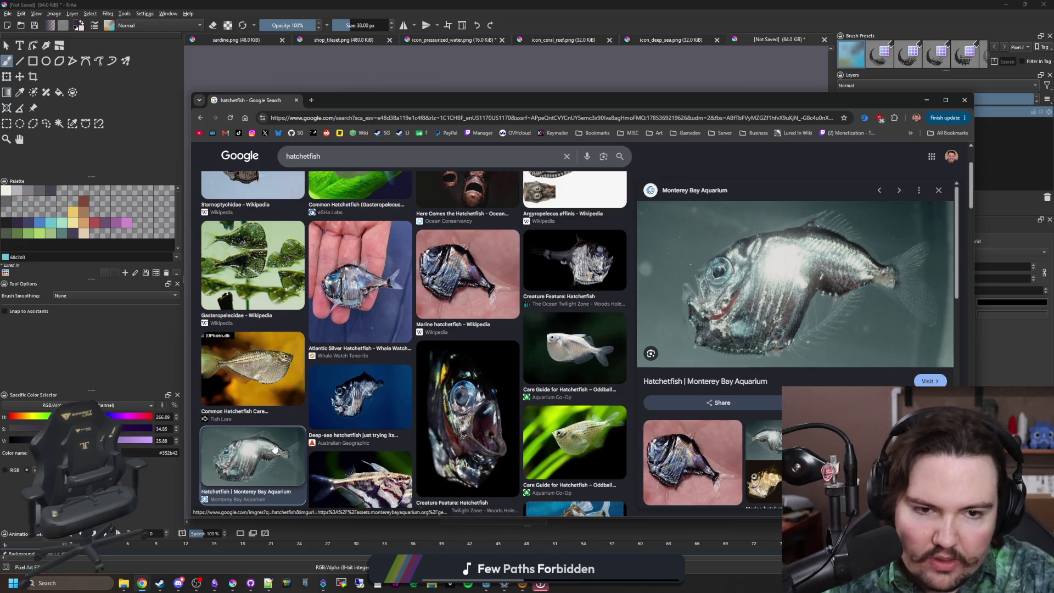
left_click(724, 490)
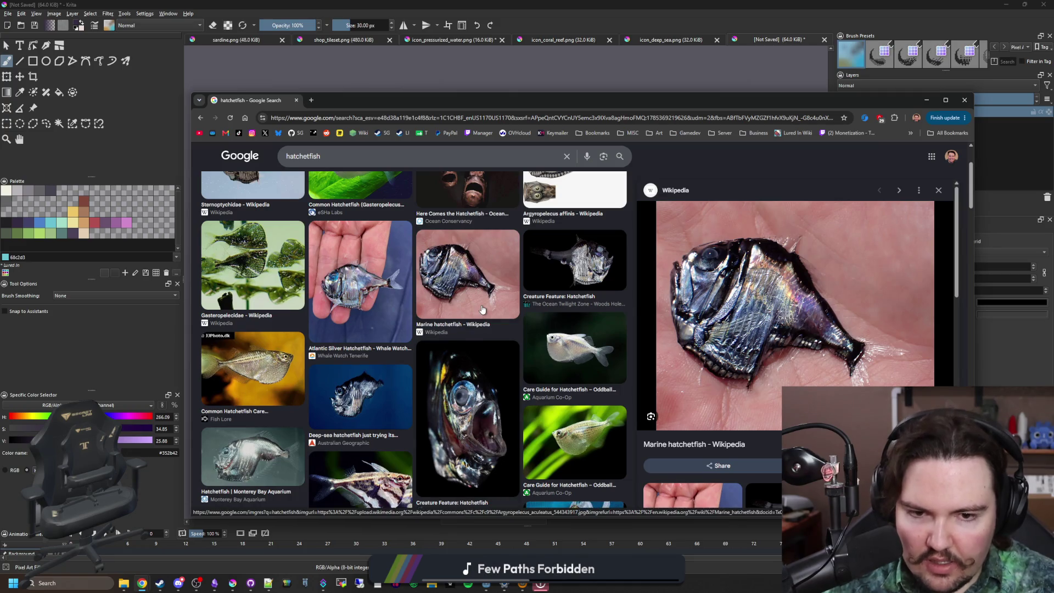
left_click(537, 286)
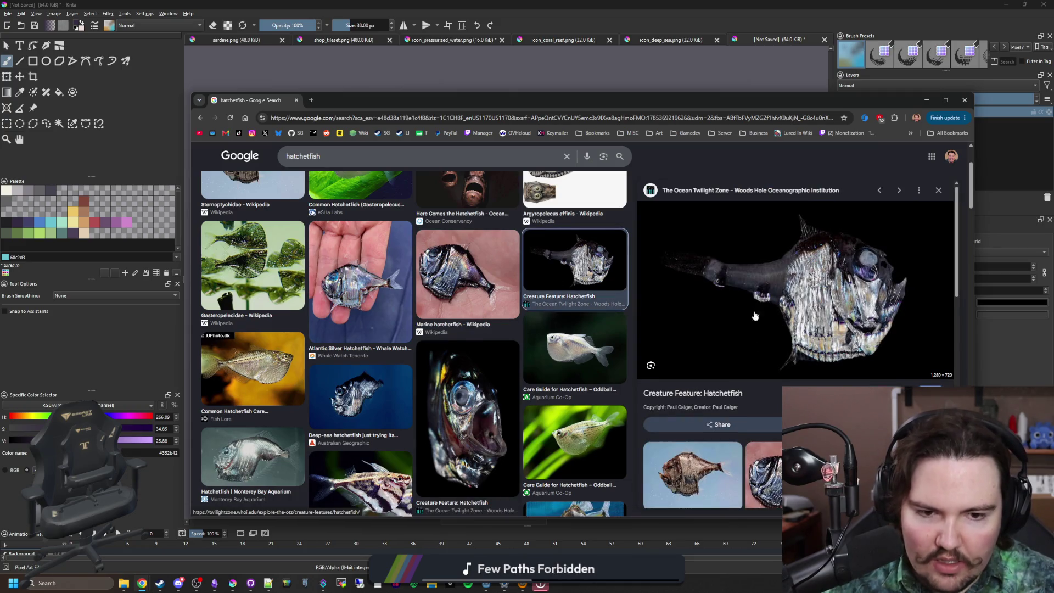
left_click(252, 455)
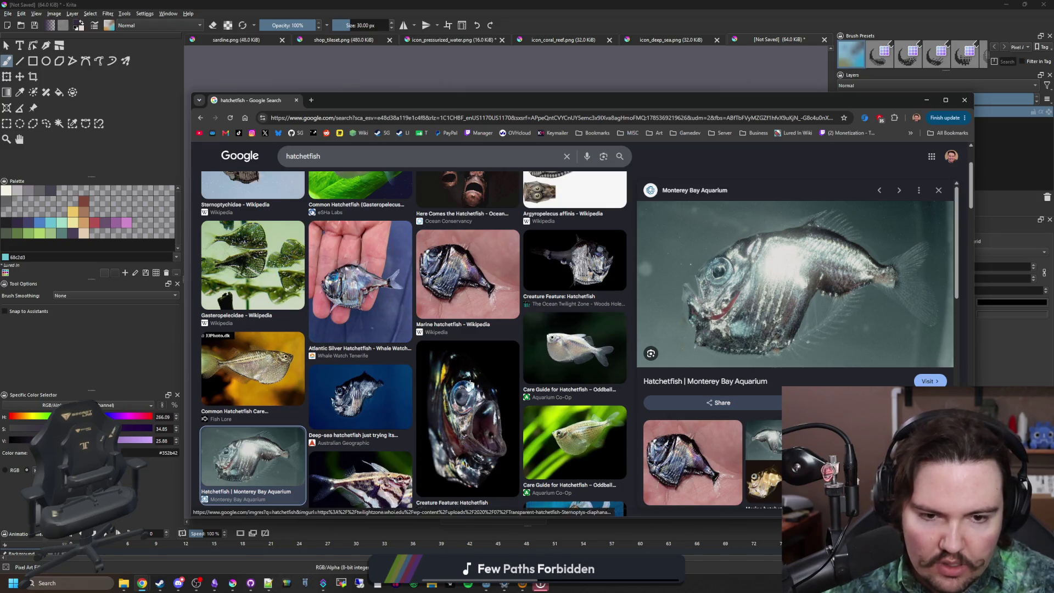
- Scroll further, previewing the Giant Hatchetfish illustration, Pacific hatchetfish print and Common Hatchetfish photo
scroll(463, 311, "down", 3)
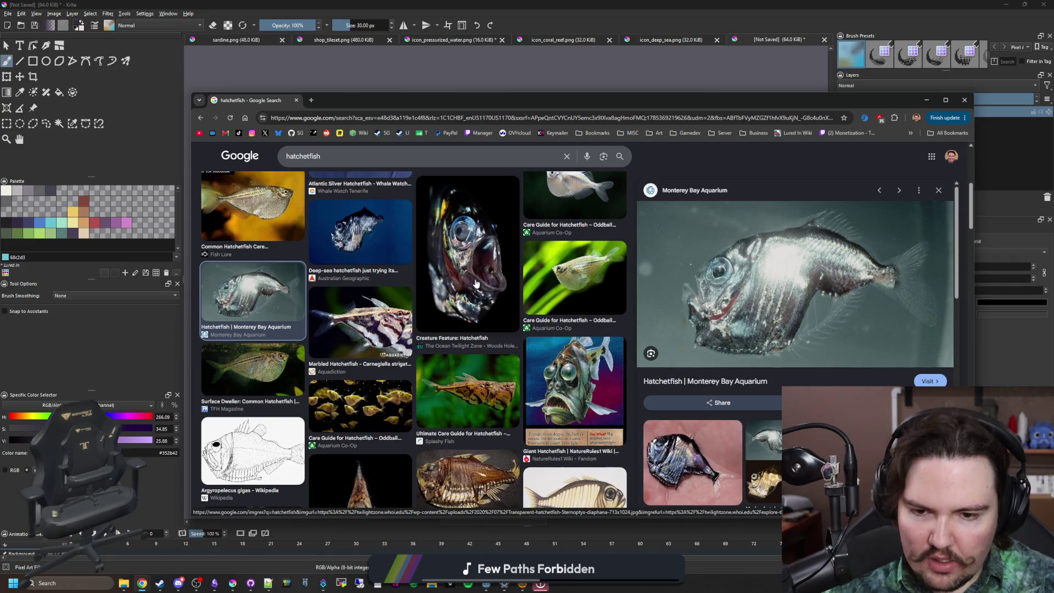
left_click(476, 284)
left_click(606, 396)
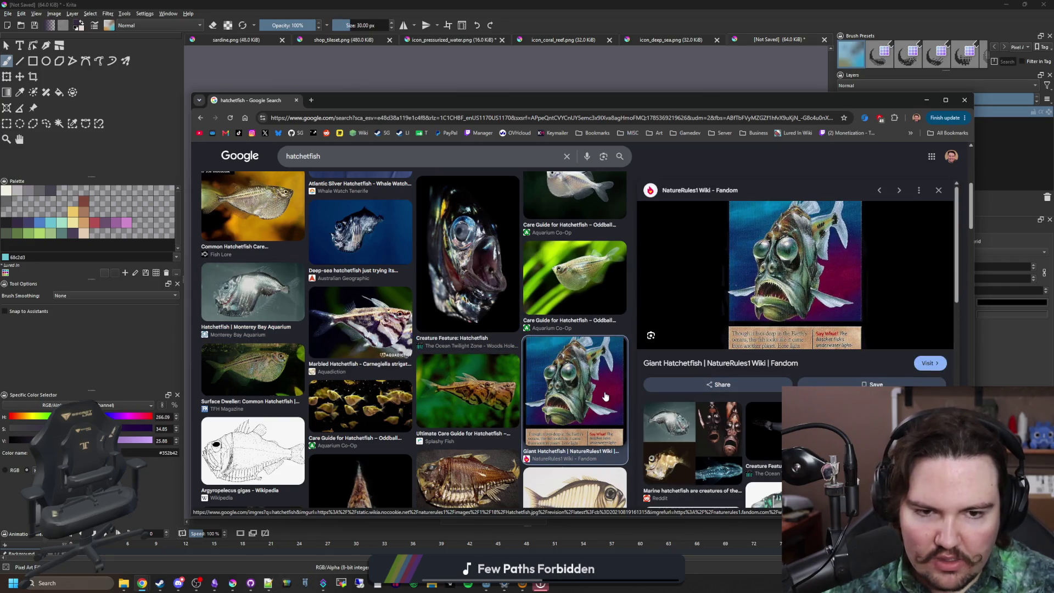
scroll(437, 344, "down", 3)
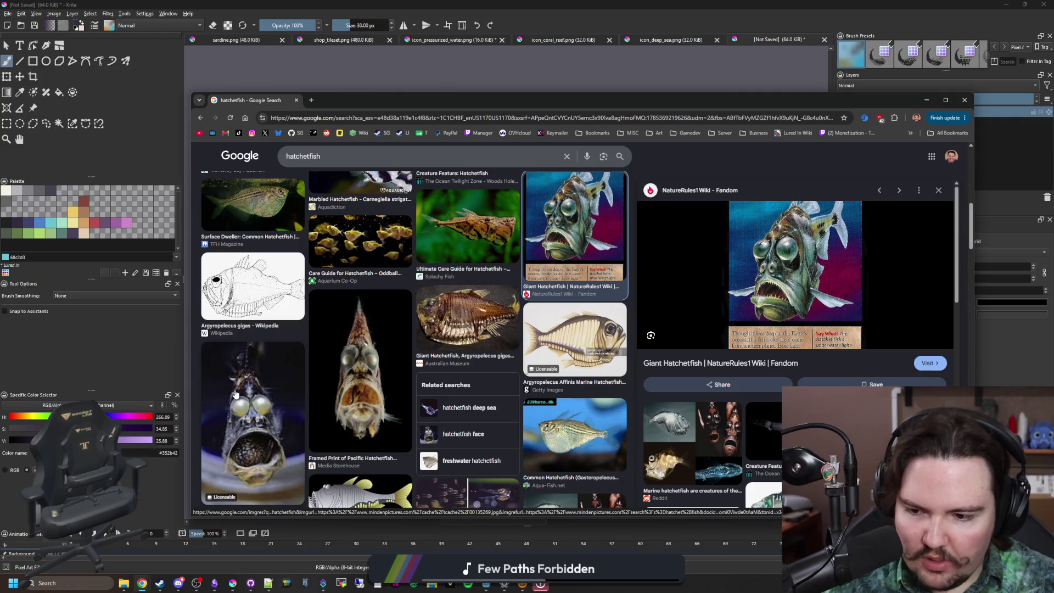
scroll(236, 394, "down", 1)
scroll(245, 375, "down", 5)
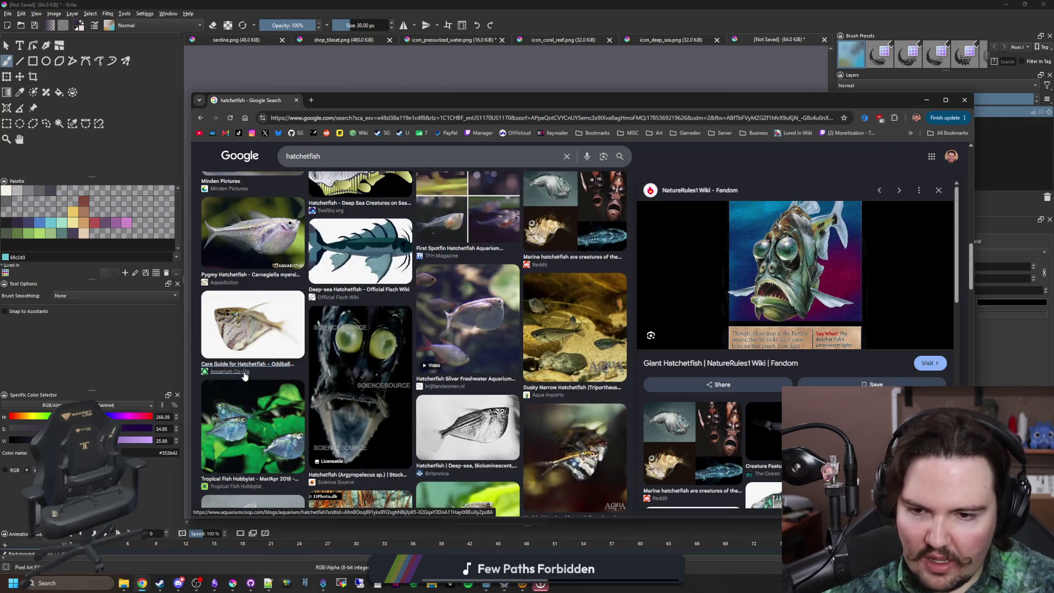
scroll(245, 376, "up", 6)
left_click(359, 341)
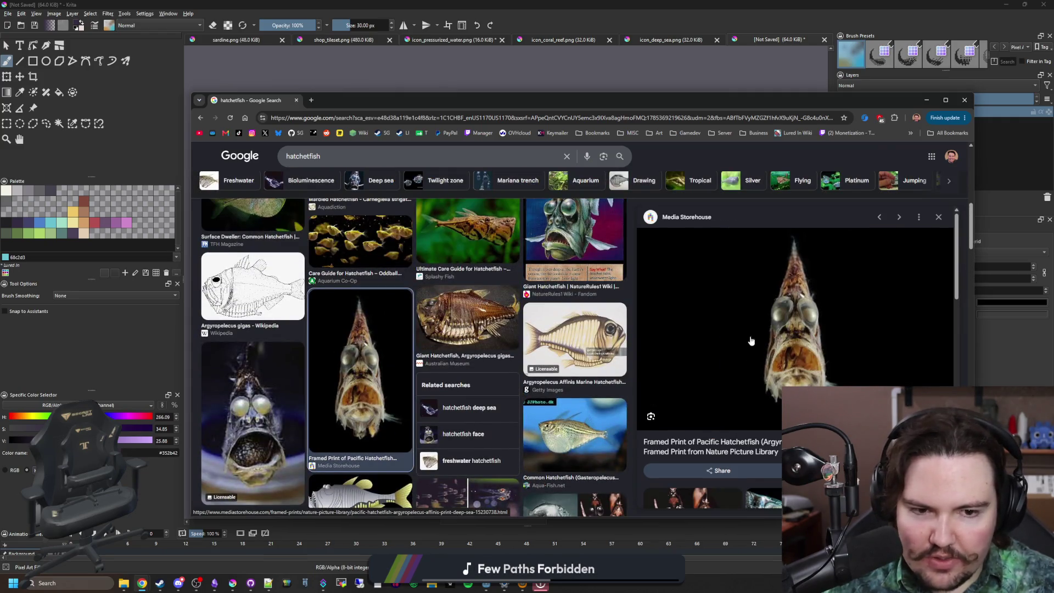
scroll(409, 349, "down", 3)
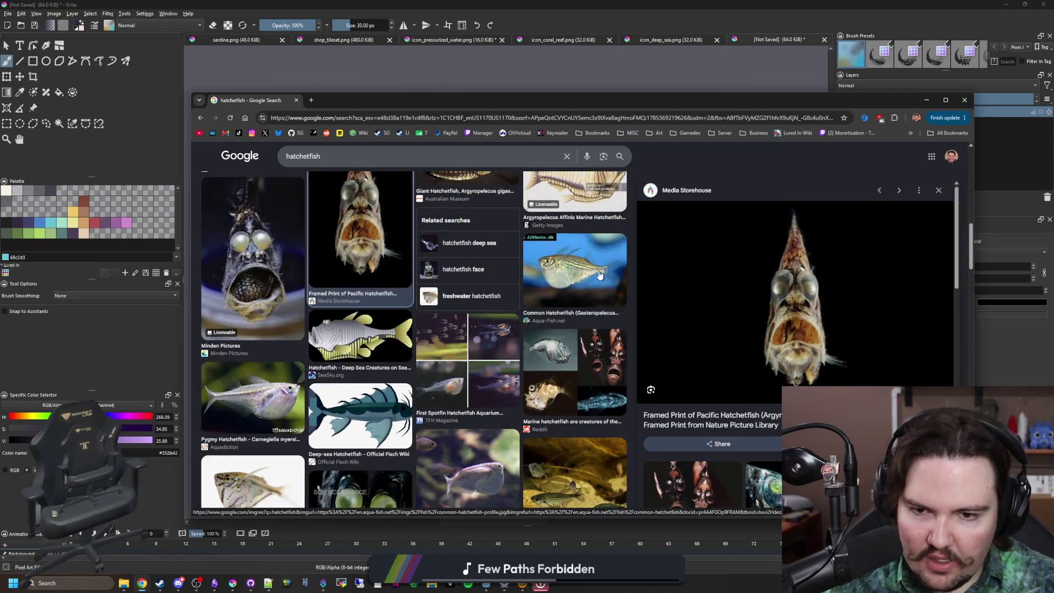
left_click(601, 275)
left_click(554, 367)
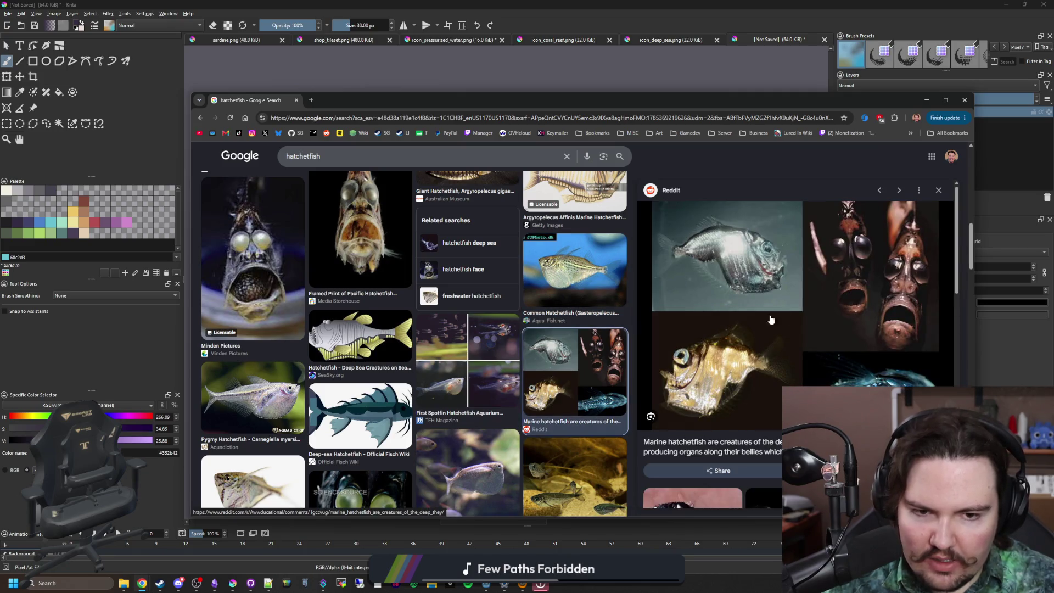
- Preview the Science Source, Curious Species and a related deep-sea hatchetfish image
scroll(375, 328, "down", 3)
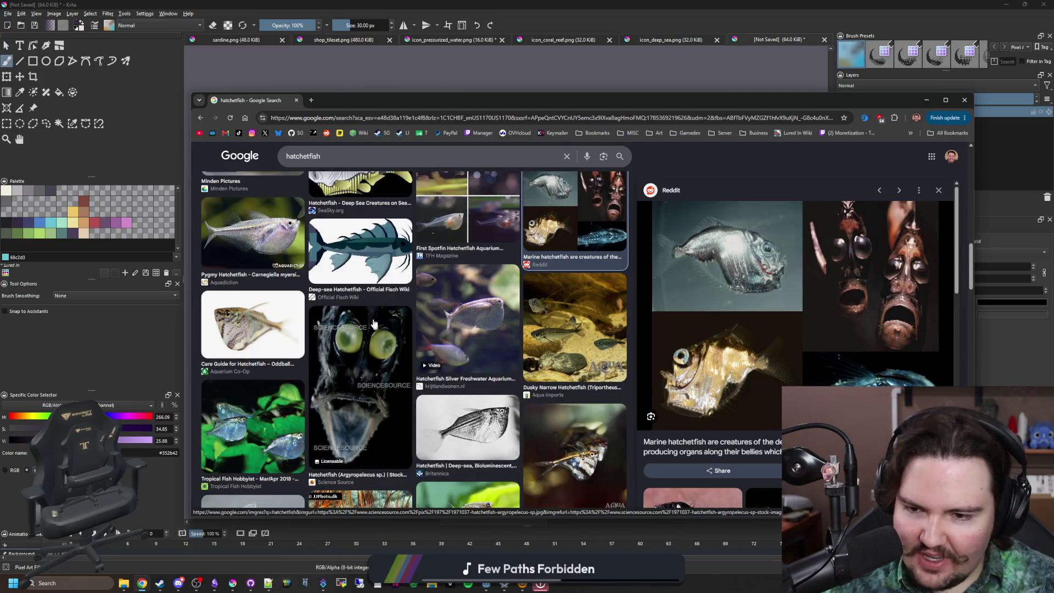
left_click(371, 325)
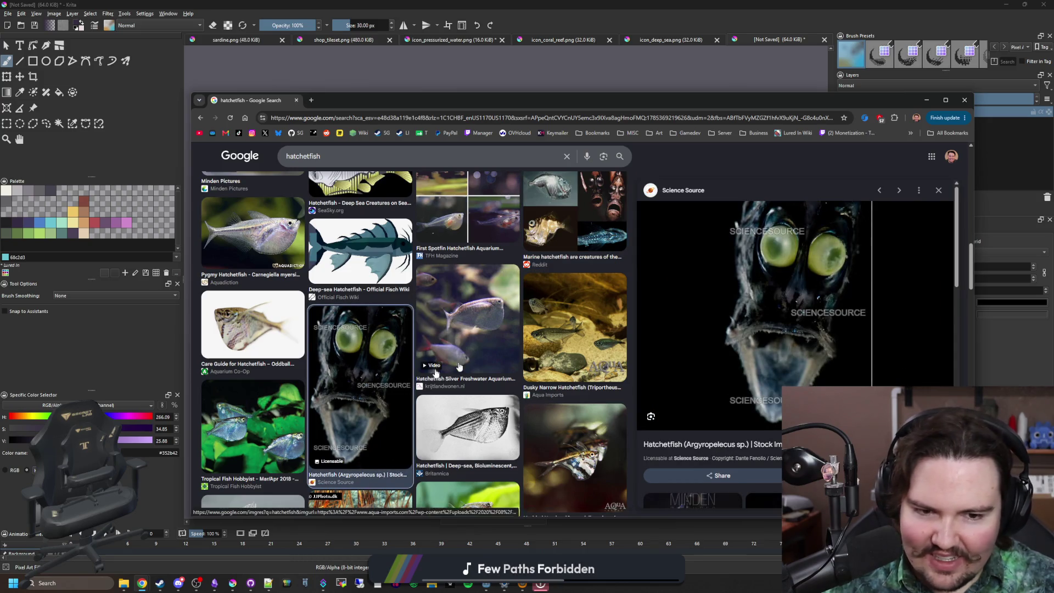
scroll(329, 385, "down", 10)
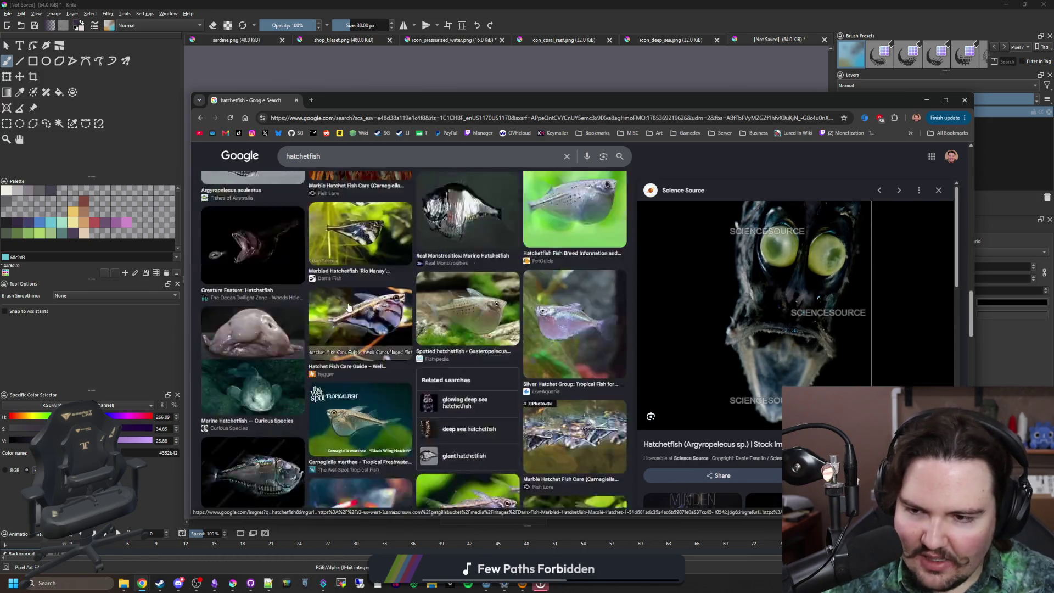
left_click(257, 266)
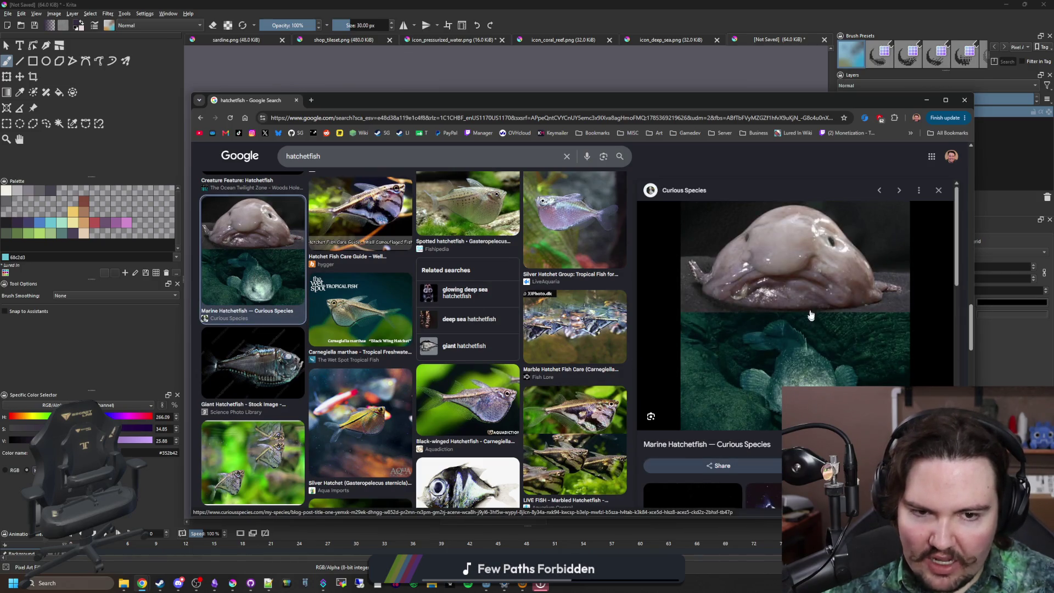
scroll(829, 246, "down", 3)
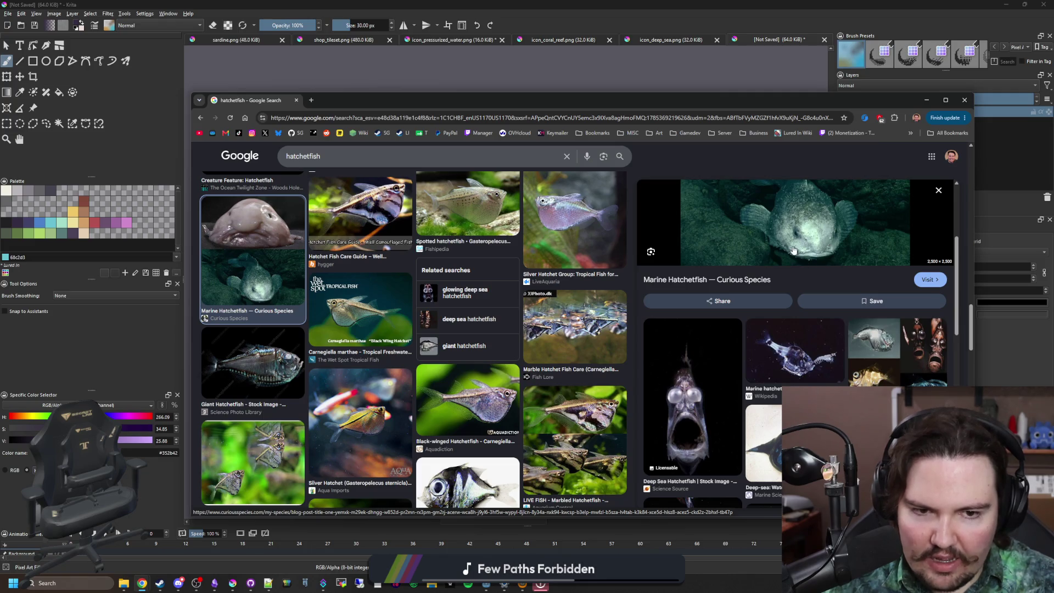
scroll(825, 371, "down", 2)
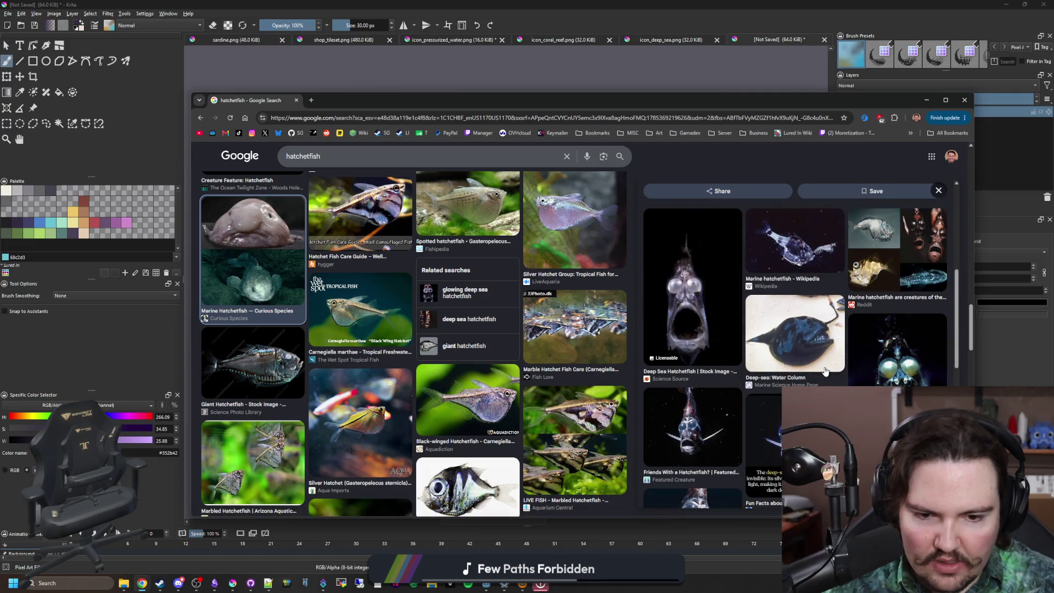
left_click(763, 445)
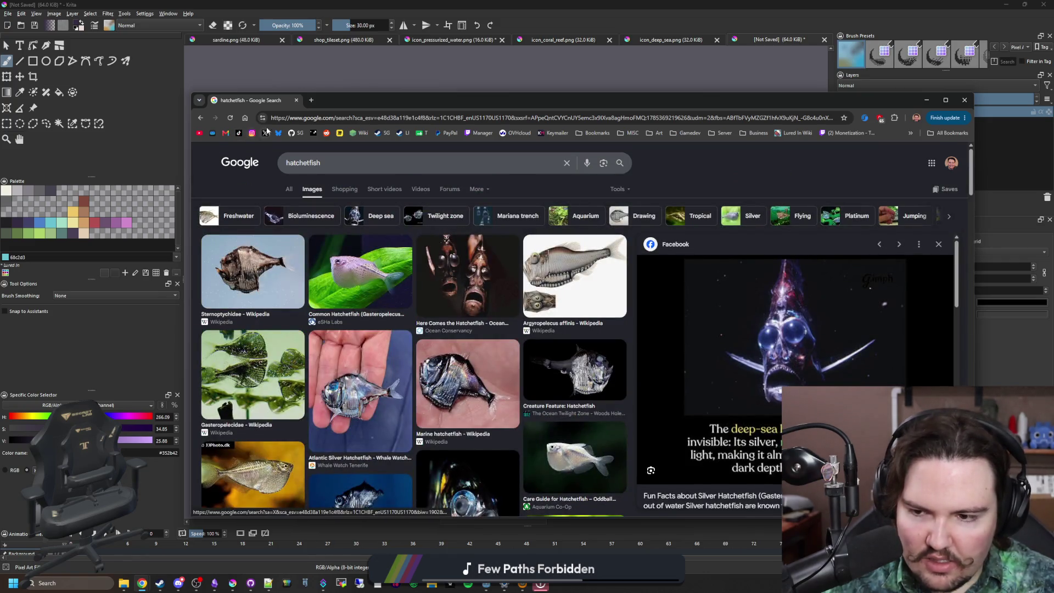
left_click(311, 100)
- Search 'barreleye fish' images and preview the GIF, Catch of the Day and Interesting Facts results
type("barreleye fish")
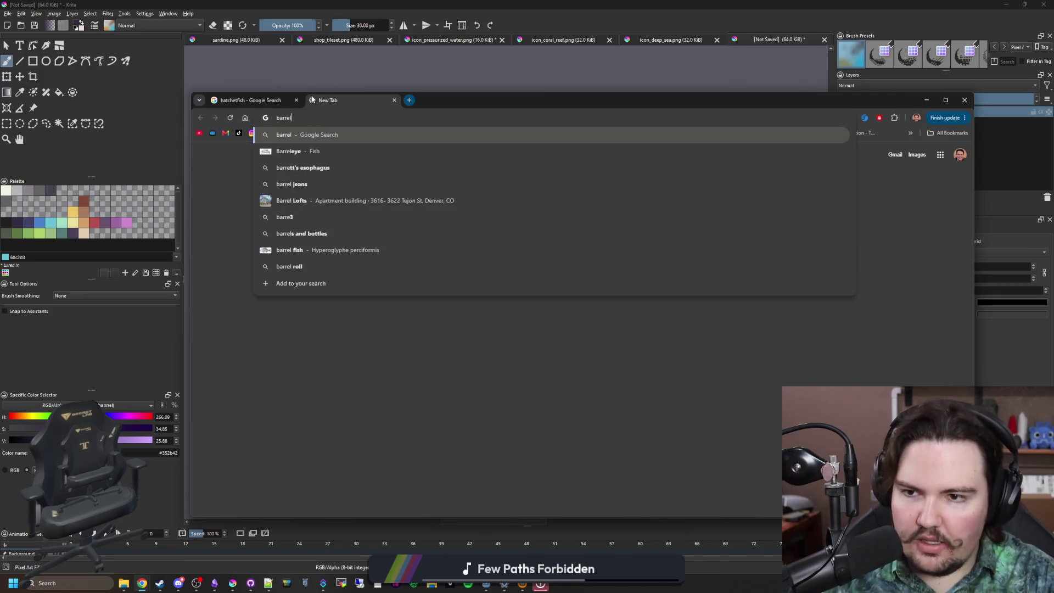
key("Return")
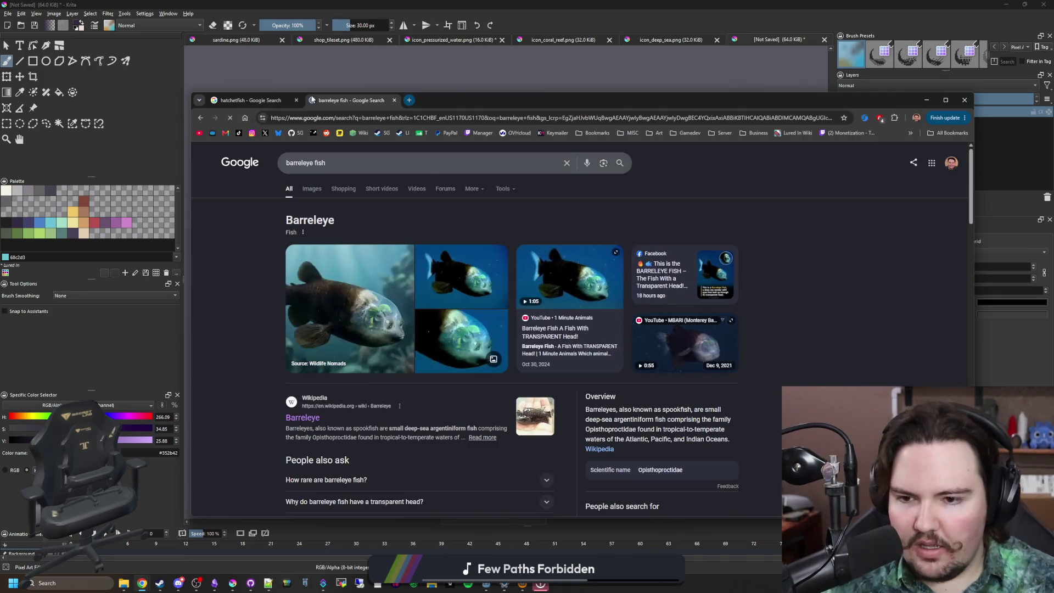
left_click(317, 195)
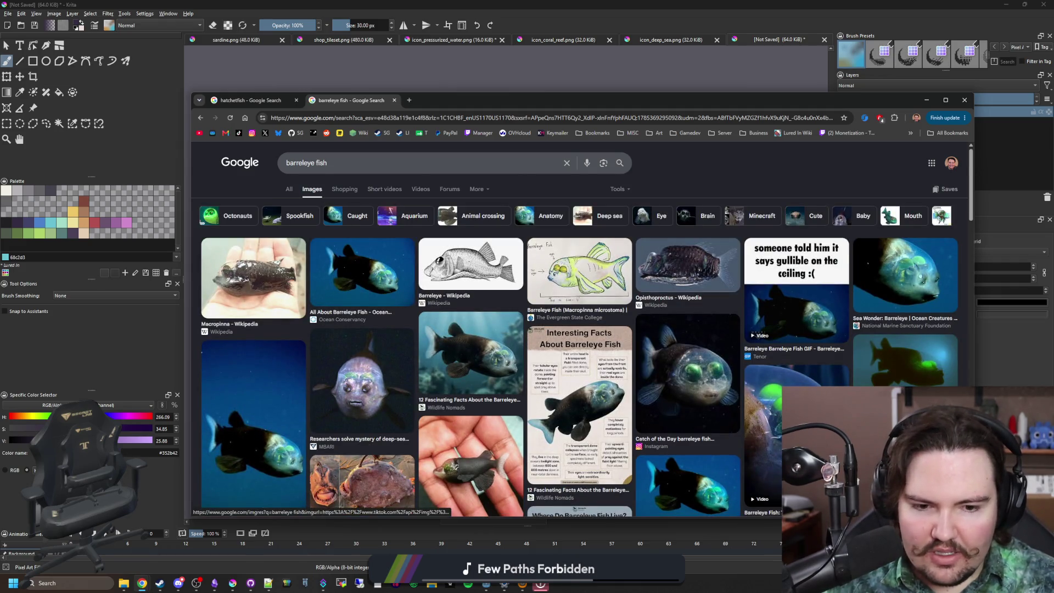
left_click(783, 385)
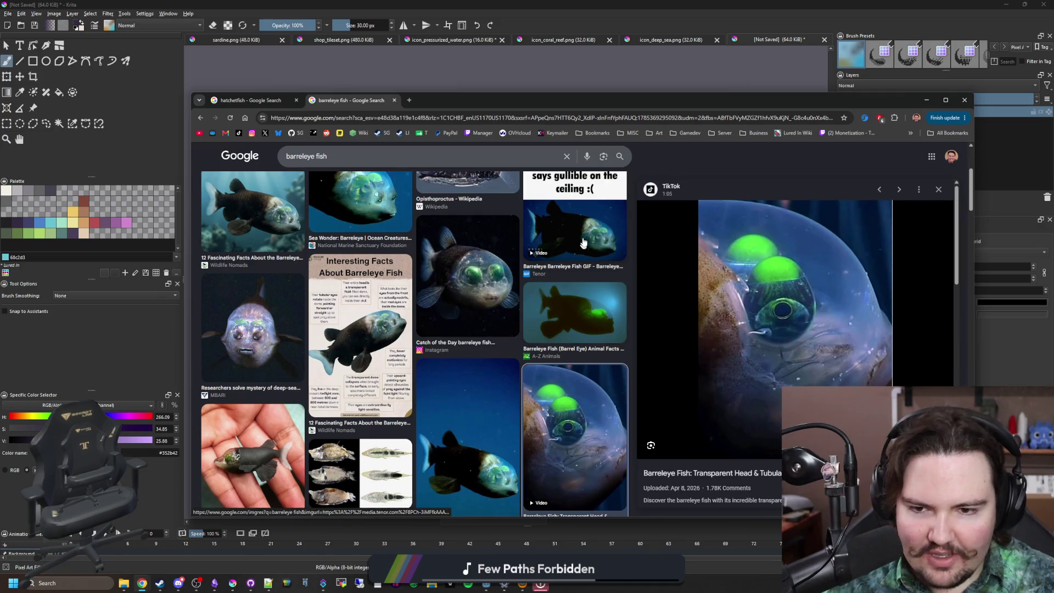
left_click(586, 235)
left_click(468, 274)
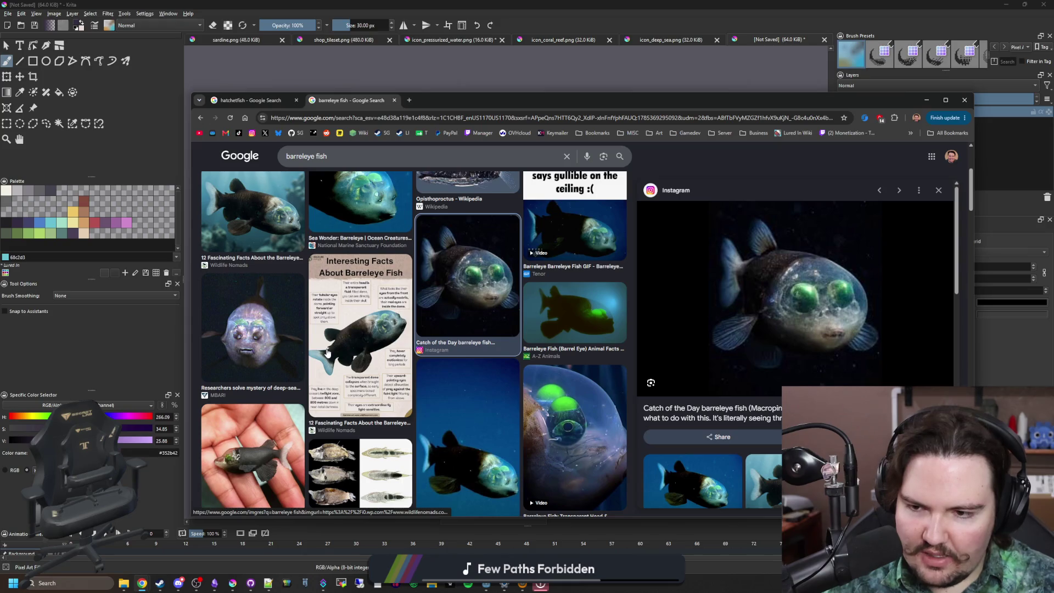
left_click(351, 340)
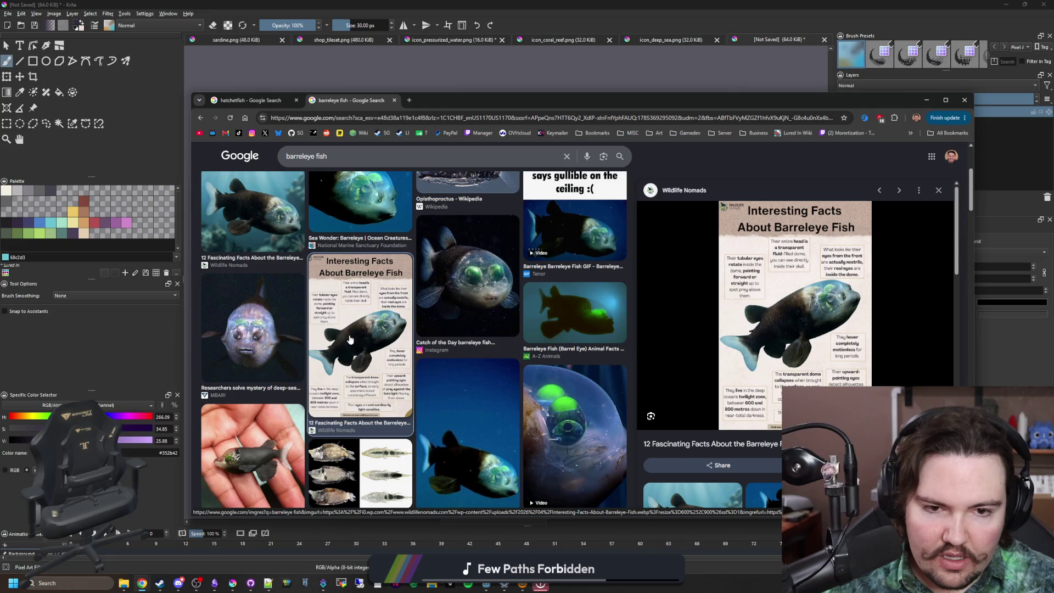
- Refine the search to 'barreleye fish eyeballs' in All results and preview the Evergreen State College illustration
left_click(351, 163)
type("eyeballs")
key("Return")
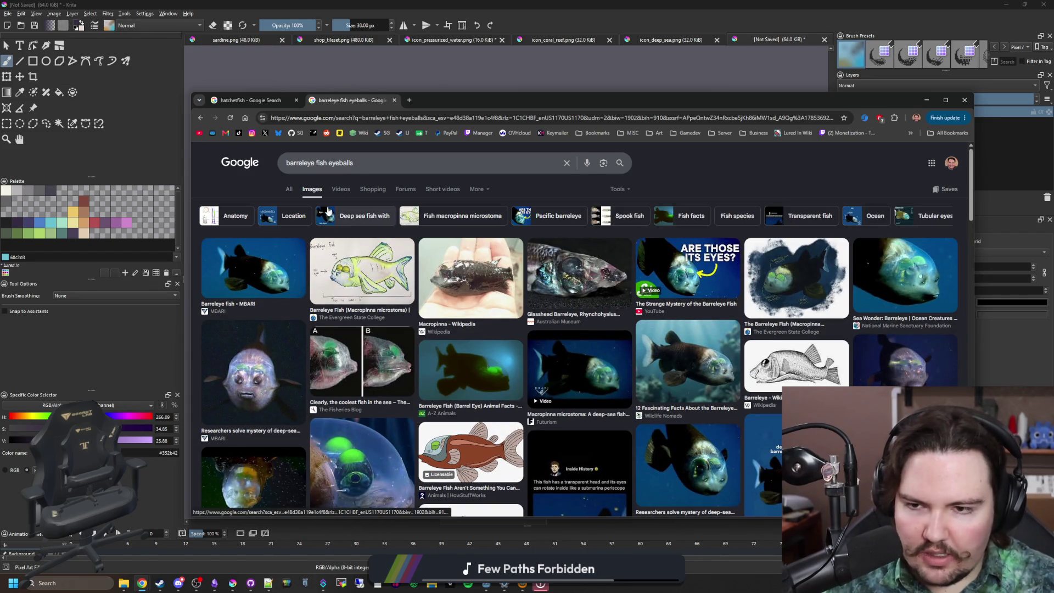
left_click(290, 189)
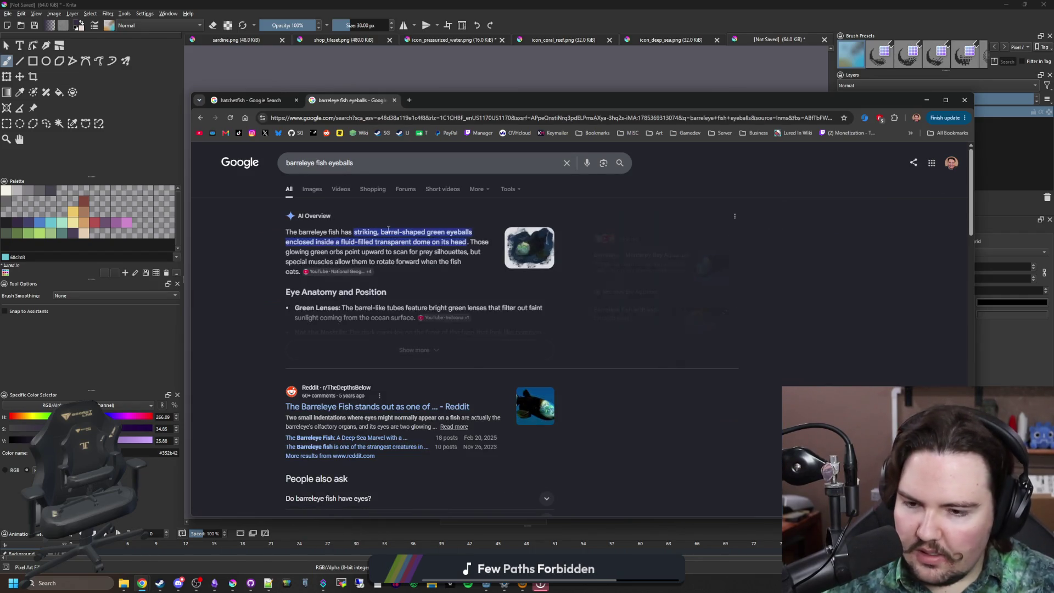
scroll(384, 271, "down", 5)
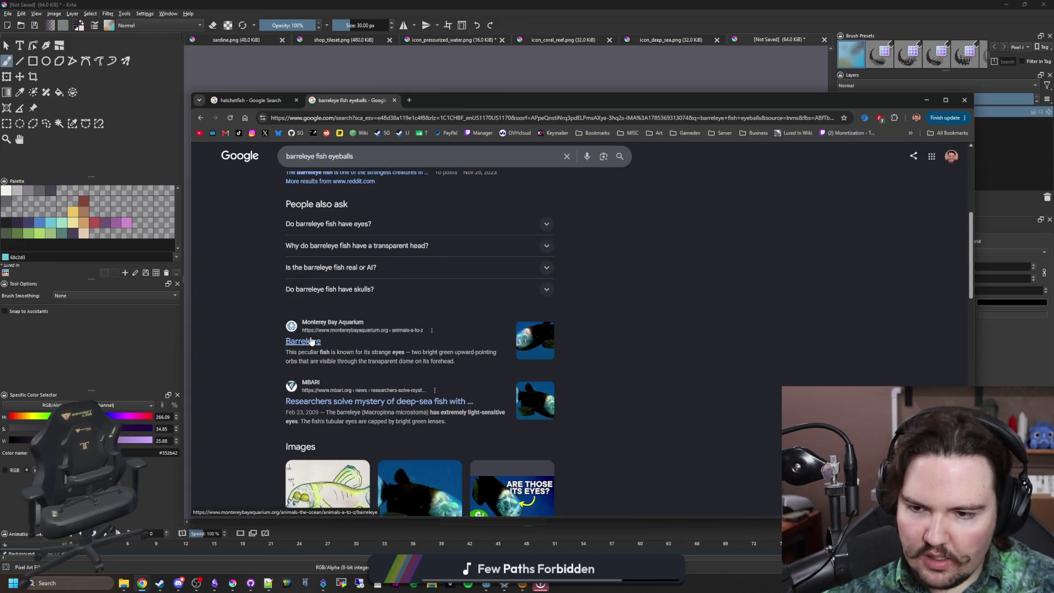
left_click_drag(341, 362, 441, 361)
left_click(442, 362)
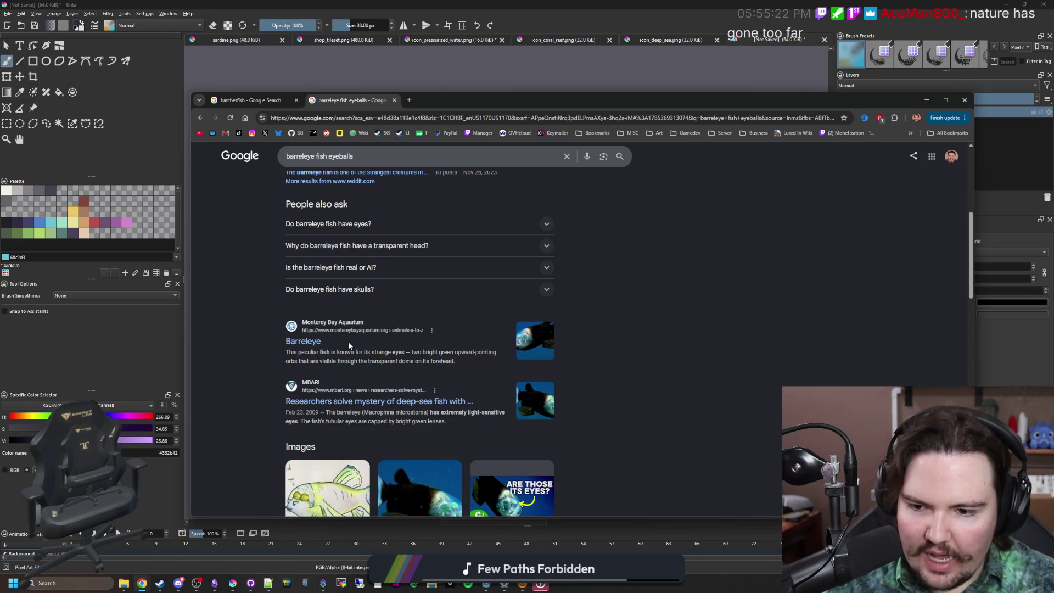
scroll(349, 346, "down", 3)
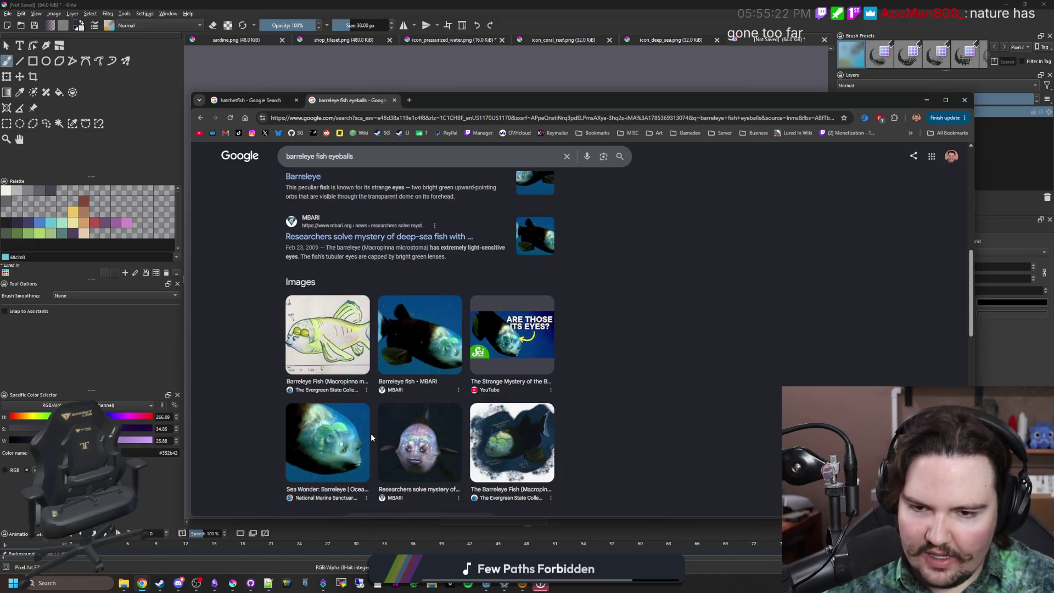
left_click(536, 459)
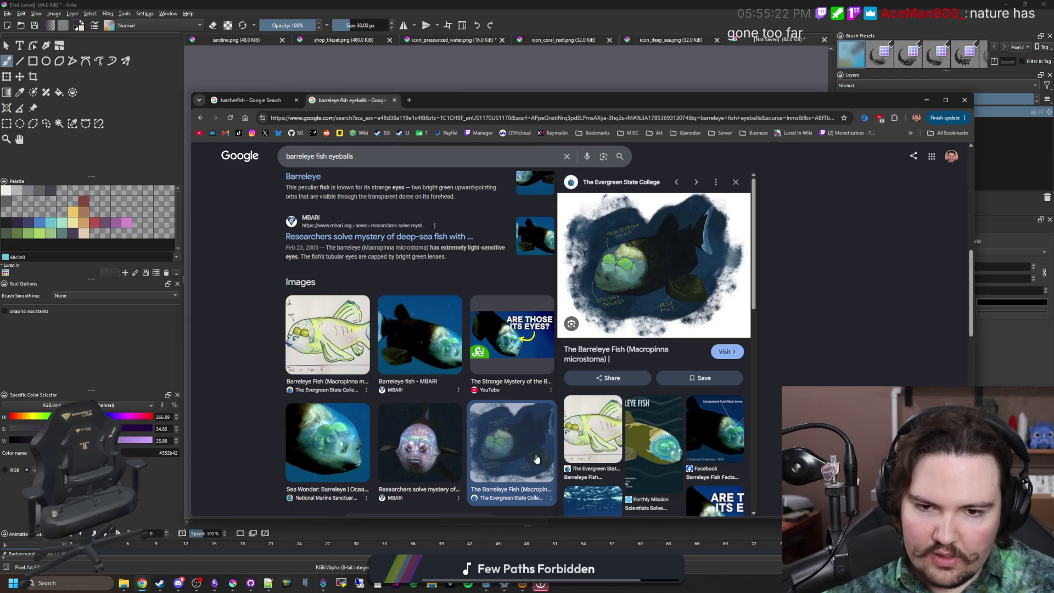
- Expand 'Do barreleye fish have eyes?' and open the Monterey Bay Aquarium Barreleye page
scroll(307, 427, "down", 10)
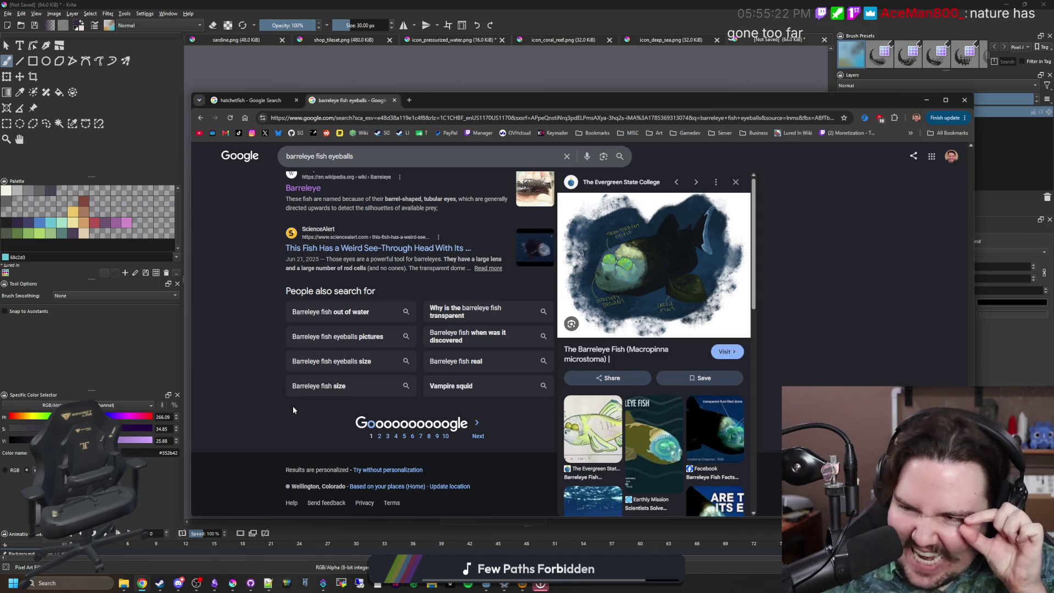
scroll(294, 409, "up", 2)
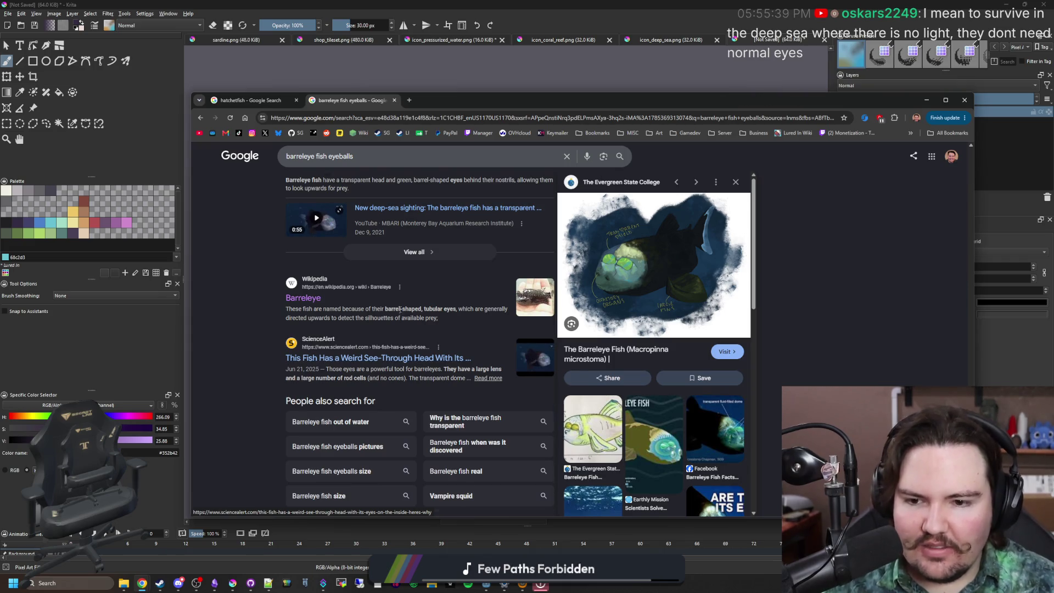
scroll(384, 324, "up", 5)
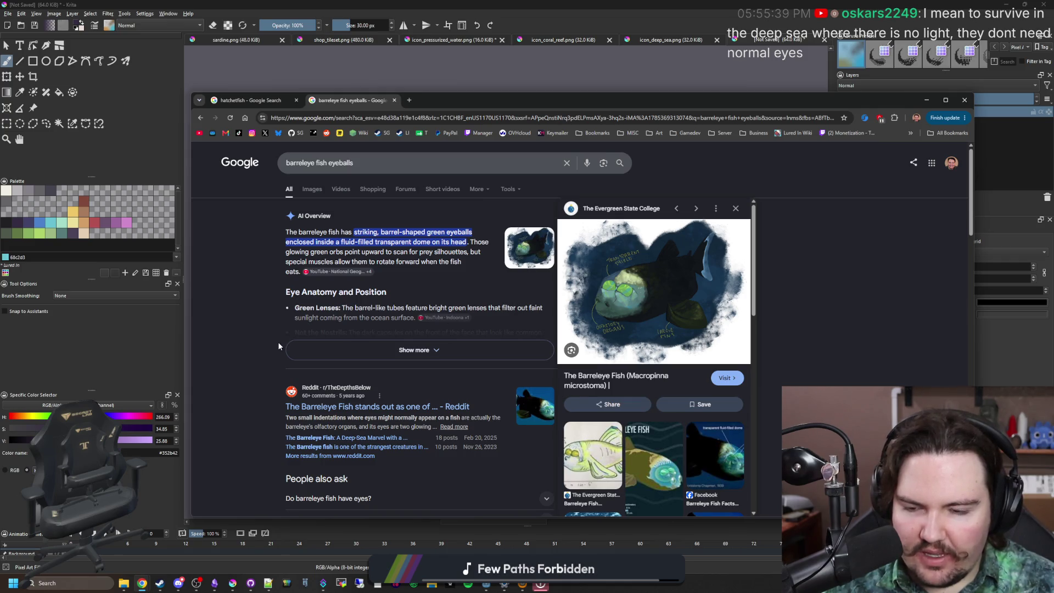
scroll(278, 341, "down", 3)
left_click(323, 333)
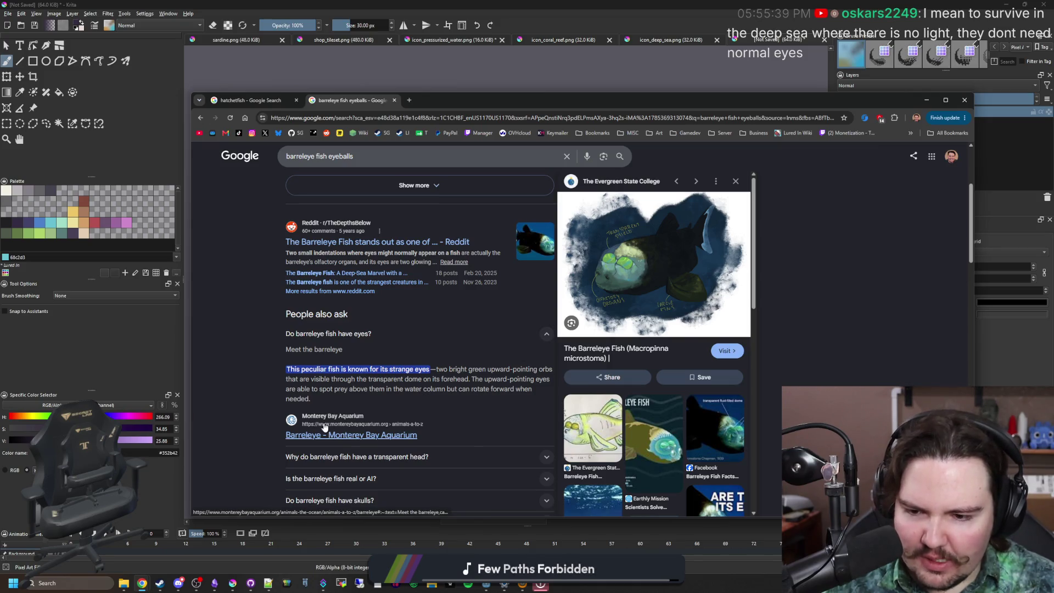
left_click(354, 434)
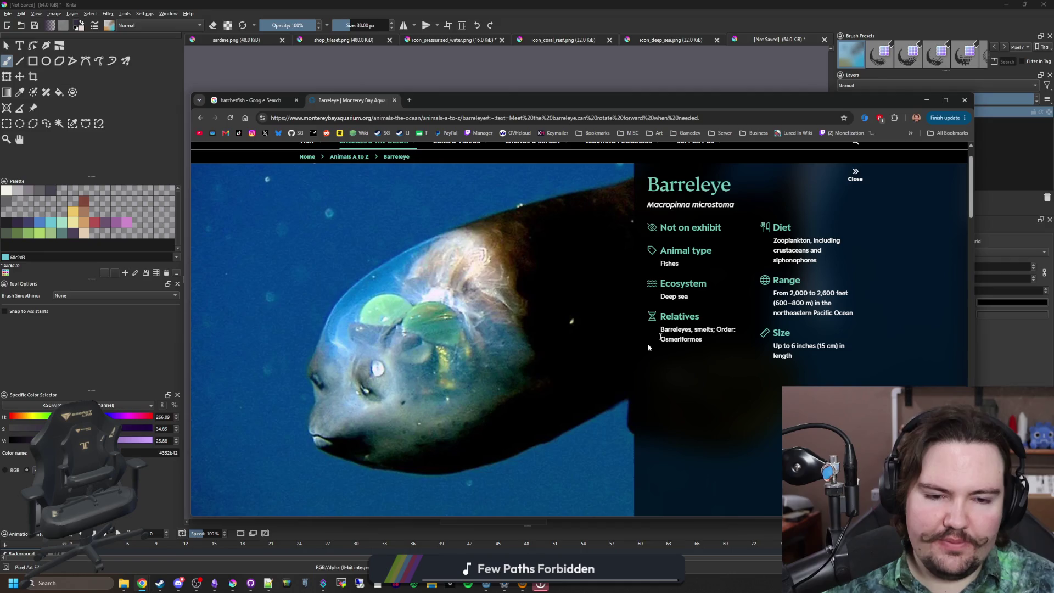
scroll(605, 317, "down", 4)
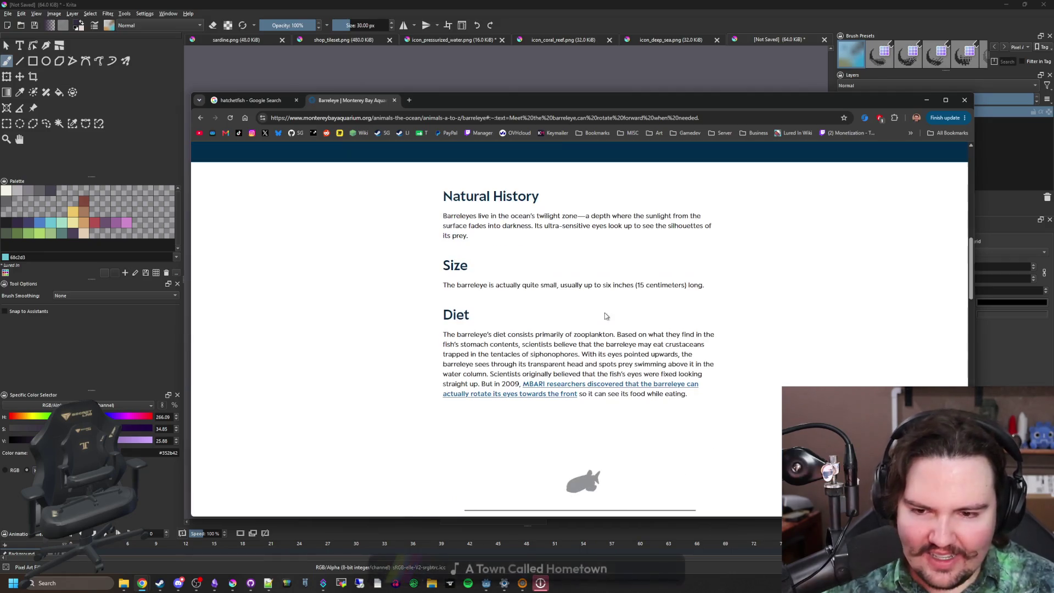
scroll(605, 316, "down", 3)
scroll(599, 269, "down", 3)
scroll(599, 267, "up", 3)
scroll(599, 268, "up", 1)
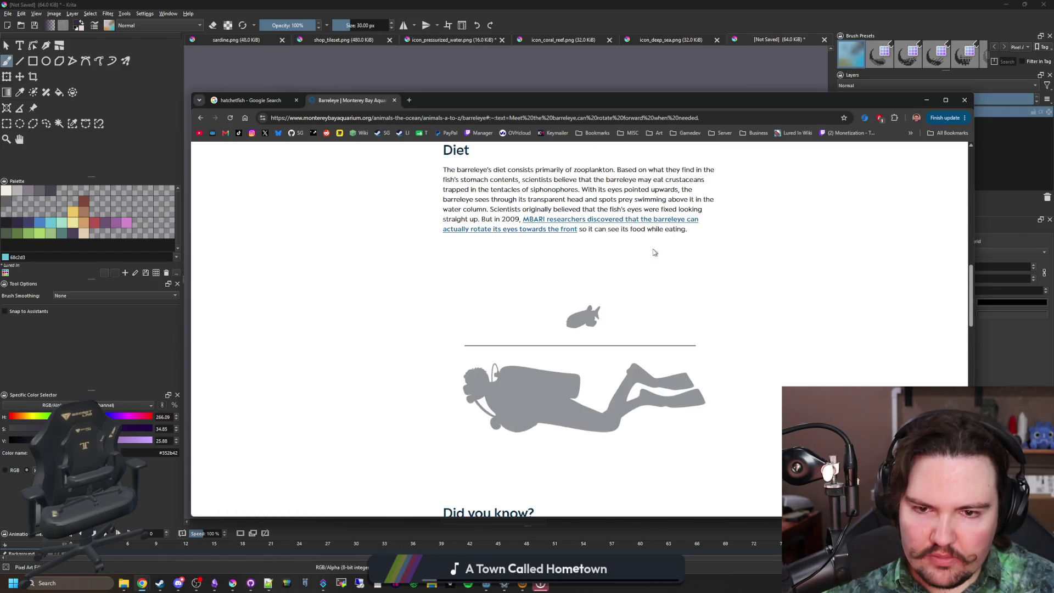
scroll(643, 253, "down", 5)
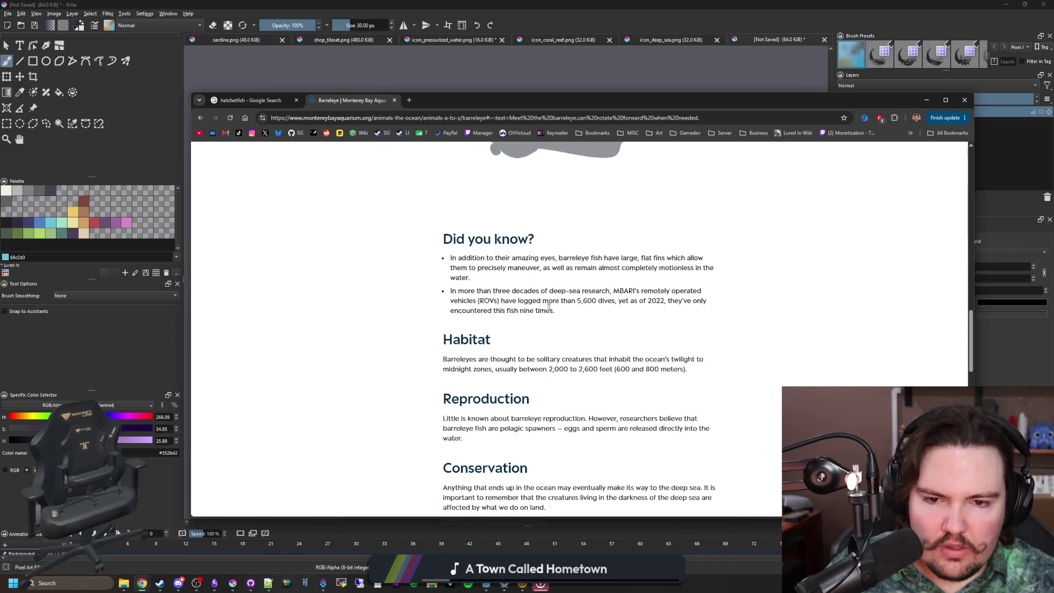
scroll(541, 310, "down", 1)
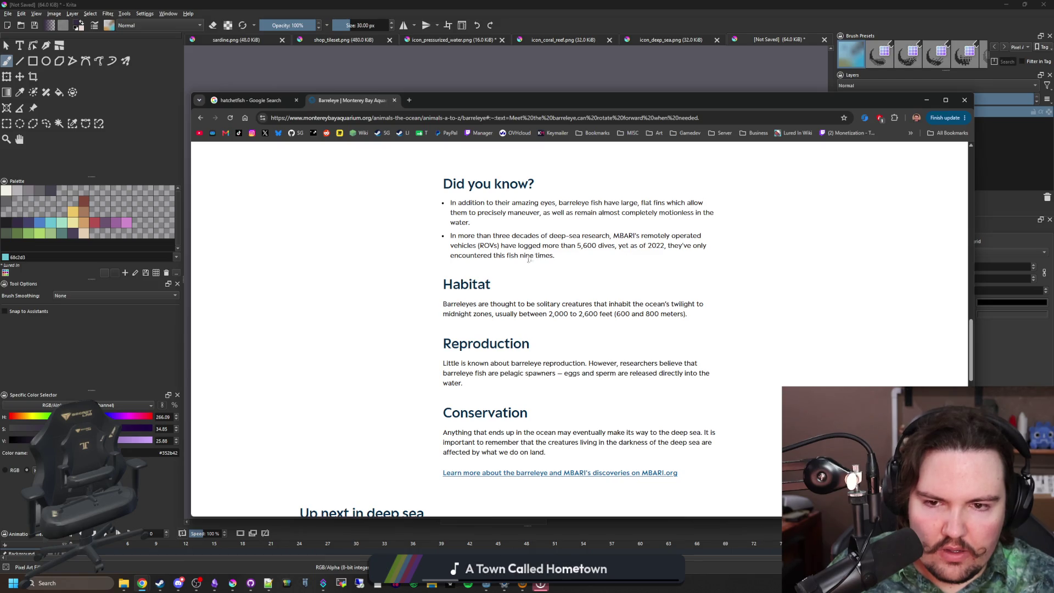
left_click_drag(560, 245, 594, 246)
left_click(596, 245)
left_click_drag(476, 255, 547, 256)
left_click(547, 255)
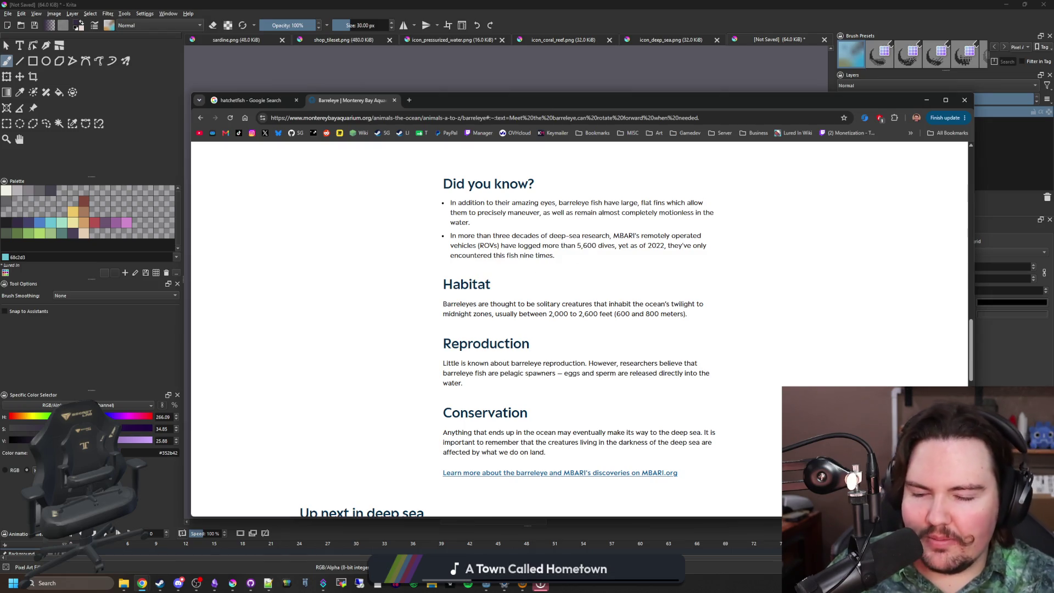
scroll(496, 281, "down", 5)
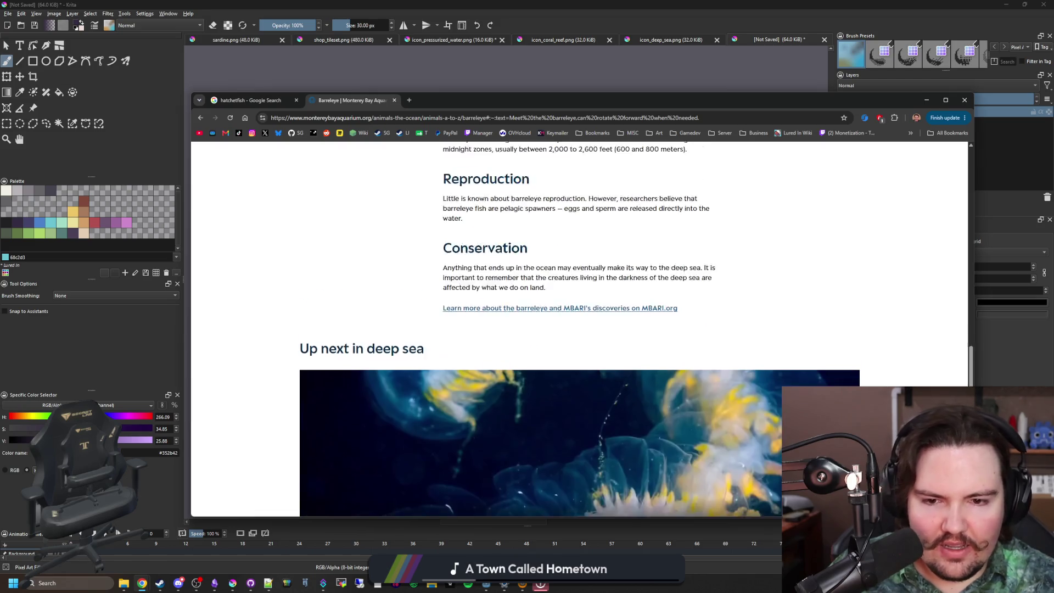
scroll(496, 282, "down", 5)
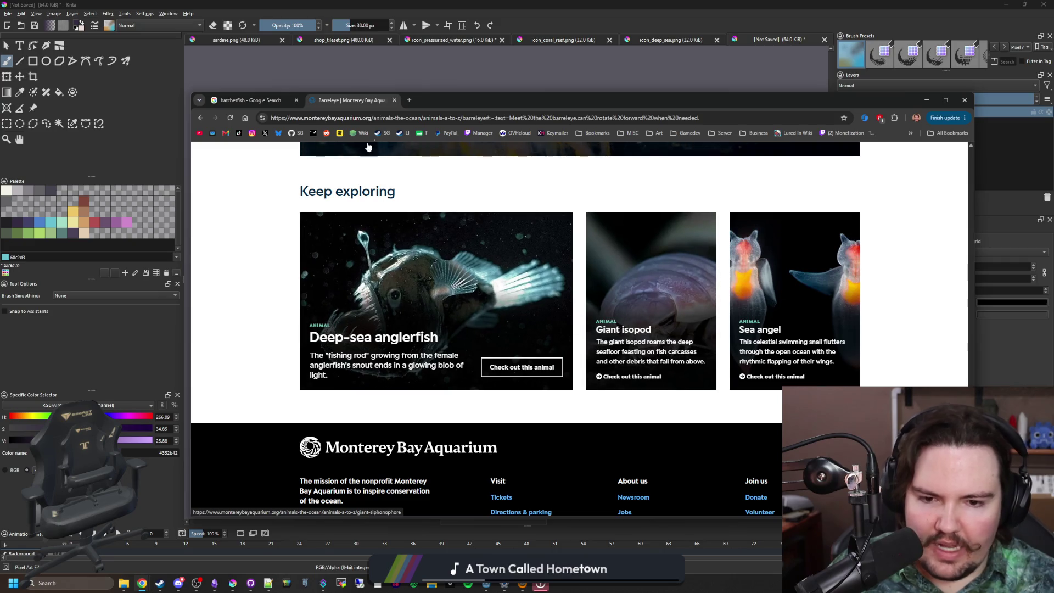
left_click(409, 119)
- Search Google for 'giant isopod' and switch to the image results
type("giant isopod")
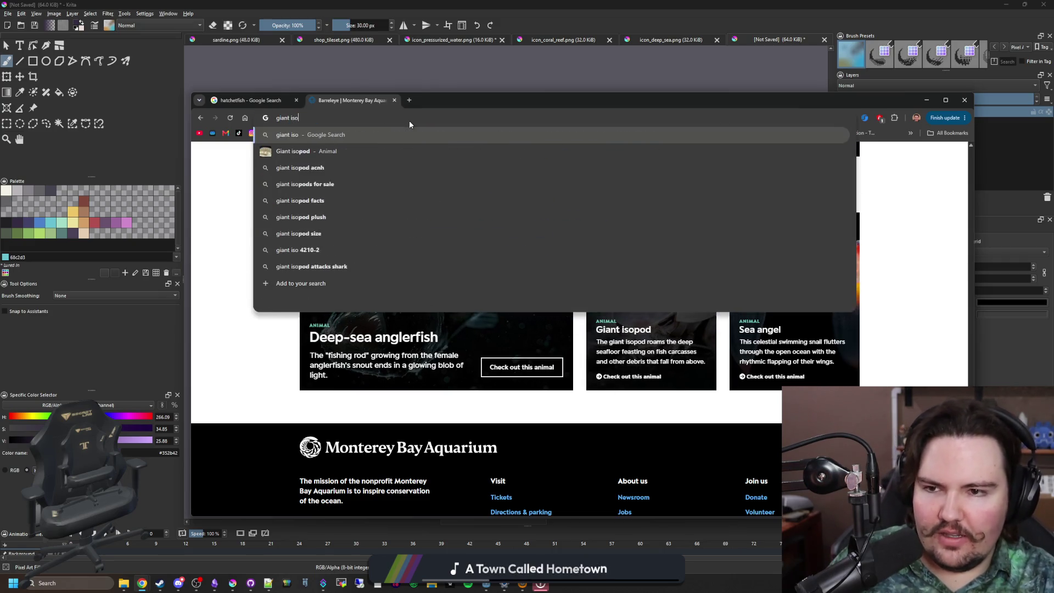
key("Return")
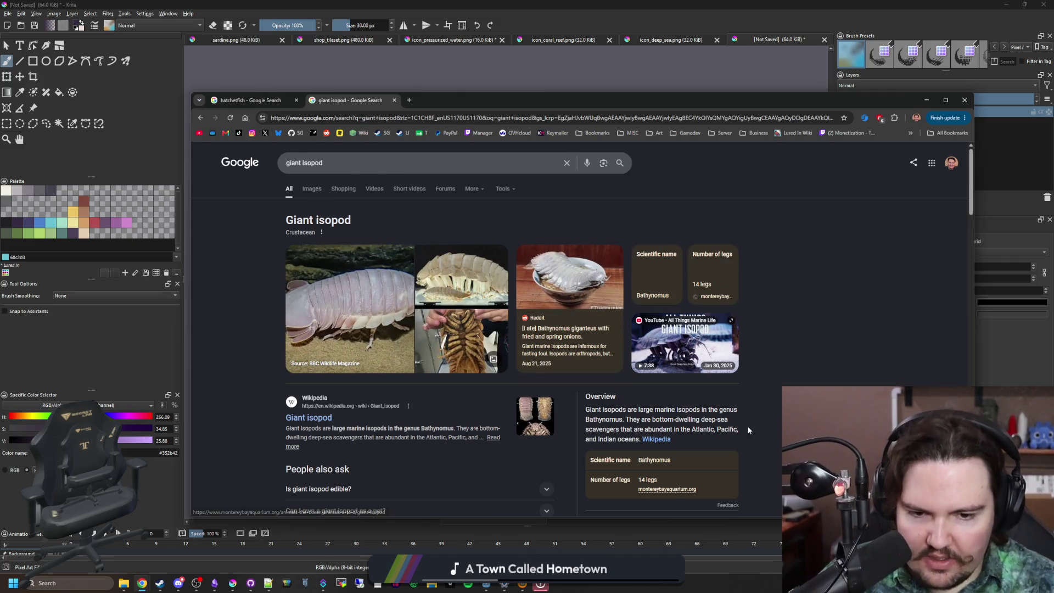
left_click(312, 189)
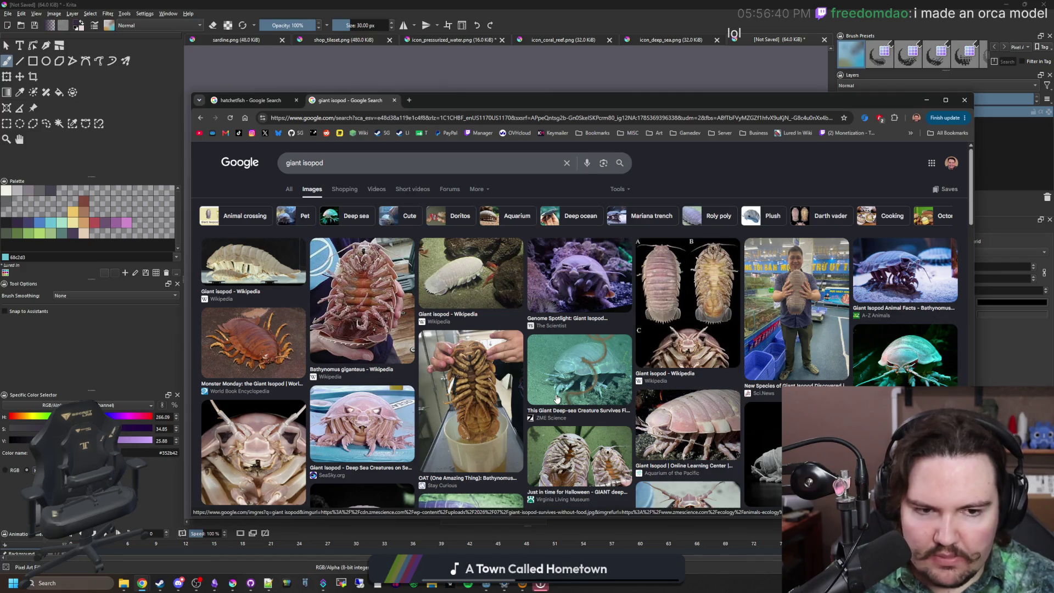
- Preview the Aquarium of the Pacific isopod photo and the giant isopod plush image
scroll(559, 379, "down", 1)
scroll(559, 379, "down", 2)
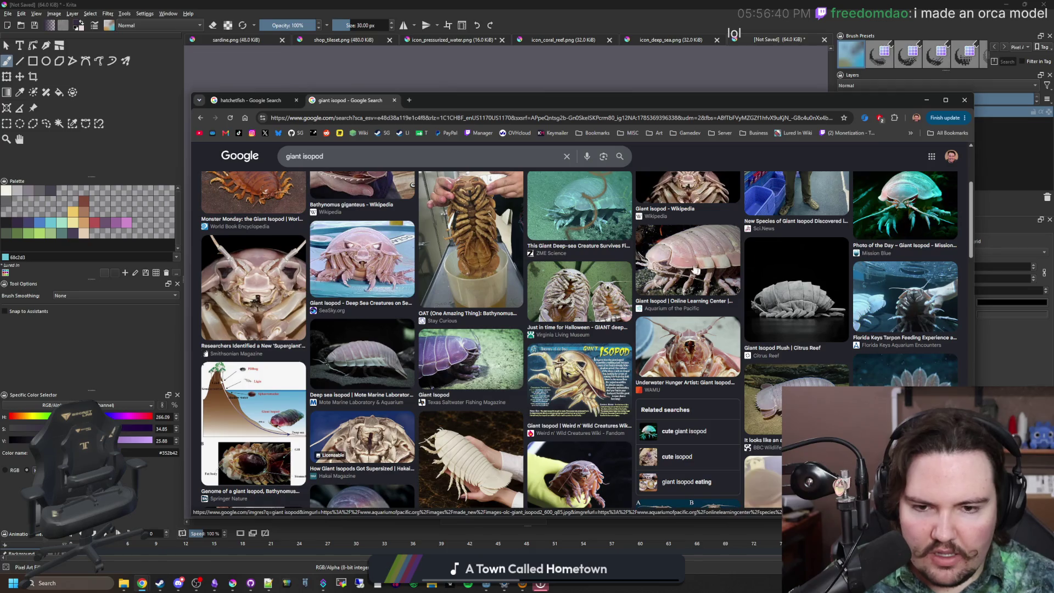
left_click(676, 263)
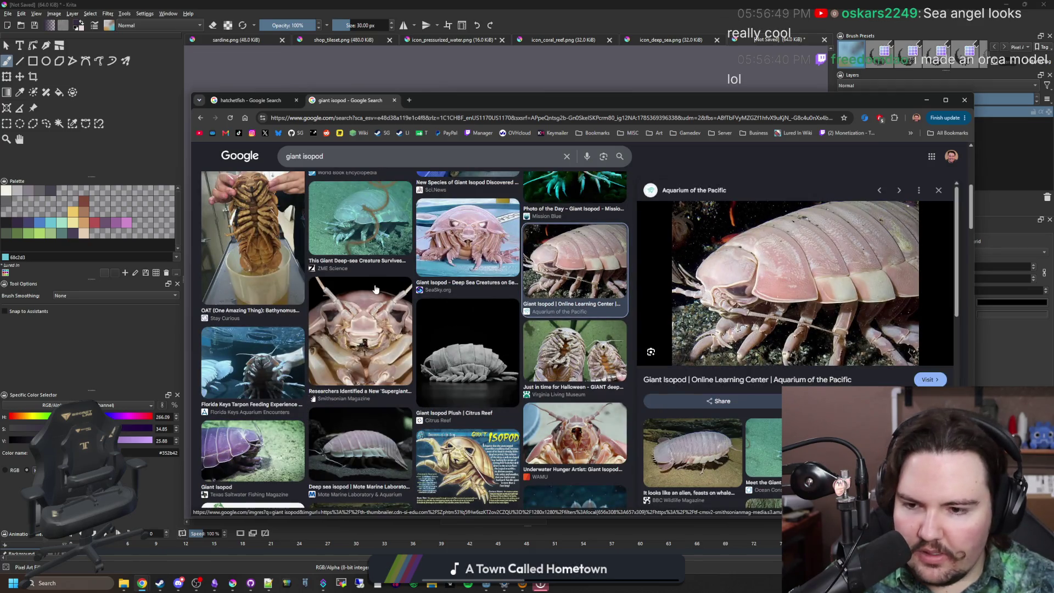
scroll(375, 289, "down", 3)
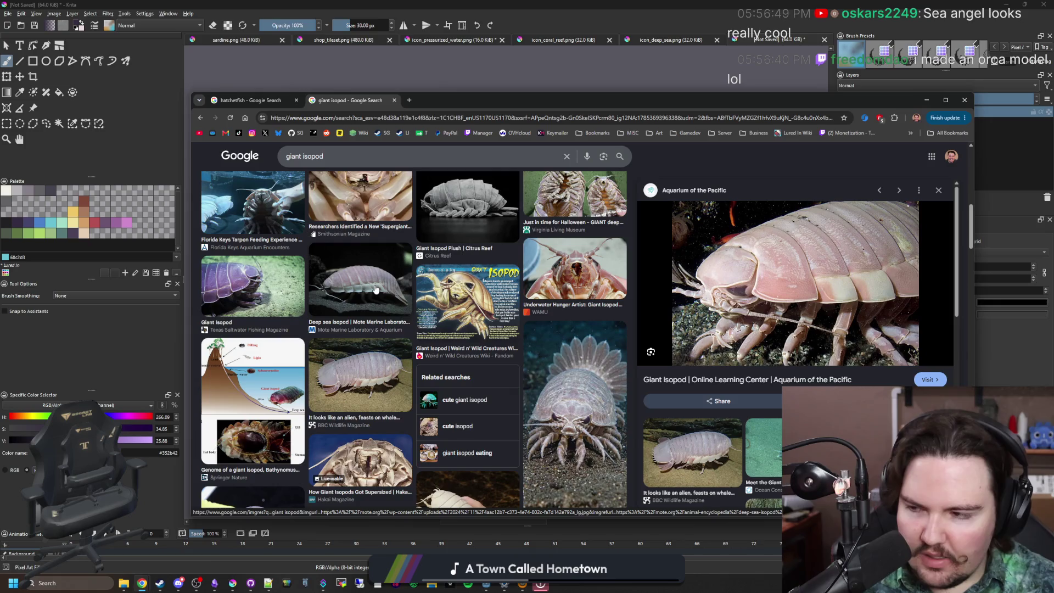
scroll(376, 289, "down", 3)
scroll(546, 341, "down", 3)
scroll(545, 342, "up", 3)
left_click(575, 266)
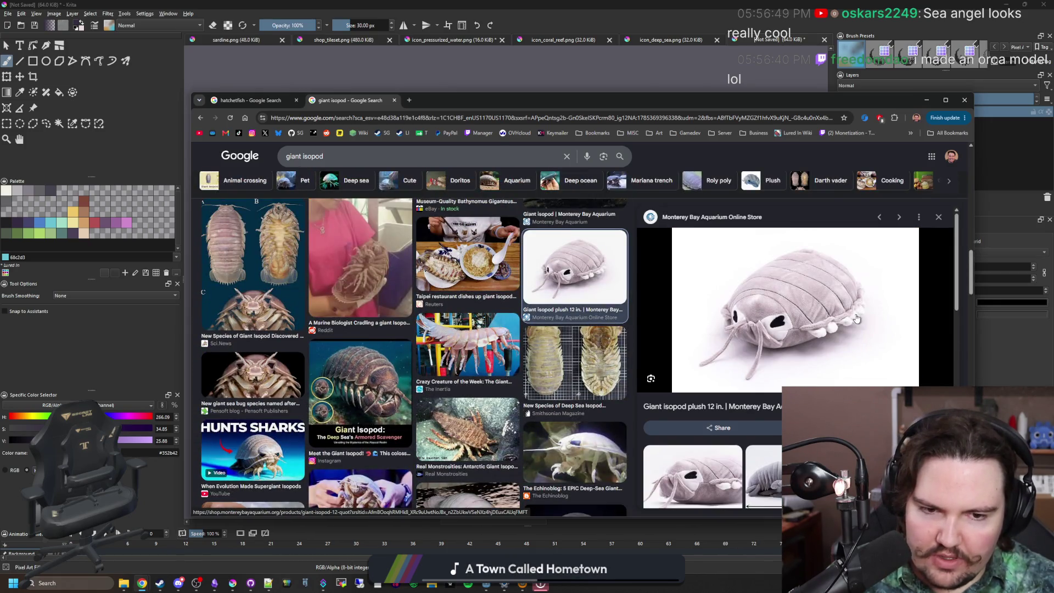
- Preview the Wikipedia giant isopod photo and open its Giant isopod article in a new tab
scroll(834, 318, "down", 5)
scroll(511, 335, "down", 4)
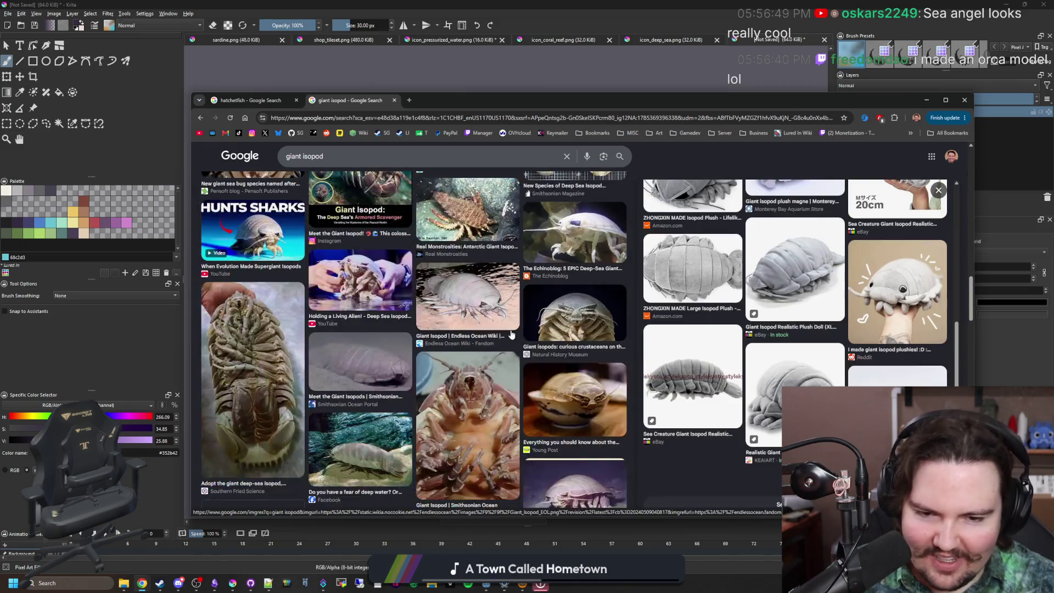
scroll(510, 334, "up", 5)
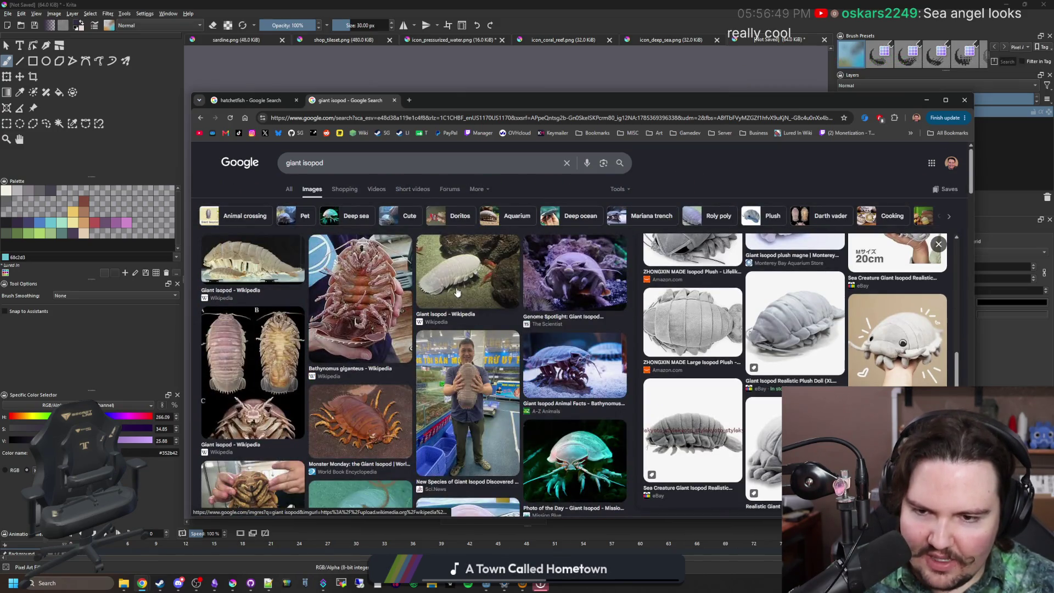
left_click(477, 283)
left_click(699, 343)
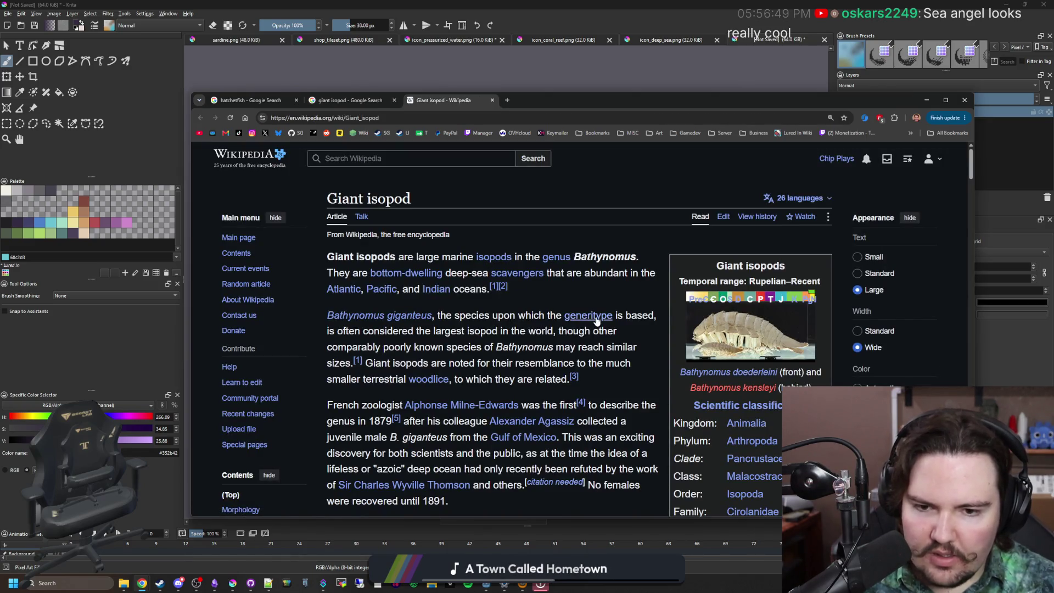
mouse_move(463, 327)
left_mouse_down()
mouse_move(598, 332)
mouse_move(619, 347)
left_mouse_up()
left_click(453, 337)
scroll(453, 337, "down", 2)
scroll(454, 337, "down", 5)
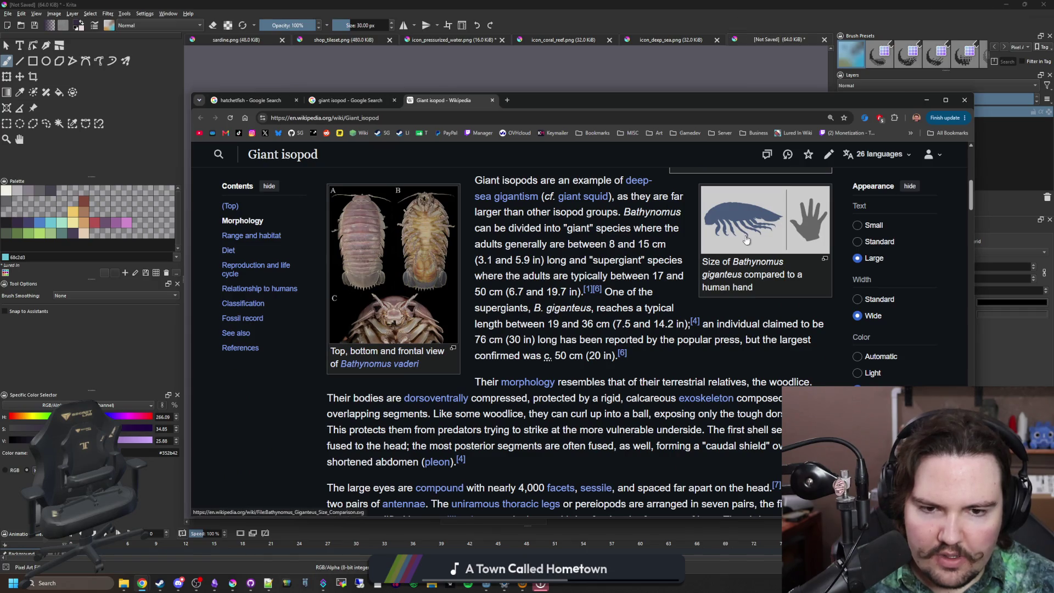
scroll(497, 279, "down", 4)
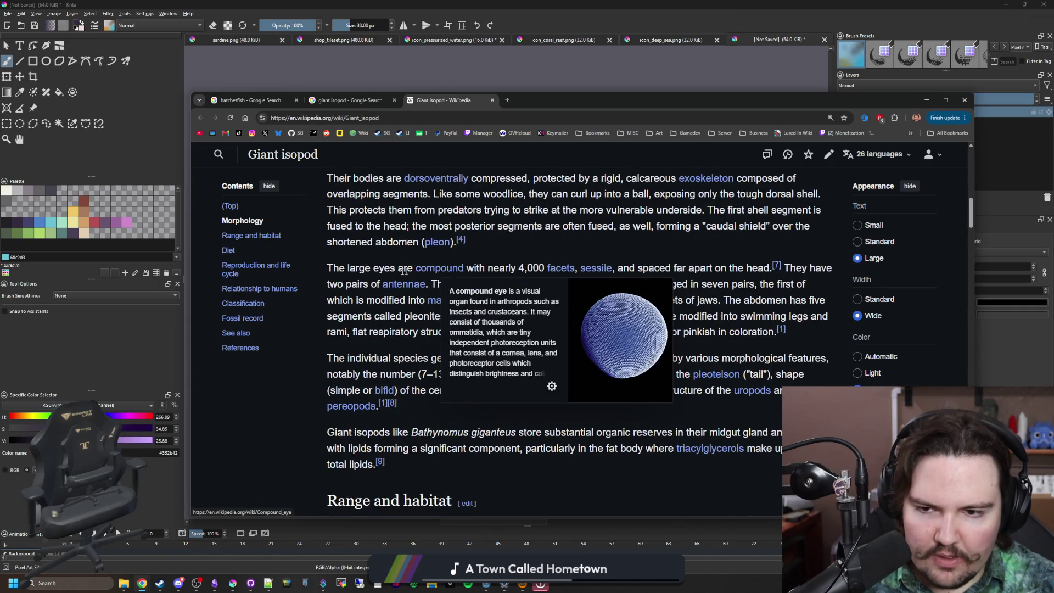
key("Home")
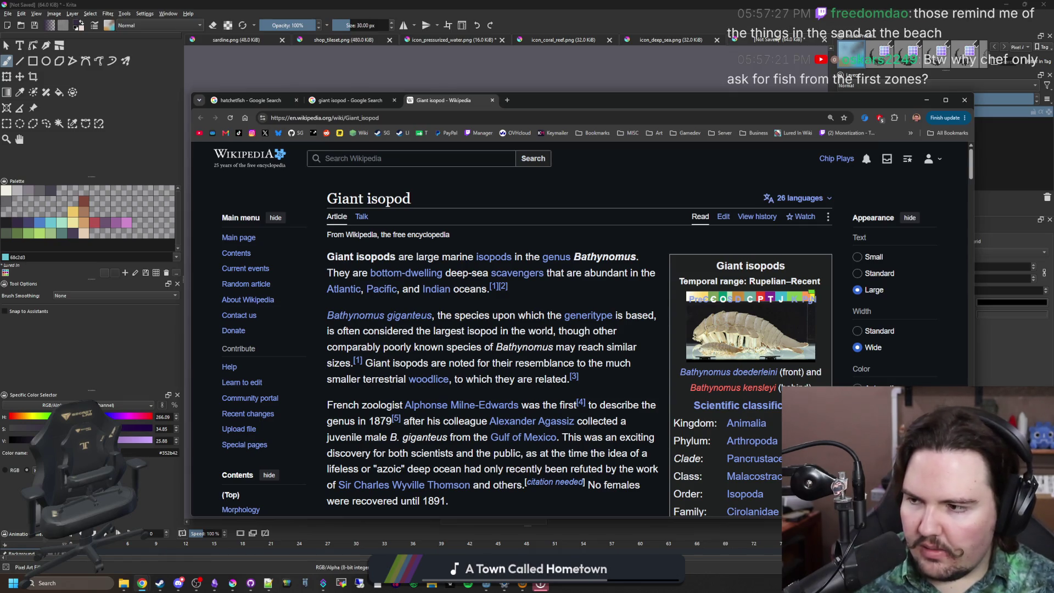
- Search 'sea angle fish' in a new tab, preview two images, and open the Sea angel Wikipedia article
left_click(508, 104)
type("sea angl")
type("e fish")
key("Return")
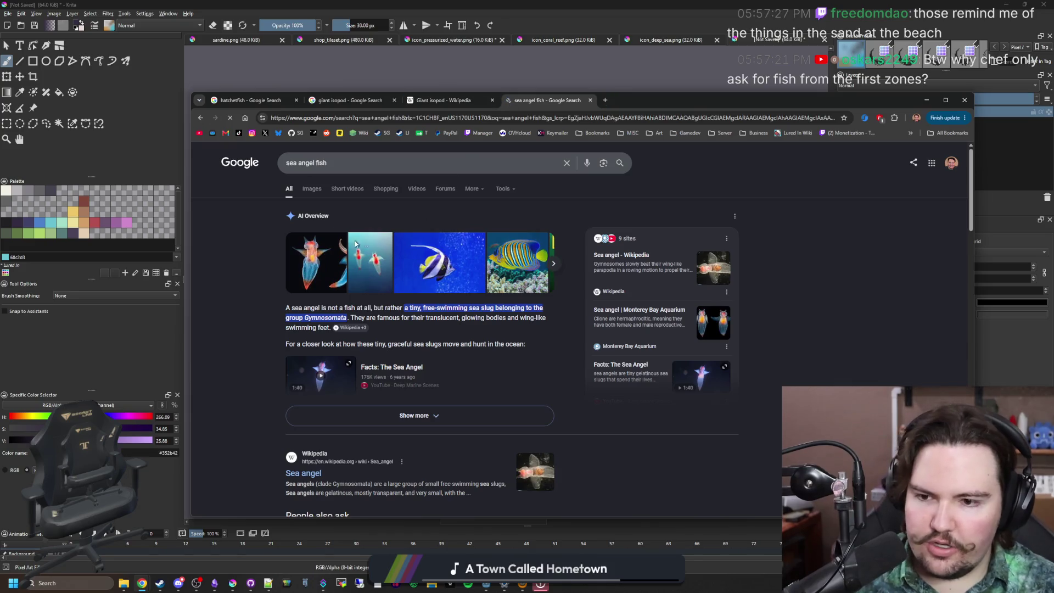
left_click(327, 280)
left_click(365, 264)
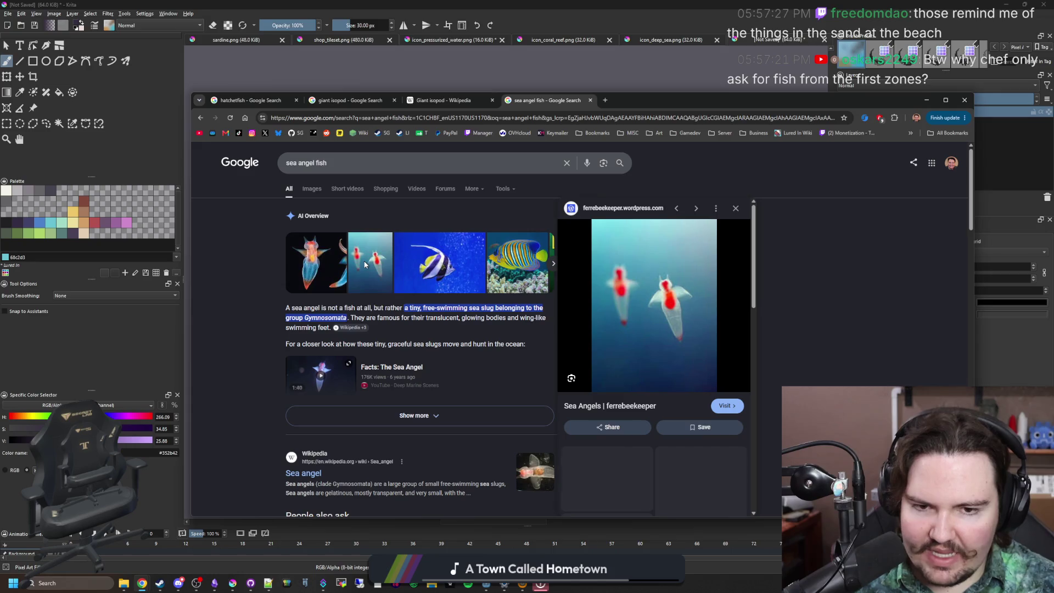
left_click(293, 473)
- Read the Sea angel distribution section, highlighting the sentence about the 200 m depth
scroll(508, 255, "down", 3)
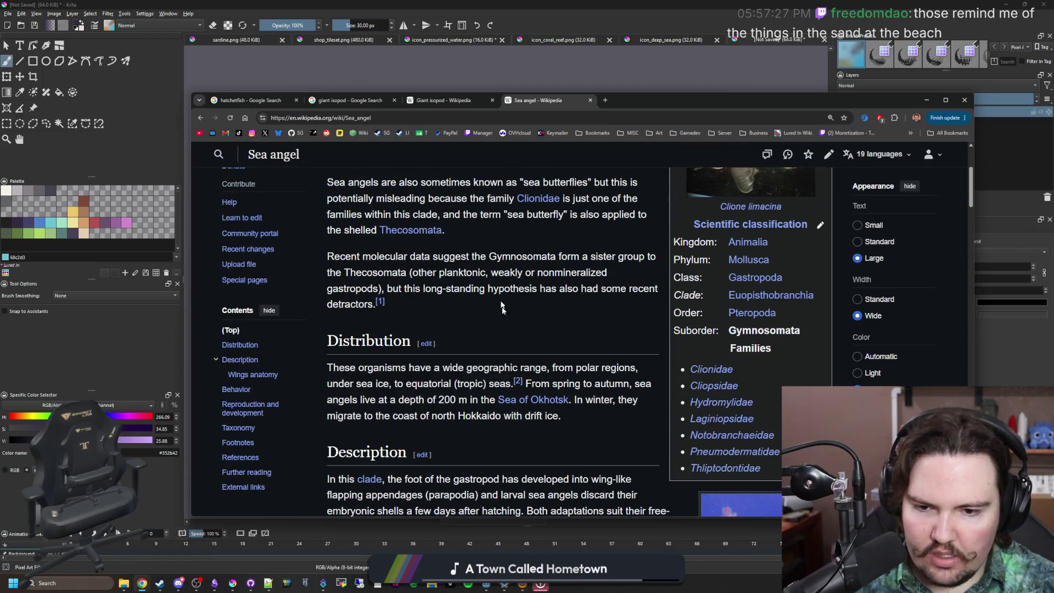
left_click_drag(361, 402, 476, 402)
left_click(475, 402)
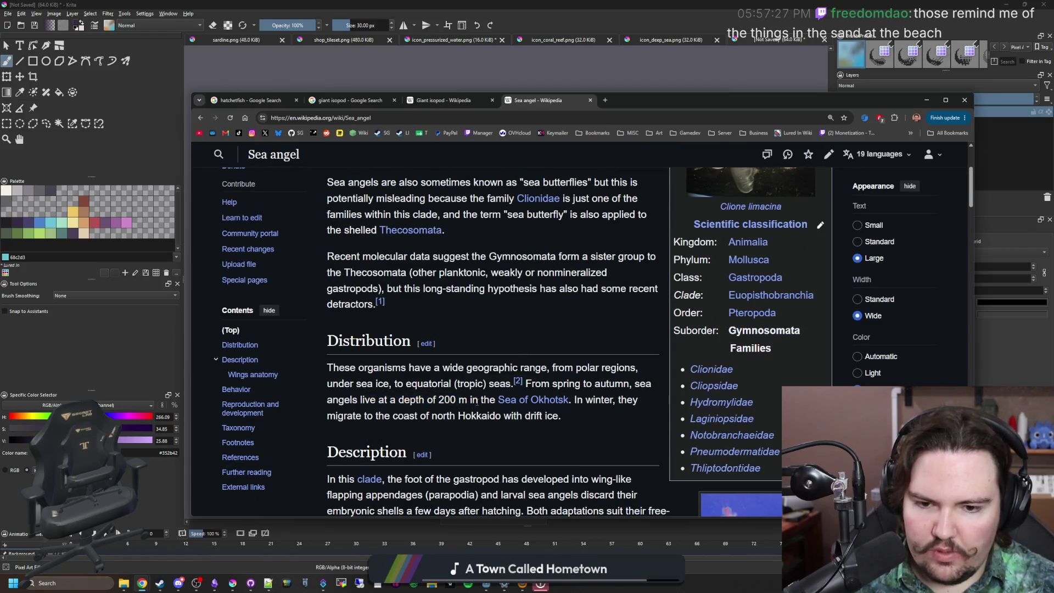
scroll(456, 391, "down", 3)
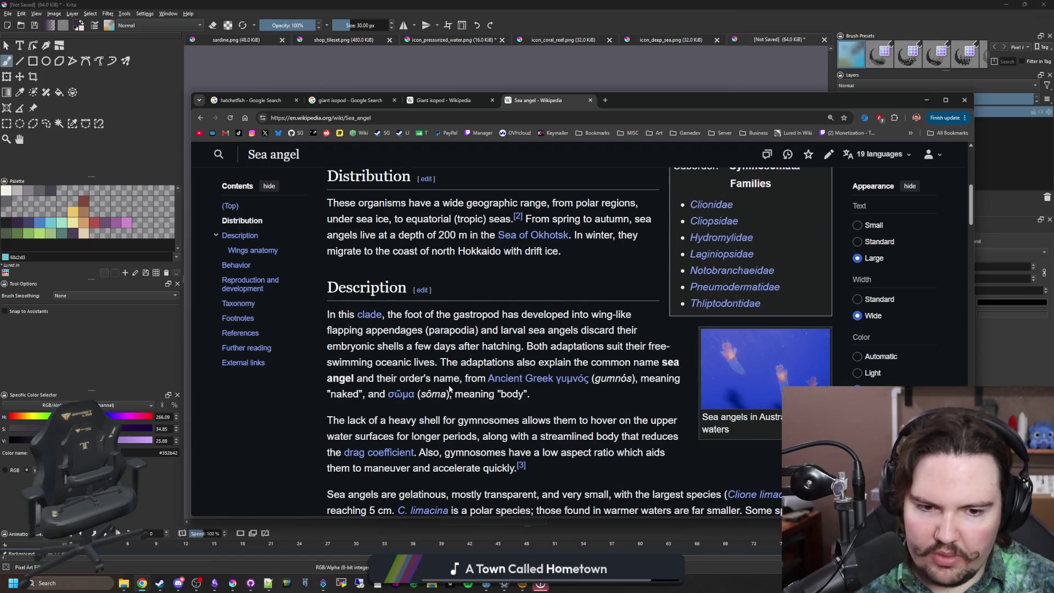
scroll(449, 389, "down", 5)
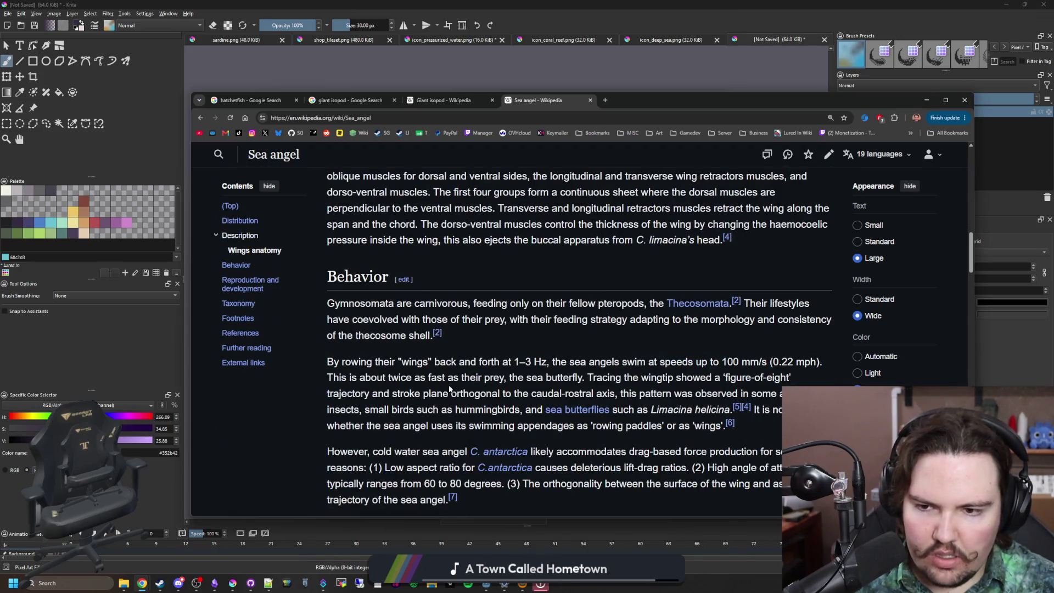
scroll(449, 384, "down", 5)
scroll(449, 385, "down", 10)
scroll(455, 354, "down", 15)
scroll(610, 338, "up", 20)
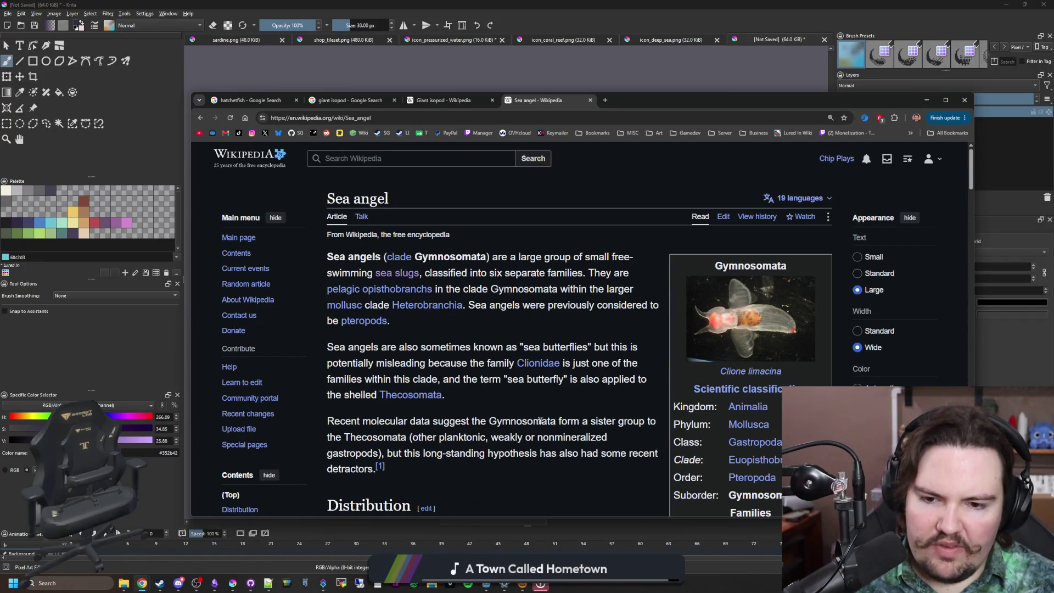
- Read down to Behavior, highlight the 1–3 Hz flapping rate, then return to the hatchetfish images with Ctrl+1
scroll(541, 412, "down", 3)
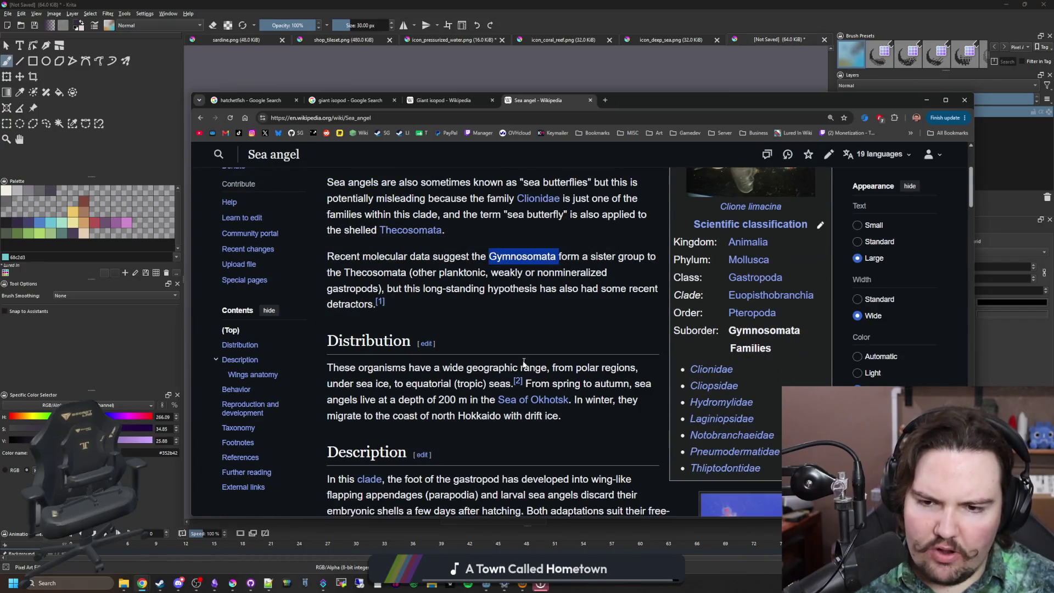
scroll(490, 329, "down", 3)
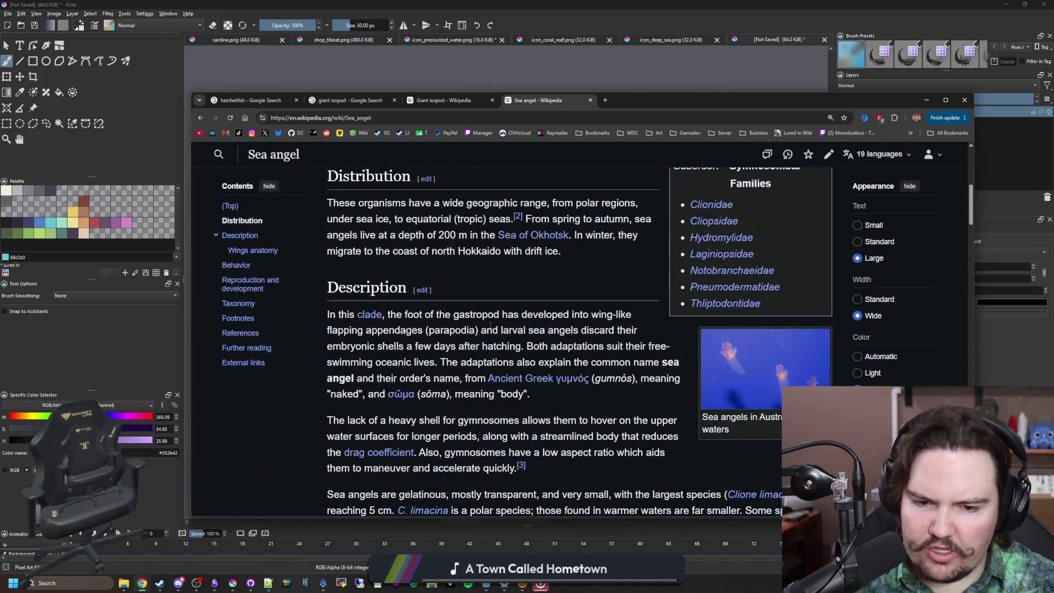
scroll(490, 326, "down", 3)
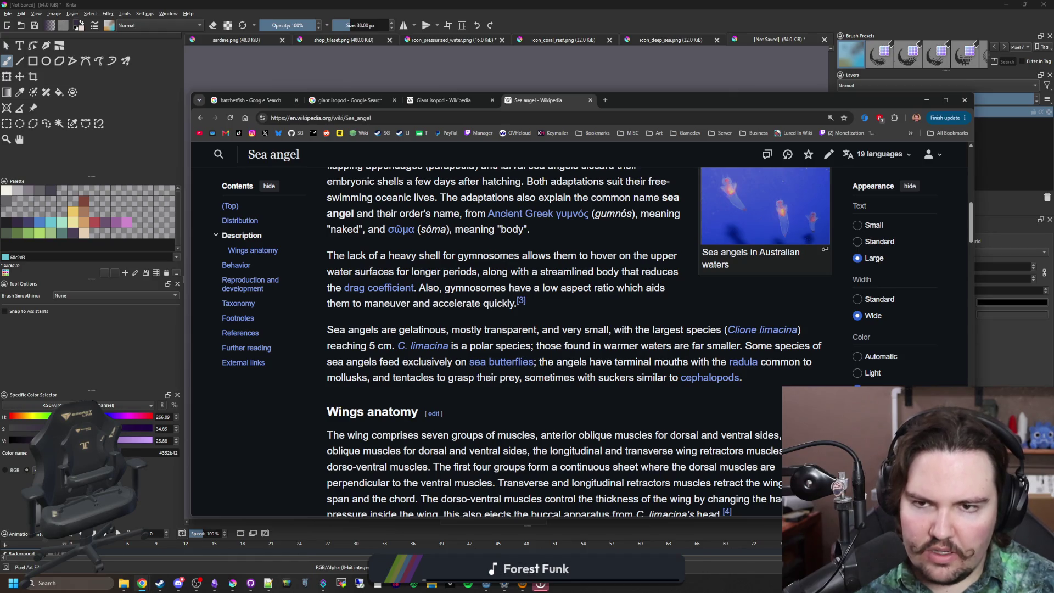
scroll(478, 294, "up", 10)
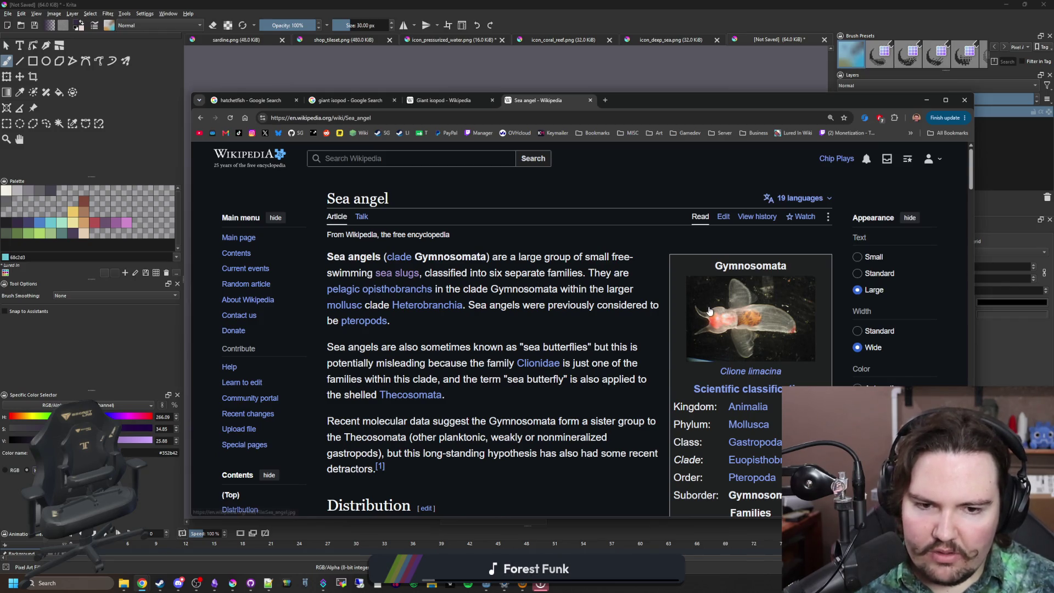
scroll(657, 315, "down", 7)
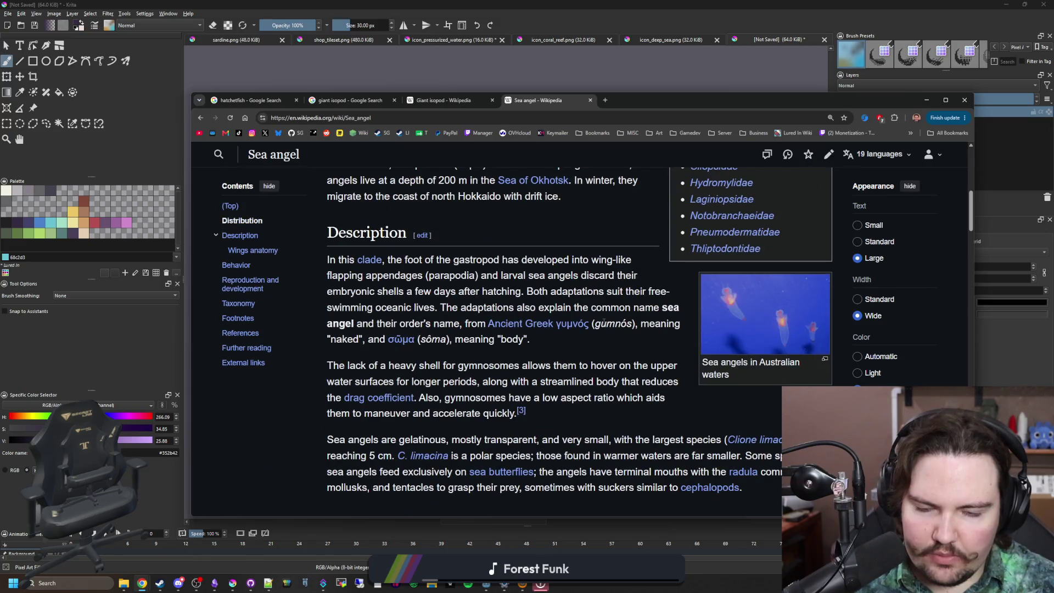
scroll(604, 323, "up", 3)
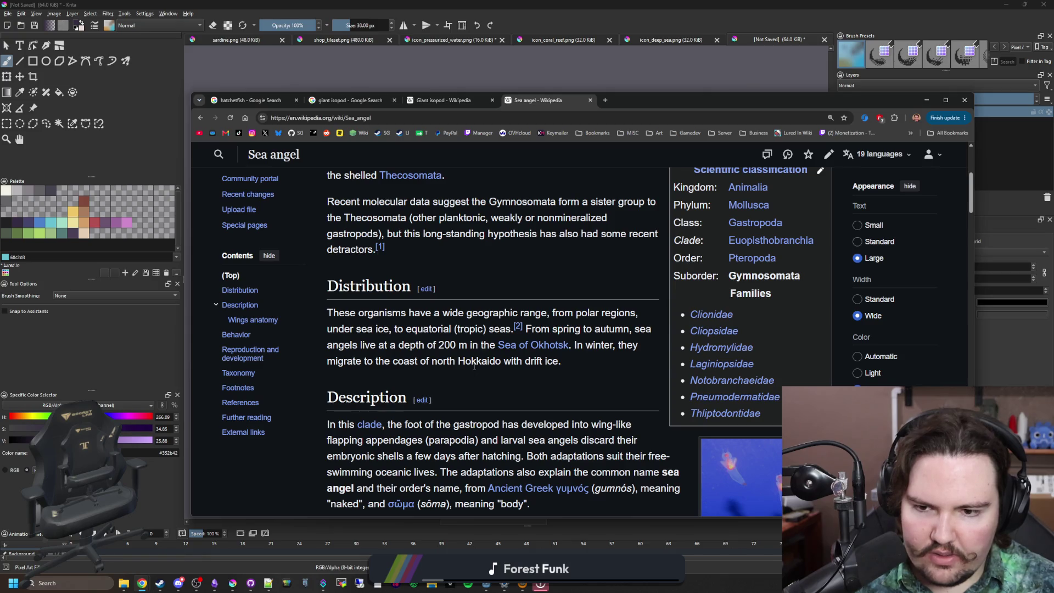
scroll(475, 366, "down", 12)
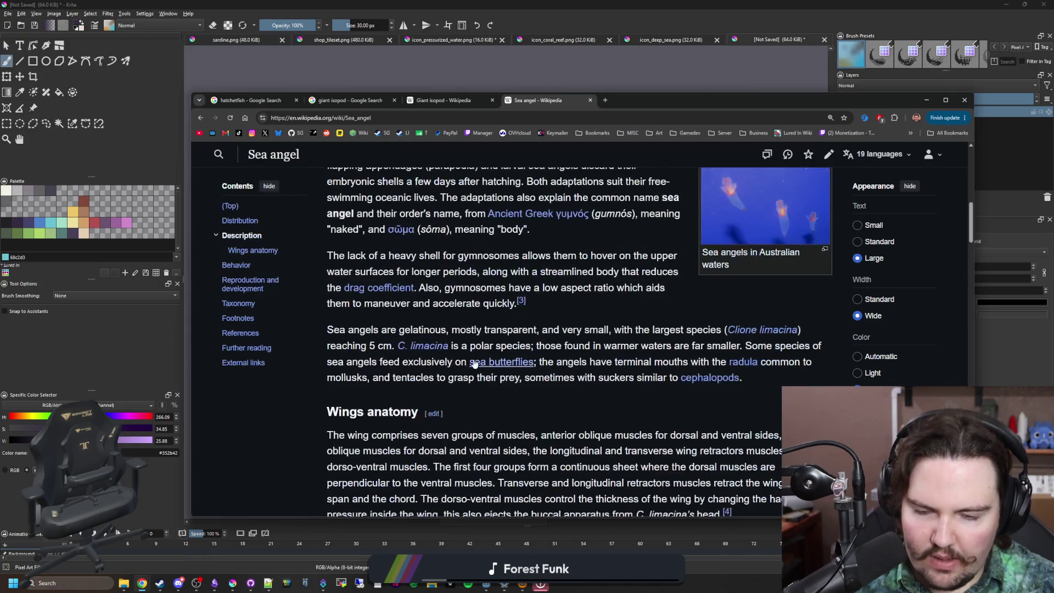
scroll(474, 358, "down", 2)
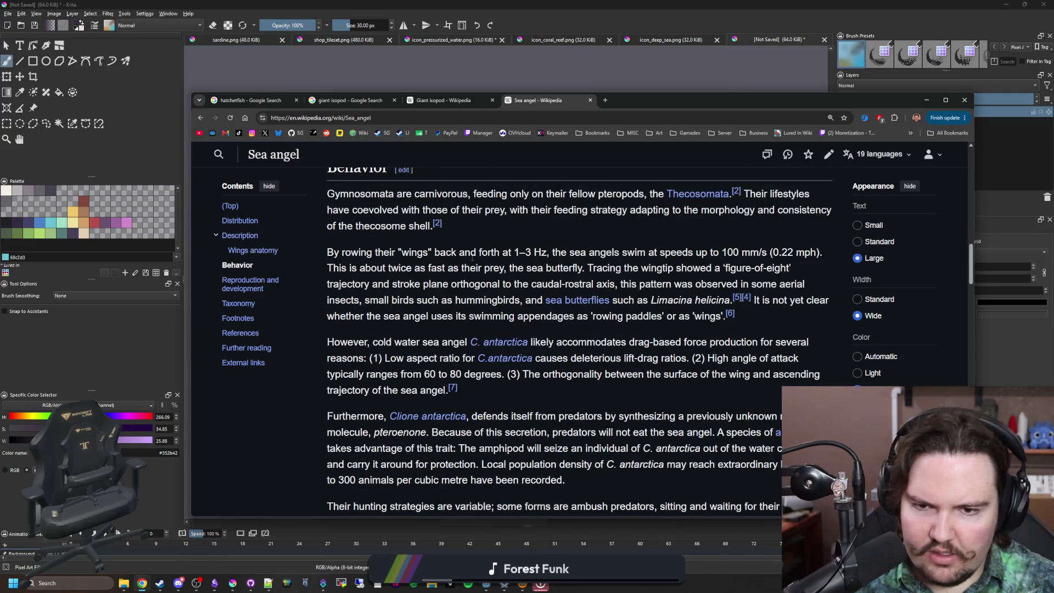
left_click_drag(510, 248, 549, 251)
left_click(553, 249)
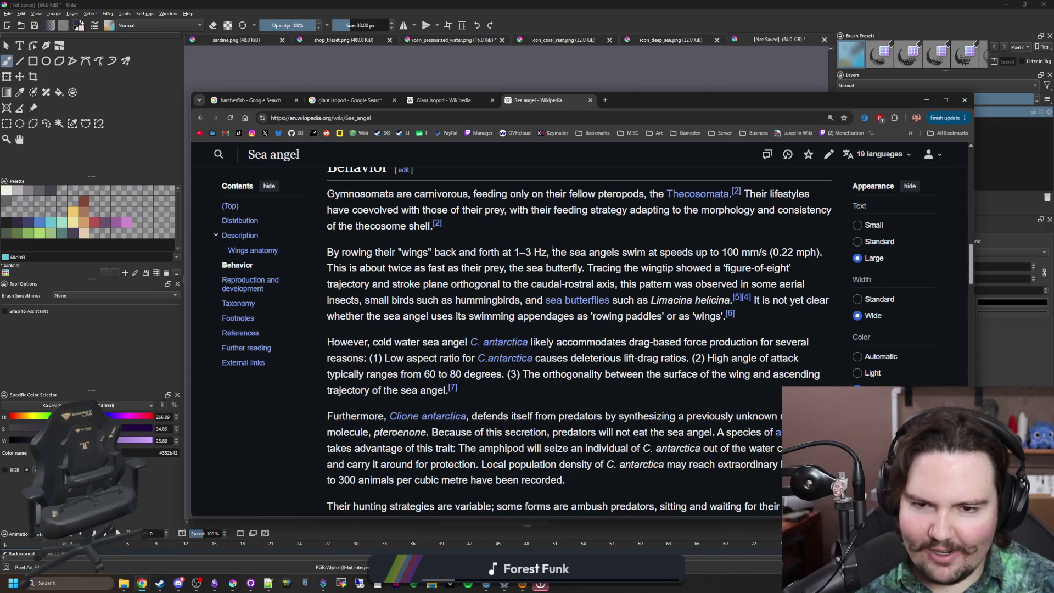
key("ctrl+1")
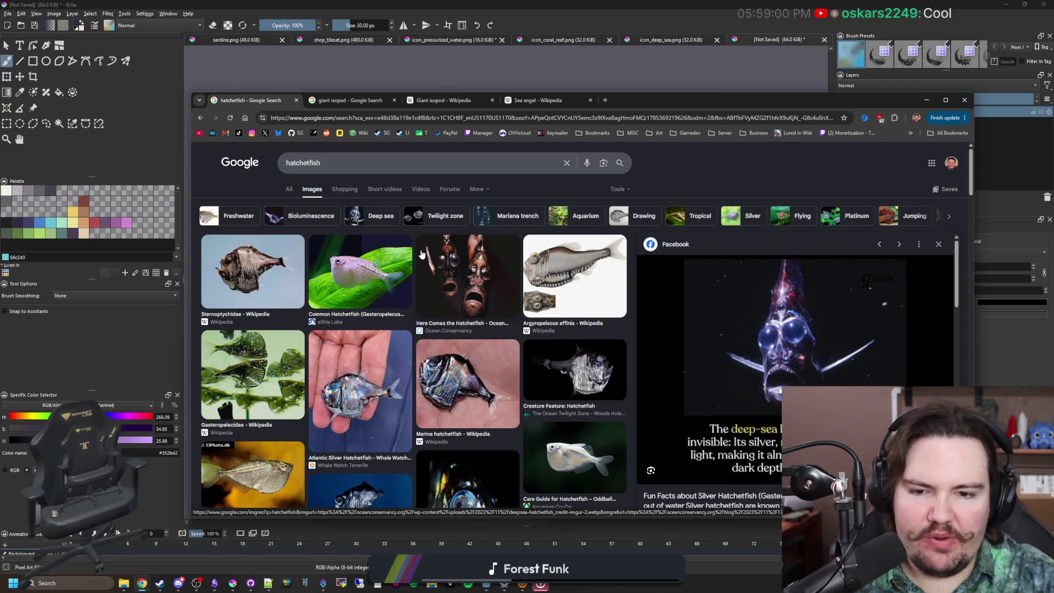
- Search 'creatures that live in the sand at the beach' in a new tab and expand the AI Overview list
left_click(606, 101)
type("creatures that live in the sand at the")
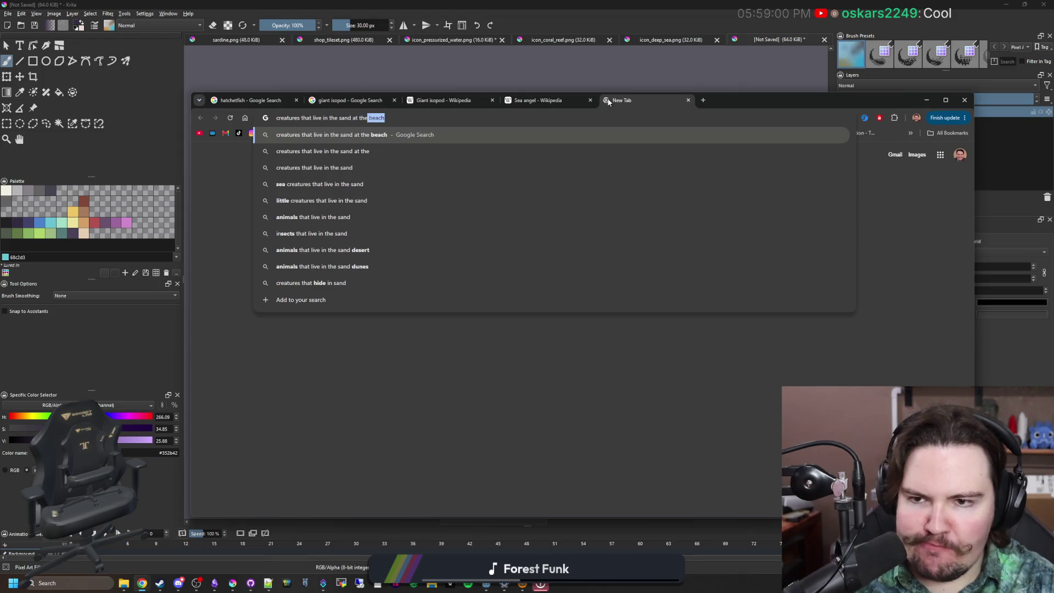
key("Return")
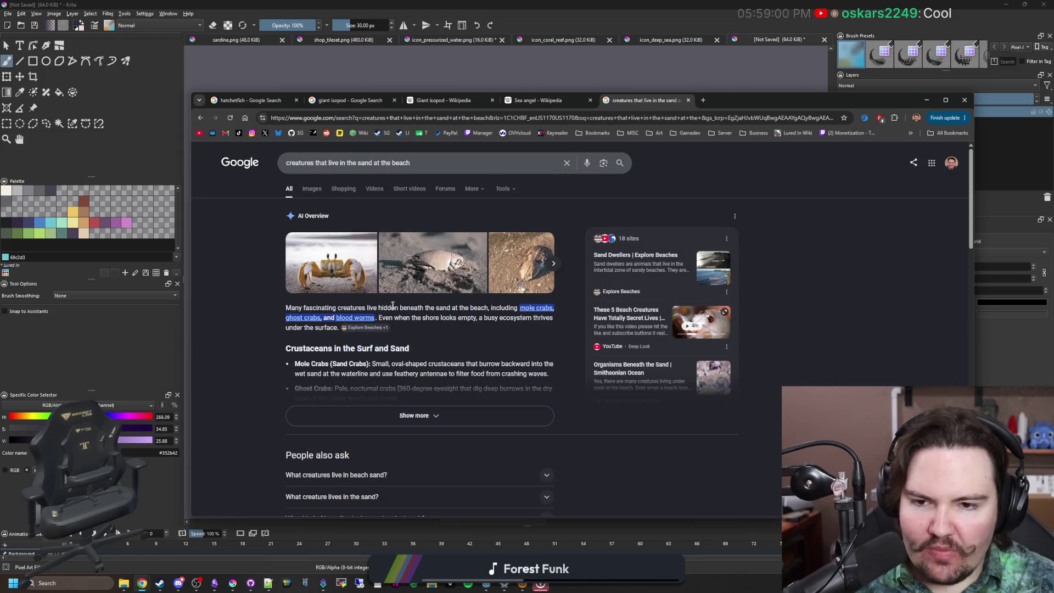
mouse_move(360, 324)
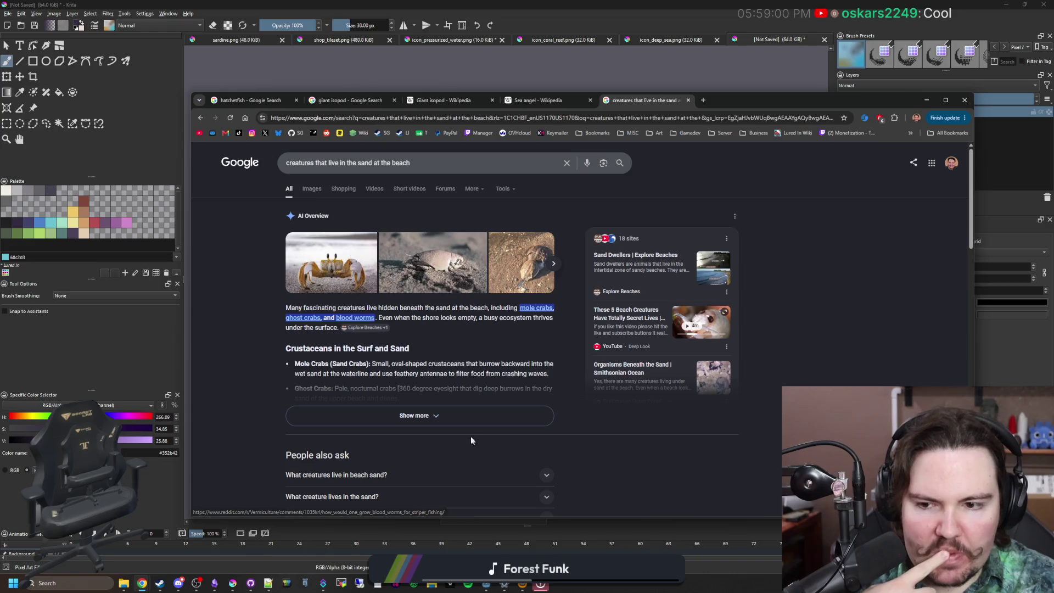
left_click(472, 417)
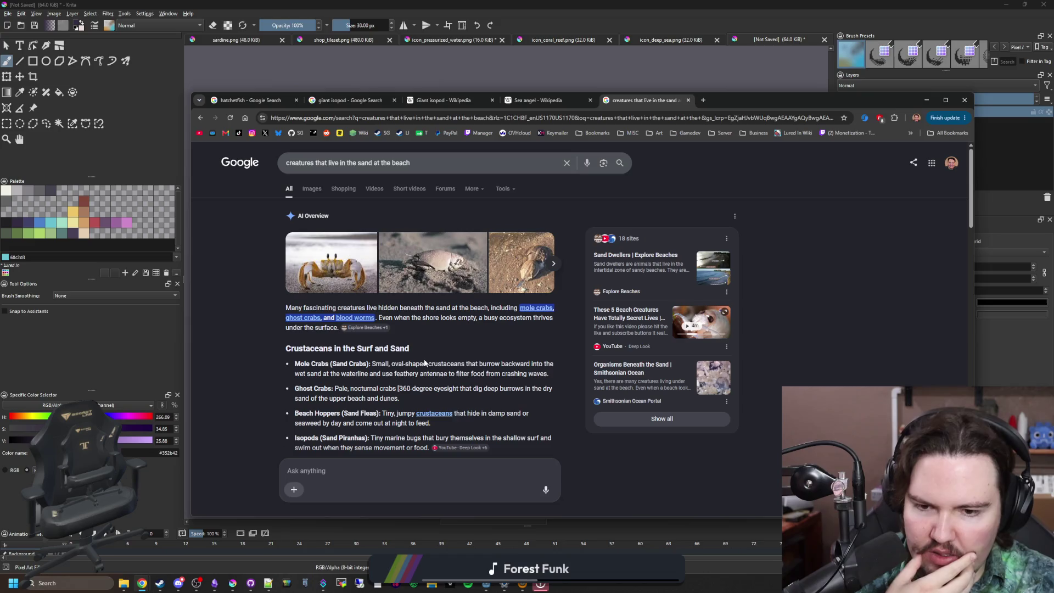
scroll(404, 307, "down", 1)
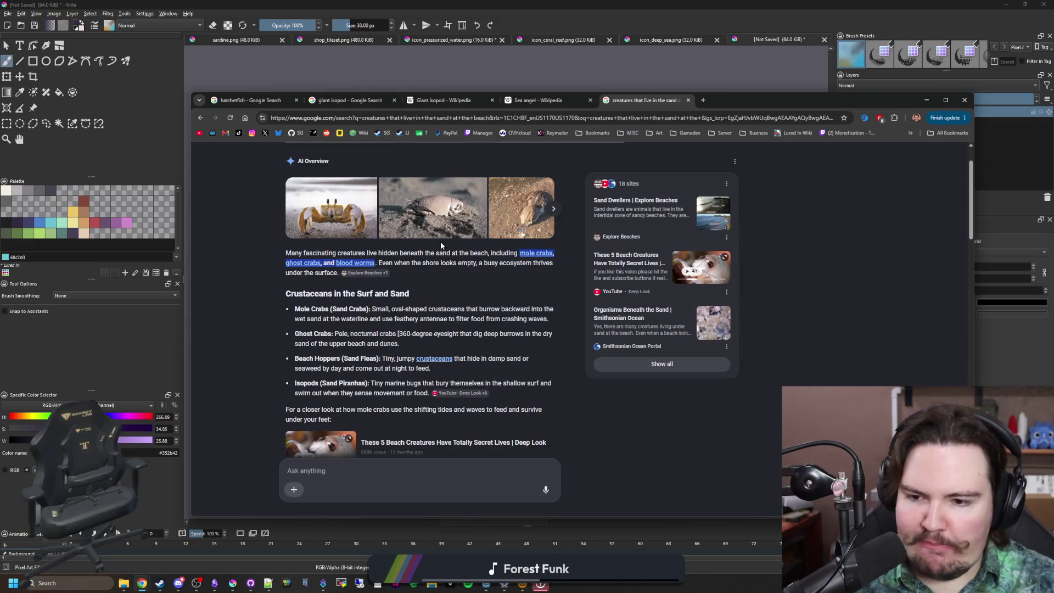
scroll(429, 236, "down", 1)
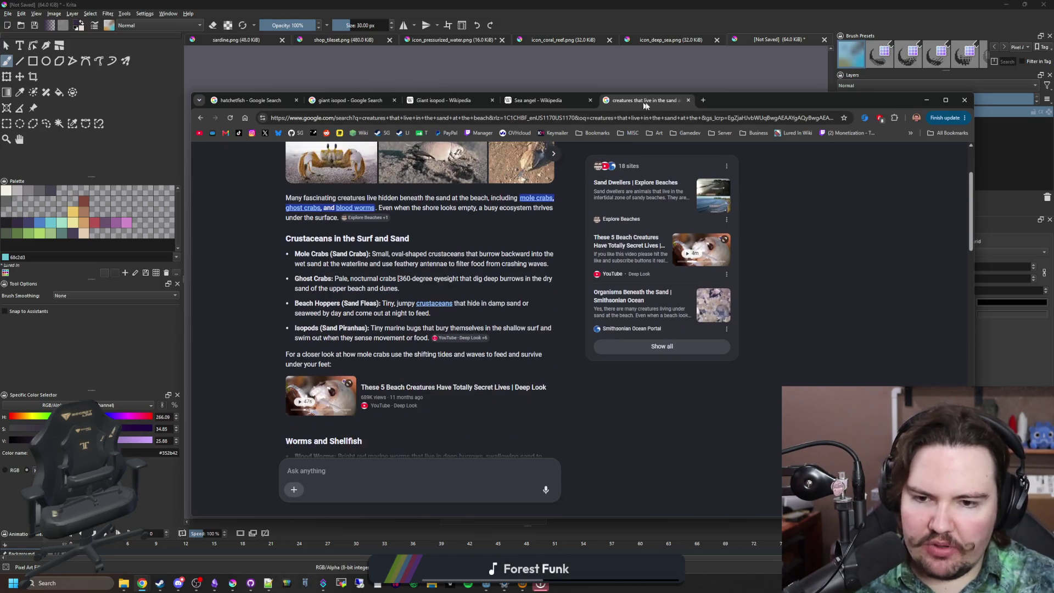
- Search 'sand piranhas' in a new tab, accepting the spelling correction, and view image results
left_click(703, 100)
type("sand piuranhas")
key("Return")
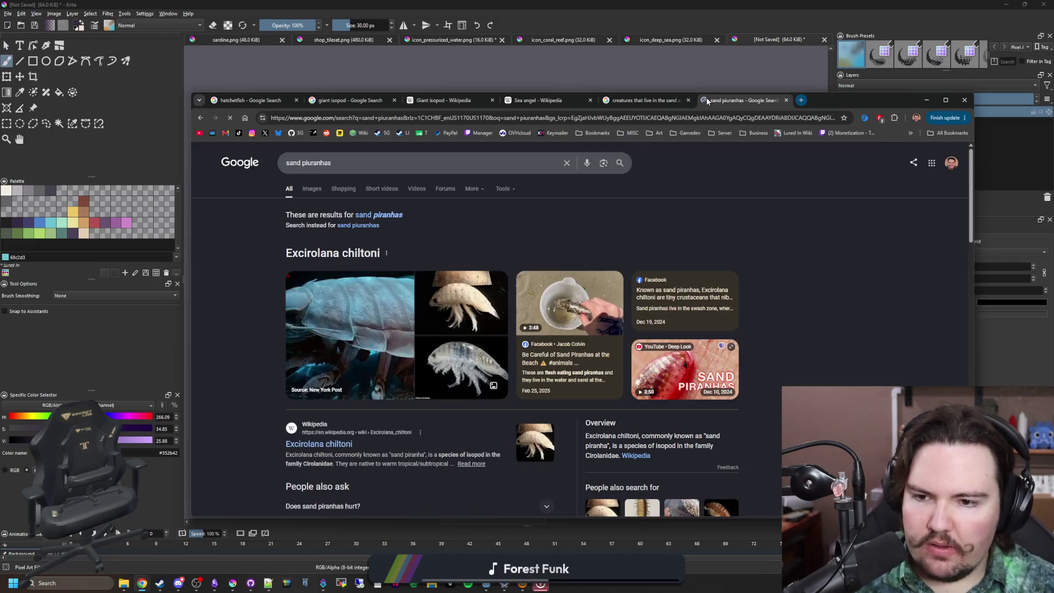
left_click(388, 216)
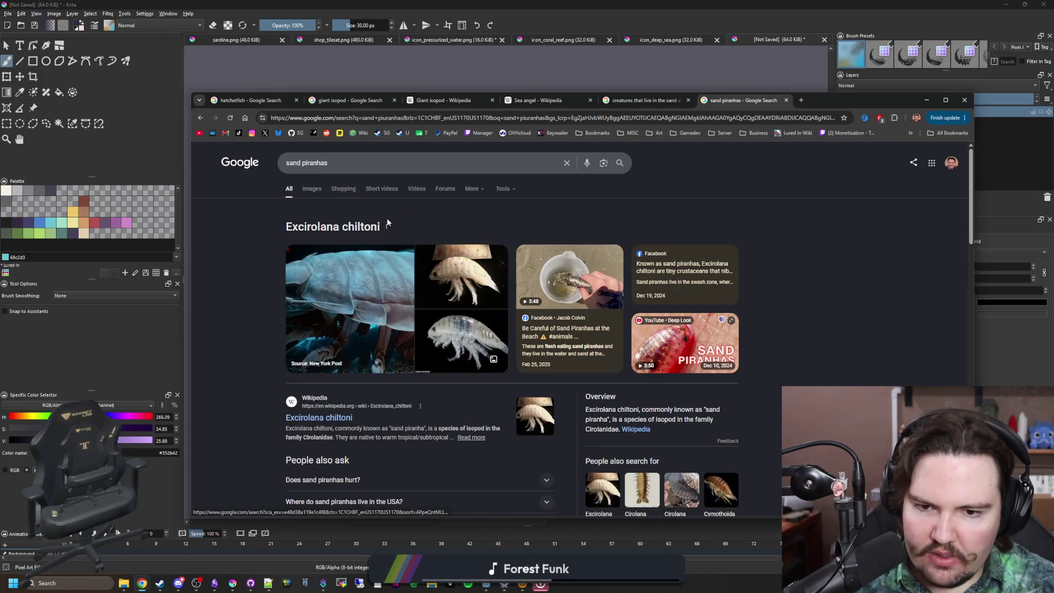
left_click(313, 190)
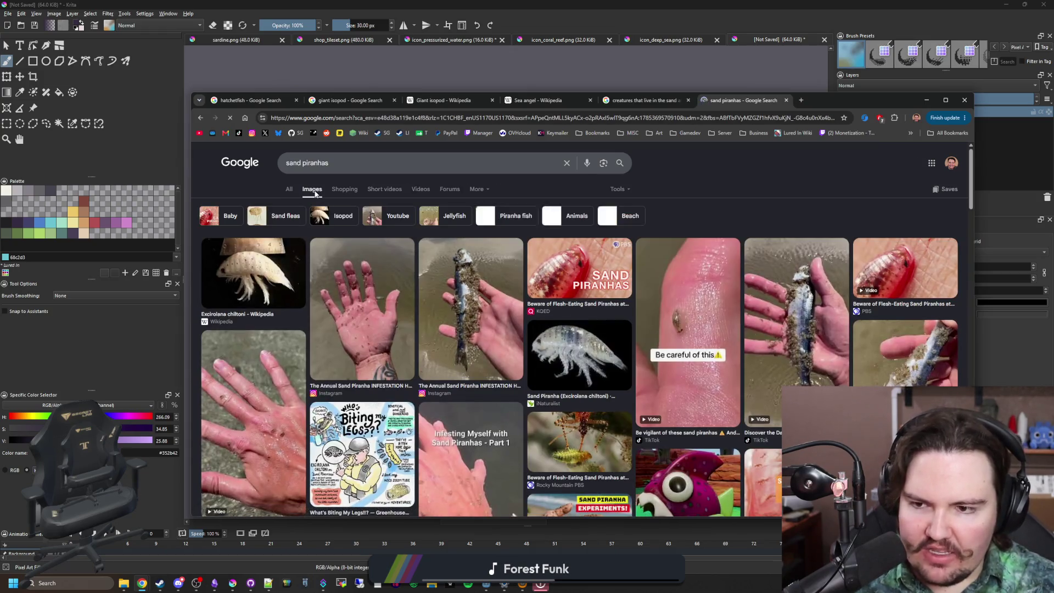
- Preview the Excirolana chiltoni, Instagram hand, and iNaturalist sand piranha photos
left_click(266, 263)
left_click(357, 311)
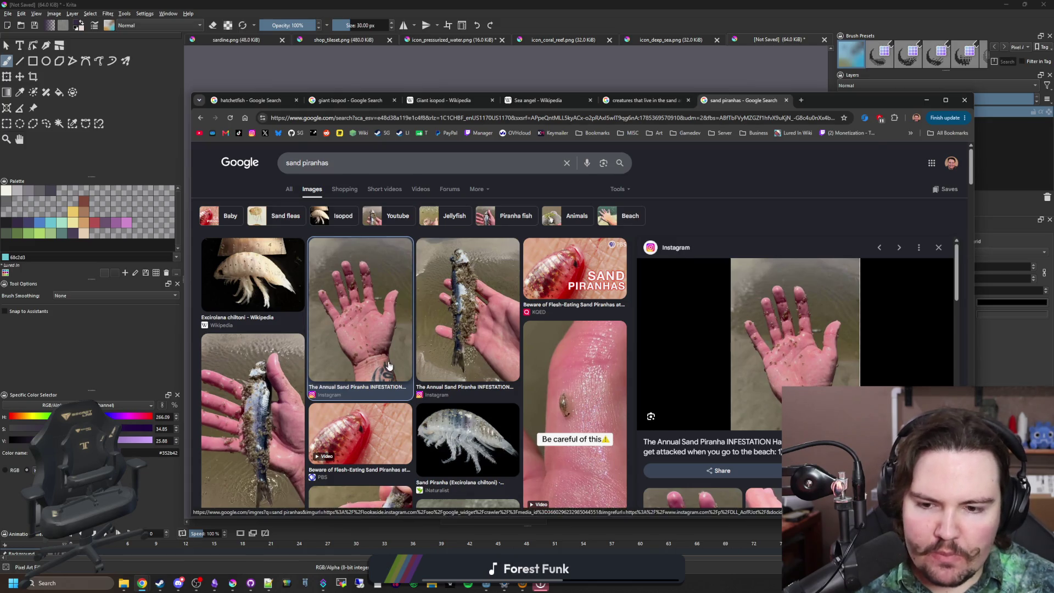
scroll(429, 357, "down", 3)
left_click(431, 261)
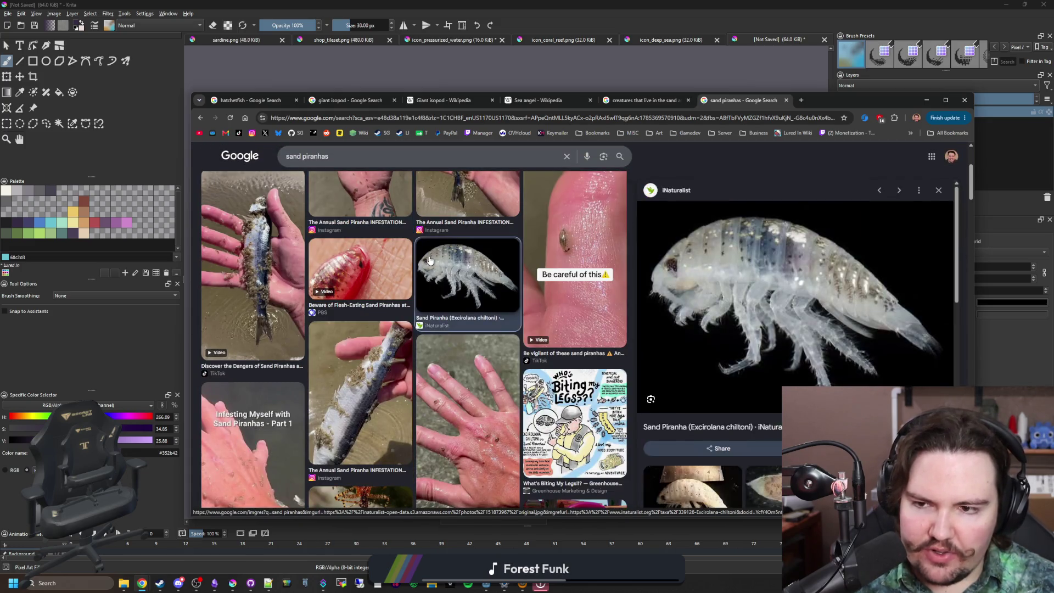
scroll(431, 261, "down", 4)
scroll(430, 261, "up", 7)
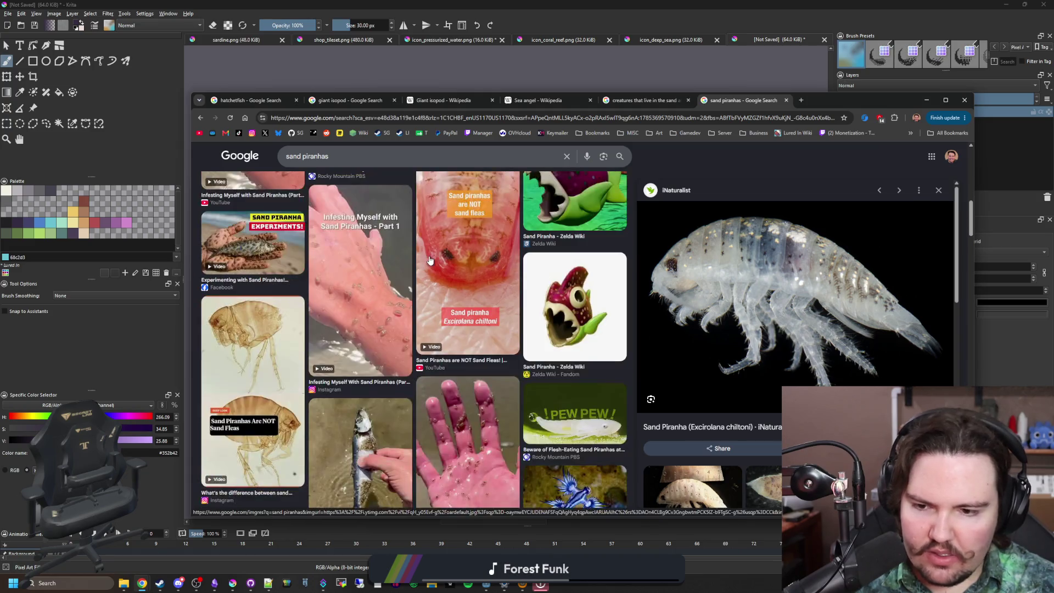
- Back on the All results, enlarge the New York Post isopod photo, then return to the beach sand creatures tab
left_click(290, 189)
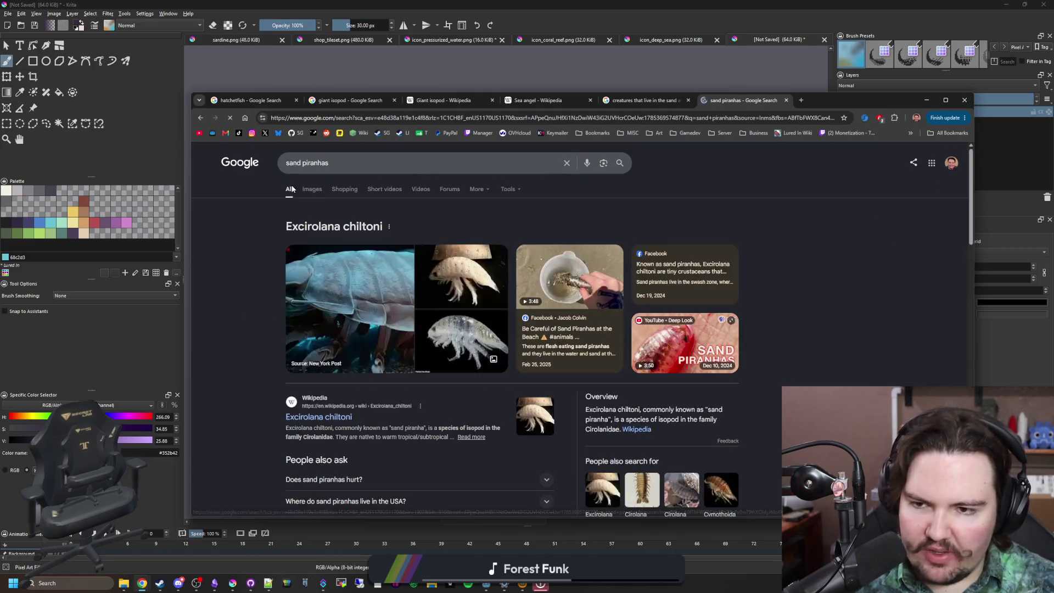
left_click(339, 314)
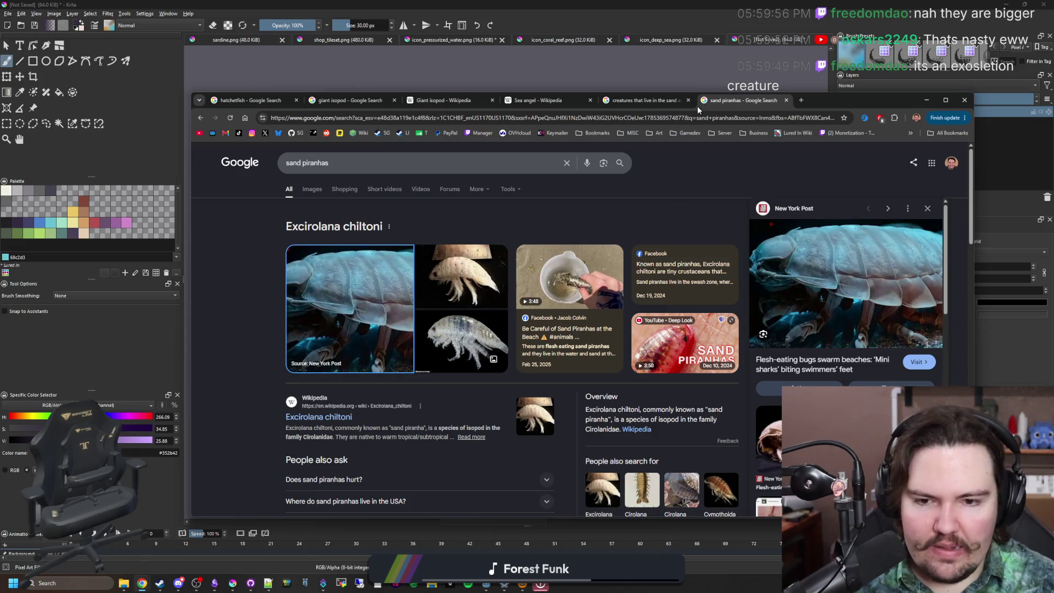
left_click(655, 104)
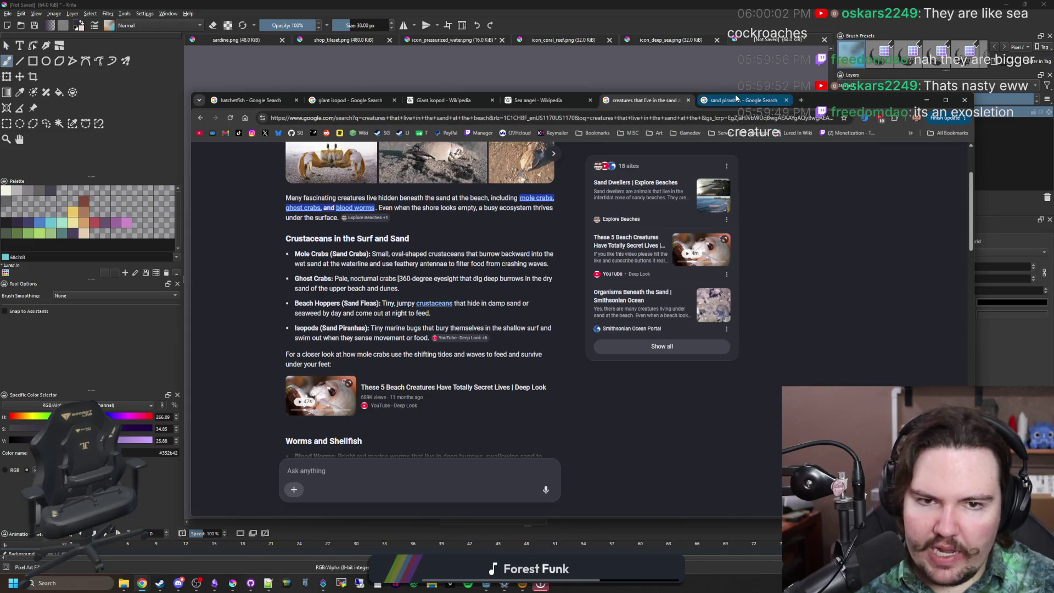
- In the sand piranhas tab, search 'mole crabs' and switch to image results
left_click(709, 101)
left_click(707, 115)
type("mole crabs")
key("Return")
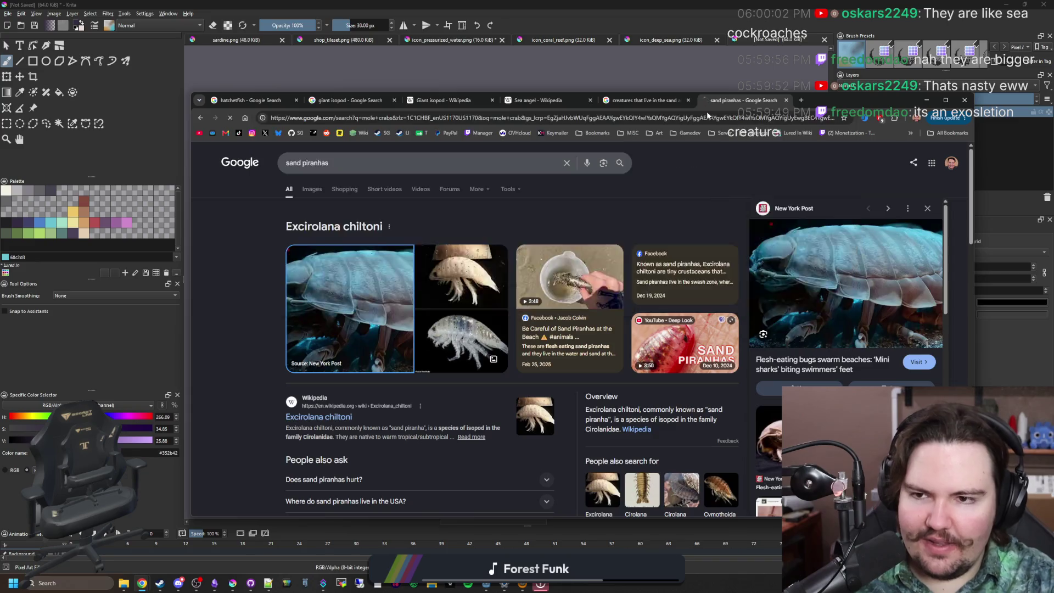
left_click(310, 189)
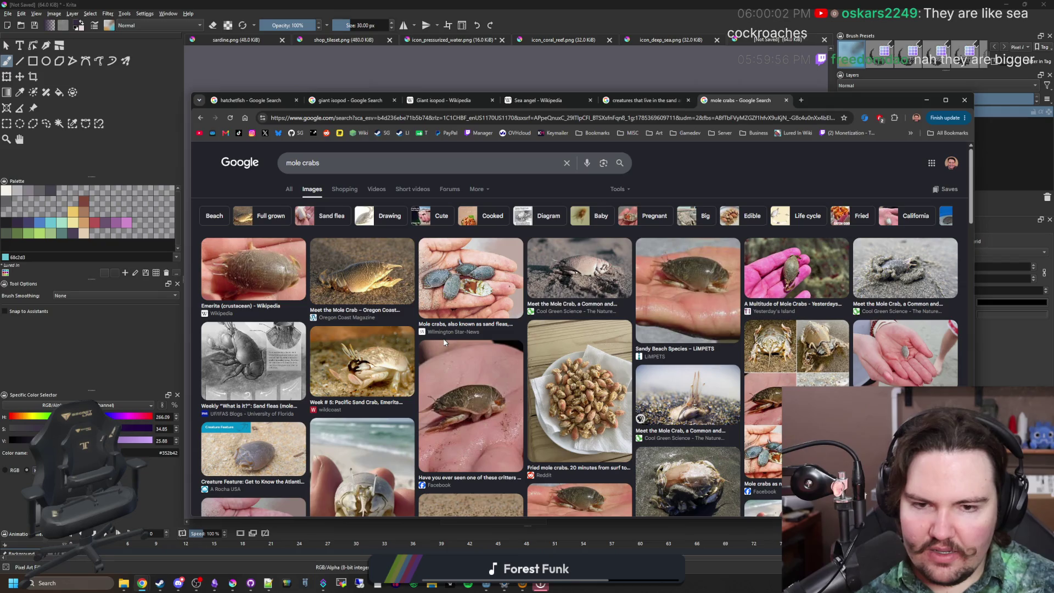
- Preview the Sandy Beach Species and Oregon Coast Magazine mole crab photos, glancing back at the beach creatures results
left_click(700, 290)
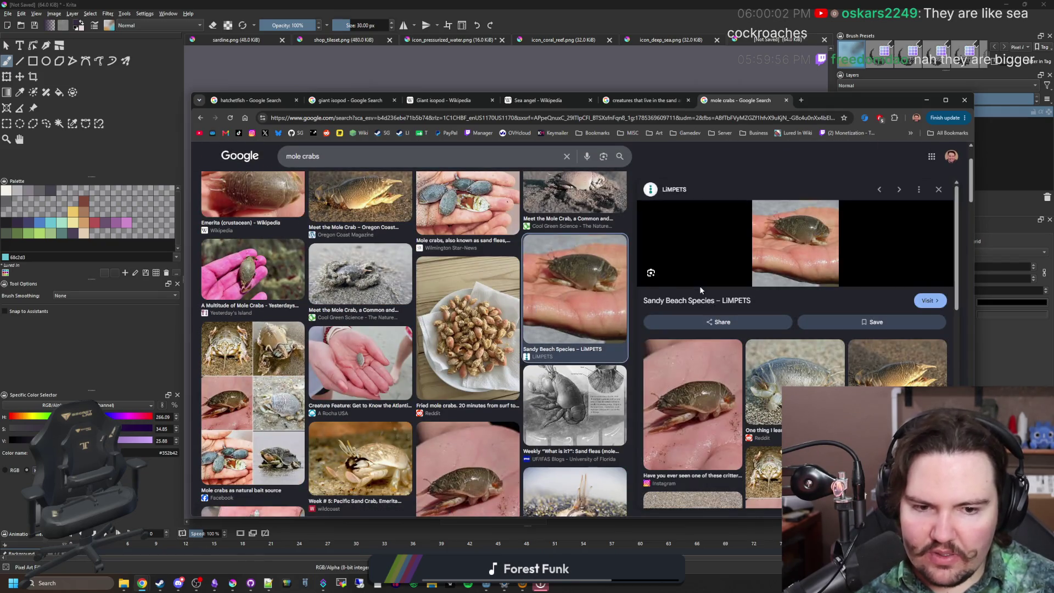
scroll(451, 293, "up", 2)
left_click(363, 272)
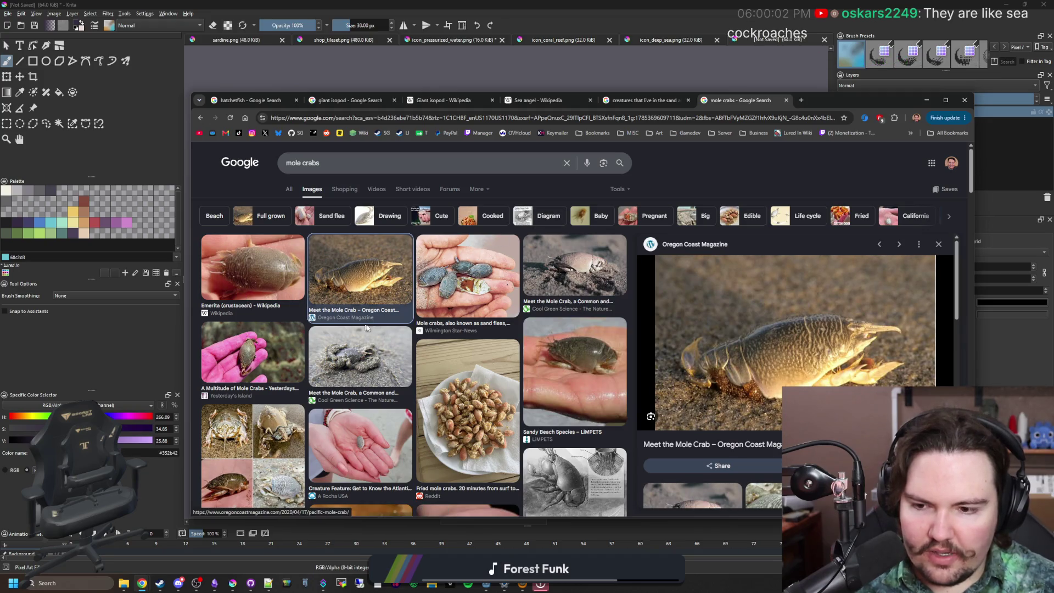
left_click(652, 104)
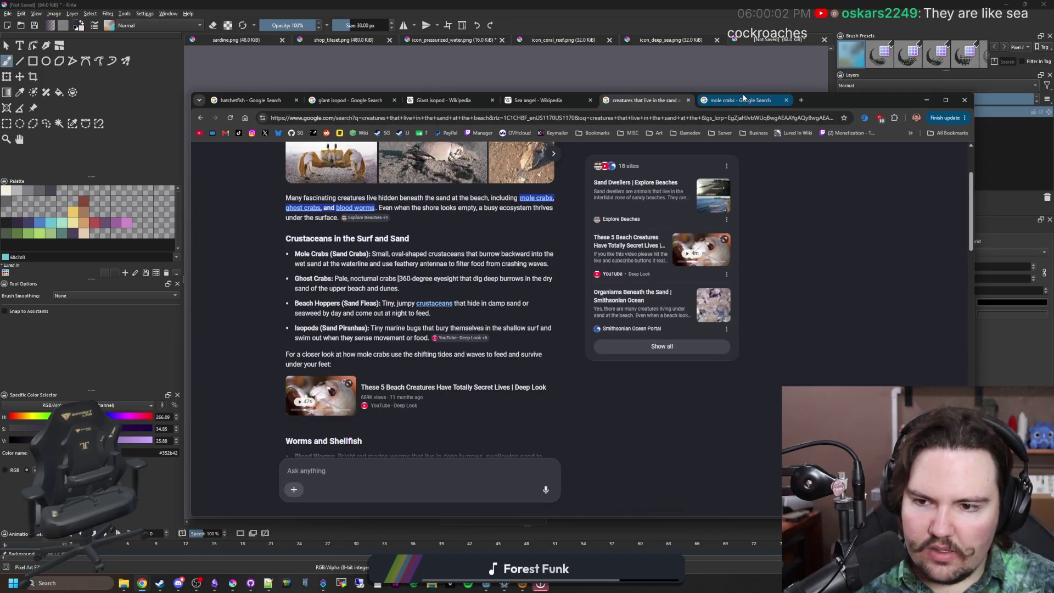
left_click(744, 99)
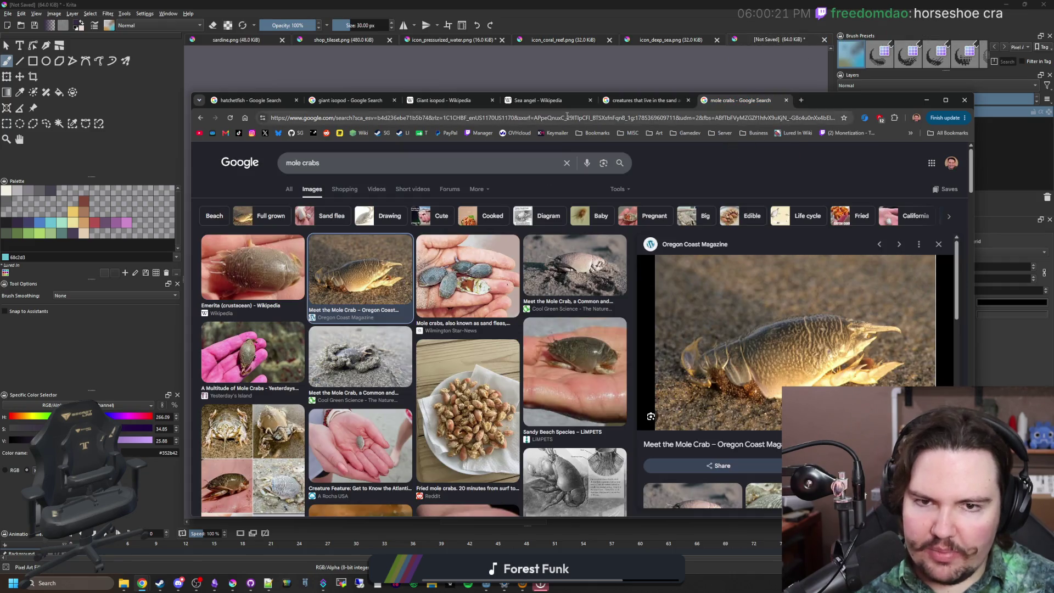
- Search 'horseshoe crabs' and open the Horseshoe crab Wikipedia article
left_click(567, 115)
type("bea")
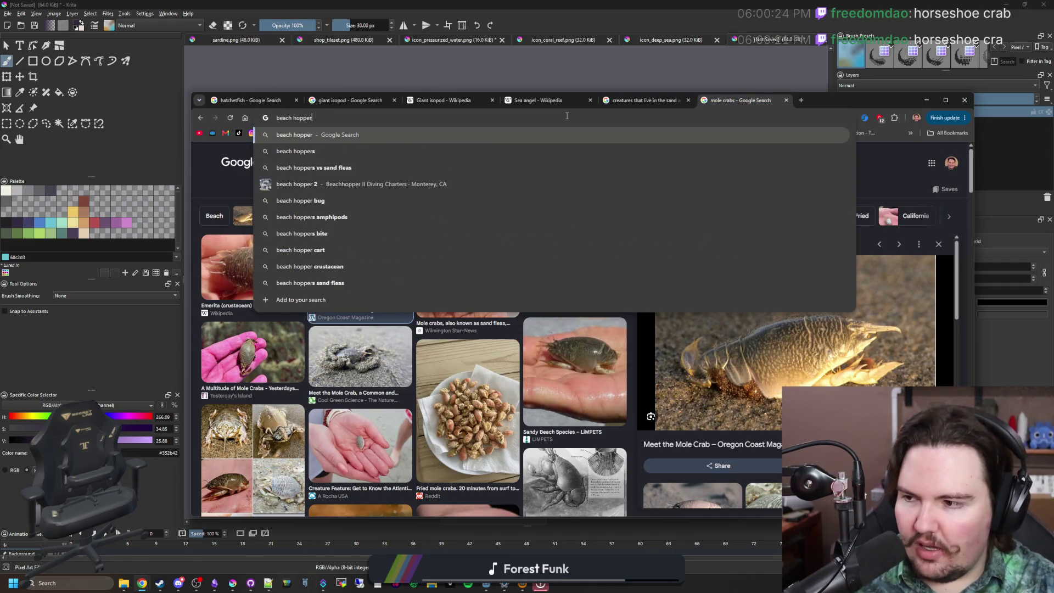
key("Escape")
left_click(567, 116)
type("horsesh")
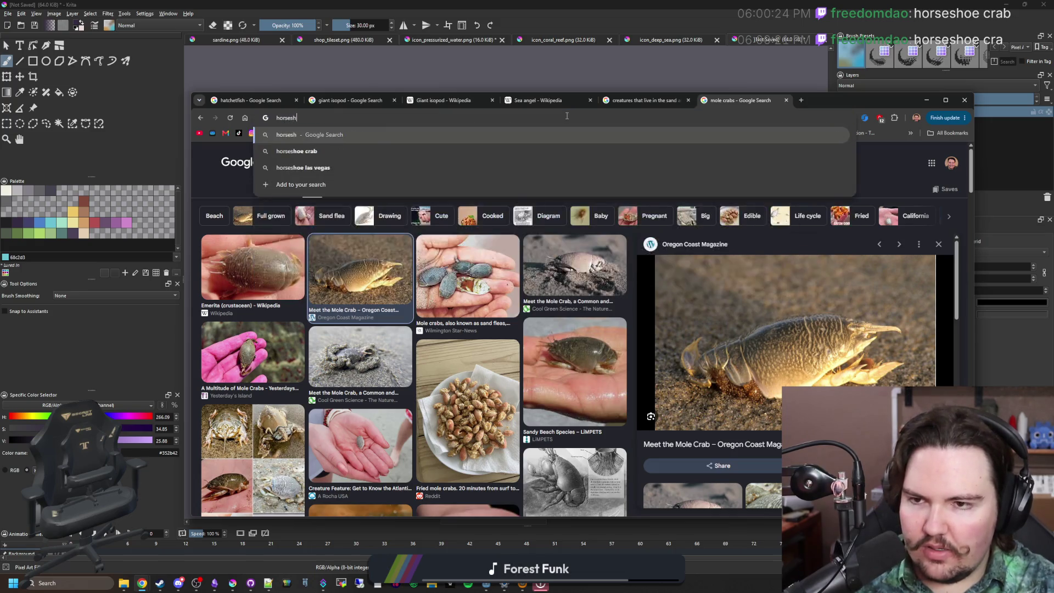
type("oe crabs")
key("Return")
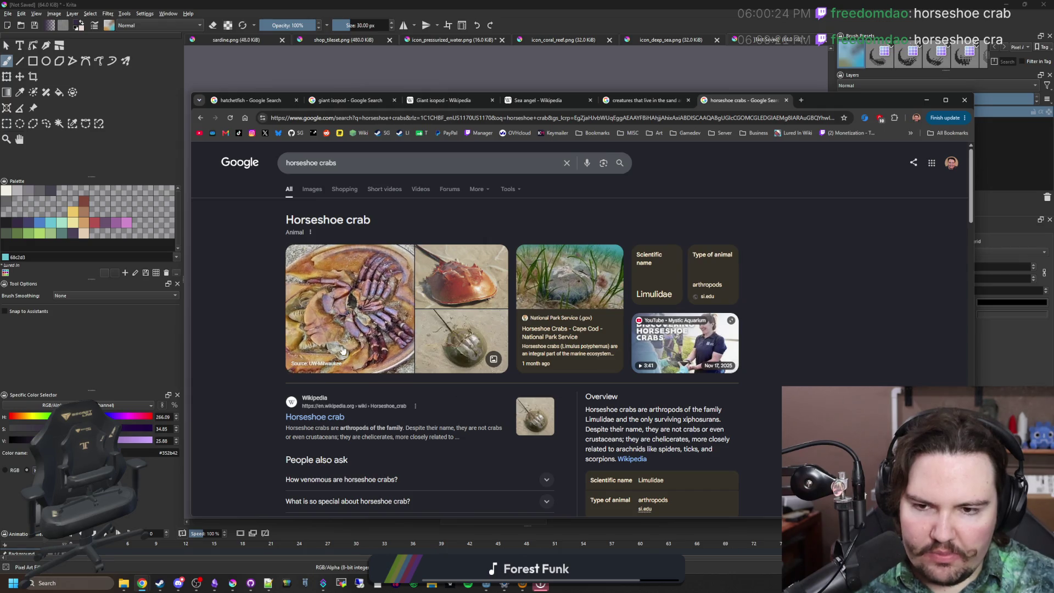
left_click(291, 420)
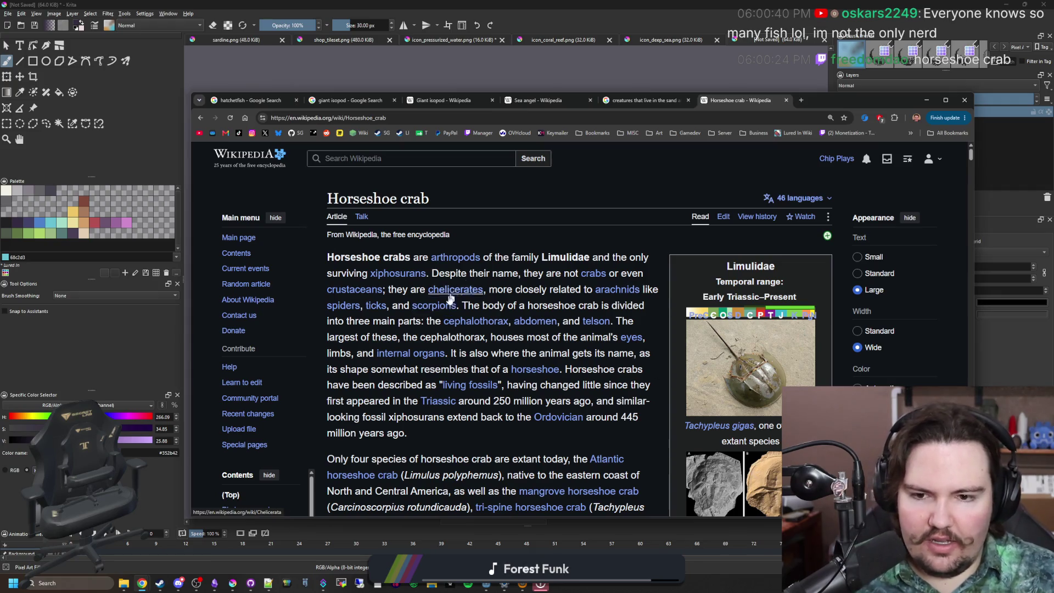
- Scroll through the article and open the Limulus amebocyte lysate link in a background tab
mouse_move(446, 305)
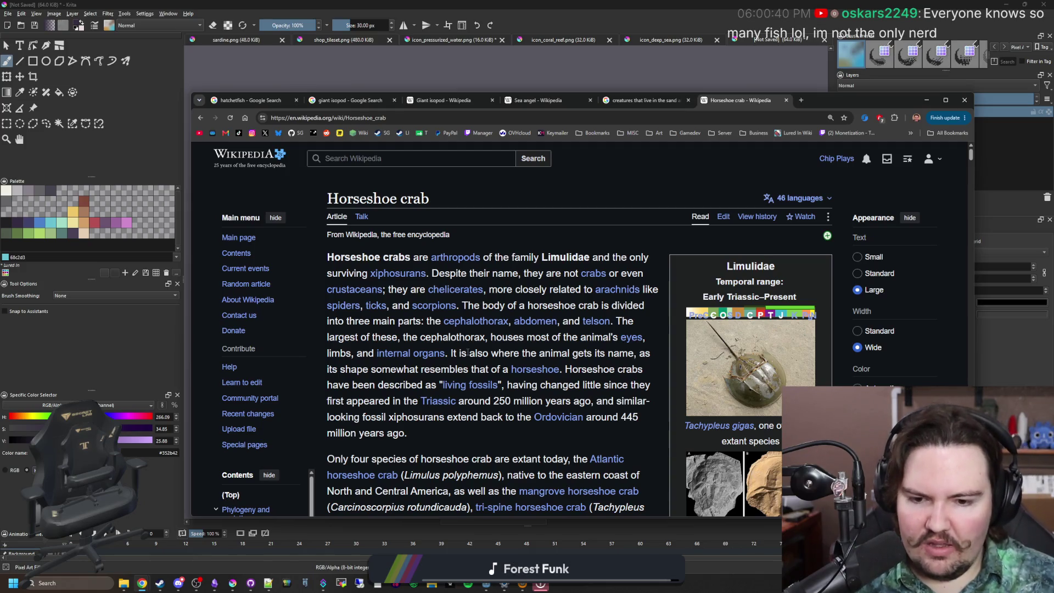
scroll(467, 352, "down", 2)
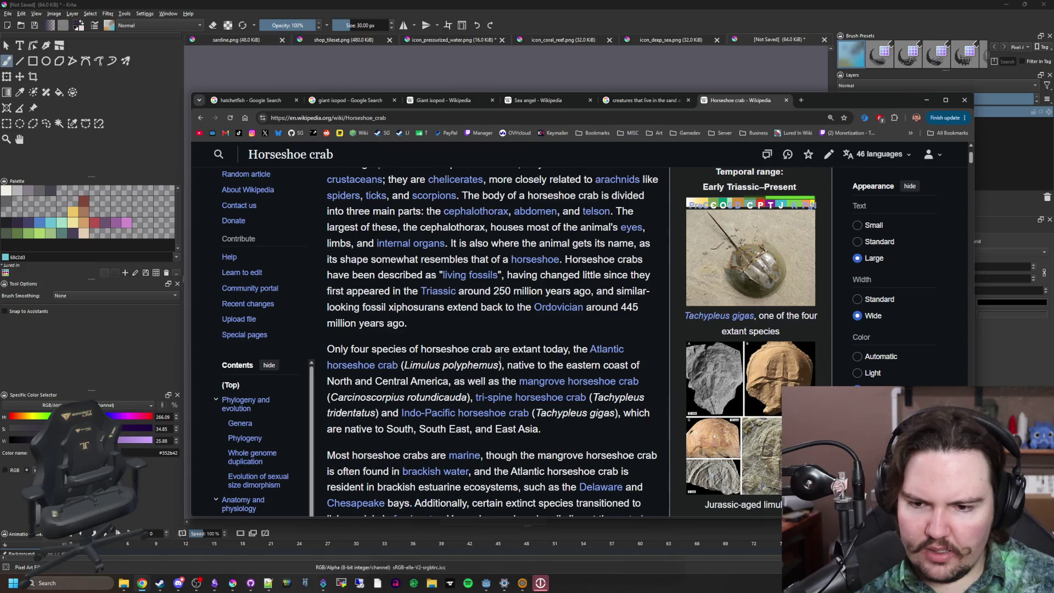
scroll(502, 329, "down", 3)
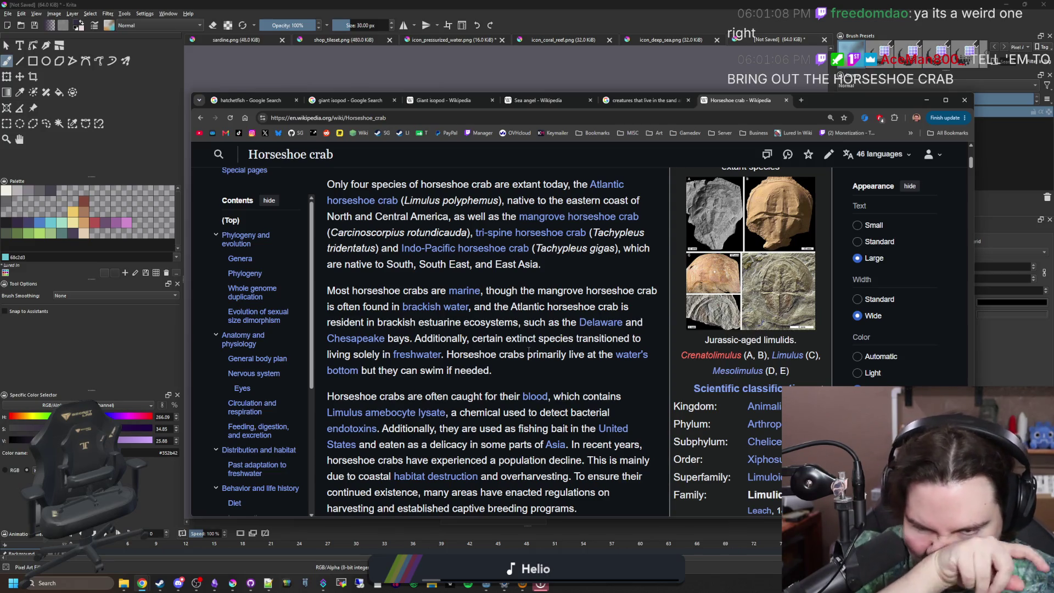
scroll(492, 362, "down", 1)
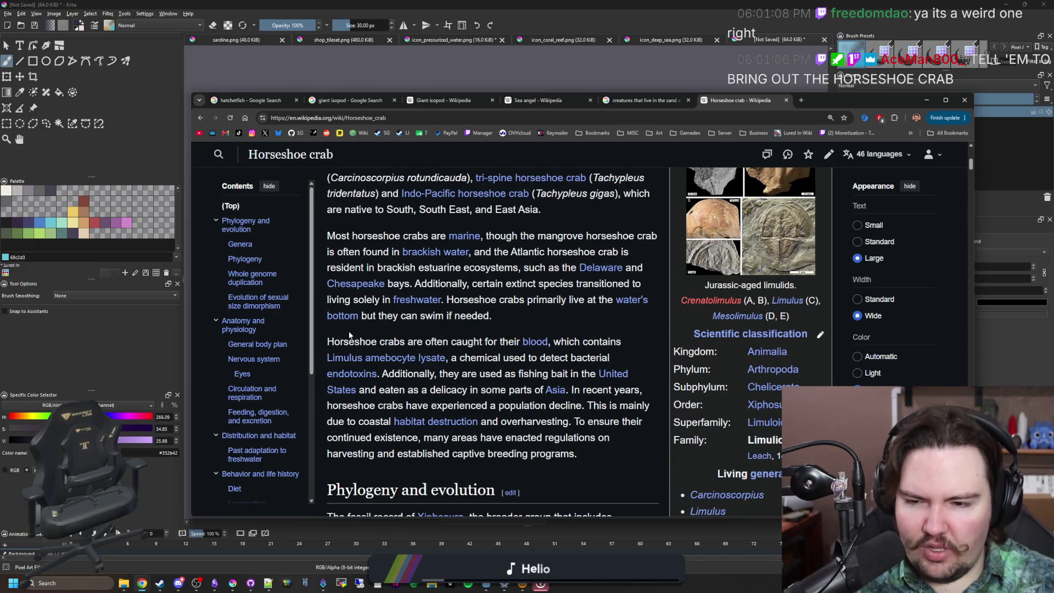
mouse_move(368, 361)
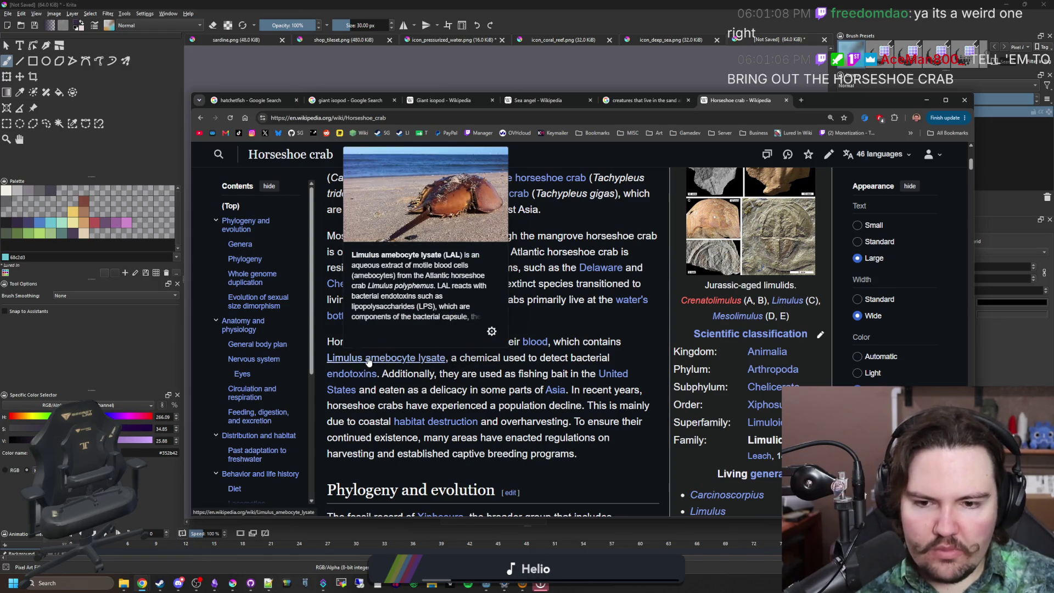
middle_click(369, 360)
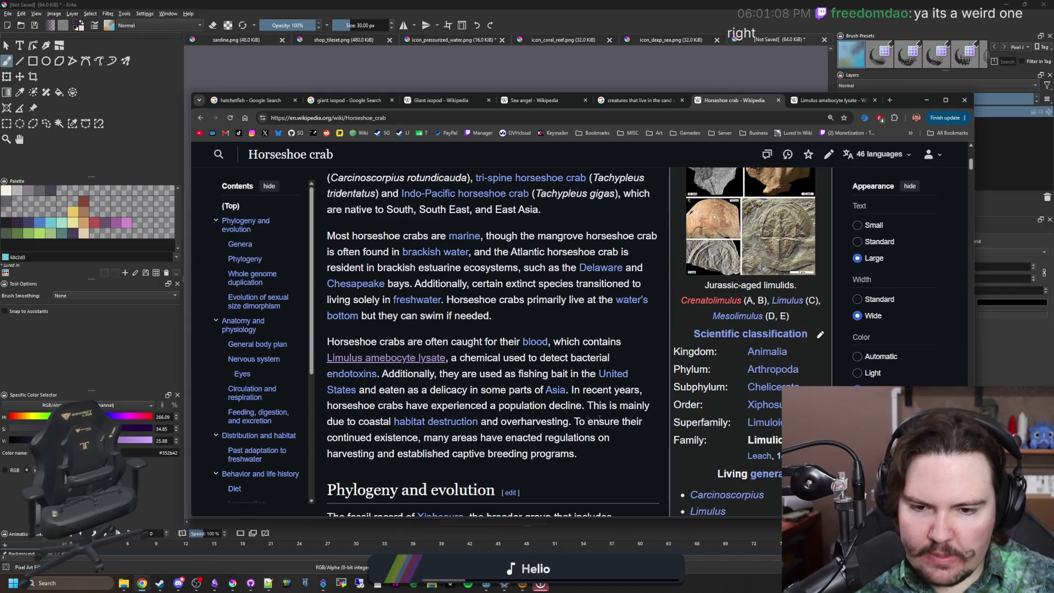
scroll(387, 462, "down", 5)
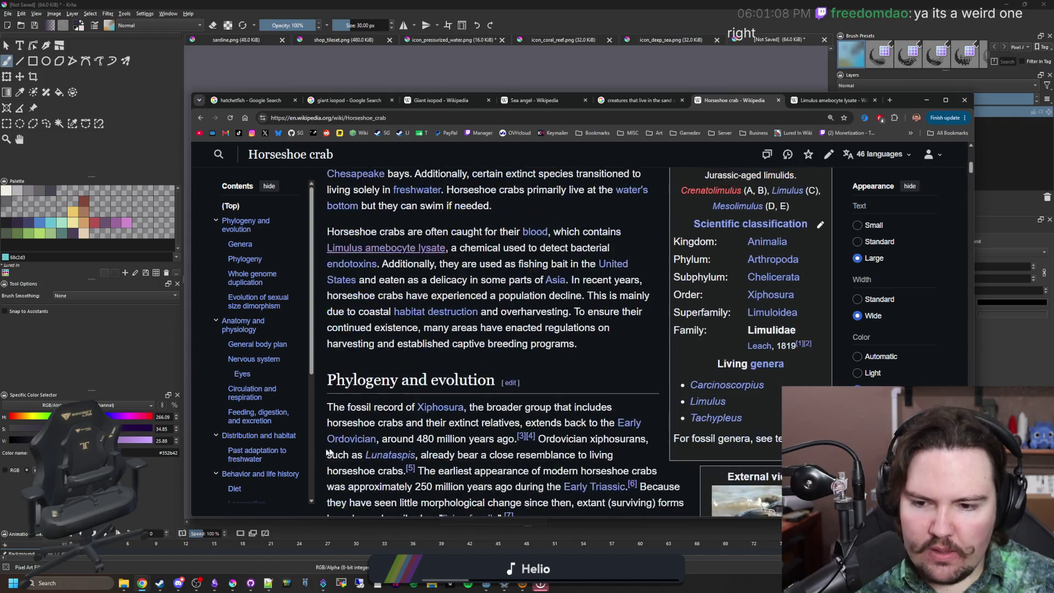
- Scroll through the Limulus amebocyte lysate tab, jump back to its top, then bring up the Giant isopod tab
left_click(806, 102)
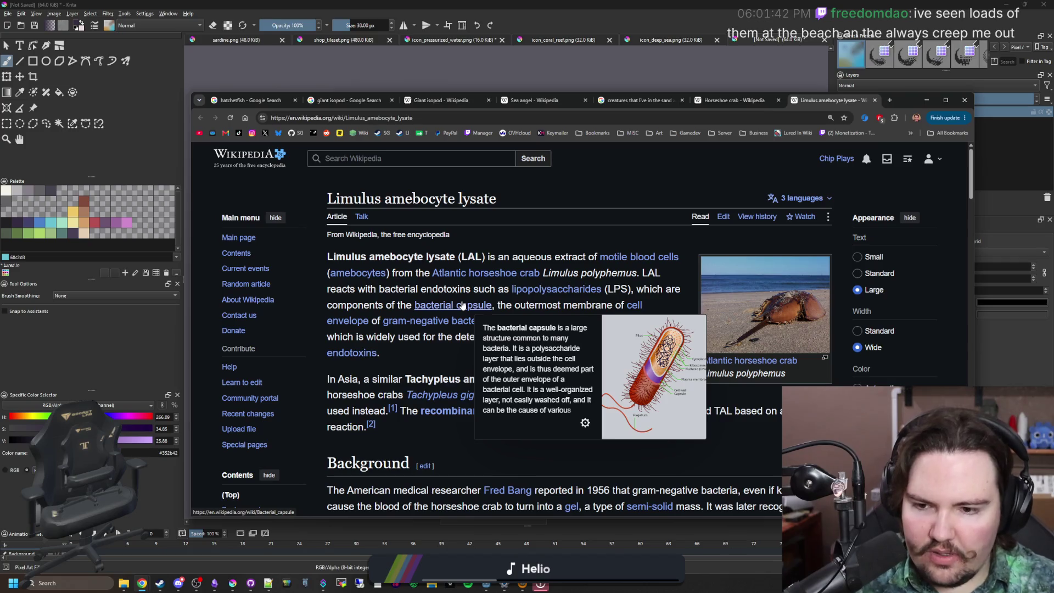
scroll(463, 305, "down", 2)
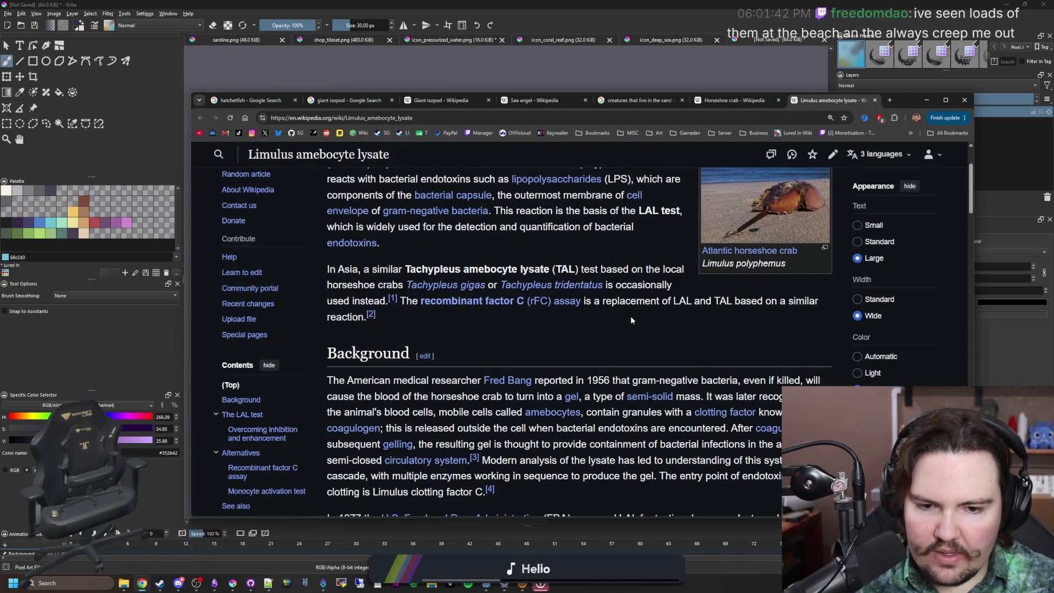
scroll(632, 320, "down", 4)
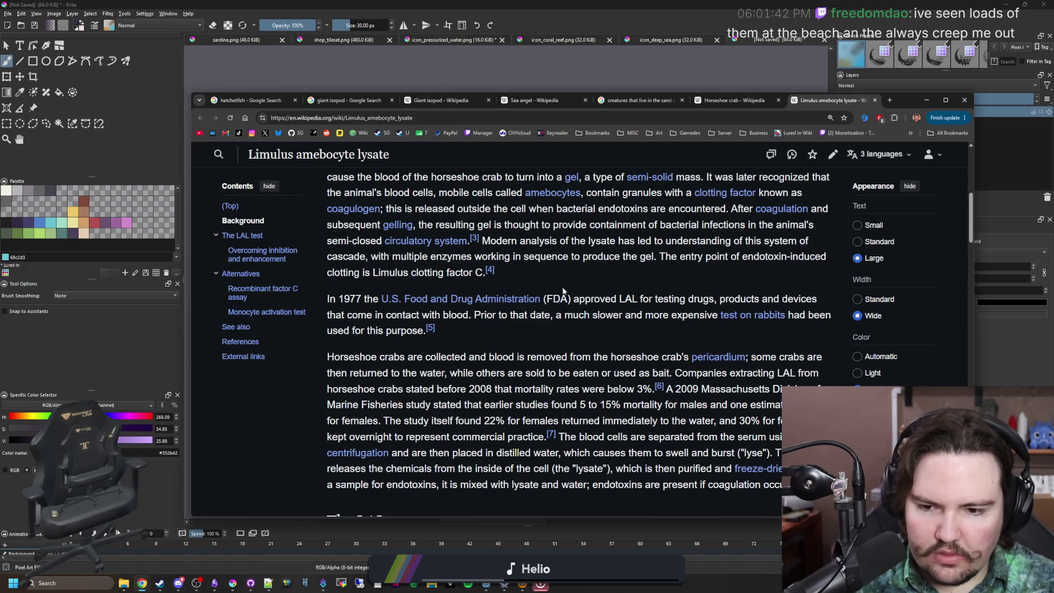
scroll(558, 300, "down", 4)
key("Home")
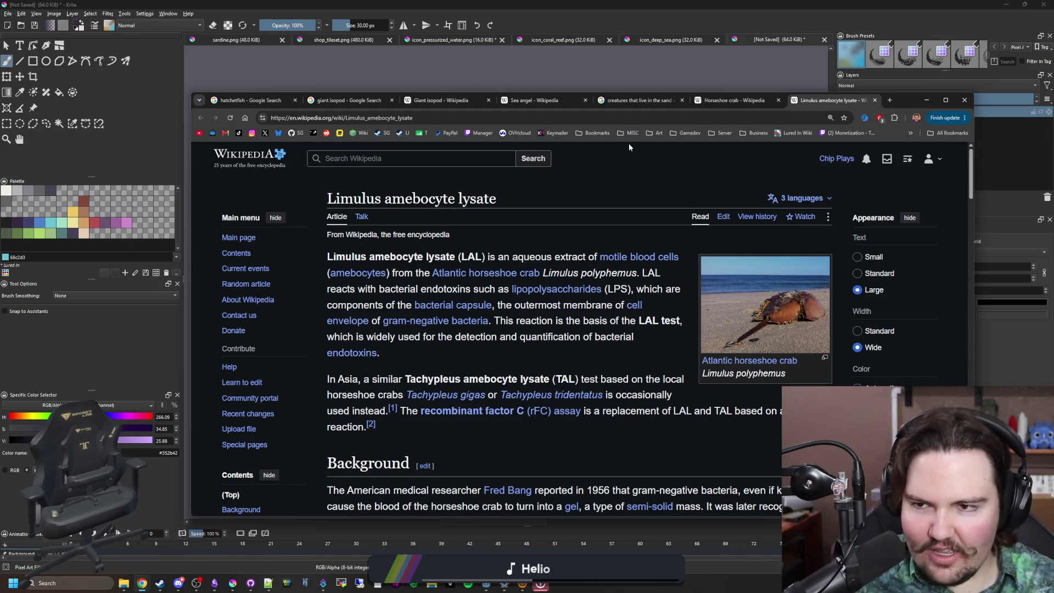
left_click(459, 101)
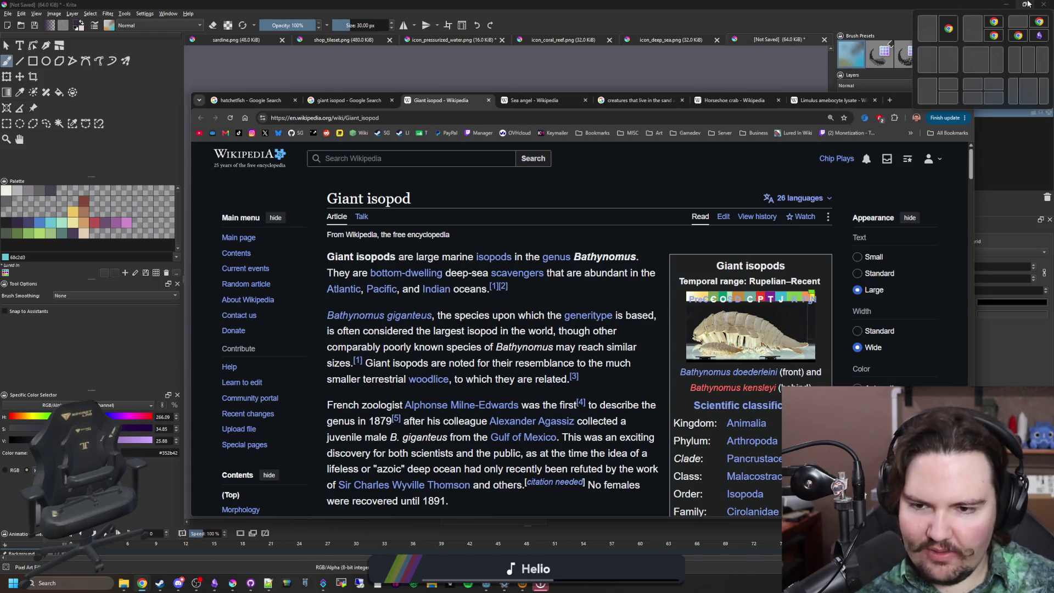
- Scroll the Giant isopod article down to its Bathynomus species list, return to the top, and open a new tab
scroll(460, 298, "down", 5)
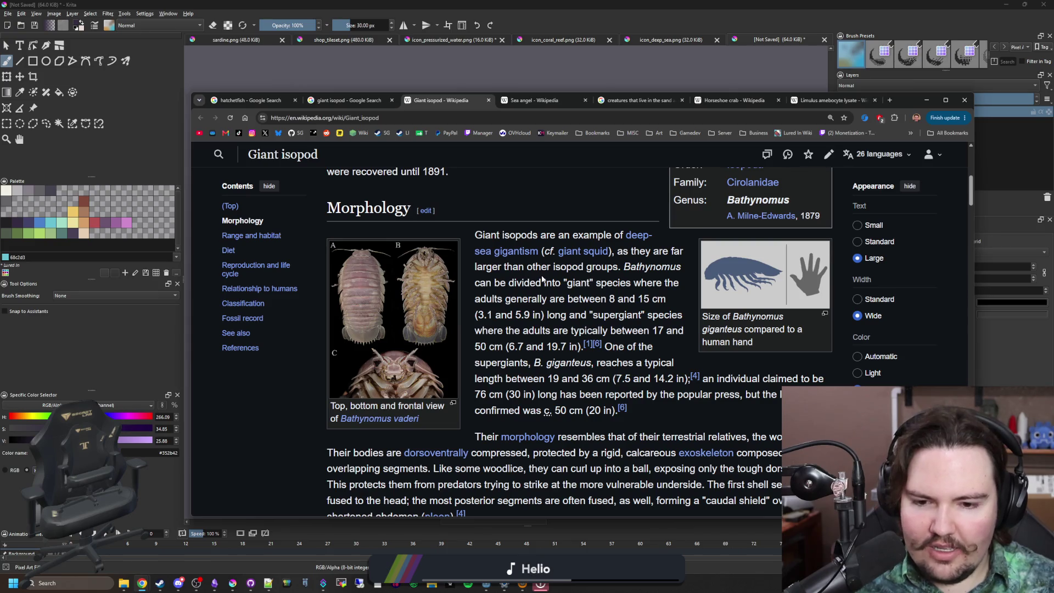
scroll(542, 279, "down", 10)
scroll(543, 276, "down", 5)
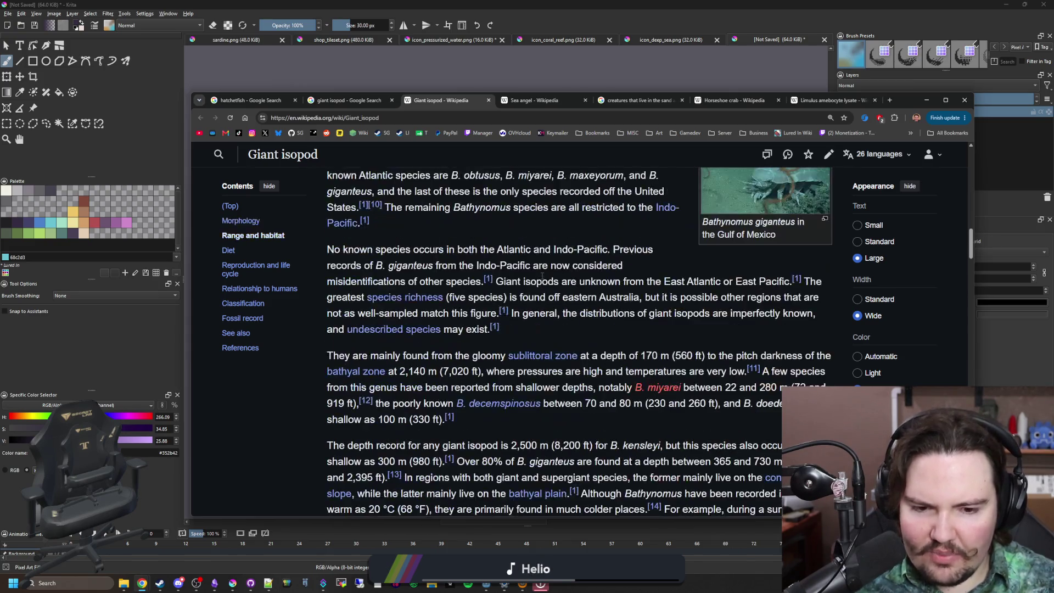
scroll(543, 276, "down", 10)
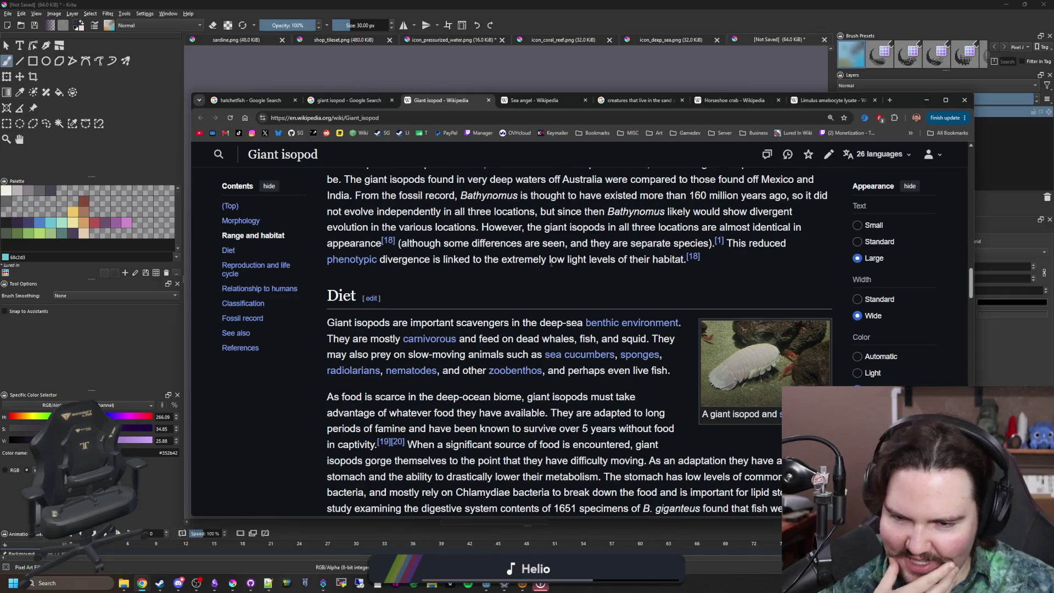
scroll(552, 263, "down", 12)
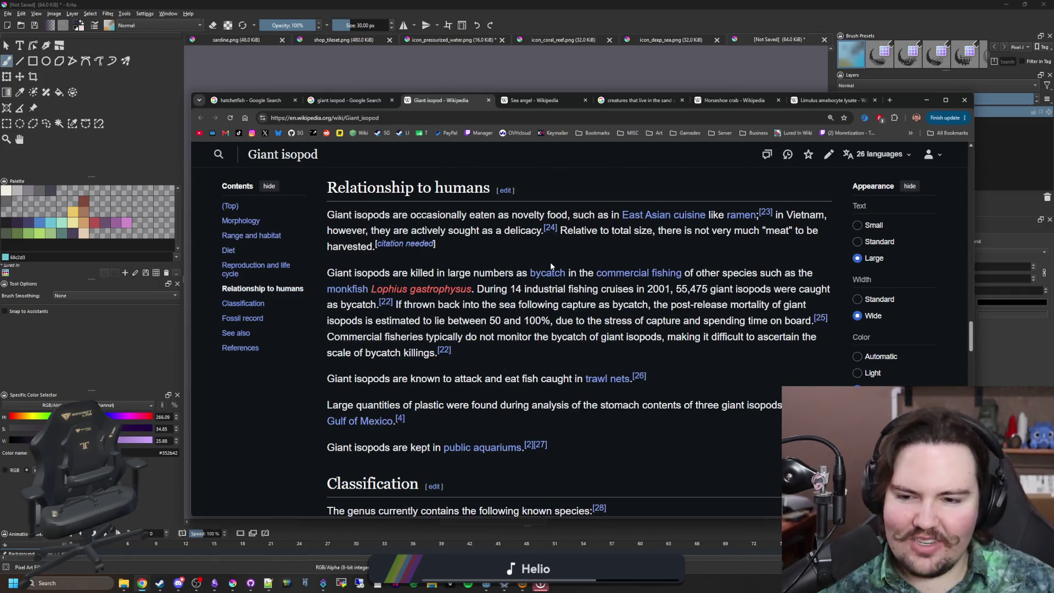
scroll(502, 268, "down", 10)
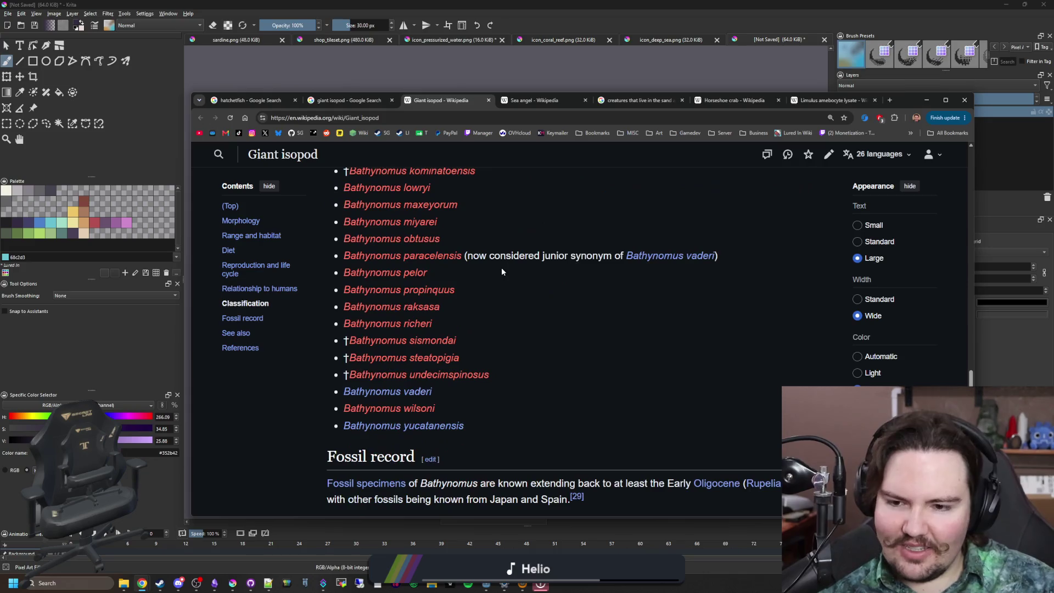
scroll(509, 254, "down", 5)
key("Home")
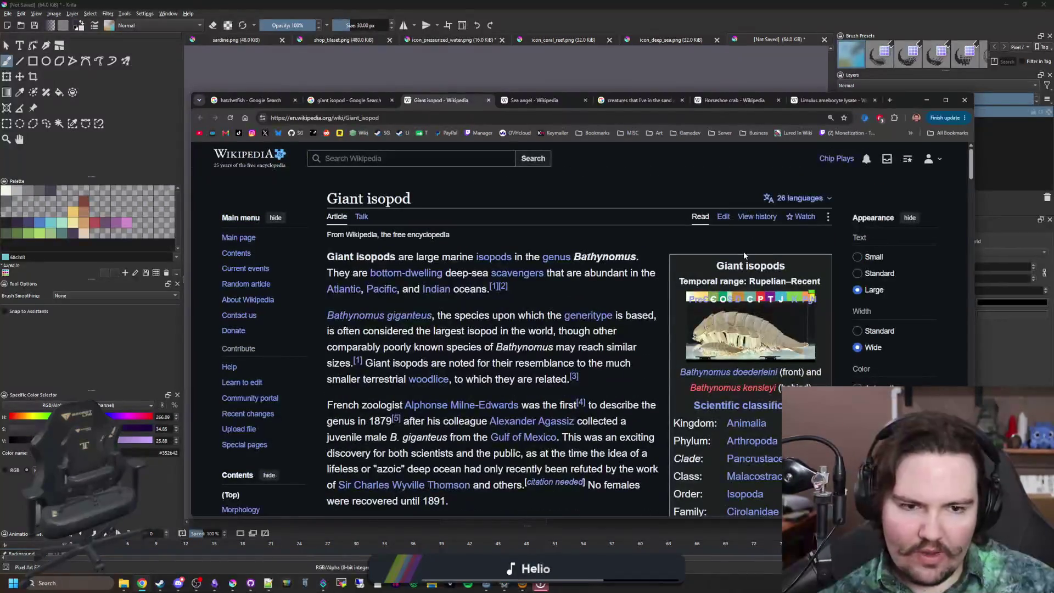
left_click(891, 101)
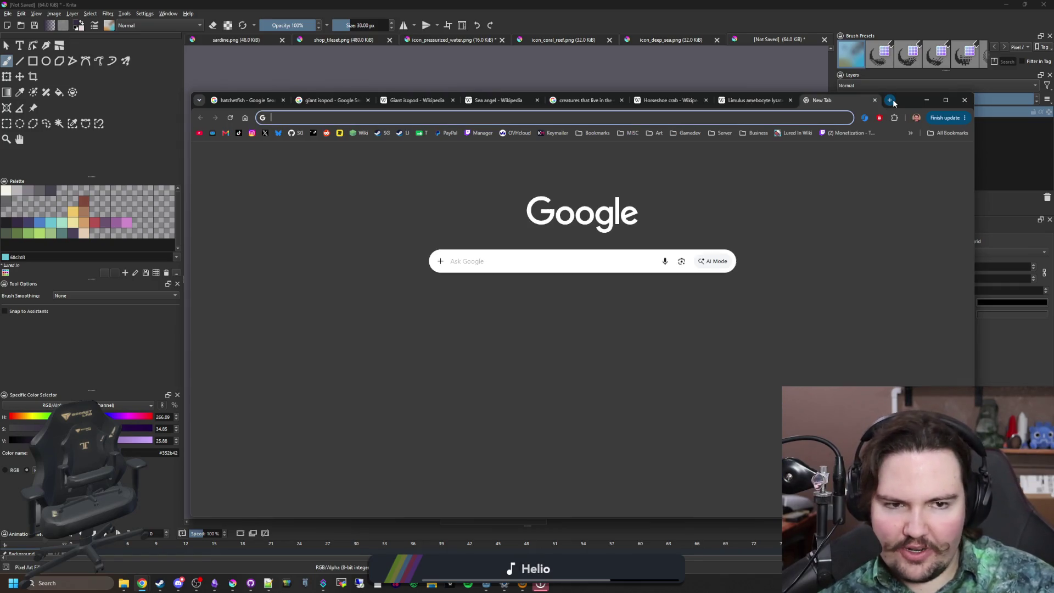
- Search 'how many species live in the ocean' and read NOAA's answer page
type("how many species live in the ocean")
key("Return")
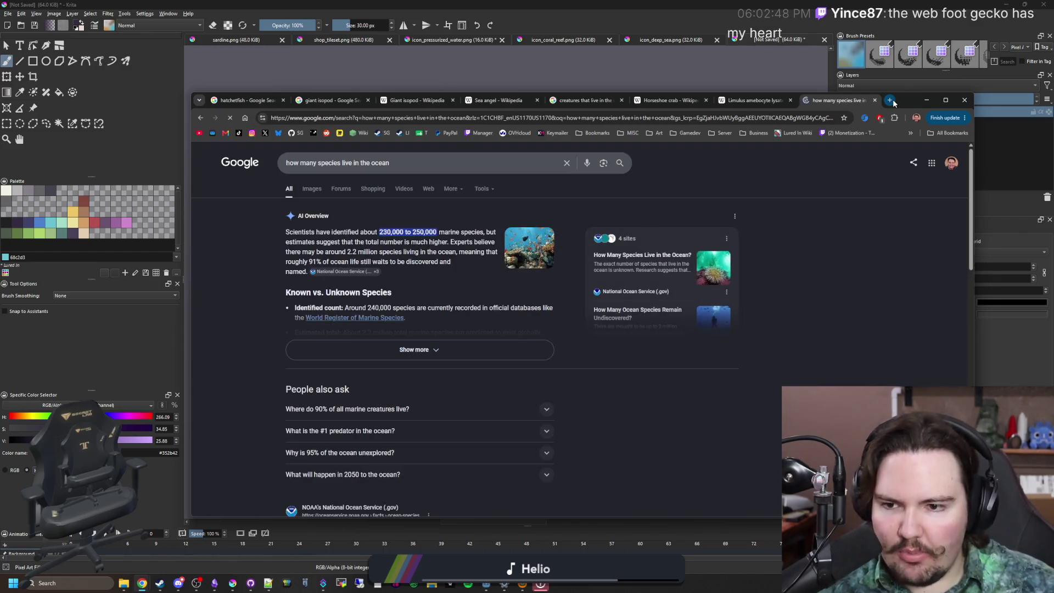
scroll(514, 284, "down", 2)
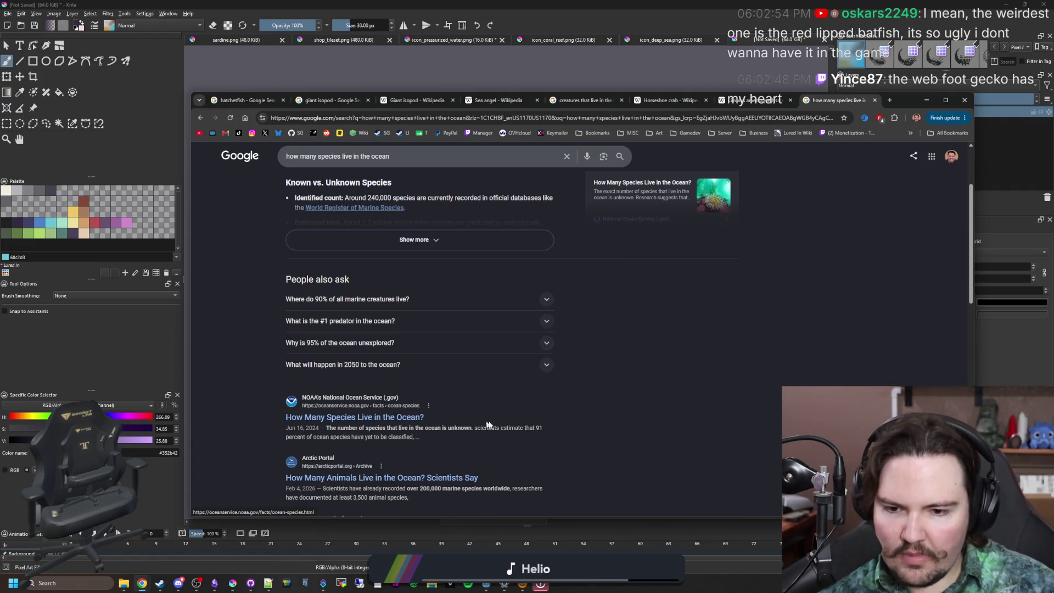
left_click(406, 422)
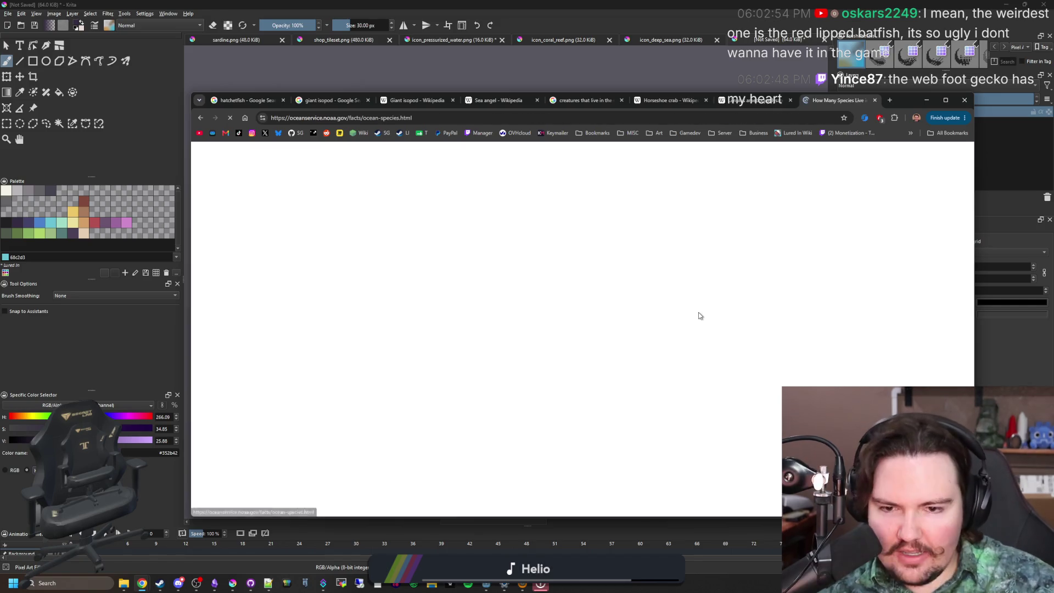
scroll(498, 295, "down", 5)
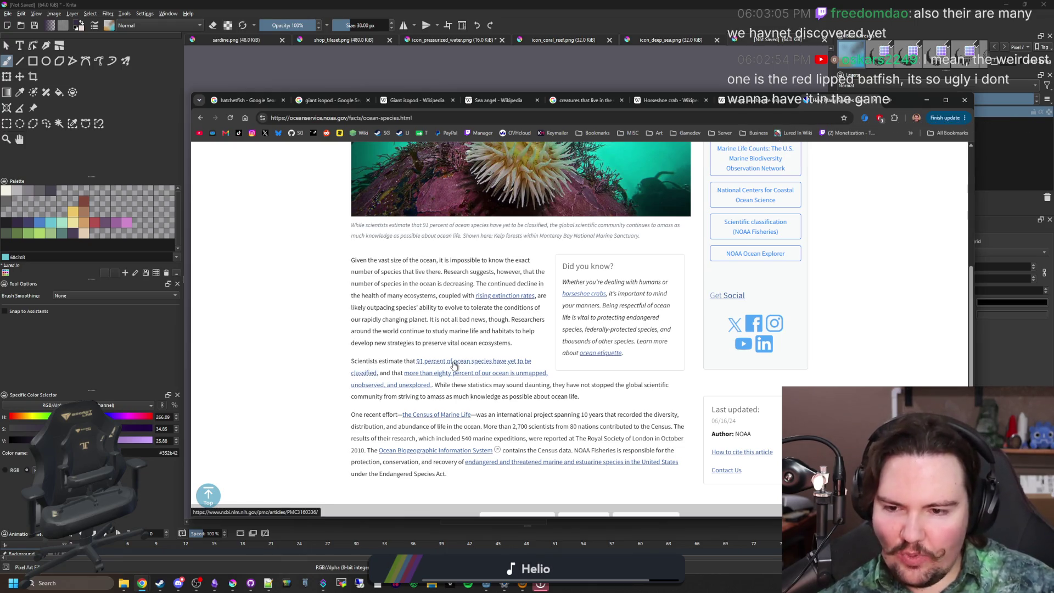
scroll(454, 365, "down", 1)
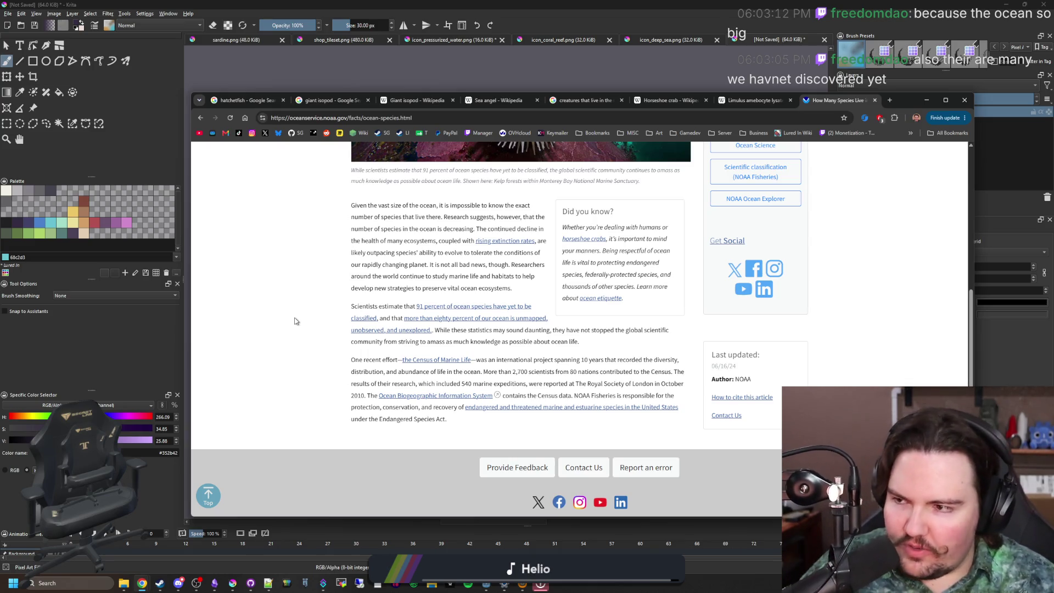
scroll(295, 321, "down", 1)
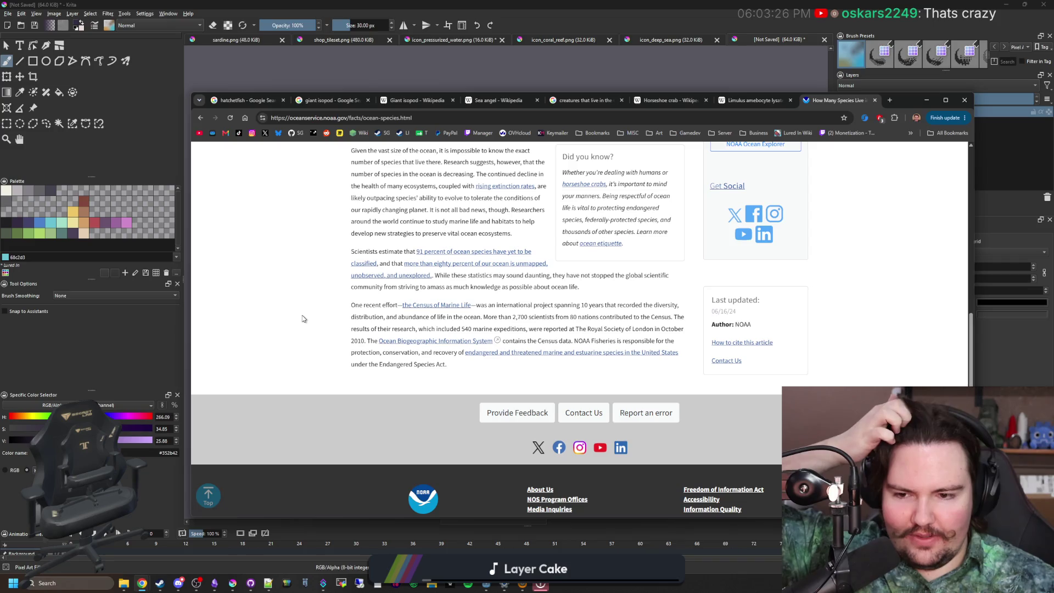
- Go back to the ocean species search results, then open another new tab
key("alt+Left")
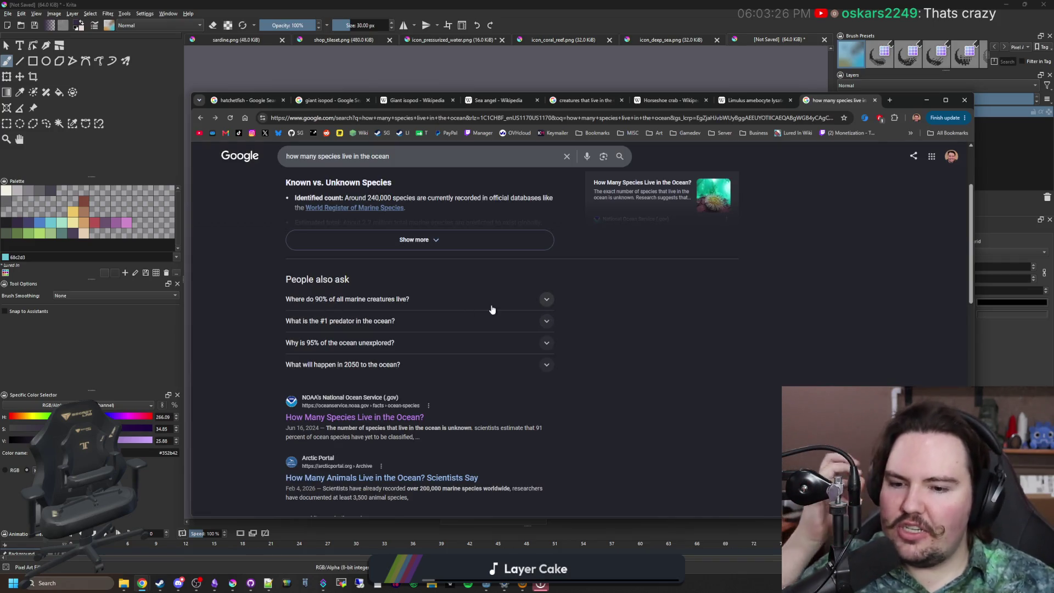
scroll(322, 278, "down", 2)
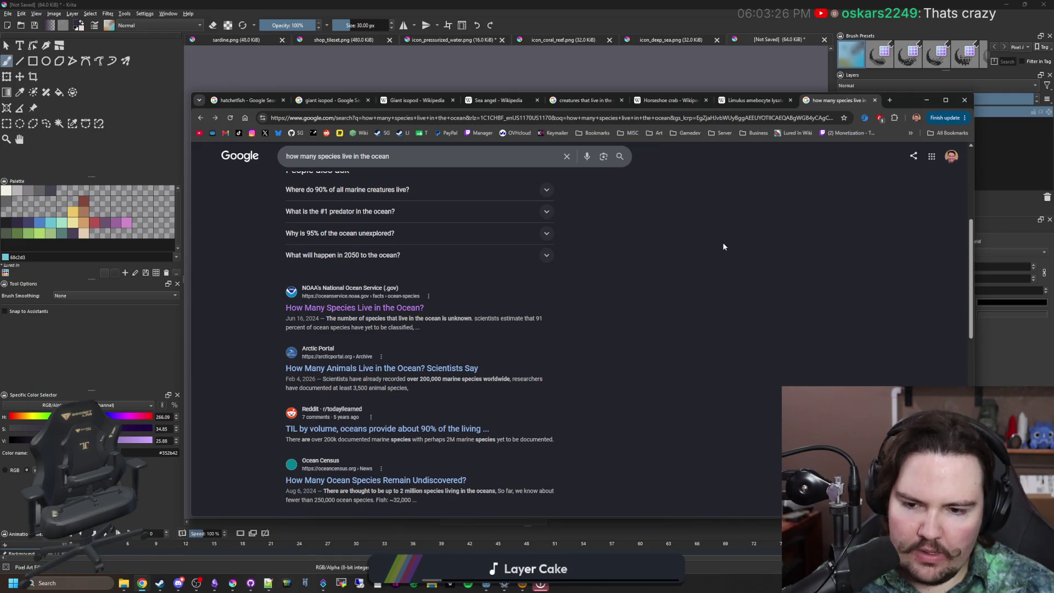
scroll(722, 242, "up", 4)
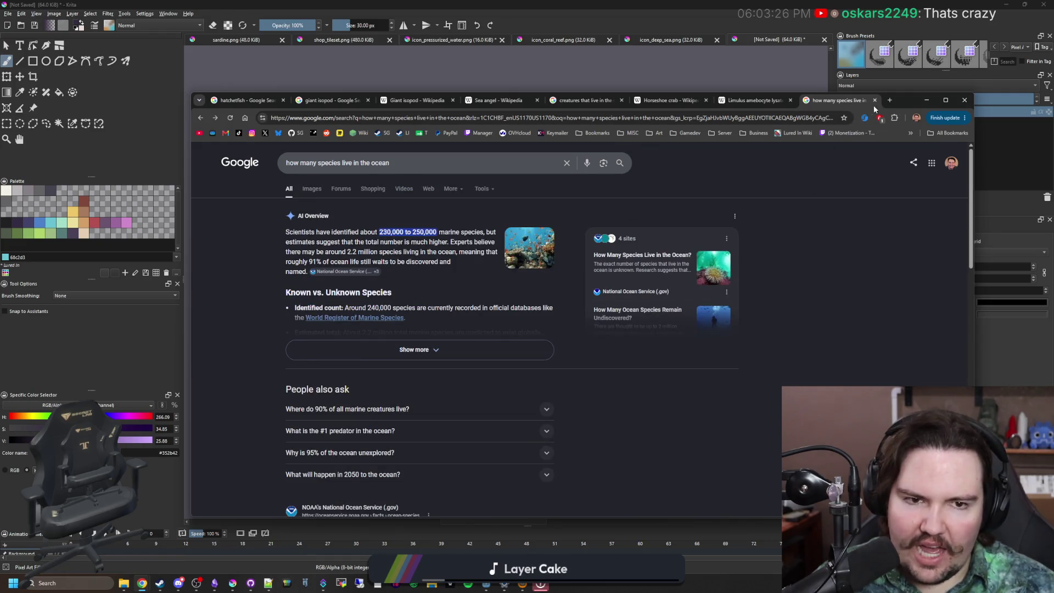
left_click(890, 101)
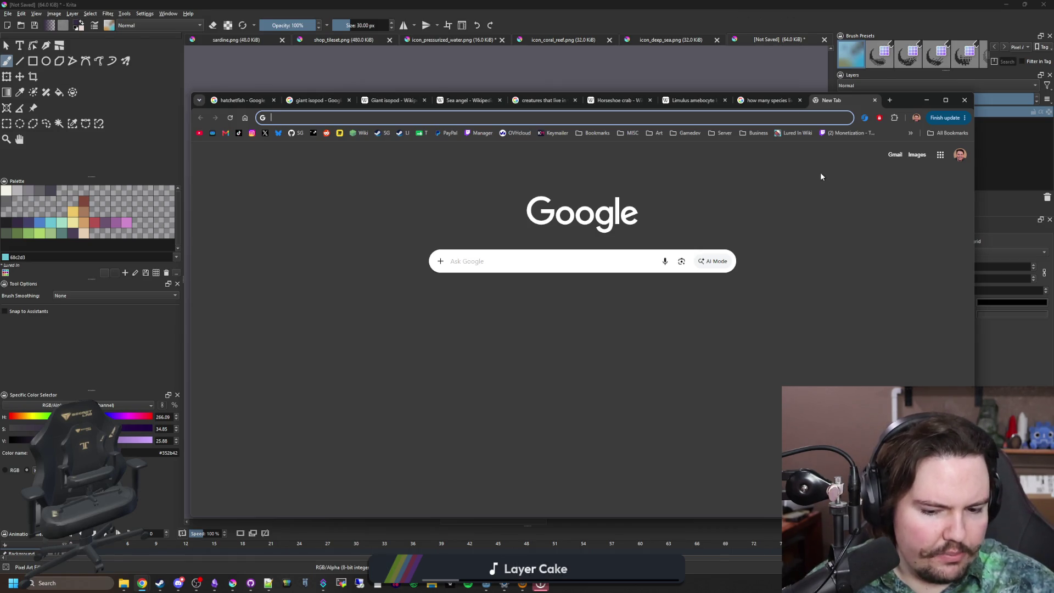
- Search 'how many land species are there', then 'how many mammal species are there'
type("how")
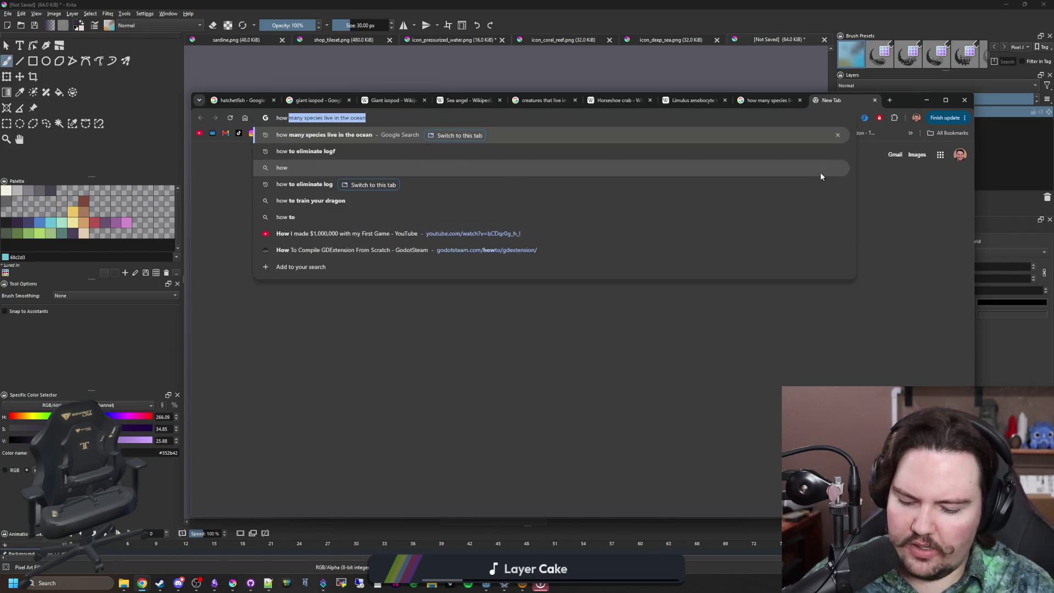
type(" many land species are there")
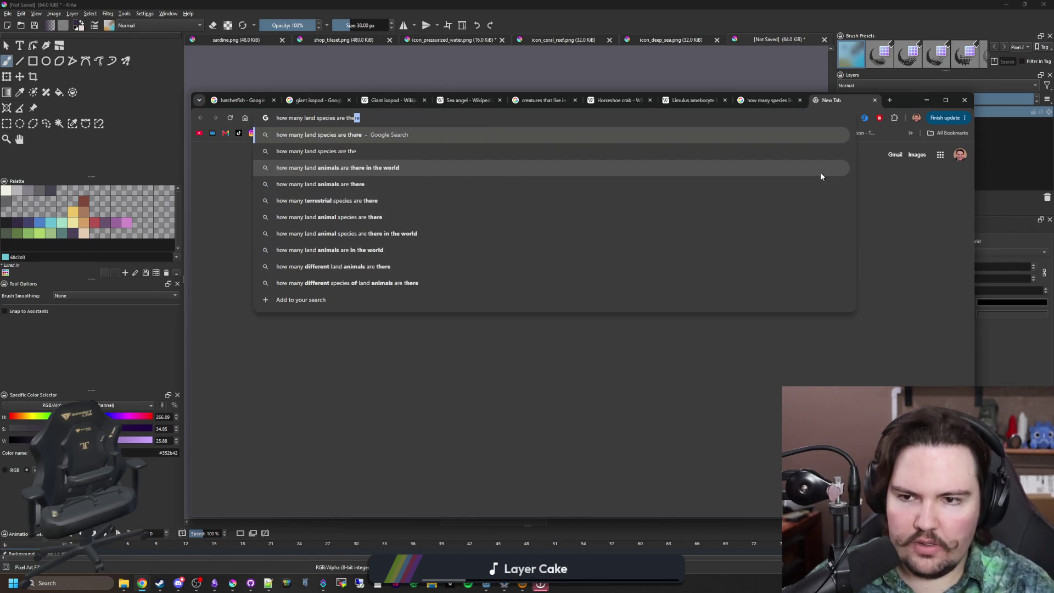
key("Return")
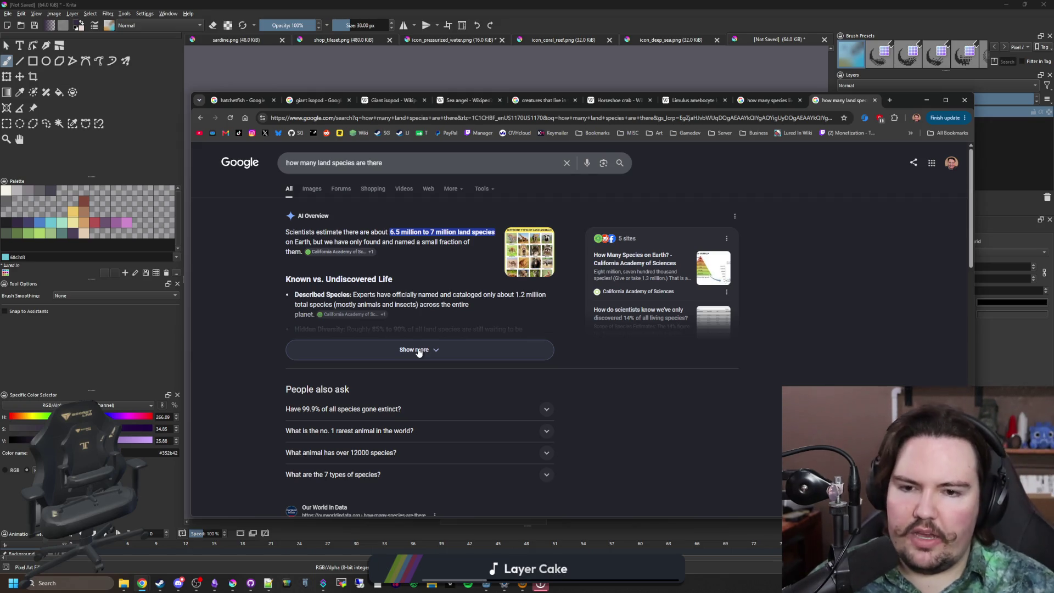
left_click(546, 115)
type("hjow many")
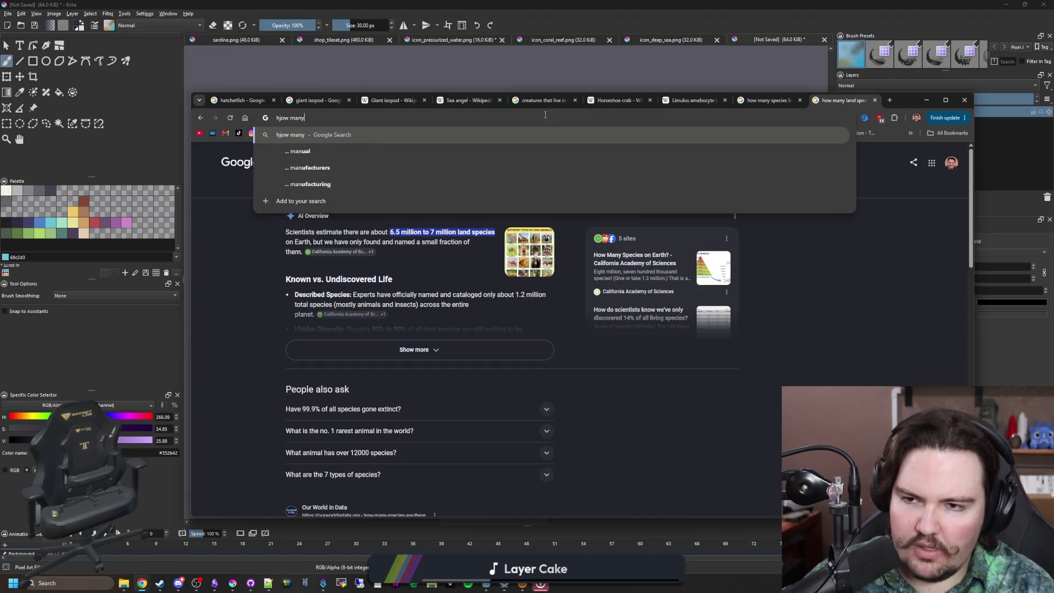
type(" mammal species are there")
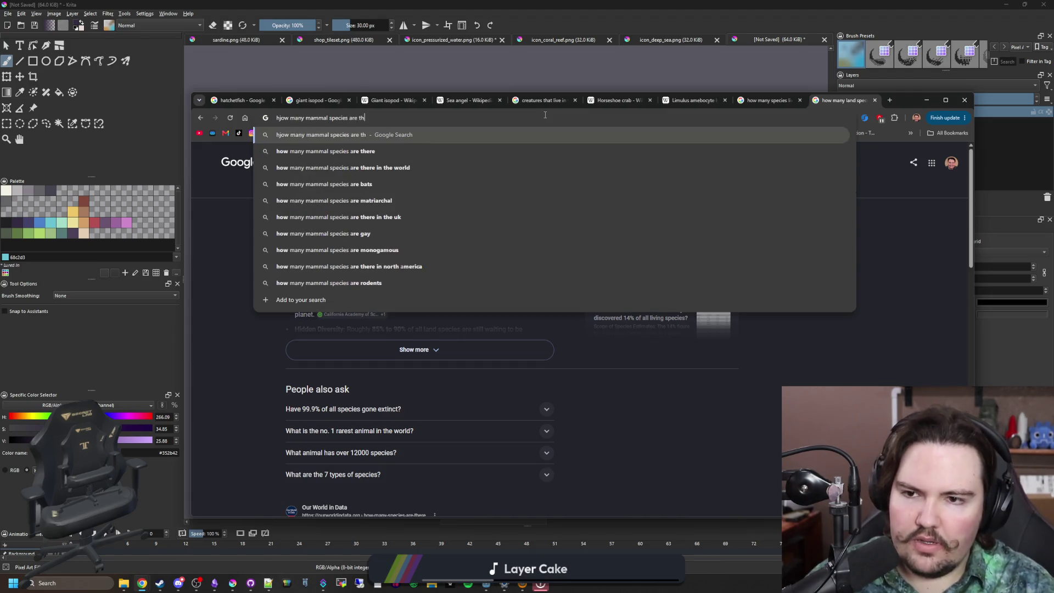
key("Return")
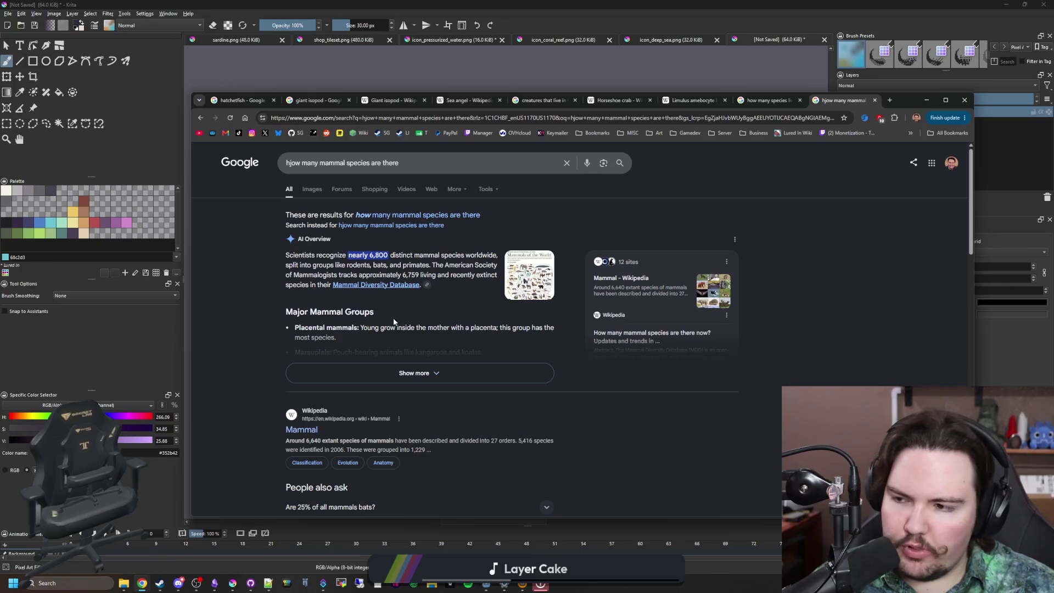
- Preview the Illustrated Checklist of the Mammals of the World image in the image results
scroll(357, 326, "down", 5)
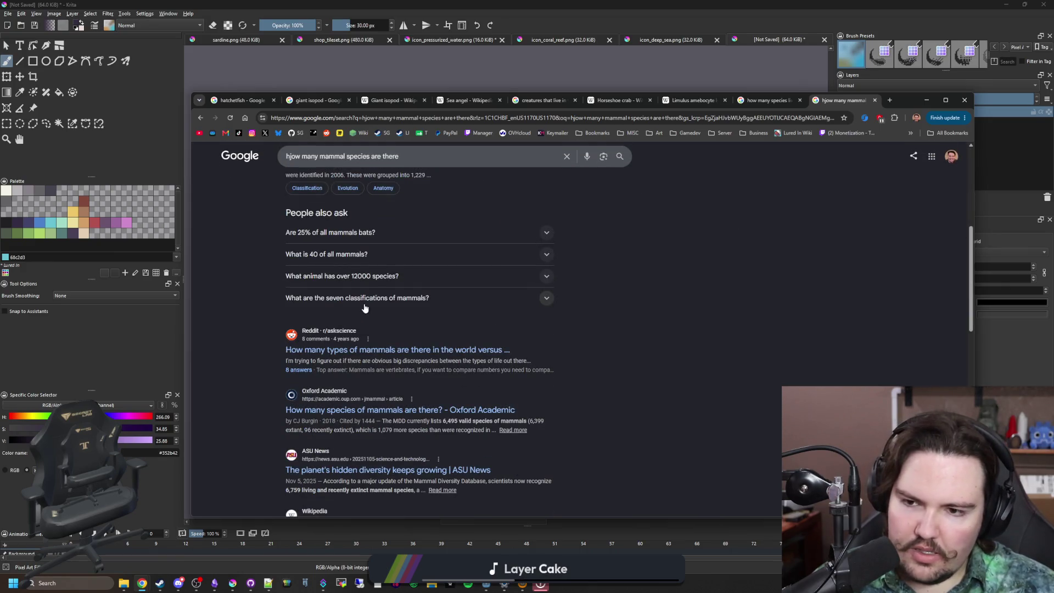
scroll(365, 308, "down", 5)
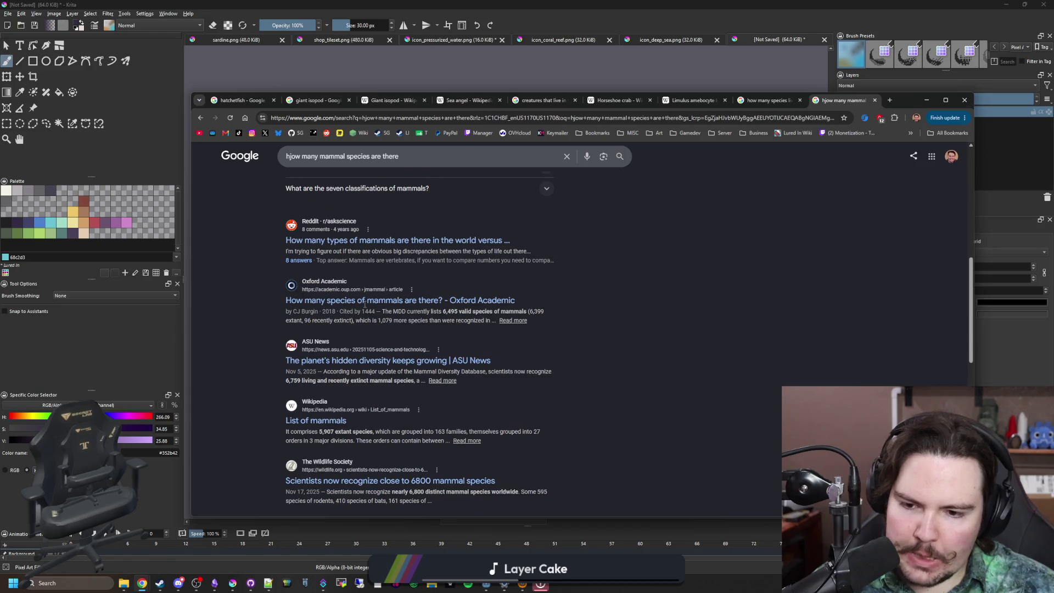
scroll(351, 341, "down", 2)
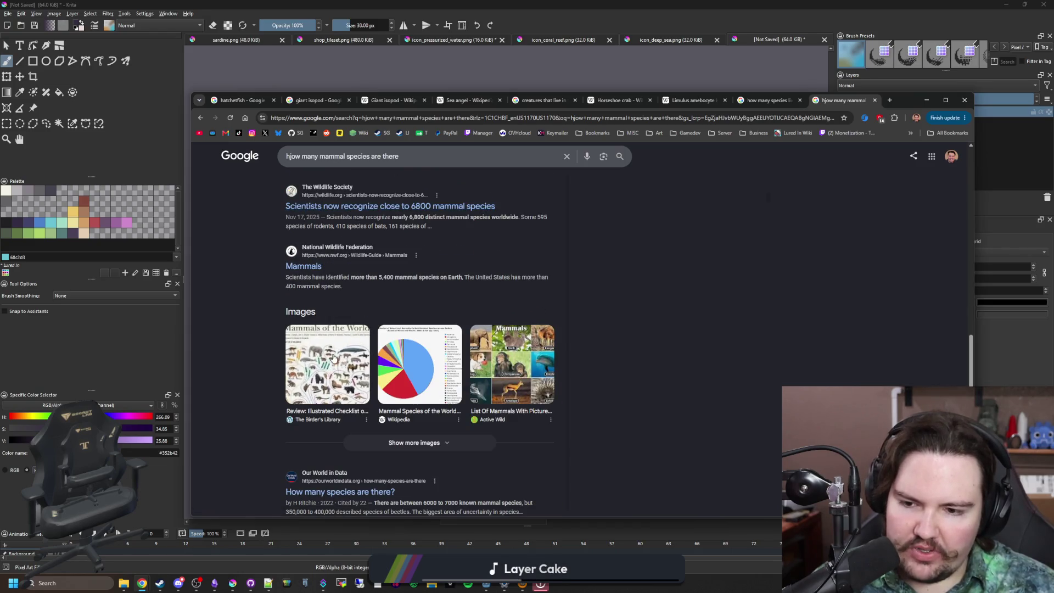
left_click(346, 355)
scroll(582, 353, "down", 1)
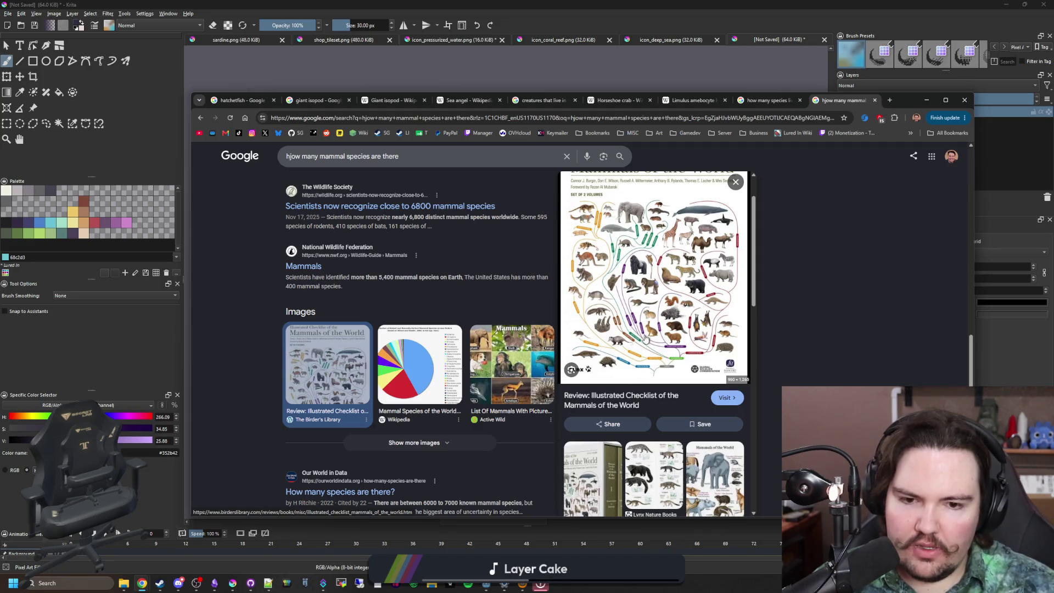
- Open the Mammals of the World checklist image in a new tab and look it over
right_click(607, 302)
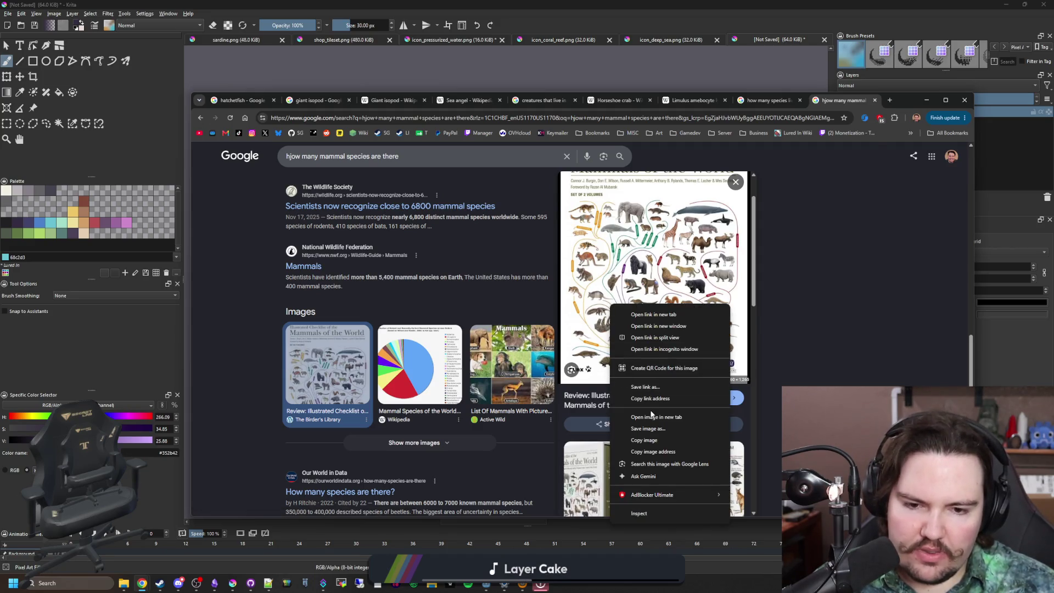
left_click(648, 422)
left_click(845, 100)
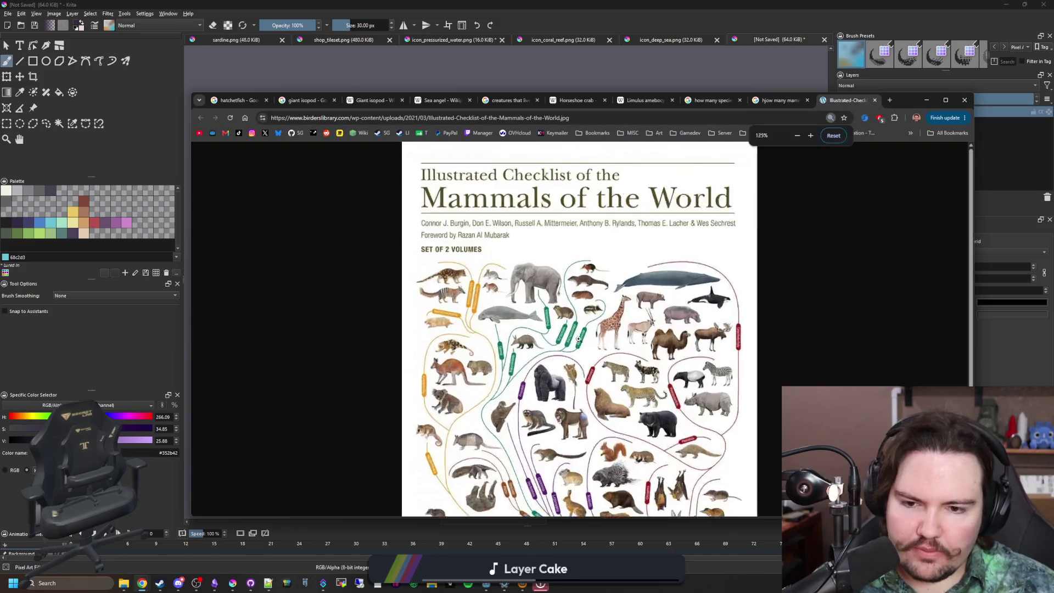
scroll(578, 339, "up", 4)
scroll(579, 339, "up", 3)
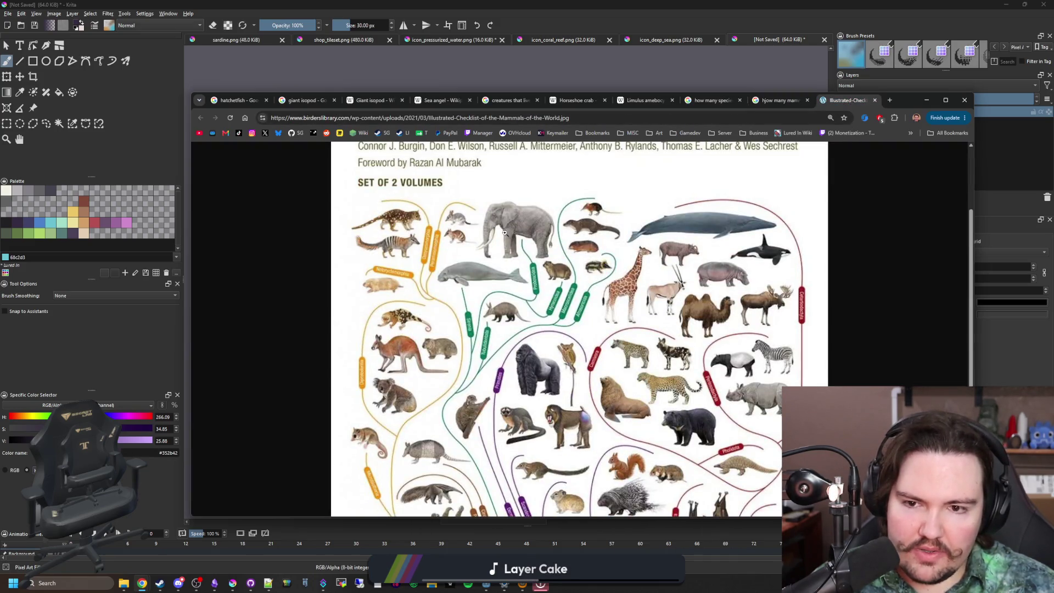
scroll(505, 233, "down", 1)
scroll(705, 325, "down", 2)
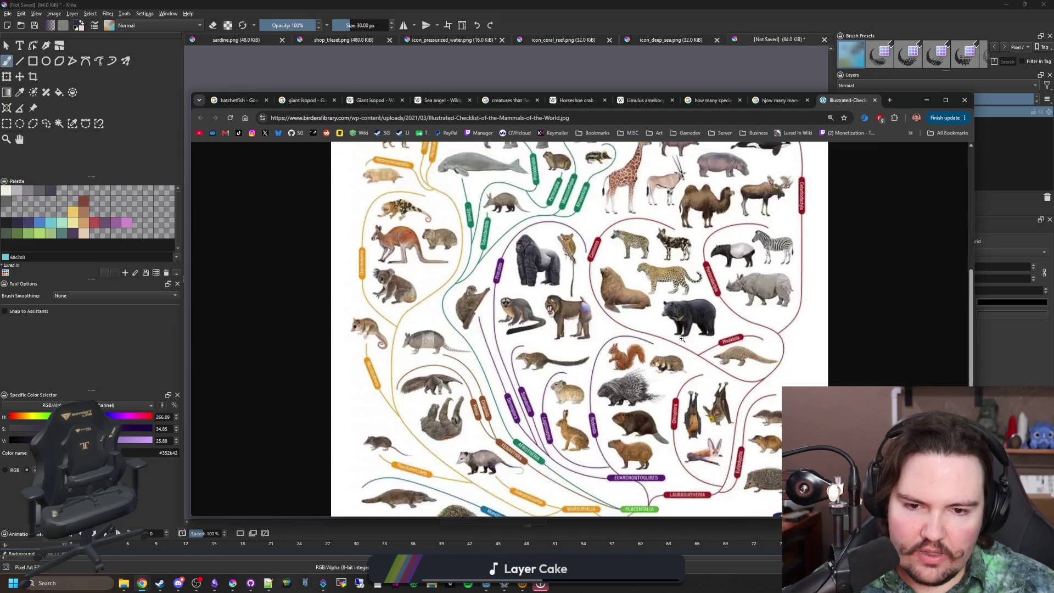
scroll(440, 291, "up", 3)
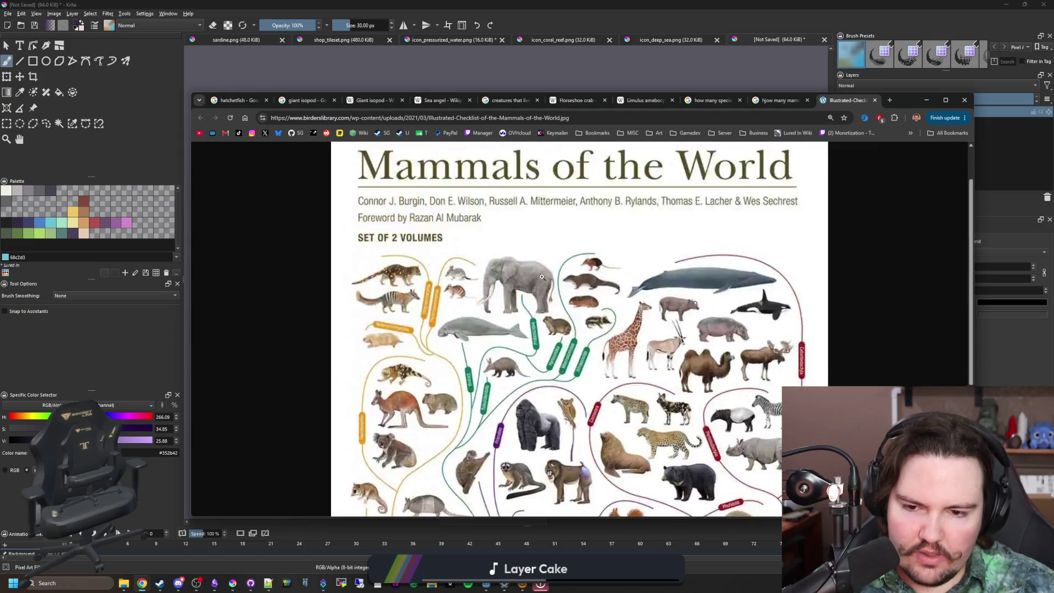
left_click(552, 121)
- Search Google for 'how many insect species are there'
type("how many")
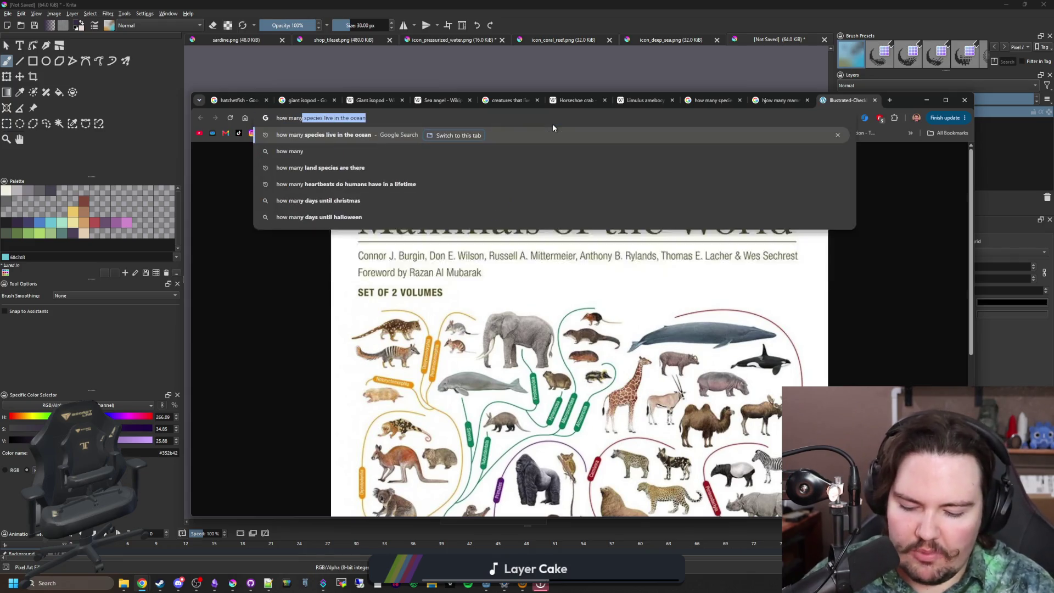
type(" insect spec")
key("Return")
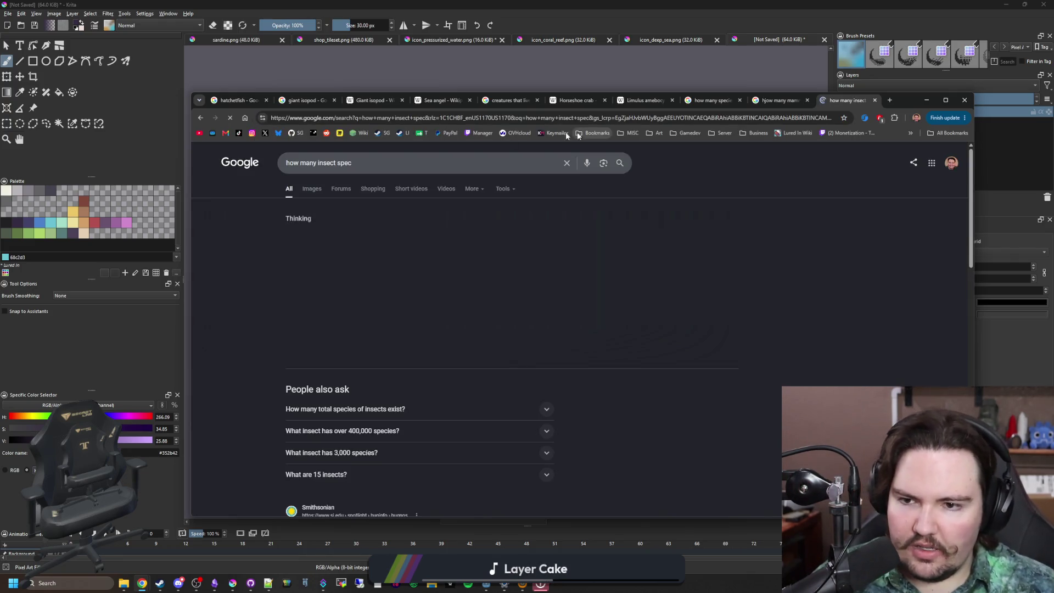
left_click(376, 165)
type("ies are there")
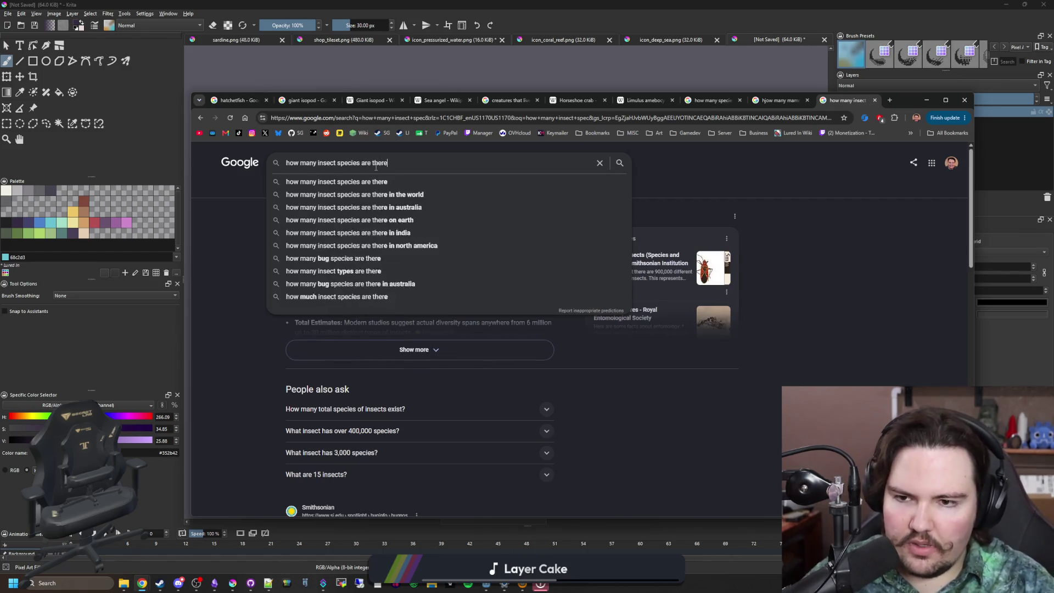
key("Return")
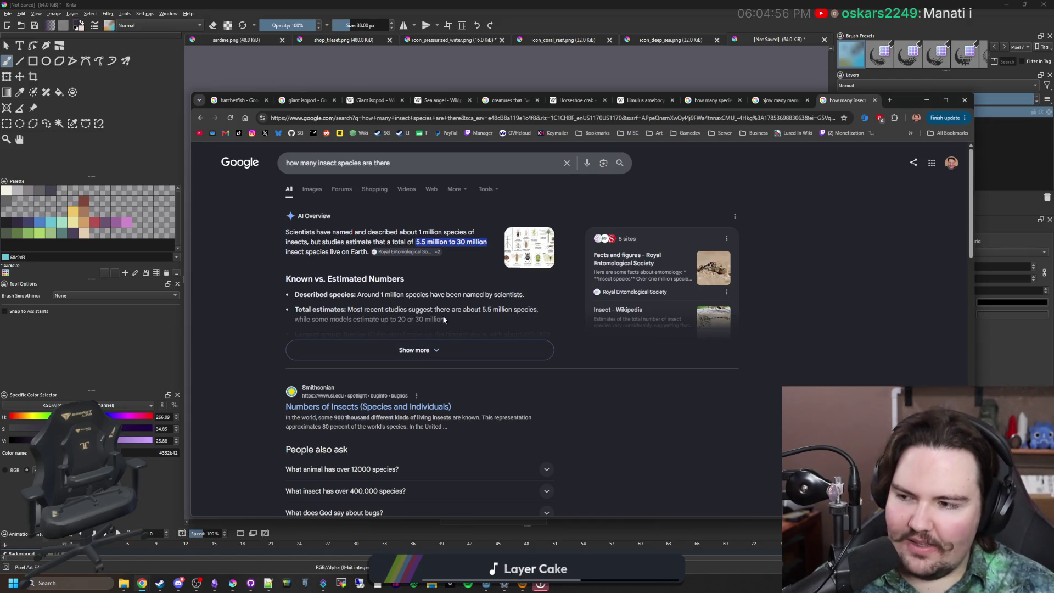
- Expand and collapse the People also ask answers on over 12000 species and beetles
scroll(444, 320, "down", 2)
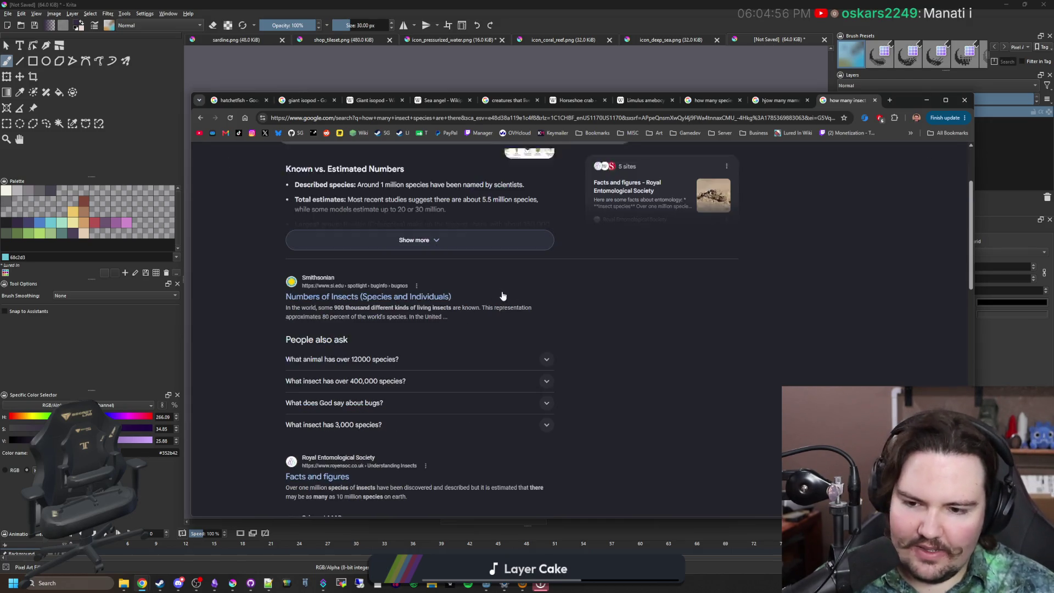
left_click(371, 360)
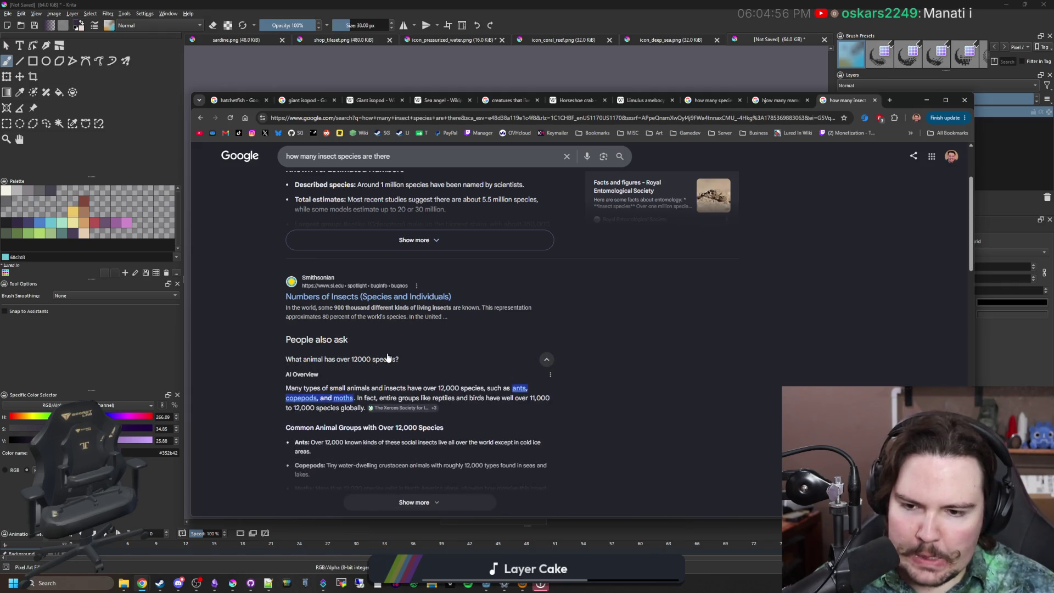
left_click(358, 359)
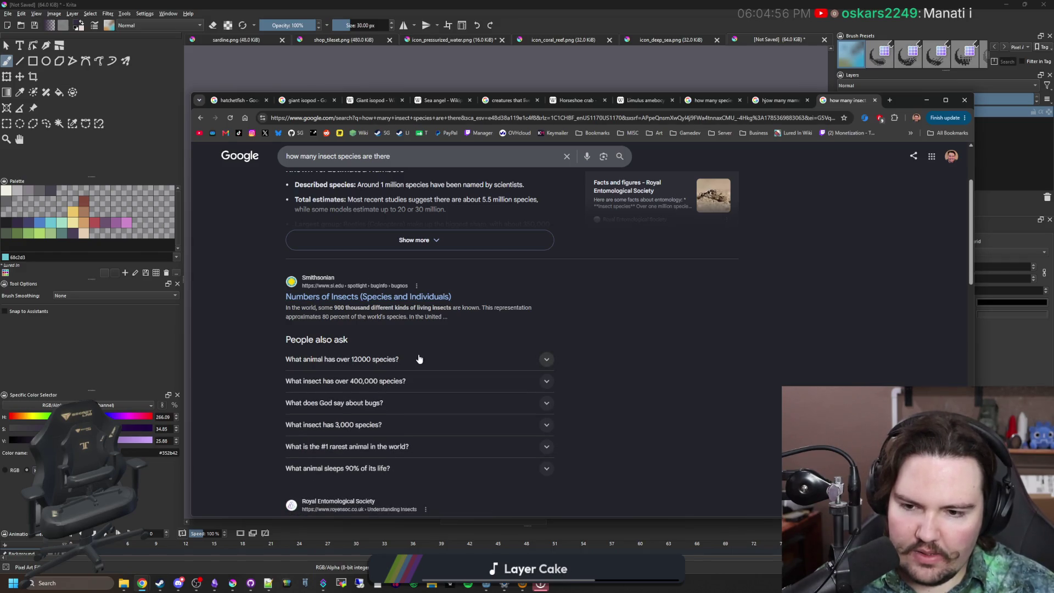
scroll(420, 359, "down", 2)
left_click(367, 272)
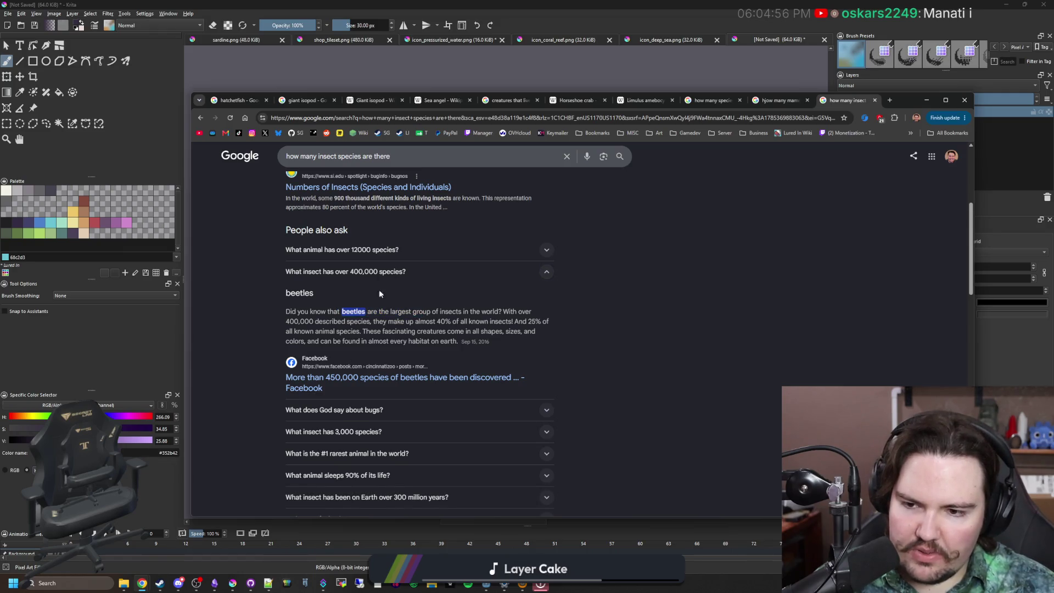
left_click(376, 274)
- Highlight the estimate of up to 10 million insect species
scroll(376, 278, "down", 2)
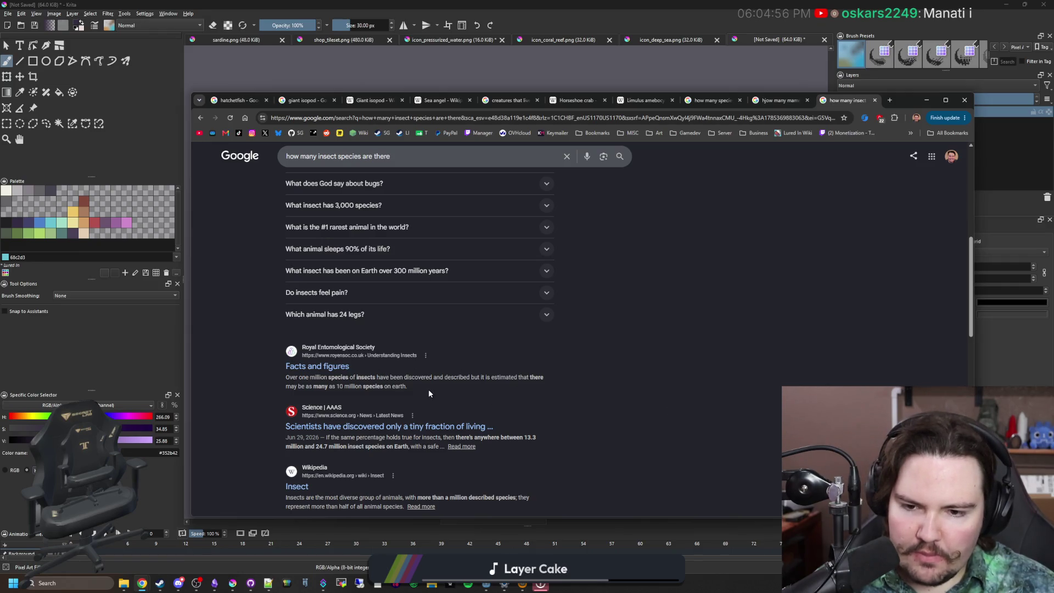
mouse_move(307, 379)
left_mouse_down()
mouse_move(417, 387)
mouse_move(530, 378)
mouse_move(386, 386)
left_mouse_up()
left_click(385, 386)
scroll(385, 386, "down", 4)
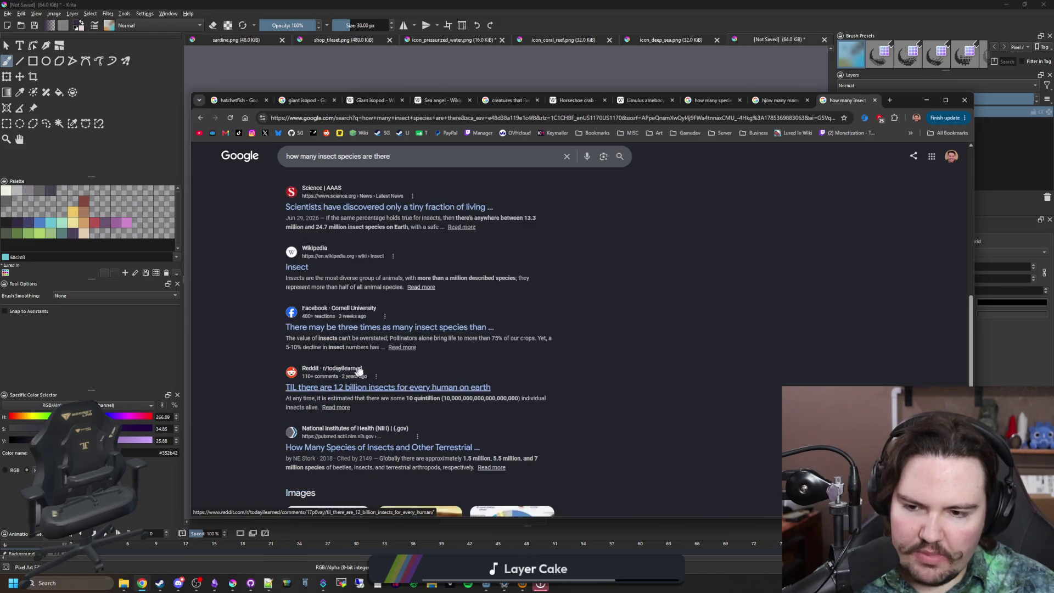
scroll(503, 301, "up", 6)
scroll(568, 197, "up", 4)
left_click(588, 118)
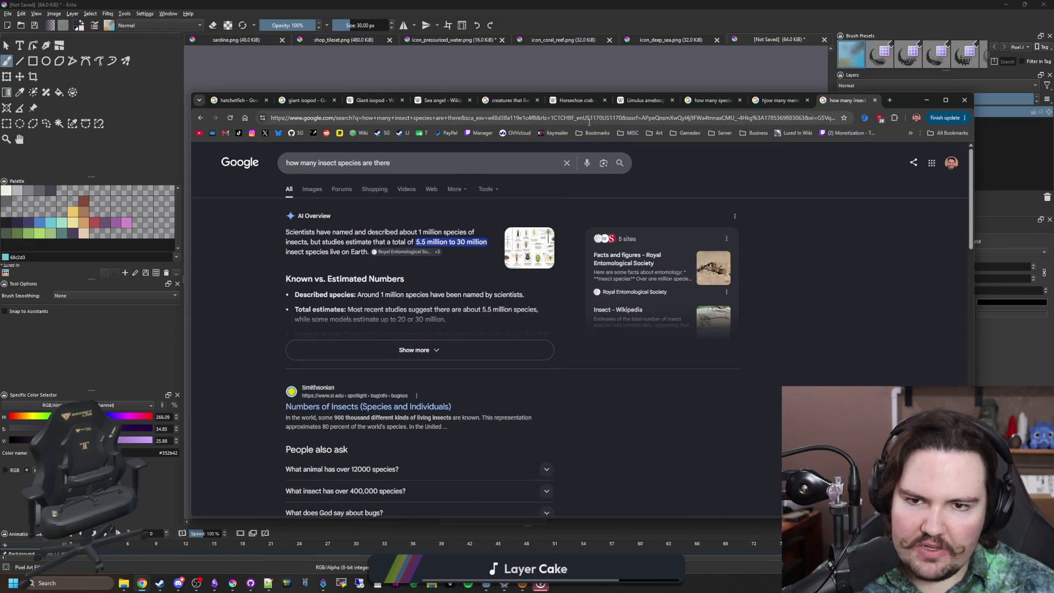
- Search Google for 'how many species of creatures are there'
type("how many species of creature")
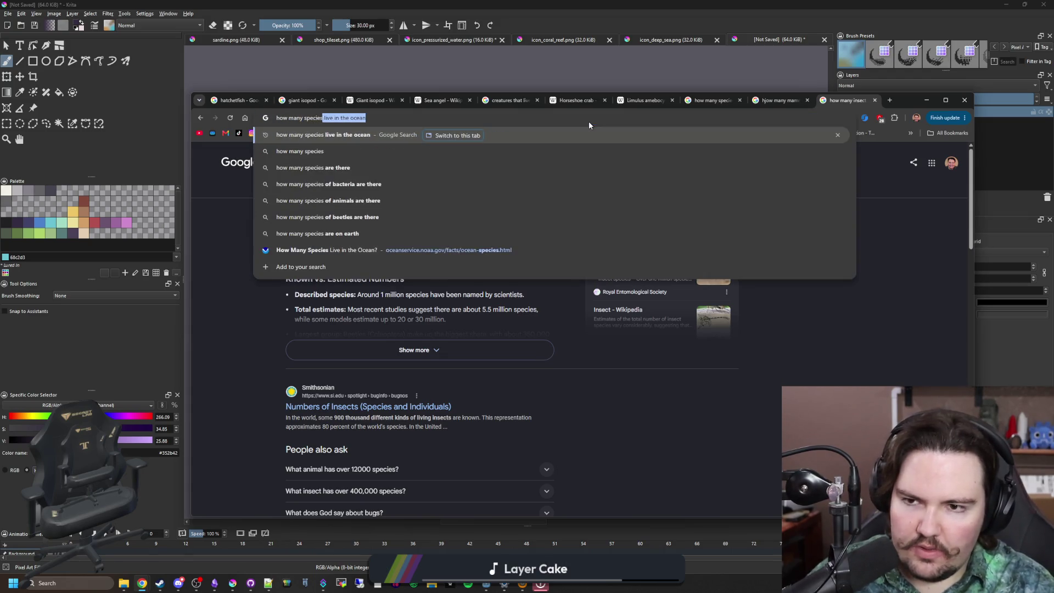
type("s are there")
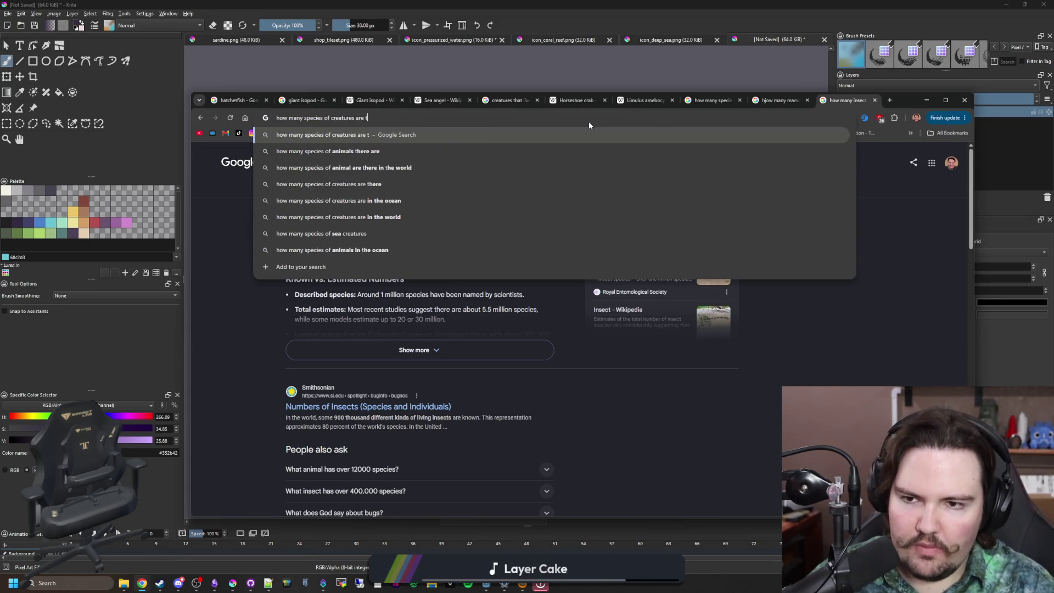
key("Return")
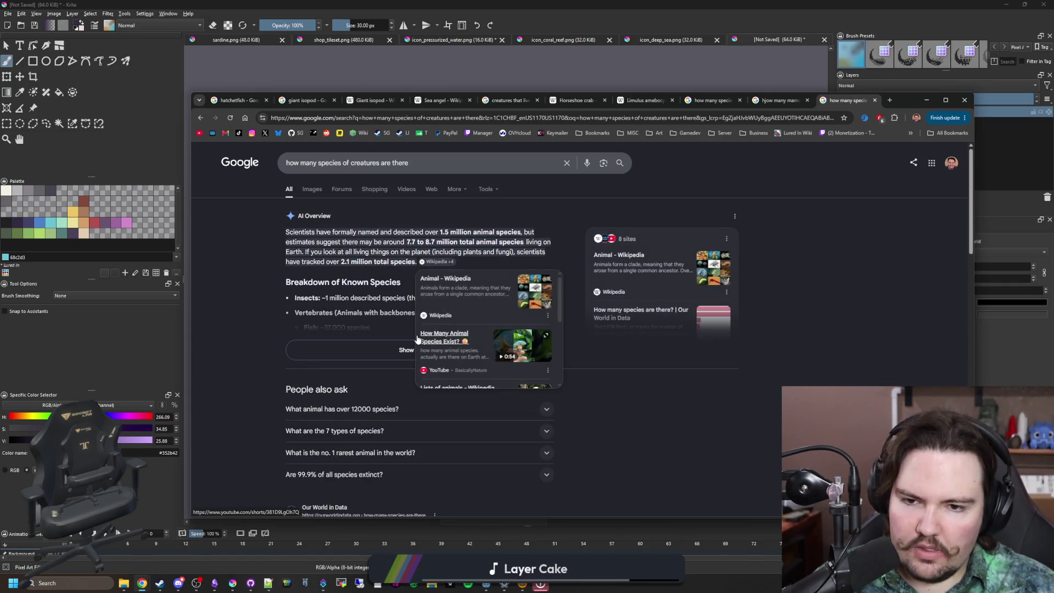
scroll(225, 359, "down", 4)
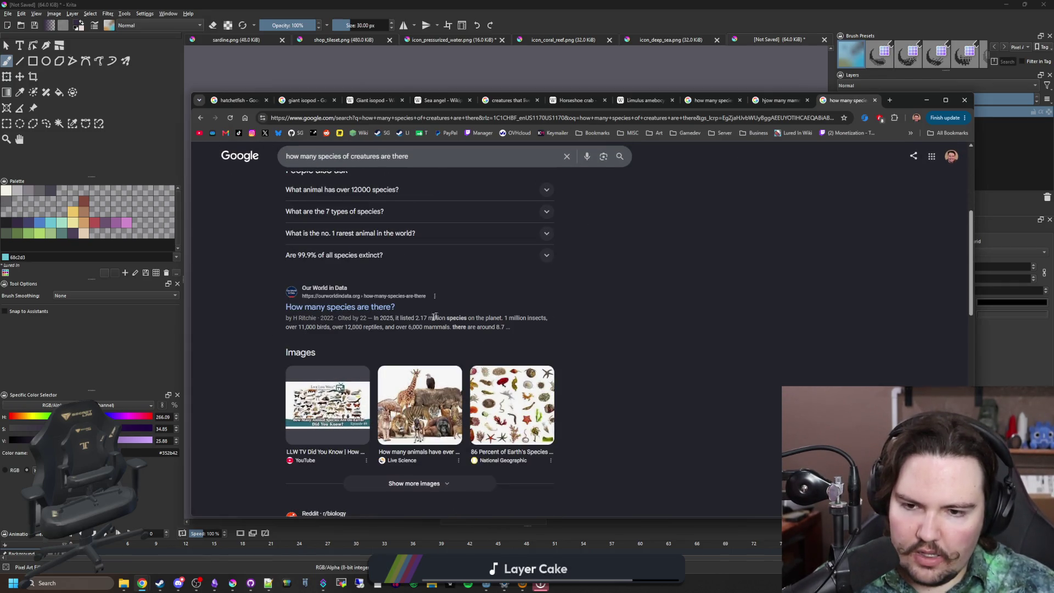
- Highlight the 2.17 million species figure, the Our World in Data result, and bird and reptile counts
left_click_drag(416, 319, 503, 319)
left_click(504, 319)
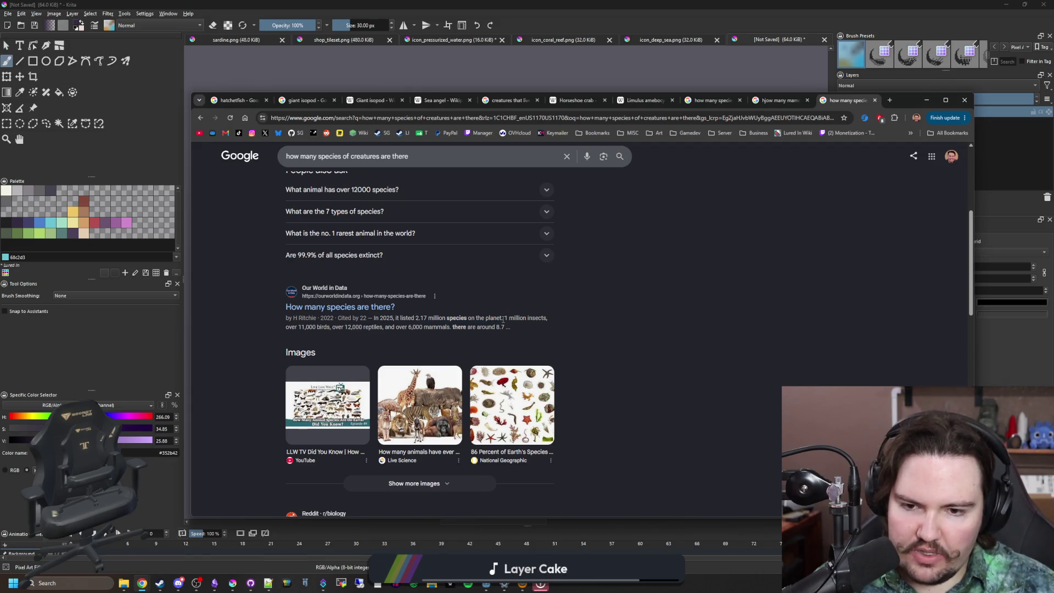
left_click_drag(510, 319, 551, 316)
left_click(551, 316)
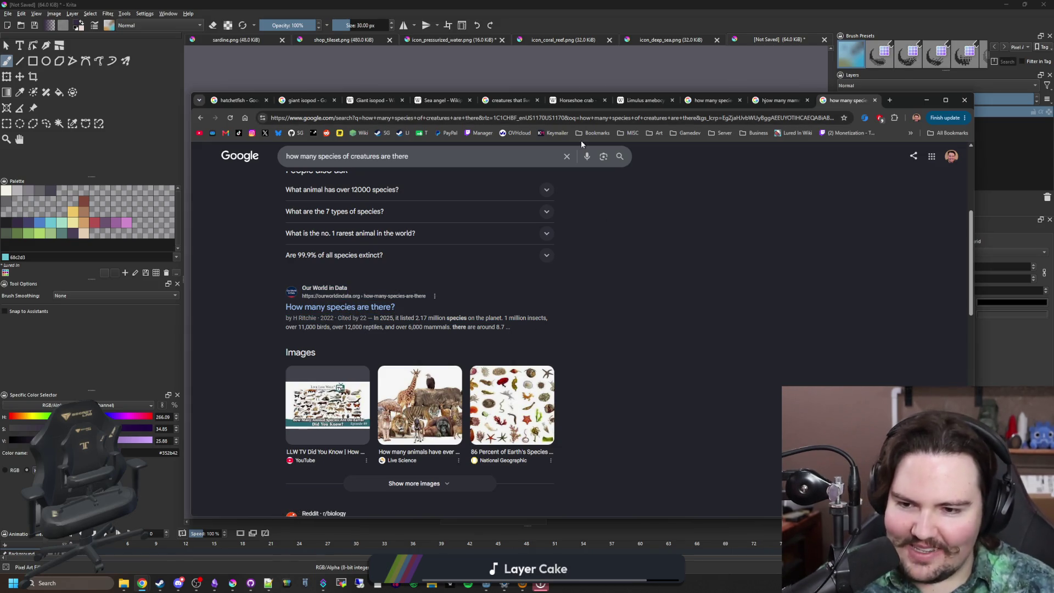
left_click_drag(301, 327, 432, 328)
left_click(432, 328)
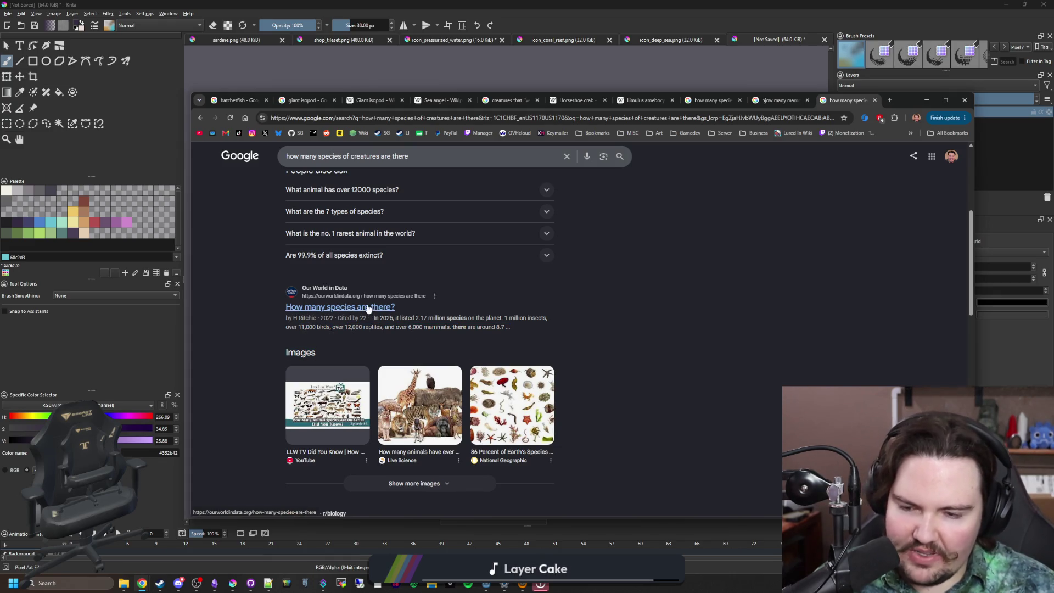
- Open the Our World in Data species article and read through its described-species bar chart
left_click(368, 307)
scroll(371, 306, "down", 4)
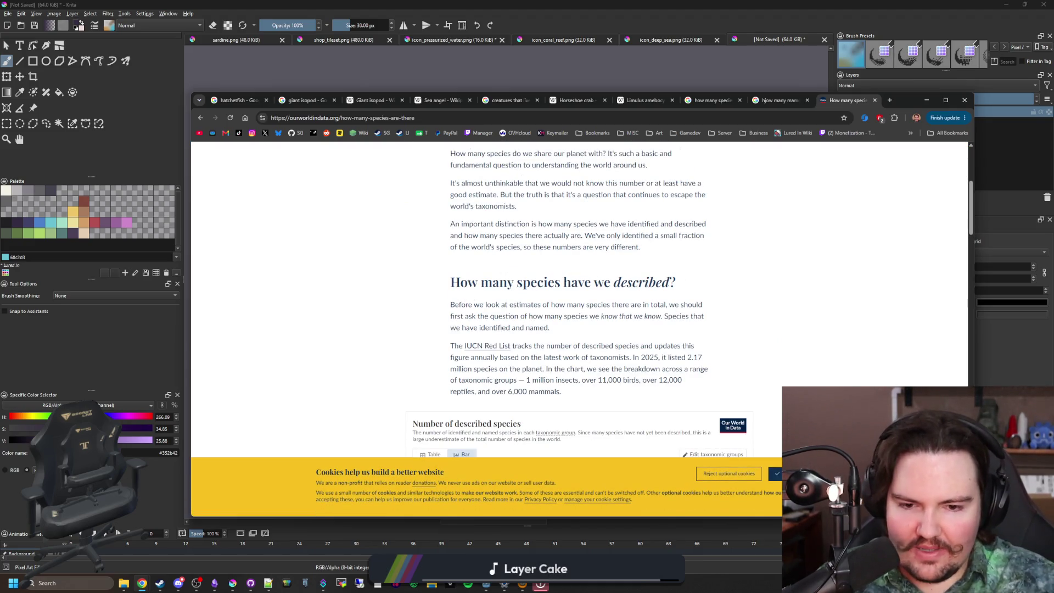
scroll(557, 367, "down", 3)
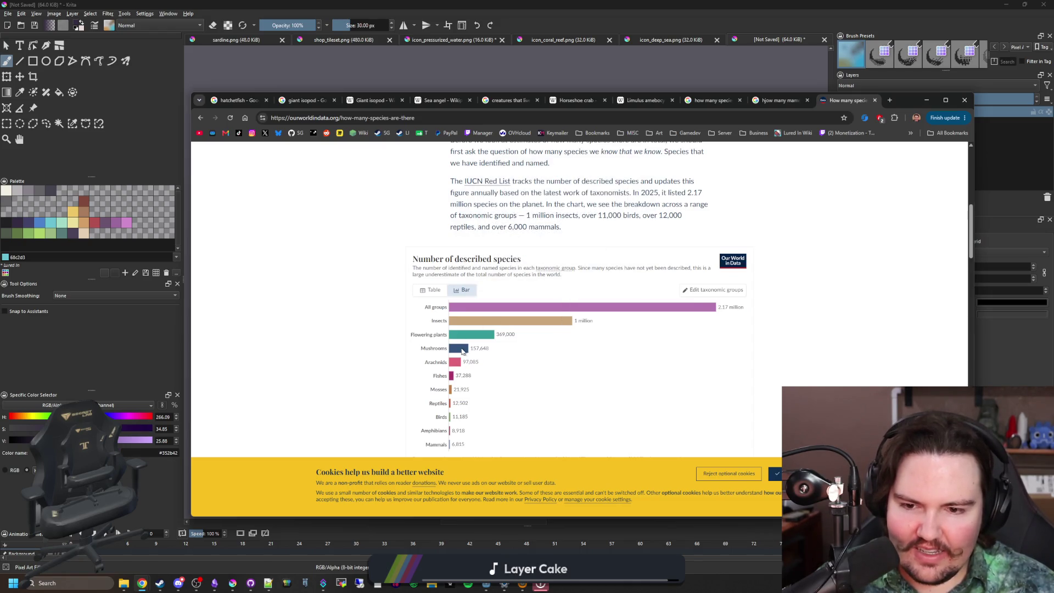
scroll(462, 351, "down", 1)
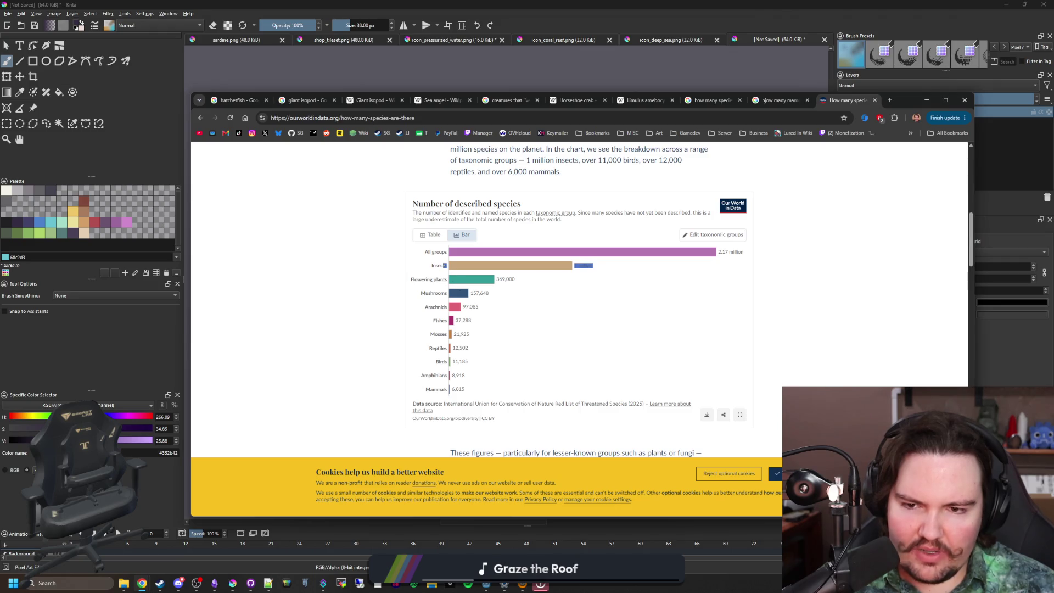
scroll(308, 281, "down", 10)
scroll(309, 281, "down", 3)
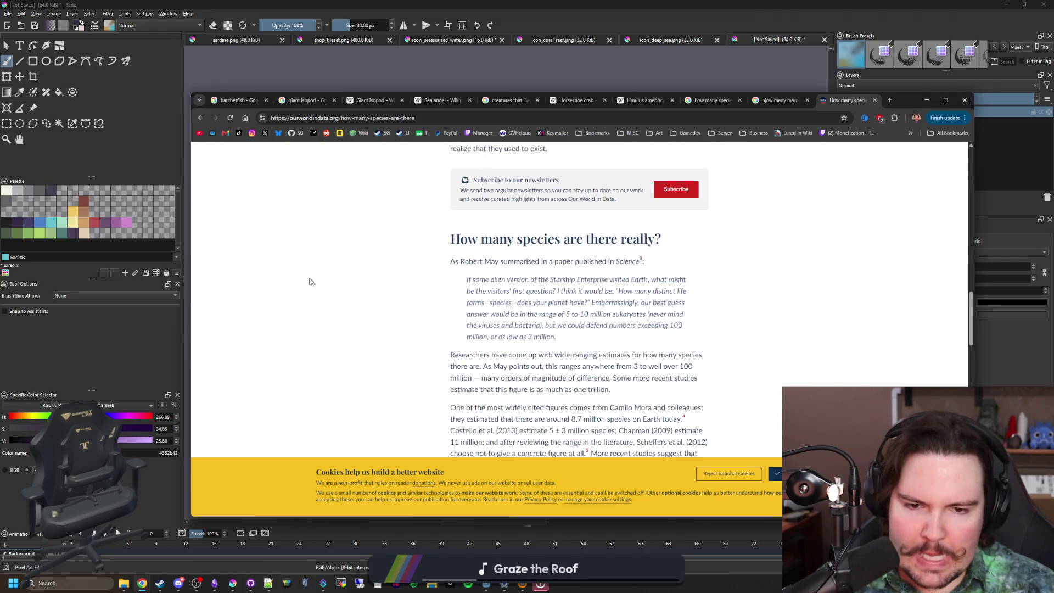
scroll(709, 261, "up", 6)
scroll(708, 260, "up", 5)
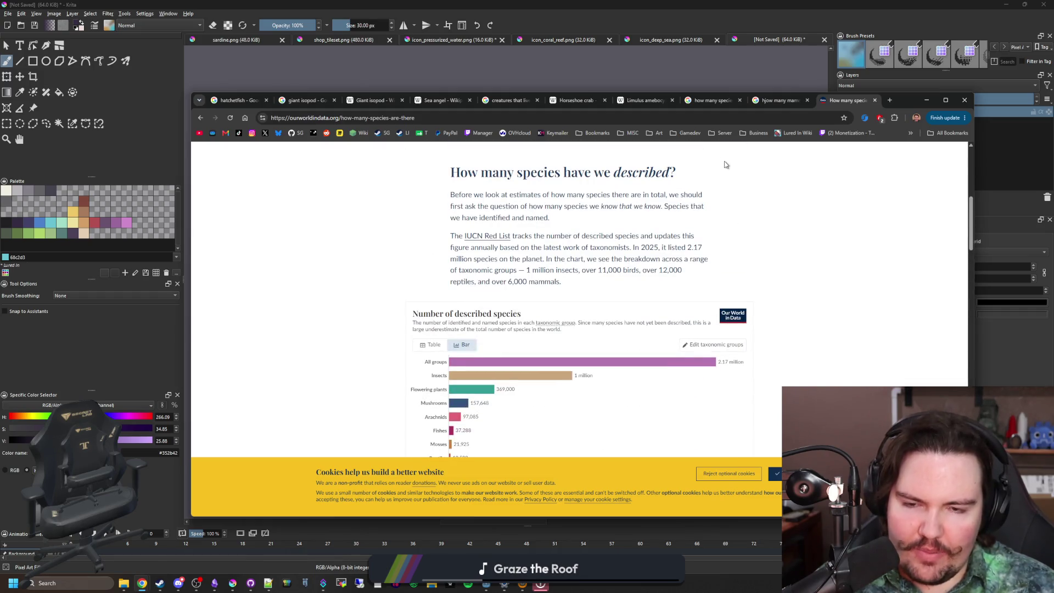
scroll(800, 191, "down", 3)
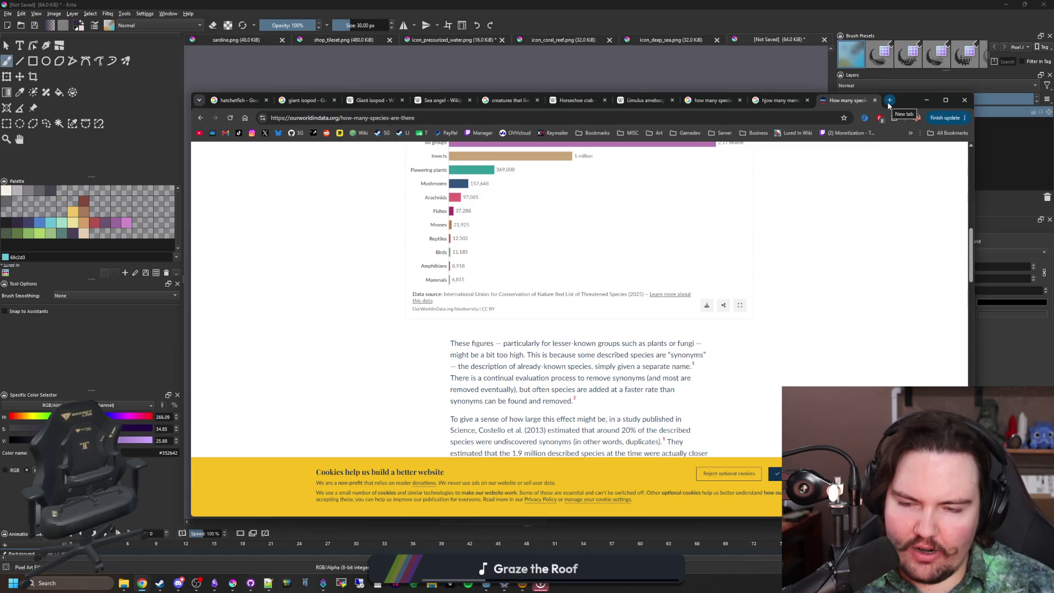
- In a new tab, search 'how many strains of bacteria are there' and open Species Numbers in Bacteria
left_click(889, 101)
type("how many strains of bacteria are there")
key("Return")
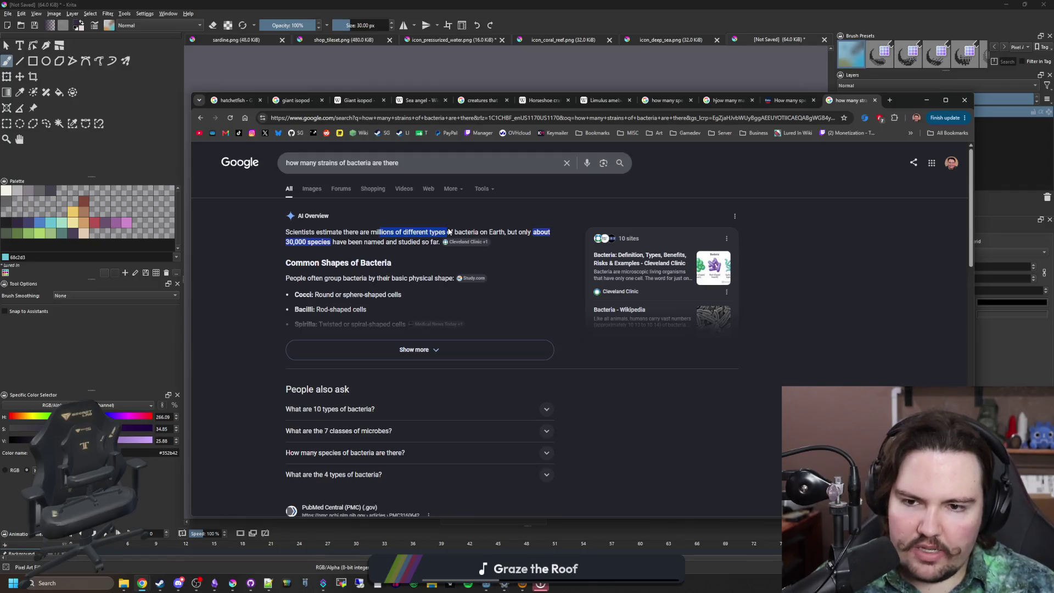
scroll(405, 344, "down", 3)
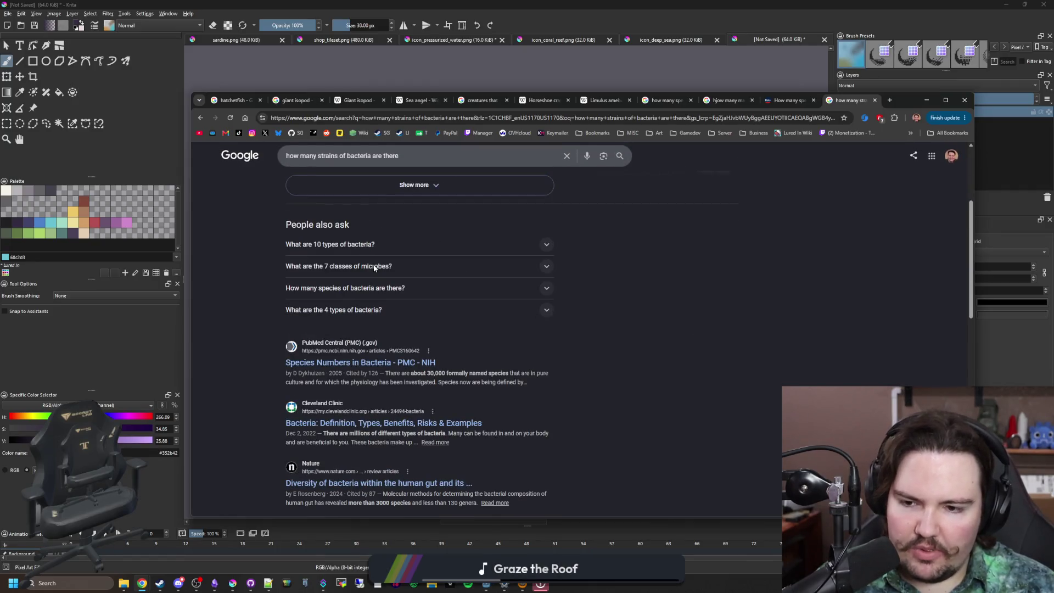
left_click(429, 364)
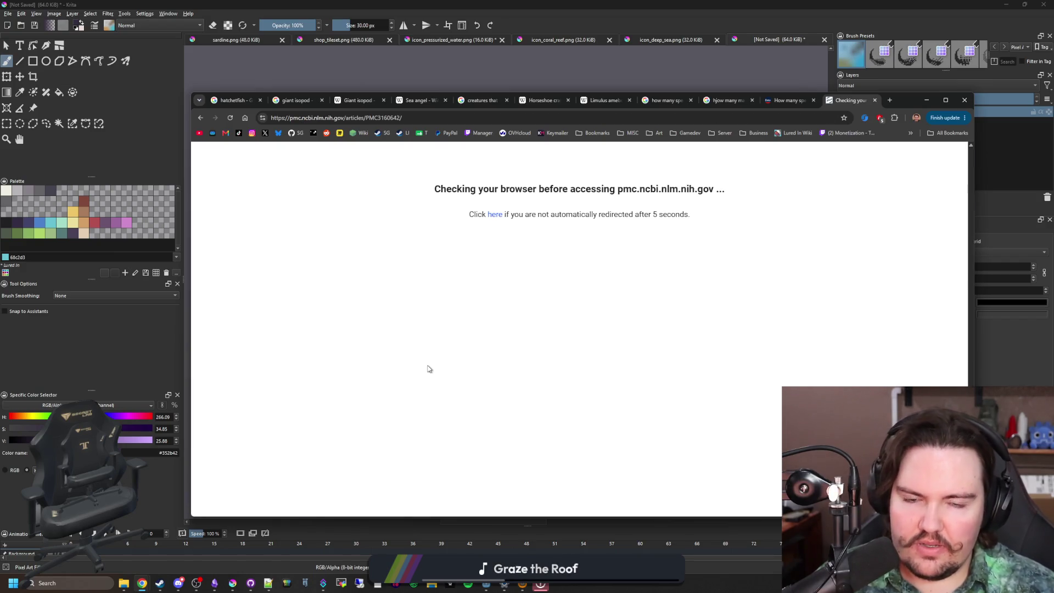
- Scroll the Species Numbers in Bacteria article past Figure 1, then go back to the bacteria results
scroll(687, 203, "down", 3)
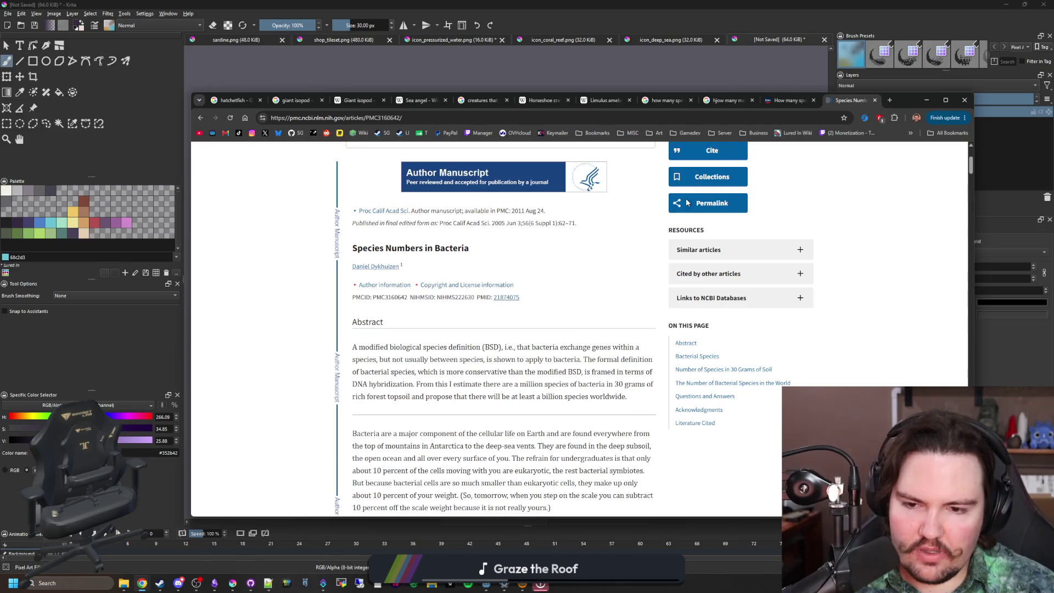
scroll(574, 326, "down", 3)
scroll(536, 301, "down", 2)
scroll(536, 301, "down", 6)
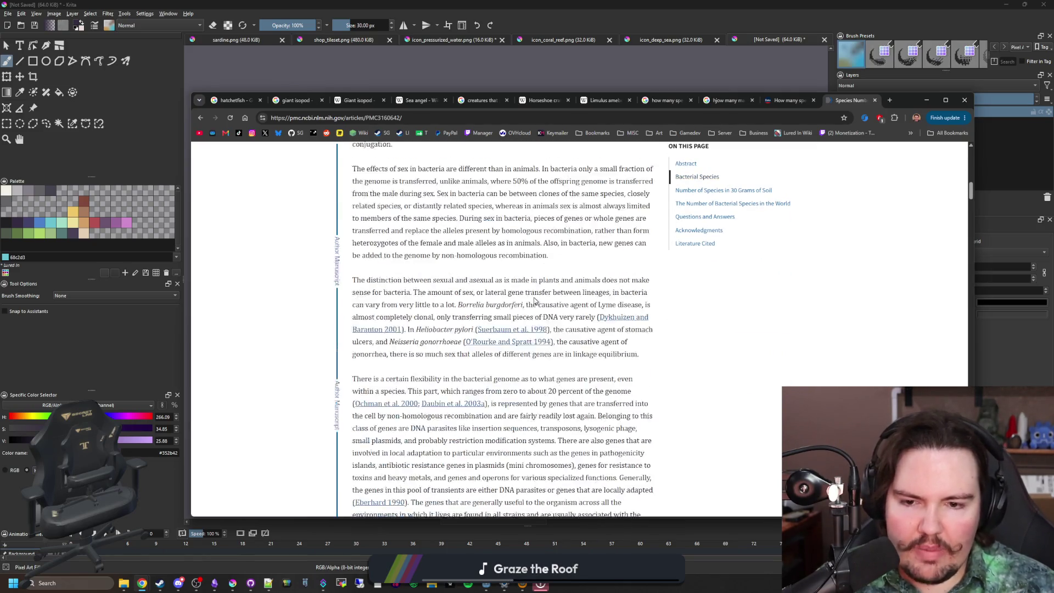
scroll(535, 301, "down", 1)
scroll(503, 330, "down", 10)
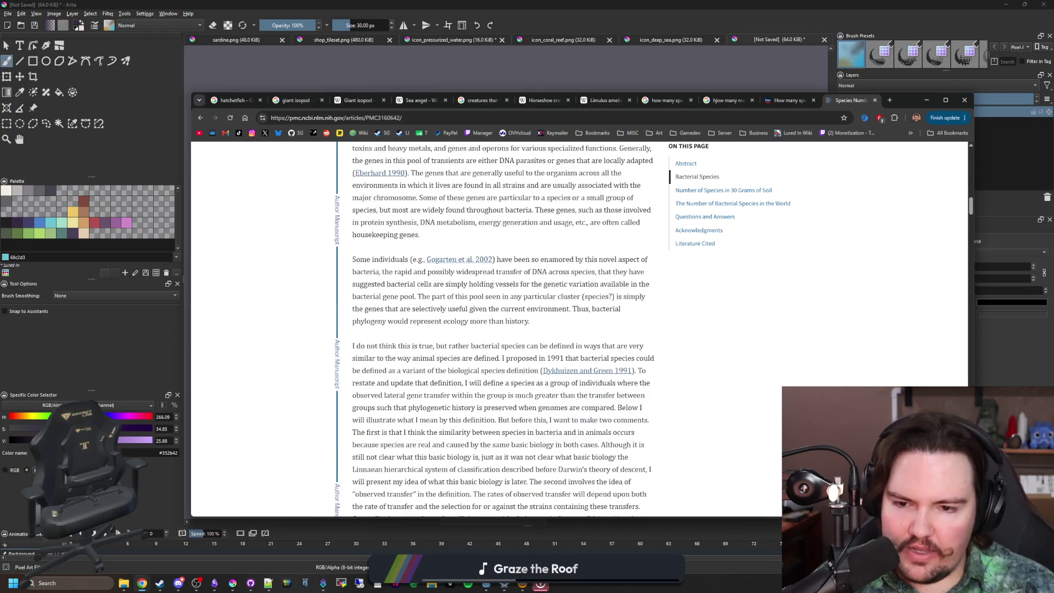
scroll(503, 329, "down", 12)
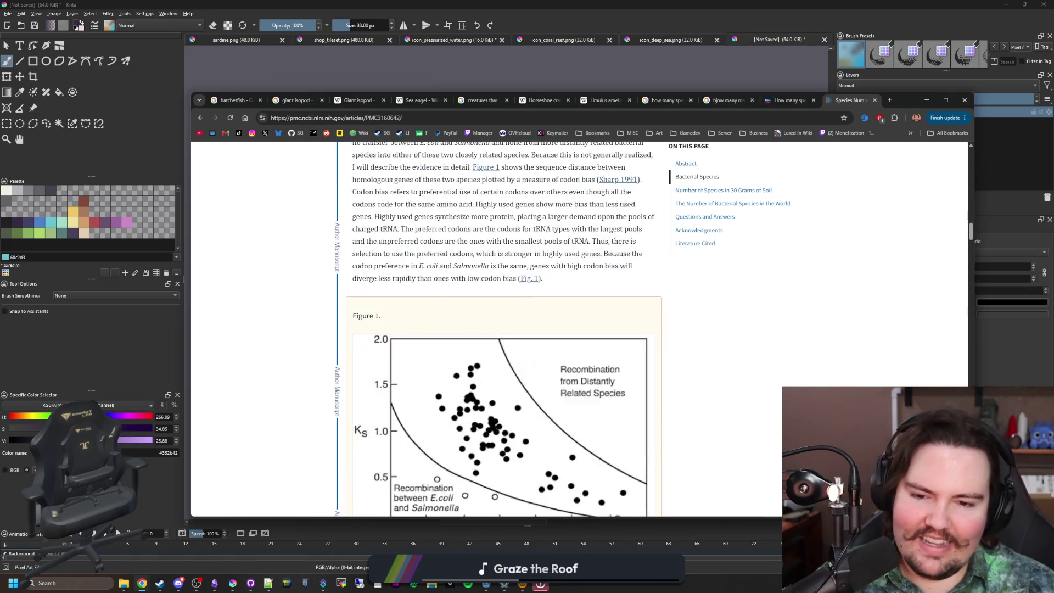
scroll(536, 301, "down", 3)
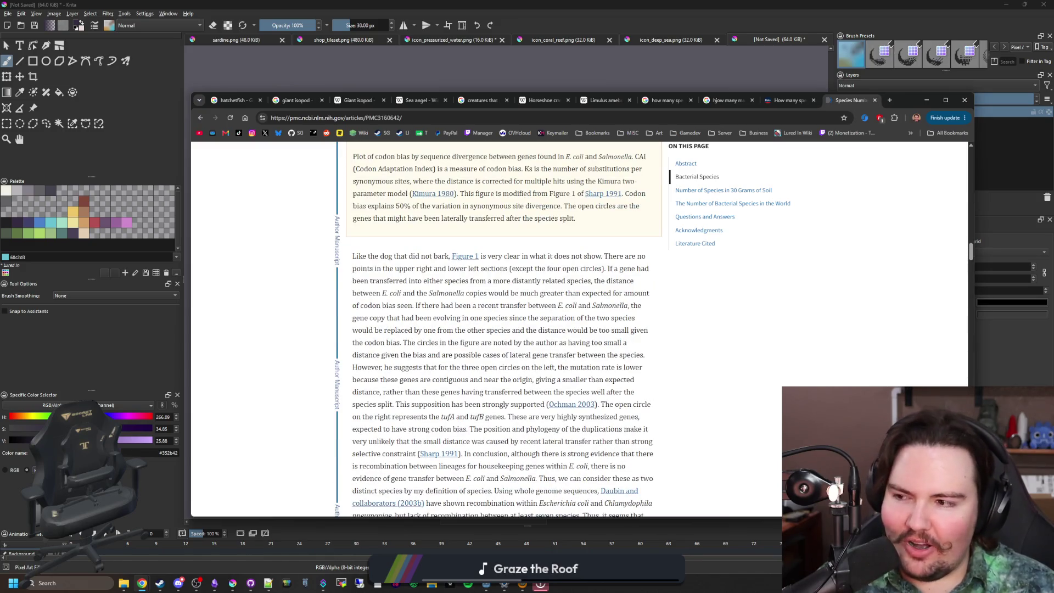
key("alt+Left")
scroll(712, 344, "down", 2)
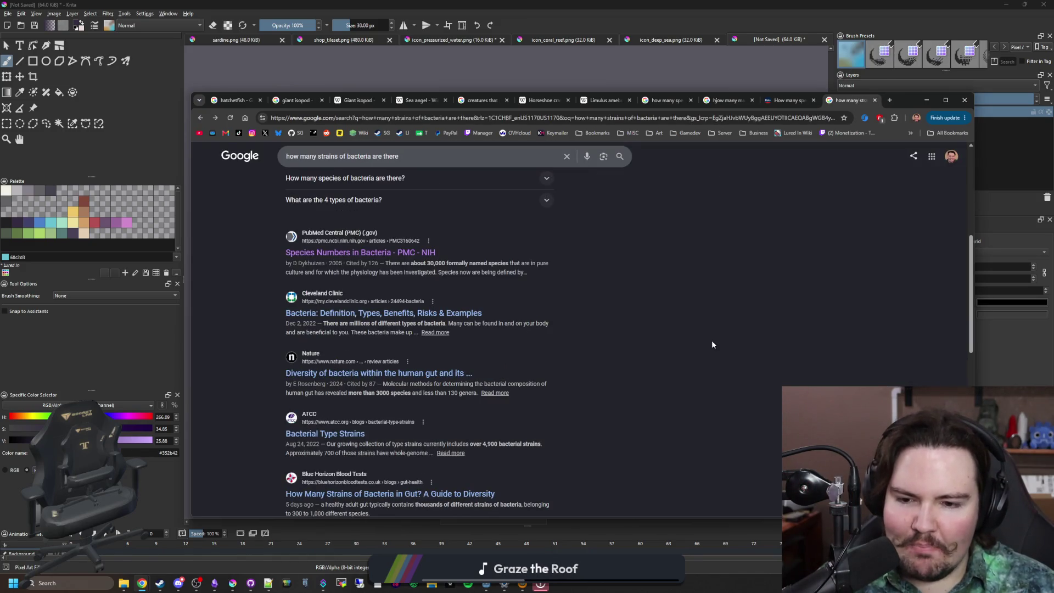
- Show more of the bacteria AI Overview and read its Helpful vs. Harmful Bacteria section
scroll(649, 294, "up", 5)
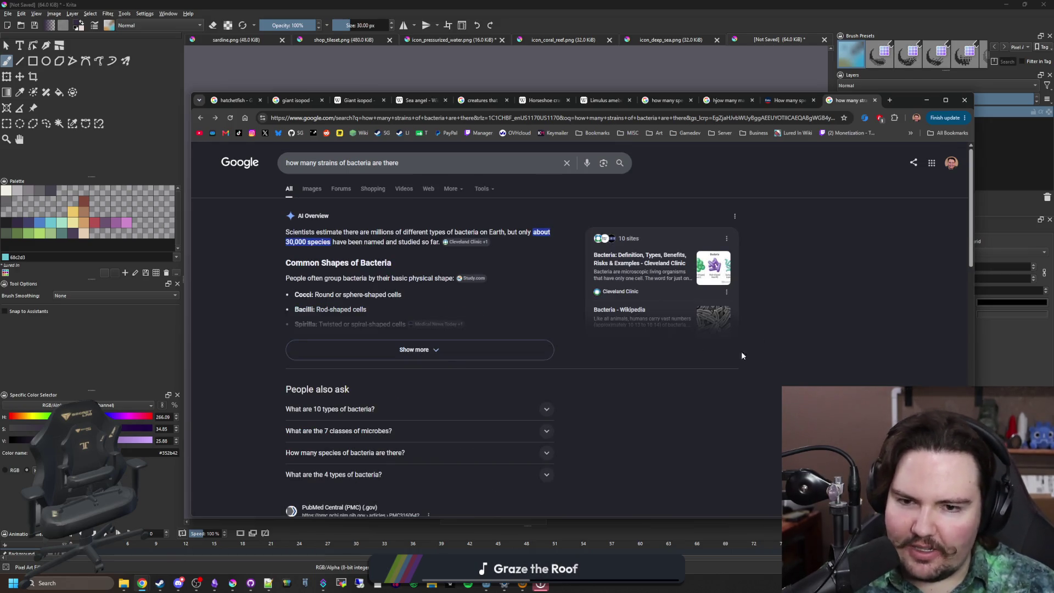
left_click(436, 350)
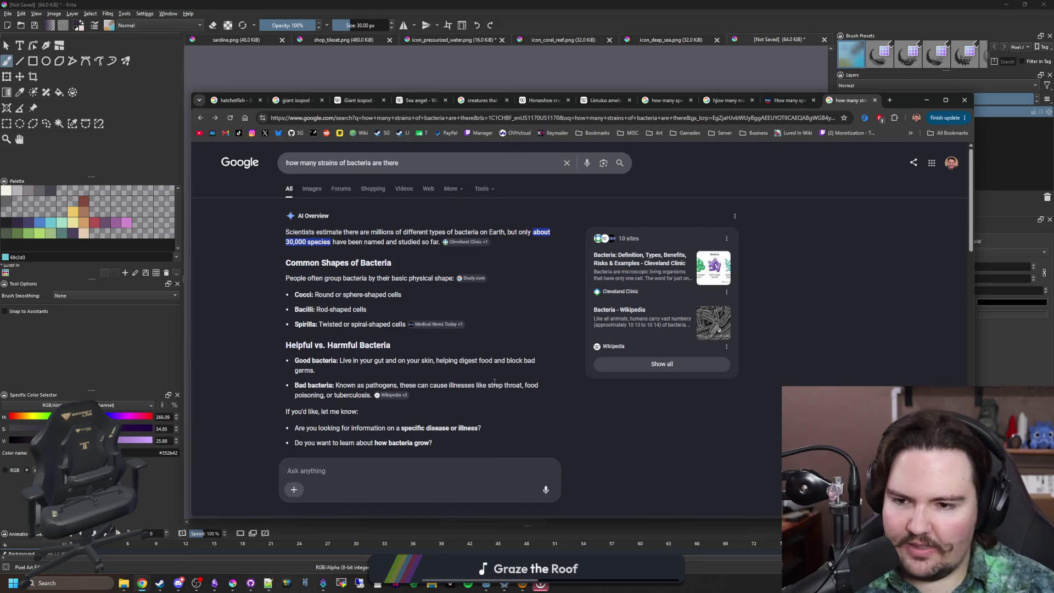
scroll(404, 328, "down", 3)
scroll(404, 328, "down", 3)
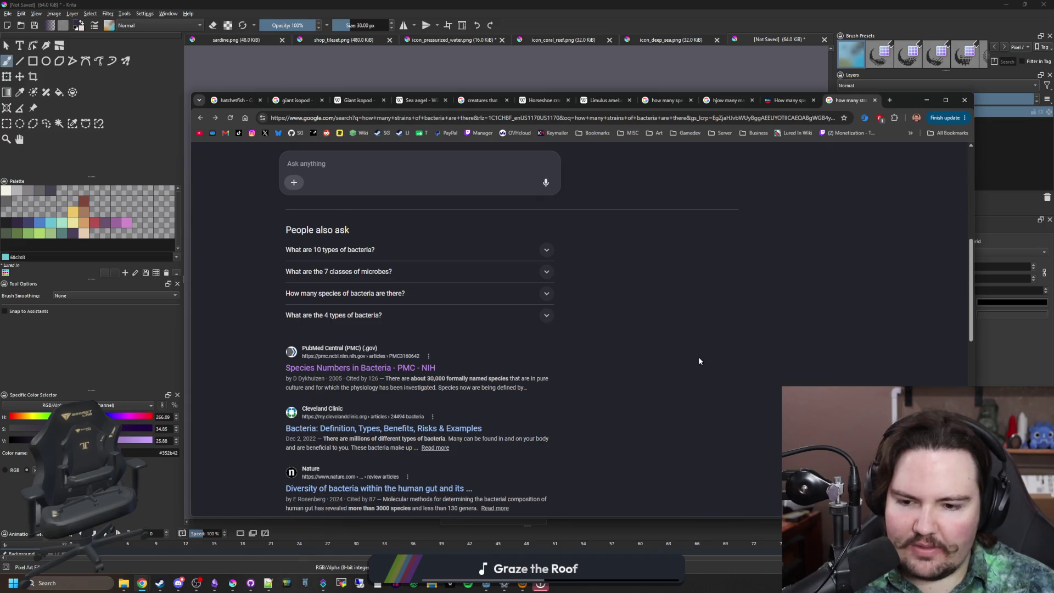
scroll(699, 361, "down", 2)
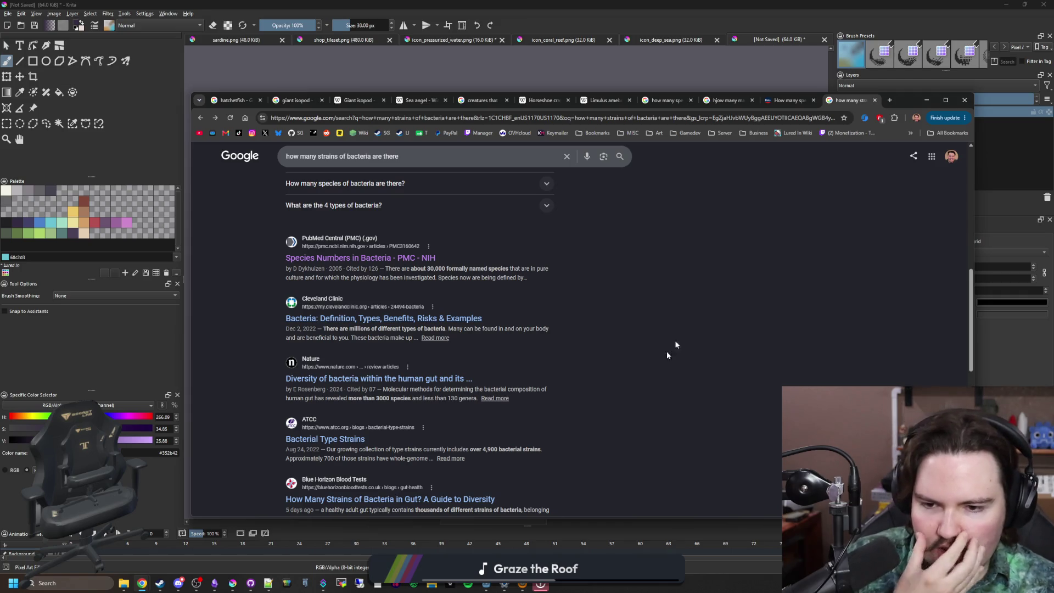
scroll(607, 351, "down", 1)
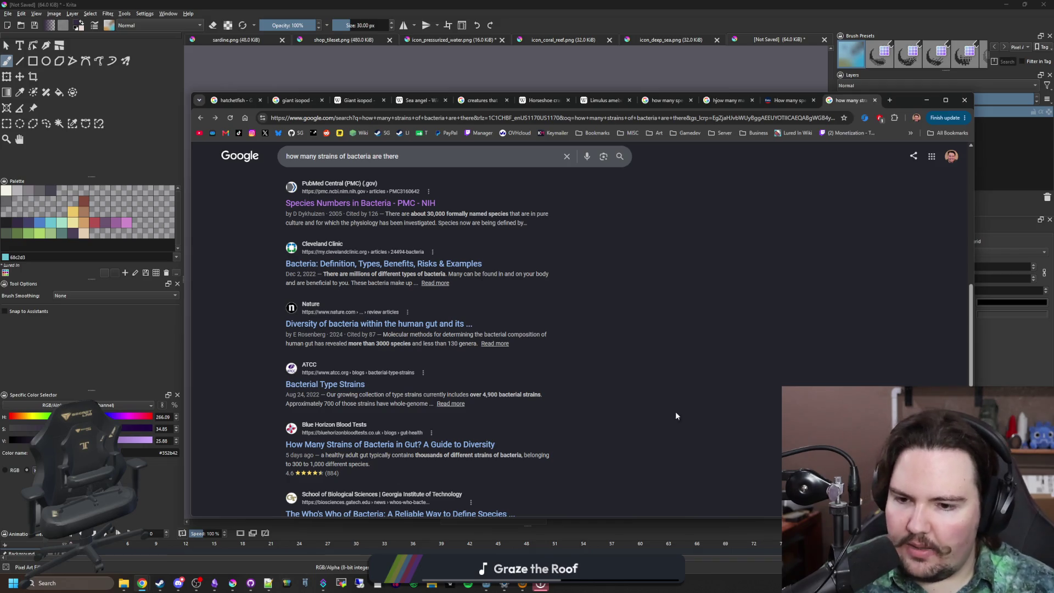
scroll(725, 280, "up", 5)
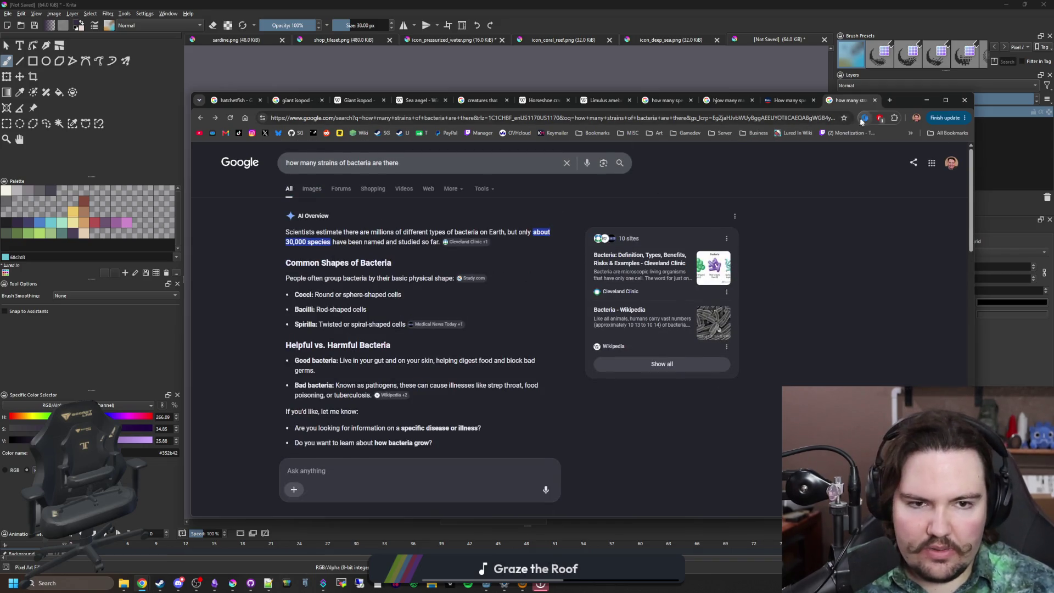
left_click(875, 100)
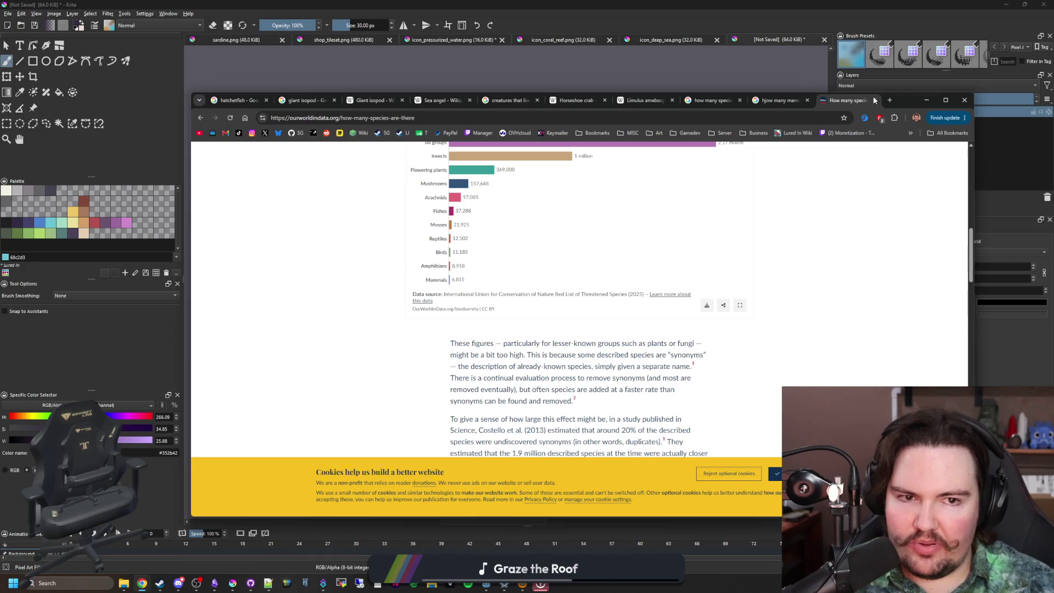
- Close the Our World in Data and both species search tabs, leaving the Limulus amebocyte lysate article
left_click(874, 100)
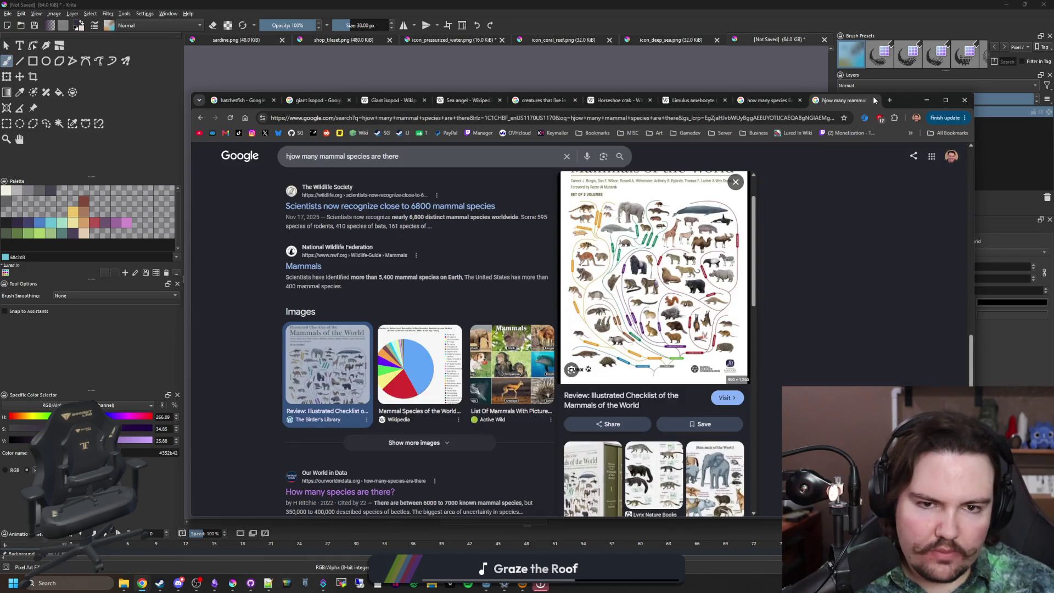
left_click(874, 100)
left_click(874, 100)
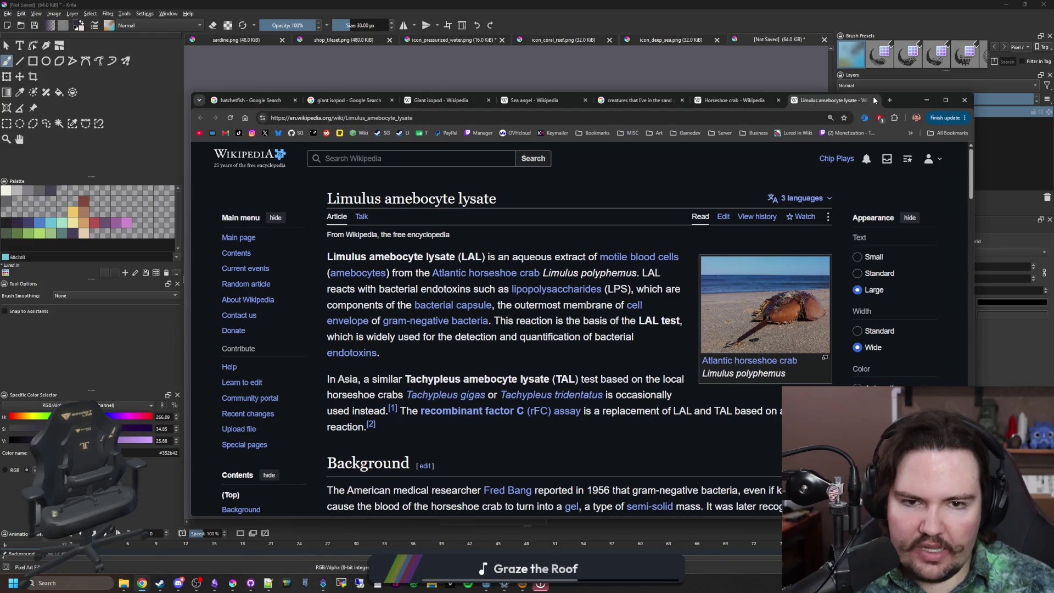
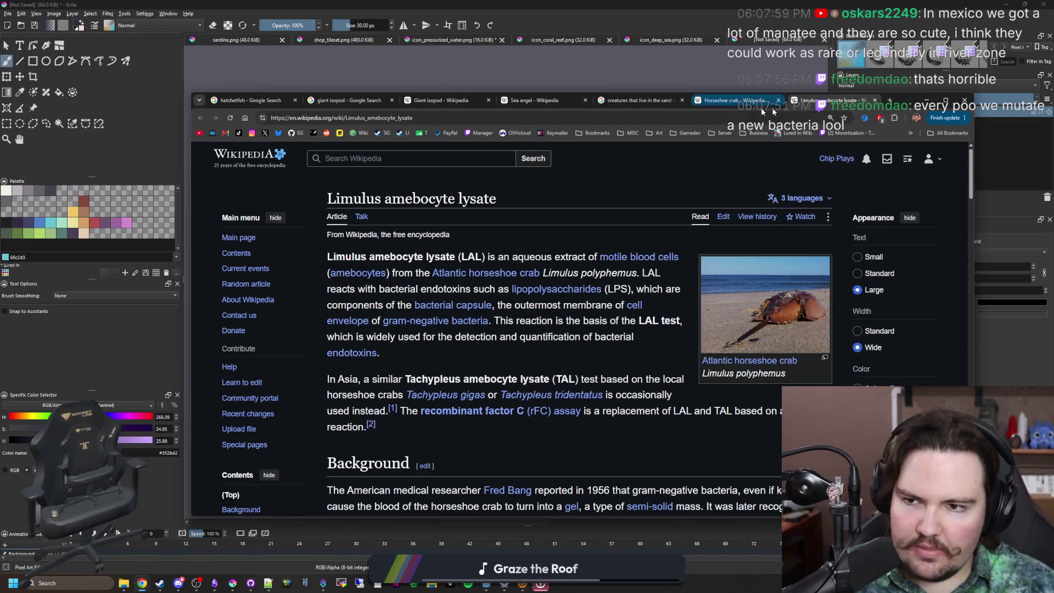
- Minimise Chrome so the half-purple Krita canvas is visible again
left_click(910, 103)
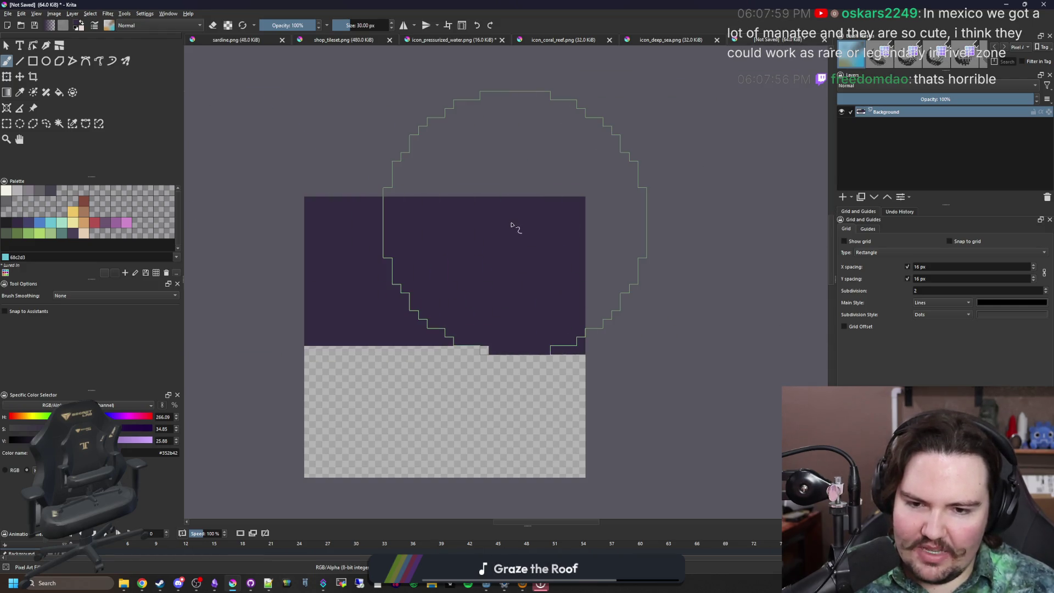
- Erase the jagged purple strip below the purple block's edge
scroll(552, 456, "down", 3)
key("e")
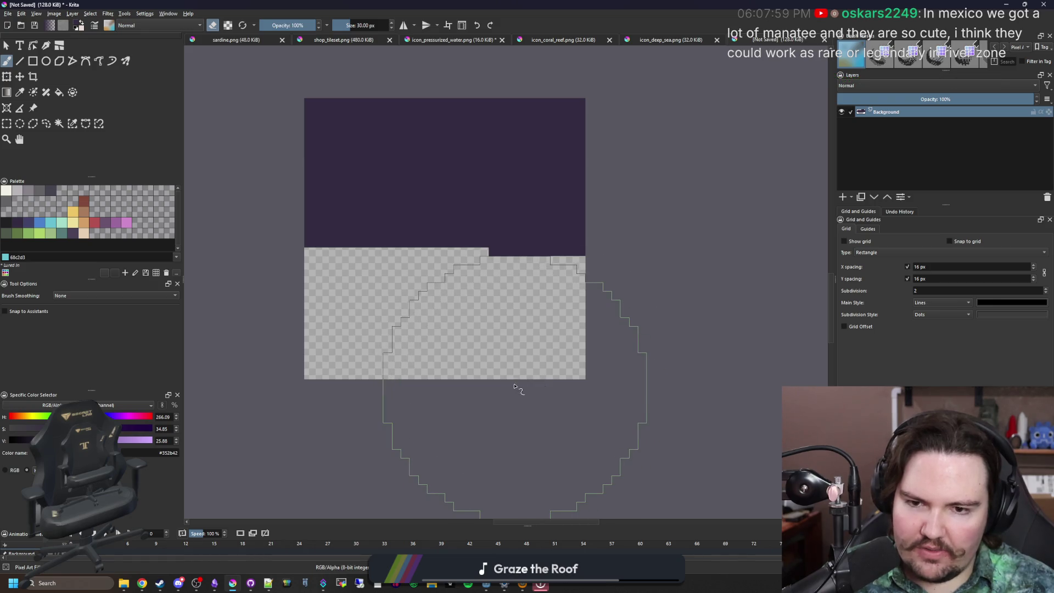
left_click(553, 379)
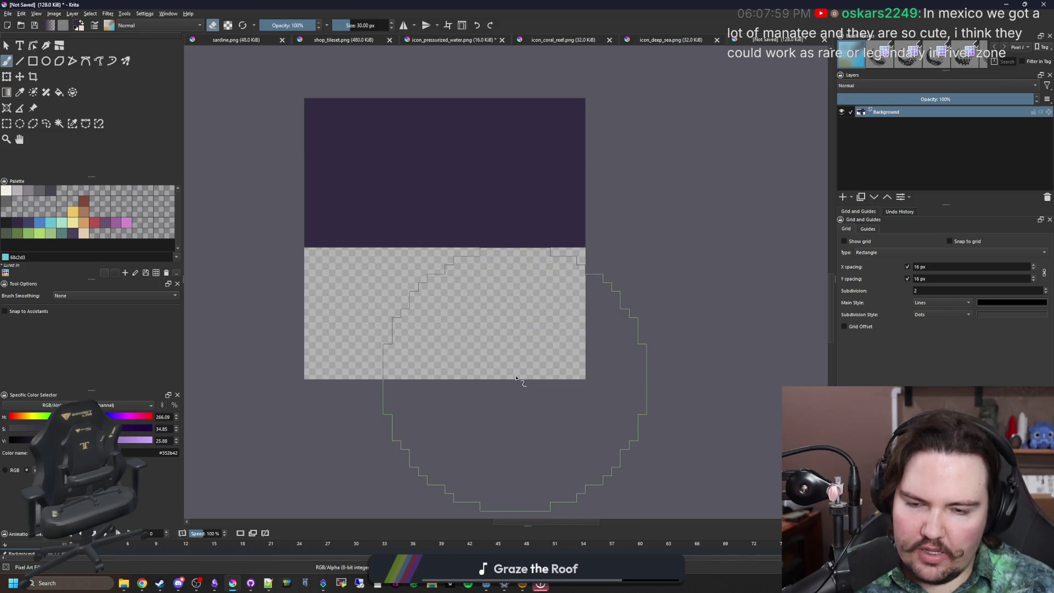
- Shrink the brush to 1 px, then bring Chrome back with a fresh tab
scroll(516, 379, "down", 3)
scroll(506, 300, "up", 3)
scroll(511, 307, "down", 1)
key("bracketleft")
key("bracketleft")
key("bracketleft")
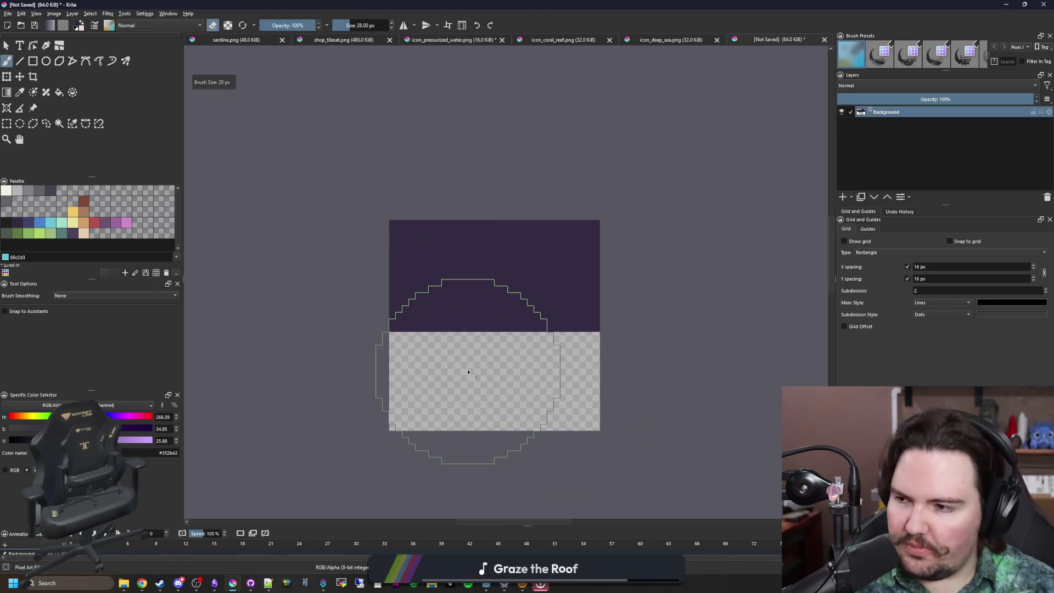
key("bracketleft")
key("bracketleft")
key("bracketleft")
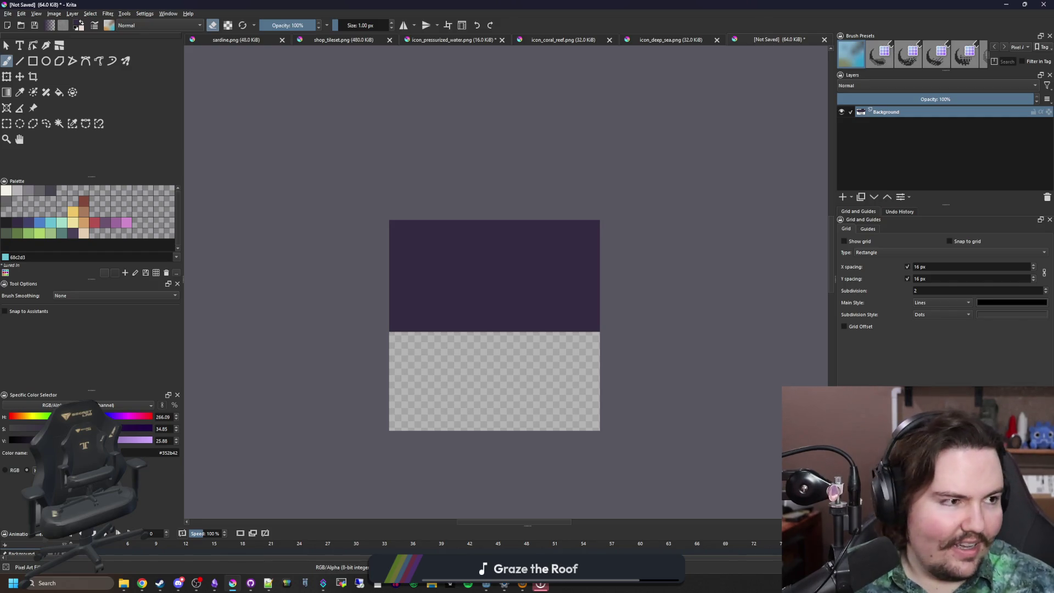
key("alt+Tab")
key("ctrl+v")
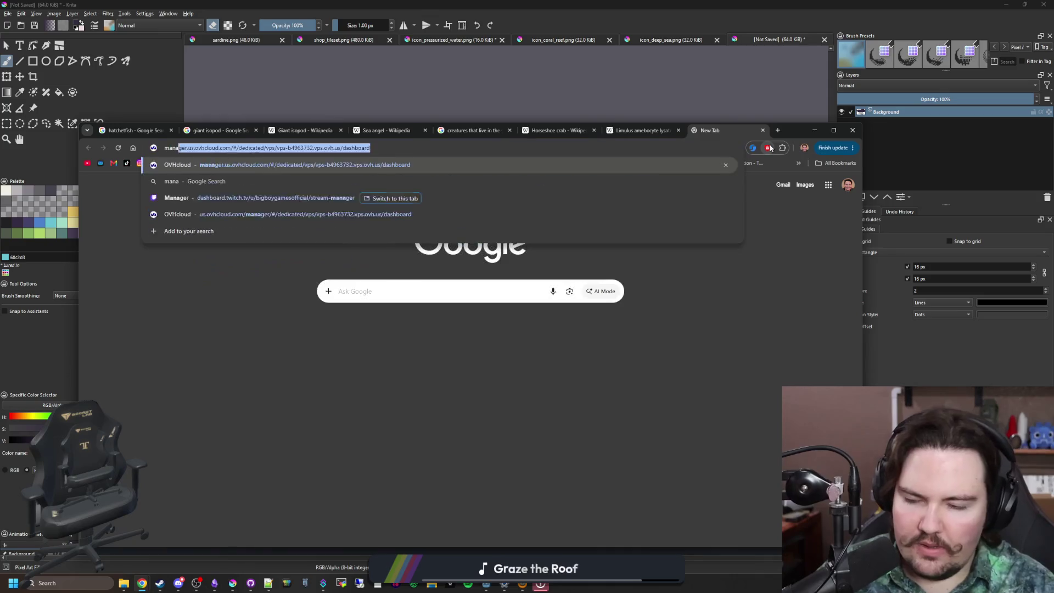
- Search Google for 'manatee' and switch to the image results
key("Return")
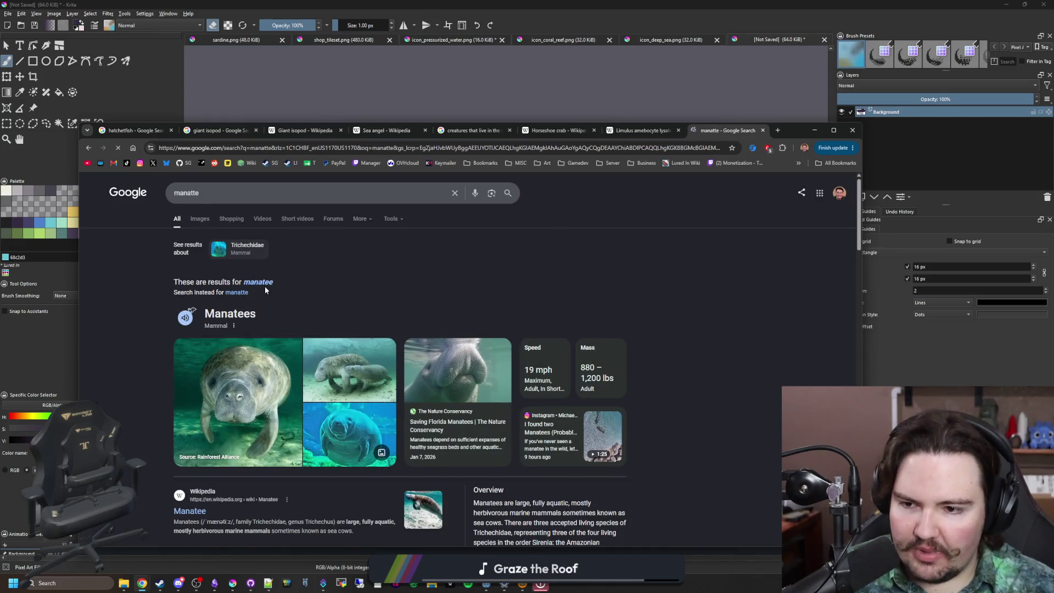
left_click(260, 282)
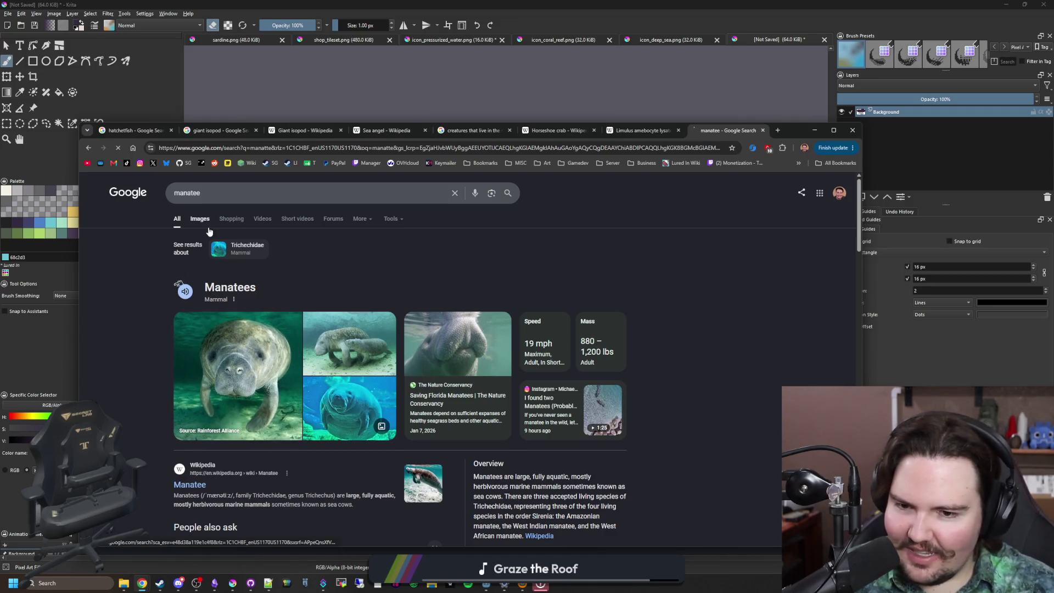
left_click(200, 218)
- Preview several manatee images, including African manatee and Fun Facts About Manatees
left_click(250, 297)
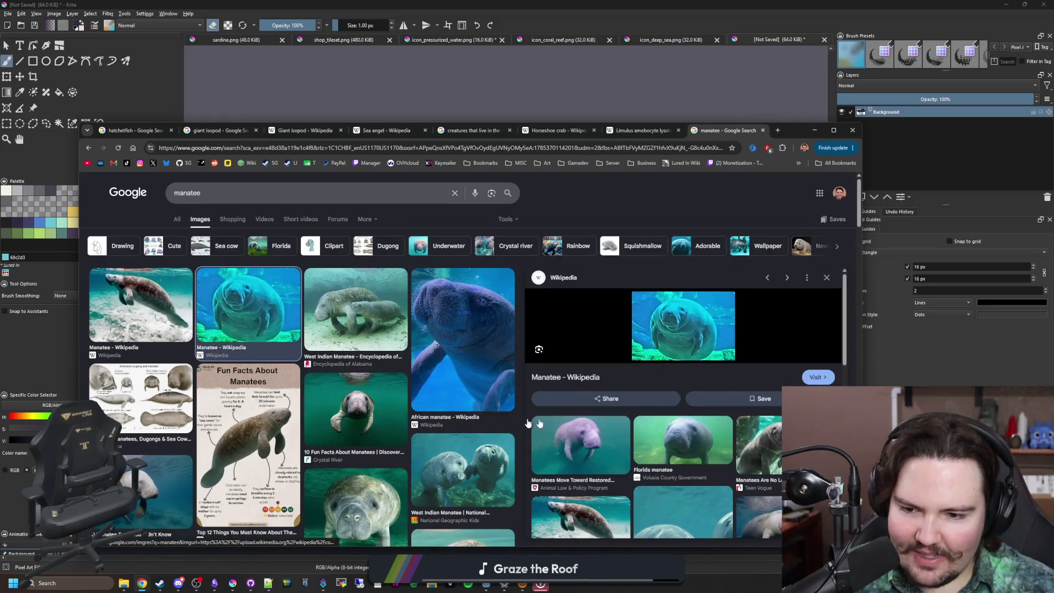
left_click(484, 326)
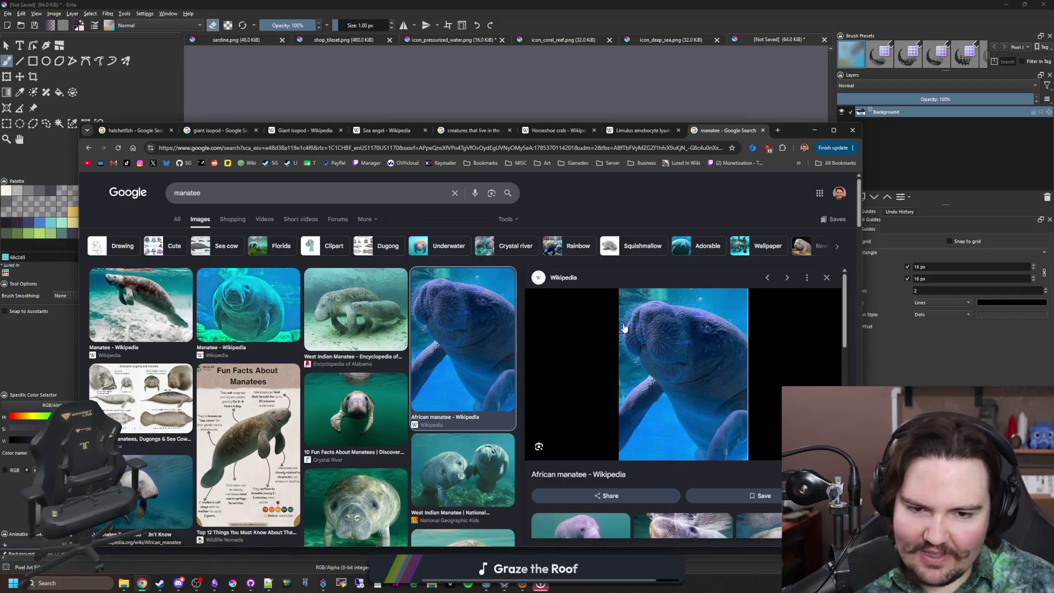
left_click(256, 404)
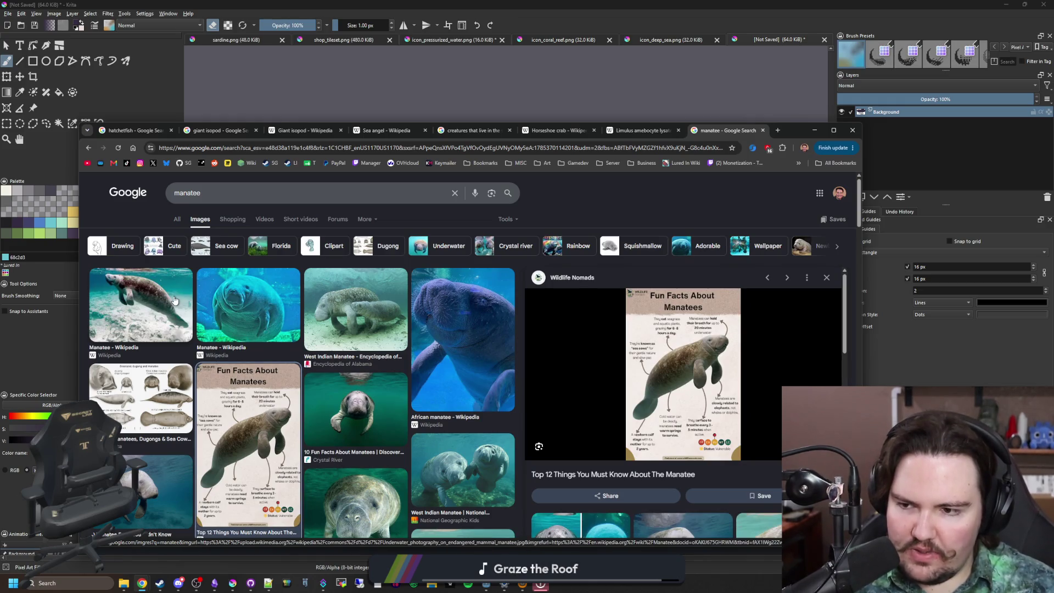
left_click(165, 307)
- Return to the web results and open the Wikipedia Manatee article
left_click(178, 220)
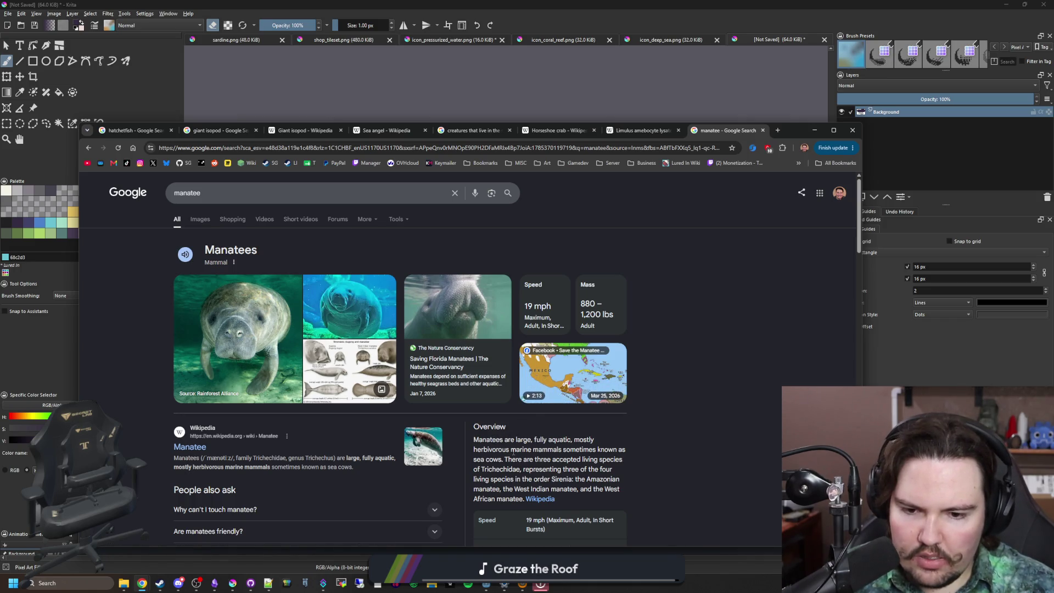
scroll(513, 452, "down", 3)
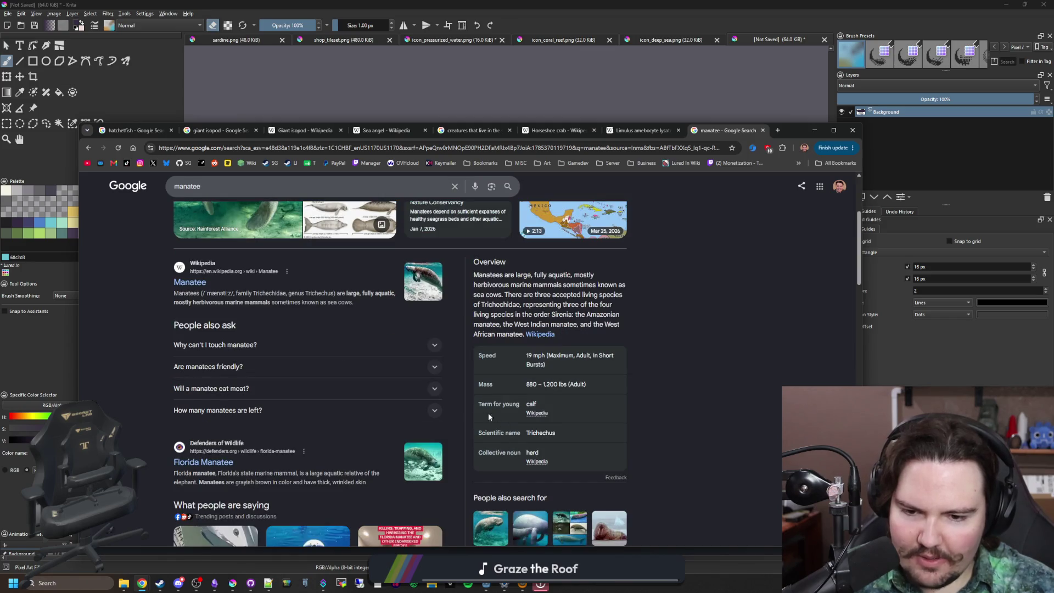
left_click(190, 283)
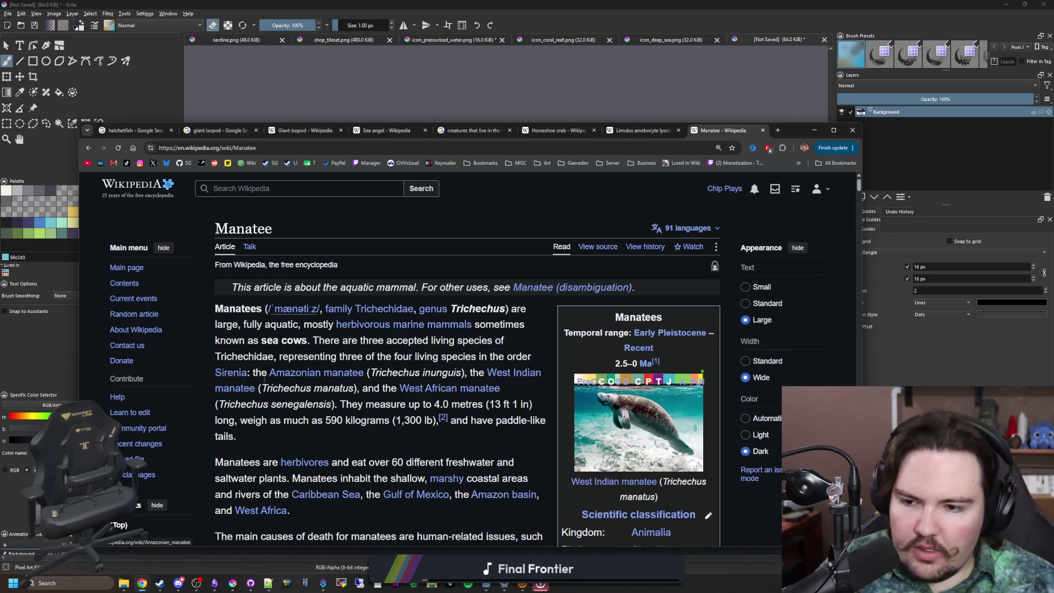
- Open the Amazonian, West Indian and West African manatee articles in background tabs
mouse_move(297, 375)
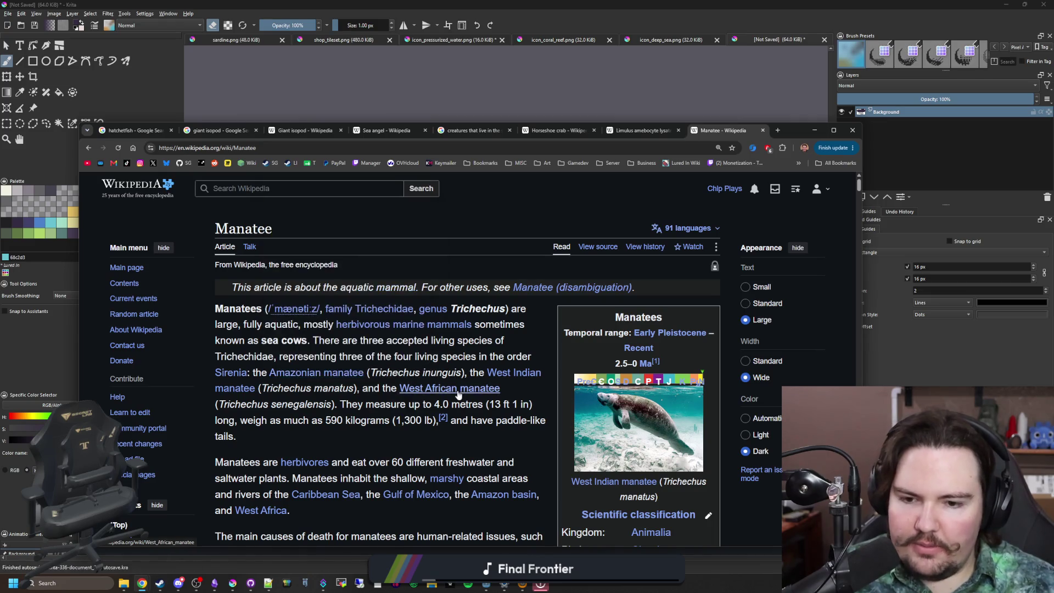
mouse_move(500, 373)
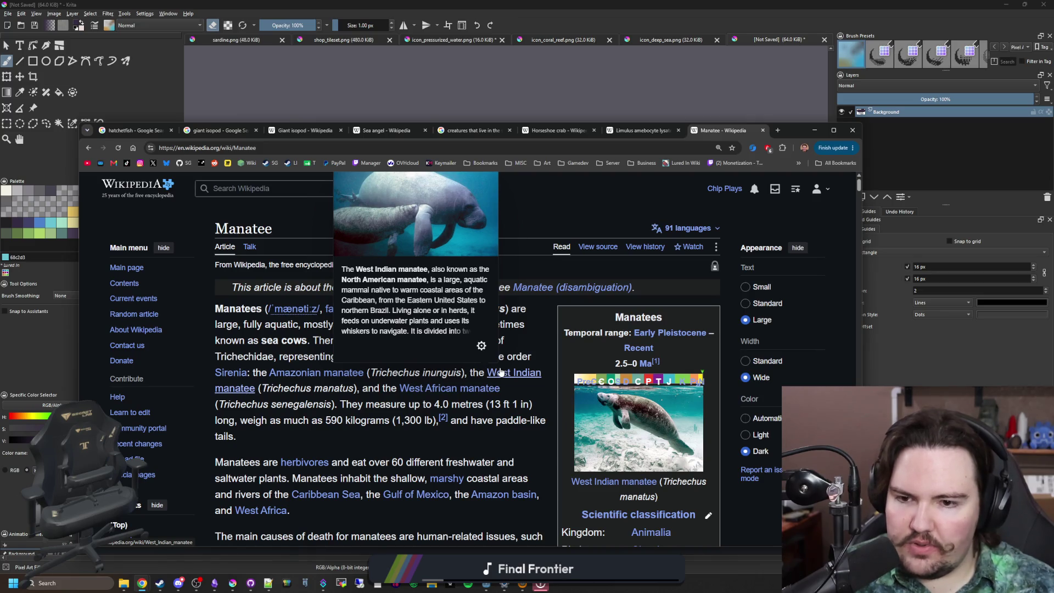
mouse_move(448, 393)
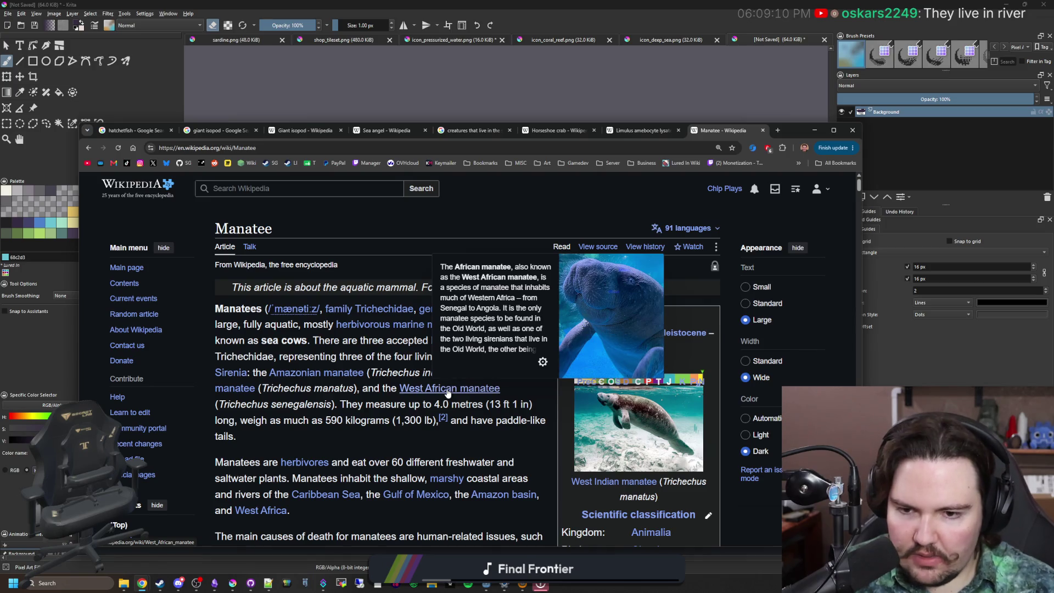
scroll(510, 313, "down", 1)
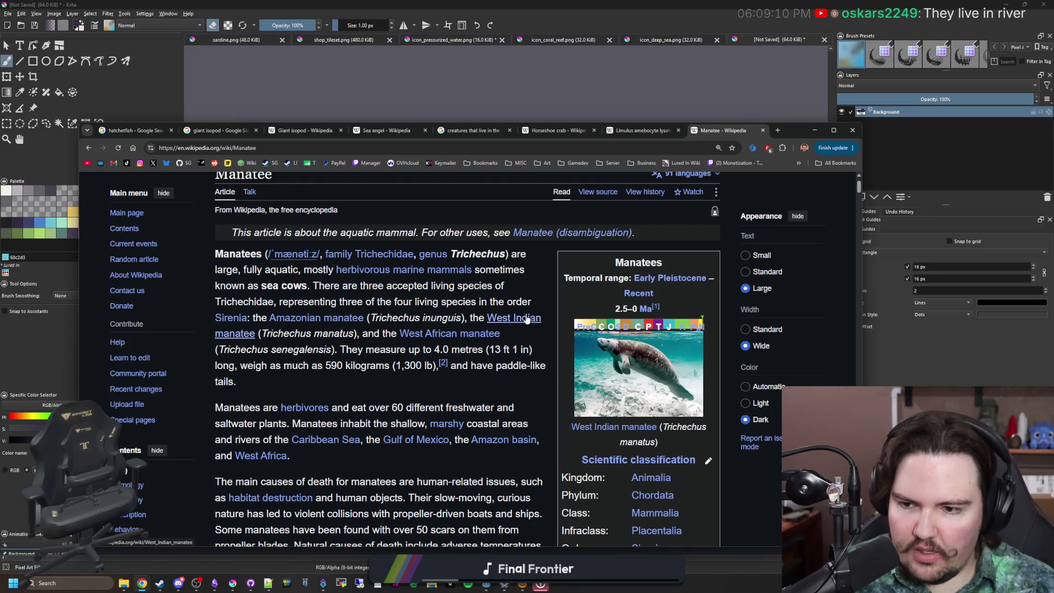
middle_click(317, 318)
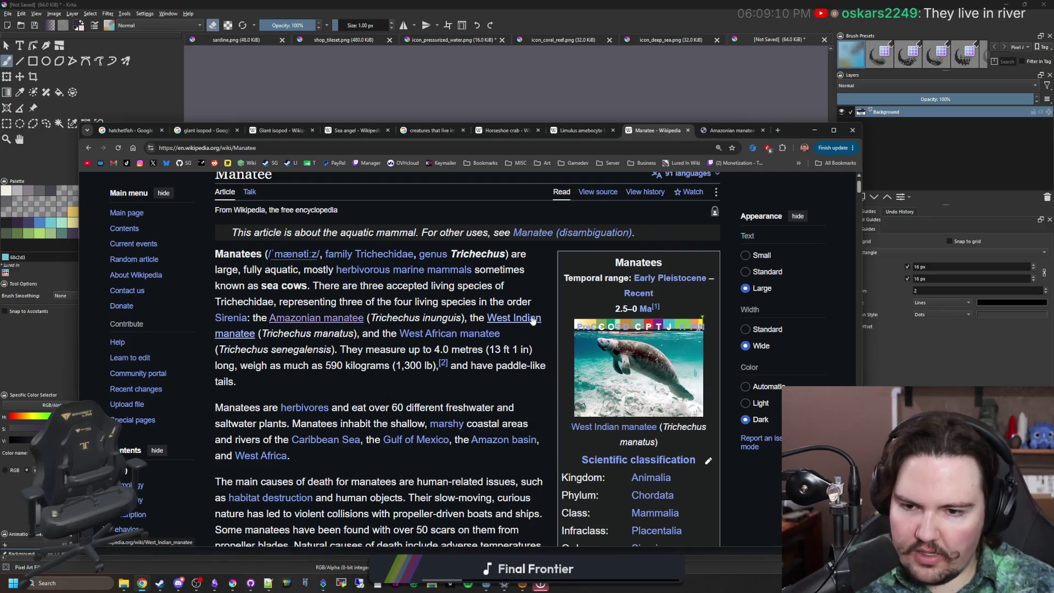
middle_click(513, 319)
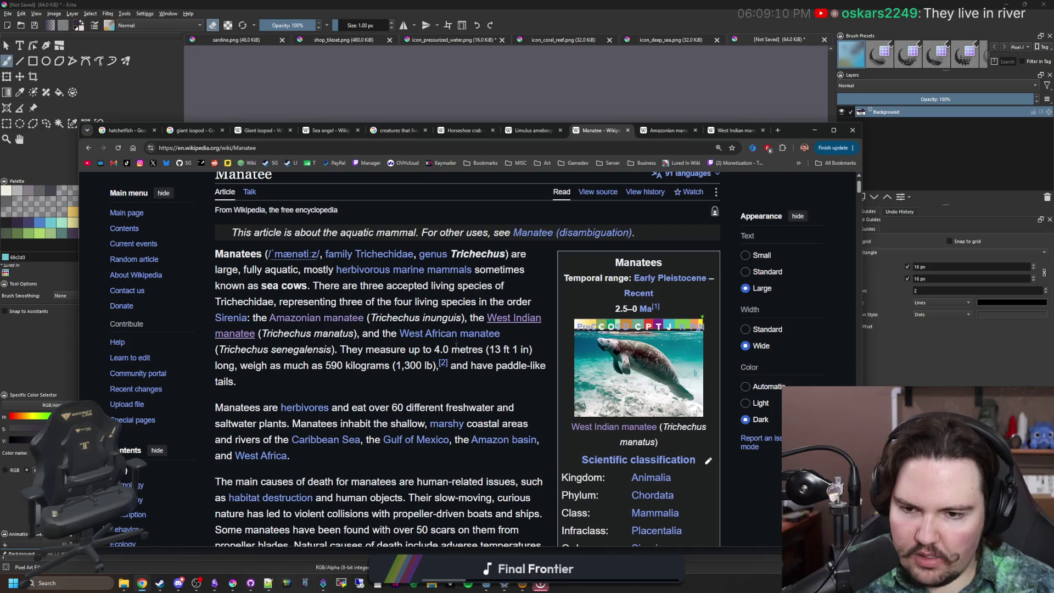
middle_click(462, 336)
- Look over and close the Amazonian and West Indian manatee tabs
left_click(607, 132)
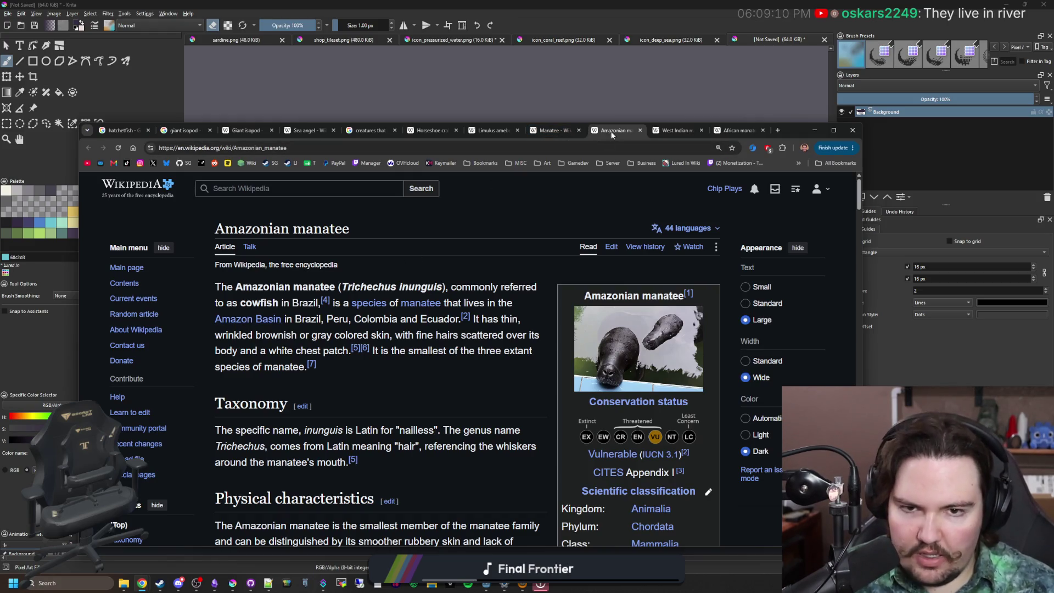
left_click(640, 130)
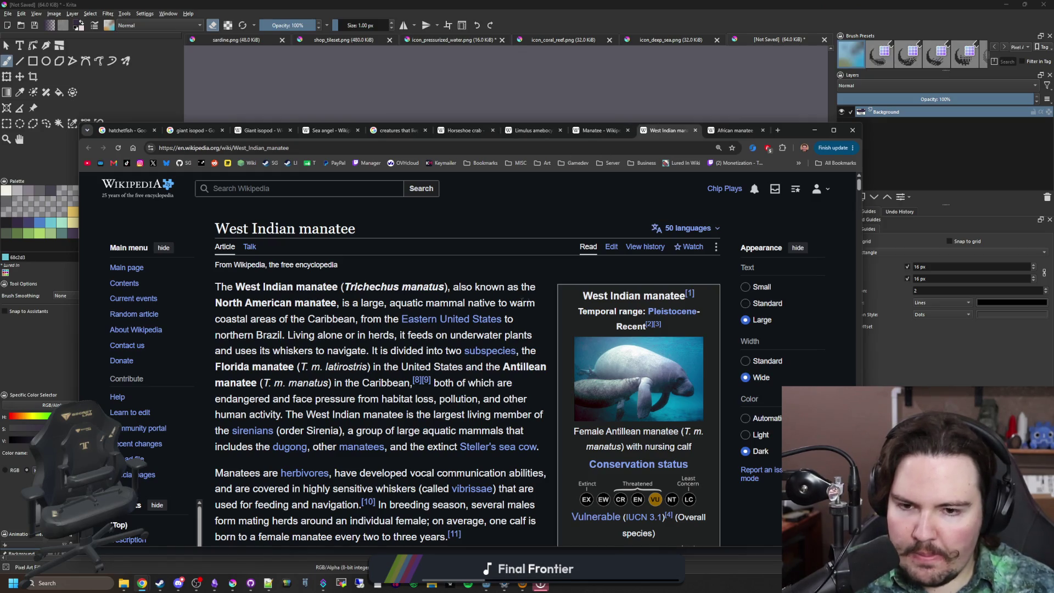
mouse_move(243, 317)
left_mouse_down()
mouse_move(326, 320)
mouse_move(390, 368)
left_mouse_up()
left_click(392, 372)
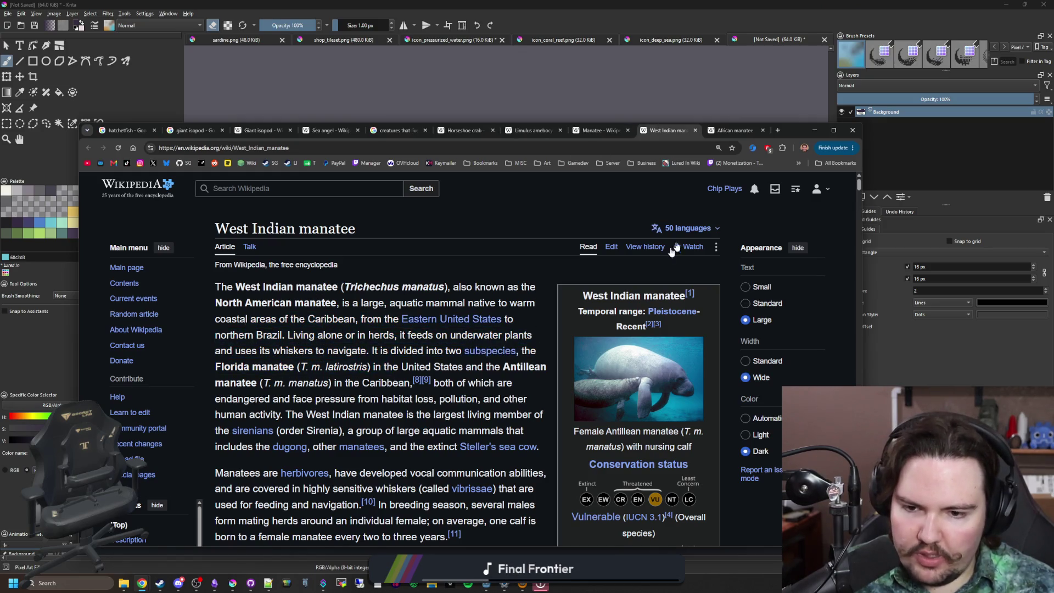
left_click(695, 131)
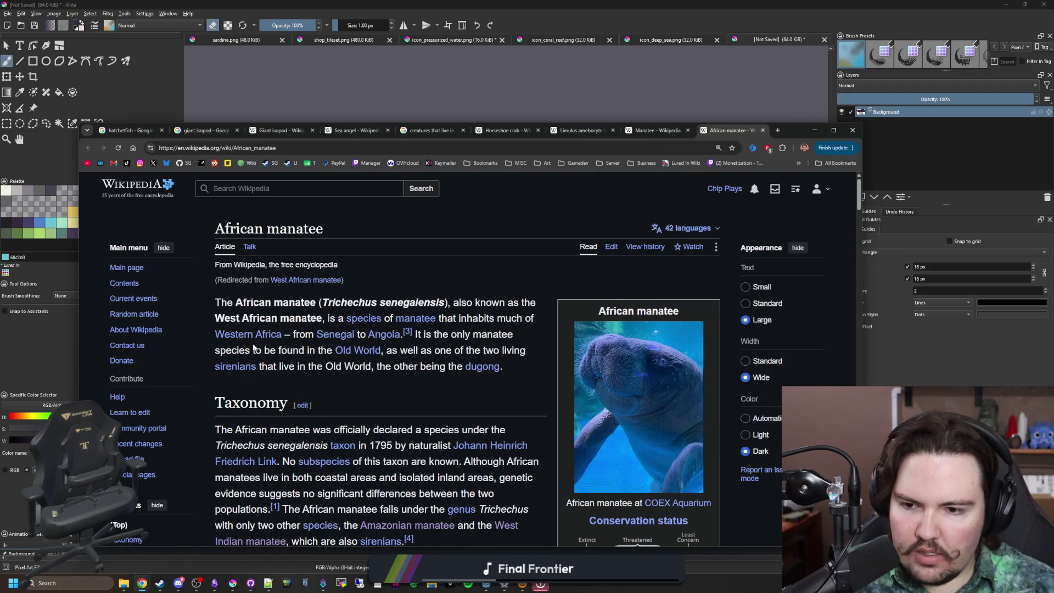
- Read through the African manatee article and return to its top
mouse_move(354, 355)
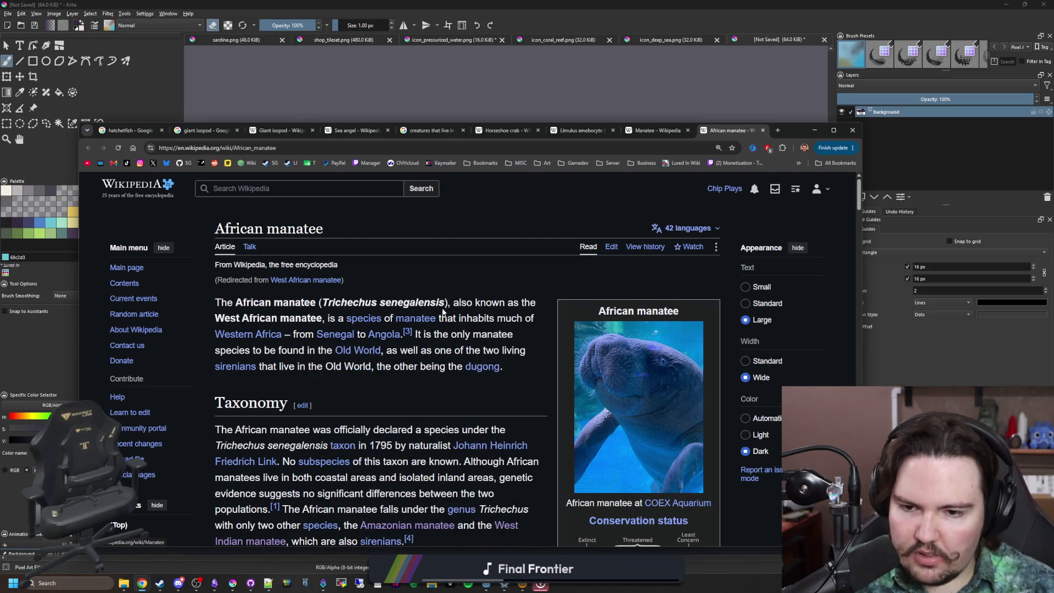
scroll(386, 367, "down", 3)
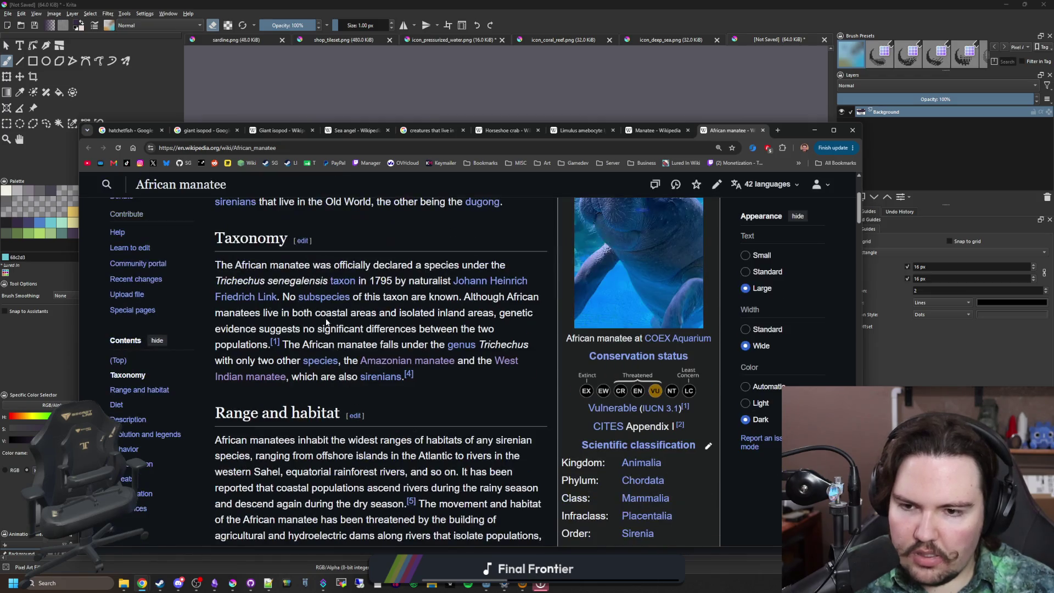
scroll(324, 332, "down", 2)
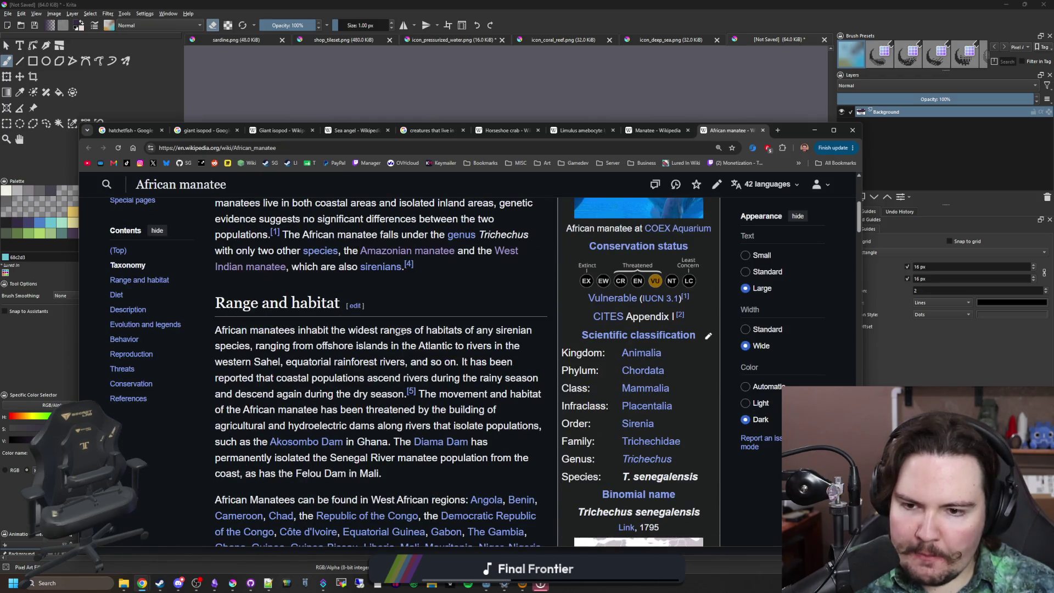
left_click_drag(535, 331, 439, 410)
left_click(436, 410)
scroll(405, 391, "down", 3)
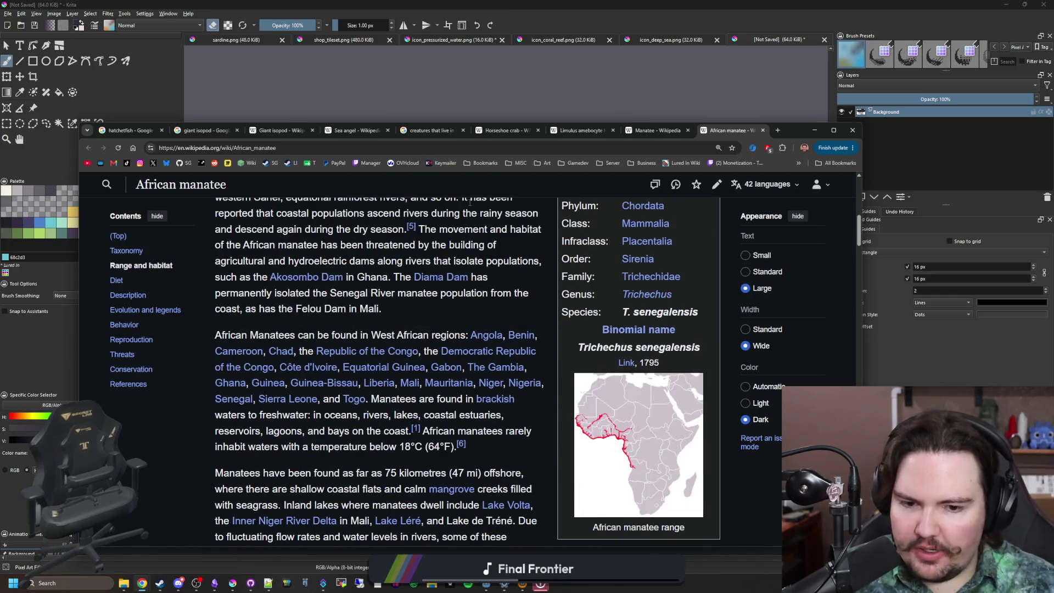
scroll(407, 390, "down", 5)
key("Home")
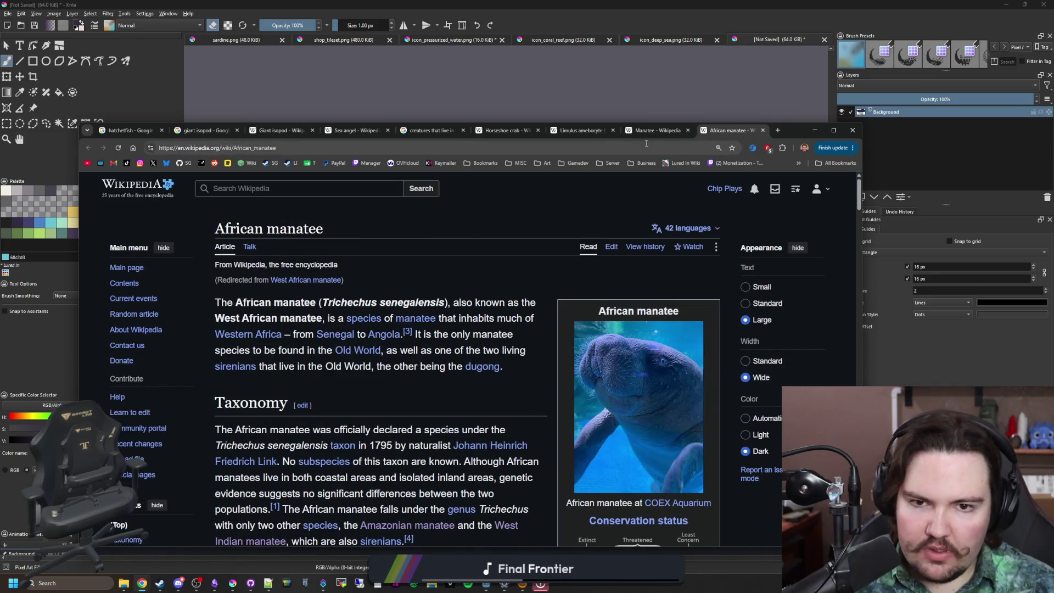
- Move between tabs and reopen the Manatee Wikipedia article from the search results
left_click(670, 131)
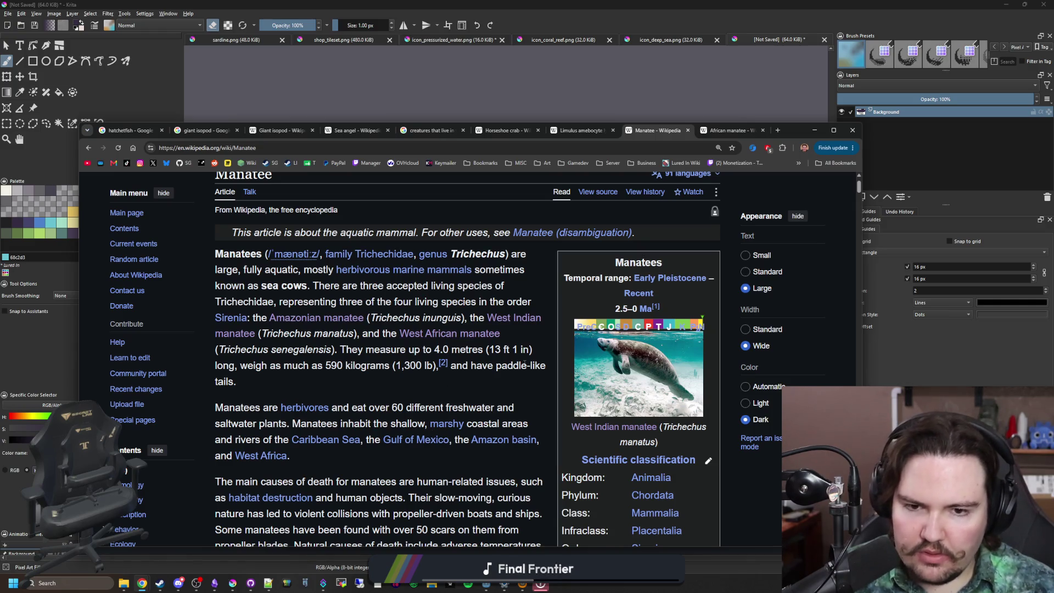
left_click(577, 134)
left_click(657, 130)
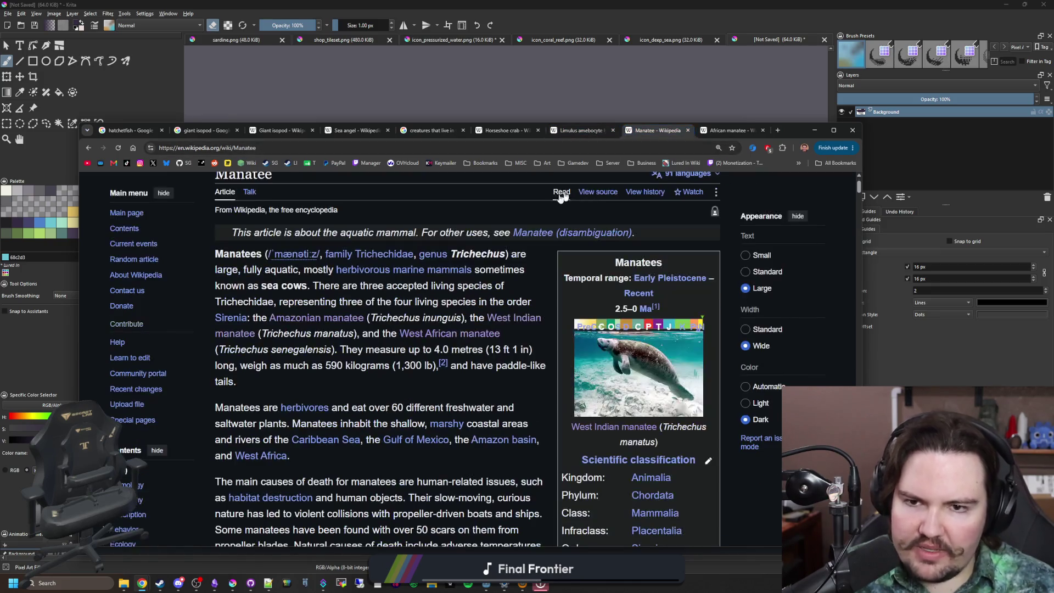
key("alt+Left")
scroll(613, 231, "up", 3)
left_click(201, 442)
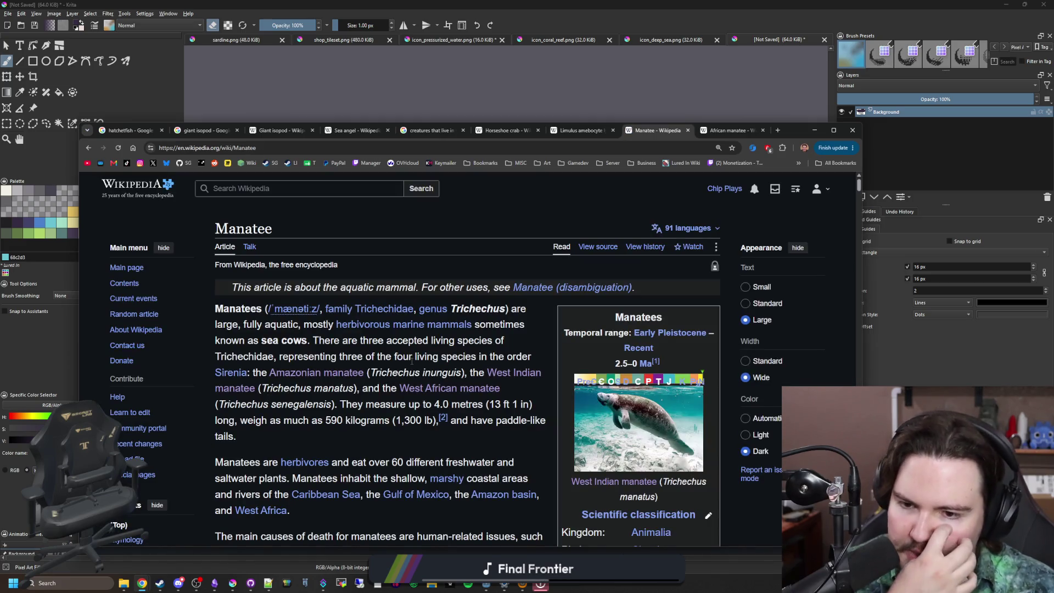
- Open the Amazonian manatee article in a new tab and scroll through it
middle_click(316, 373)
left_click(733, 134)
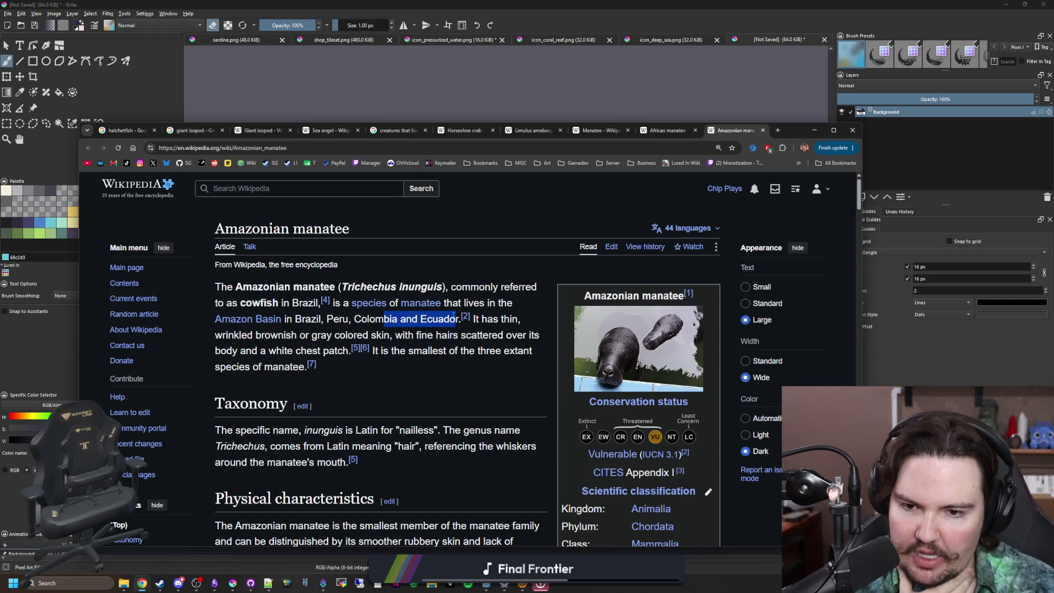
scroll(453, 316, "down", 3)
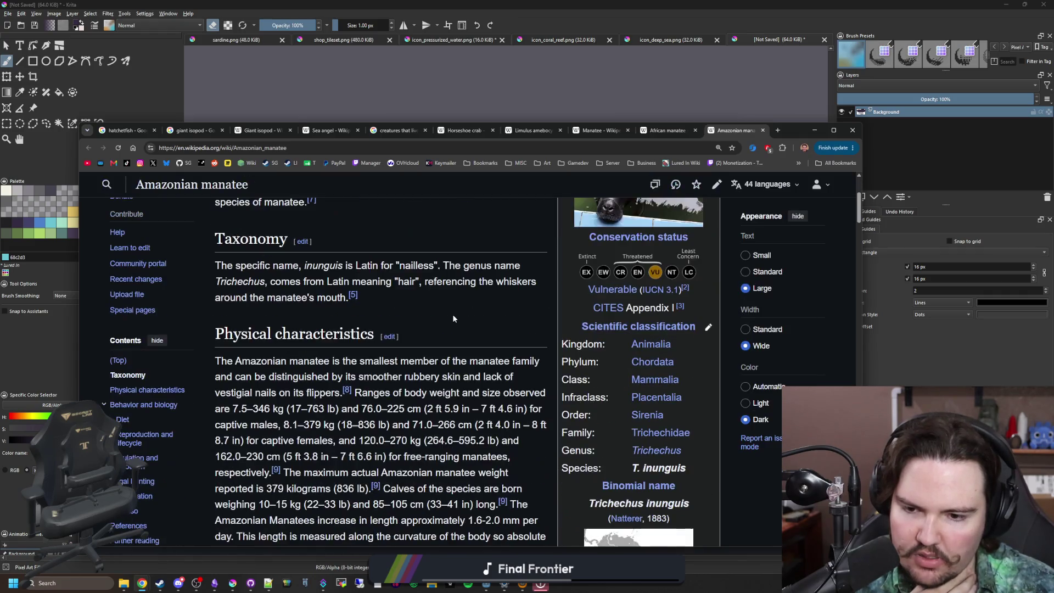
scroll(453, 317, "down", 4)
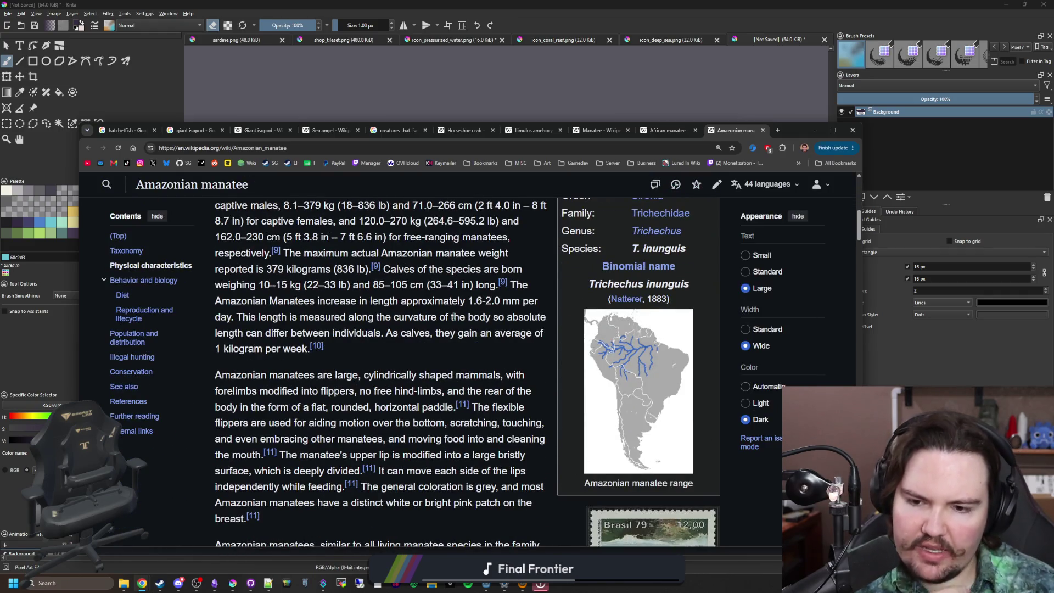
scroll(454, 317, "down", 3)
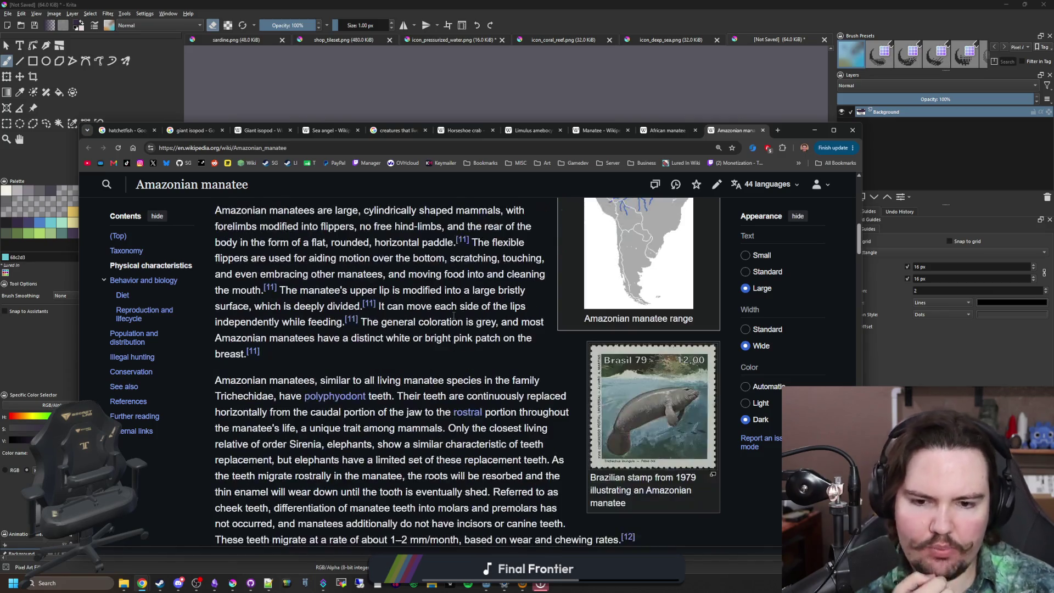
scroll(453, 319, "down", 15)
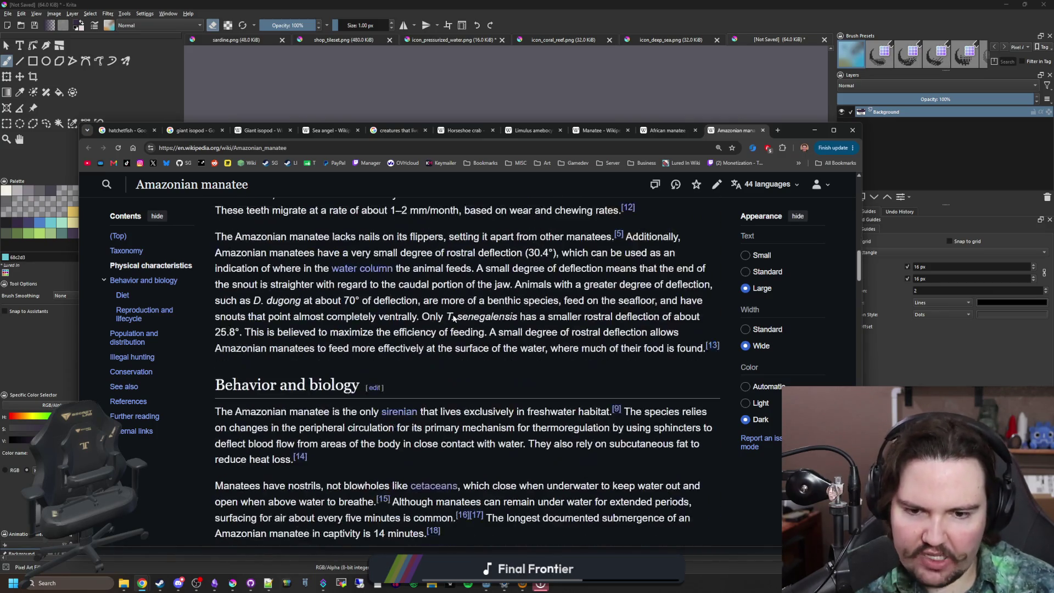
scroll(454, 318, "down", 10)
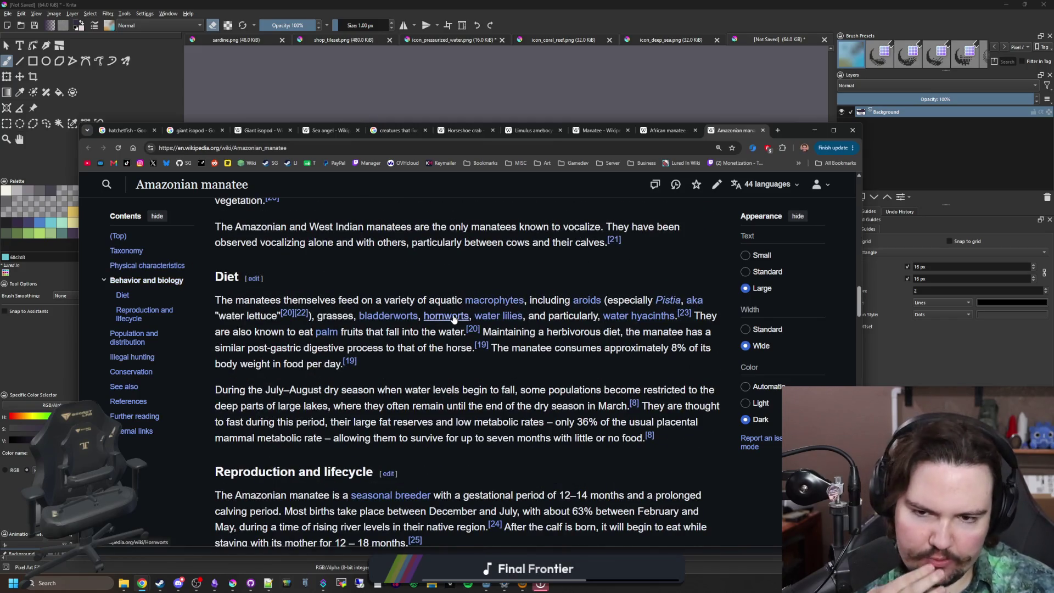
scroll(464, 311, "up", 20)
scroll(542, 327, "down", 20)
scroll(542, 330, "up", 20)
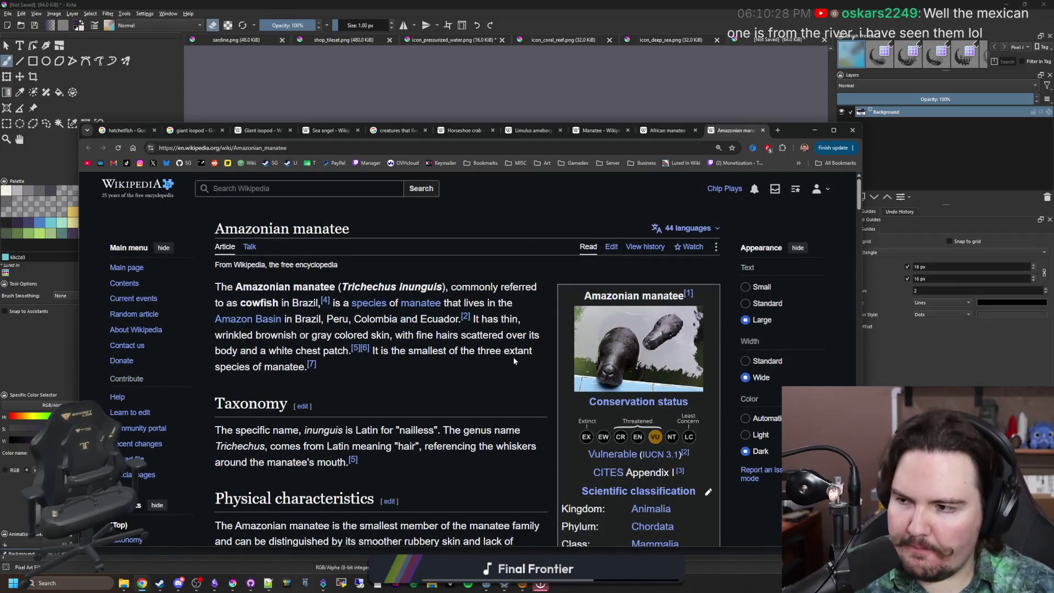
scroll(440, 334, "down", 3)
scroll(441, 334, "up", 3)
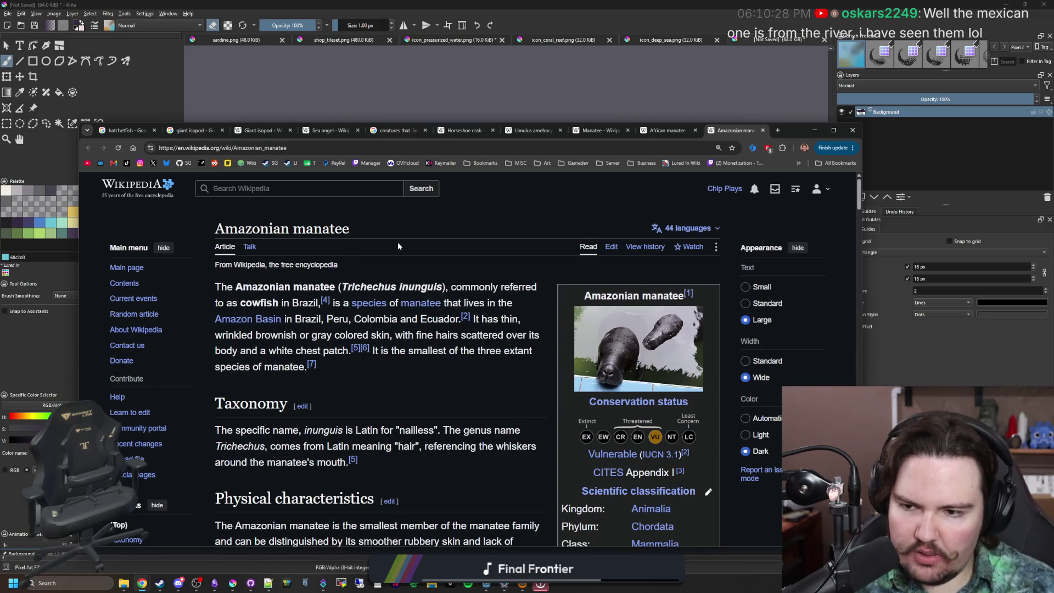
- From the Manatee article, open the West Indian manatee article in a new tab
left_click(667, 134)
left_click(623, 127)
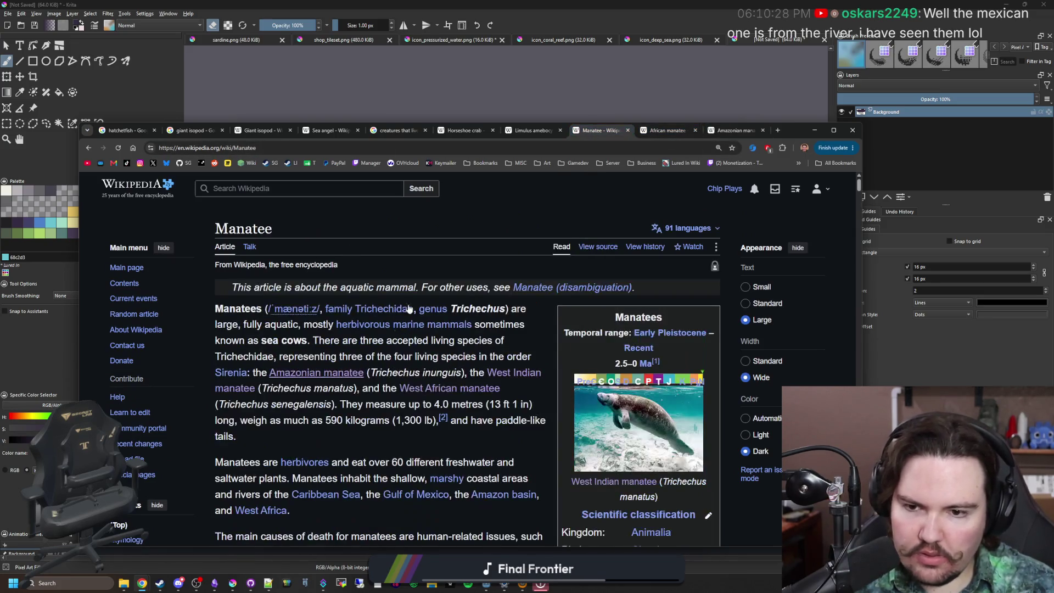
middle_click(530, 372)
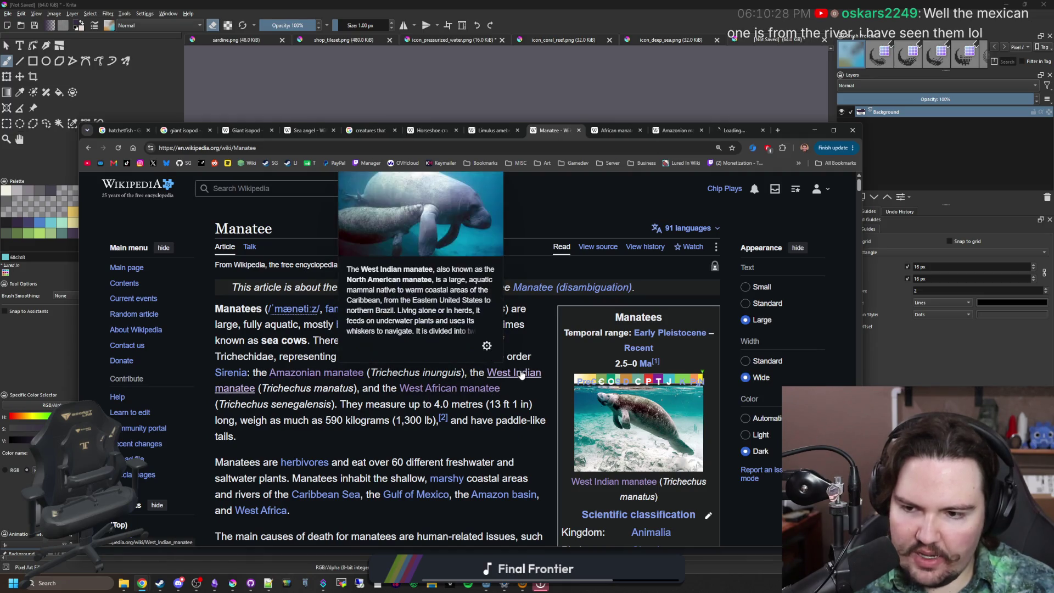
left_click(730, 131)
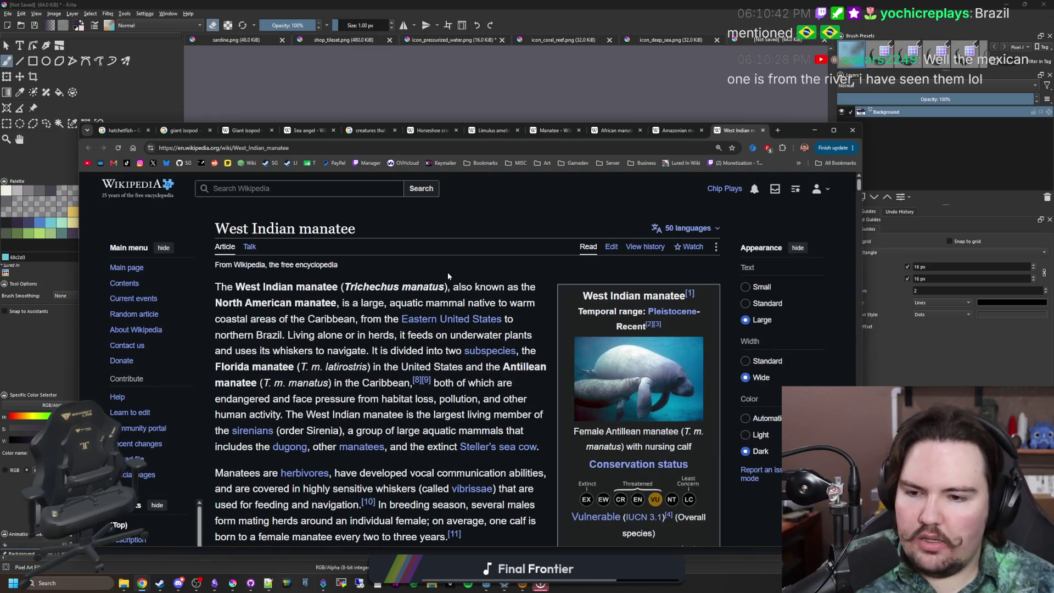
- Read the West Indian manatee article, starting with its Caribbean range
left_click_drag(354, 383, 377, 386)
left_click(392, 398)
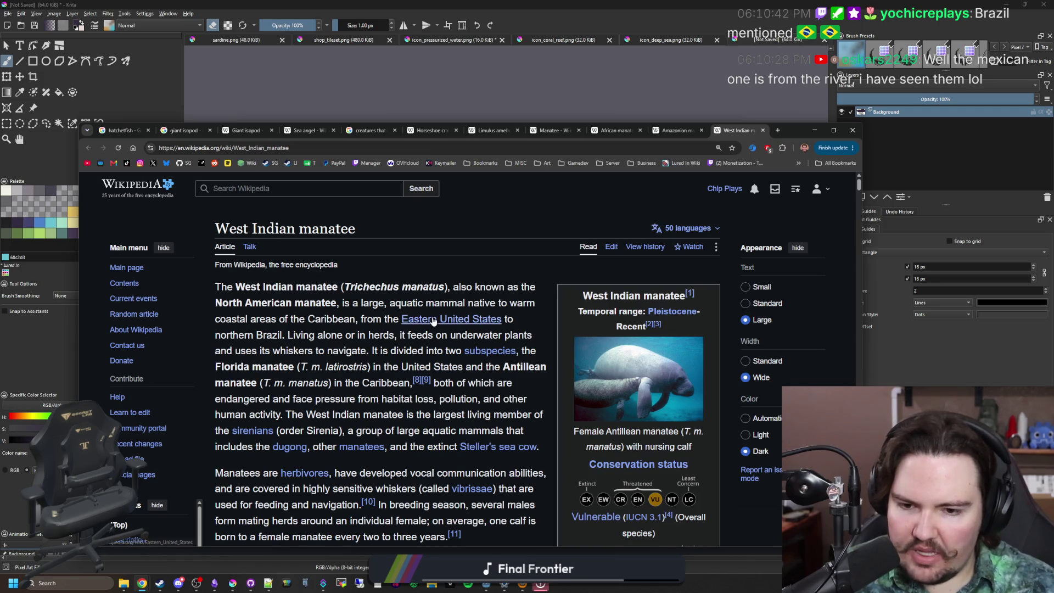
scroll(352, 345, "down", 2)
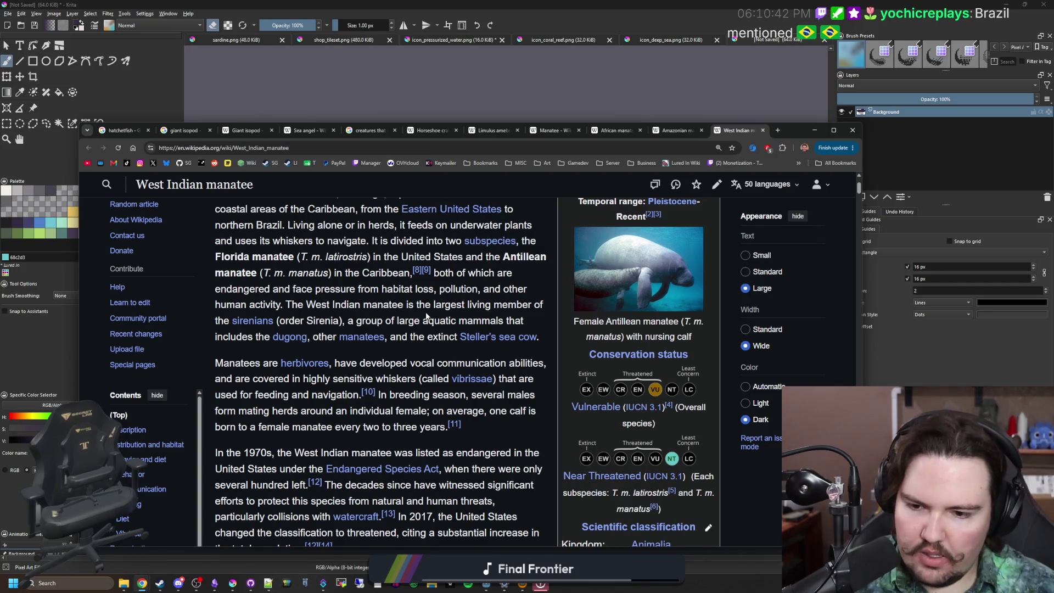
scroll(427, 317, "down", 1)
scroll(469, 376, "down", 1)
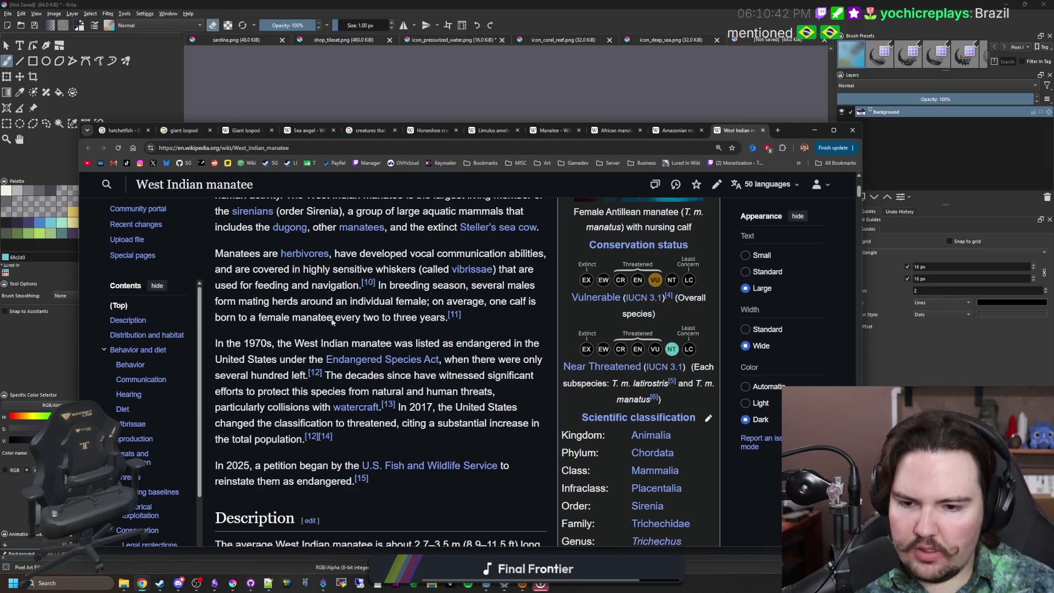
scroll(407, 412, "down", 2)
scroll(373, 340, "down", 2)
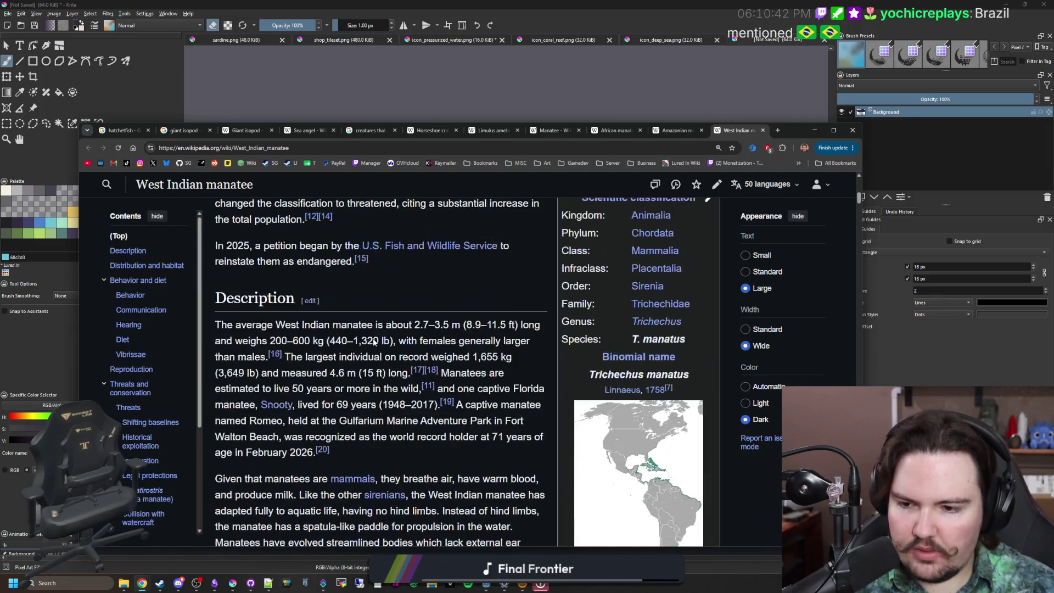
scroll(403, 315, "up", 4)
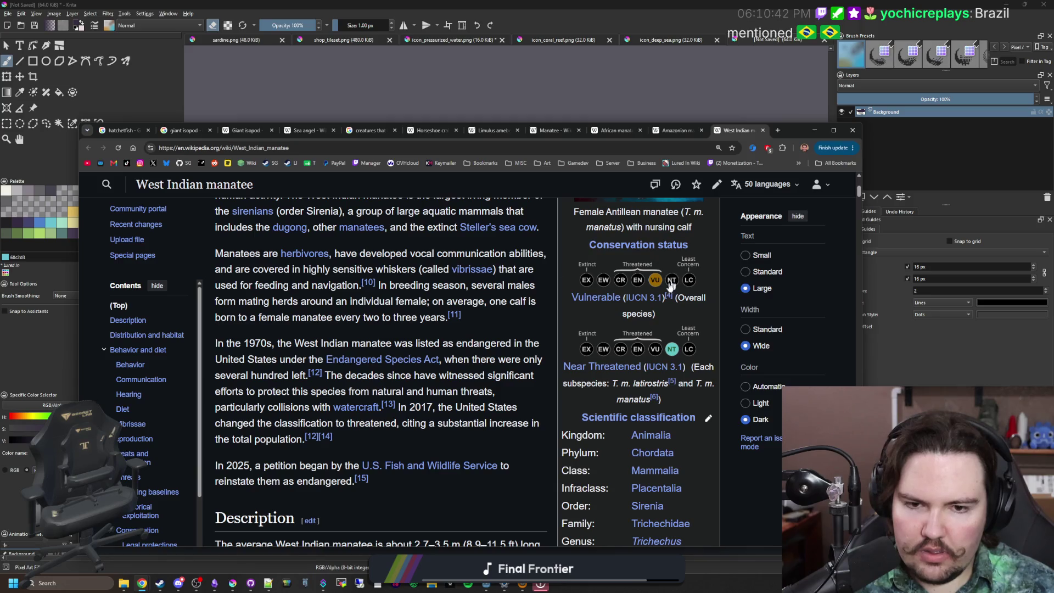
scroll(404, 317, "down", 4)
scroll(384, 353, "down", 2)
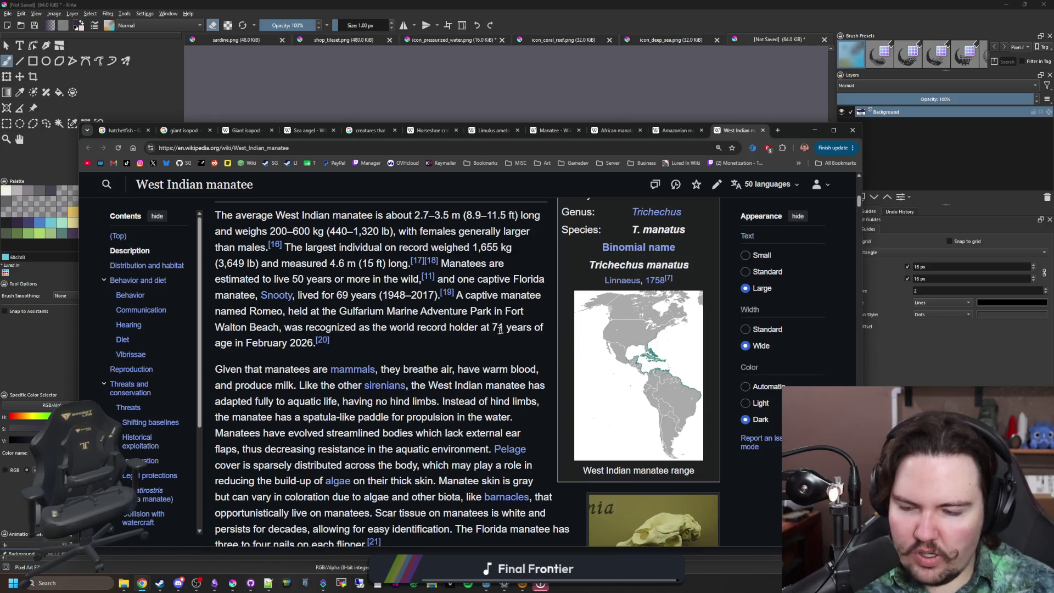
scroll(508, 328, "down", 1)
- Study the habitat passages on temperature tolerance, warm-water limits and the Florida subspecies
mouse_move(346, 317)
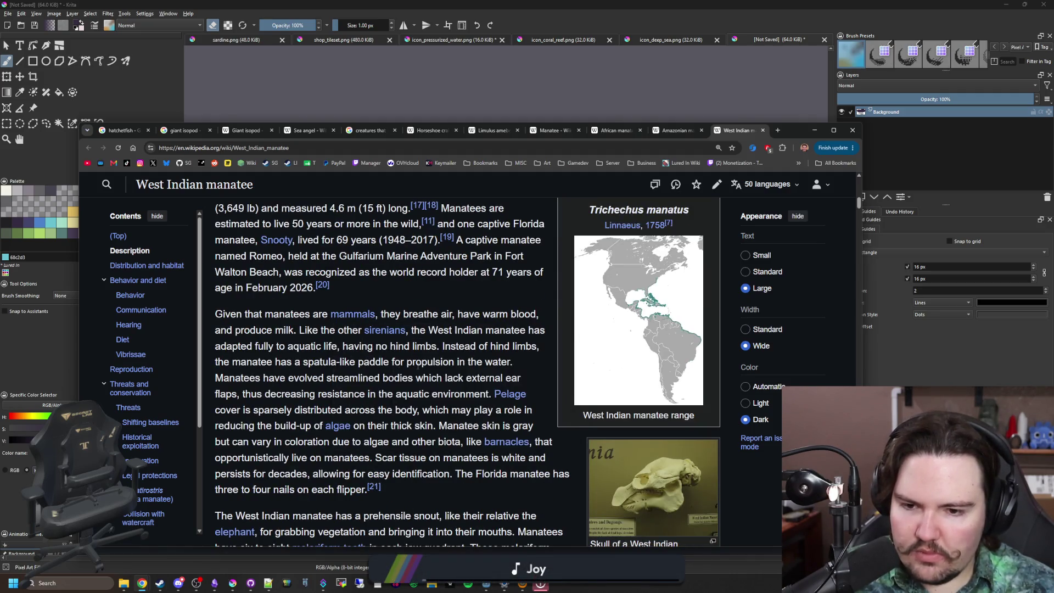
scroll(313, 358, "down", 2)
scroll(311, 374, "down", 6)
scroll(289, 318, "down", 2)
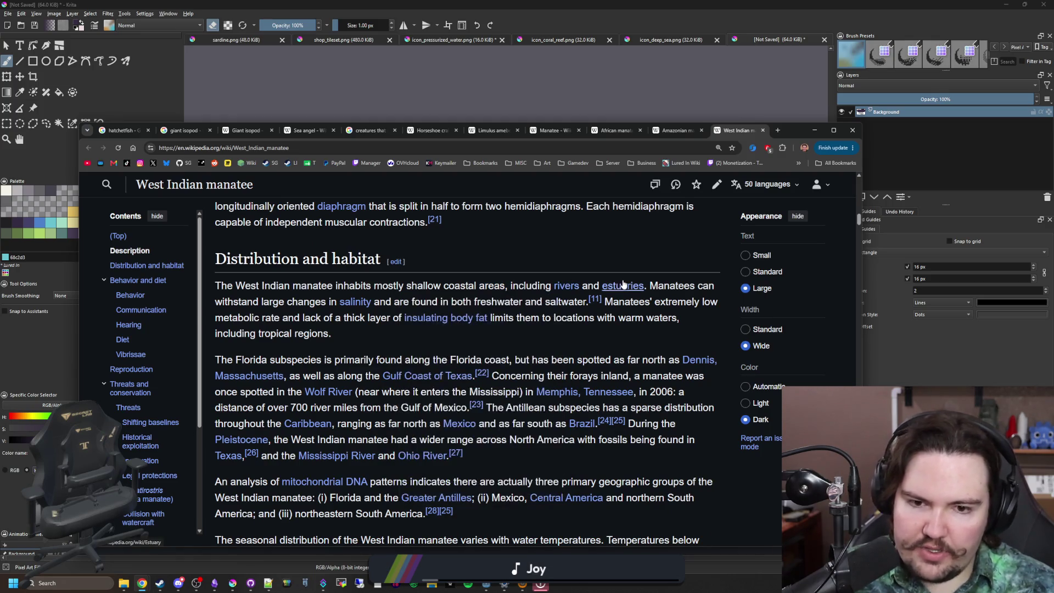
mouse_move(624, 284)
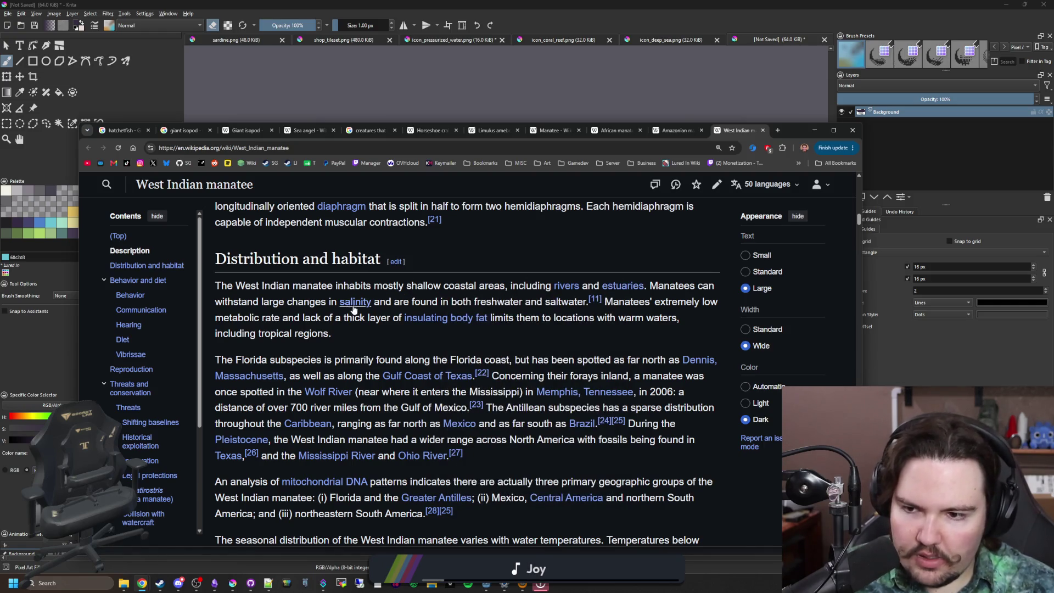
left_click_drag(219, 302, 309, 303)
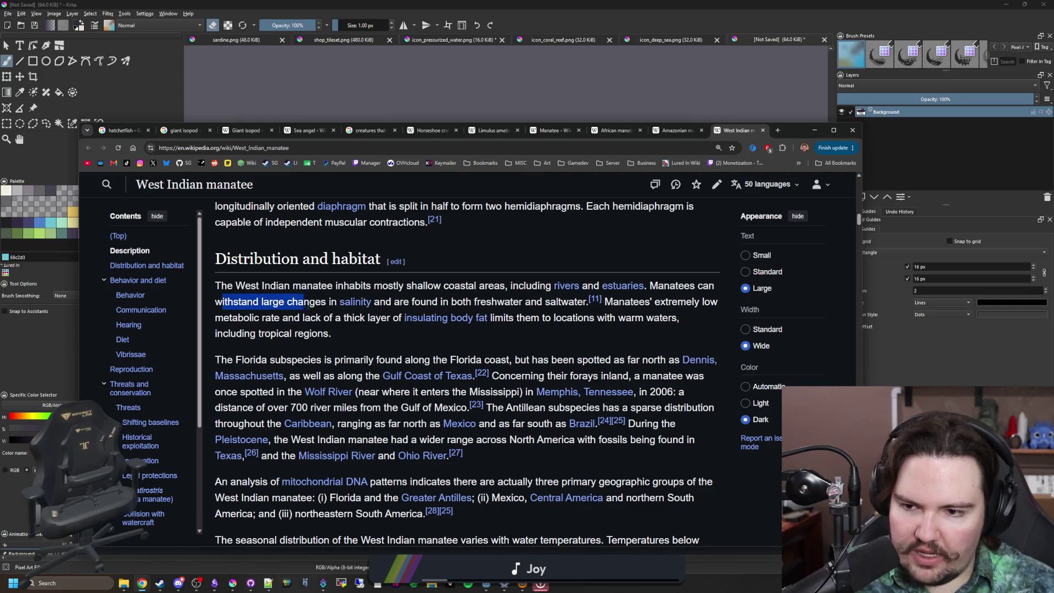
left_click(314, 303)
mouse_move(410, 303)
left_mouse_down()
mouse_move(215, 285)
mouse_move(571, 303)
left_mouse_up()
left_click(596, 306)
mouse_move(642, 302)
left_mouse_down()
mouse_move(682, 302)
mouse_move(681, 318)
left_mouse_up()
left_click(572, 313)
scroll(411, 299, "down", 1)
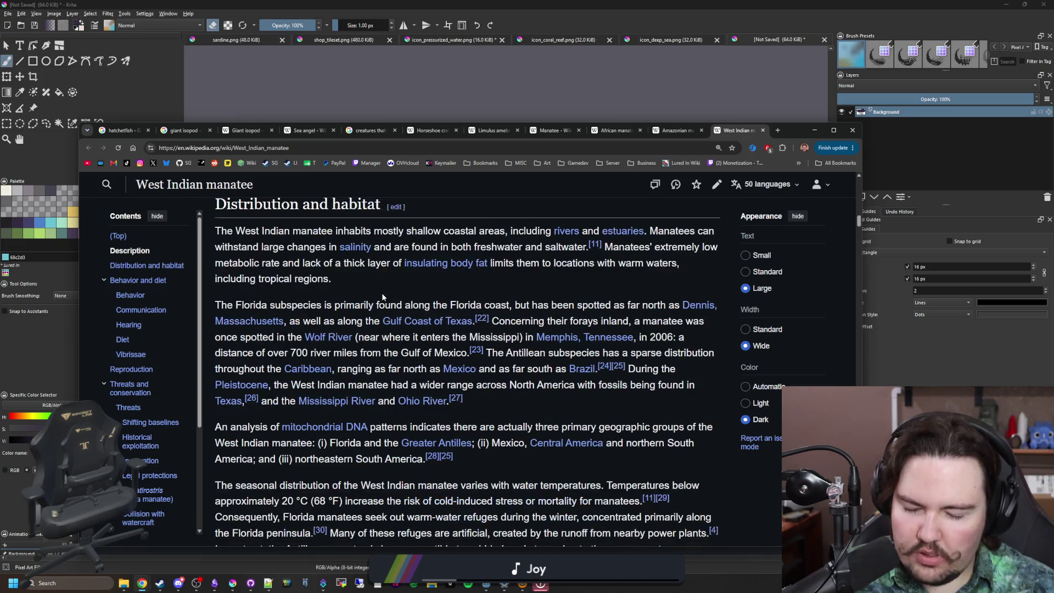
left_click_drag(238, 305, 591, 307)
left_click(590, 307)
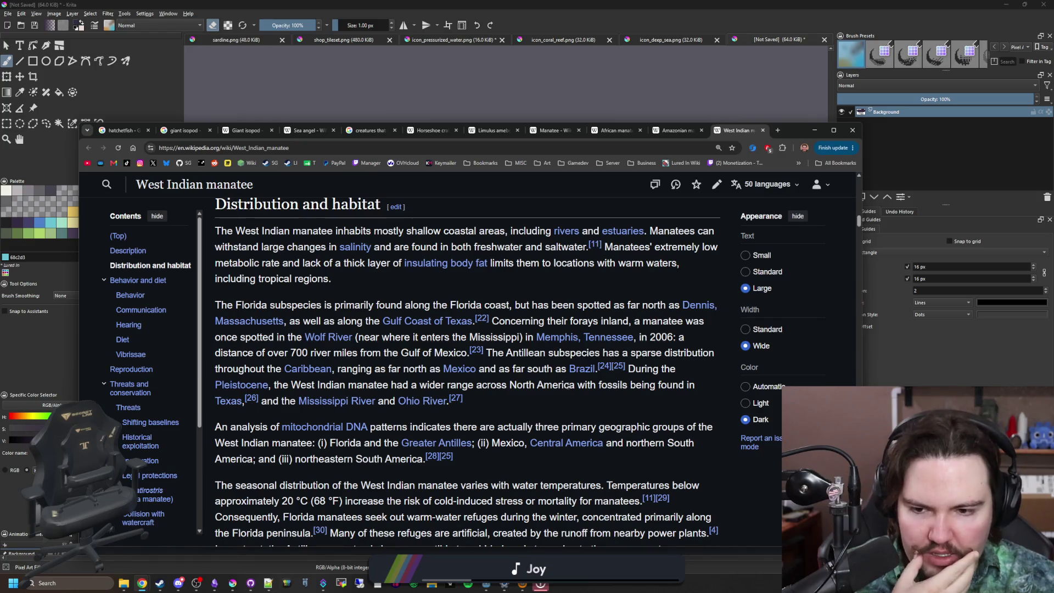
scroll(520, 297, "down", 1)
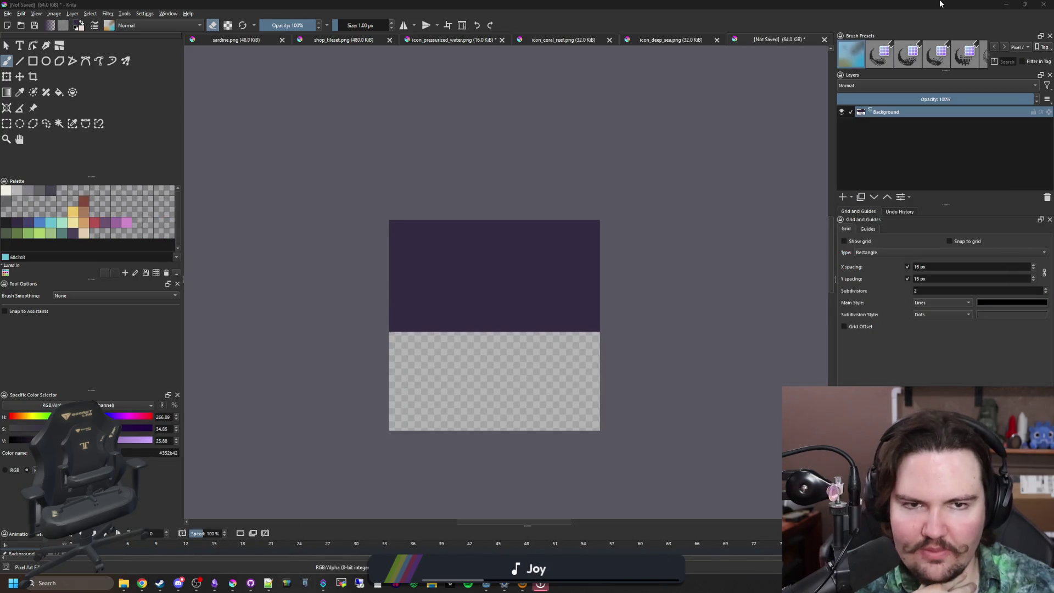
- Clear Godot's FileSystem filter and place the caret on line 127 of research_table.gd
left_click_drag(944, 4, 624, 419)
left_click(595, 244)
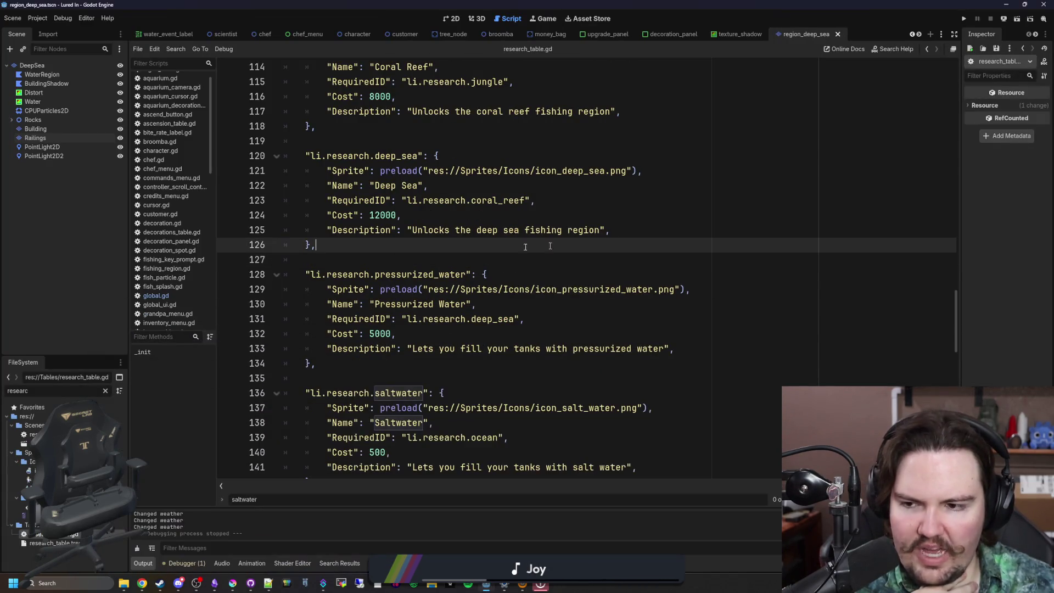
left_click(106, 391)
left_click(527, 304)
left_click(539, 243)
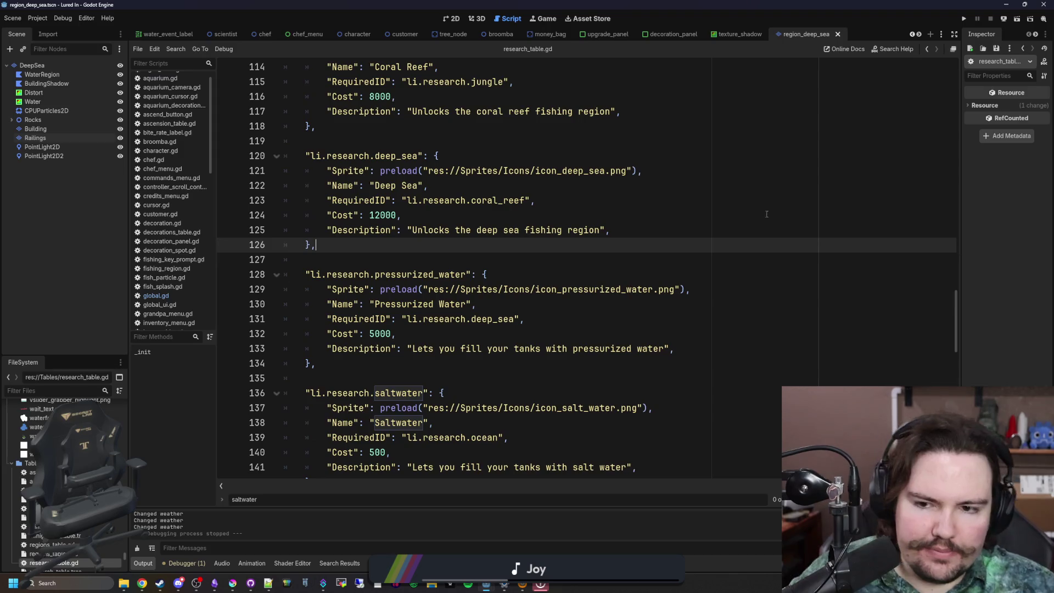
left_click(431, 254)
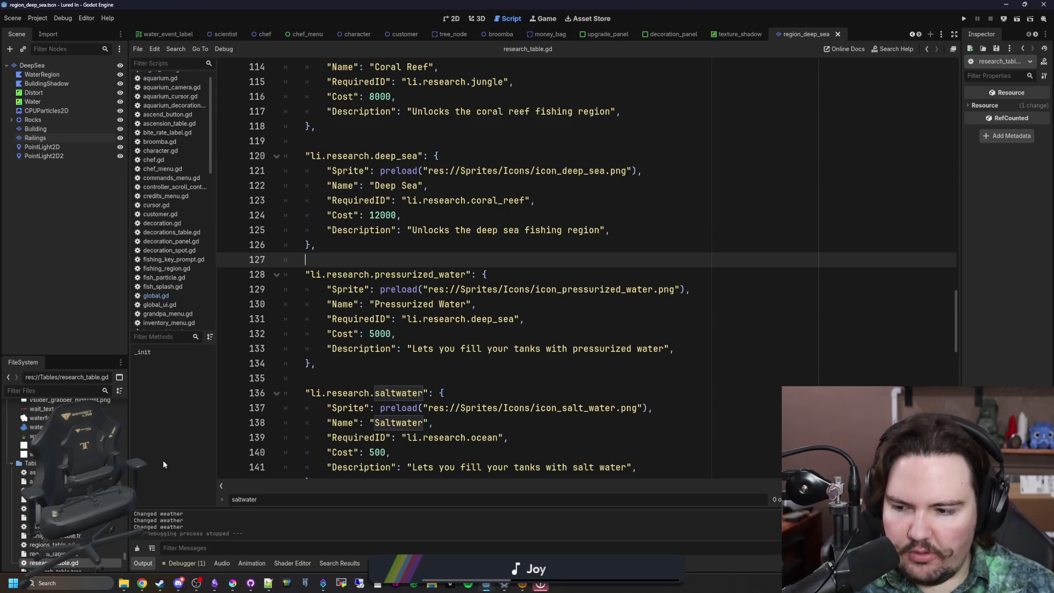
- Bring Krita back from the taskbar and maximise it to fill the screen
mouse_move(214, 583)
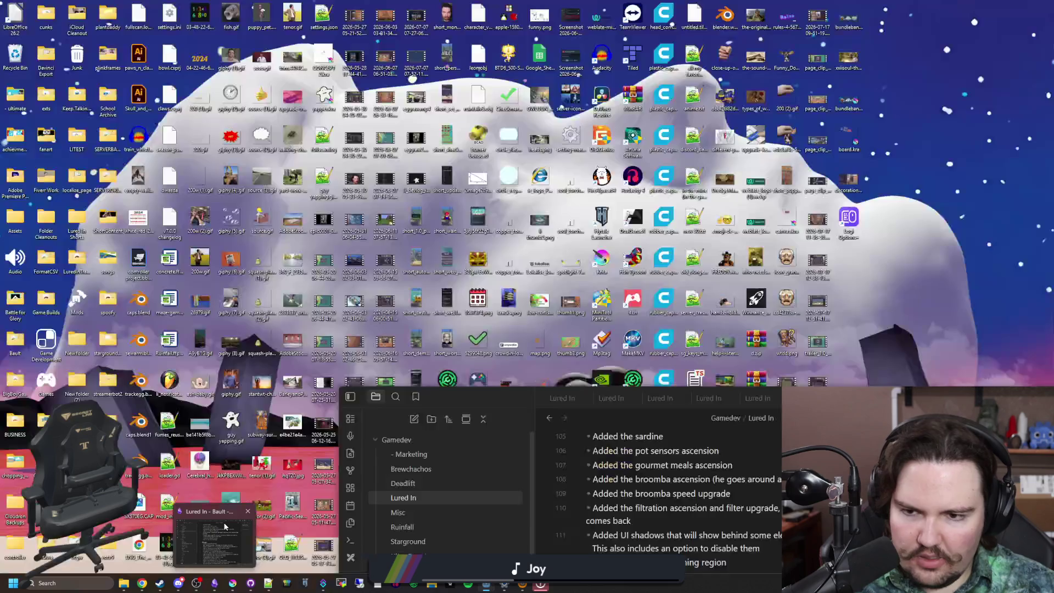
left_click(214, 535)
left_click(233, 583)
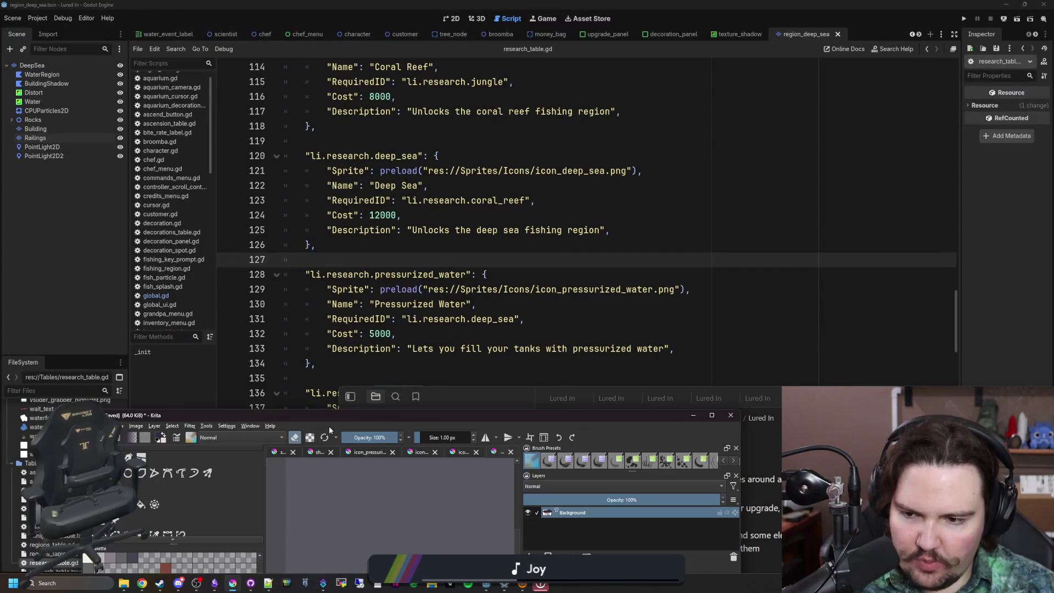
left_click_drag(345, 414, 423, 3)
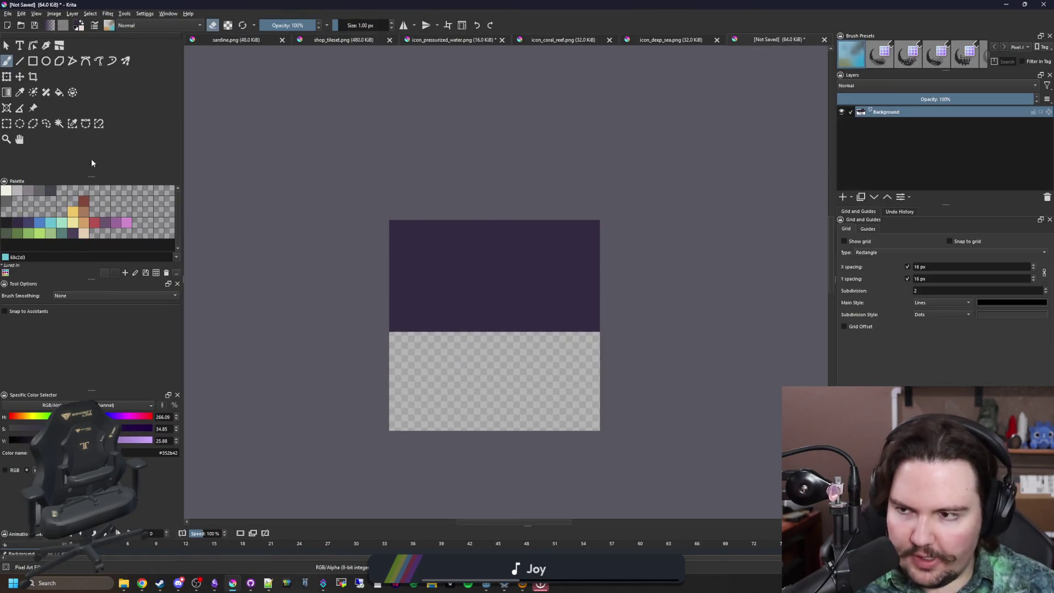
- Rectangle-select the purple-filled top of the canvas, delete it and deselect
left_click(7, 124)
left_click_drag(799, 411, 389, 115)
key("Delete")
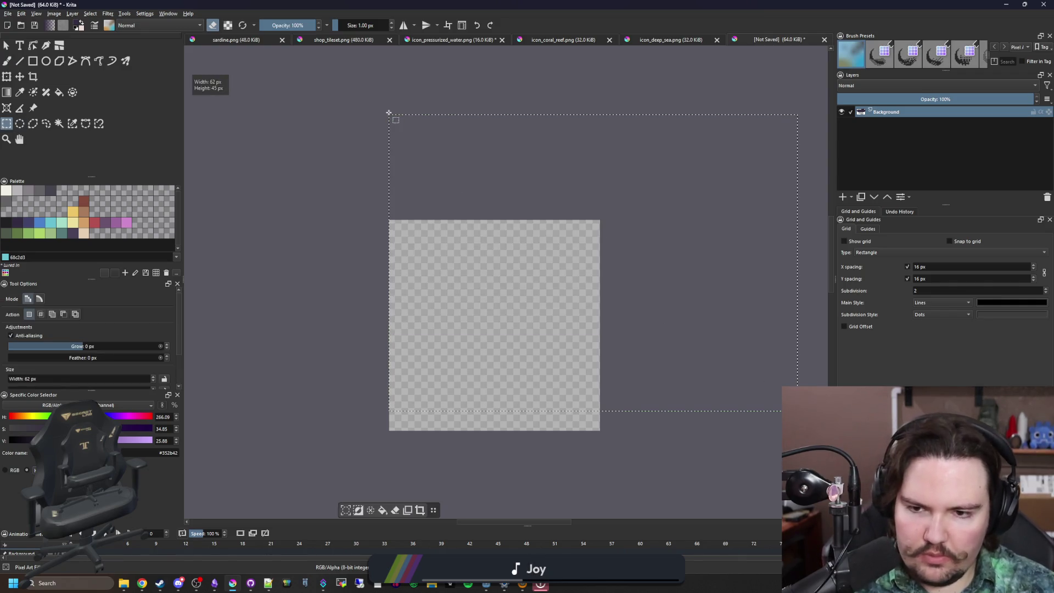
key("ctrl+shift+a")
- Return to the regular brush, test and undo a stroke, then bring up the pressurized water images
key("plus")
key("b")
key("plus")
key("minus")
key("e")
mouse_move(497, 316)
left_mouse_down()
mouse_move(576, 266)
mouse_move(582, 316)
left_mouse_up()
key("ctrl+z")
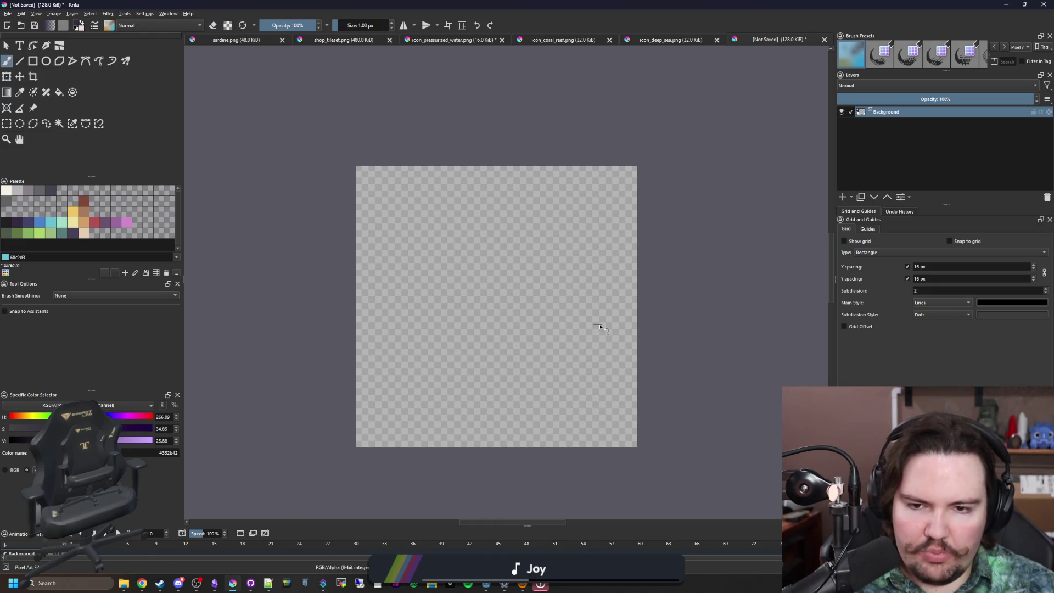
key("alt+Tab")
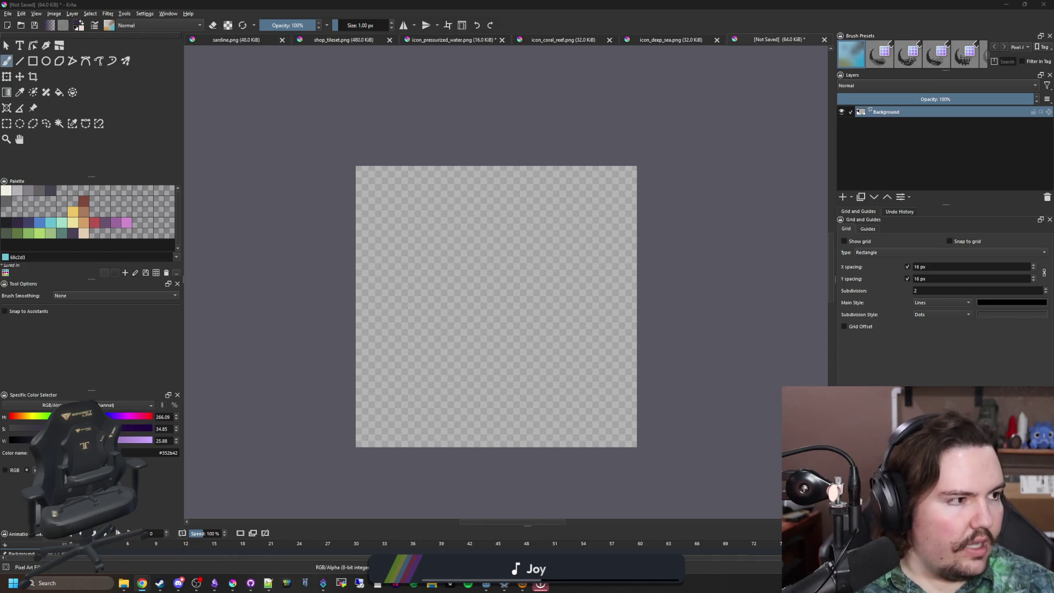
key("alt+Tab")
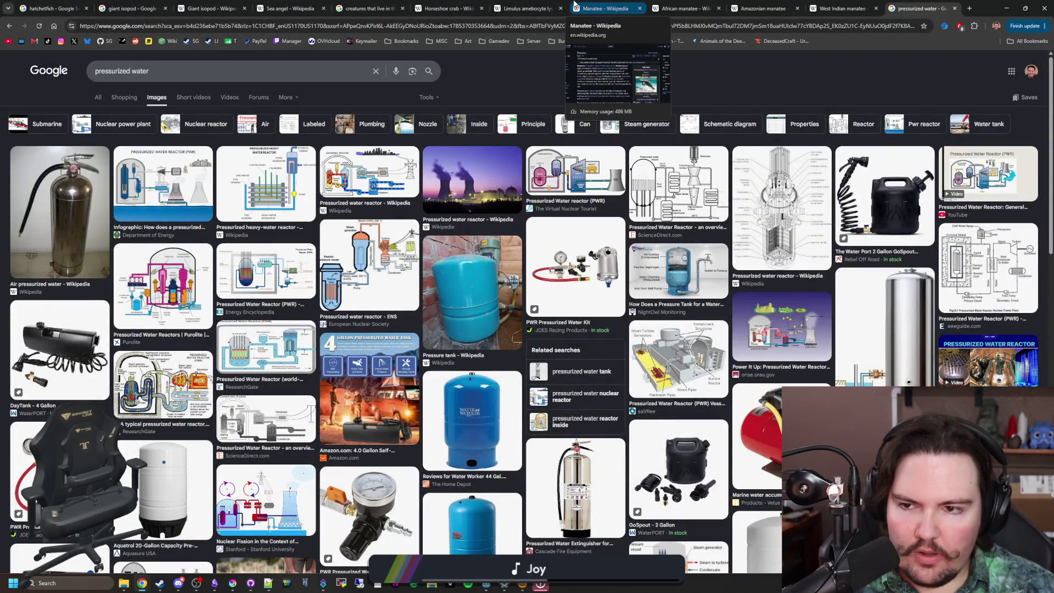
- Scroll through the pressurized water tank image results, then return to the empty Krita canvas
scroll(477, 207, "down", 3)
scroll(477, 207, "down", 5)
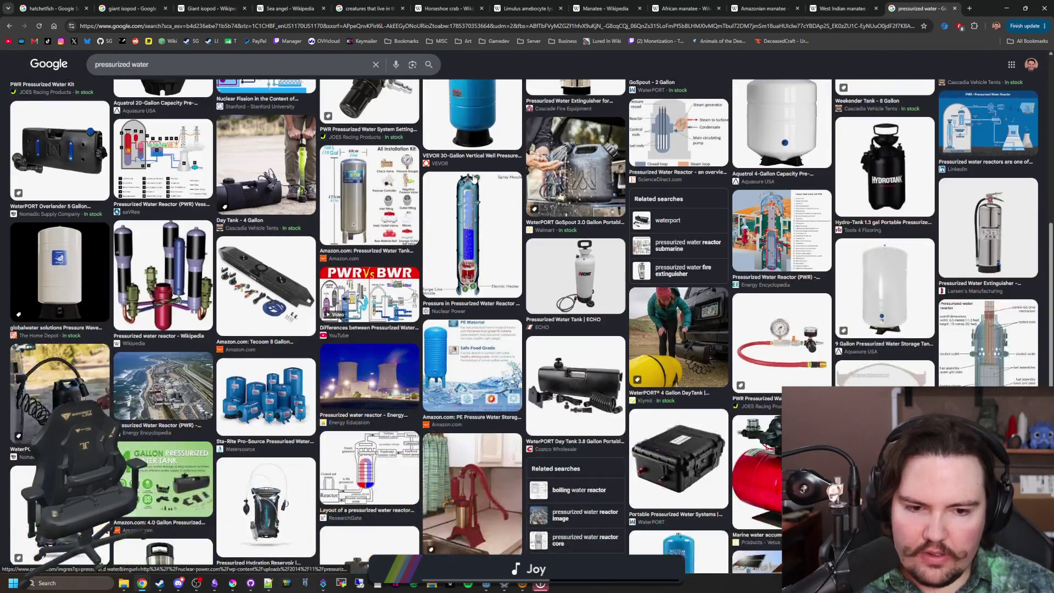
scroll(478, 207, "down", 7)
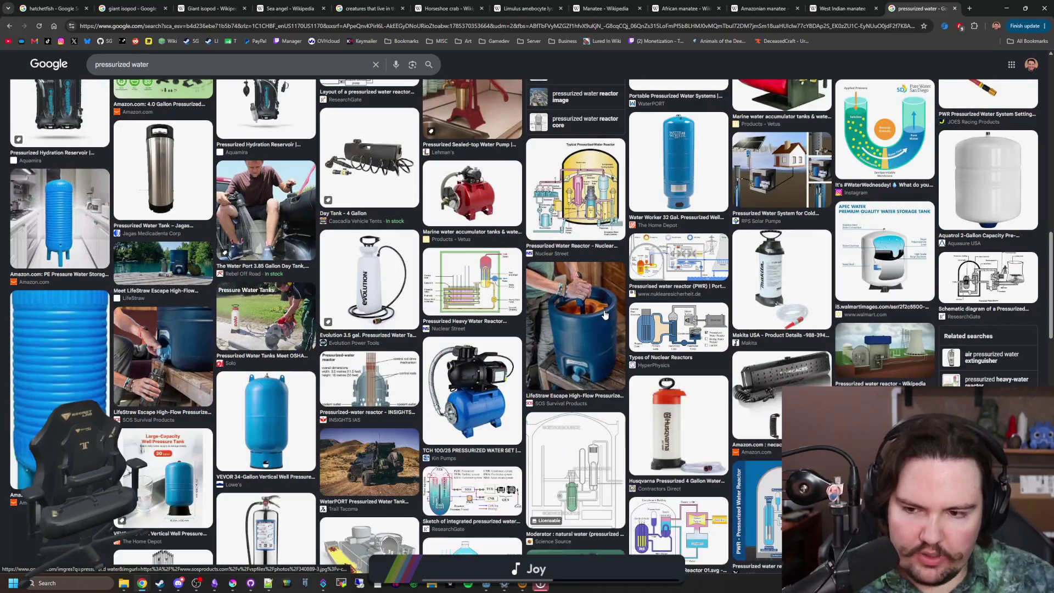
scroll(667, 286, "up", 10)
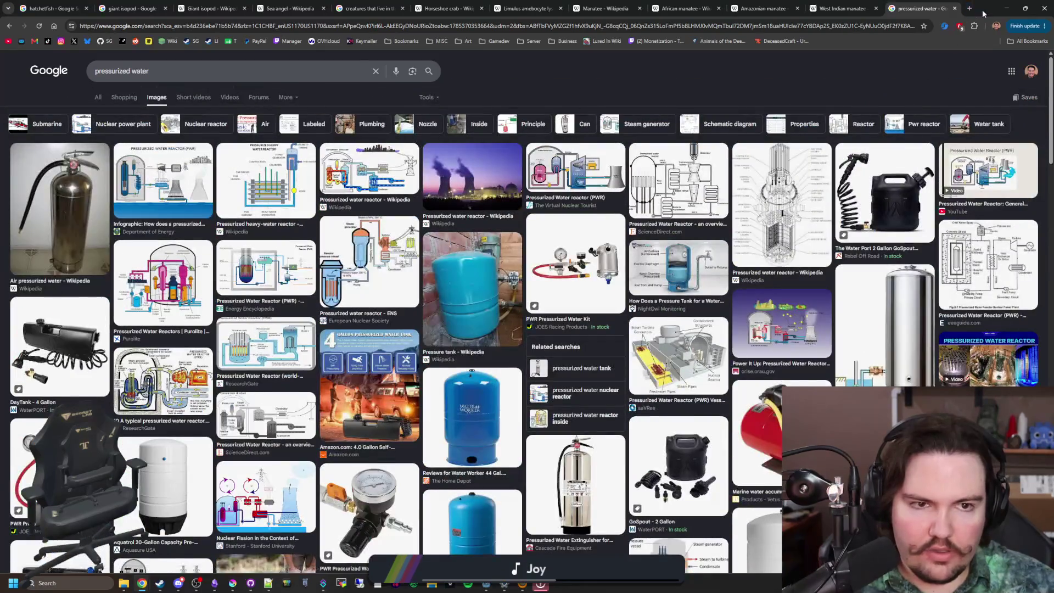
key("alt+Tab")
scroll(519, 330, "up", 1)
scroll(511, 315, "down", 1)
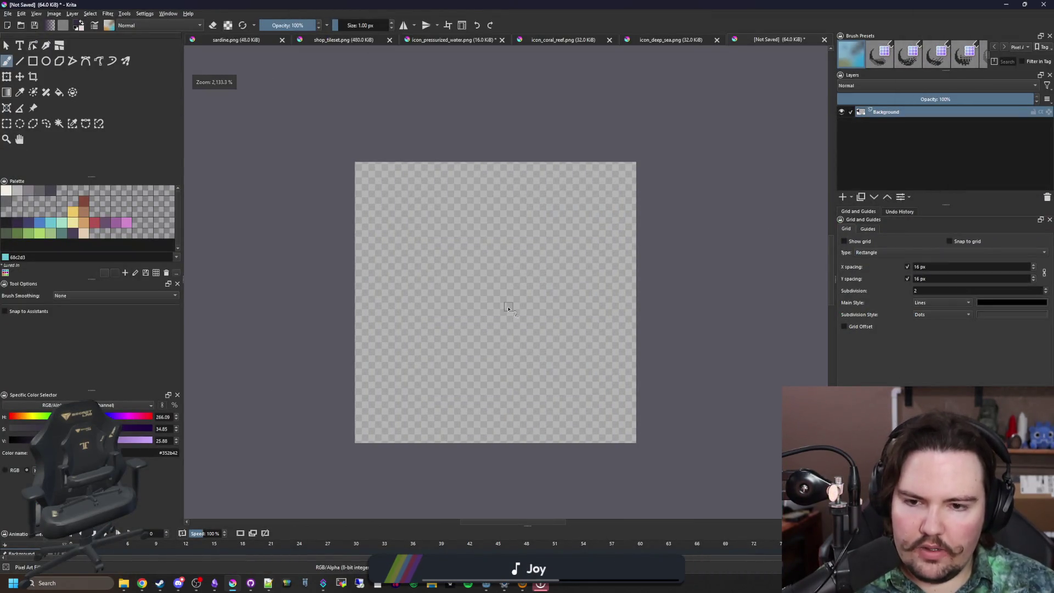
- Paint a large dark purple oval lower left at 8 px, then refine its edges at 1 px
key("bracketright")
key("bracketright")
key("bracketright")
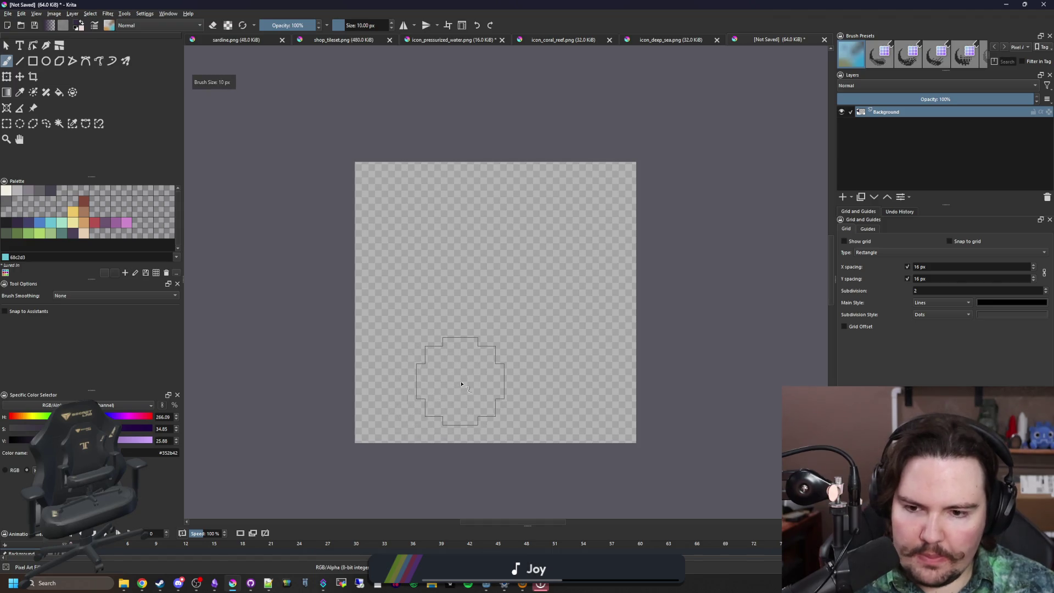
mouse_move(470, 389)
left_mouse_down()
mouse_move(427, 361)
mouse_move(477, 377)
left_mouse_up()
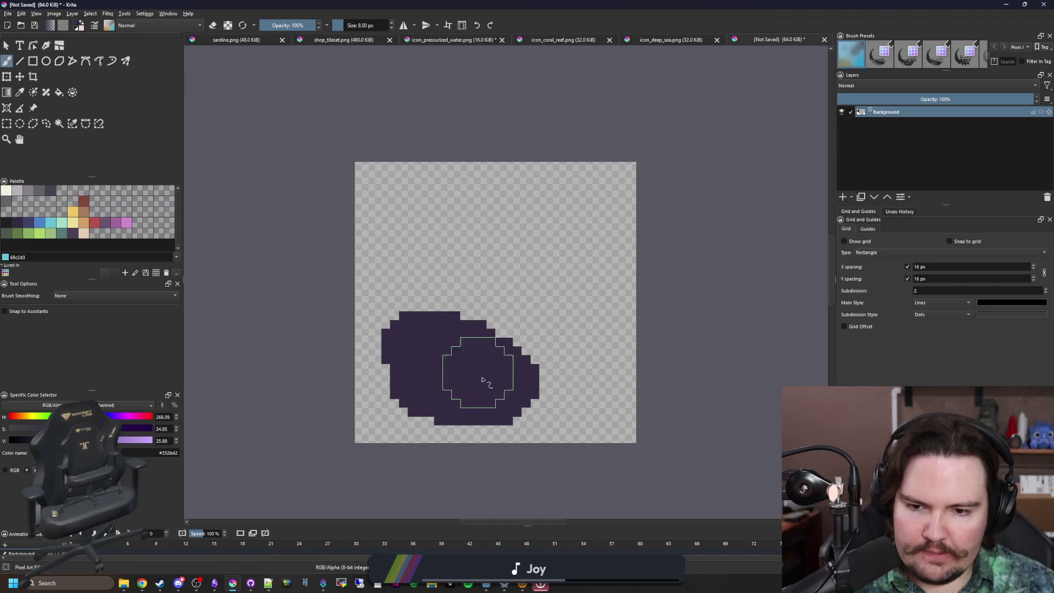
scroll(460, 368, "up", 2)
key("bracketleft")
key("bracketleft")
key("bracketleft")
left_click_drag(300, 342, 306, 360)
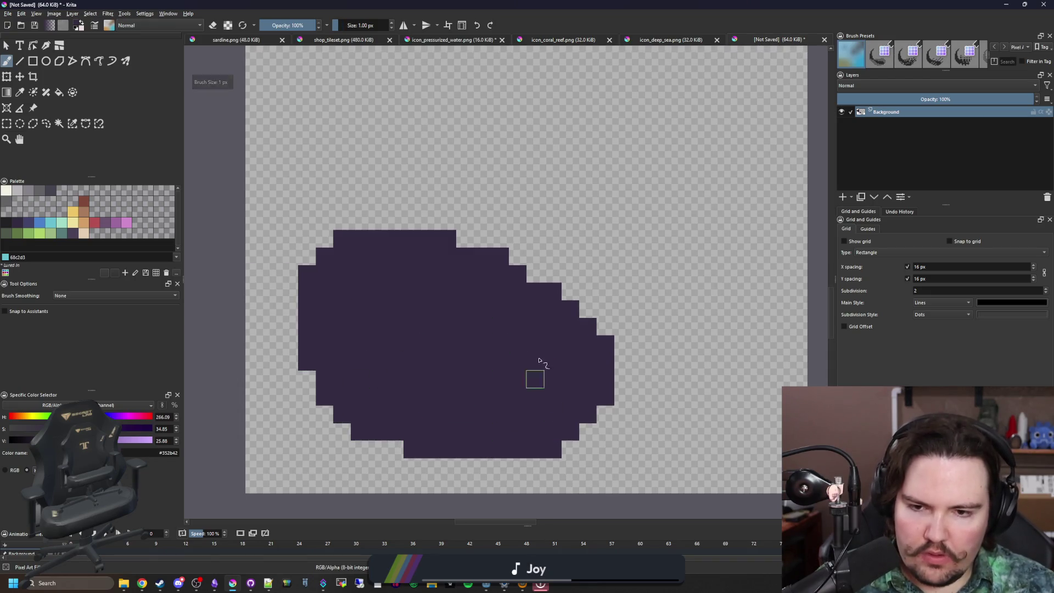
left_click(465, 239)
left_click(523, 272)
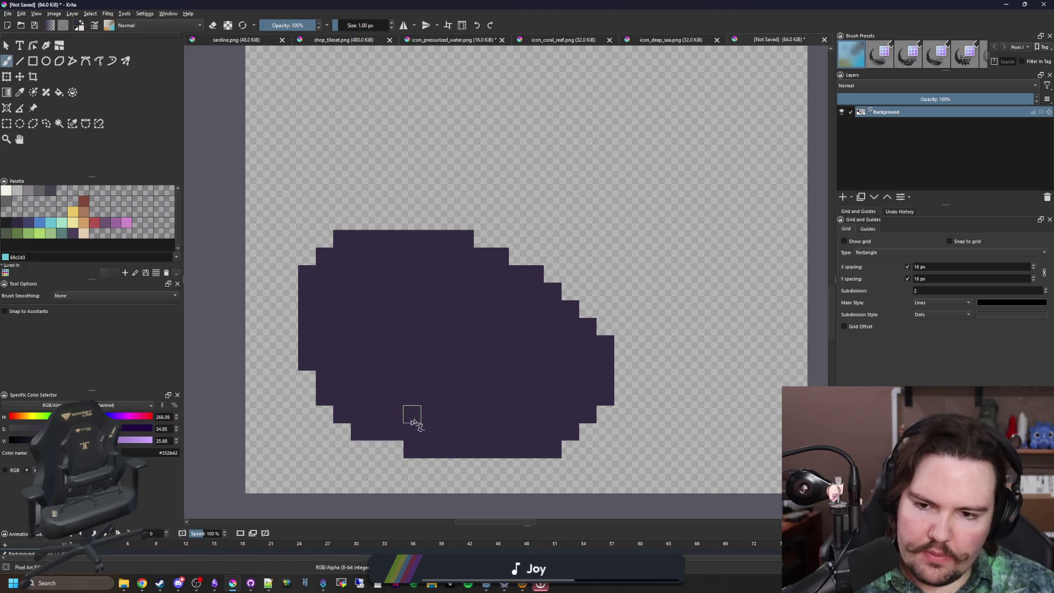
left_click(360, 432)
left_click(342, 414)
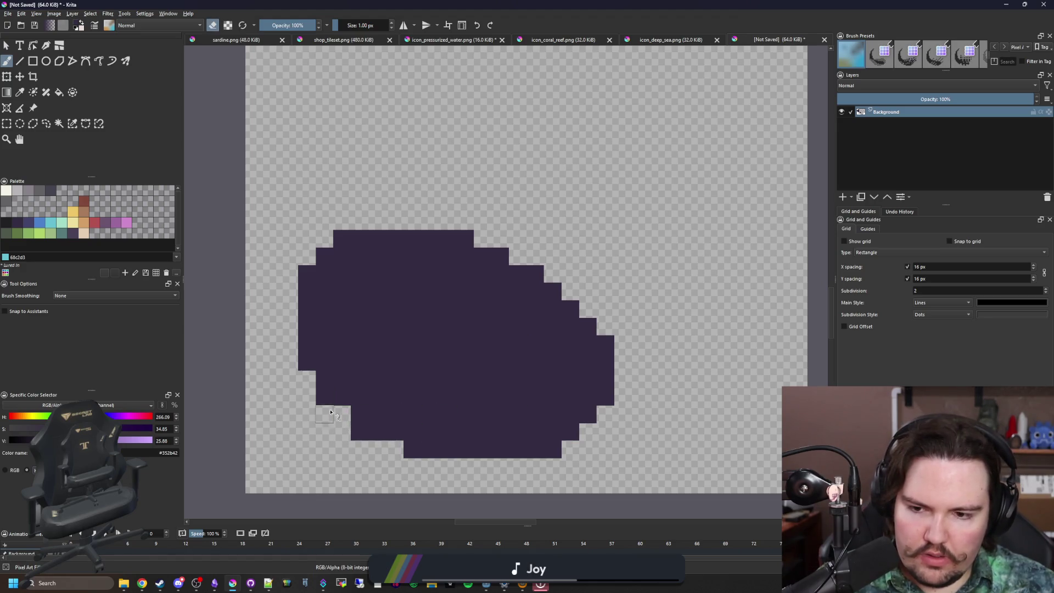
scroll(399, 420, "down", 4)
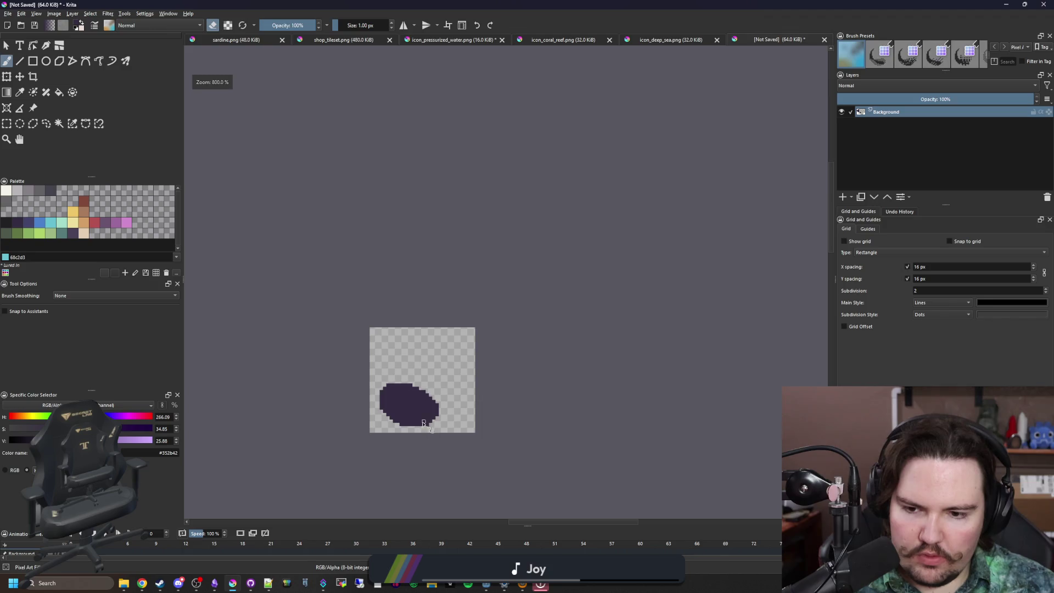
scroll(424, 425, "up", 3)
- Paint a smaller purple blob upper right, trimming its top-right pixels and filling the upper-left gap
key("e")
mouse_move(483, 263)
left_mouse_down()
mouse_move(478, 242)
mouse_move(493, 255)
mouse_move(501, 248)
mouse_move(488, 275)
mouse_move(452, 249)
left_mouse_up()
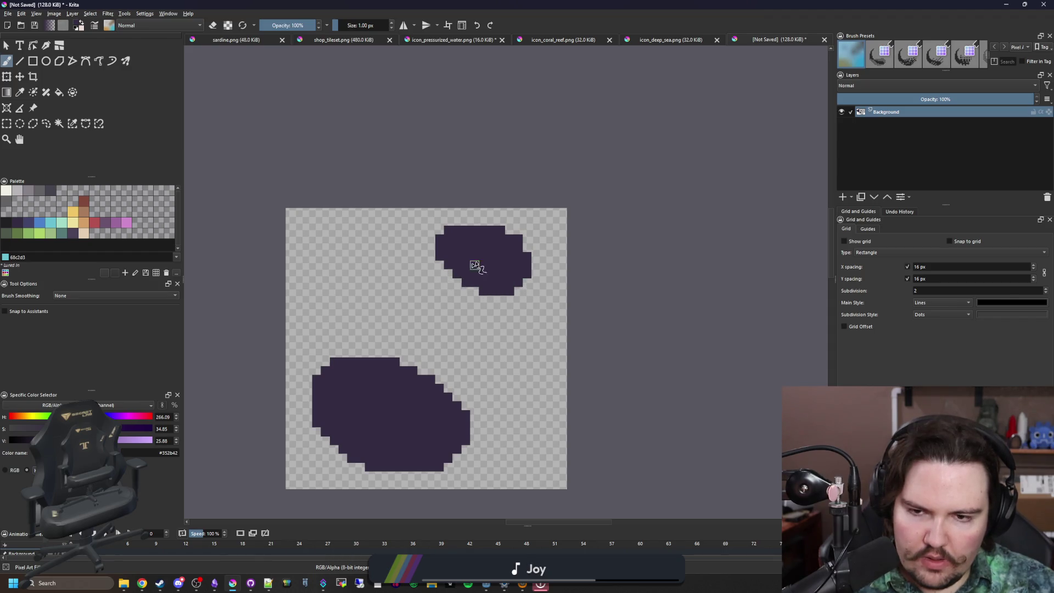
scroll(519, 231, "up", 2)
left_click_drag(513, 235, 483, 223)
key("e")
left_click(360, 242)
- Add a new top row to the upper blob and extend it diagonally at its top right
key("e")
key("e")
left_click_drag(395, 205, 448, 205)
left_click(483, 223)
scroll(521, 267, "down", 2)
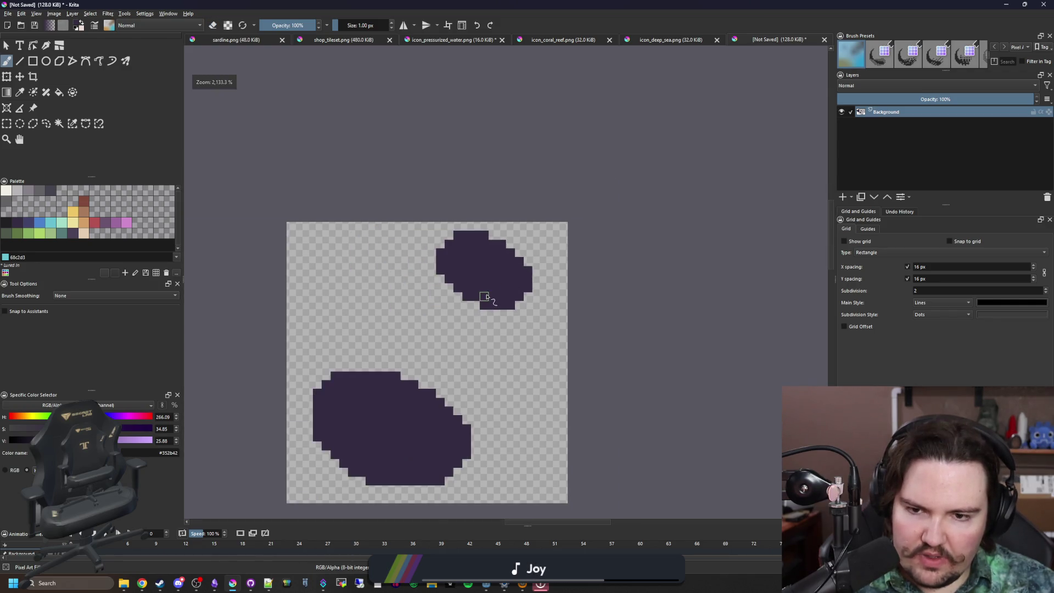
scroll(483, 299, "up", 3)
left_click_drag(507, 220, 561, 268)
scroll(455, 318, "down", 6)
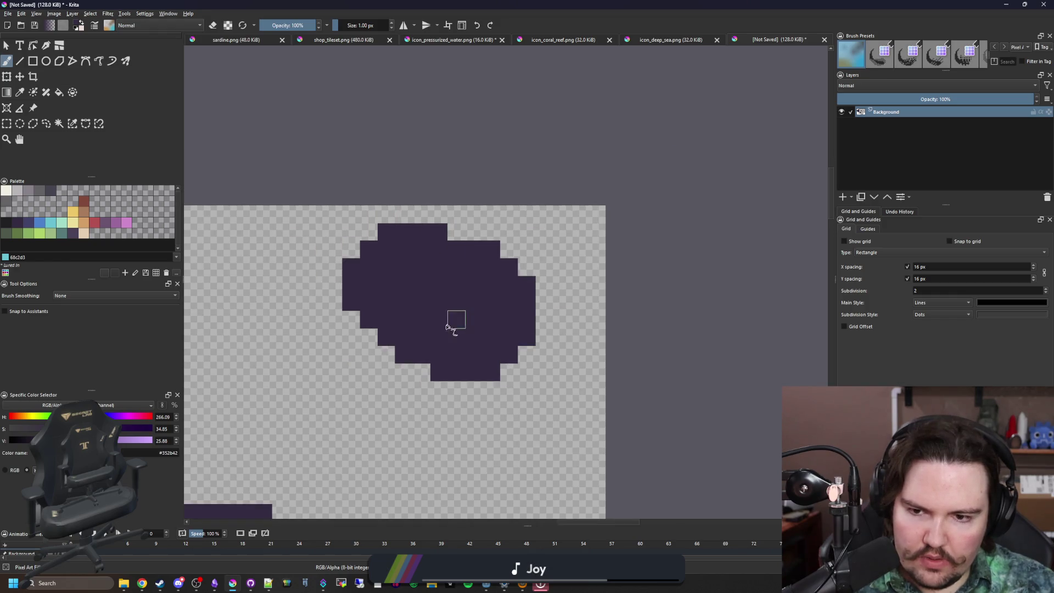
scroll(423, 338, "up", 5)
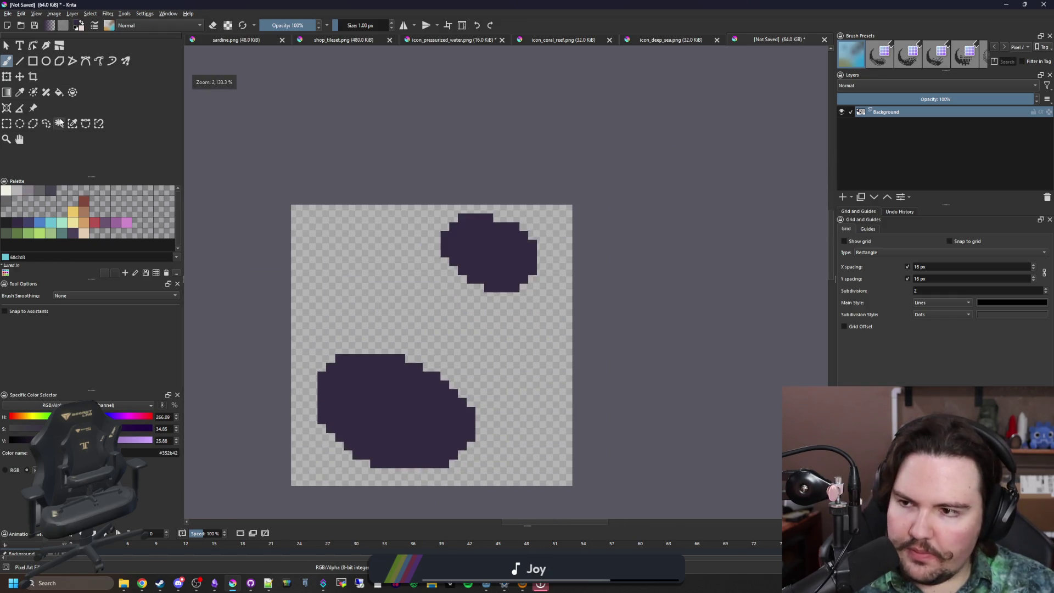
- Contiguous-select the upper blob and nudge it down one pixel
left_click(60, 123)
left_click(505, 242)
scroll(506, 243, "up", 3)
key("t")
scroll(506, 264, "down", 2)
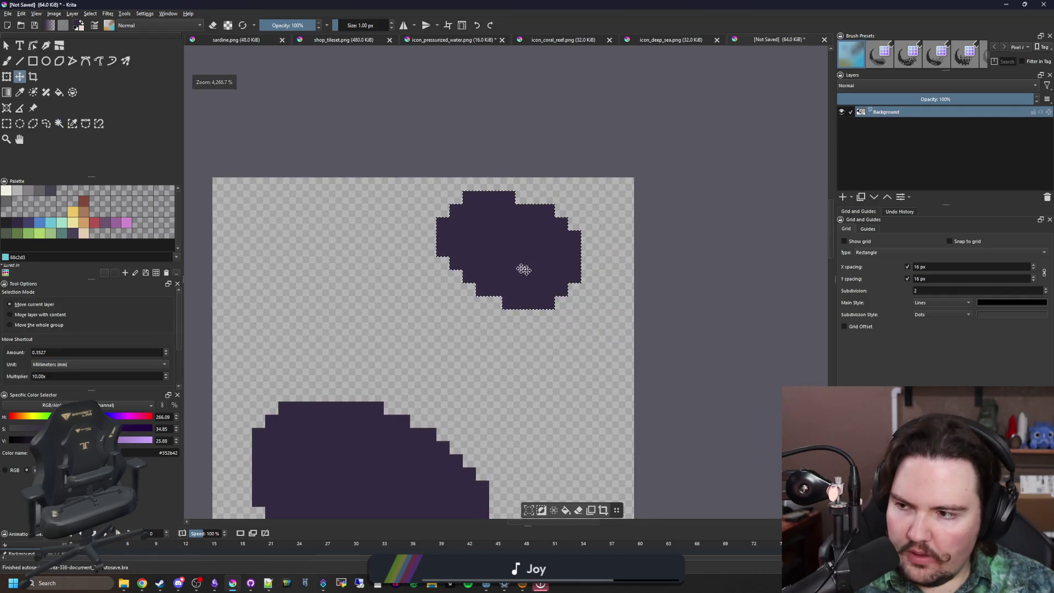
scroll(505, 265, "up", 1)
key("Down")
scroll(541, 234, "down", 3)
scroll(483, 296, "up", 1)
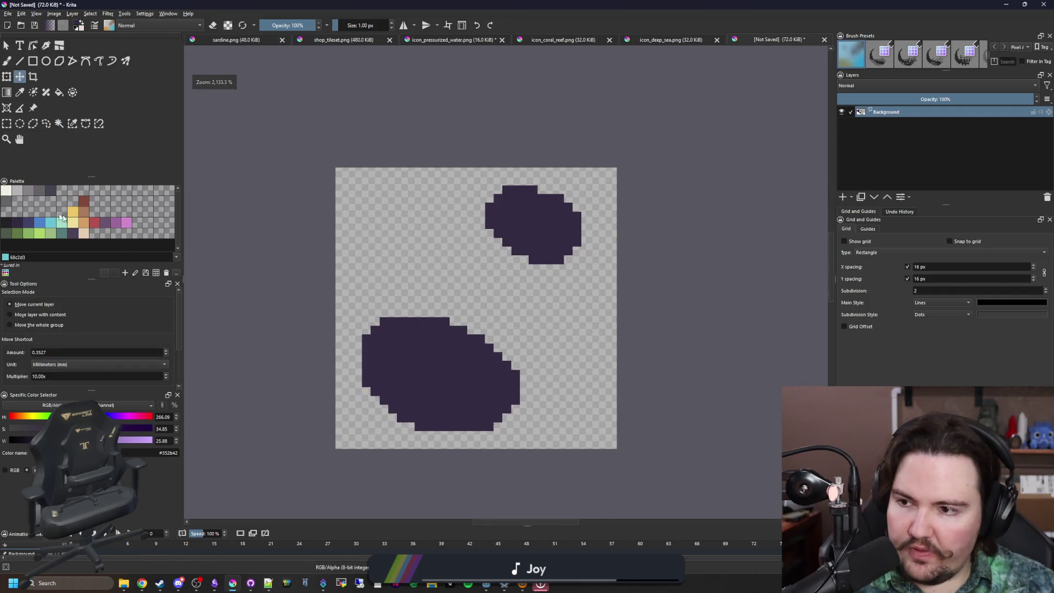
- Try linking the ovals with blue 4b80ca lines and a fill, then undo it
left_click(39, 222)
left_click(20, 62)
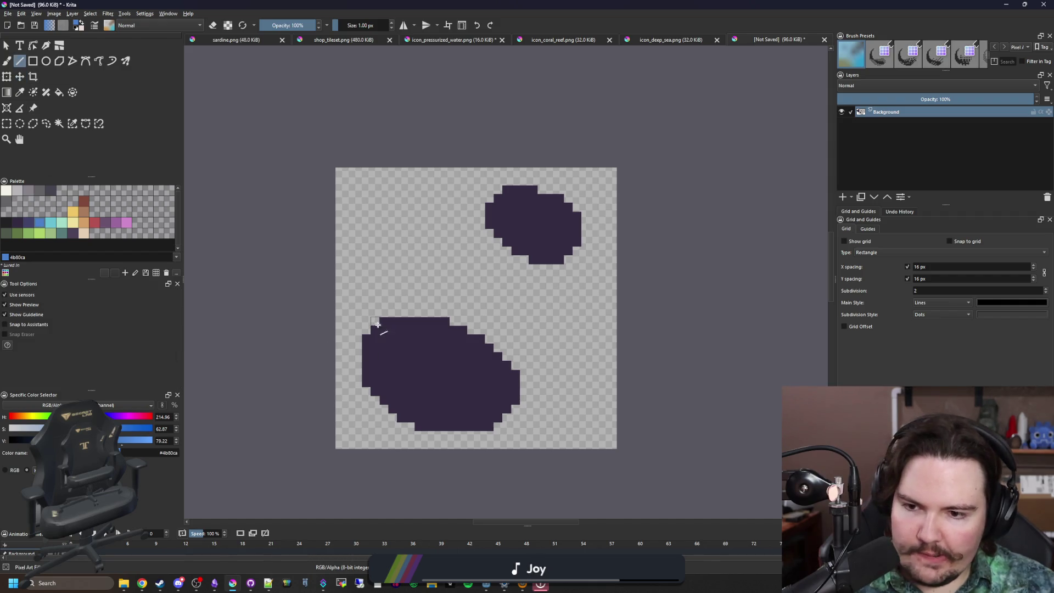
left_click_drag(389, 314, 507, 191)
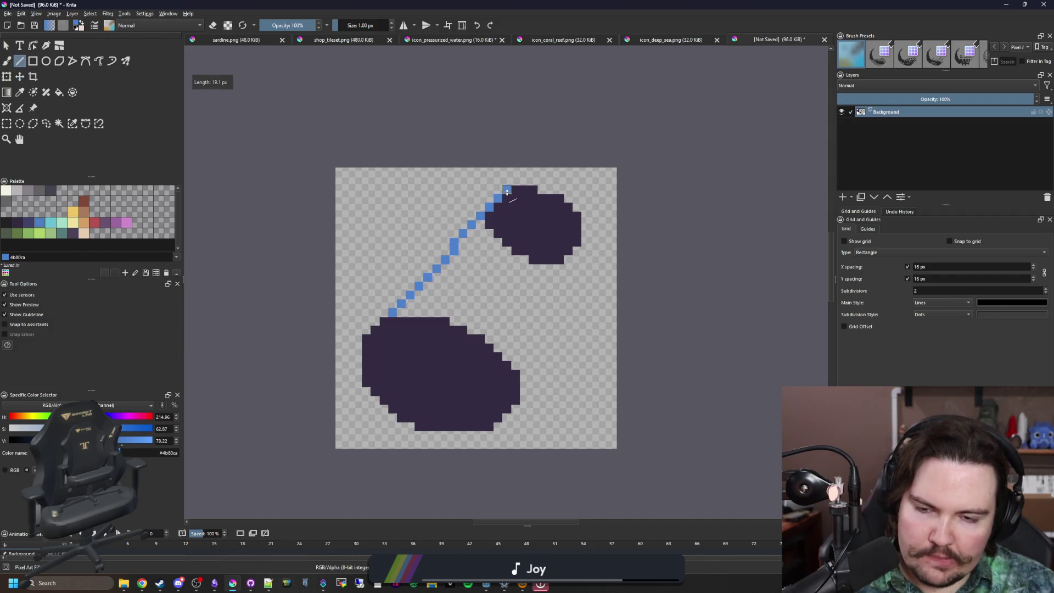
left_click_drag(584, 250, 518, 392)
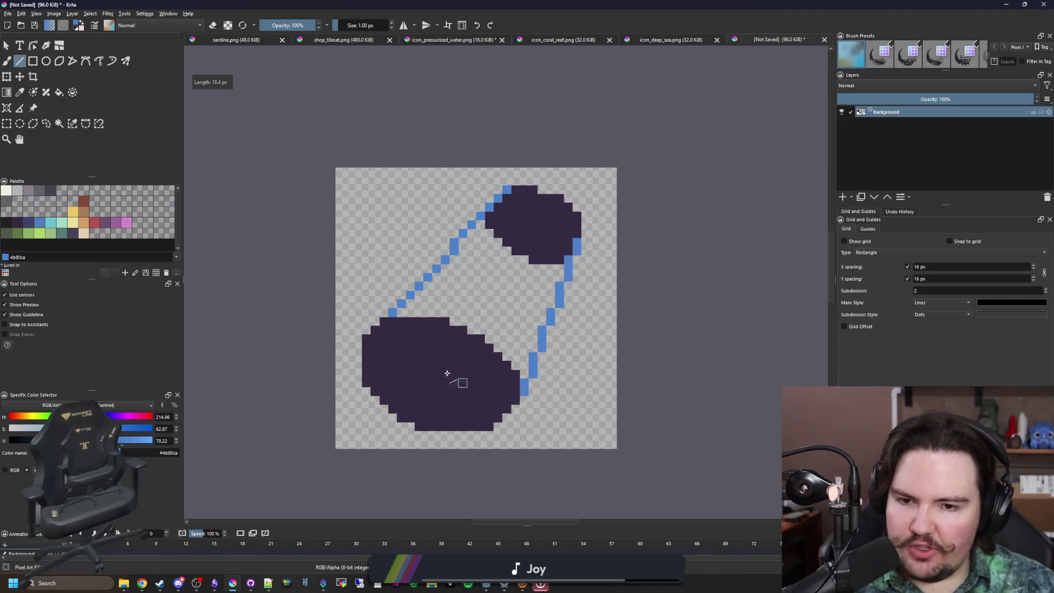
scroll(384, 347, "down", 4)
scroll(389, 379, "down", 2)
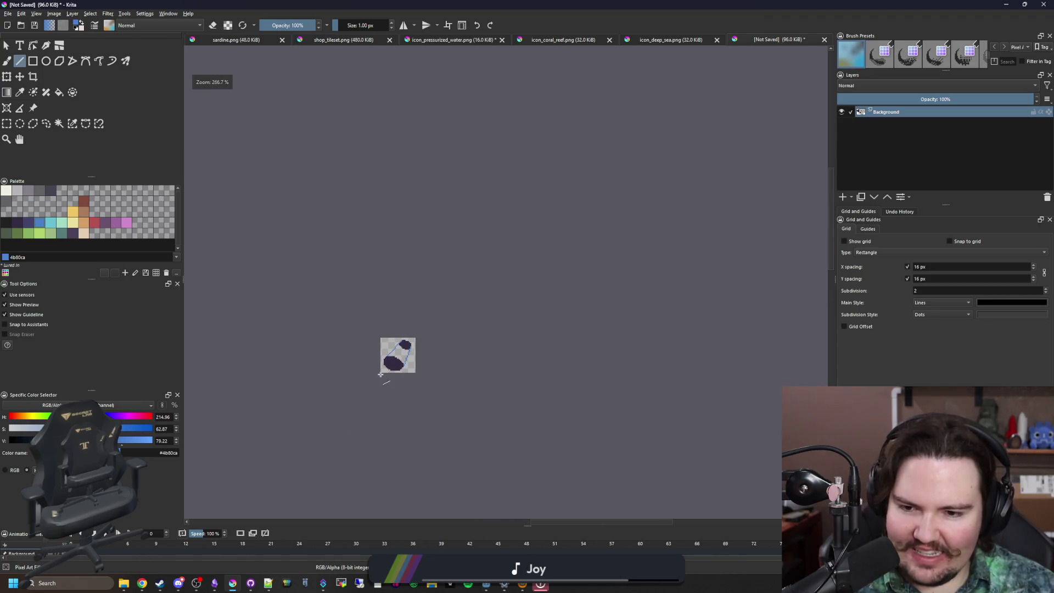
scroll(385, 373, "up", 10)
key("f")
left_click(447, 376)
left_click(503, 305)
scroll(341, 354, "down", 6)
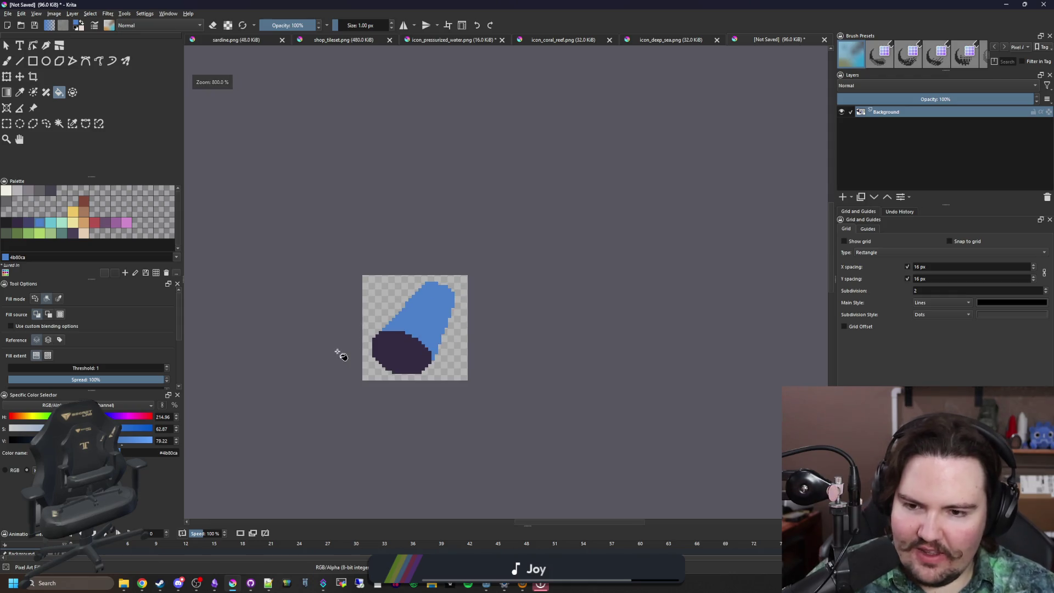
scroll(341, 354, "up", 1)
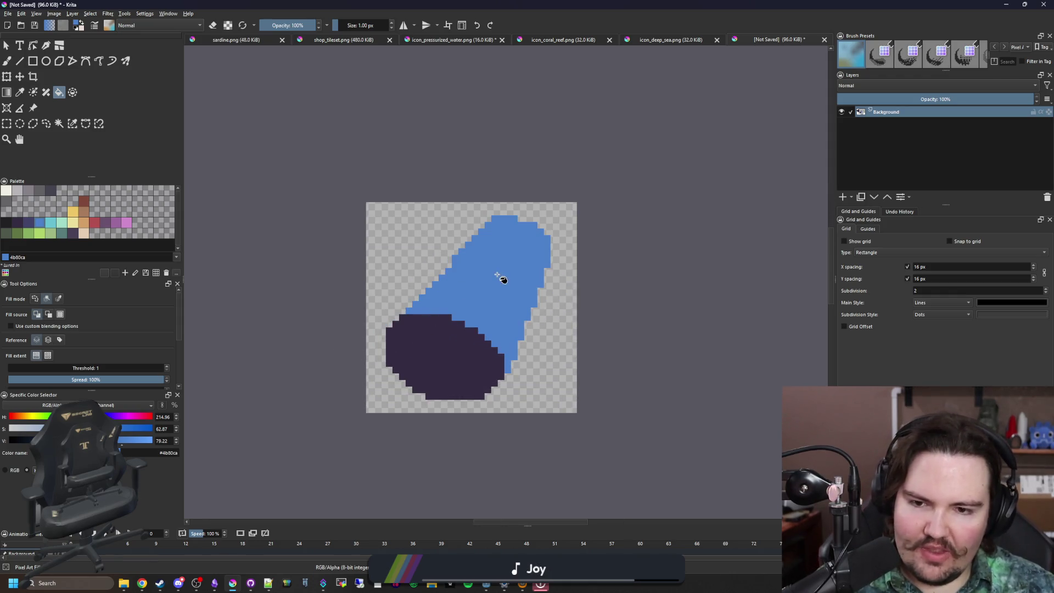
scroll(500, 278, "up", 2)
key("ctrl+z")
key("ctrl+z")
key("ctrl+z")
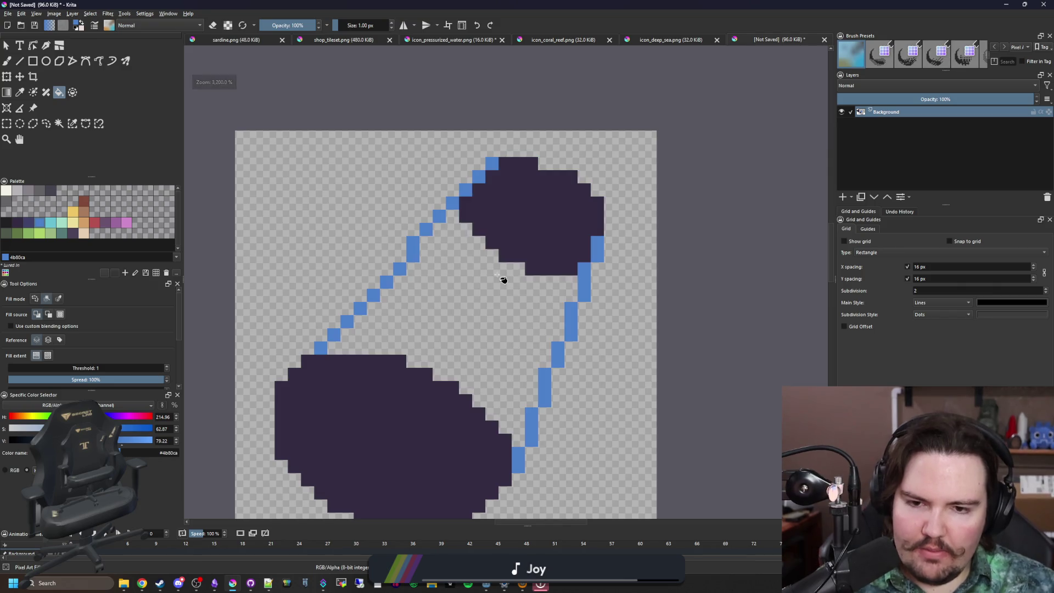
- Extend the upper oval's edge and lower-left diagonal with extra dark purple pixels
key("b")
left_click(470, 287, "ctrl")
scroll(494, 264, "up", 1)
mouse_move(530, 257)
left_mouse_down()
mouse_move(552, 257)
mouse_move(557, 332)
mouse_move(497, 327)
mouse_move(377, 273)
mouse_move(500, 292)
left_mouse_up()
scroll(495, 290, "down", 1)
scroll(483, 299, "up", 1)
left_click(538, 320)
left_click(468, 303)
left_click(397, 250)
mouse_move(406, 265)
left_mouse_down()
mouse_move(540, 328)
mouse_move(405, 266)
mouse_move(380, 232)
left_mouse_up()
scroll(558, 249, "down", 1)
scroll(471, 286, "down", 2)
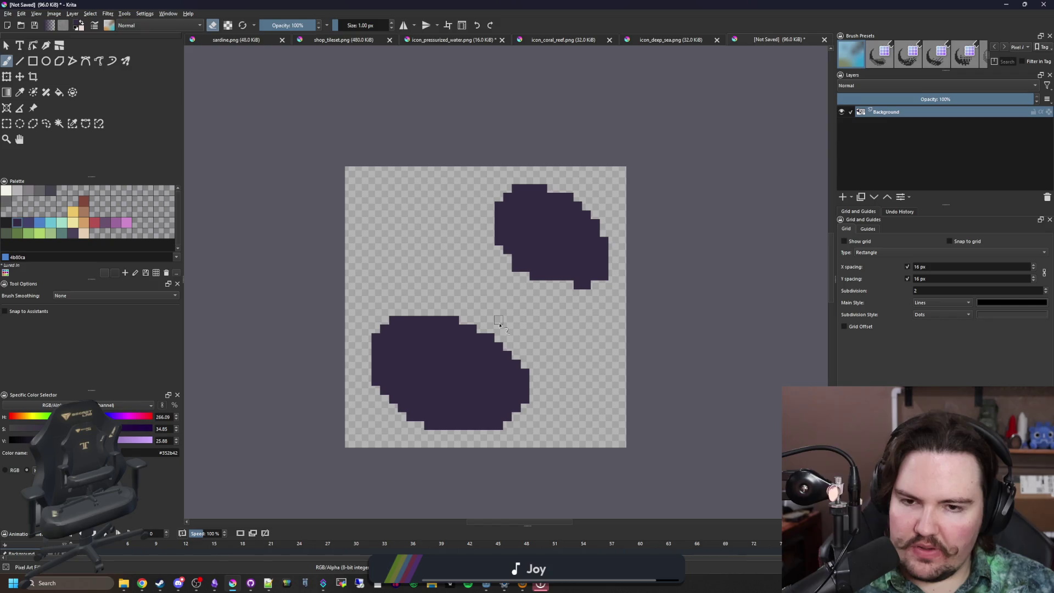
scroll(455, 409, "up", 1)
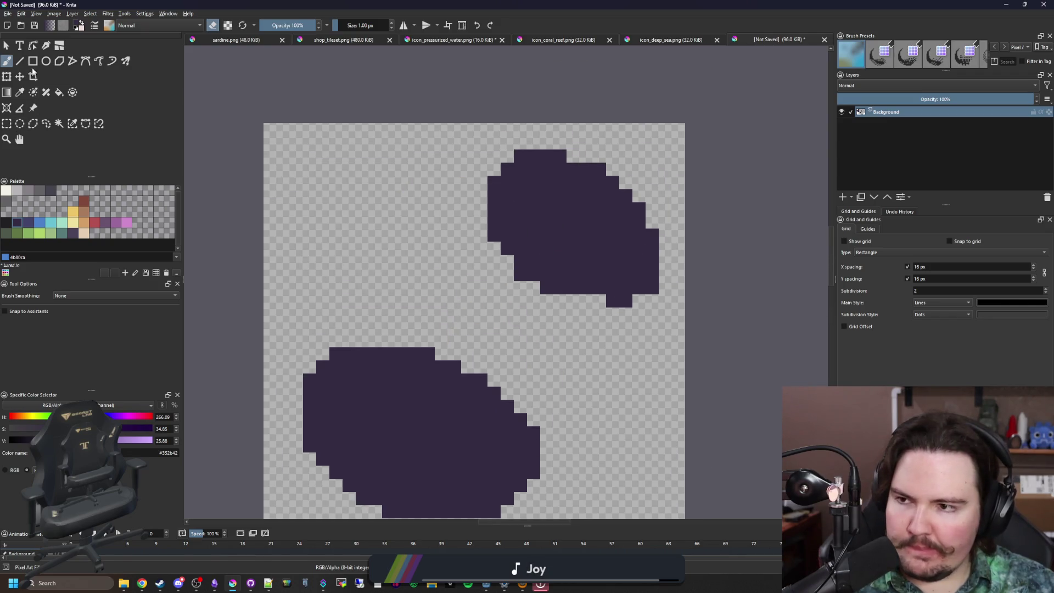
- Draw blue straight lines joining the two ovals along the left and right sides
key("v")
left_click(40, 223)
mouse_move(348, 343)
left_mouse_down()
mouse_move(518, 158)
mouse_move(509, 155)
mouse_move(506, 179)
mouse_move(520, 170)
mouse_move(504, 170)
mouse_move(532, 167)
mouse_move(499, 148)
left_mouse_up()
scroll(508, 175, "up", 1)
key("e")
scroll(498, 148, "down", 2)
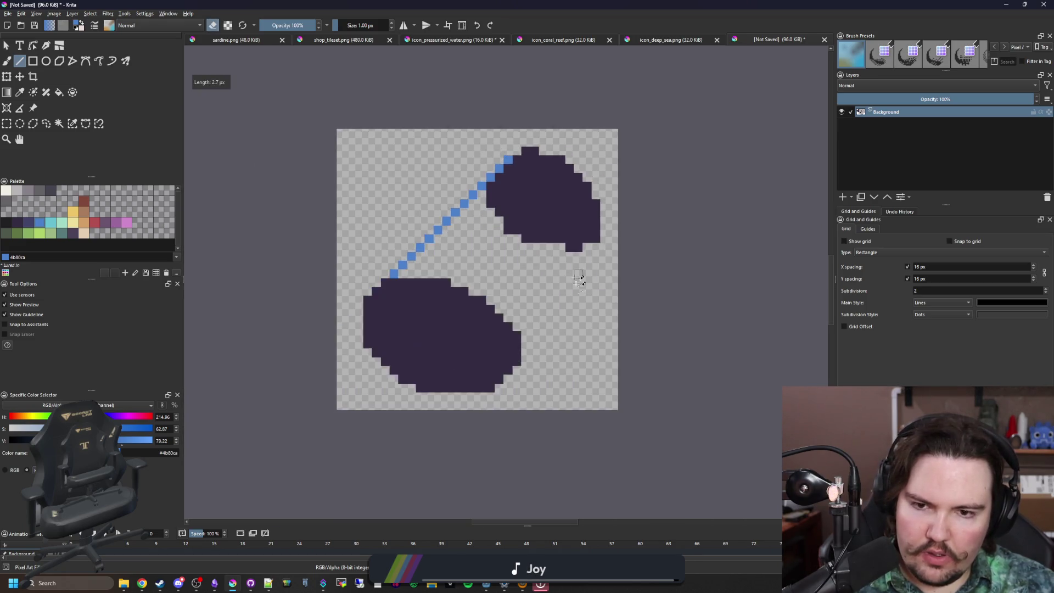
key("e")
scroll(568, 257, "up", 1)
left_click_drag(509, 375, 616, 213)
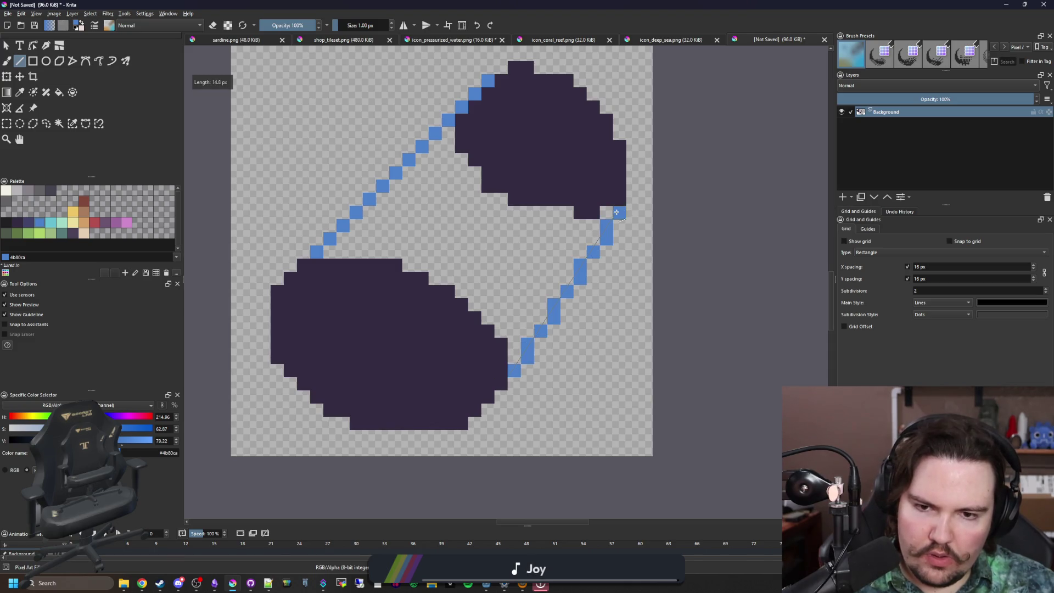
- Fill the enclosed body areas between the blue lines with blue
scroll(500, 294, "down", 3)
scroll(512, 298, "up", 3)
key("f")
left_click(512, 299)
left_click(585, 260)
scroll(608, 287, "down", 2)
scroll(506, 249, "up", 4)
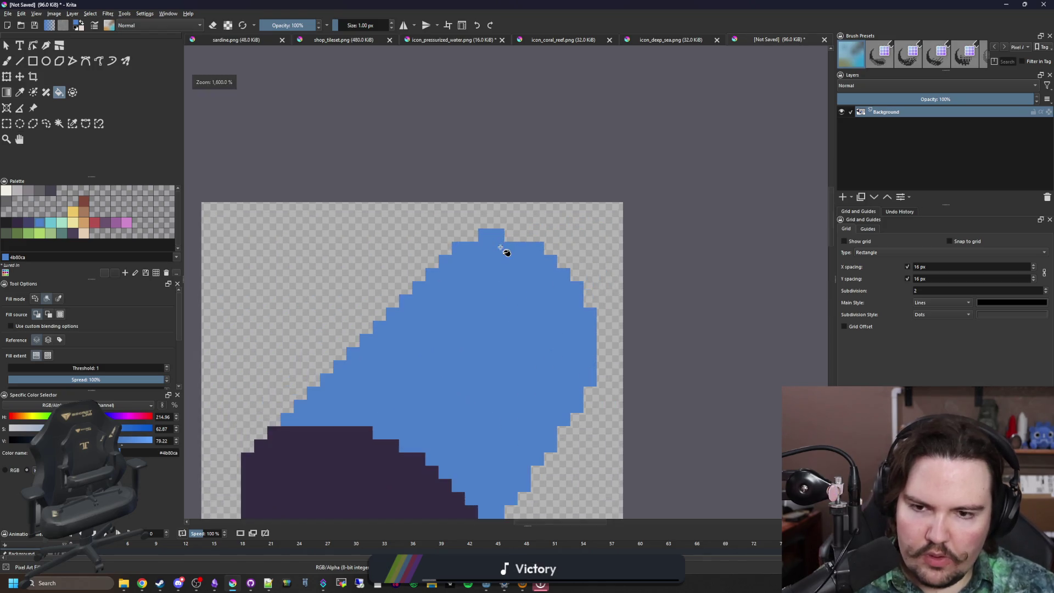
- Add blue staircase pixels along the top and right edges
key("b")
left_click(509, 235)
scroll(513, 265, "down", 3)
scroll(513, 265, "up", 3)
left_click(584, 321)
left_click(558, 268)
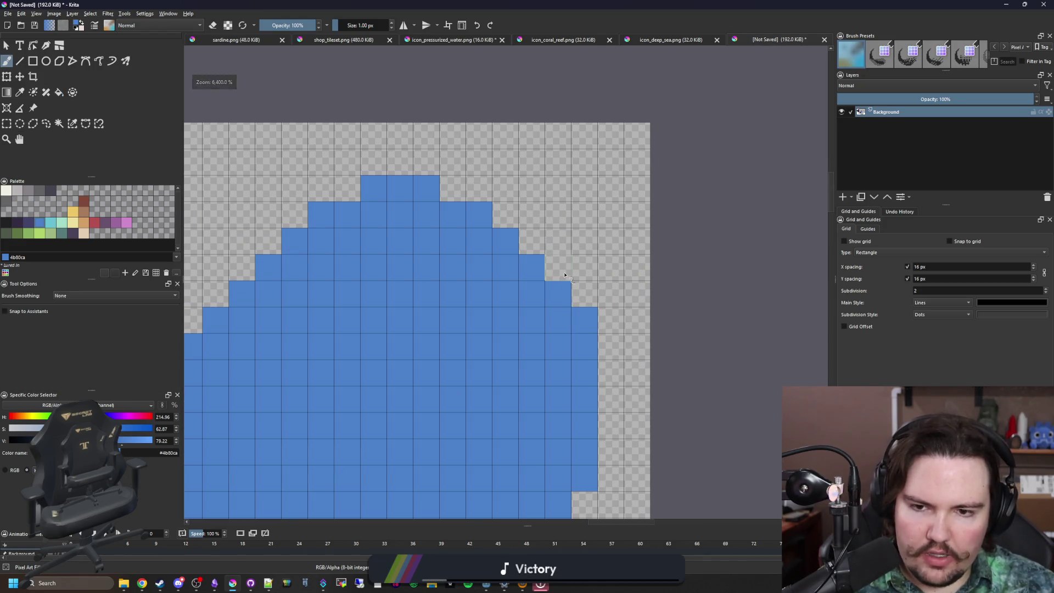
- Add two more staircase pixels to the top-right edge
left_click(532, 241)
left_click(506, 215)
scroll(448, 333, "down", 4)
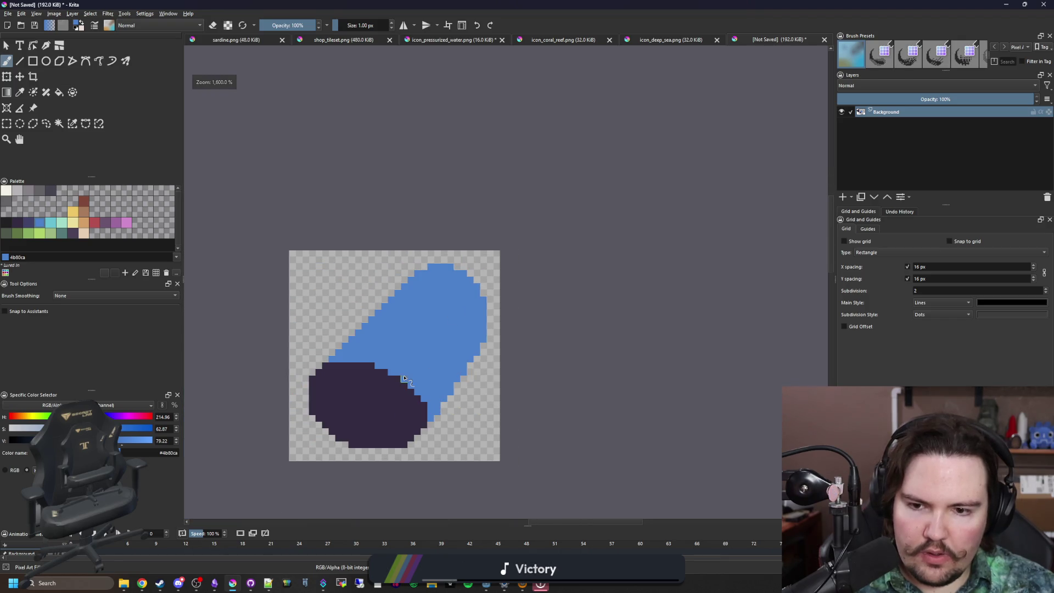
scroll(439, 330, "up", 2)
scroll(384, 341, "up", 2)
scroll(379, 352, "down", 1)
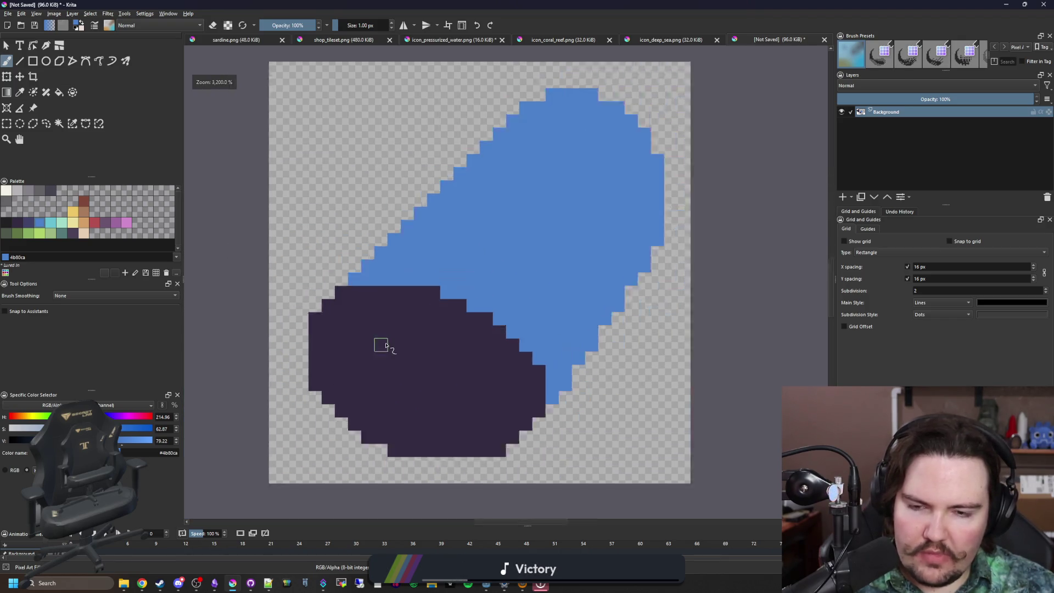
scroll(386, 346, "up", 1)
- Paint dark purple pixels along the blue edge beside the dark end
left_click(395, 350, "ctrl")
left_click(303, 278)
key("ctrl+z")
mouse_move(328, 282)
left_mouse_down()
mouse_move(391, 277)
mouse_move(442, 306)
mouse_move(476, 405)
left_mouse_up()
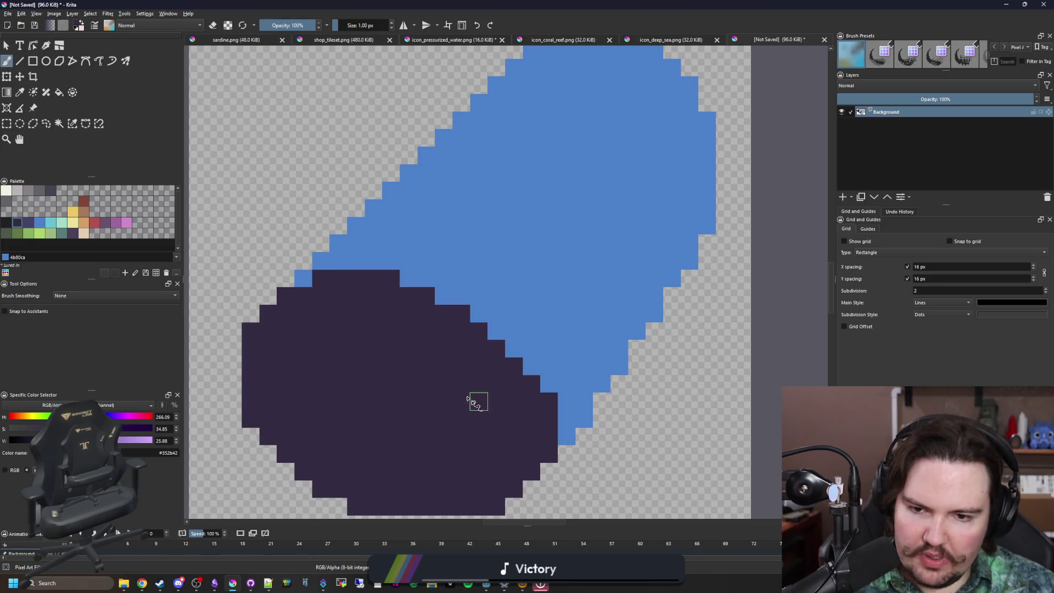
scroll(476, 405, "down", 3)
scroll(412, 370, "up", 4)
- Erase the dark end's lower-left edge pixels, bottom-row corner pixel and leftmost column
key("e")
left_click_drag(379, 358, 259, 242)
scroll(365, 386, "down", 2)
scroll(365, 386, "up", 1)
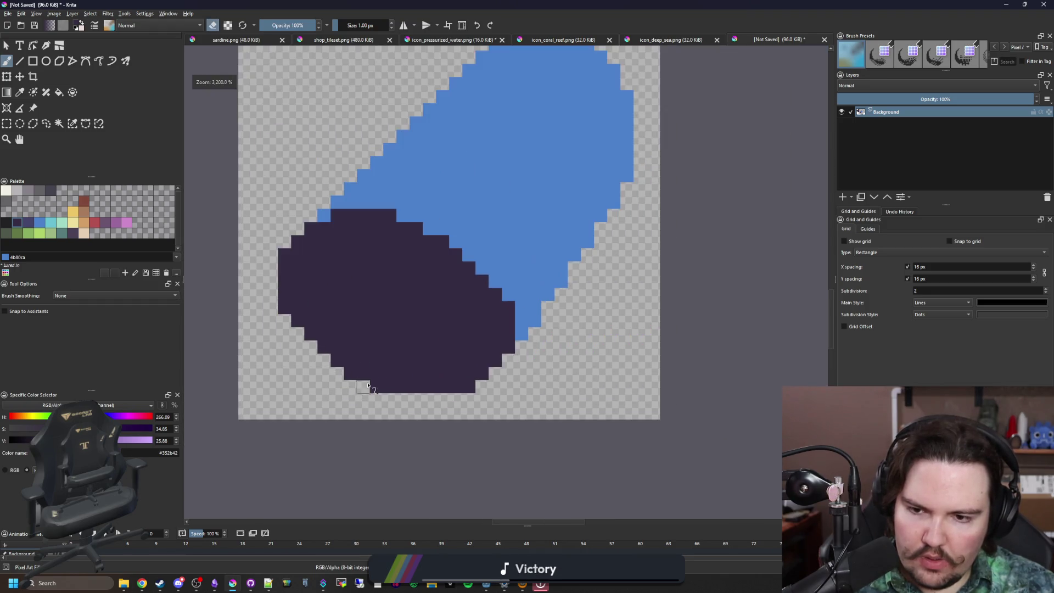
left_click(377, 387)
scroll(351, 379, "down", 2)
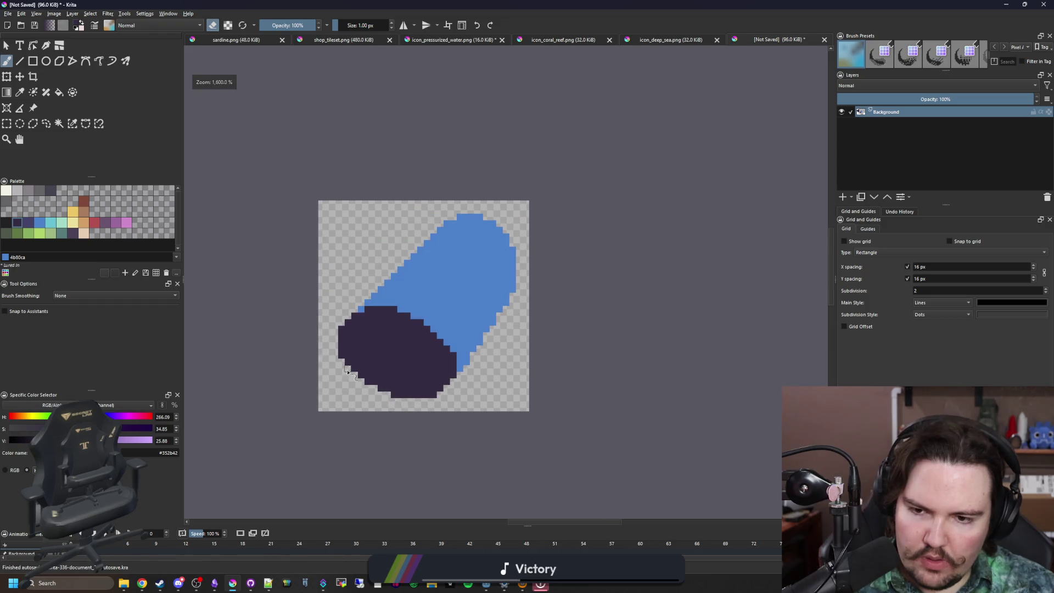
scroll(343, 356, "up", 1)
scroll(343, 356, "up", 2)
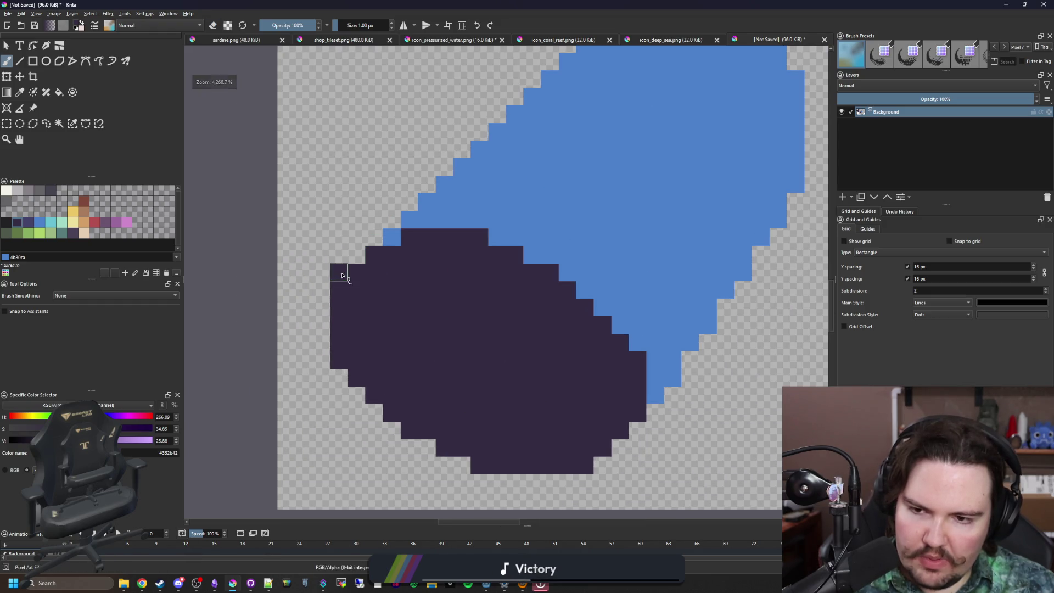
left_click_drag(341, 275, 345, 365)
scroll(345, 364, "down", 2)
scroll(340, 362, "up", 1)
- Shift the whole drawing left and down with the Move tool
key("e")
key("e")
scroll(363, 379, "down", 5)
scroll(365, 338, "up", 3)
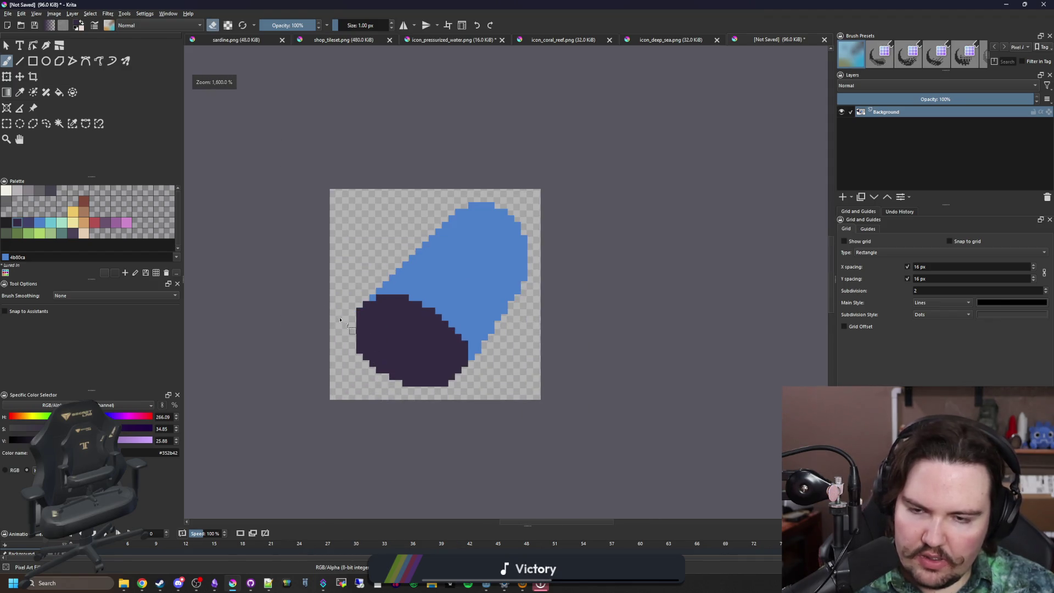
left_click(20, 77)
left_click_drag(443, 305, 436, 311)
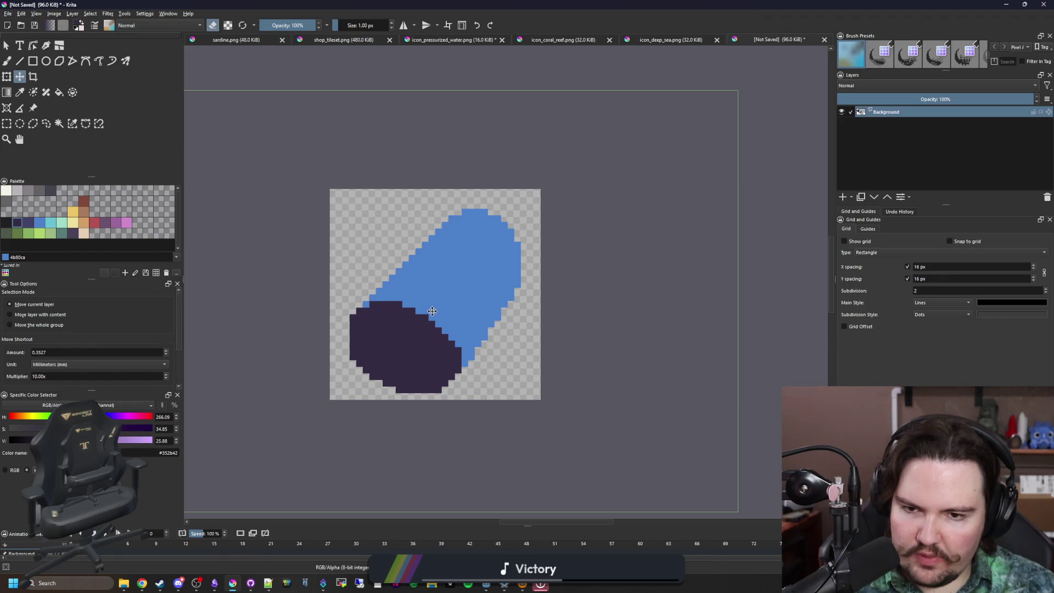
scroll(522, 269, "up", 2)
- Extend the blue body's right edge upward with extra blue pixels
key("b")
key("e")
scroll(528, 267, "up", 1)
mouse_move(527, 272)
left_mouse_down()
mouse_move(526, 211)
mouse_move(505, 182)
left_mouse_up()
left_click(509, 312)
scroll(445, 363, "down", 6)
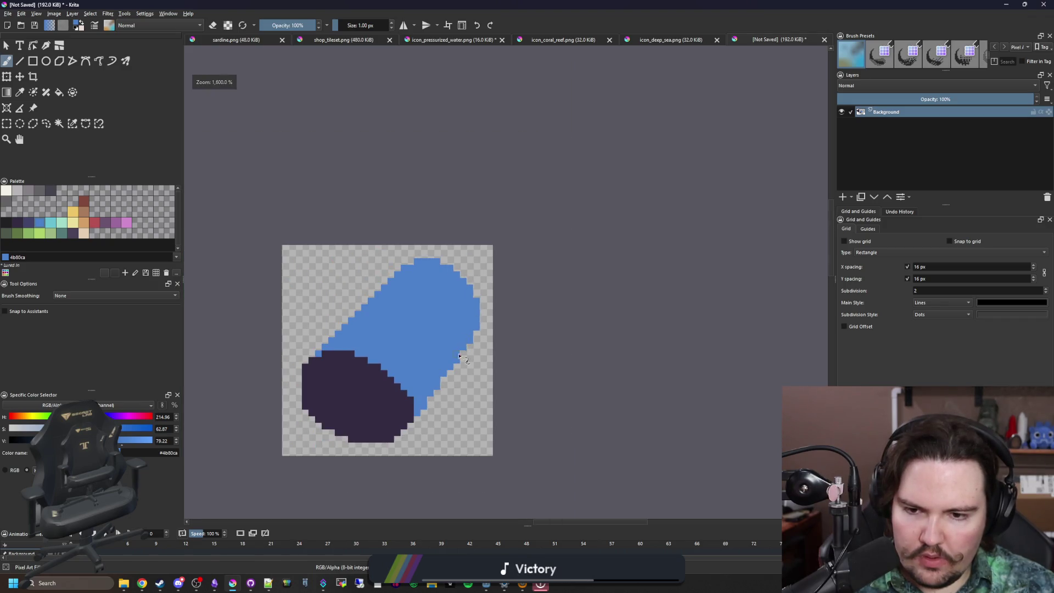
scroll(414, 384, "up", 3)
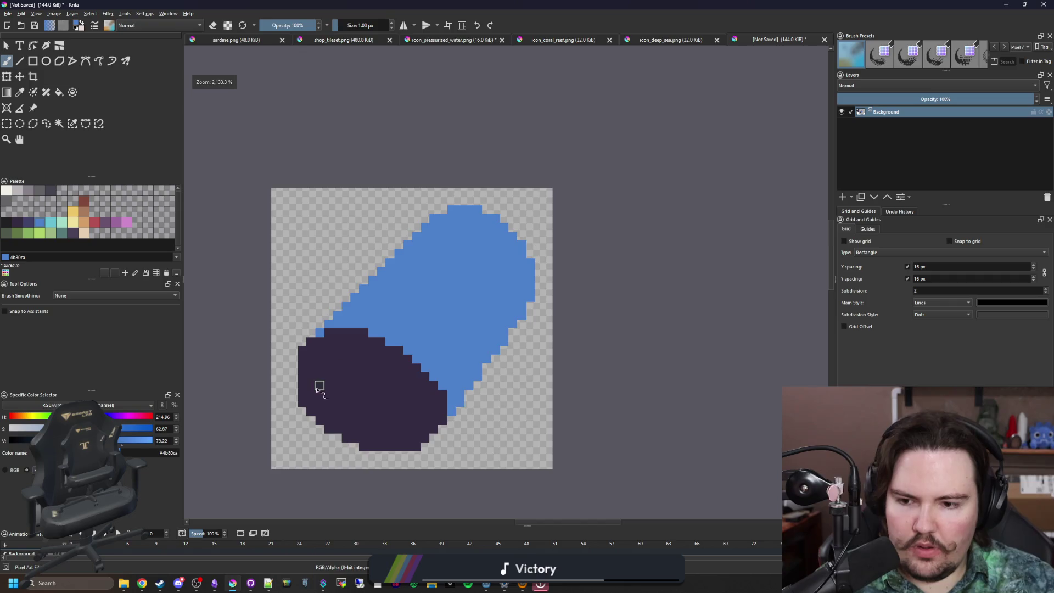
key("e")
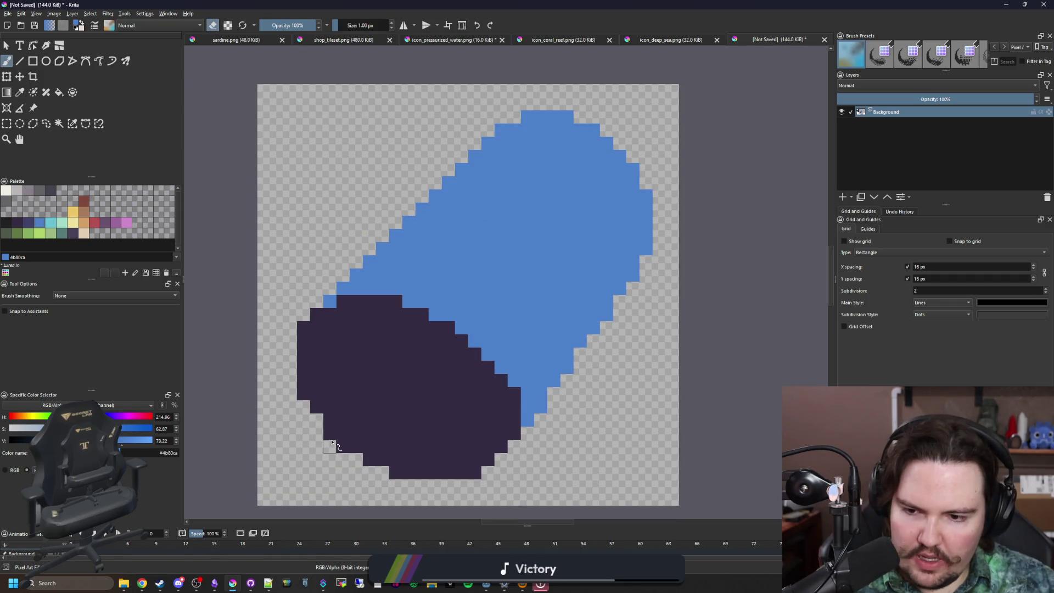
scroll(461, 356, "down", 5)
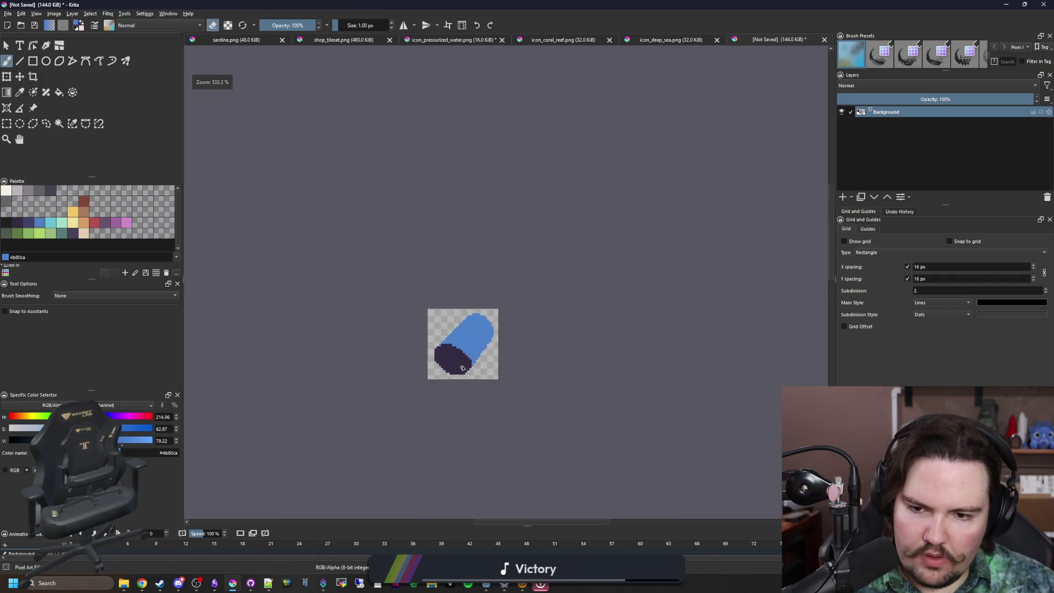
scroll(463, 369, "up", 5)
scroll(464, 268, "up", 1)
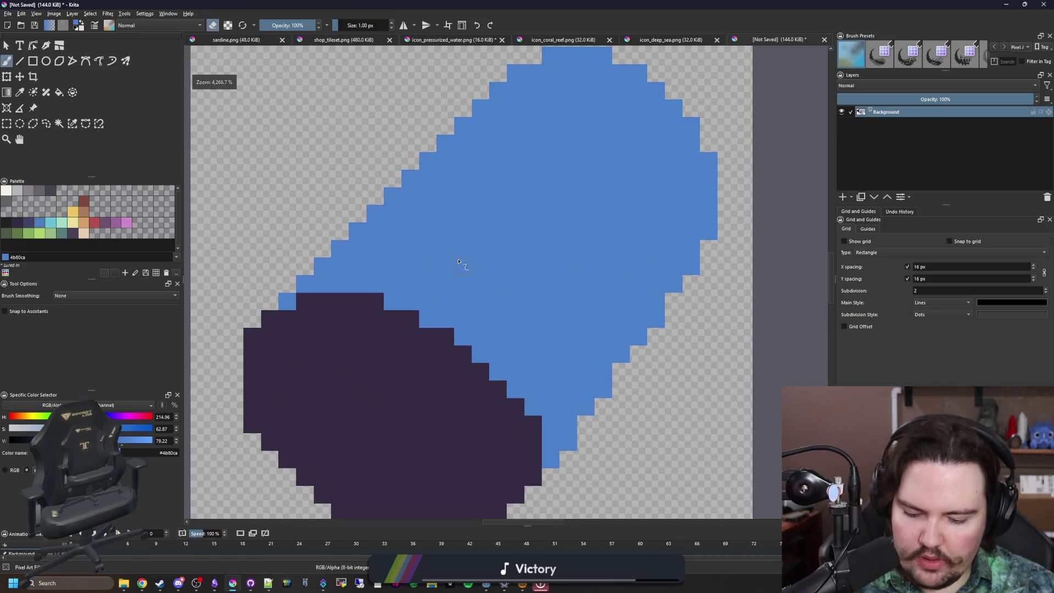
- Sample the dark purple from the end and paint a vertical ridge segment on the right
key("p")
left_click(348, 353)
scroll(449, 296, "down", 1)
scroll(495, 257, "up", 1)
key("b")
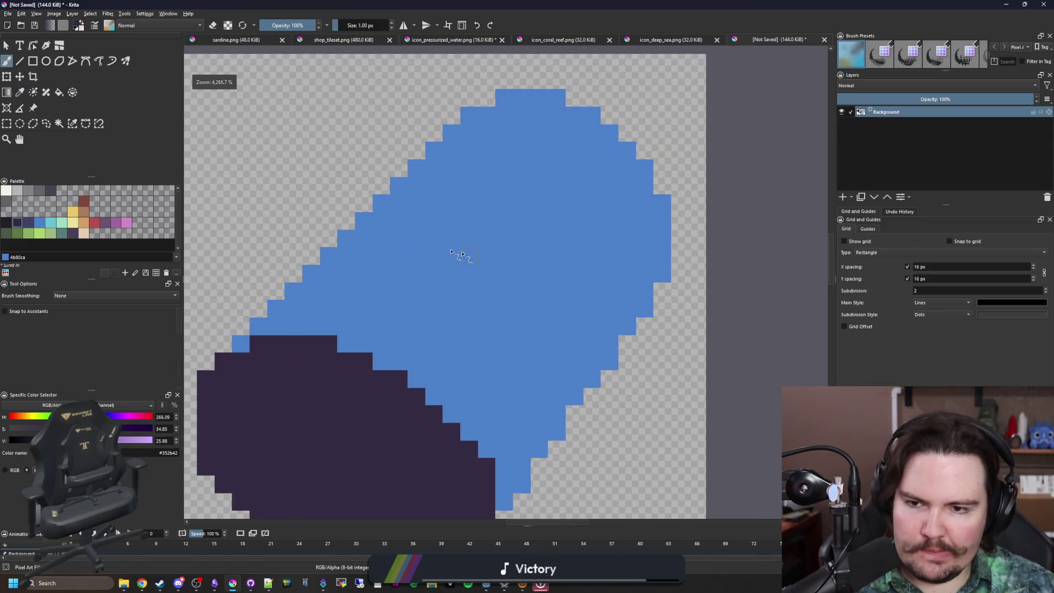
scroll(478, 259, "up", 2)
scroll(478, 287, "down", 1)
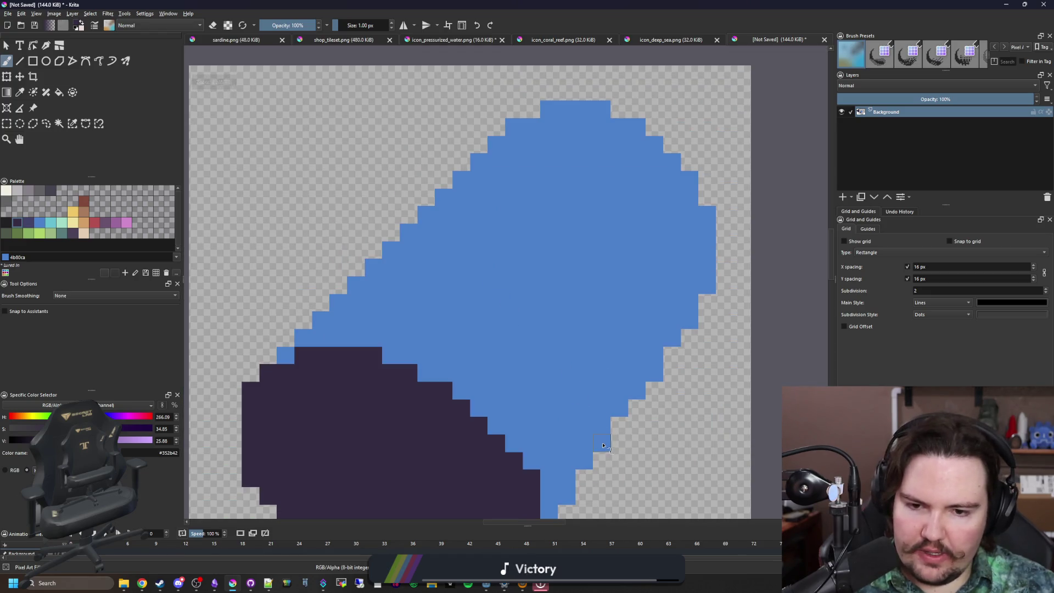
left_click_drag(601, 446, 604, 389)
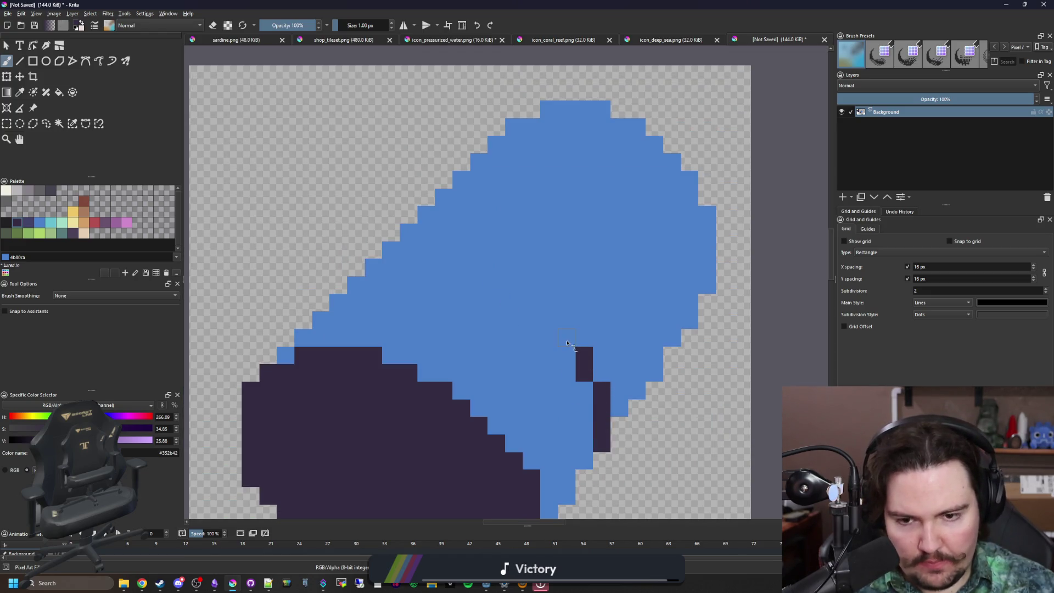
- Paint the first dark purple #352b42 ridge line across the canister body
left_click_drag(499, 274, 371, 267)
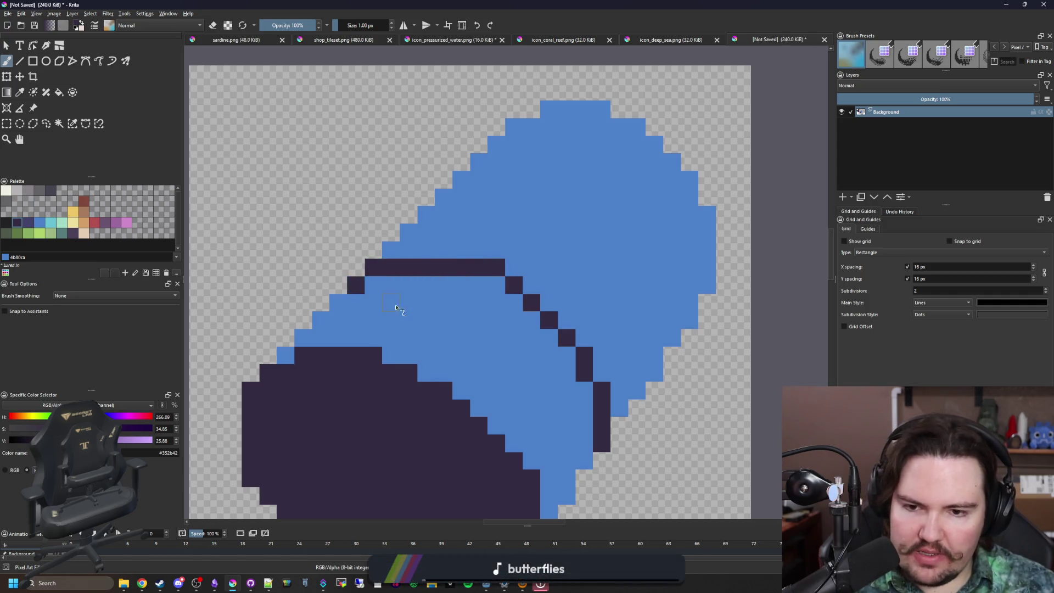
scroll(394, 306, "down", 5)
scroll(412, 308, "up", 6)
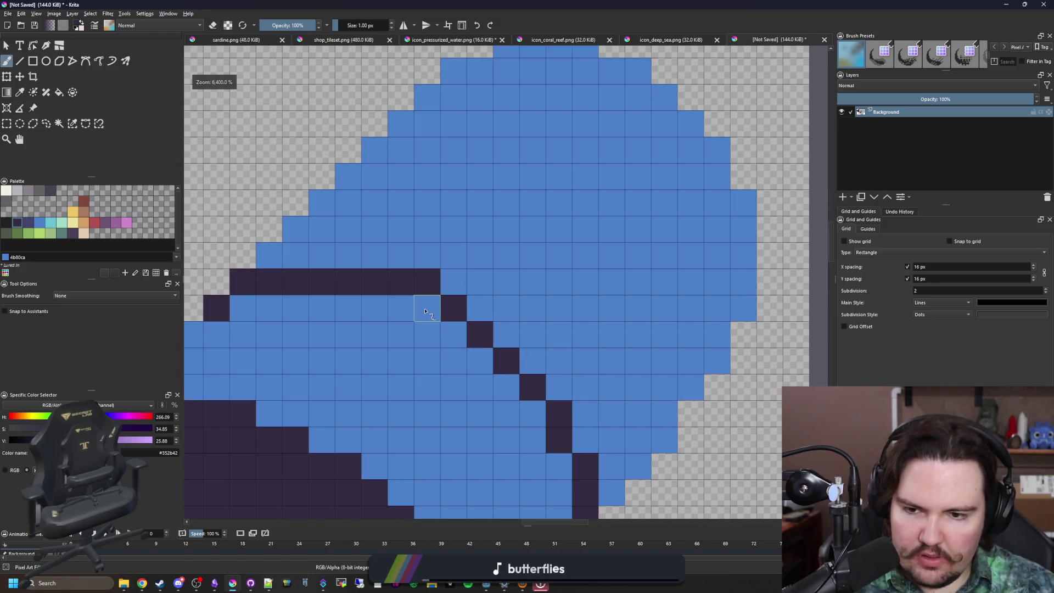
left_click(427, 308)
key("p")
scroll(442, 296, "down", 5)
scroll(439, 298, "up", 5)
scroll(522, 365, "down", 4)
scroll(530, 357, "up", 3)
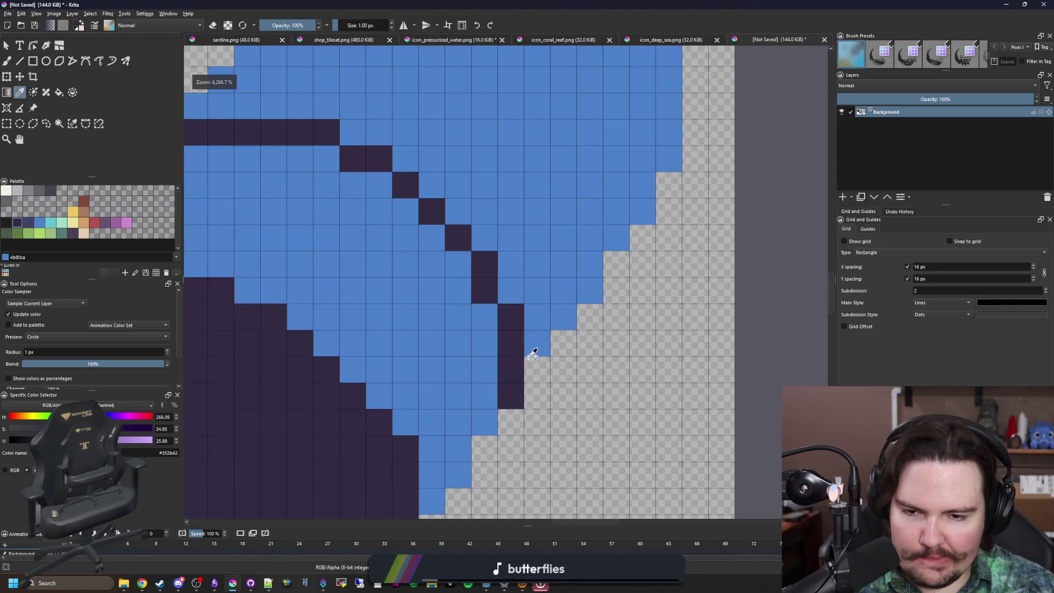
scroll(524, 329, "down", 2)
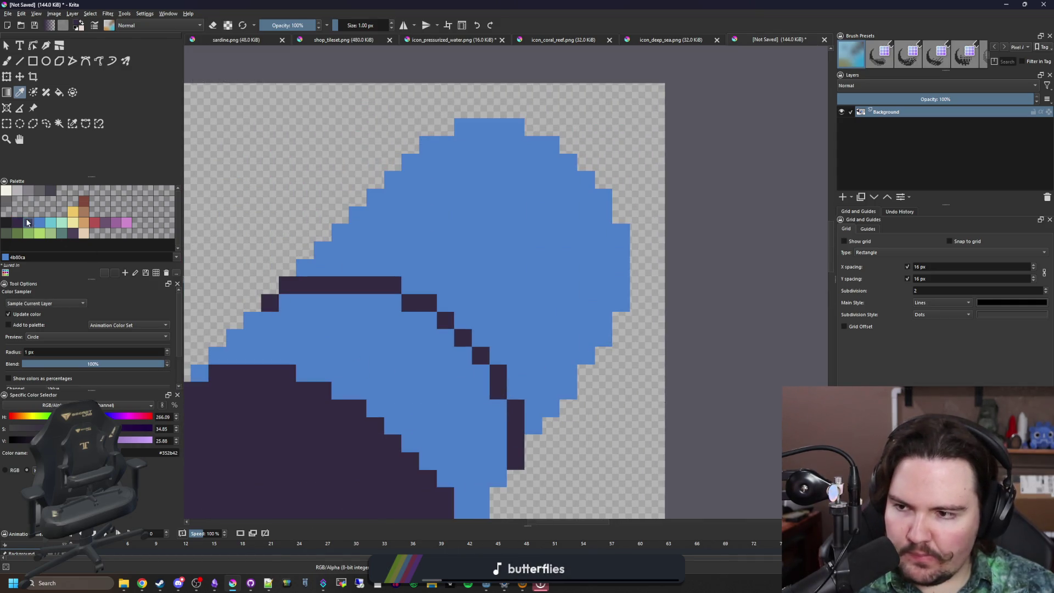
- Switch to the muted purple #43436a and paint diagonal and horizontal shading beside the first ridge
left_click(27, 222)
scroll(539, 412, "up", 2)
key("b")
mouse_move(571, 415)
left_mouse_down()
mouse_move(542, 345)
mouse_move(492, 282)
mouse_move(387, 204)
left_mouse_up()
scroll(405, 245, "left", 5)
mouse_move(584, 174)
left_mouse_down()
mouse_move(453, 175)
mouse_move(410, 202)
left_mouse_up()
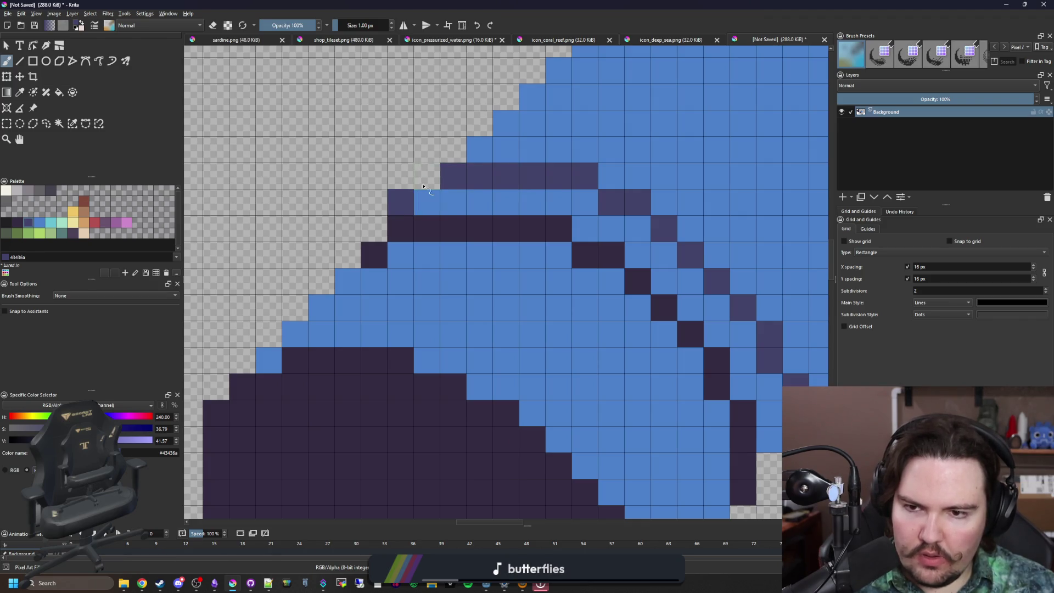
scroll(463, 283, "down", 2)
scroll(463, 283, "right", 5)
left_click(534, 368)
scroll(493, 342, "down", 3)
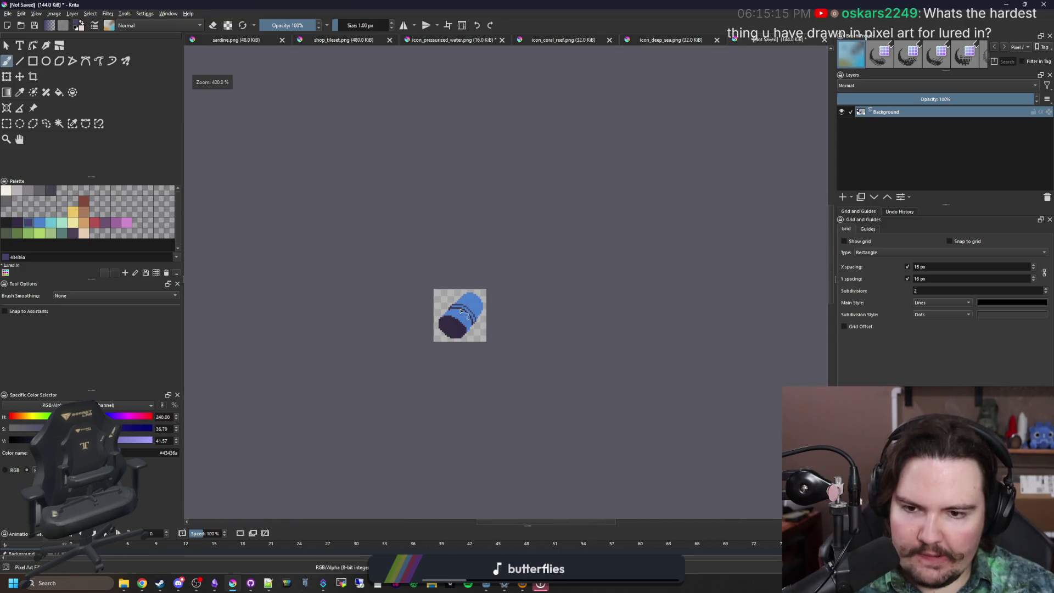
scroll(461, 311, "up", 4)
scroll(461, 310, "down", 2)
scroll(458, 330, "up", 6)
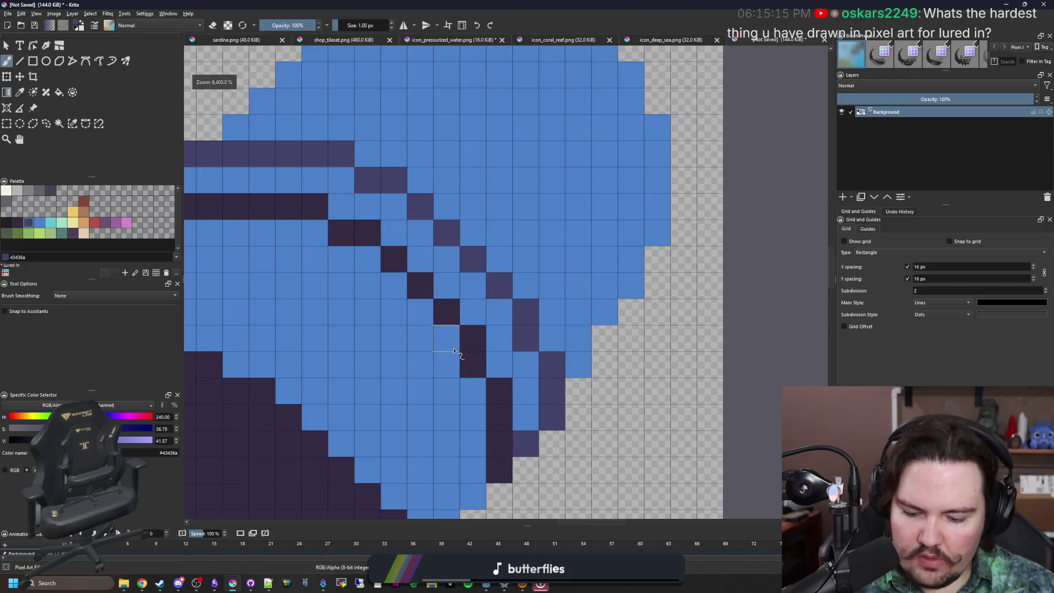
- Re-sample the dark purple and paint the second diagonal ridge line
key("p")
left_click(470, 348)
scroll(470, 348, "down", 4)
scroll(483, 348, "up", 3)
scroll(499, 389, "up", 1)
key("b")
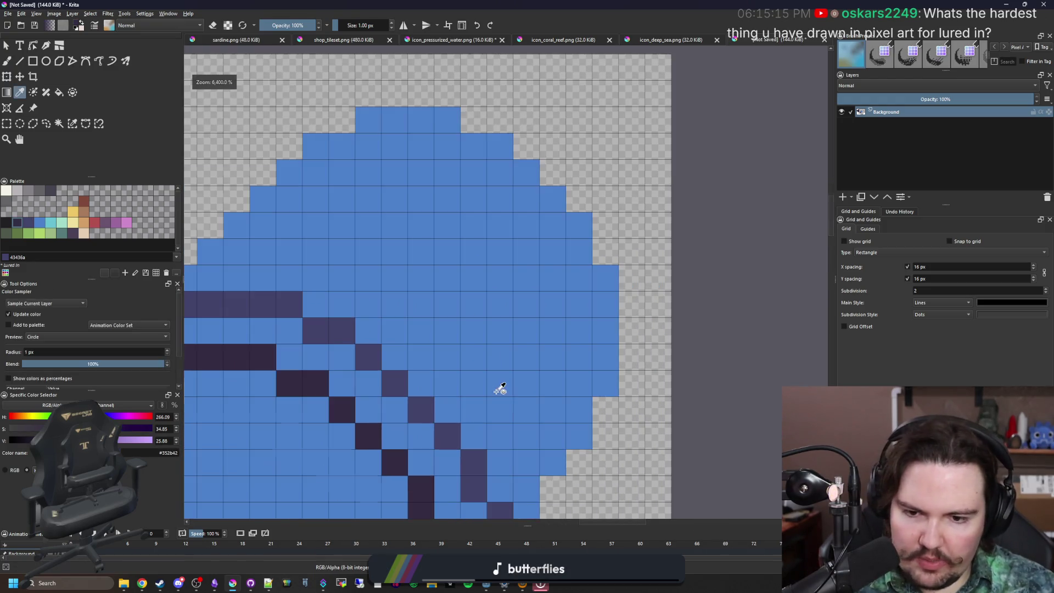
mouse_move(553, 466)
left_mouse_down()
mouse_move(553, 334)
mouse_move(552, 356)
mouse_move(506, 278)
mouse_move(447, 226)
mouse_move(287, 200)
mouse_move(235, 224)
left_mouse_up()
scroll(405, 237, "down", 1)
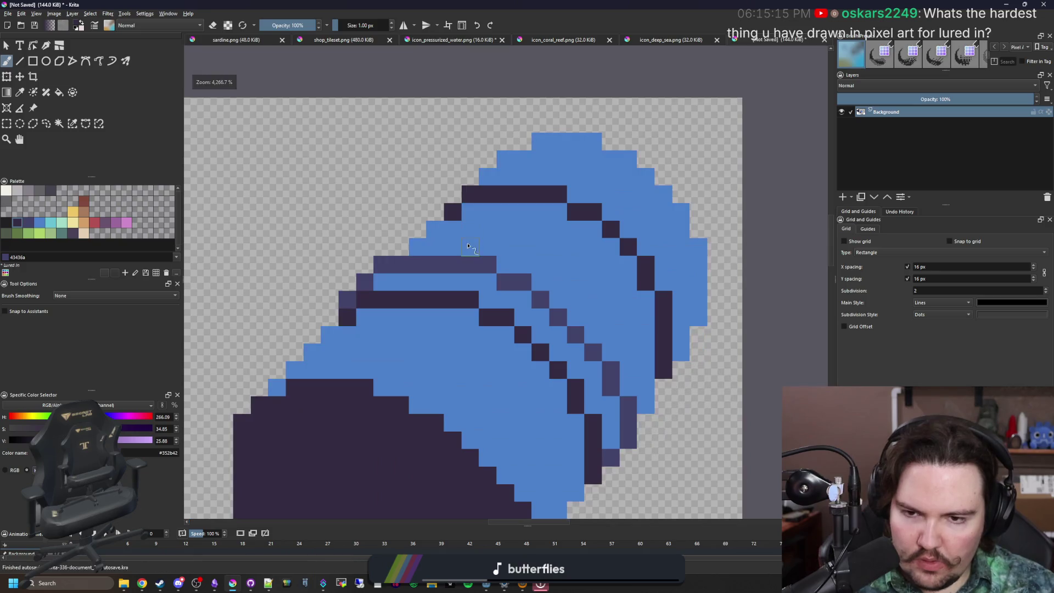
- Paint a #43436a shading column beside the second ridge, plus one extra pixel
left_click(503, 280, "ctrl")
scroll(646, 341, "up", 1)
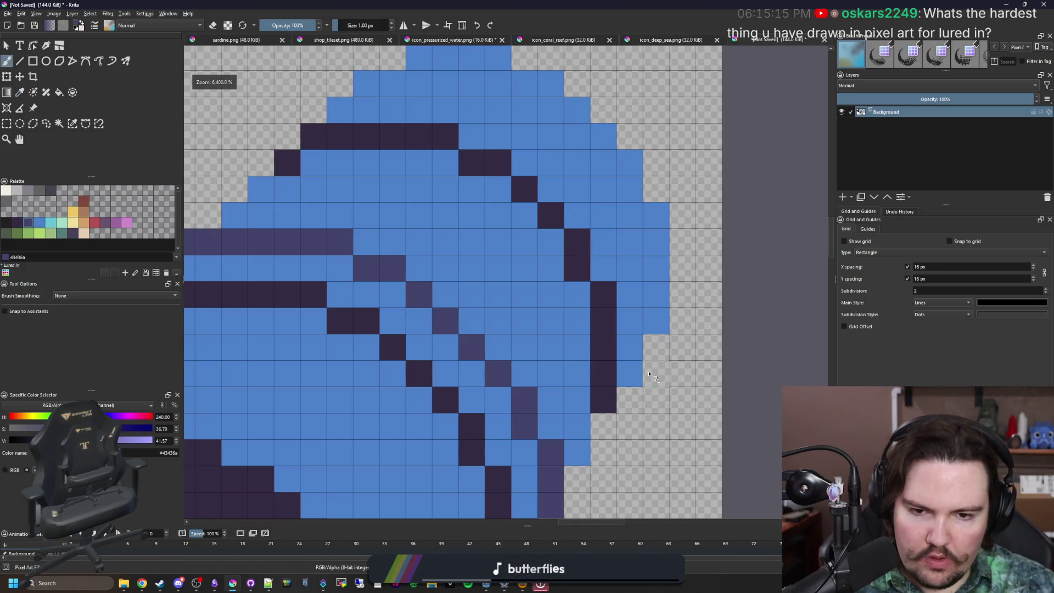
mouse_move(649, 374)
left_mouse_down()
mouse_move(653, 301)
mouse_move(626, 241)
mouse_move(628, 217)
mouse_move(482, 87)
mouse_move(335, 83)
mouse_move(287, 136)
left_mouse_up()
left_click(630, 400)
scroll(460, 302, "down", 5)
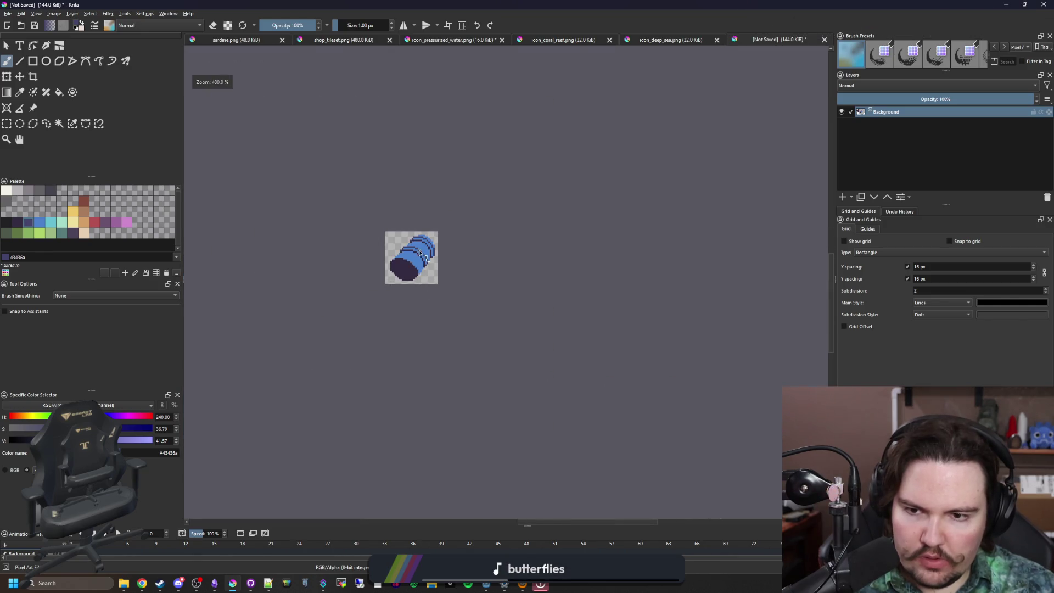
scroll(421, 253, "up", 5)
scroll(461, 272, "down", 5)
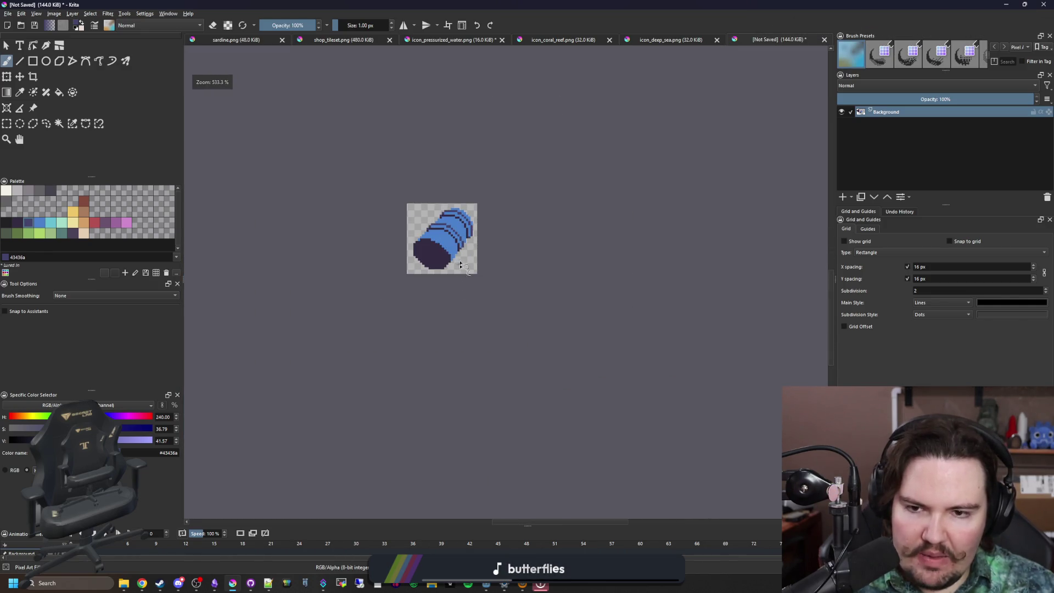
- Select a 4x12 strip over the right rim and shift it one pixel right and up
scroll(461, 273, "up", 5)
left_click(7, 123)
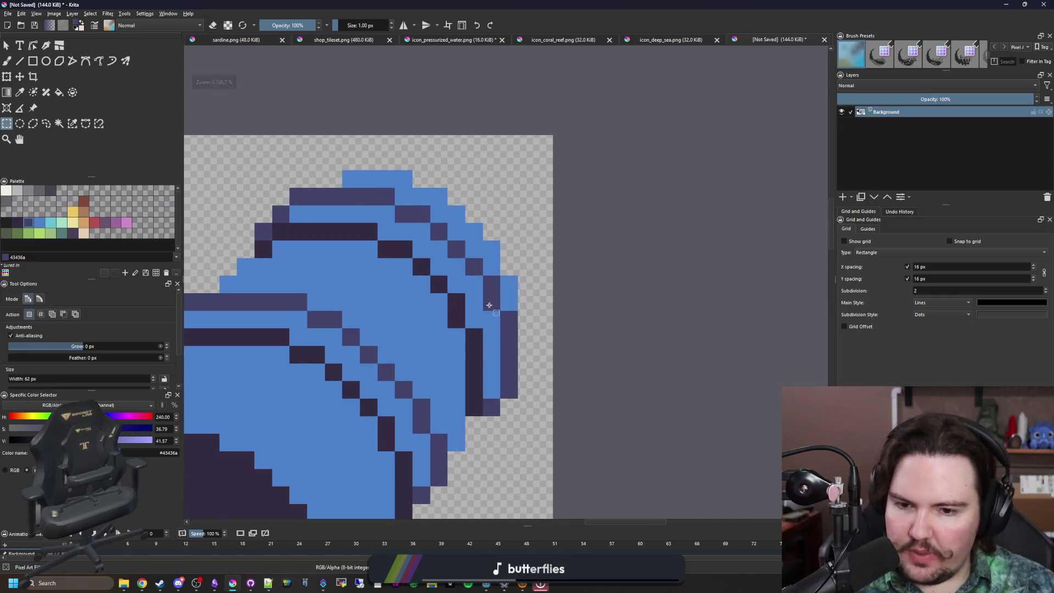
mouse_move(592, 399)
left_mouse_down()
mouse_move(520, 186)
mouse_move(419, 254)
mouse_move(293, 258)
left_mouse_up()
left_click(20, 77)
mouse_move(431, 231)
left_mouse_down()
mouse_move(446, 231)
mouse_move(447, 206)
left_mouse_up()
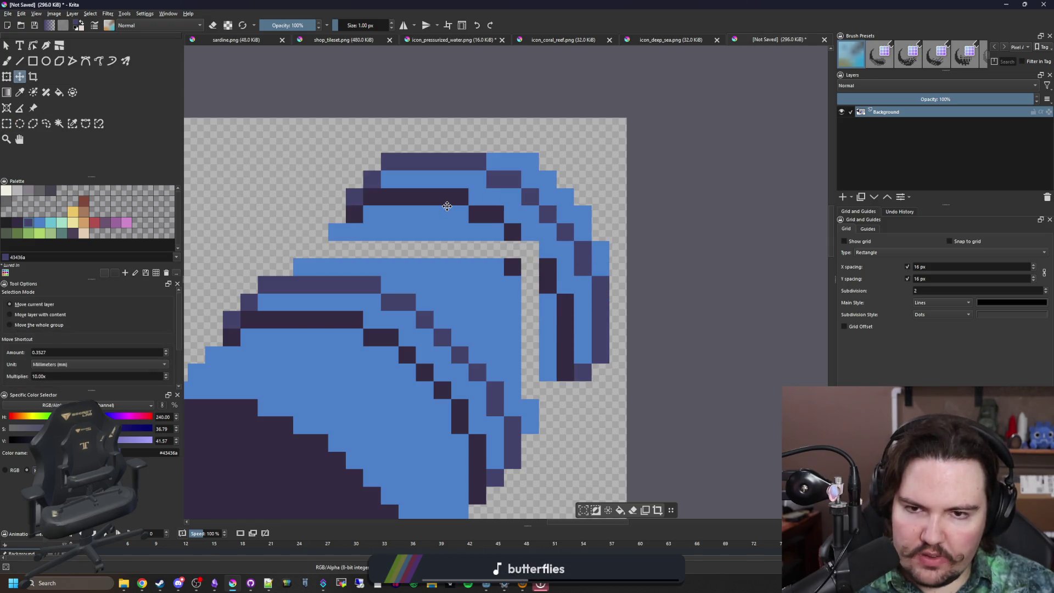
- Fill the transparent gap column and row cells with the canister's light blue
scroll(536, 389, "up", 2)
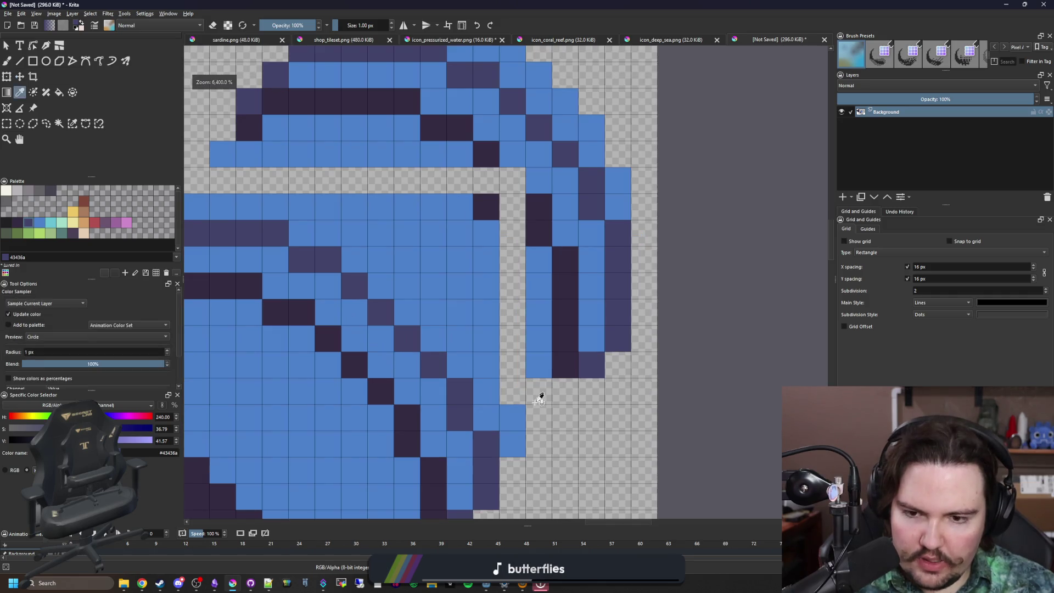
key("b")
mouse_move(536, 388)
left_mouse_down()
mouse_move(492, 247)
mouse_move(502, 172)
left_mouse_up()
scroll(523, 304, "up", 2)
key("p")
left_click(564, 275)
left_click(538, 239)
key("b")
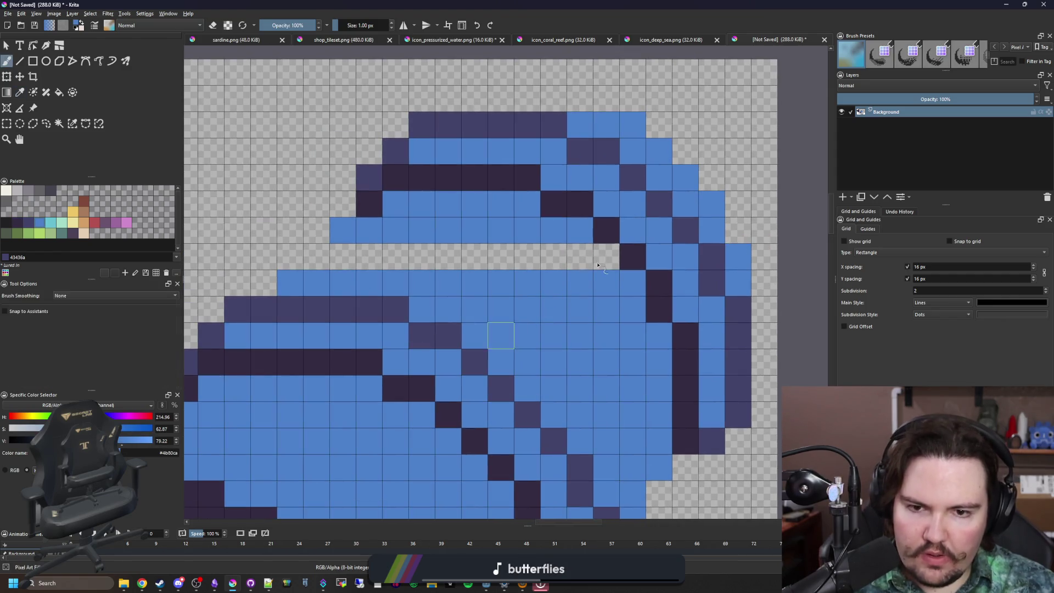
left_click_drag(607, 256, 387, 245)
- Erase the stray pixels along the canister's top-right edge
scroll(488, 232, "down", 6)
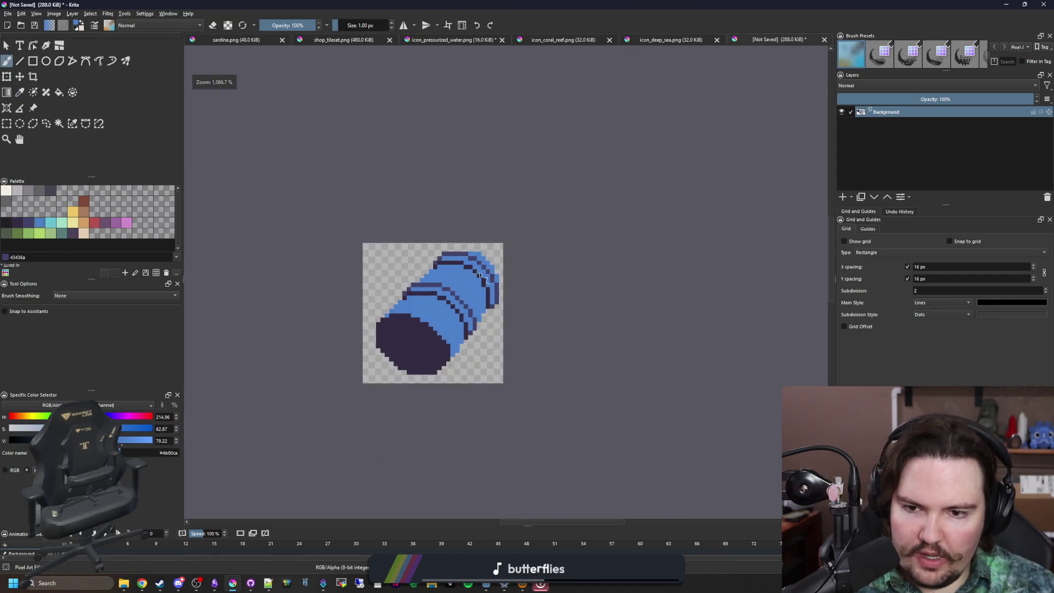
scroll(488, 233, "up", 5)
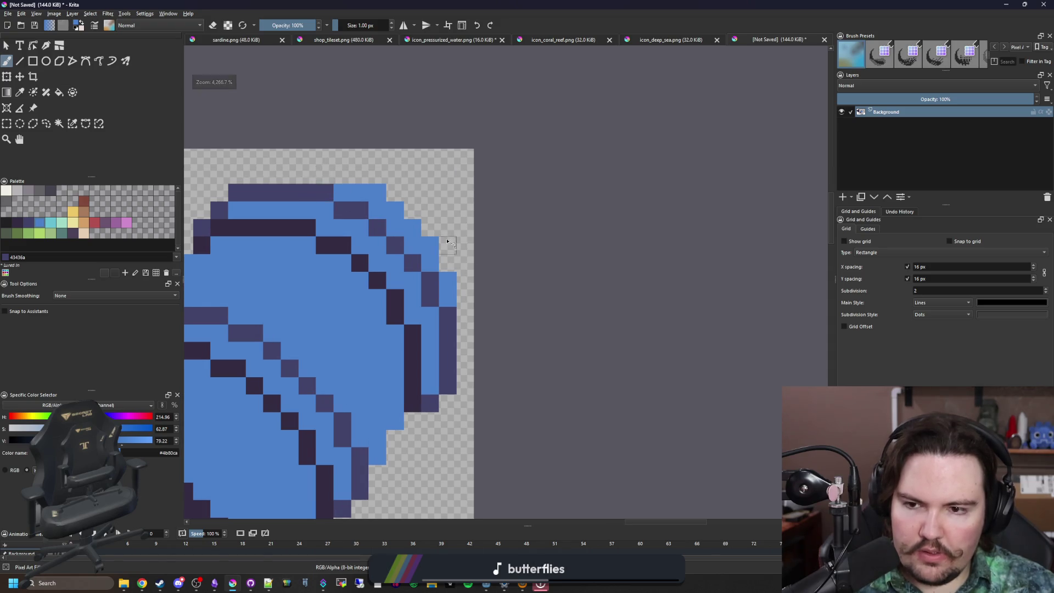
scroll(450, 232, "up", 2)
key("e")
mouse_move(574, 361)
left_mouse_down()
mouse_move(522, 255)
mouse_move(475, 219)
mouse_move(435, 229)
left_mouse_up()
scroll(410, 196, "down", 7)
scroll(395, 165, "down", 2)
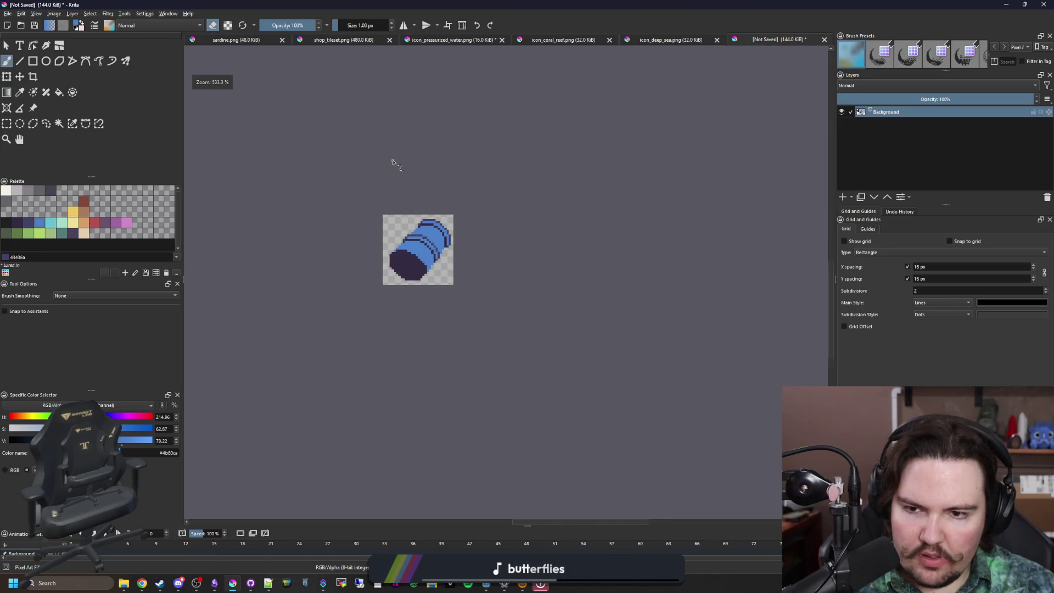
scroll(422, 206, "up", 4)
scroll(422, 206, "down", 3)
scroll(423, 205, "up", 12)
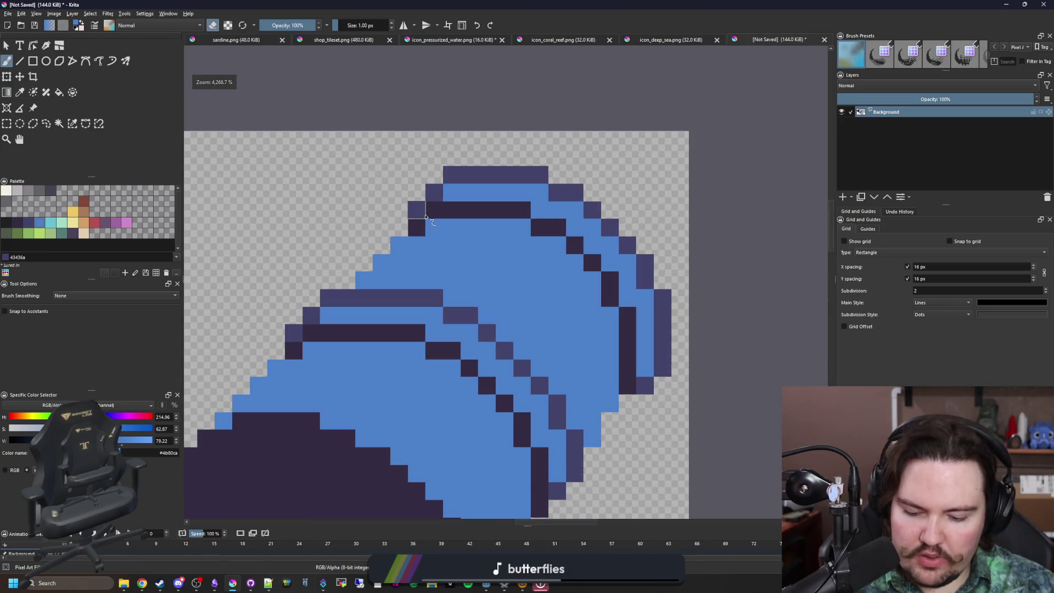
- Sample the dark ridge colour, then the canister's light blue again
left_click(422, 204, "ctrl")
scroll(422, 204, "down", 8)
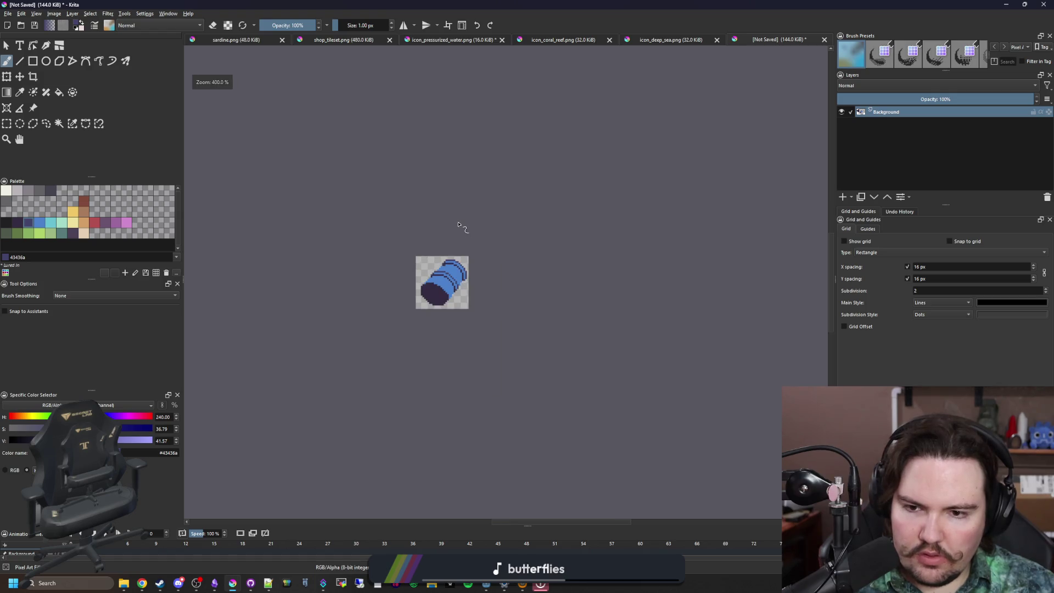
scroll(460, 227, "up", 7)
left_click(615, 323, "ctrl")
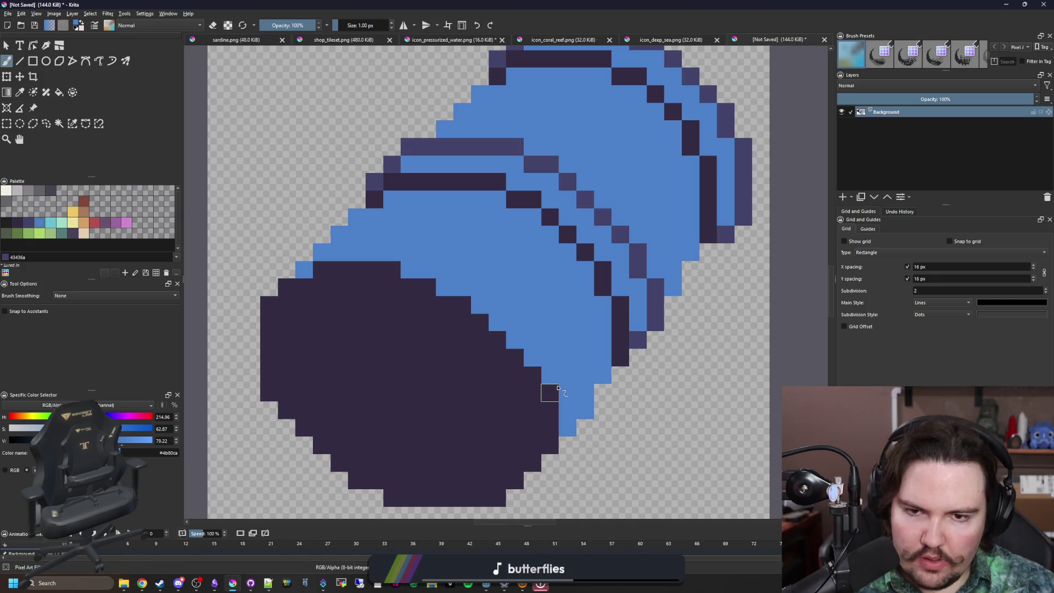
scroll(456, 250, "down", 2)
scroll(489, 237, "up", 1)
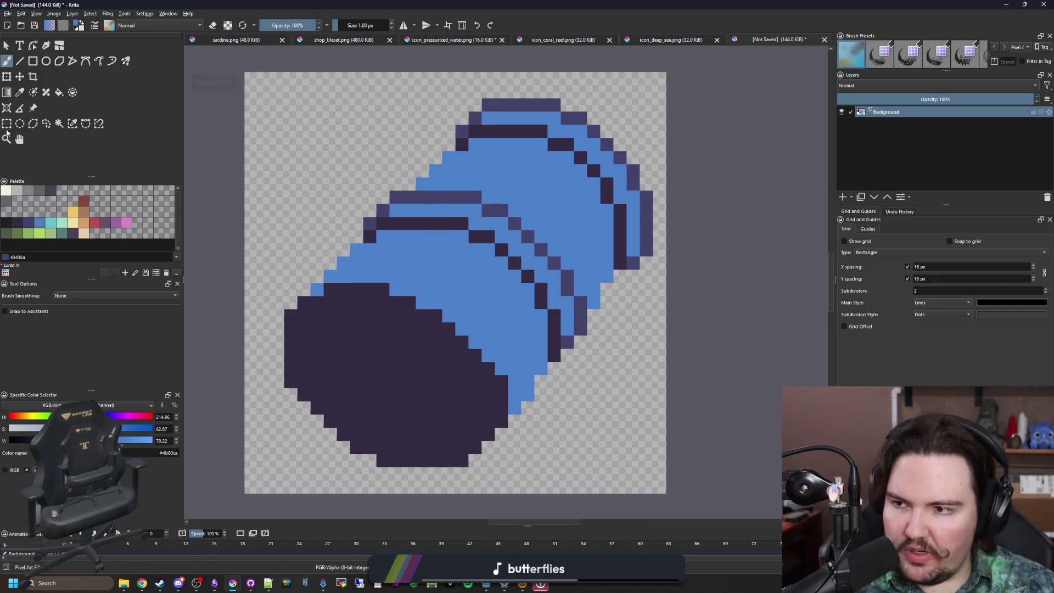
key("ctrl+r")
scroll(364, 275, "up", 1)
scroll(415, 388, "down", 2)
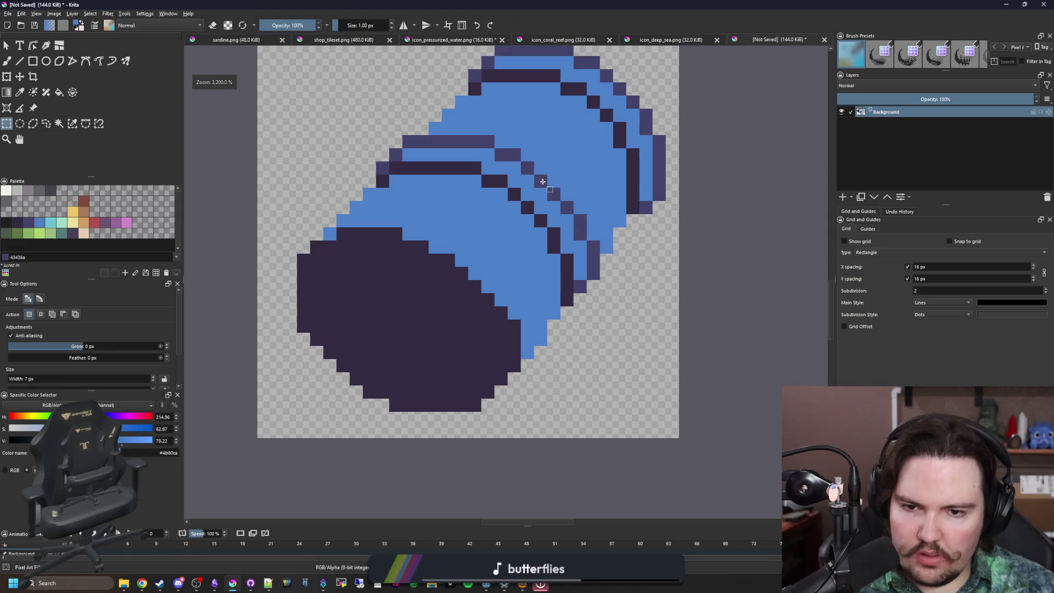
scroll(536, 181, "down", 1)
- Lasso-select the middle ridge band and shift it one pixel up and one right
left_click(46, 123)
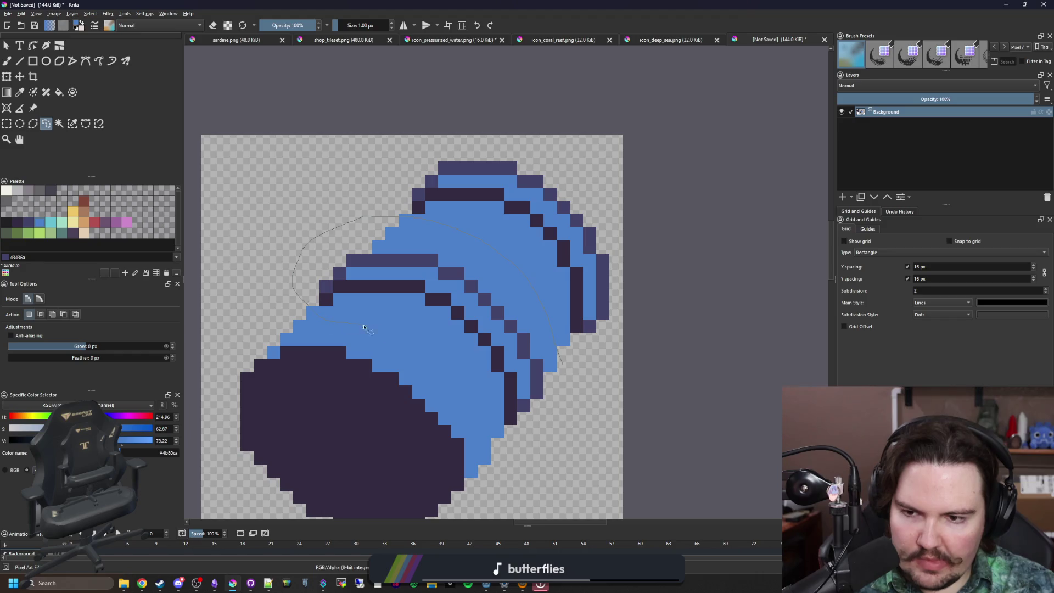
left_click_drag(512, 447, 565, 359)
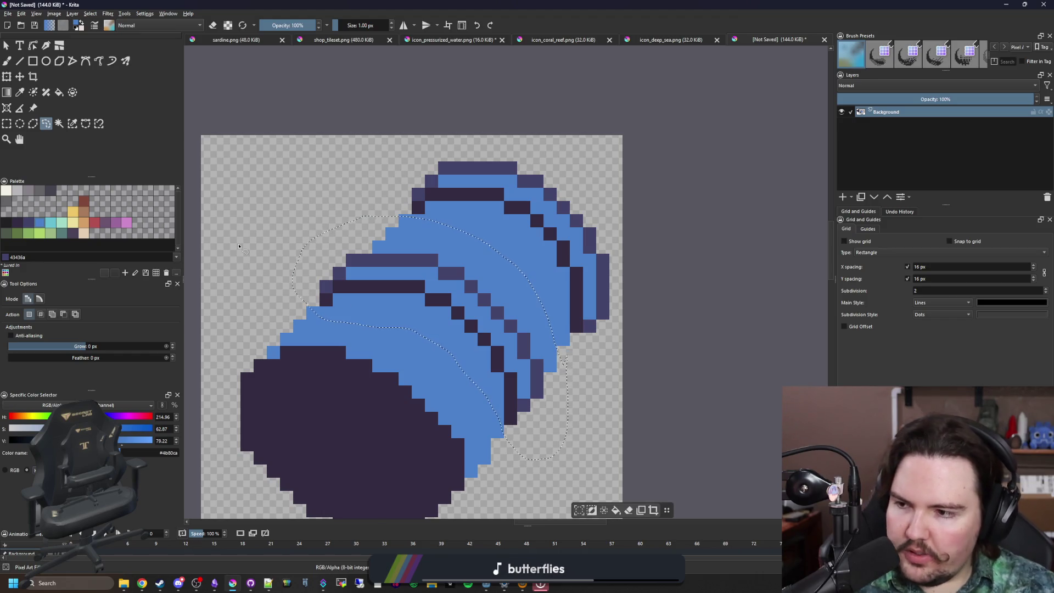
key("t")
scroll(439, 346, "up", 1)
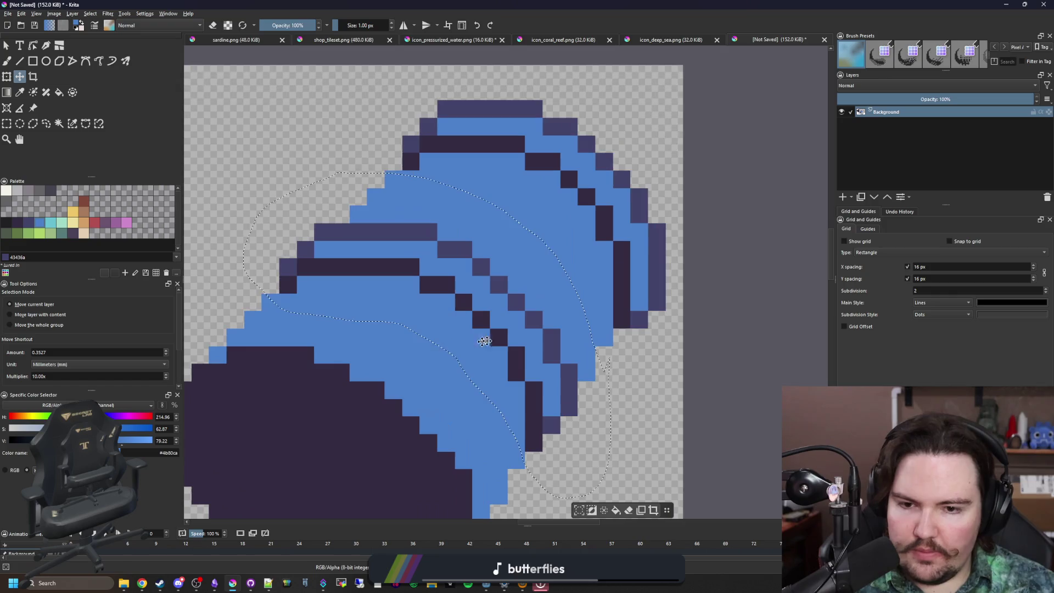
left_click_drag(507, 350, 506, 333)
key("Right")
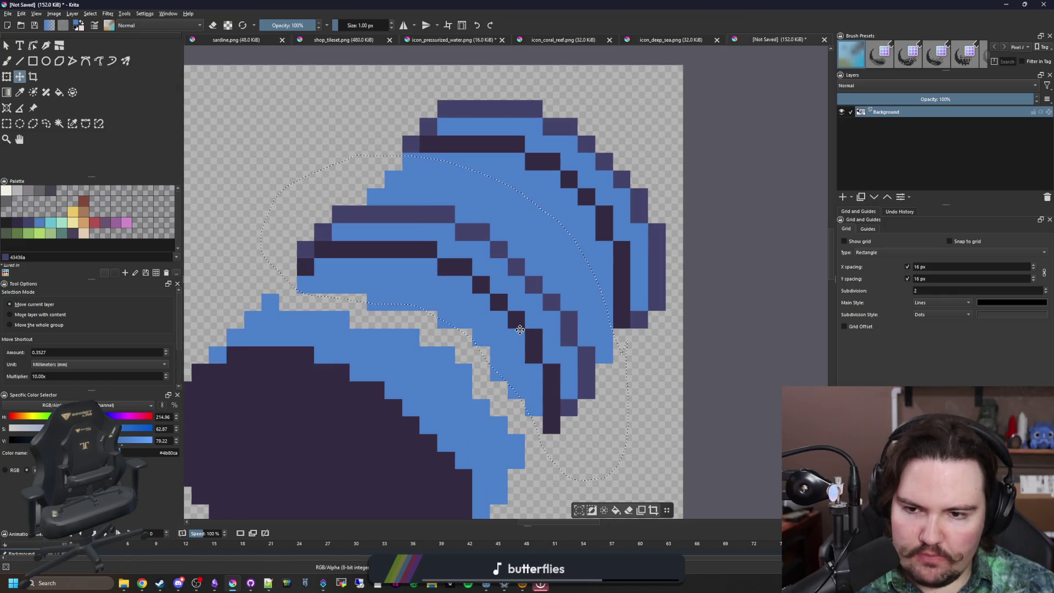
- Bucket-fill the transparent diagonal gap with blue
key("b")
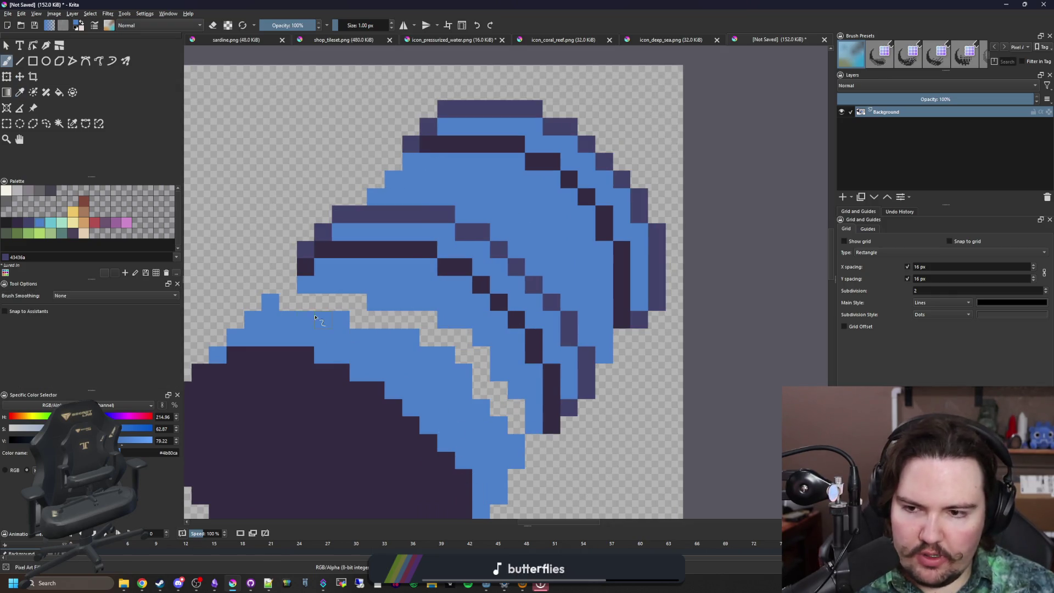
key("f")
left_click(328, 299)
scroll(397, 291, "down", 4)
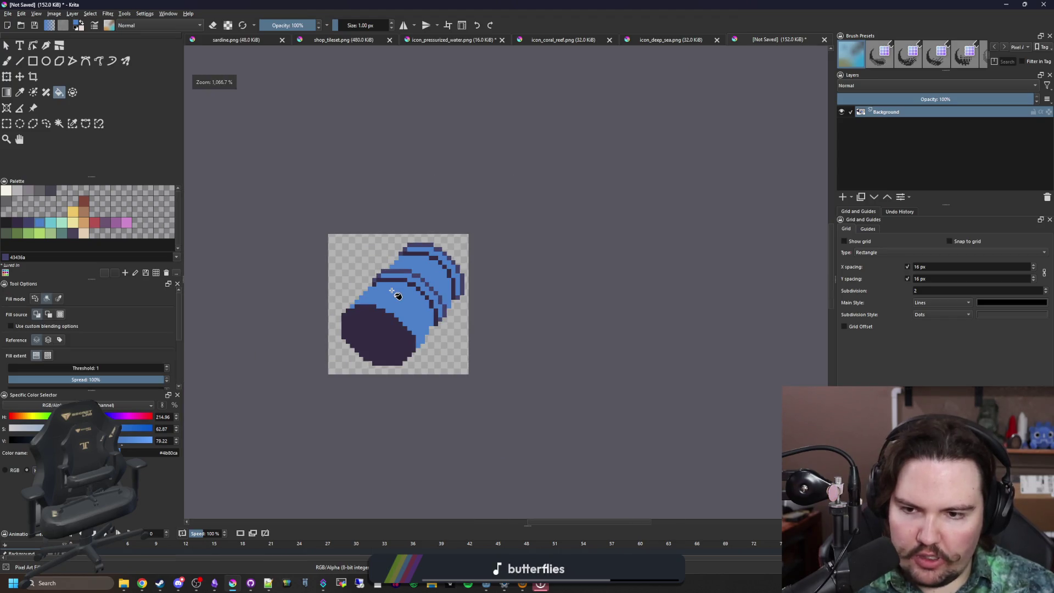
scroll(397, 296, "up", 4)
- Sample the dark purple and paint a diagonal ridge line, undoing one stray pixel
key("p")
scroll(468, 278, "up", 1)
left_click(663, 228)
key("b")
mouse_move(560, 444)
left_mouse_down()
mouse_move(566, 385)
mouse_move(542, 336)
mouse_move(389, 229)
mouse_move(516, 228)
mouse_move(365, 206)
mouse_move(306, 230)
left_mouse_up()
left_click(520, 306)
key("ctrl+z")
key("ctrl+z")
- Add dark purple pixels along the end cap edge and fill a transparent cell
left_click_drag(622, 389, 463, 266)
left_click(465, 266)
left_click(570, 371)
left_click(543, 401)
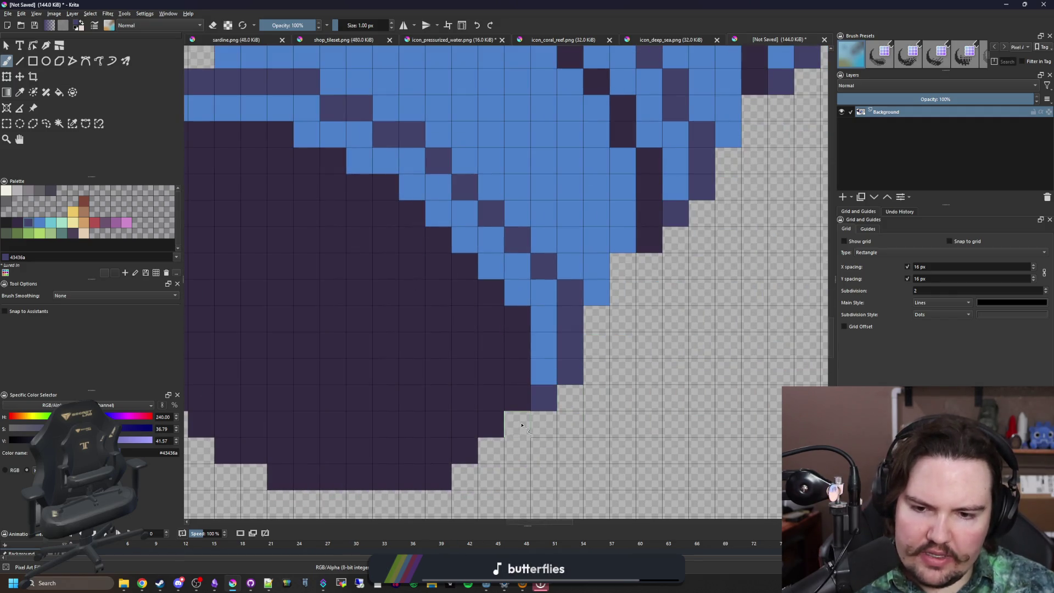
scroll(390, 288, "down", 4)
scroll(390, 287, "up", 2)
scroll(435, 341, "down", 6)
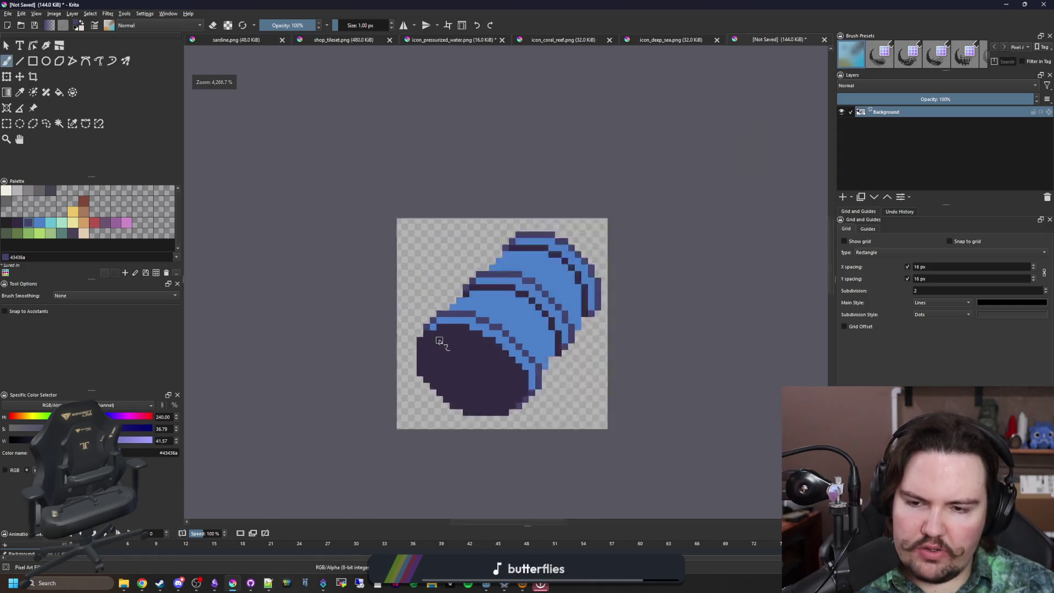
scroll(466, 354, "up", 4)
scroll(466, 354, "up", 3)
scroll(503, 374, "down", 8)
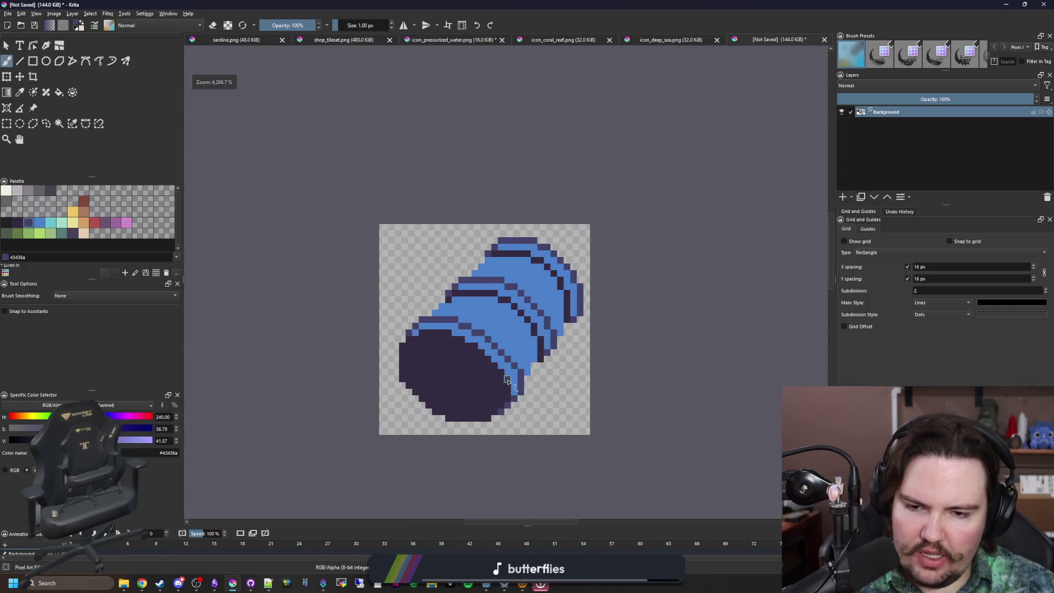
scroll(501, 392, "up", 8)
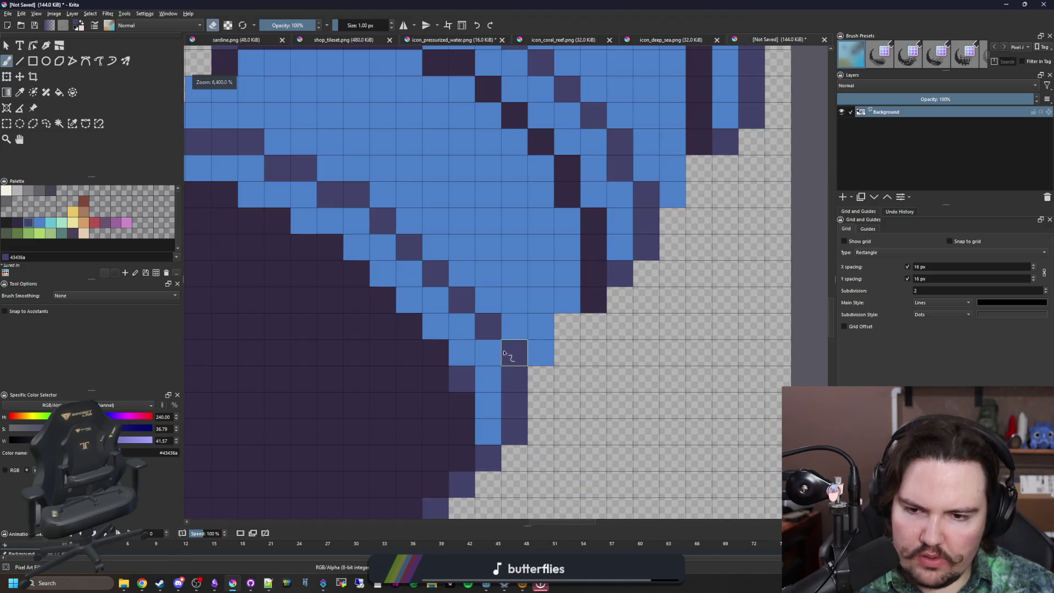
- Re-sample the canister's light blue and switch back to Godot Engine
key("p")
left_click(517, 324)
key("b")
scroll(494, 357, "down", 9)
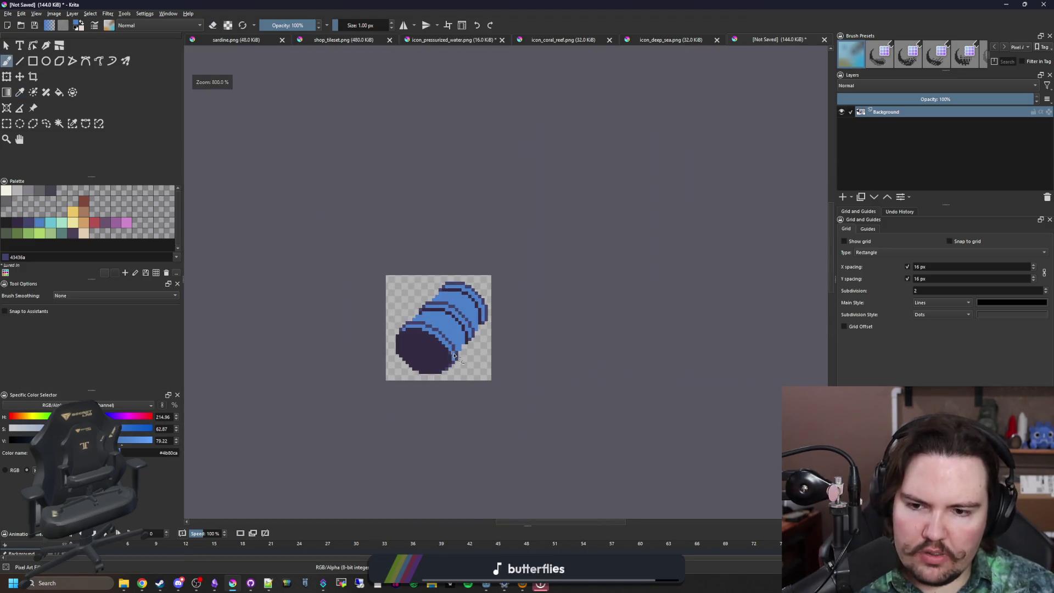
key("alt+Tab")
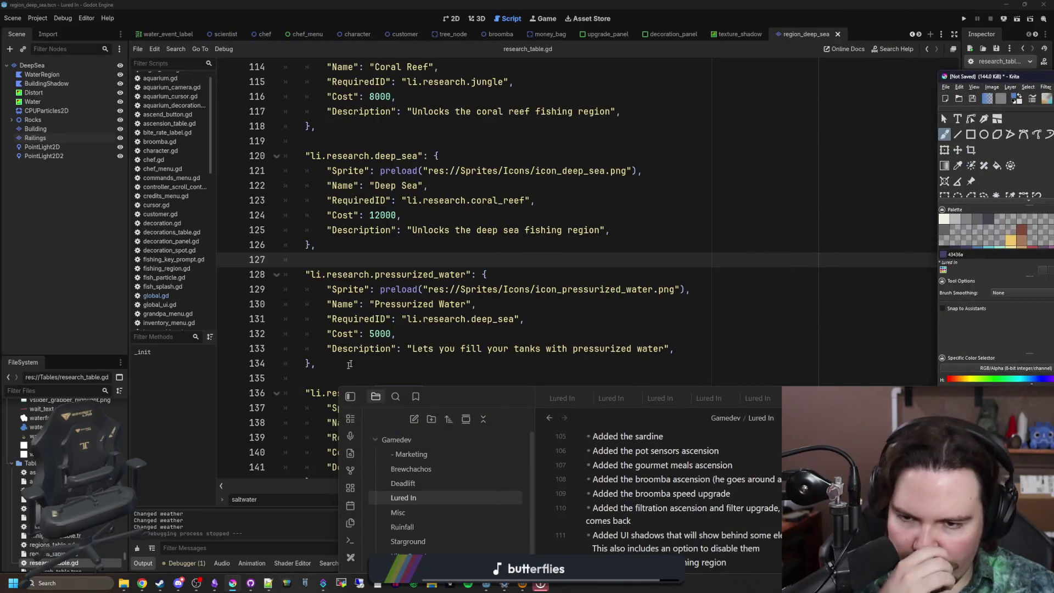
- Filter for 'sprite', clear it, browse res://Sprites and preview the amazon river fish PNG
type("sprite")
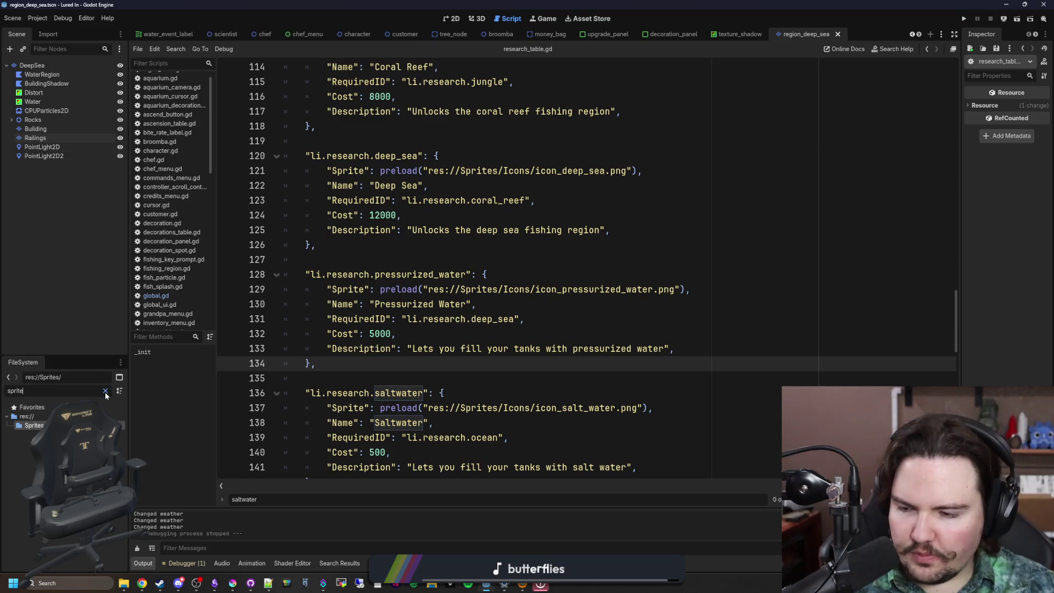
left_click(105, 391)
scroll(66, 466, "down", 2)
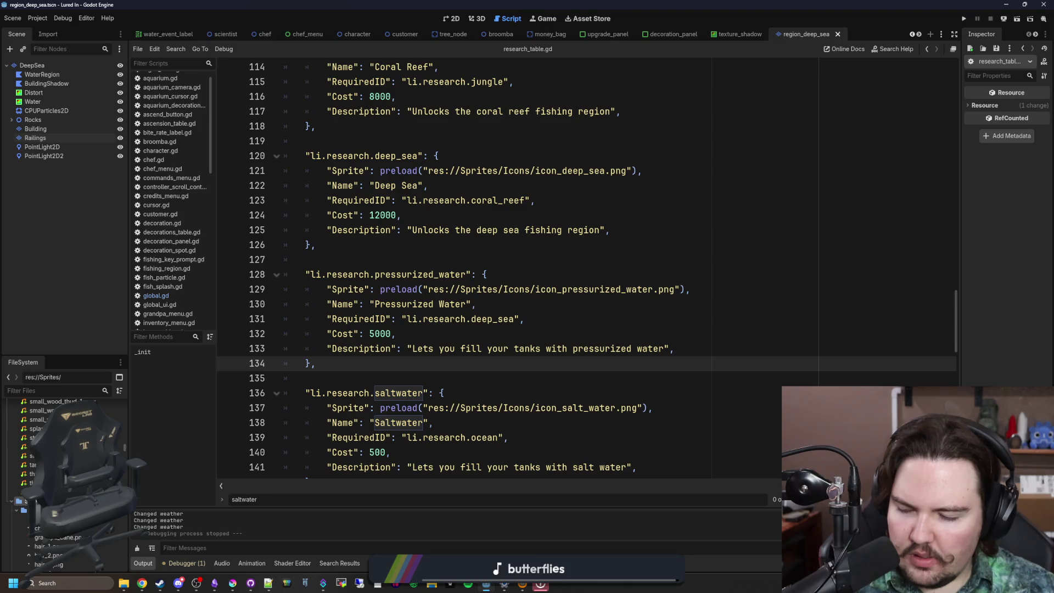
scroll(67, 536, "down", 2)
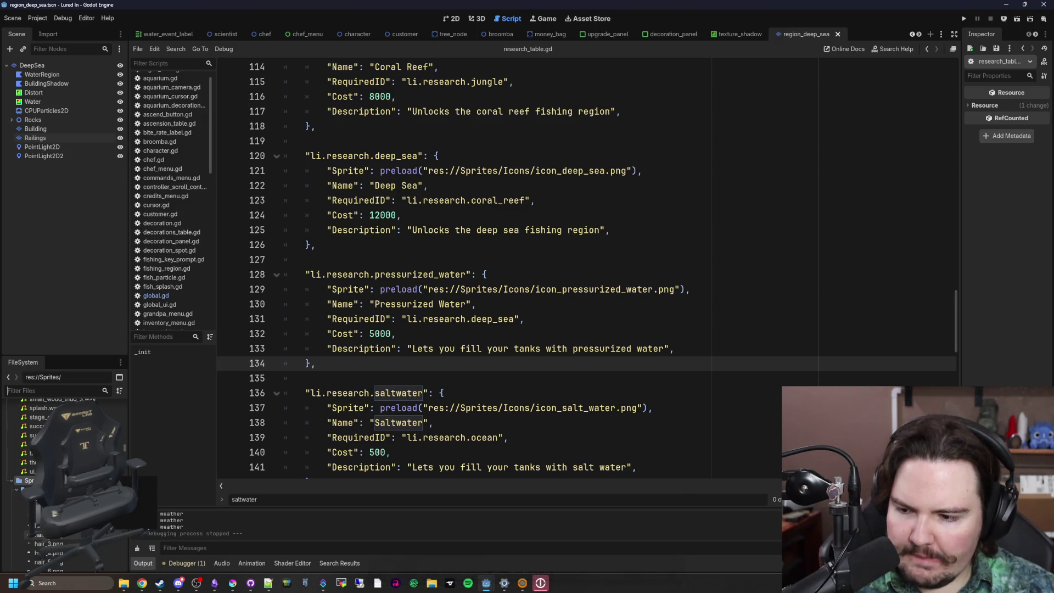
scroll(66, 484, "down", 5)
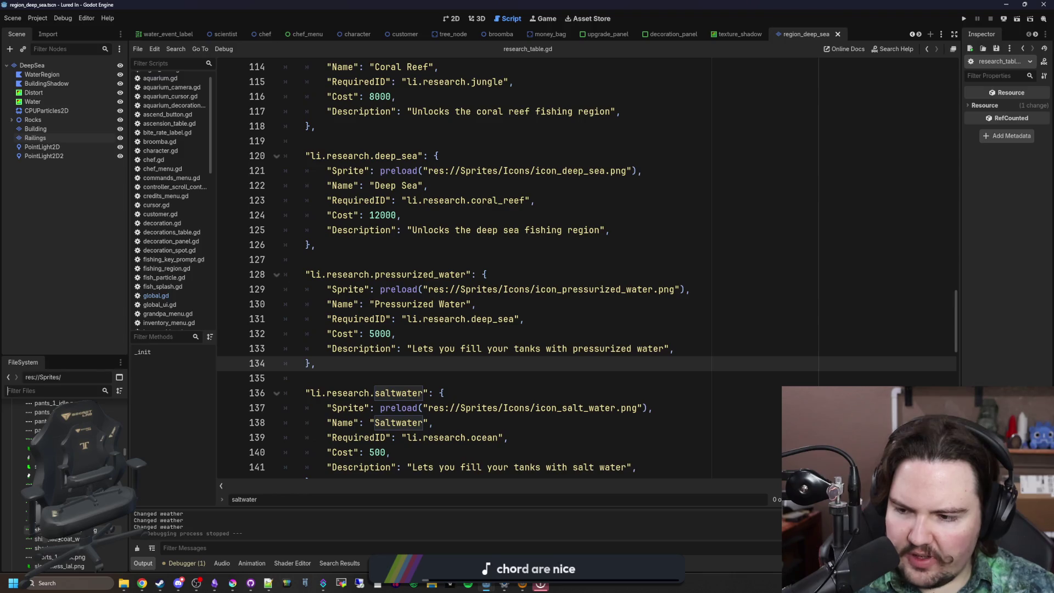
scroll(66, 478, "down", 5)
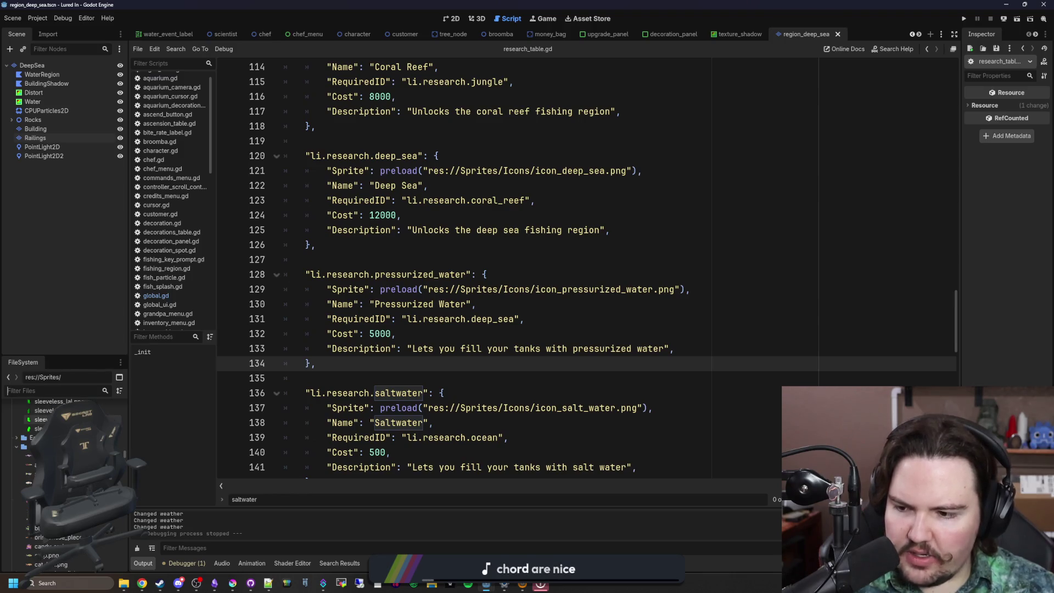
left_click(17, 439)
left_click(17, 439)
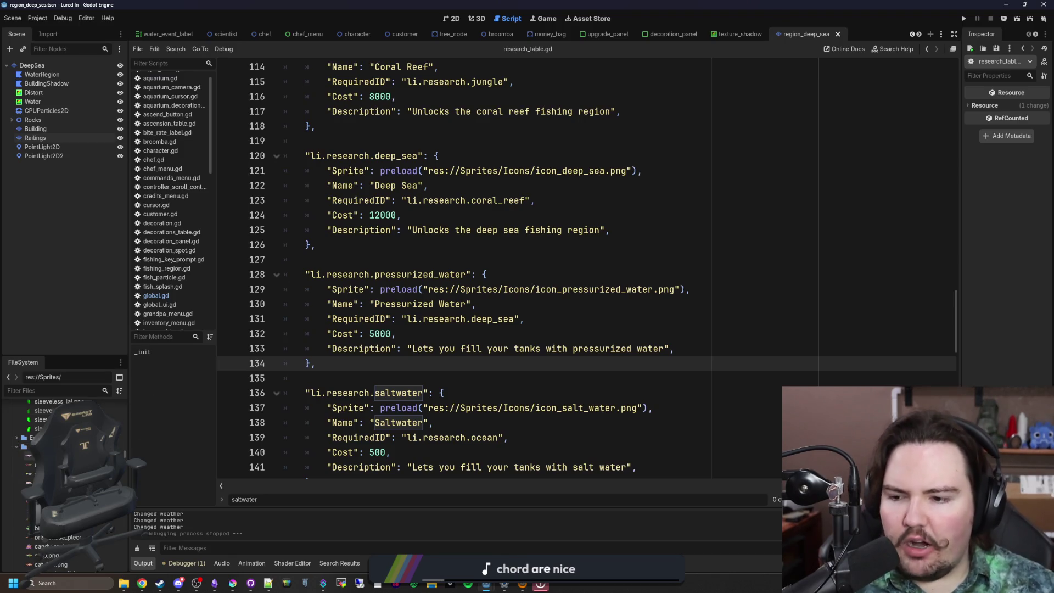
left_click(55, 456)
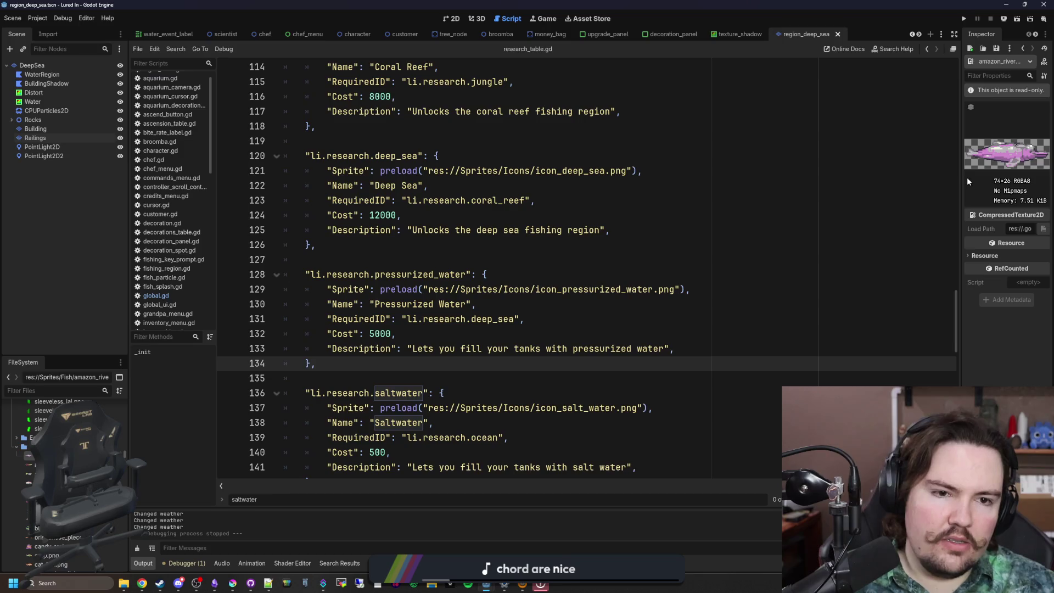
- Widen the Inspector and preview the arapaima, axolotl, river dolphin, sea urchin, pleco and candy crab sprites
mouse_move(962, 181)
left_mouse_down()
mouse_move(678, 231)
mouse_move(185, 369)
left_mouse_up()
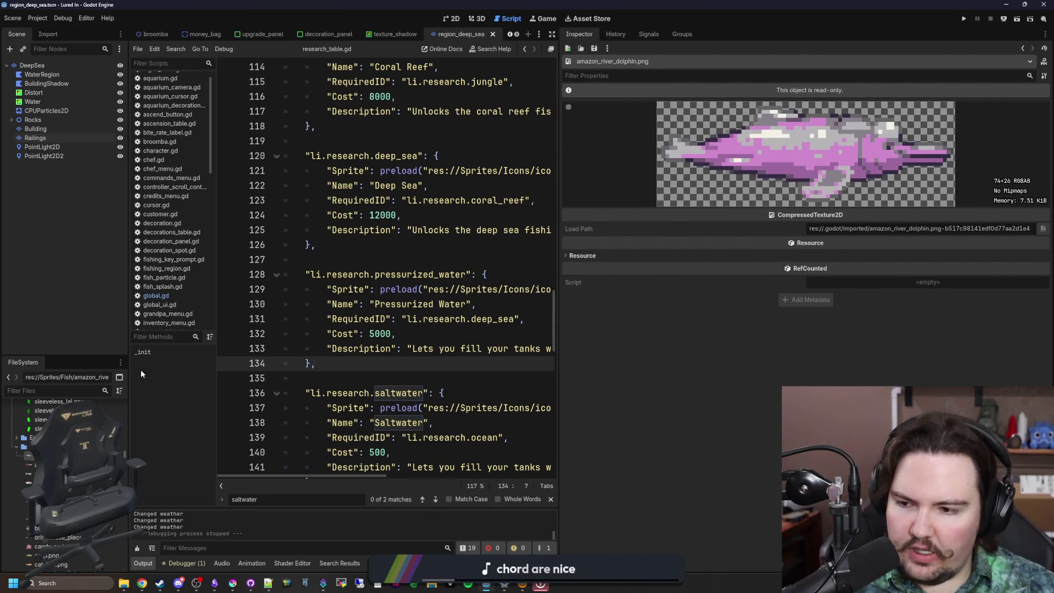
left_click(30, 466)
left_click(30, 473)
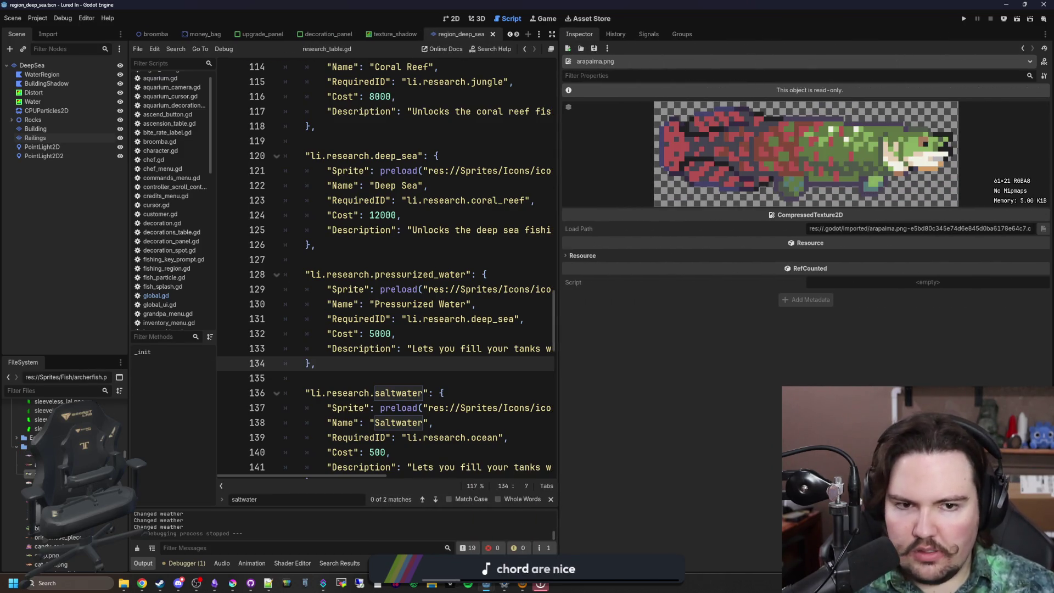
left_click(31, 482)
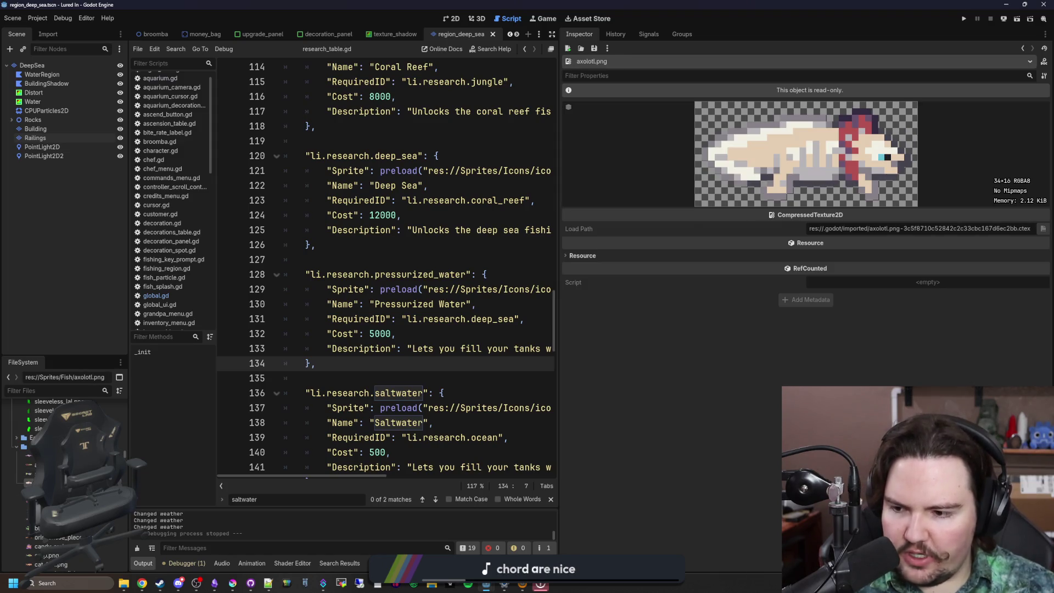
left_click(30, 457)
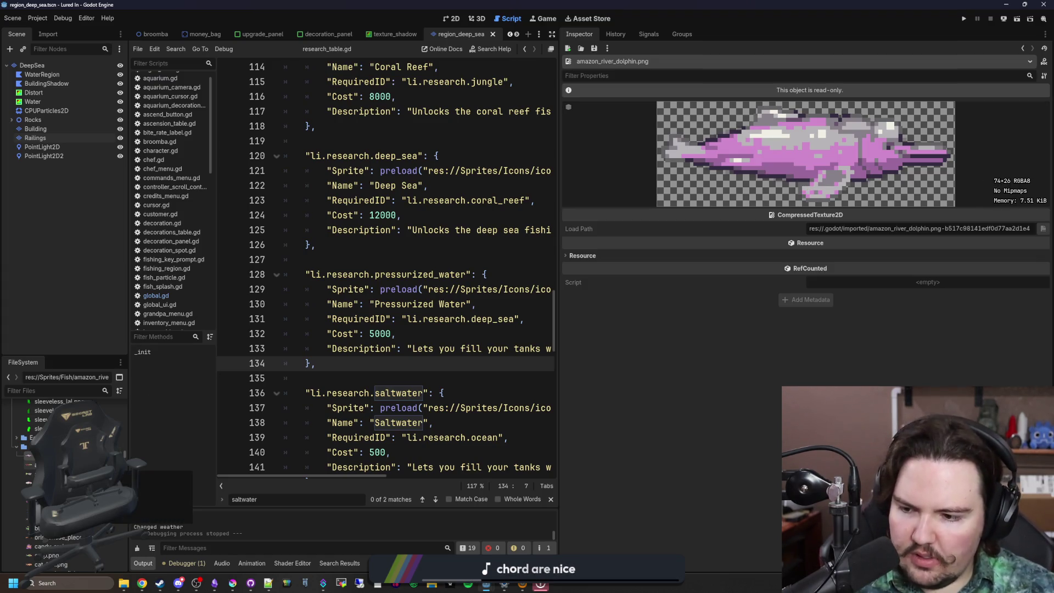
scroll(63, 478, "down", 1)
left_click(33, 483)
scroll(63, 477, "down", 1)
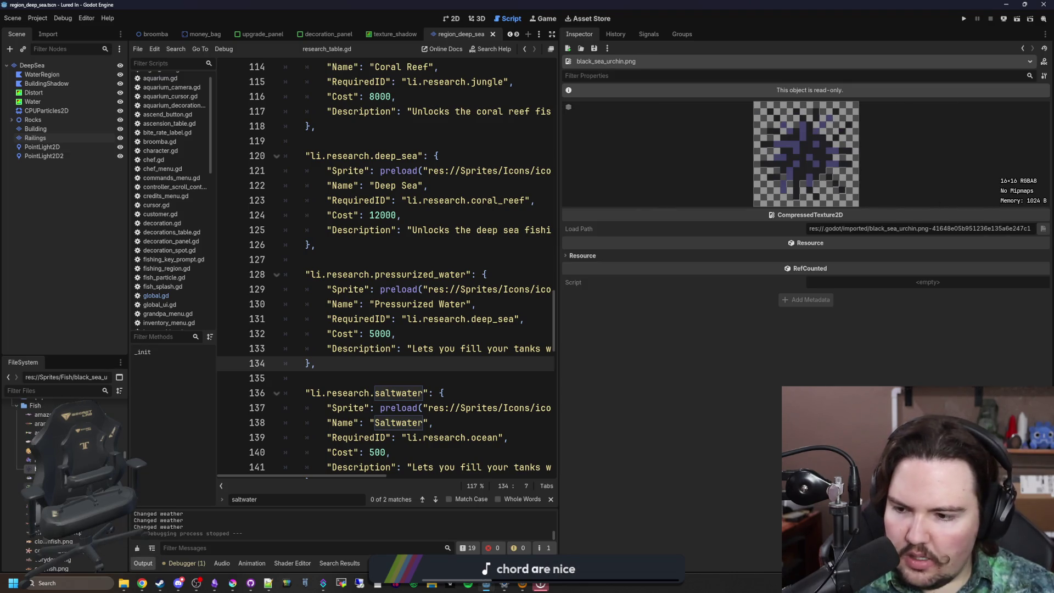
left_click(27, 481)
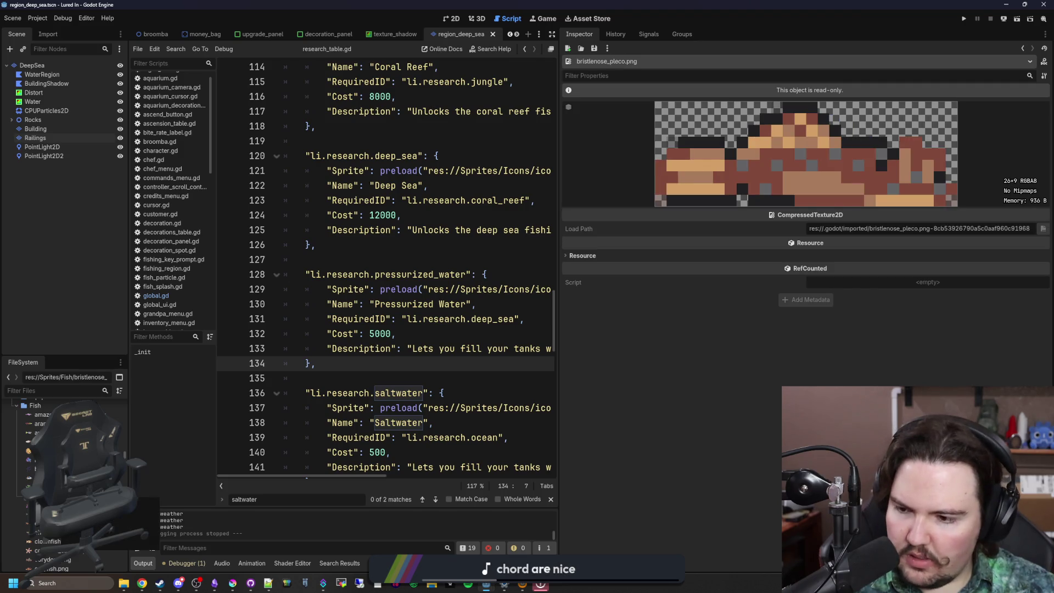
left_click(31, 497)
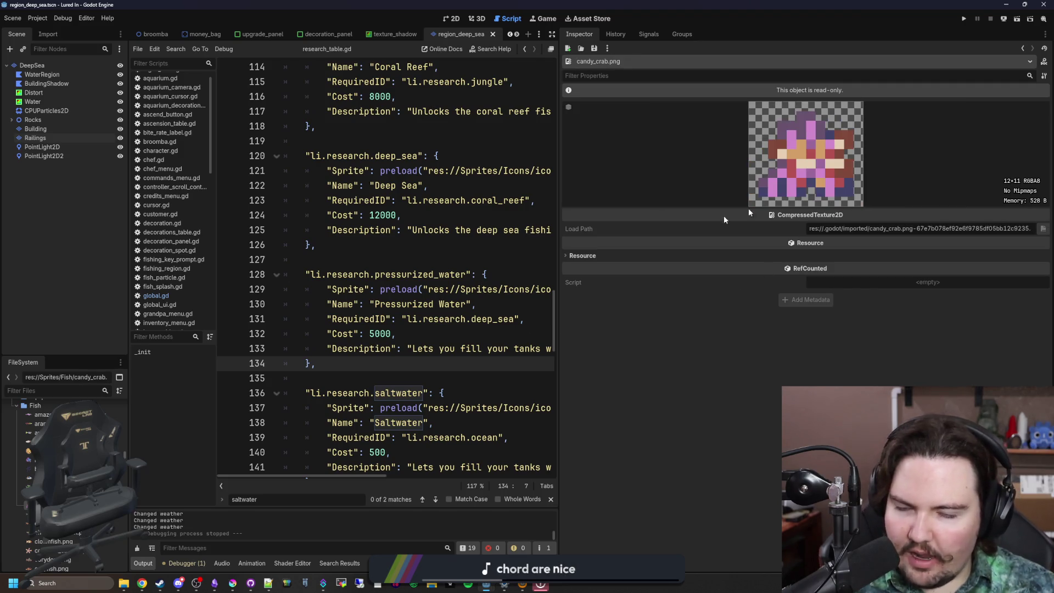
- Preview the crayfish, mata mata, porcupine pufferfish and red king crab sprites, ending on red_king_crab.png
scroll(30, 457, "down", 1)
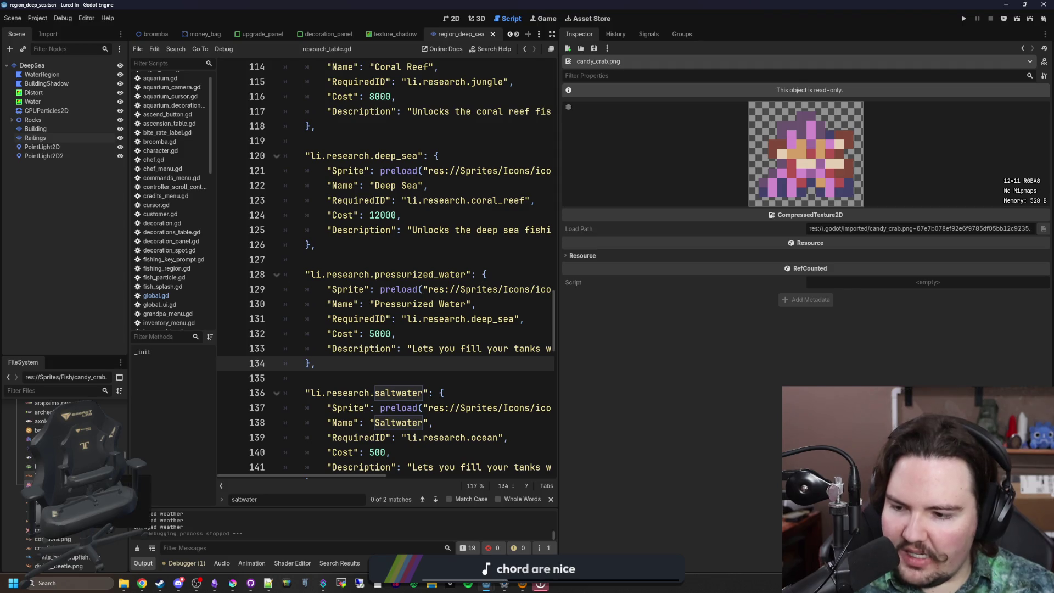
scroll(31, 457, "down", 1)
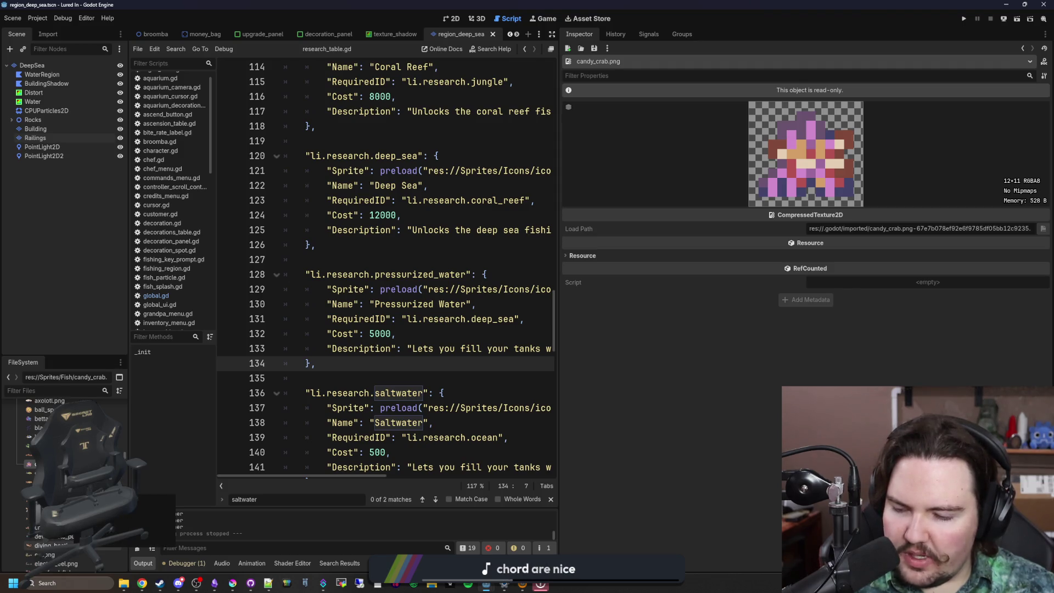
left_click(55, 528)
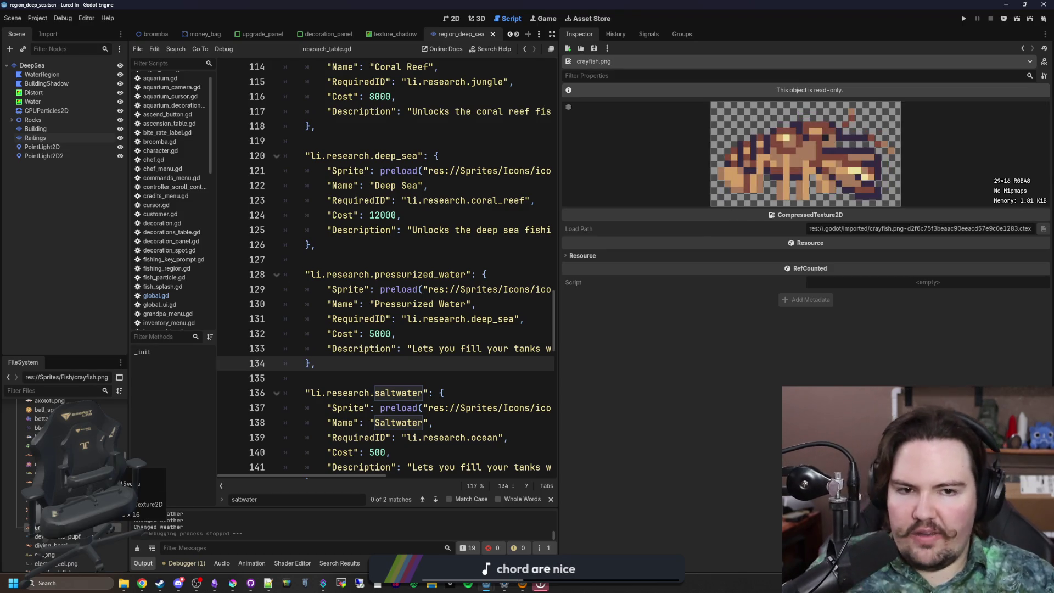
scroll(60, 483, "down", 1)
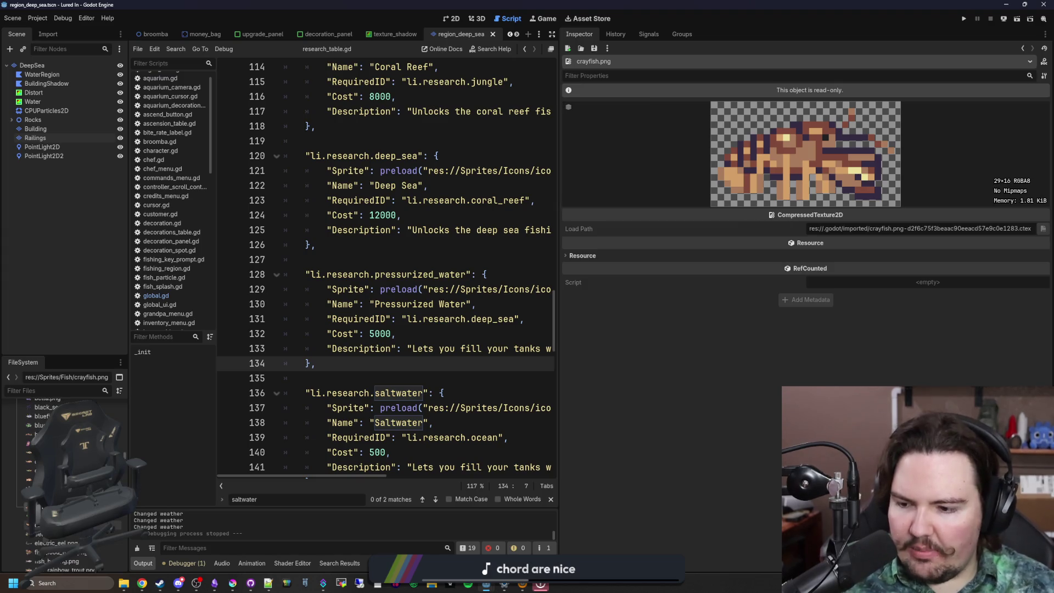
scroll(109, 523, "down", 2)
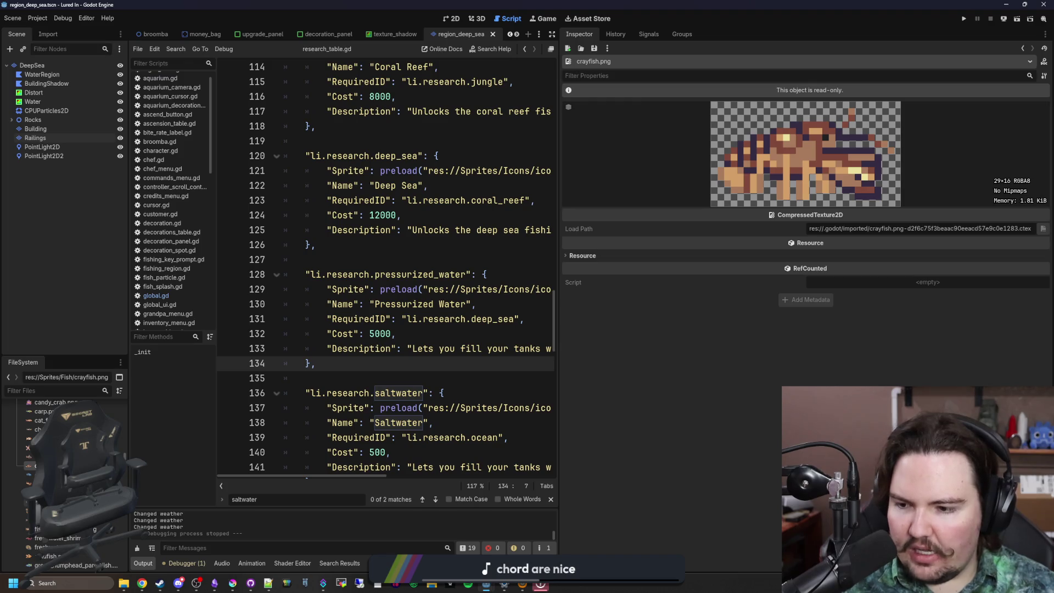
scroll(71, 484, "down", 1)
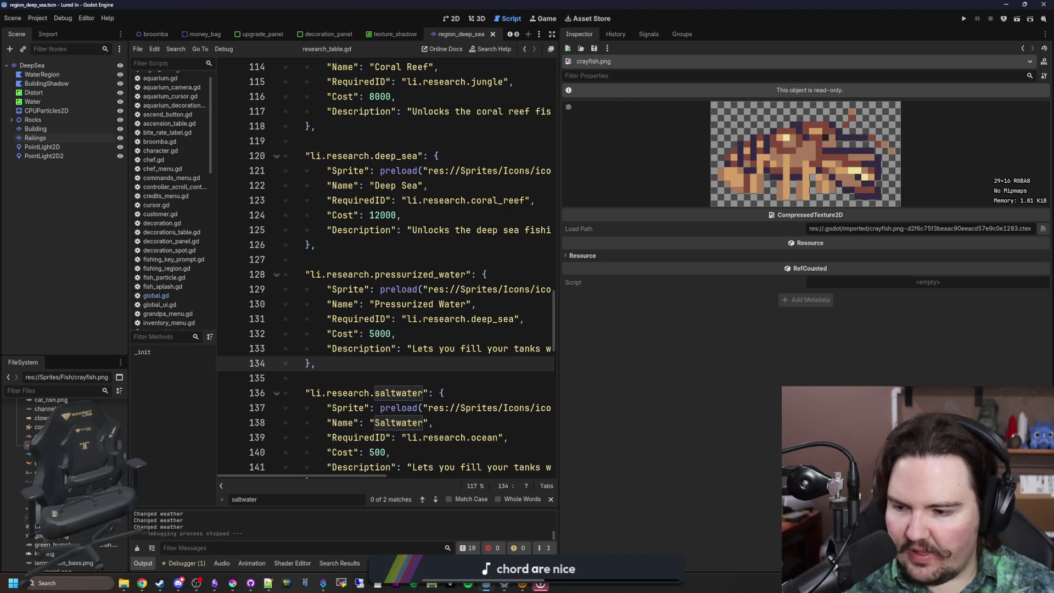
scroll(71, 483, "down", 1)
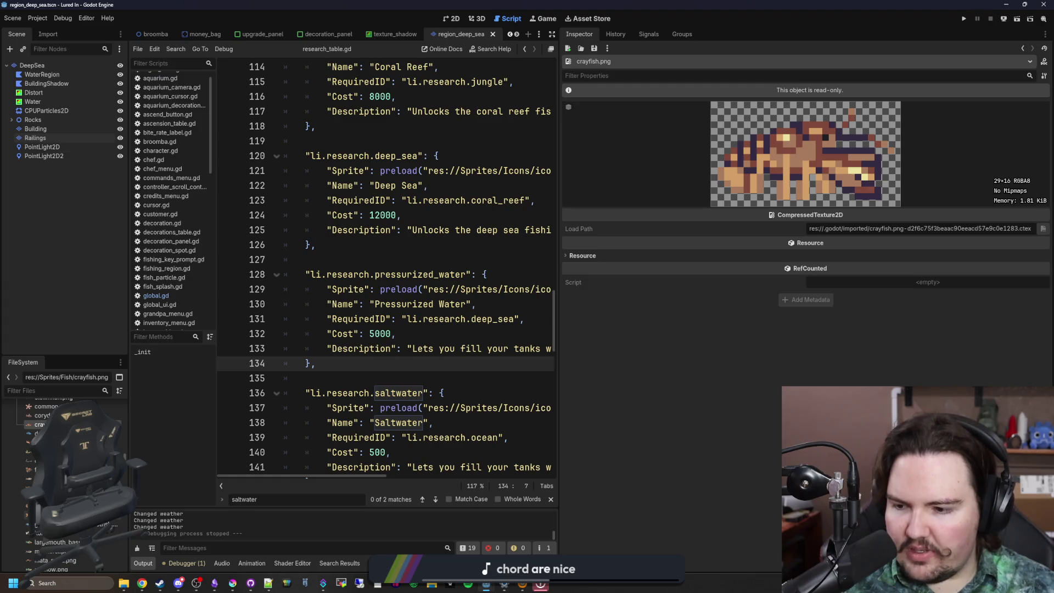
scroll(71, 484, "down", 1)
scroll(71, 483, "down", 1)
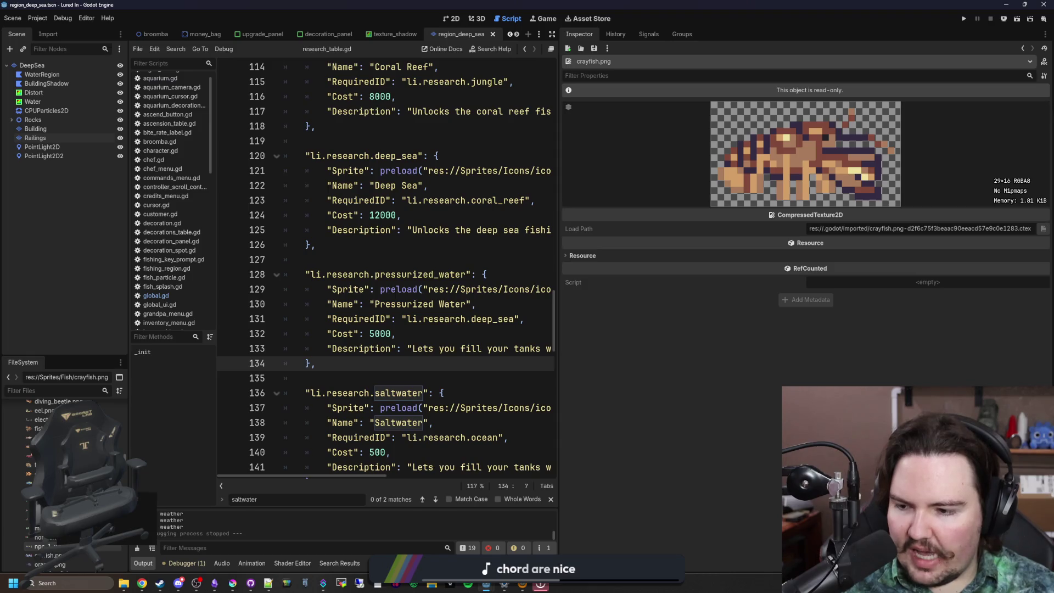
left_click(35, 527)
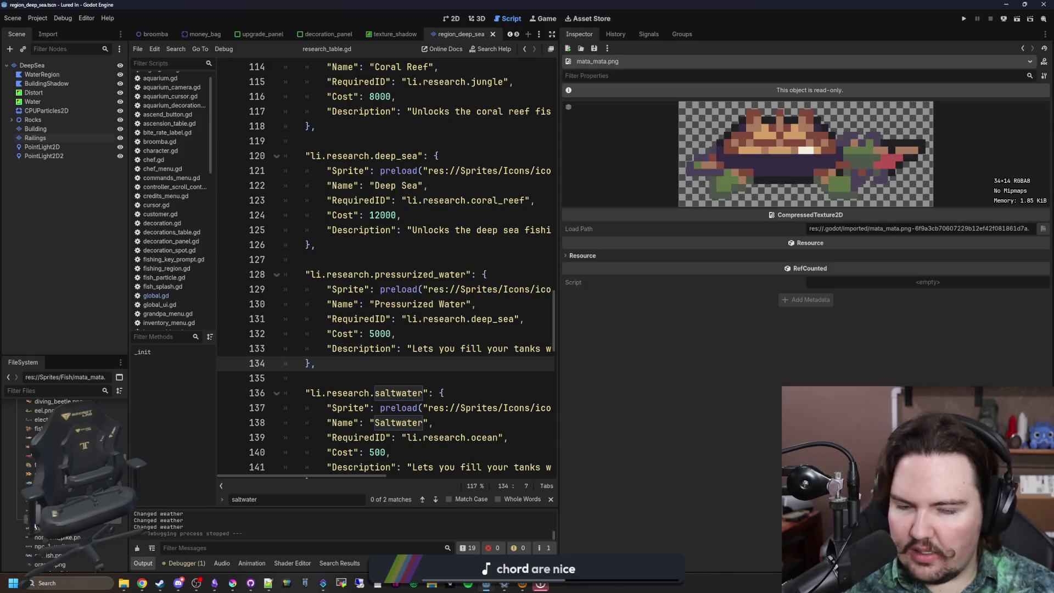
scroll(65, 483, "down", 1)
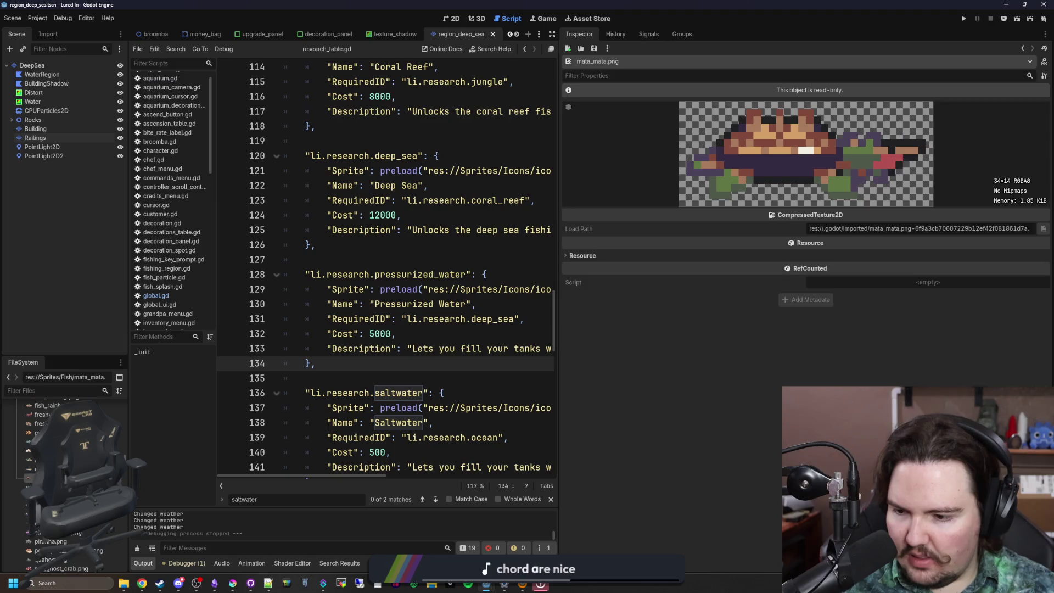
scroll(66, 483, "down", 1)
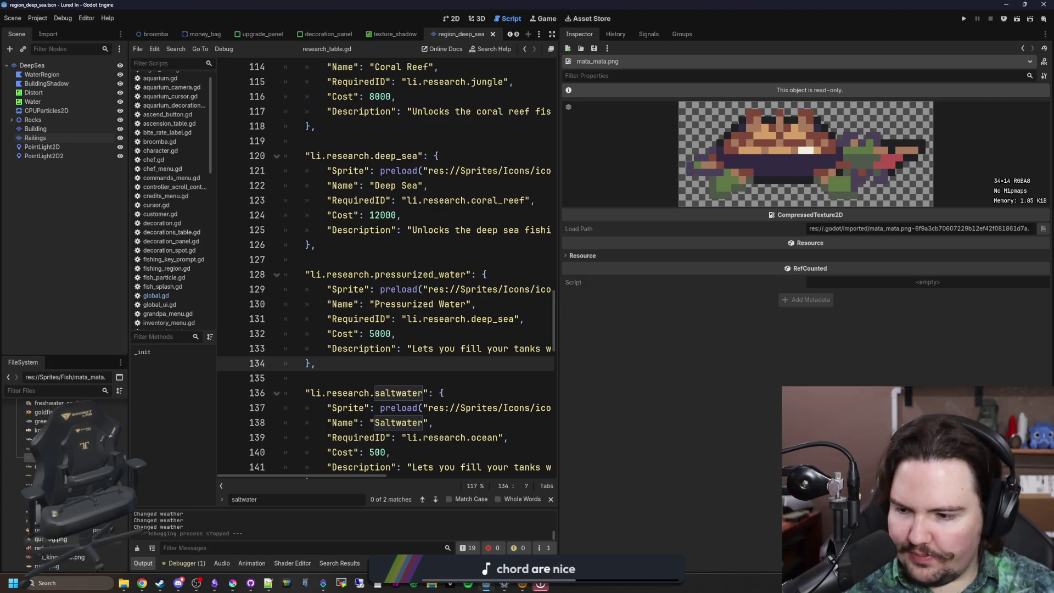
left_click(38, 530)
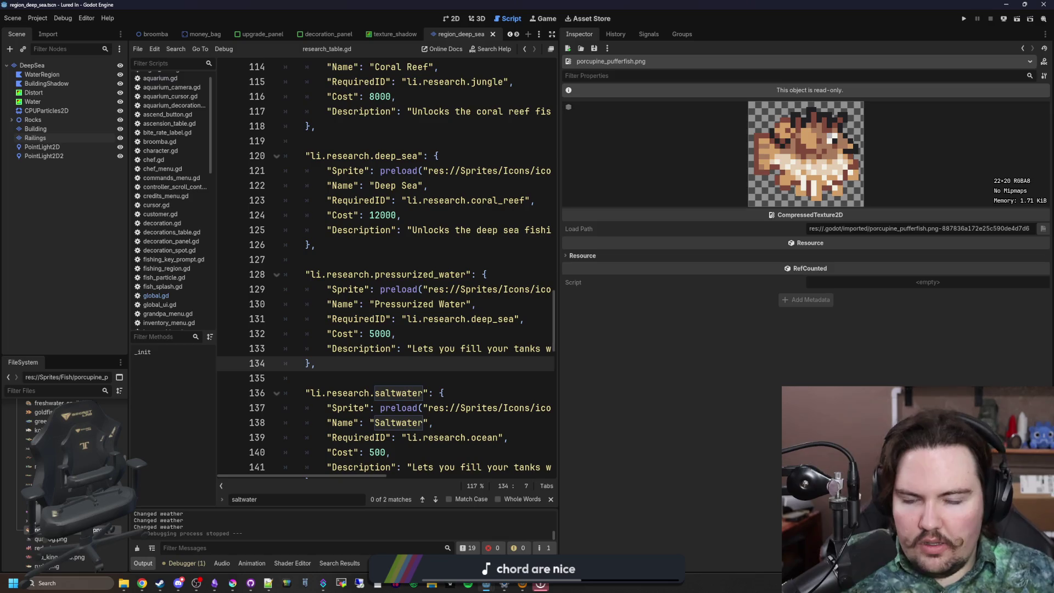
scroll(66, 483, "down", 1)
scroll(15, 516, "down", 2)
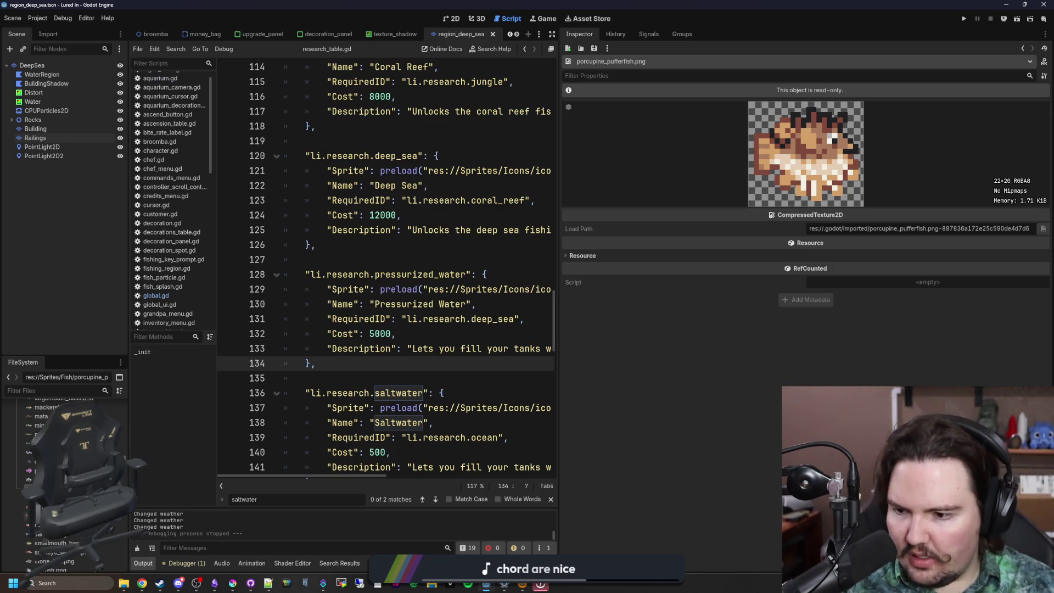
left_click(25, 517)
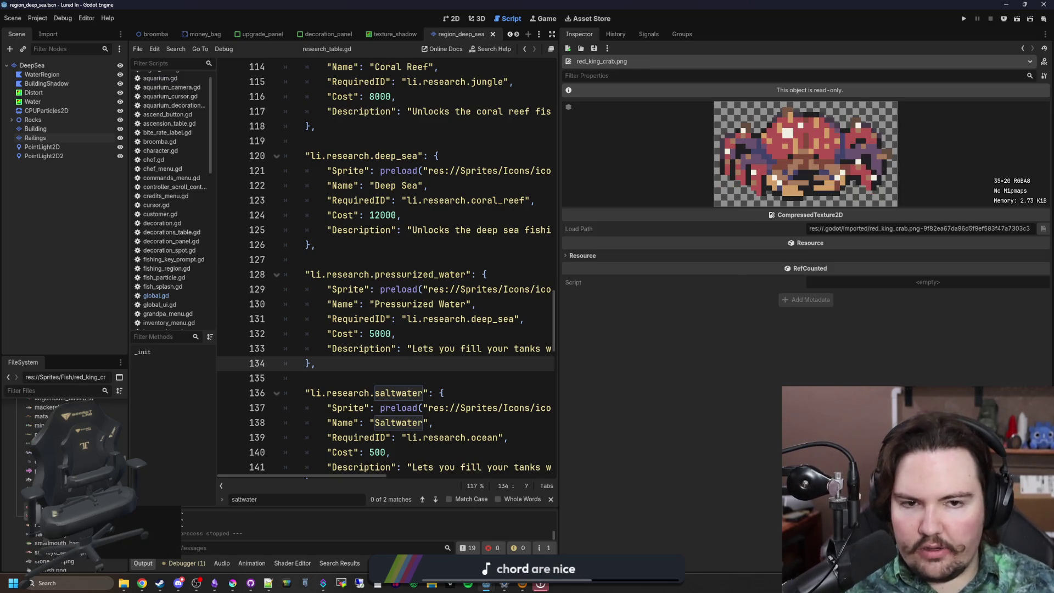
scroll(66, 483, "down", 3)
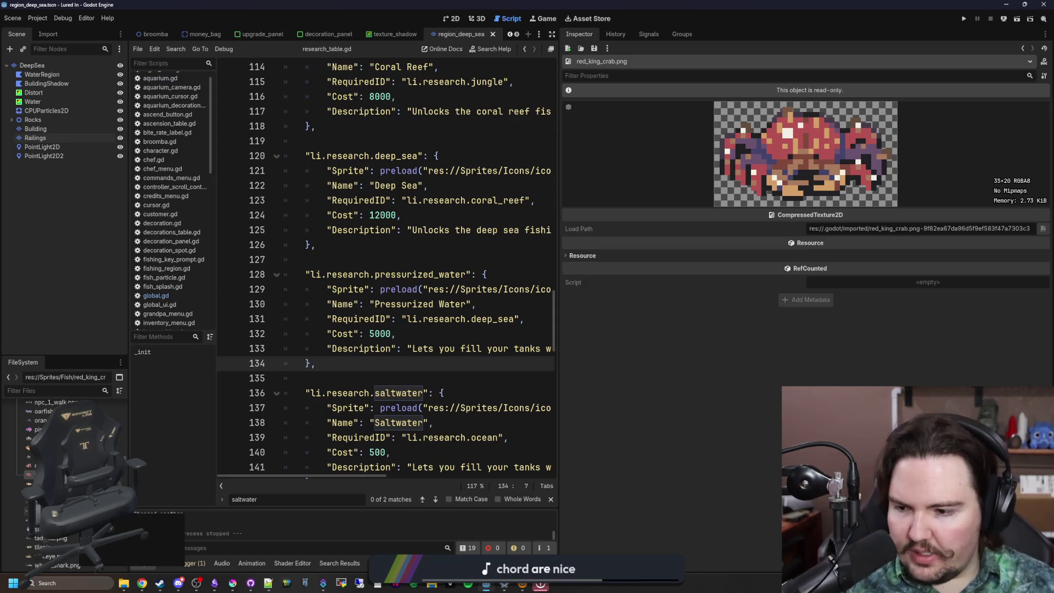
scroll(66, 484, "down", 2)
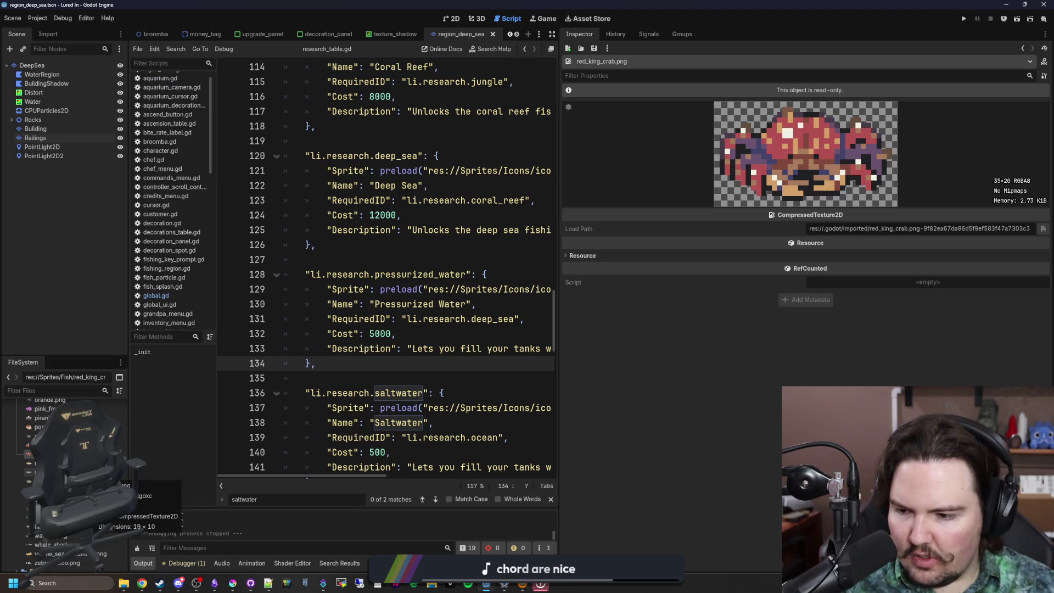
scroll(66, 483, "down", 1)
scroll(66, 483, "up", 4)
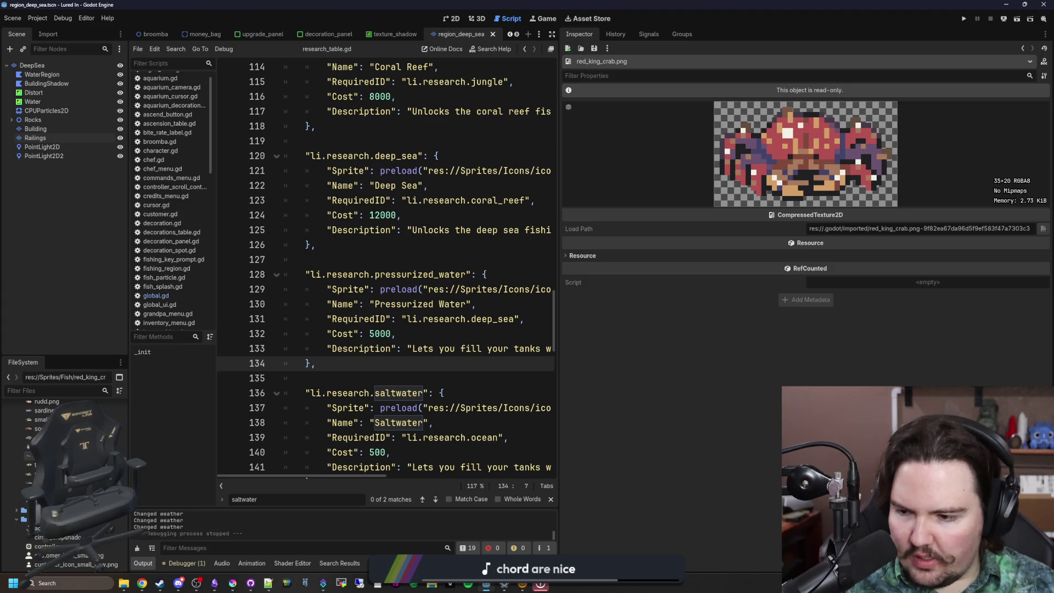
scroll(66, 483, "up", 5)
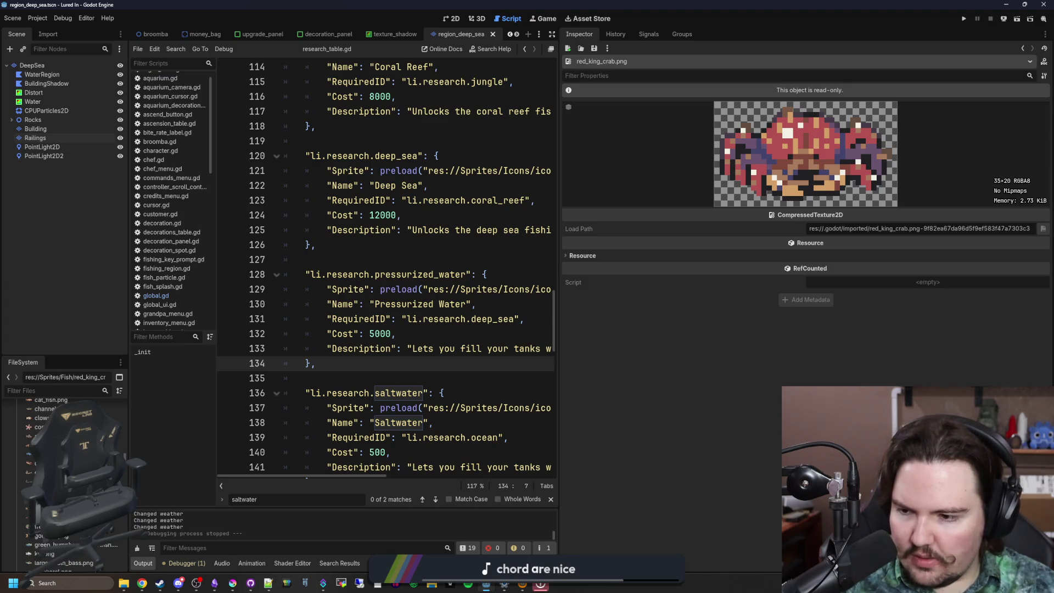
scroll(66, 483, "up", 5)
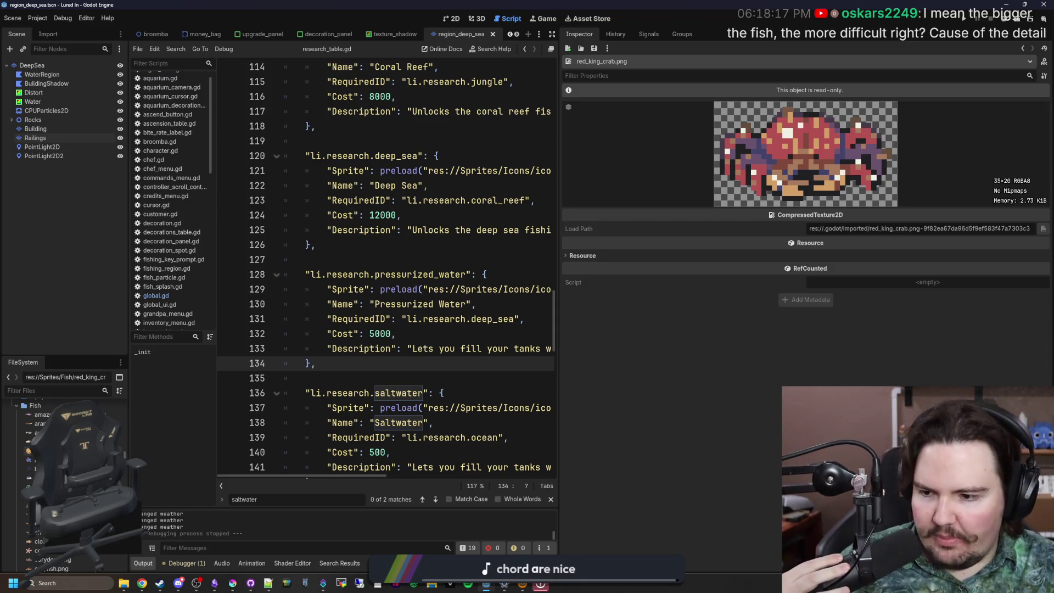
- Toggle the preview between bluefin_tuna.png and candy_crab.png, ending on the 12×11 candy_crab.png
left_click(43, 442)
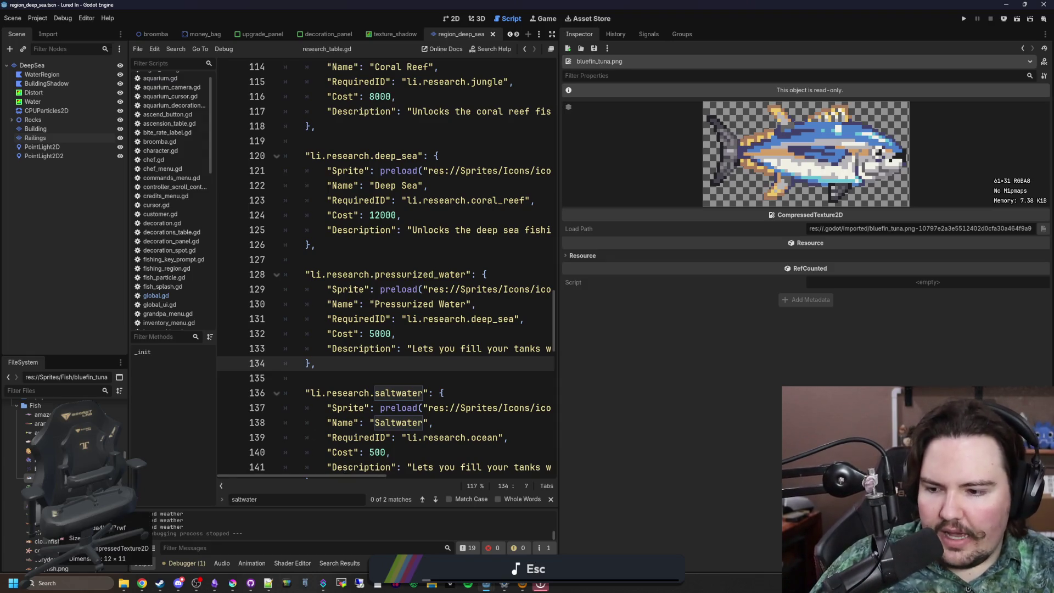
left_click(46, 532)
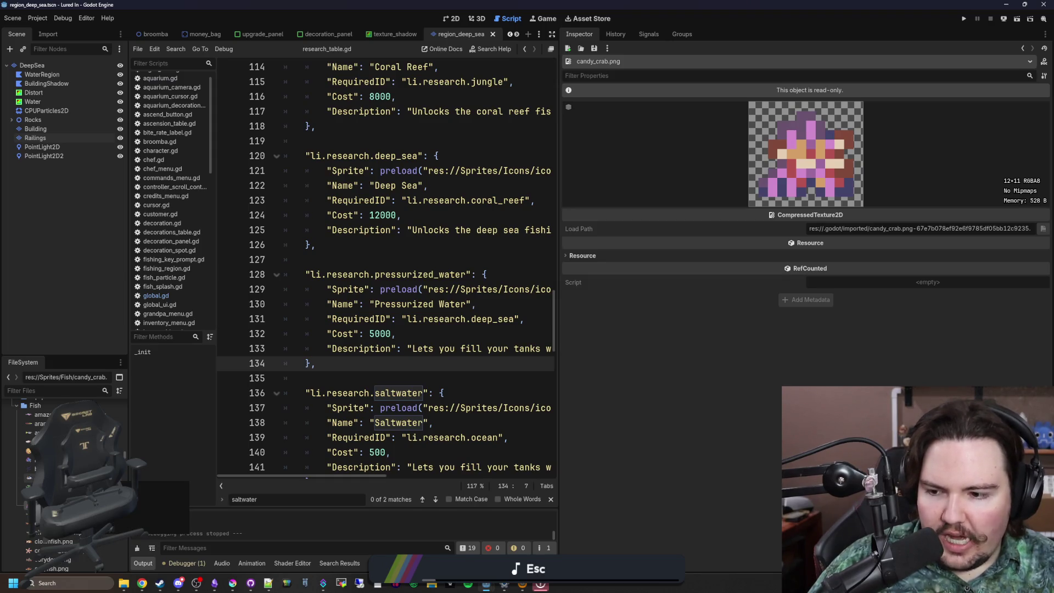
key("Up")
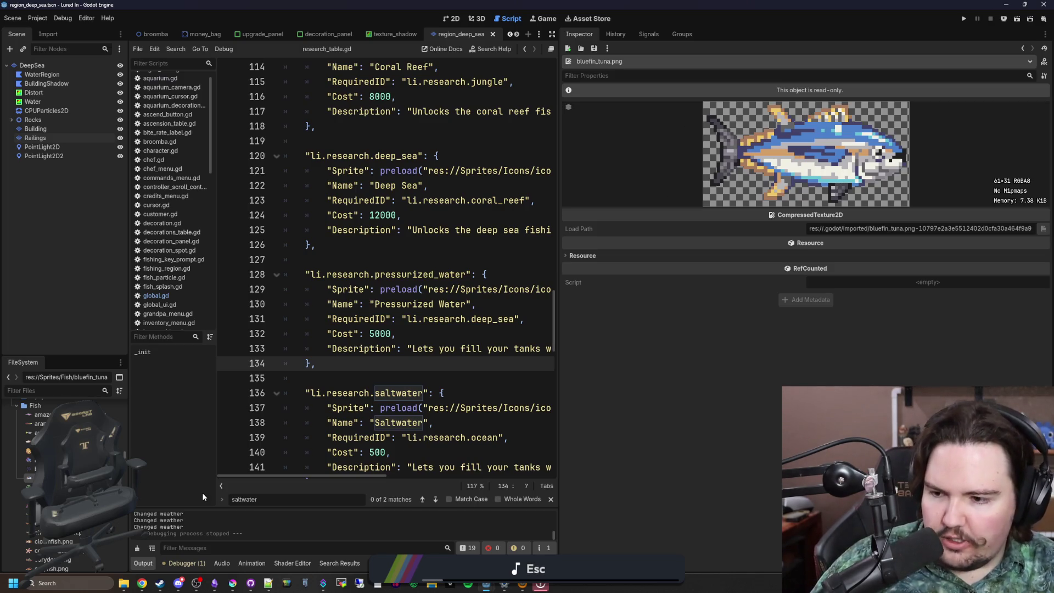
key("Down")
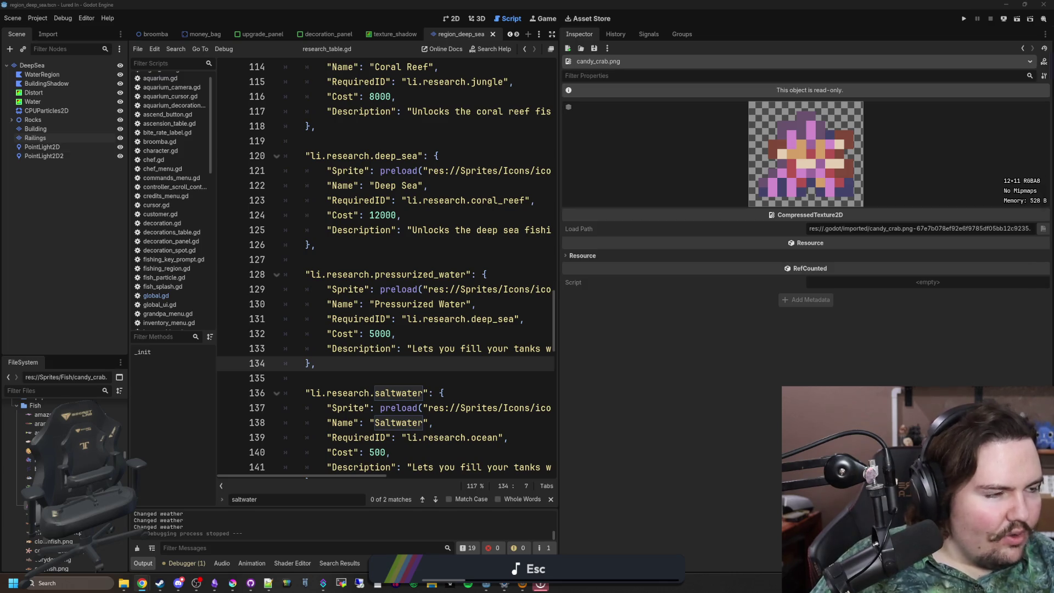
- Search the web for 'candy crab', maximize Chrome, and show the image results
type("candy crab")
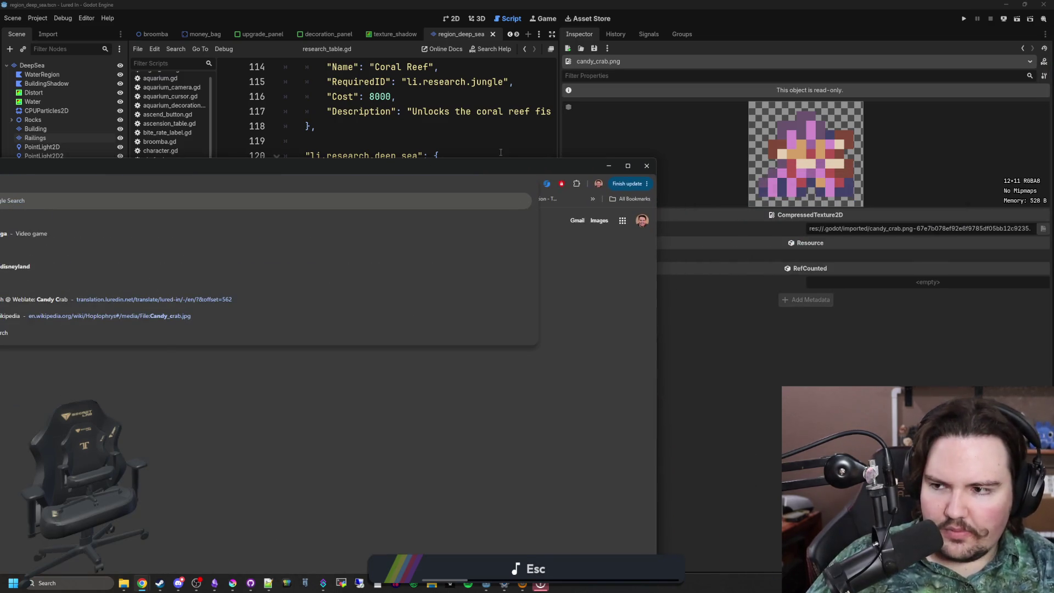
key("Return")
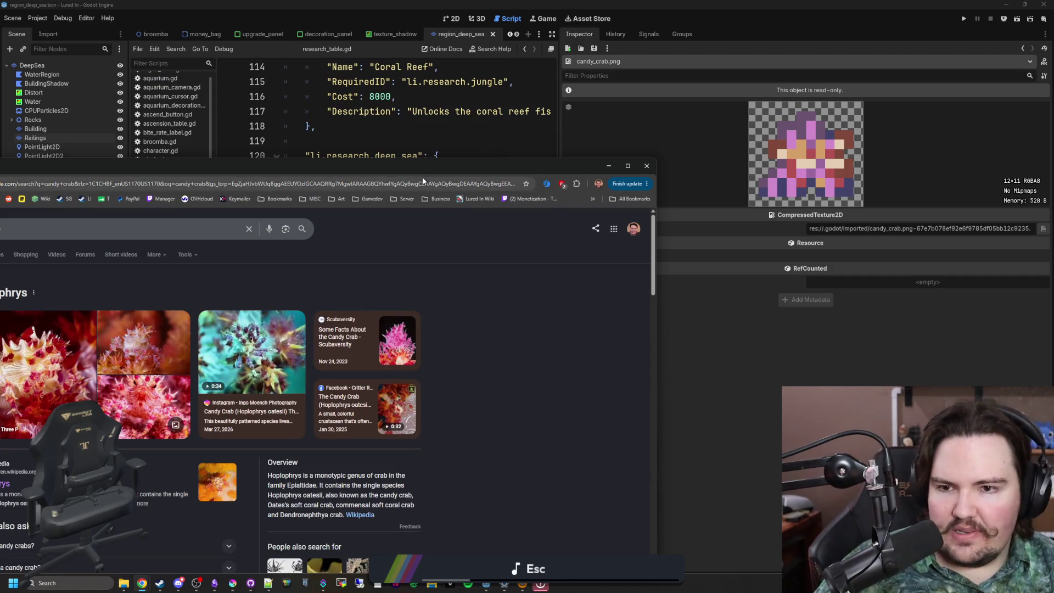
key("super+Up")
left_click(125, 94)
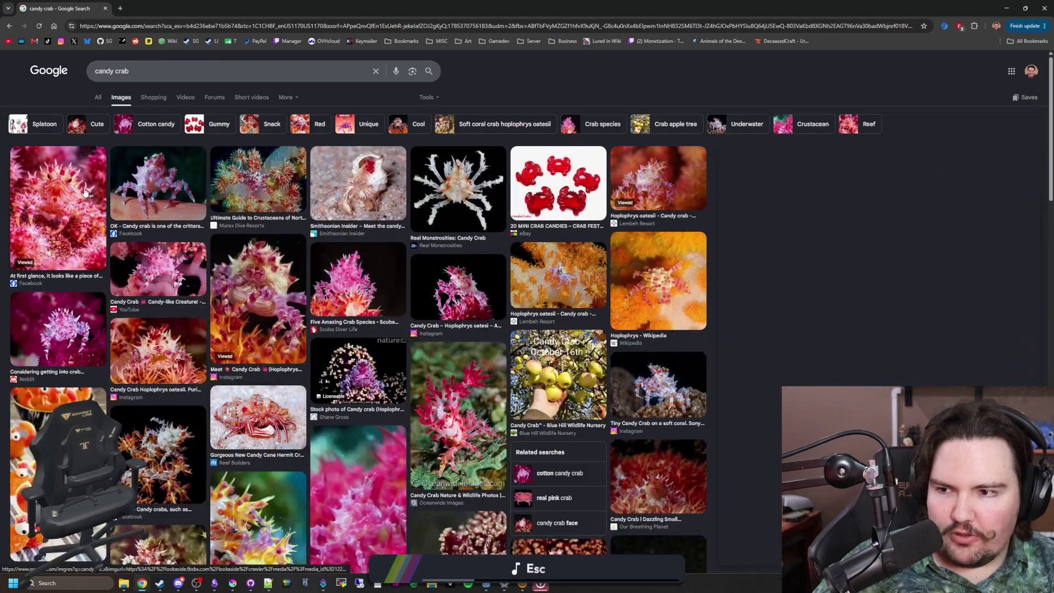
- Preview several candy crab reference photos, then close the browser to return to Godot
left_click(85, 192)
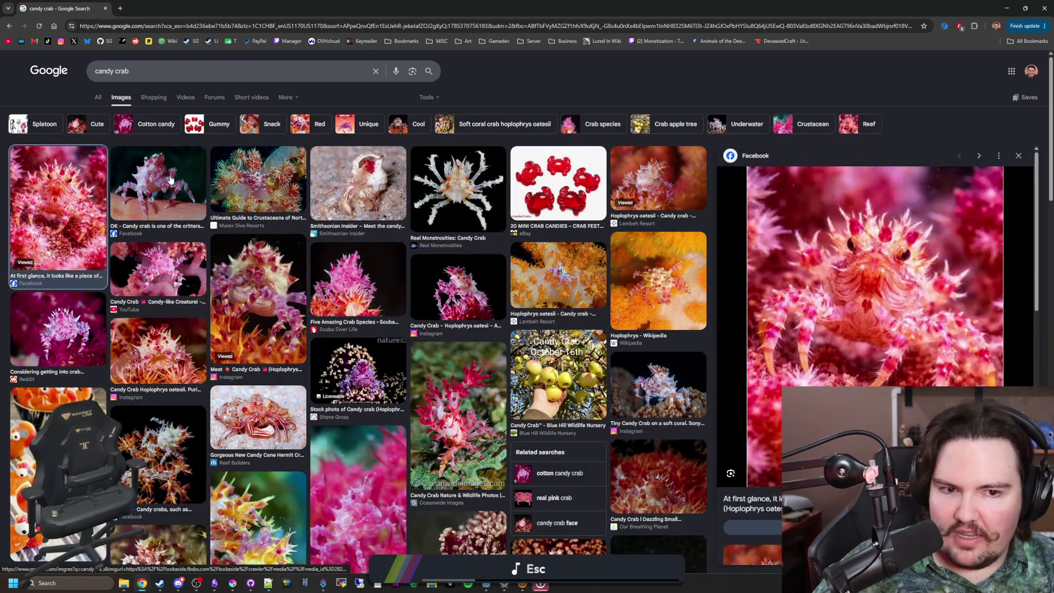
left_click(170, 180)
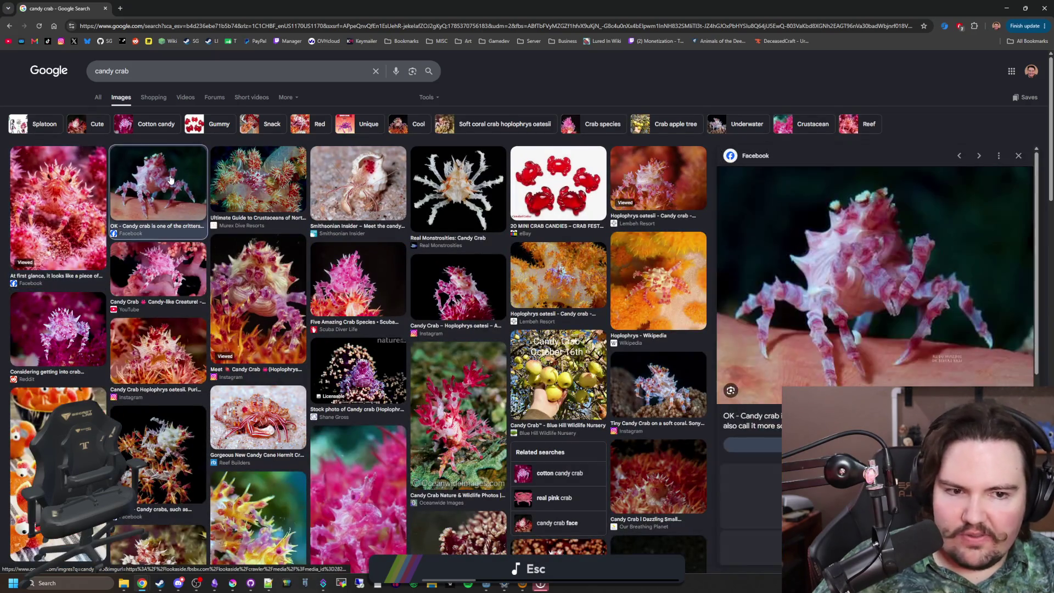
left_click(279, 189)
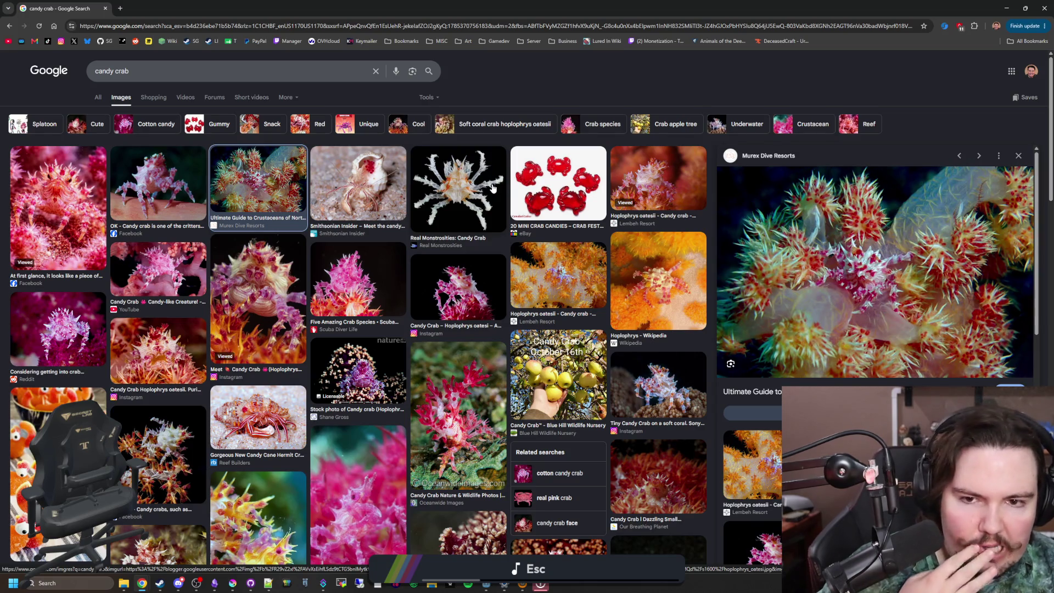
left_click(658, 177)
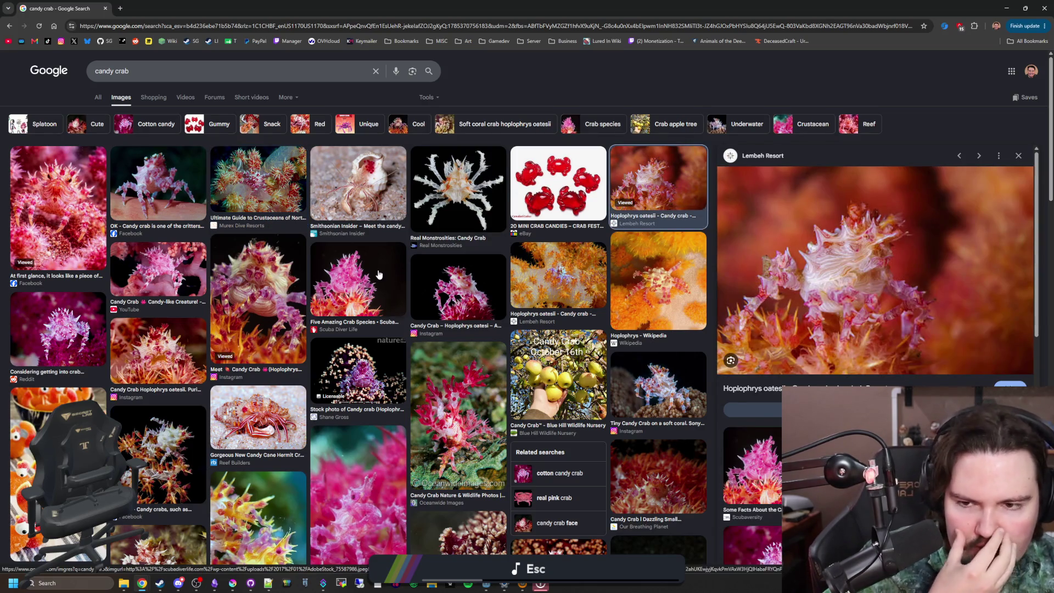
left_click(378, 275)
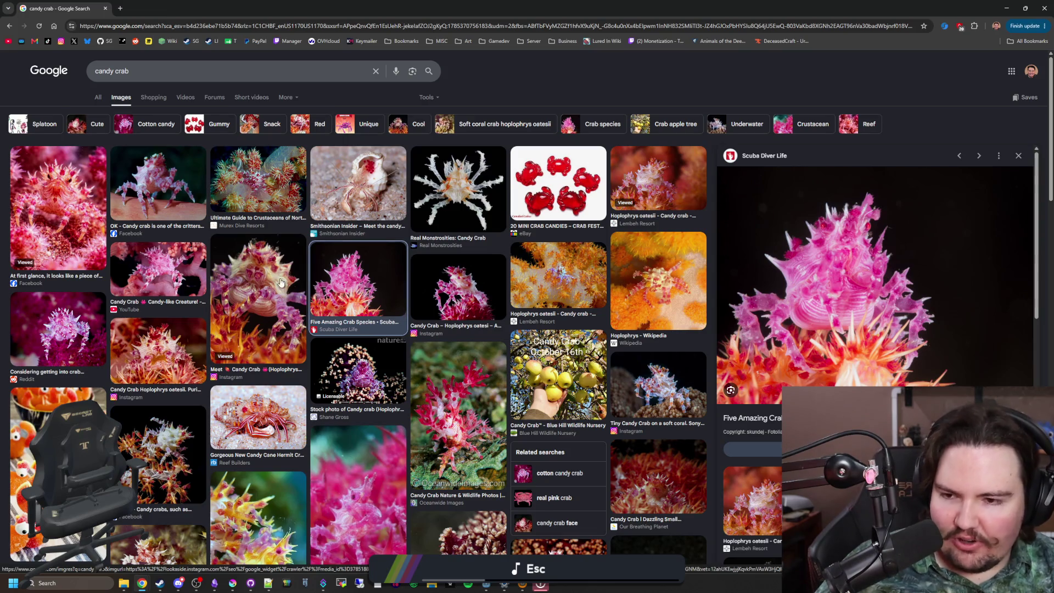
left_click(270, 282)
left_click(158, 269)
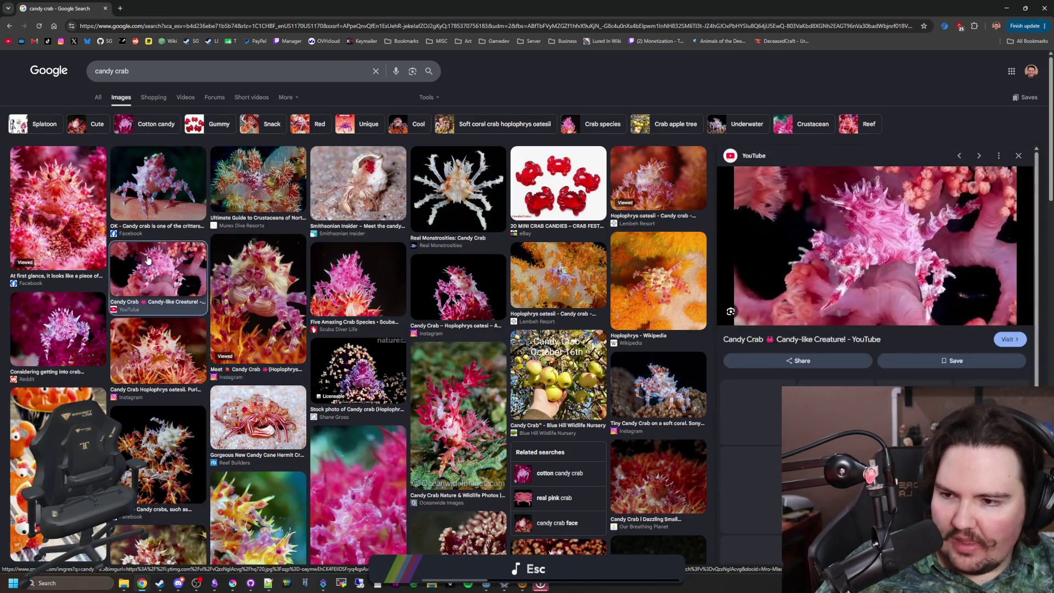
left_click(57, 330)
left_click(174, 362)
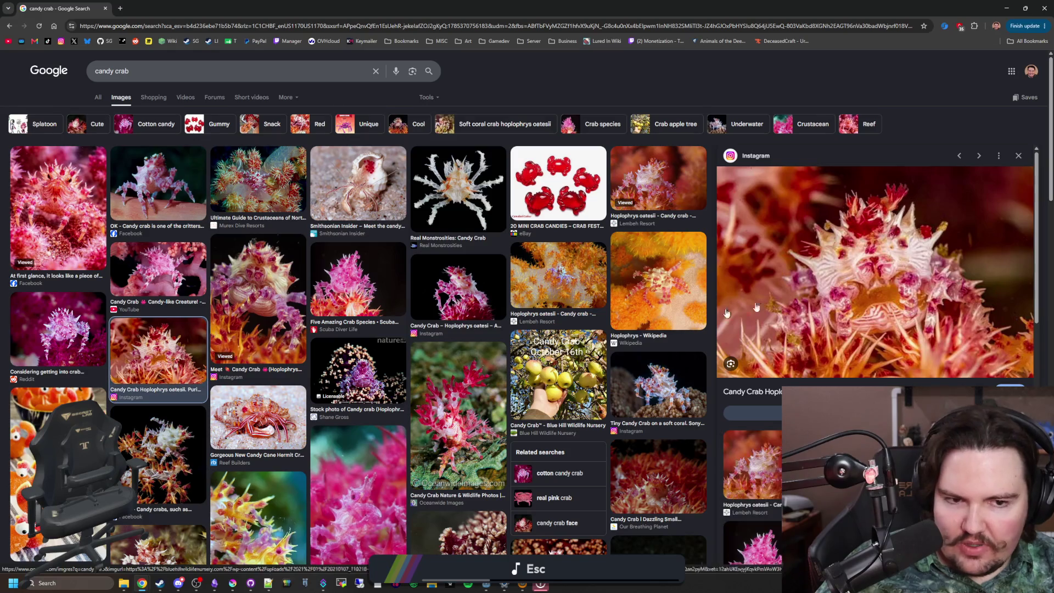
left_click_drag(20, 8, 320, 452)
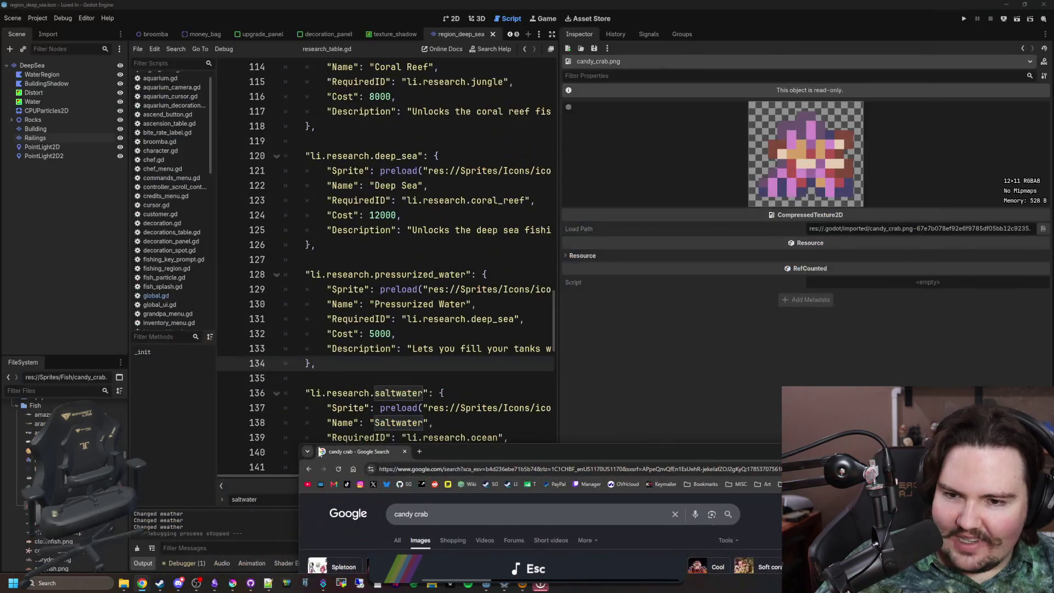
left_click(404, 452)
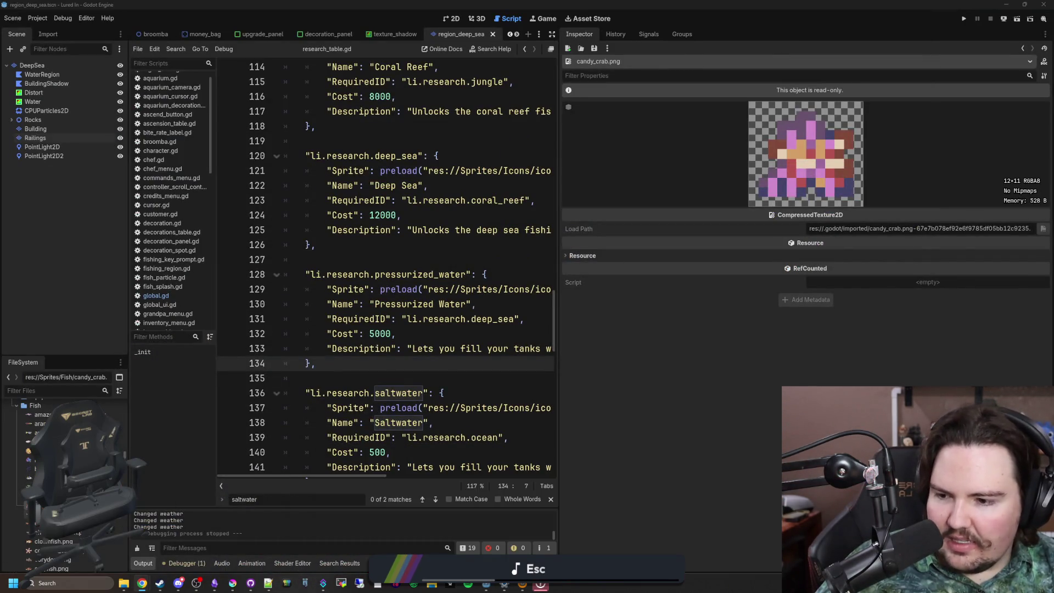
- Scroll the Fish folder and preview the crayfish.png sprite
scroll(66, 467, "down", 1)
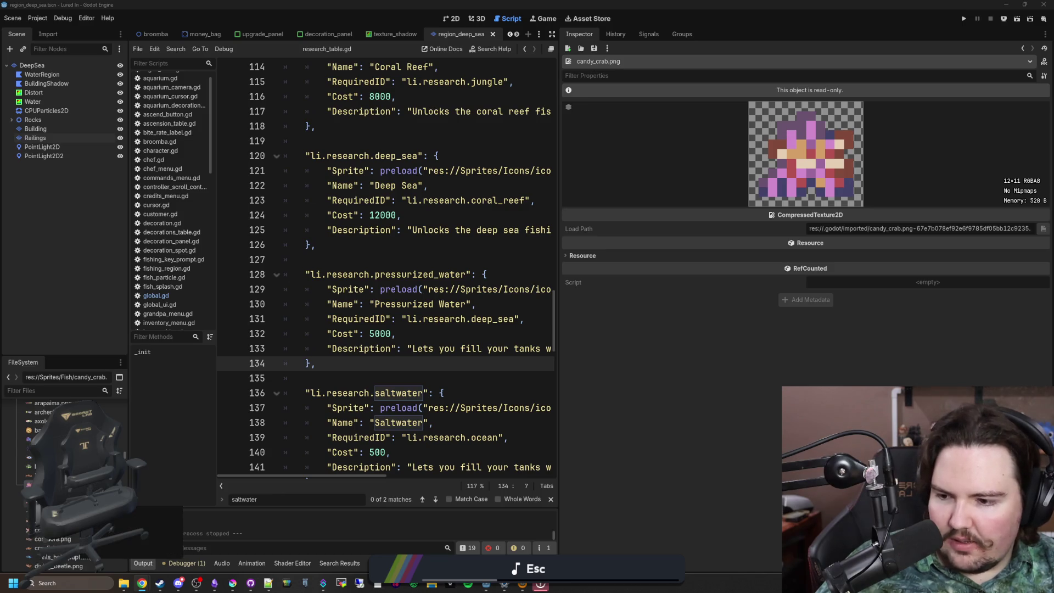
scroll(66, 466, "down", 1)
scroll(66, 467, "down", 1)
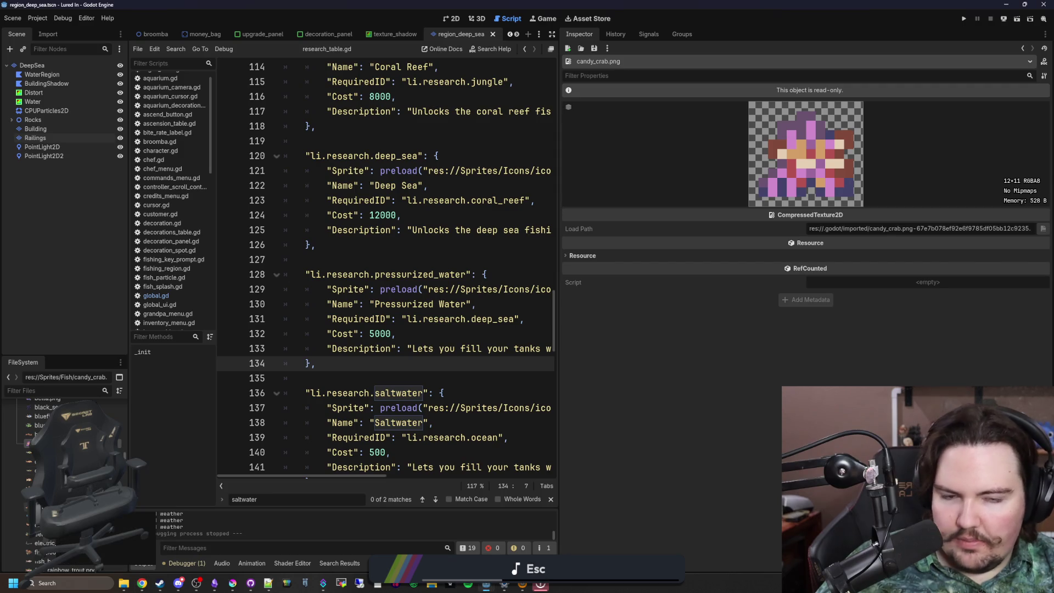
left_click(49, 516)
scroll(66, 466, "down", 3)
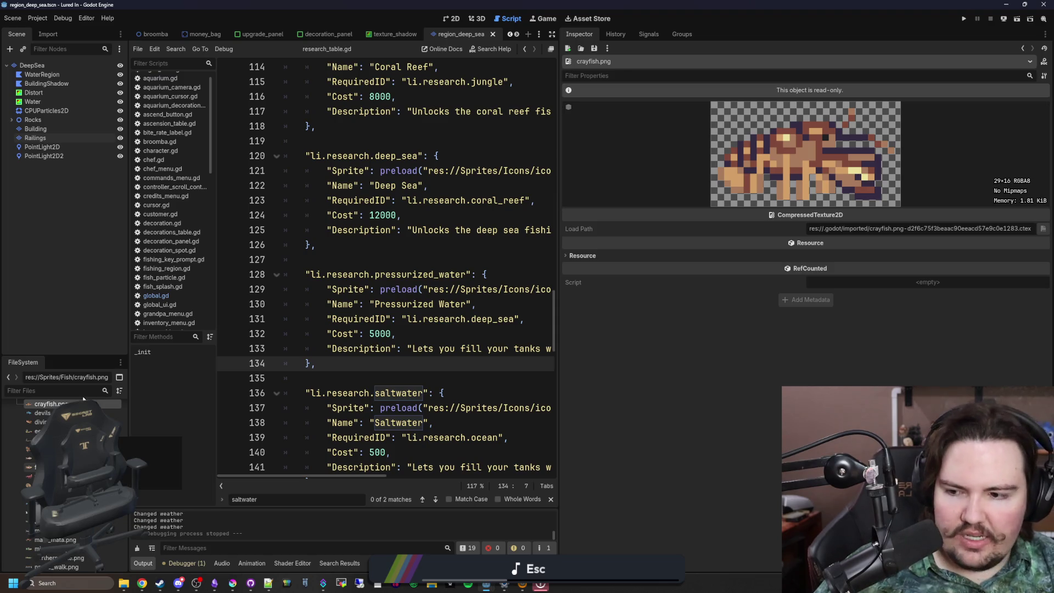
- Filter the files by 'wha' to preview whale_shark.png, then bring Krita to the front
left_click(84, 392)
type("wha")
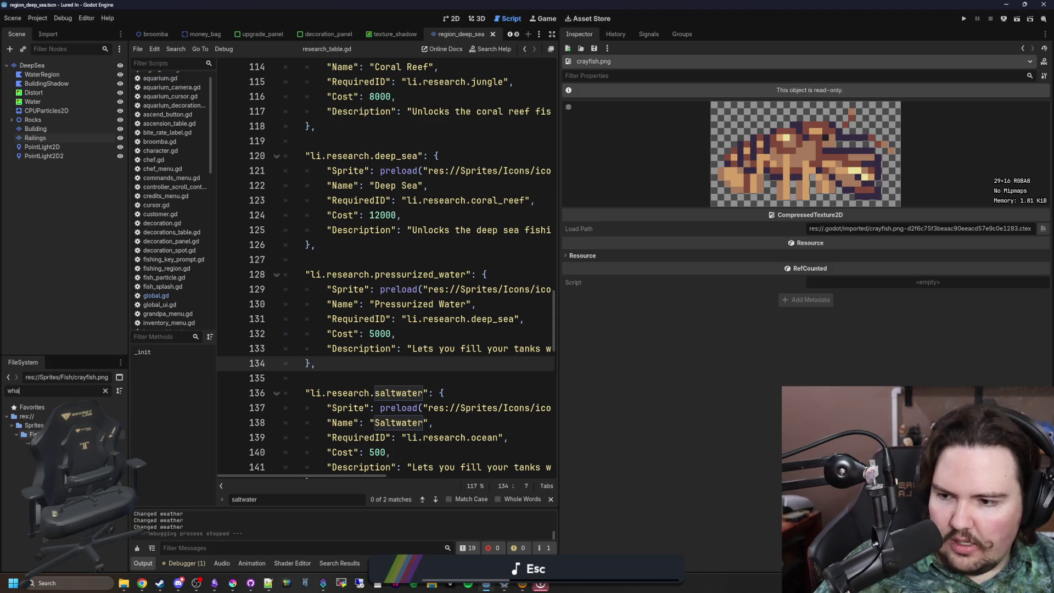
key("Down")
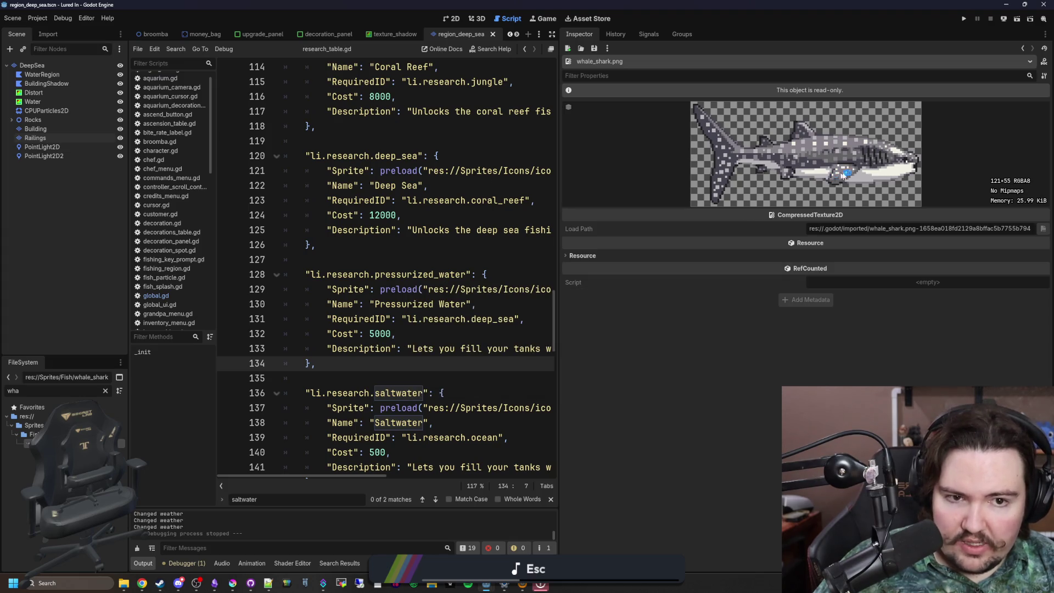
left_click(468, 230)
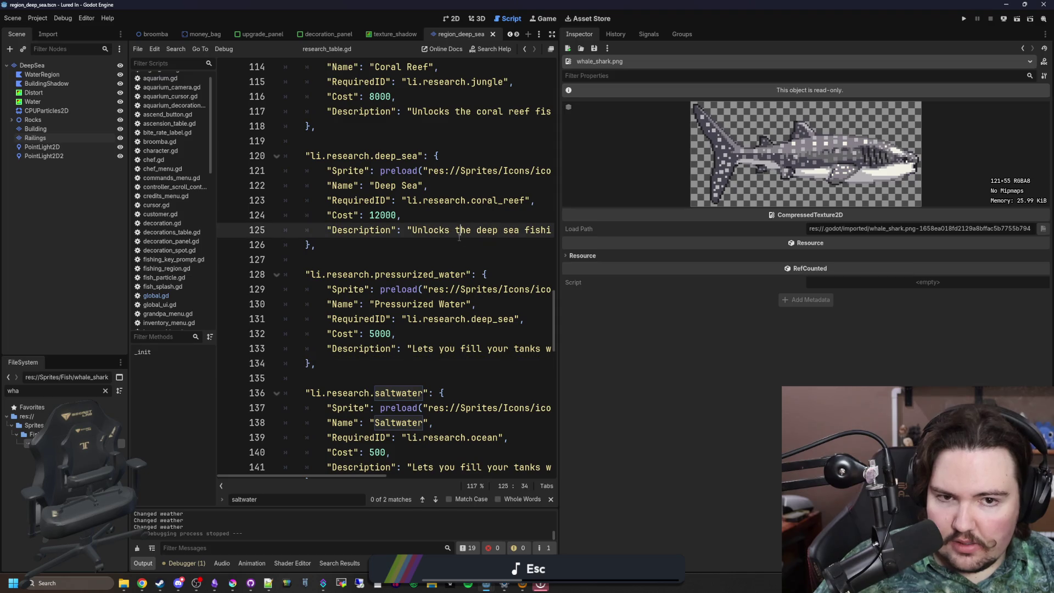
left_click(499, 354)
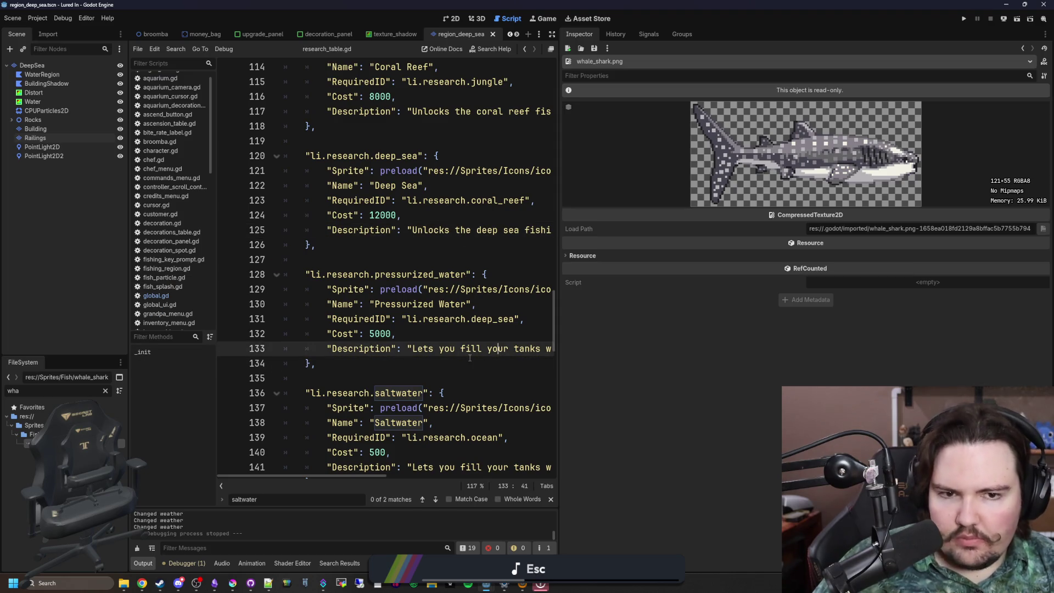
left_click(470, 358)
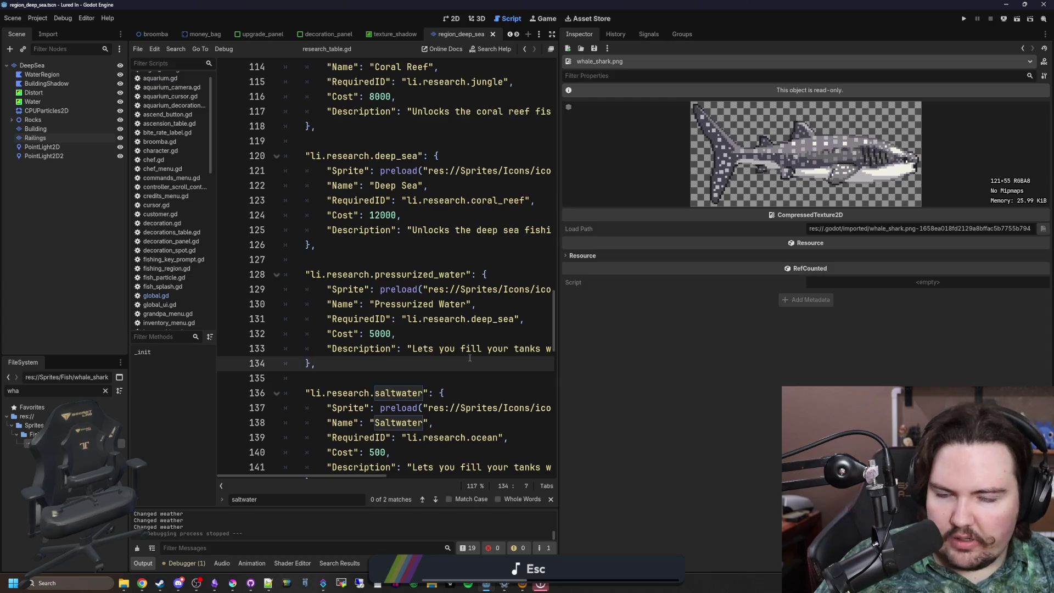
left_click(228, 588)
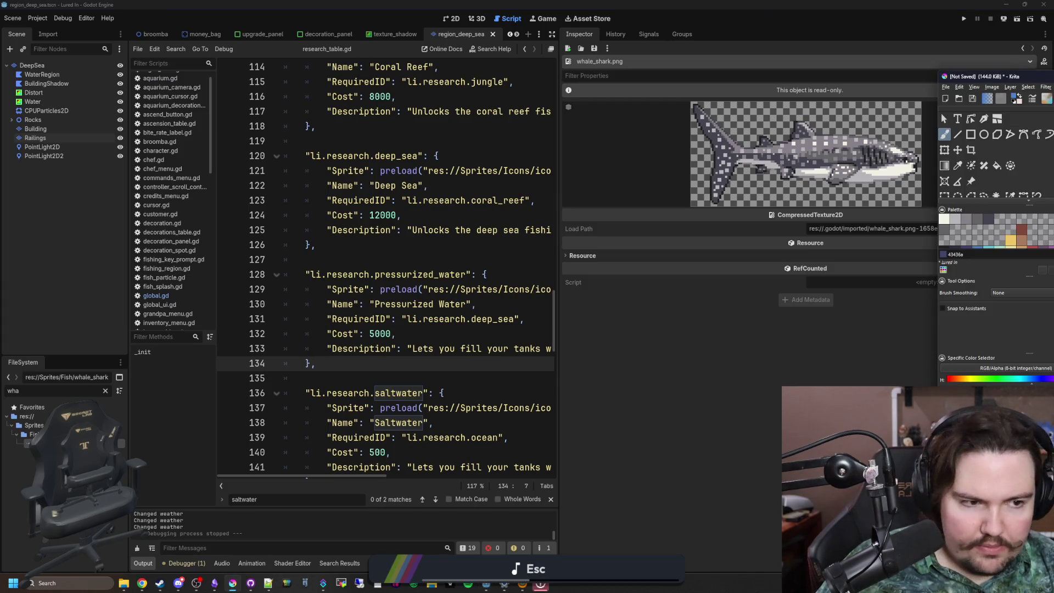
- Sample the end face's dark purple, try a light-blue bucket fill on it, and undo it
scroll(446, 325, "up", 5)
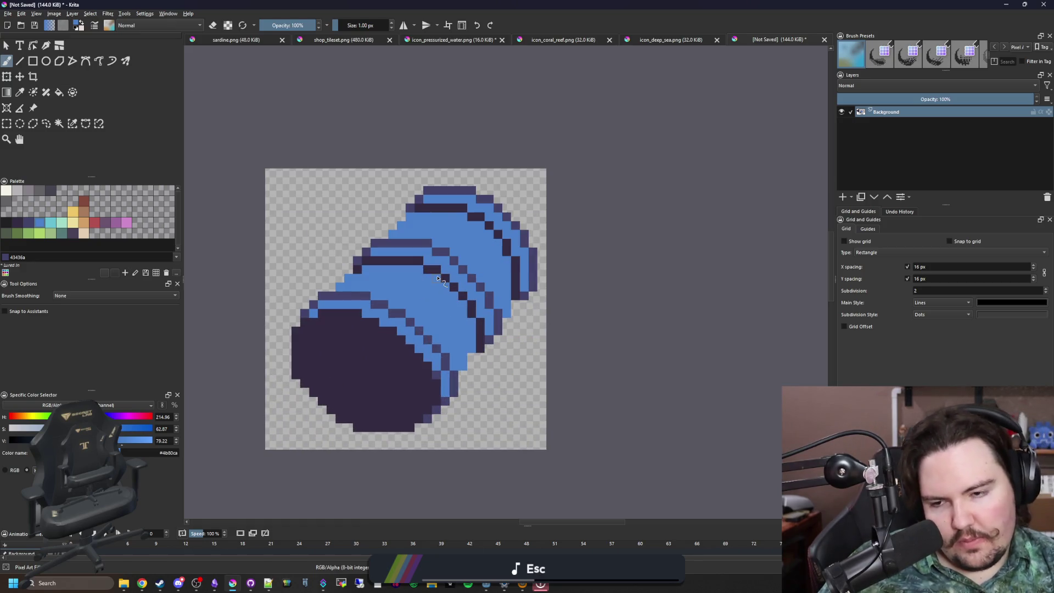
key("p")
scroll(418, 351, "up", 3)
left_click(385, 371)
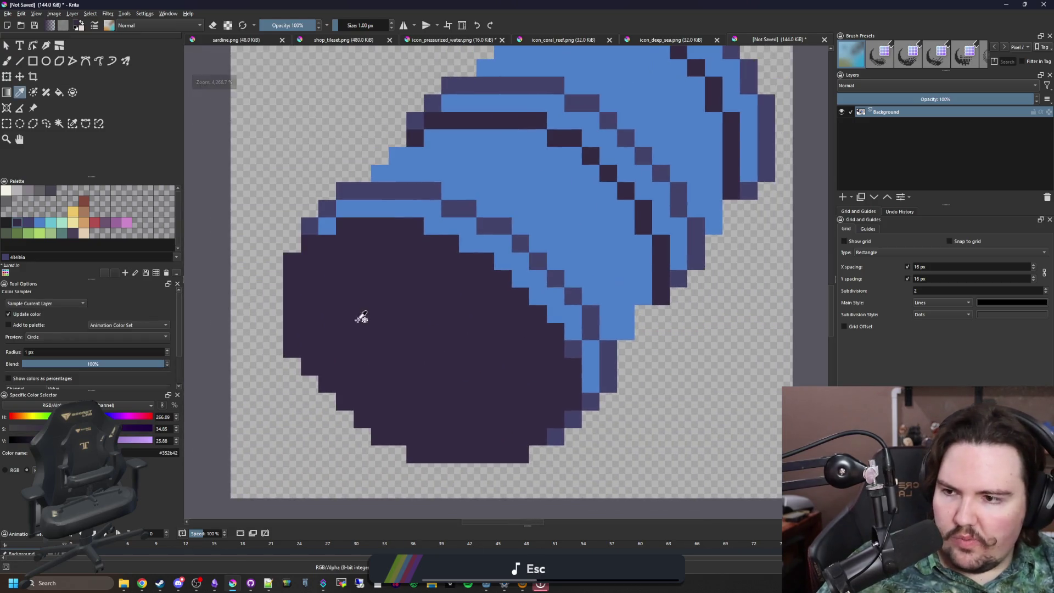
left_click(44, 223)
key("f")
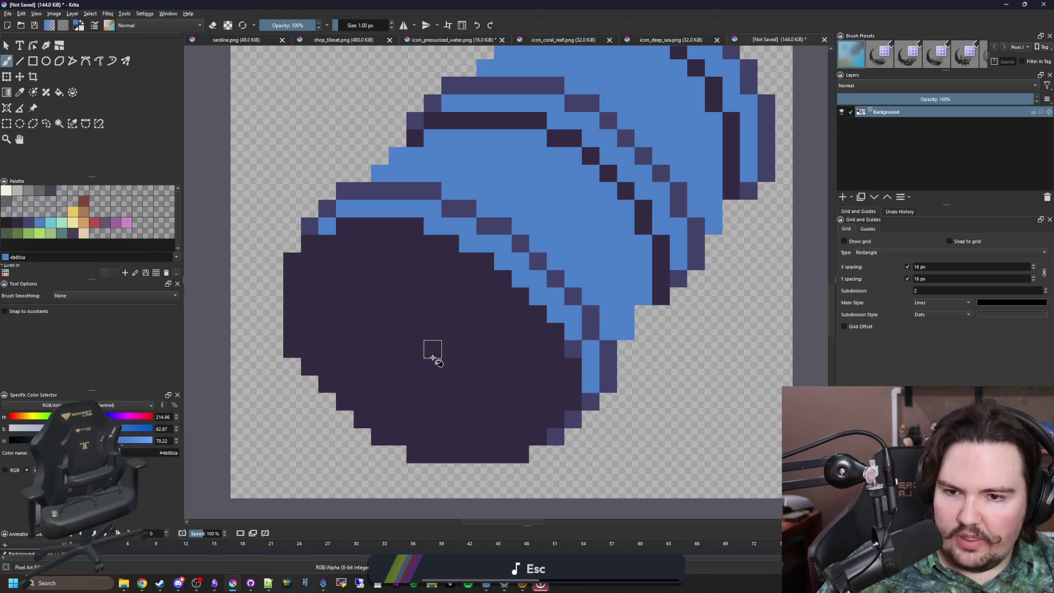
left_click(431, 354)
scroll(423, 378, "down", 5)
scroll(423, 371, "down", 3)
scroll(439, 357, "up", 6)
key("ctrl+z")
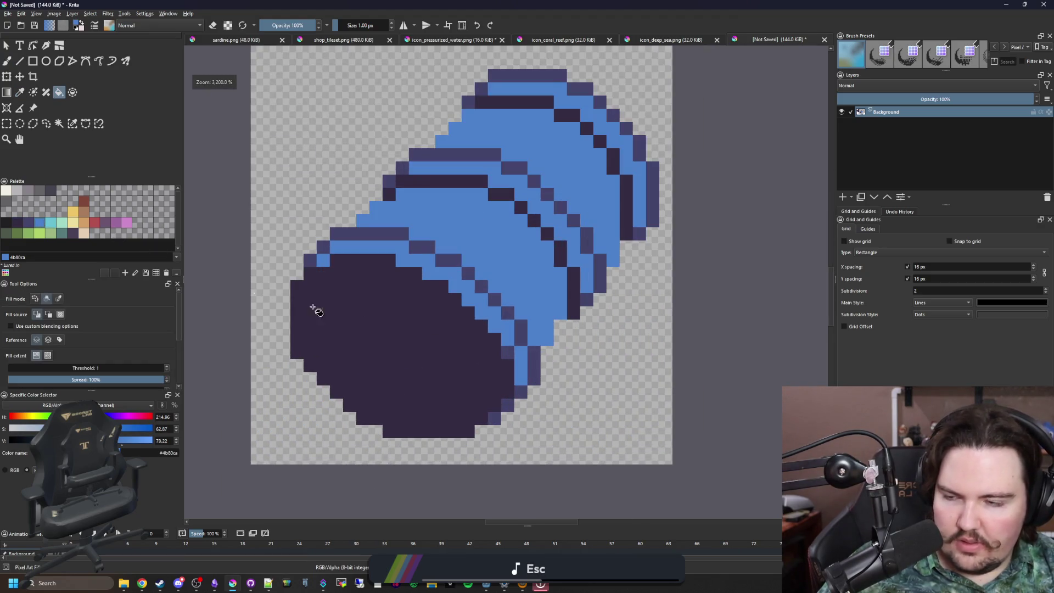
- Bucket-fill the canister's end face with slate purple #43436a
left_click(30, 222)
left_click(384, 332)
scroll(379, 335, "down", 6)
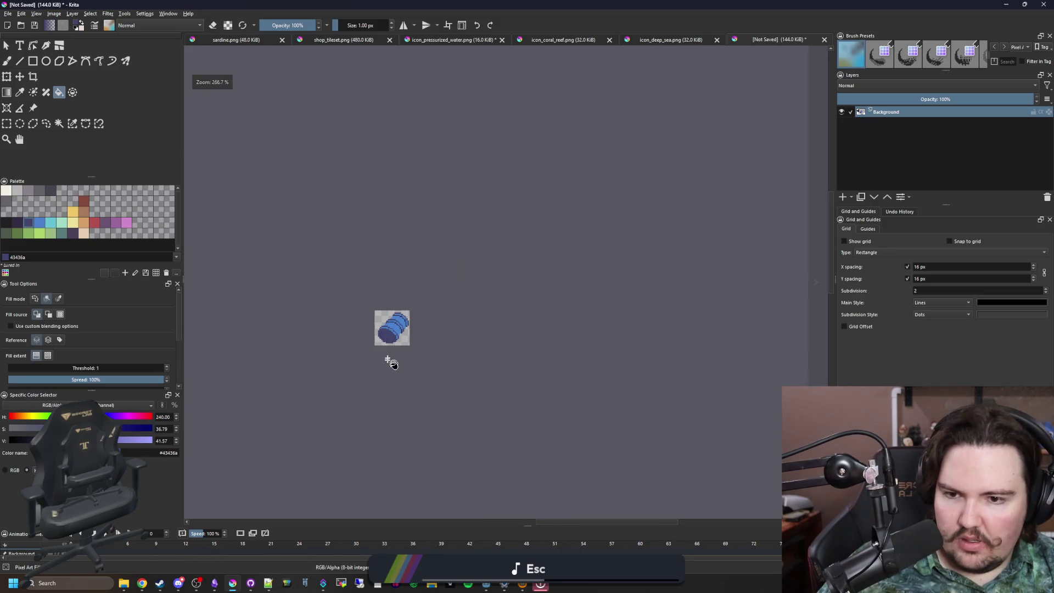
scroll(393, 329, "up", 3)
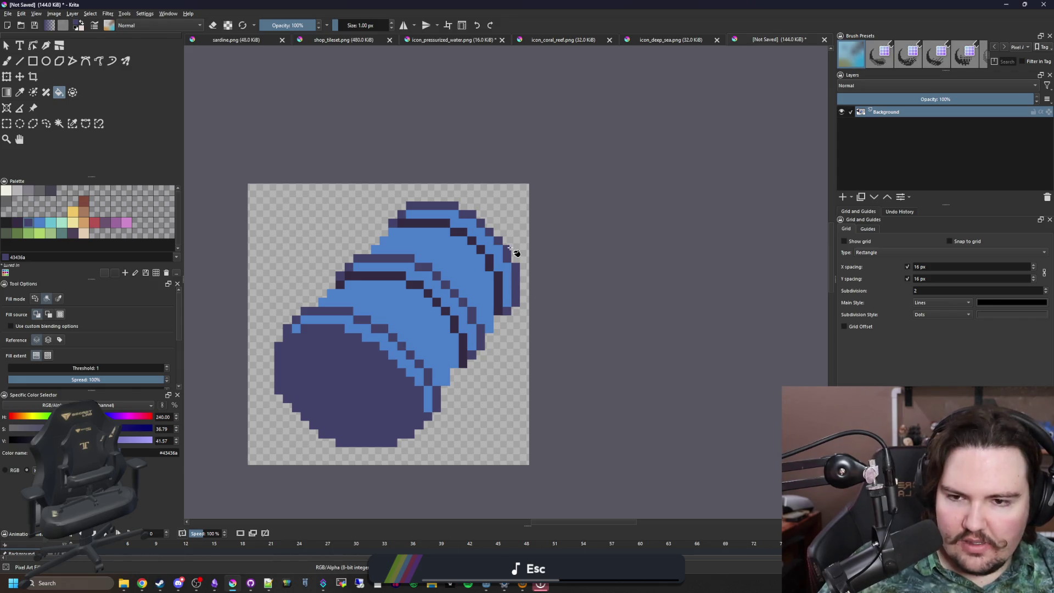
- Sample the canister's light blue and paint light-blue pixels along the upper-right edge and top row
scroll(486, 270, "up", 3)
key("p")
left_click(486, 270)
scroll(549, 264, "up", 1)
key("b")
mouse_move(594, 359)
left_mouse_down()
mouse_move(593, 390)
mouse_move(567, 335)
left_mouse_up()
left_click(565, 321)
left_click(541, 283)
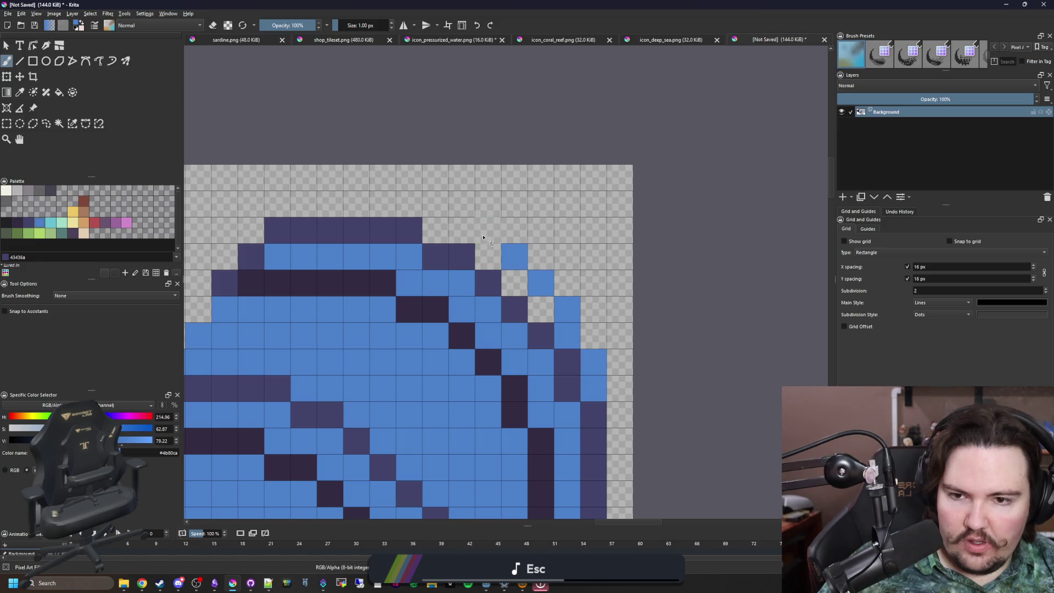
left_click_drag(485, 238, 435, 231)
scroll(469, 250, "down", 3)
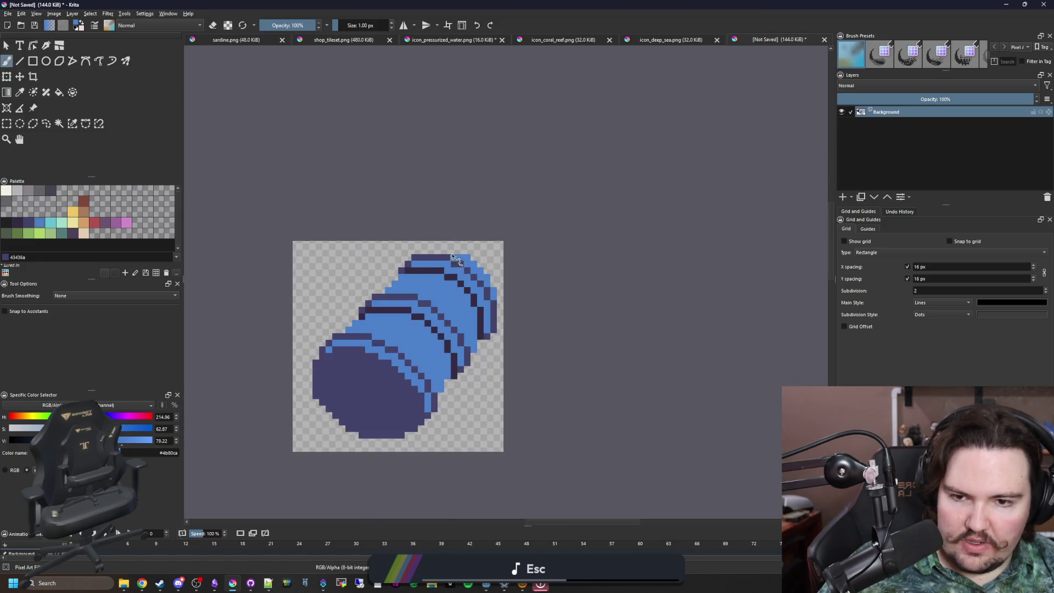
scroll(455, 262, "down", 1)
scroll(396, 271, "up", 5)
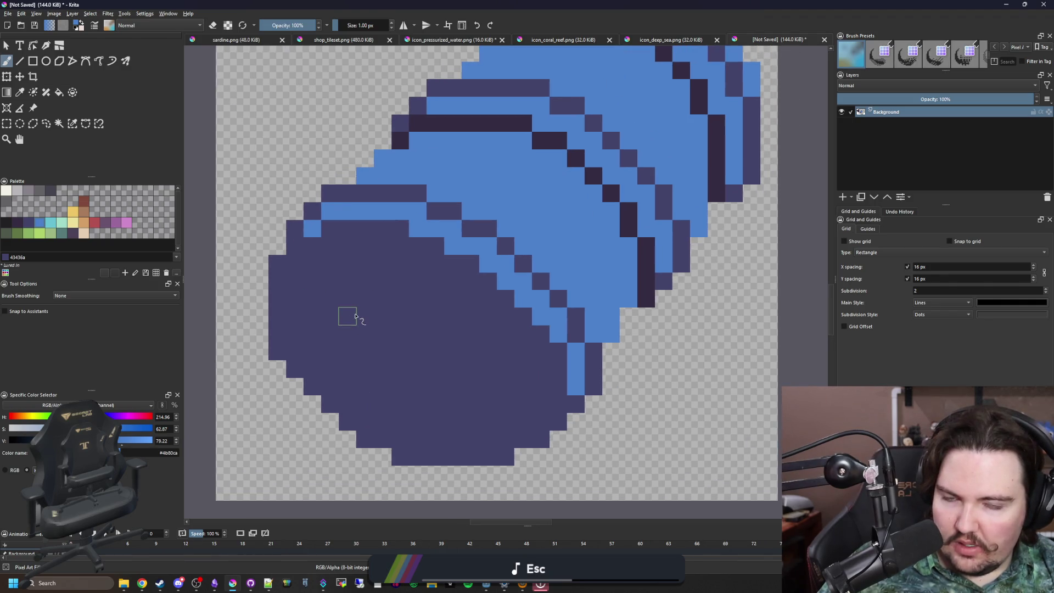
- Undo a trial end-face fill, then paint light blue beside the end face and along its diagonal edge
left_click(401, 344)
key("ctrl+z")
key("p")
left_click(684, 241)
key("b")
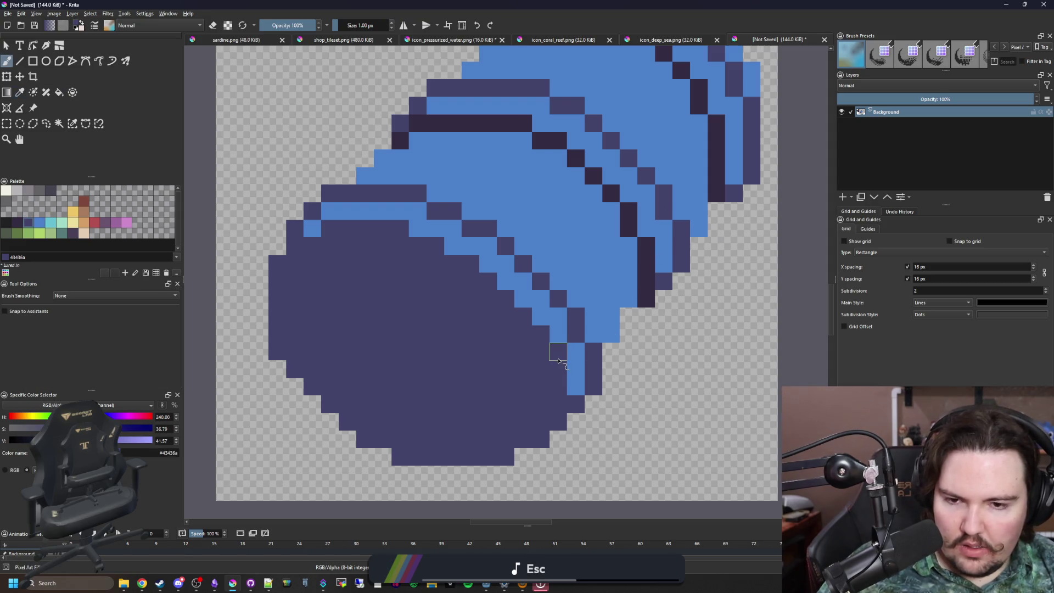
left_click(577, 353, "ctrl")
mouse_move(541, 351)
left_mouse_down()
mouse_move(548, 421)
mouse_move(541, 349)
mouse_move(471, 275)
mouse_move(449, 280)
mouse_move(379, 247)
mouse_move(333, 251)
mouse_move(312, 264)
mouse_move(321, 299)
left_mouse_up()
left_click(558, 420)
- Paint blue pixels along the canister's lower-left diagonal edge and erase one stray pixel
key("f")
left_click(423, 348)
scroll(422, 347, "down", 3)
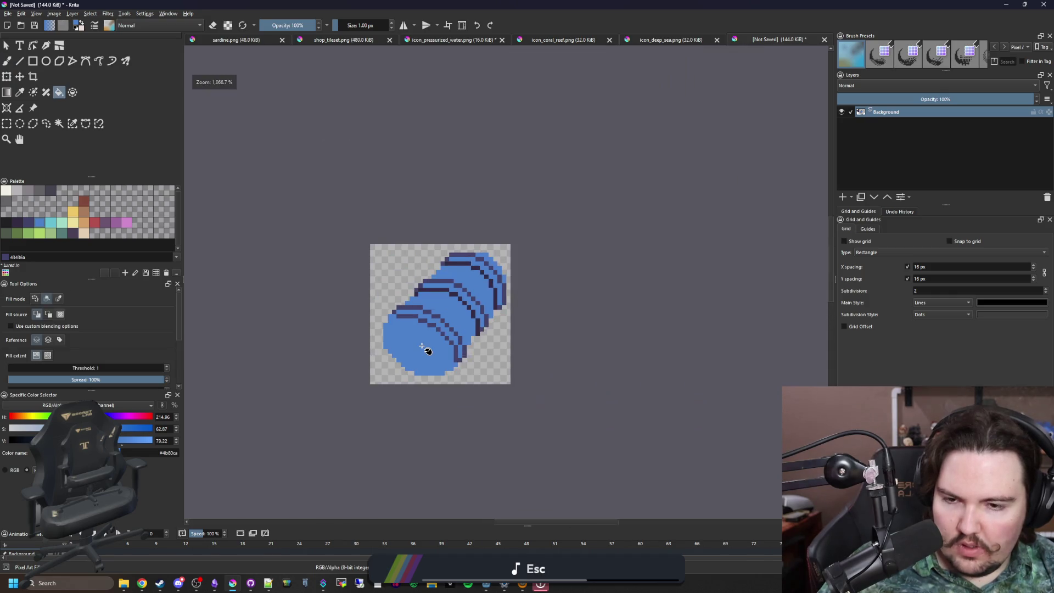
scroll(423, 349, "up", 4)
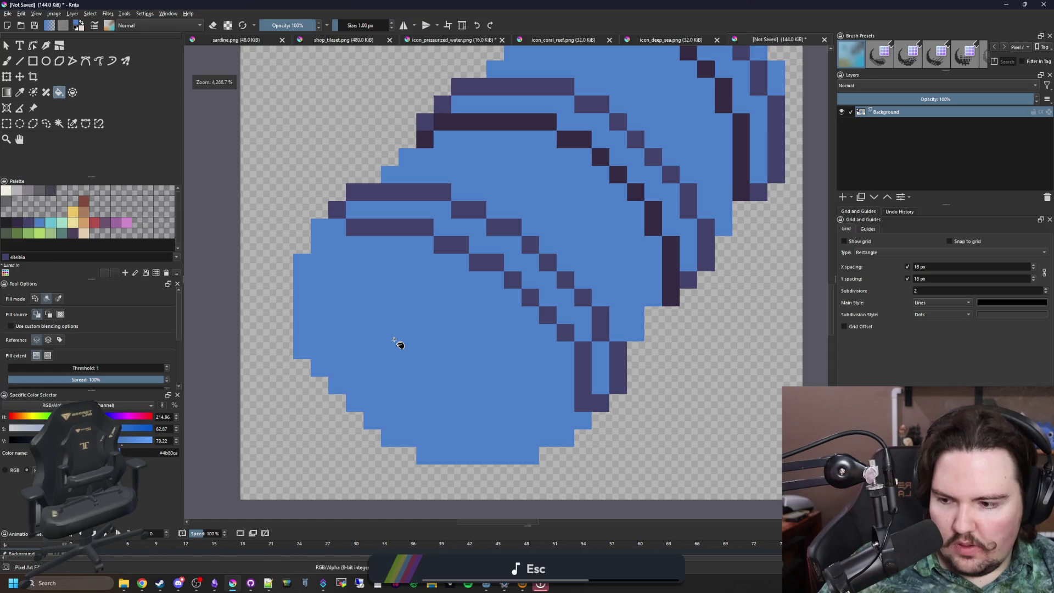
key("e")
key("b")
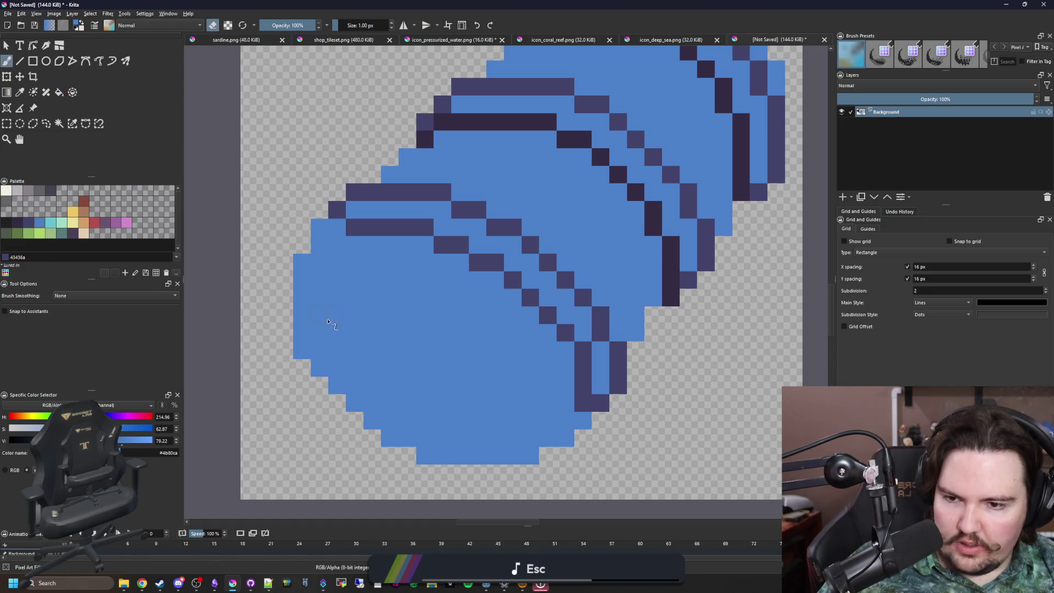
key("e")
left_click_drag(308, 370, 369, 430)
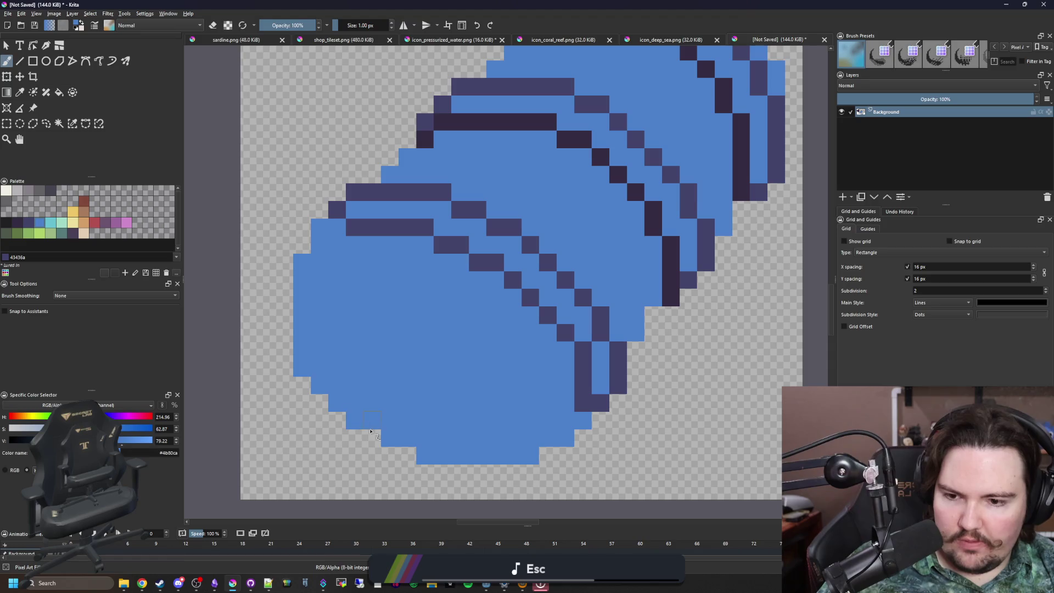
scroll(530, 460, "down", 4)
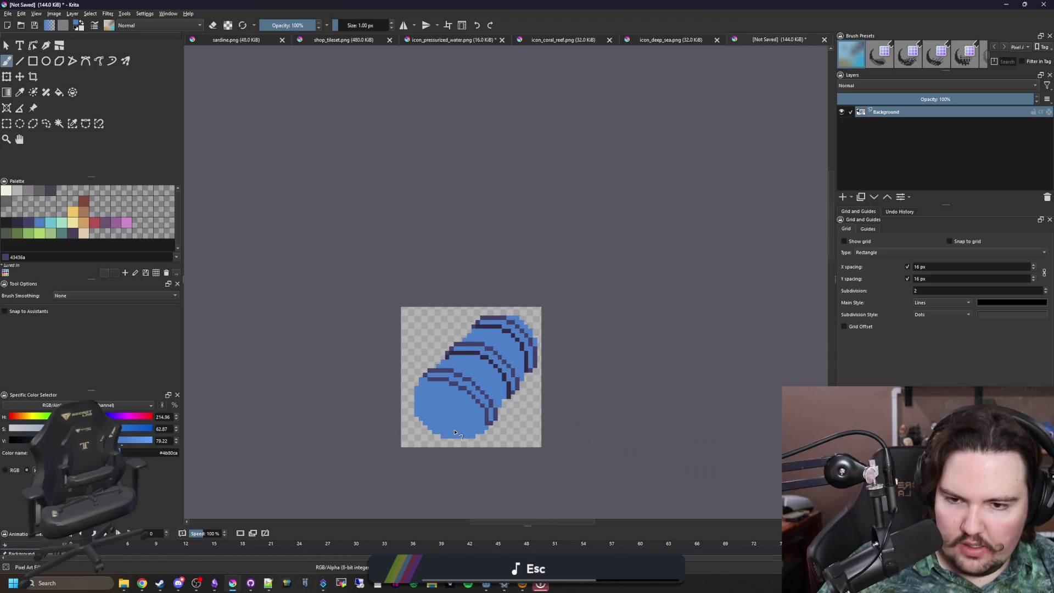
scroll(455, 440, "down", 3)
scroll(454, 446, "up", 8)
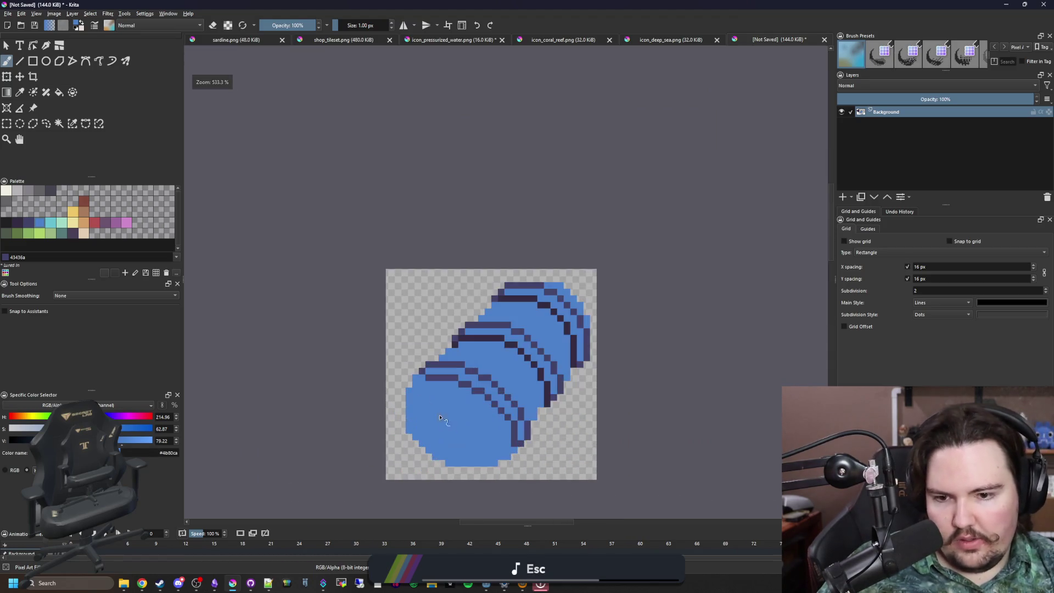
scroll(444, 452, "down", 2)
key("e")
left_click(426, 376)
scroll(463, 317, "down", 4)
scroll(506, 368, "up", 6)
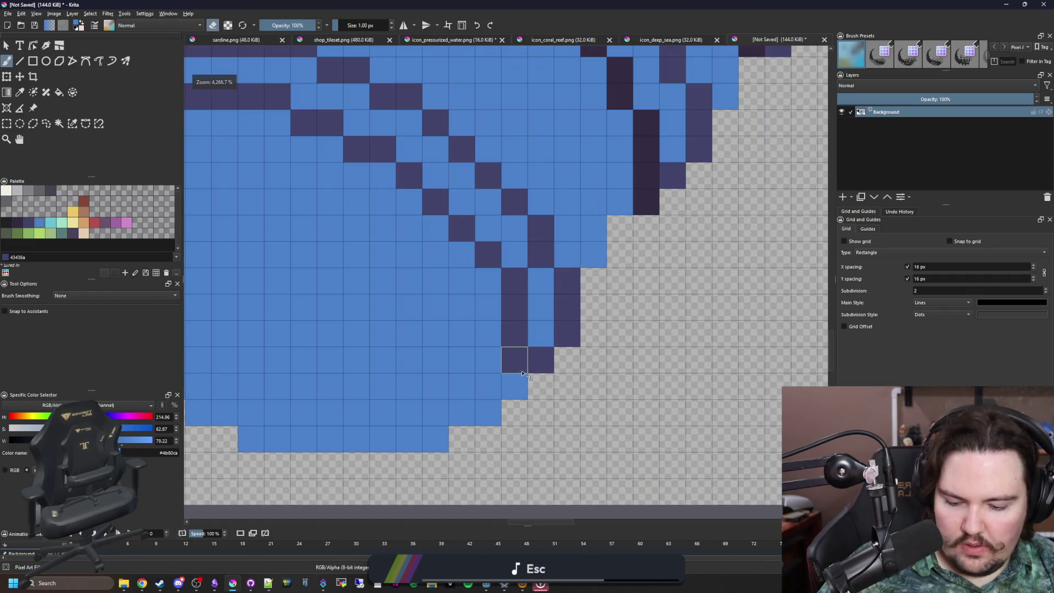
- Sample the dark ridge colour and paint two dark ridge-end pixels at the lower right
key("p")
key("b")
left_click(515, 360)
key("x")
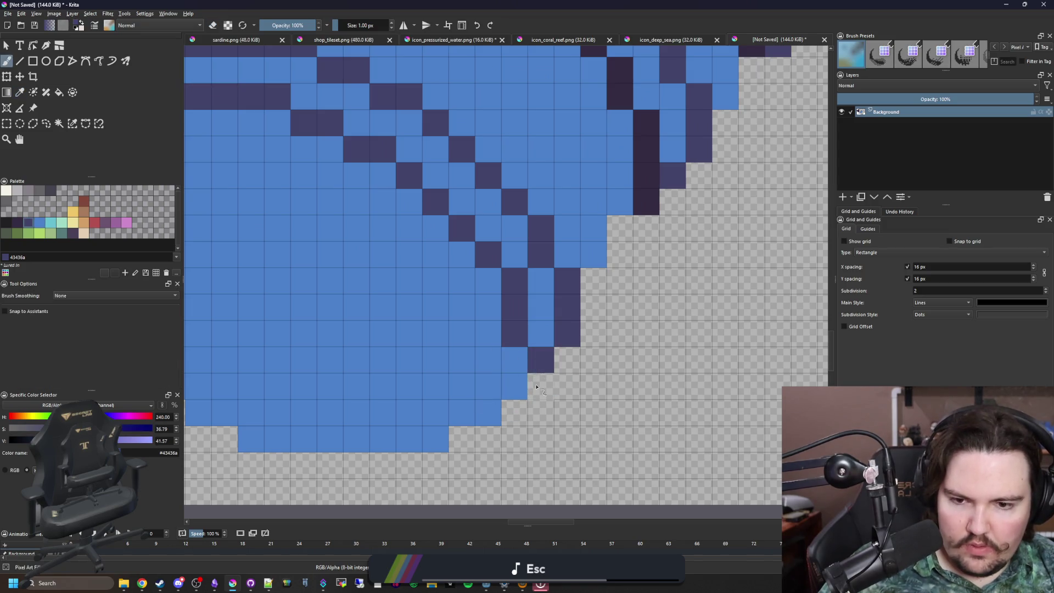
left_click_drag(541, 386, 514, 413)
scroll(500, 413, "down", 2)
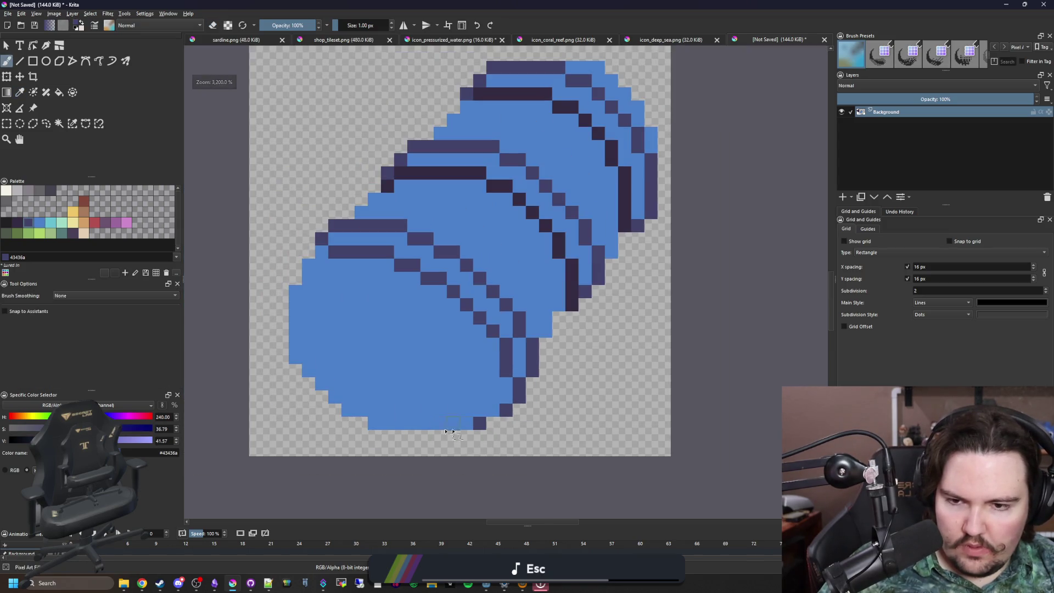
scroll(459, 394, "down", 3)
scroll(459, 394, "down", 6)
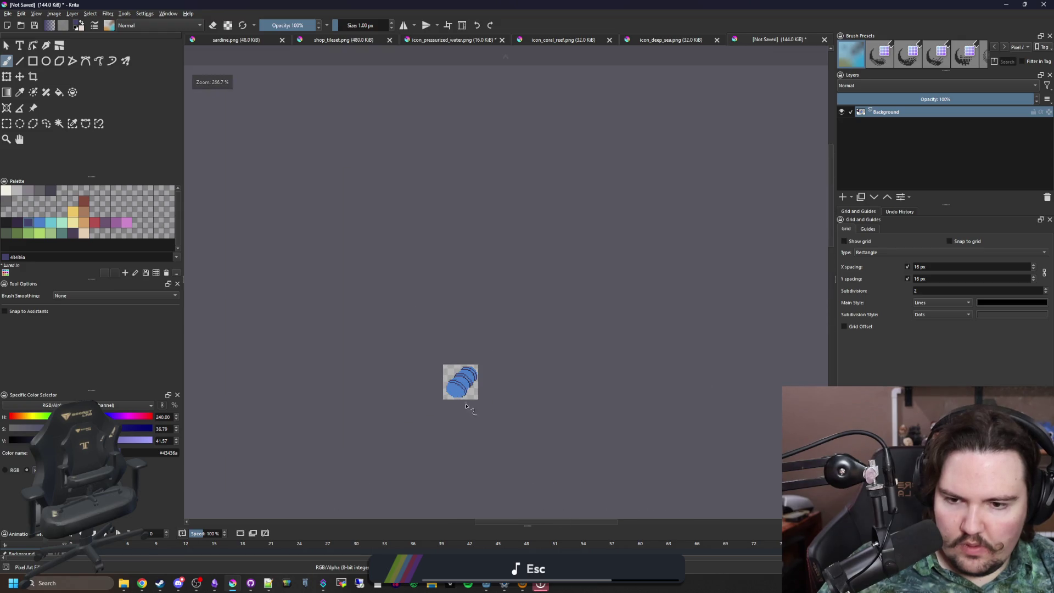
scroll(467, 408, "up", 5)
- Erase stray dark cells along the lower-right edge into a clean stepped diagonal
key("e")
left_click(437, 412)
mouse_move(475, 385)
left_mouse_down()
mouse_move(506, 358)
mouse_move(501, 334)
mouse_move(527, 308)
mouse_move(530, 264)
mouse_move(527, 310)
mouse_move(502, 335)
left_mouse_up()
key("e")
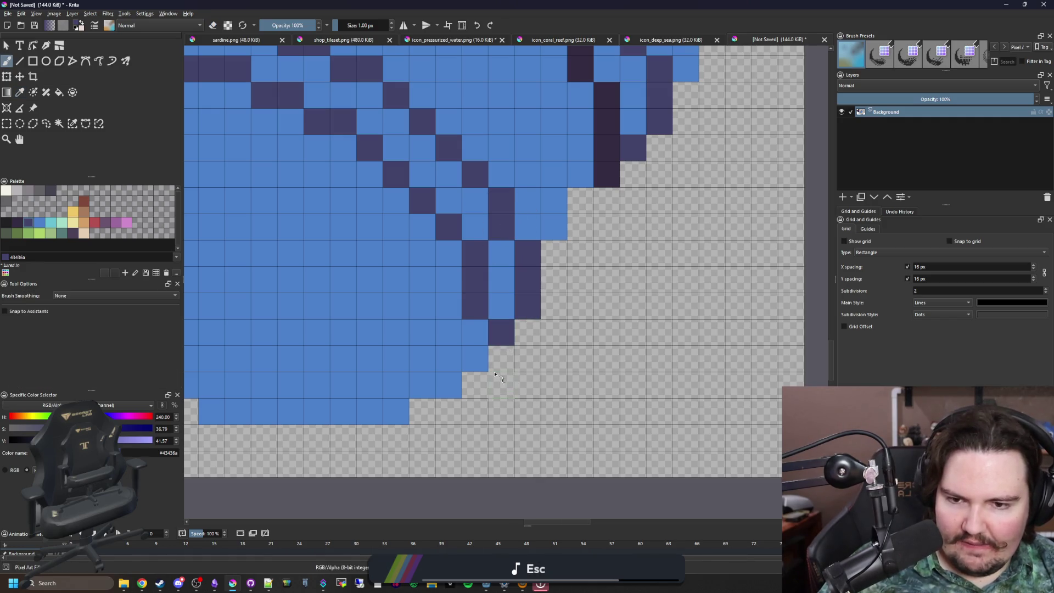
scroll(496, 376, "down", 3)
scroll(431, 369, "up", 2)
scroll(431, 369, "down", 3)
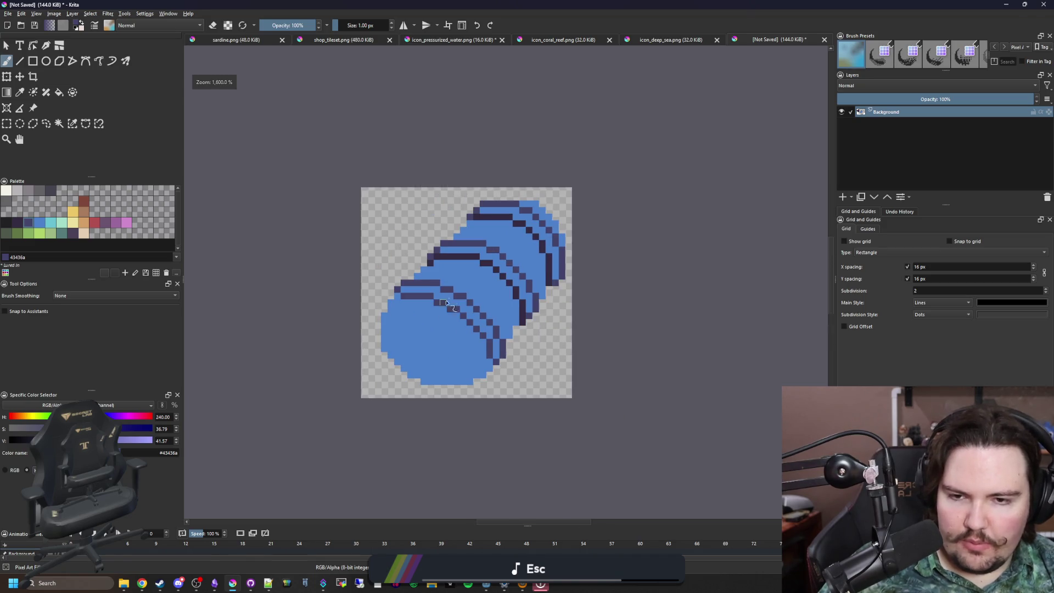
scroll(443, 308, "up", 1)
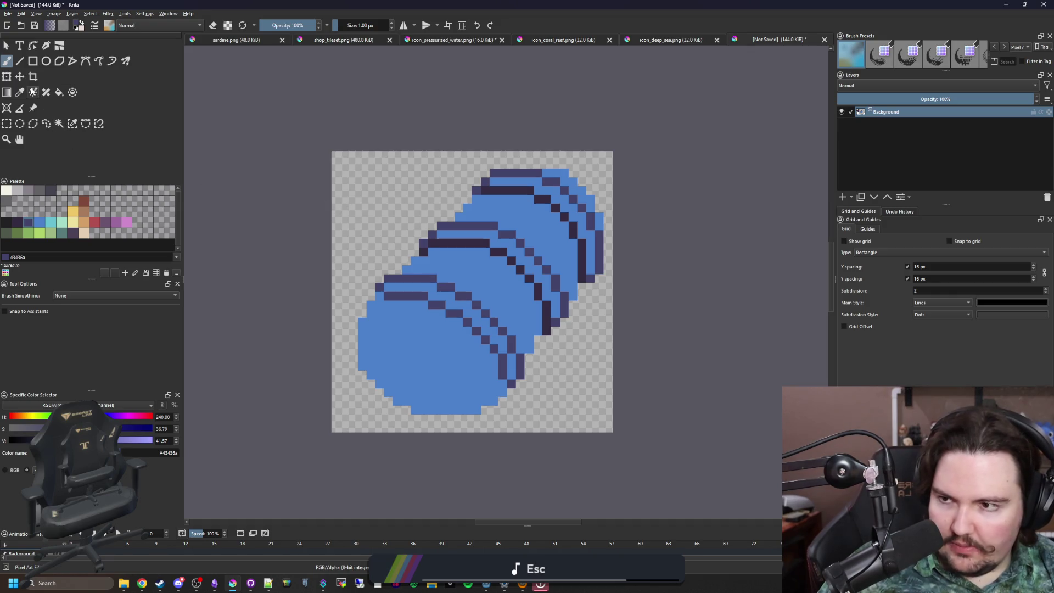
- Move the canister layer 16 px to the left
left_click(20, 77)
left_click_drag(483, 273, 473, 273)
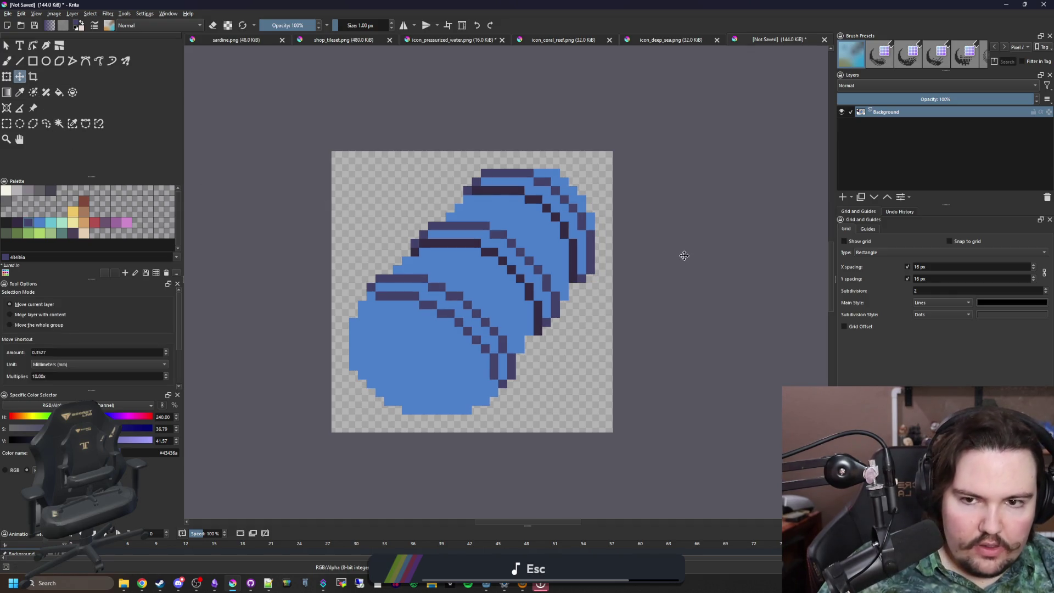
left_click(7, 61)
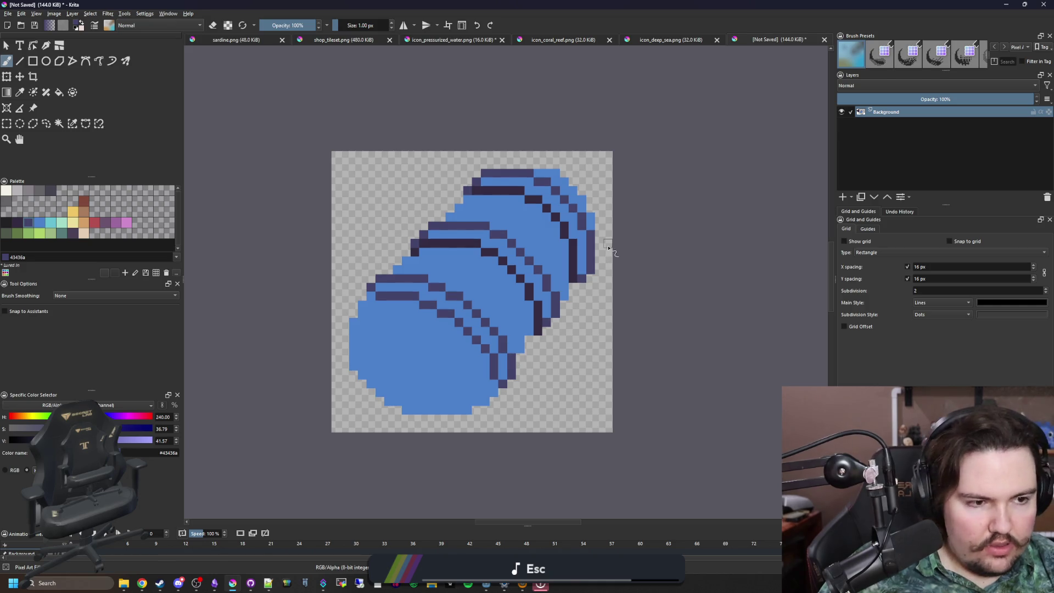
scroll(503, 343, "down", 5)
scroll(500, 345, "up", 5)
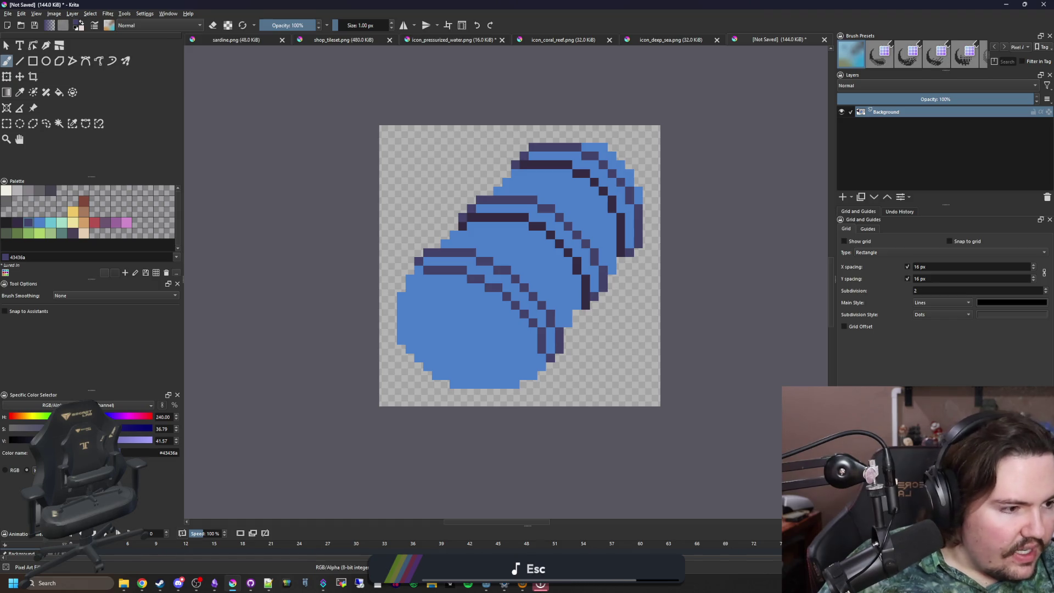
- Check the Chrome reference, then fix a dark ridge-end pixel and a stray dark pixel
key("alt+Tab")
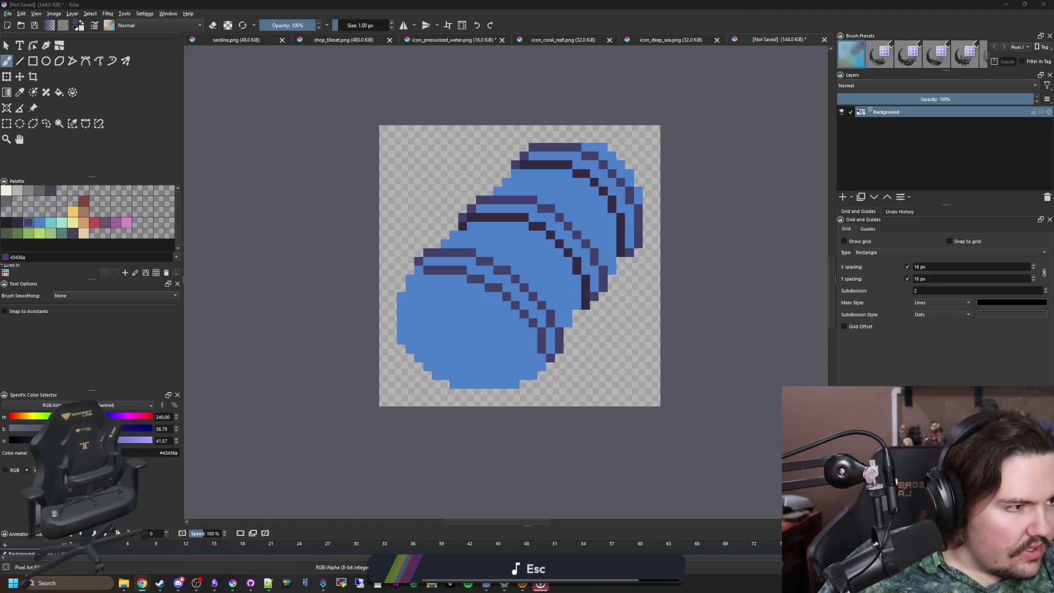
key("alt+Tab")
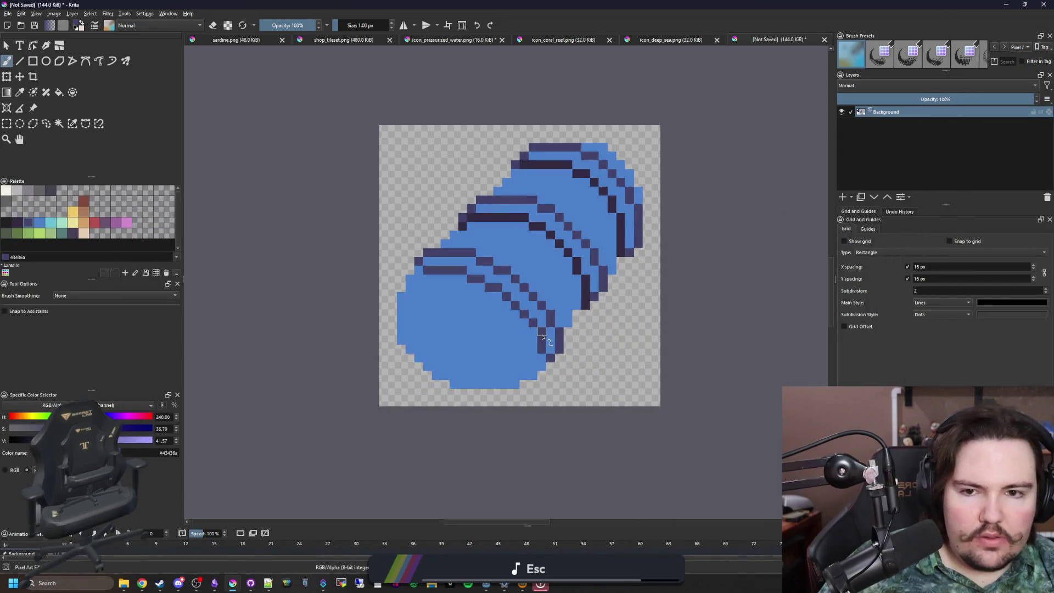
scroll(332, 235, "up", 4)
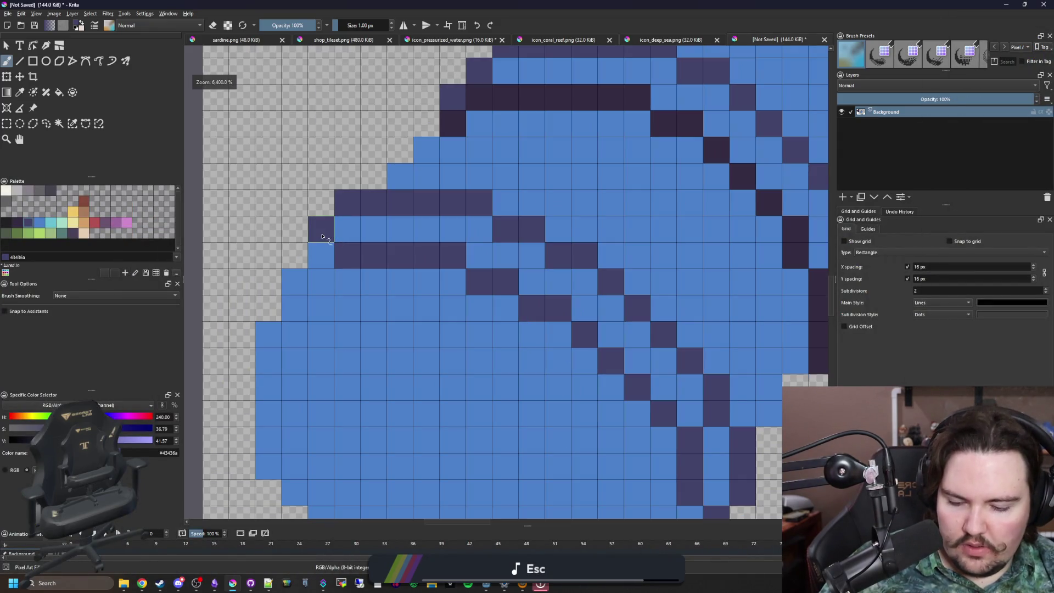
left_click(346, 229)
key("e")
left_click(346, 203)
scroll(379, 288, "down", 4)
scroll(379, 288, "down", 1)
scroll(379, 290, "up", 5)
key("e")
left_click(344, 323)
- Sample the canister blue and add two blue pixels along the lower-right edge
scroll(351, 324, "down", 5)
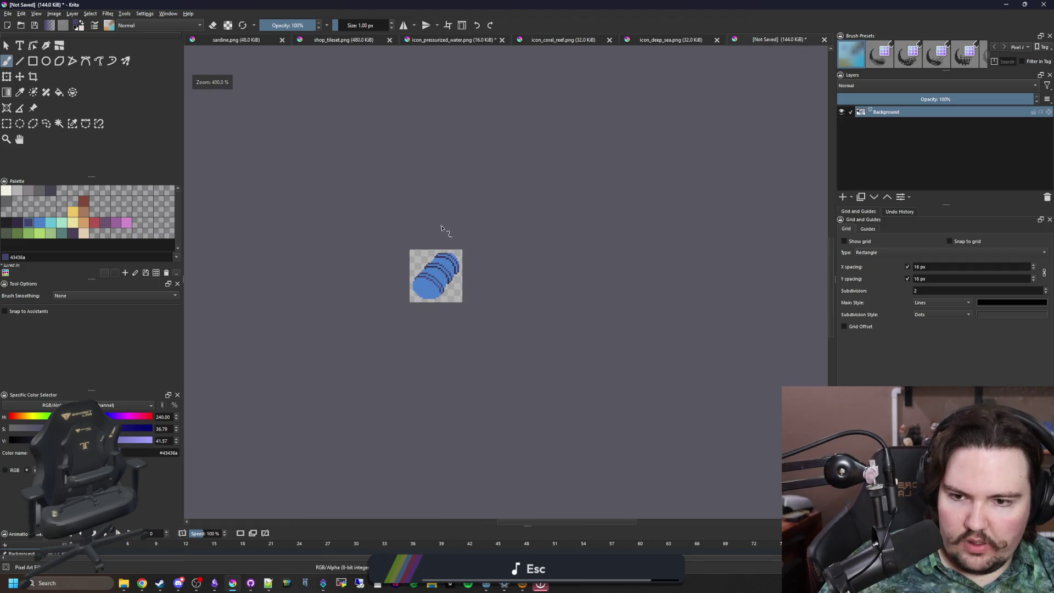
scroll(441, 227, "up", 3)
scroll(434, 297, "down", 1)
scroll(477, 278, "up", 2)
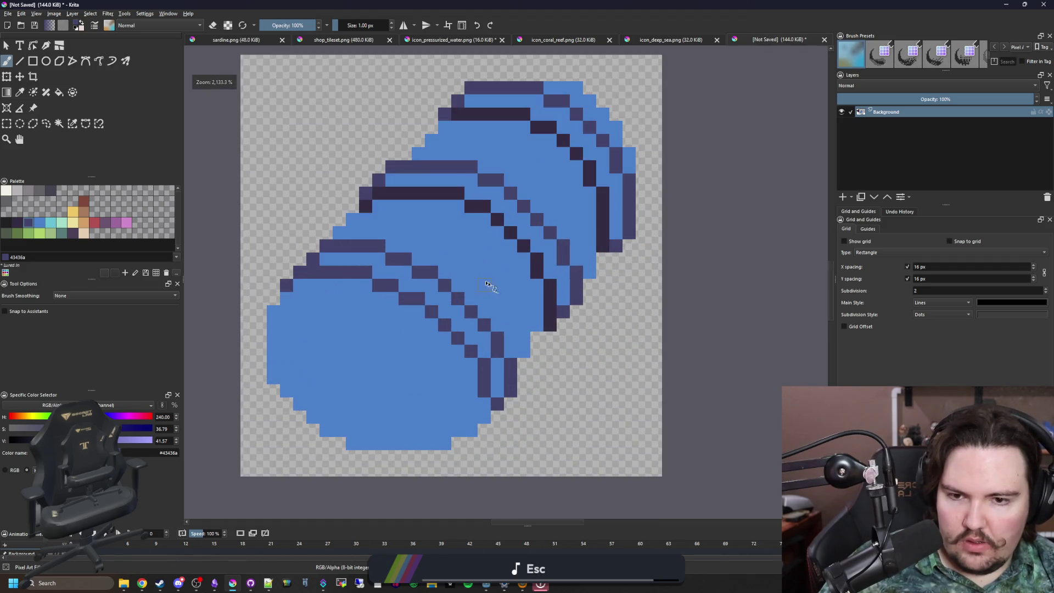
scroll(528, 316, "up", 2)
left_click(506, 329, "ctrl")
left_click(516, 409)
left_click(542, 356)
scroll(538, 355, "down", 6)
scroll(588, 393, "up", 5)
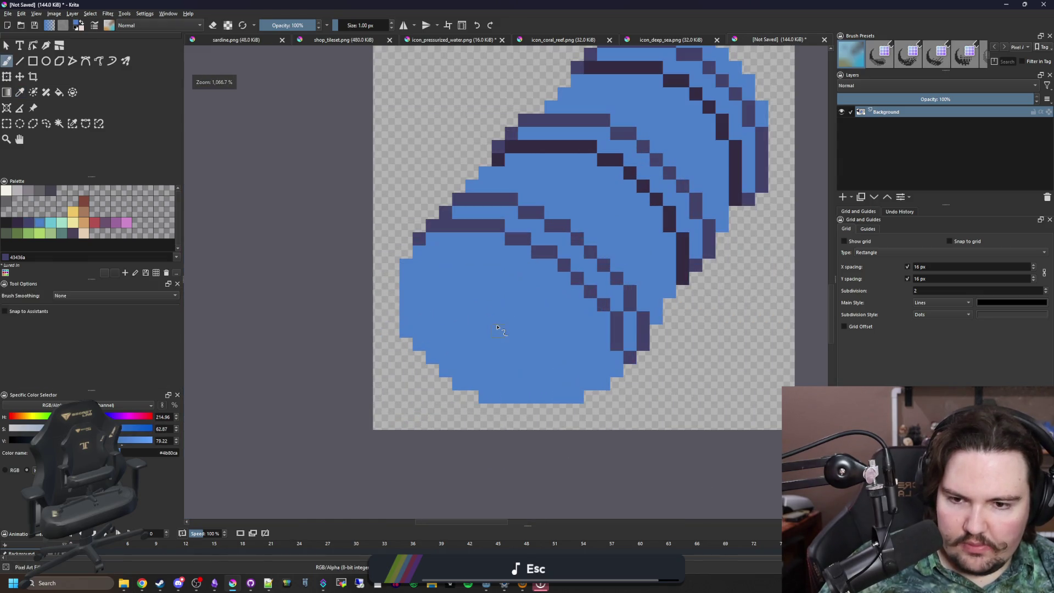
scroll(588, 393, "up", 1)
- Erase a staircase of blue off the lower-left edge and trim the leftmost column into a rounder curve
key("e")
left_click(345, 288)
mouse_move(360, 317)
left_mouse_down()
mouse_move(346, 305)
mouse_move(417, 387)
left_mouse_up()
left_click(454, 393)
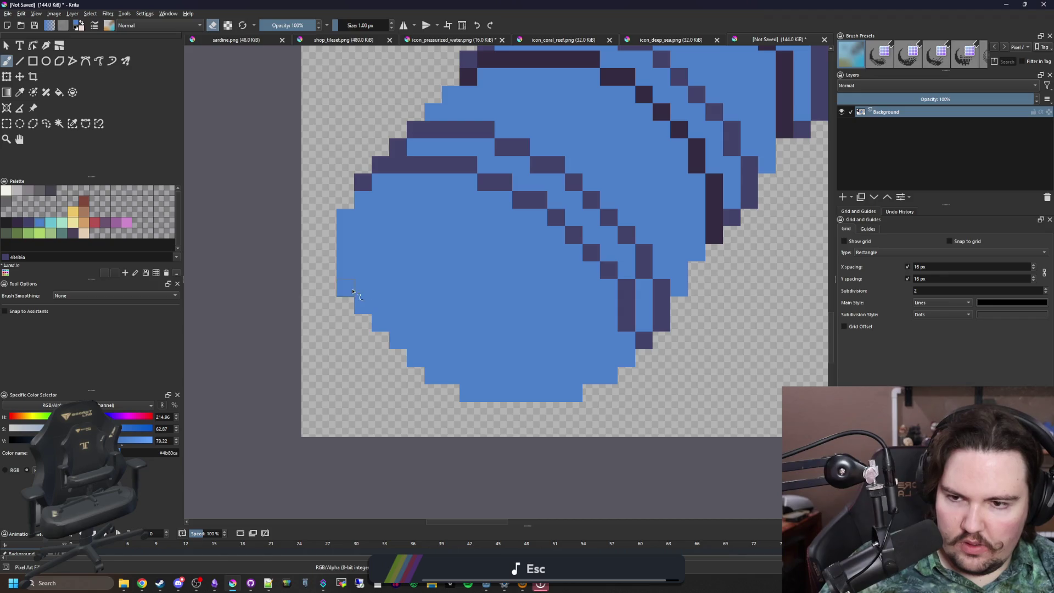
left_click_drag(353, 291, 348, 200)
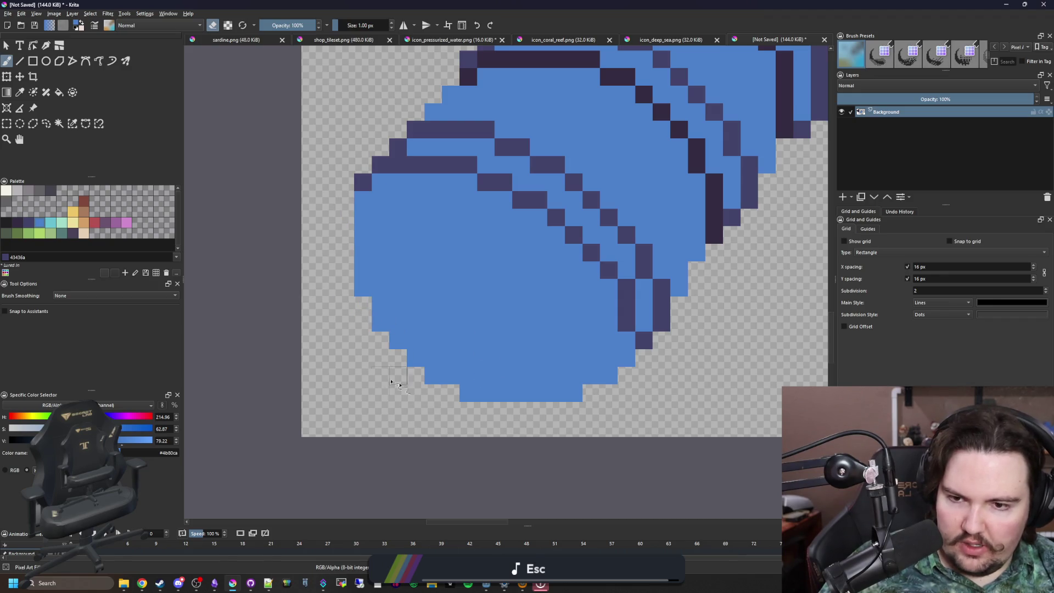
scroll(382, 377, "down", 6)
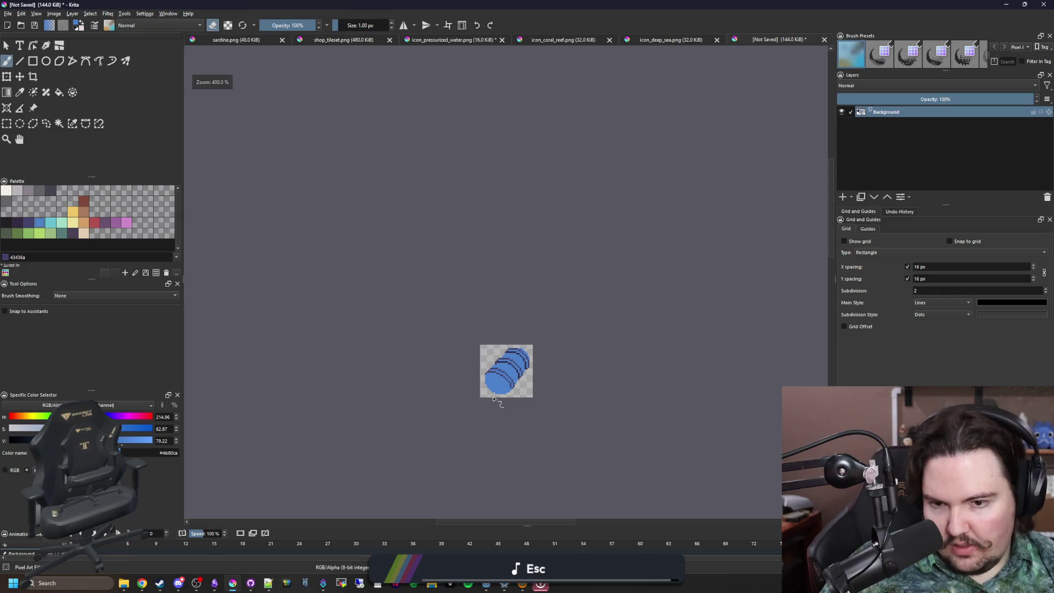
scroll(495, 400, "up", 6)
left_click_drag(440, 244, 439, 209)
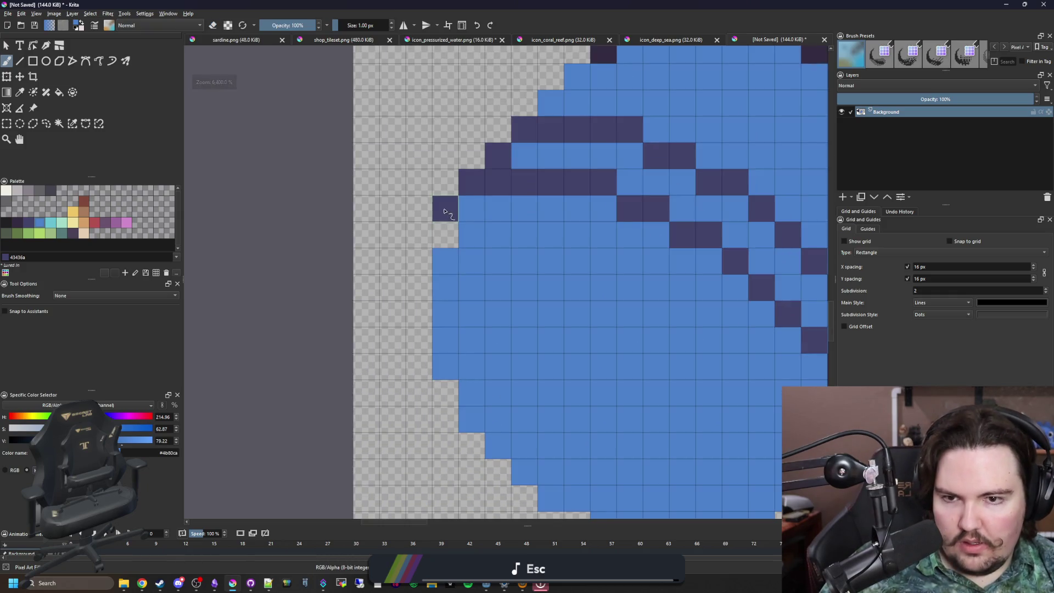
- Repaint the left ridge ends with the sampled dark purple ridge colour
left_click(469, 181)
left_click(498, 183, "ctrl")
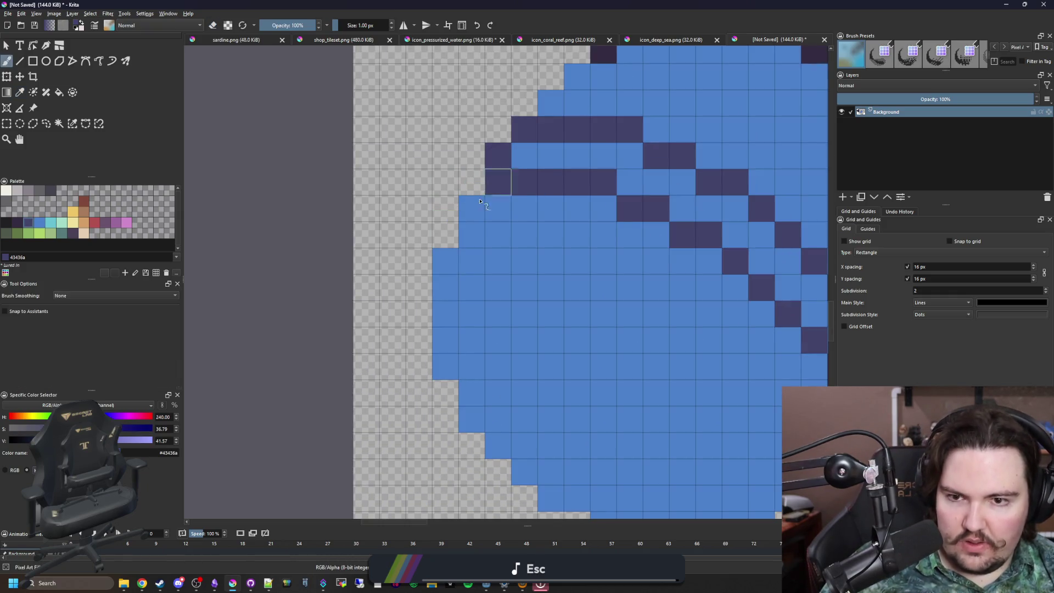
key("e")
mouse_move(446, 235)
left_mouse_down()
mouse_move(471, 207)
mouse_move(460, 217)
left_mouse_up()
scroll(460, 216, "down", 6)
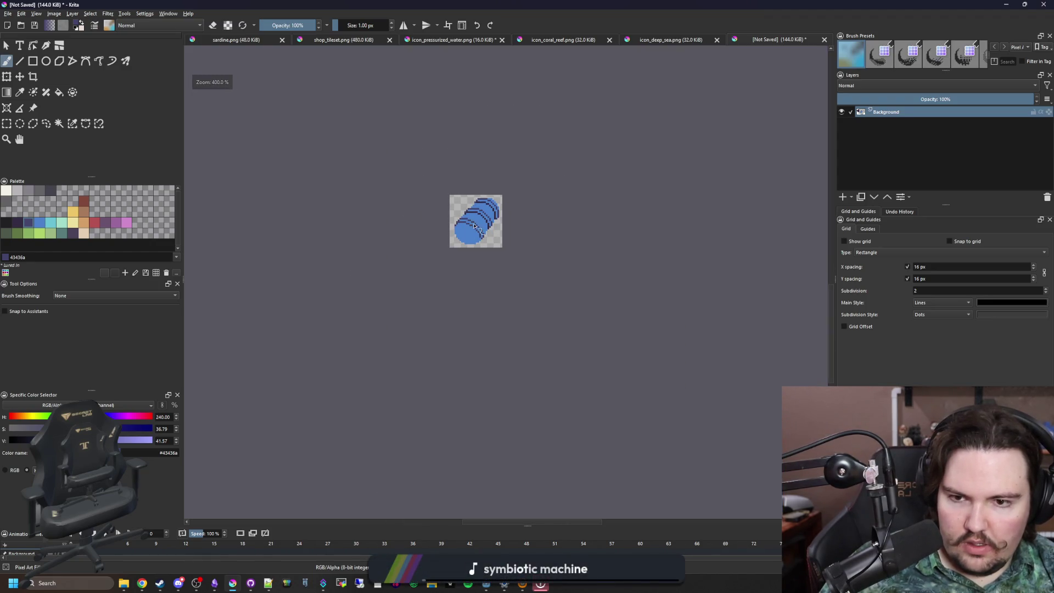
scroll(474, 226, "up", 6)
left_click(526, 343, "ctrl")
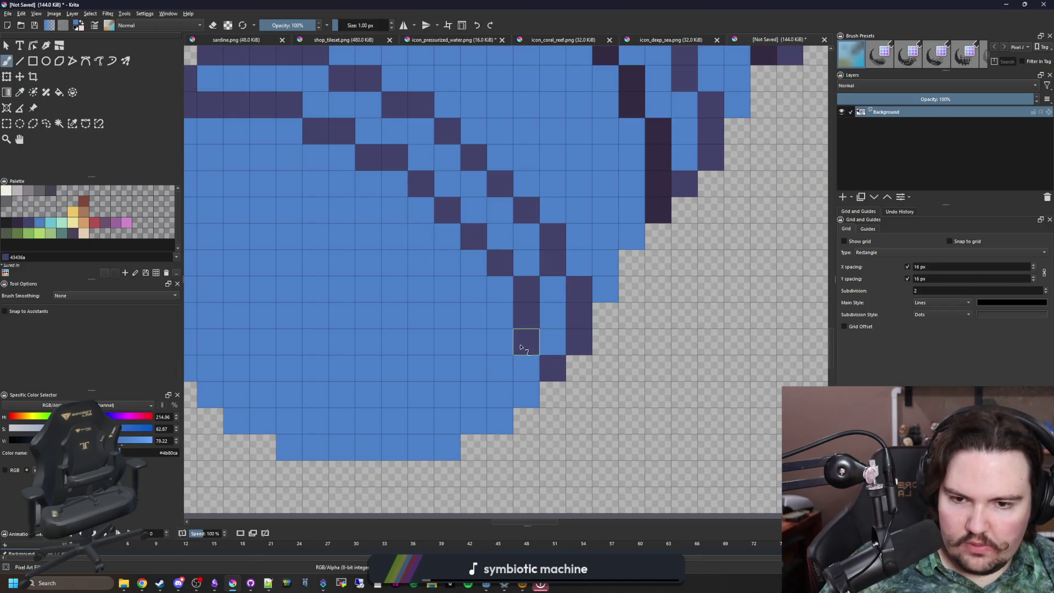
left_click(526, 317, "ctrl")
left_click(526, 342)
scroll(472, 251, "down", 5)
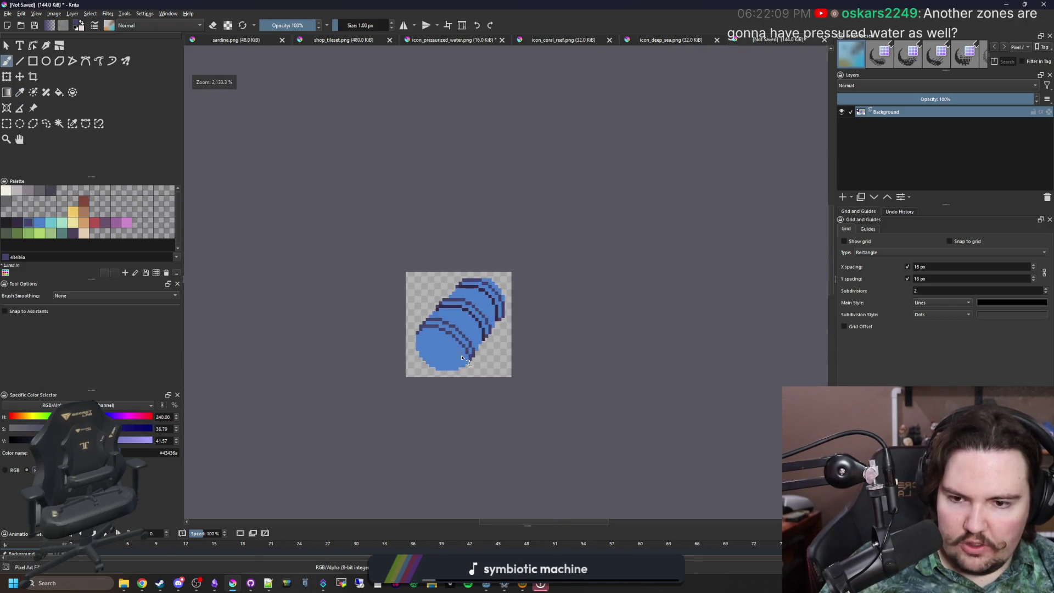